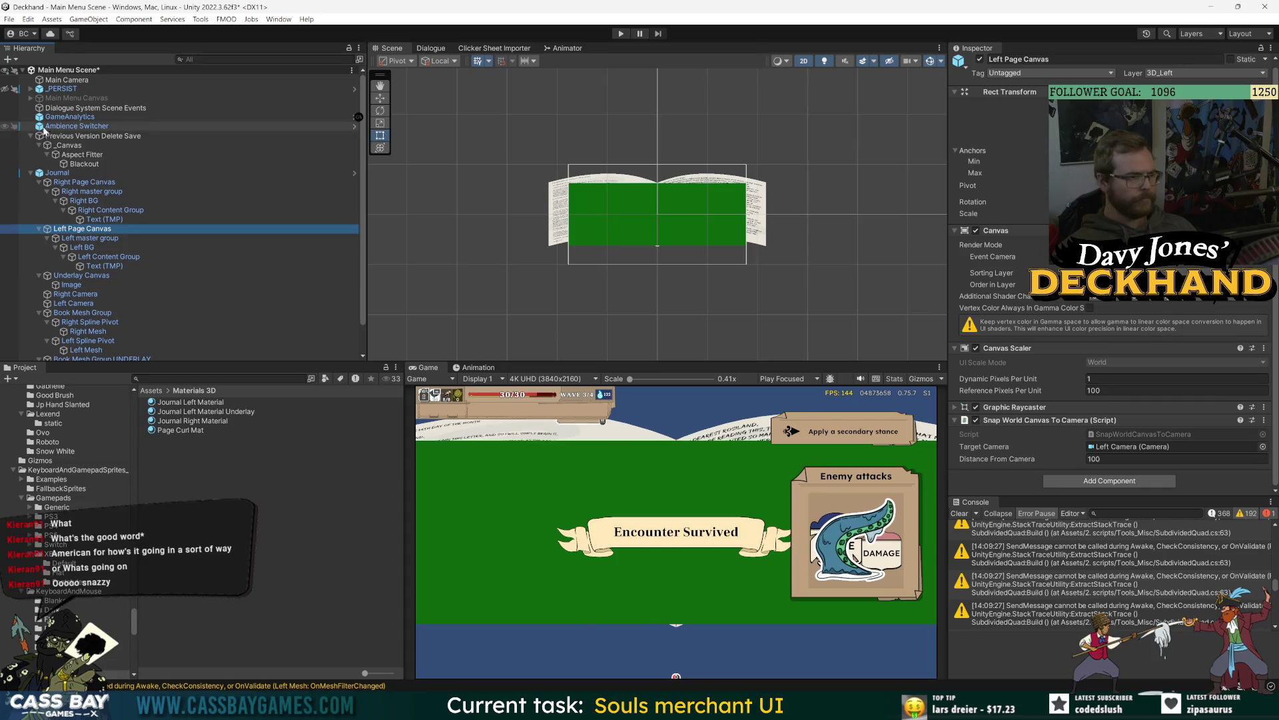
Step: Inspect the Main Camera and review the Journal object's children in the Hierarchy
{"action": "left_click", "coordinate": [73, 79]}
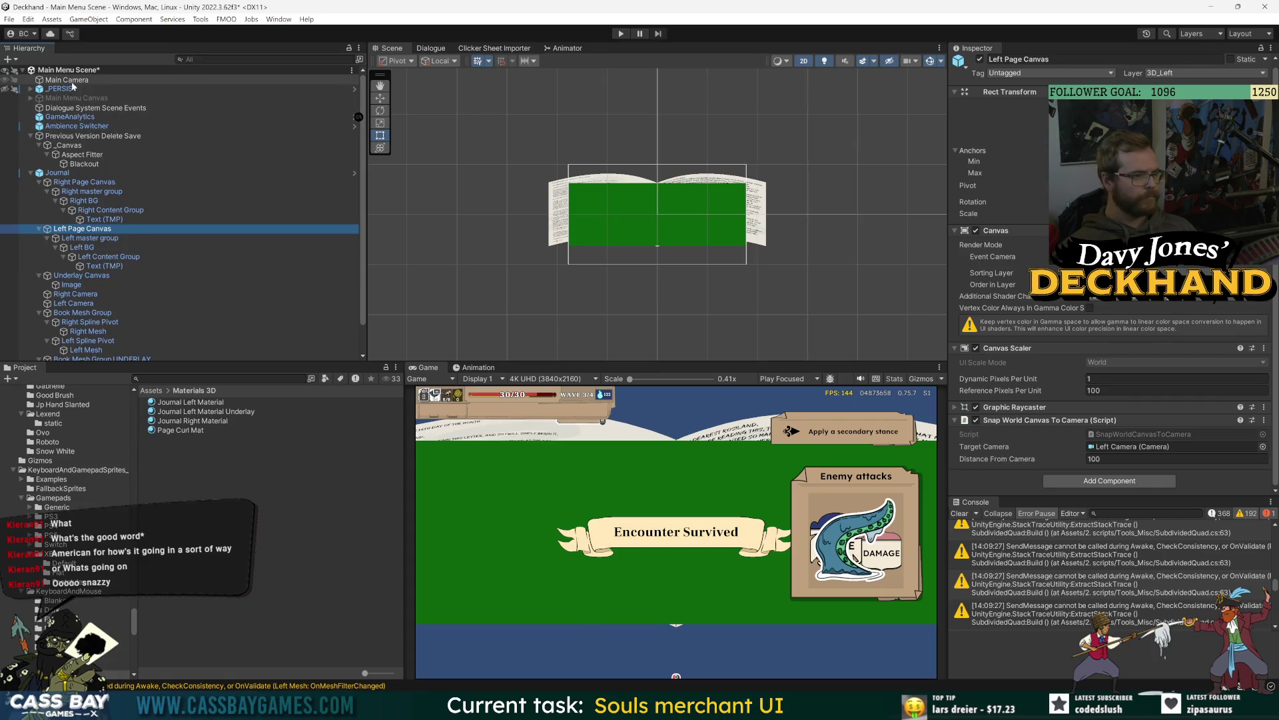
{"action": "left_click", "coordinate": [31, 173]}
{"action": "left_click", "coordinate": [31, 173]}
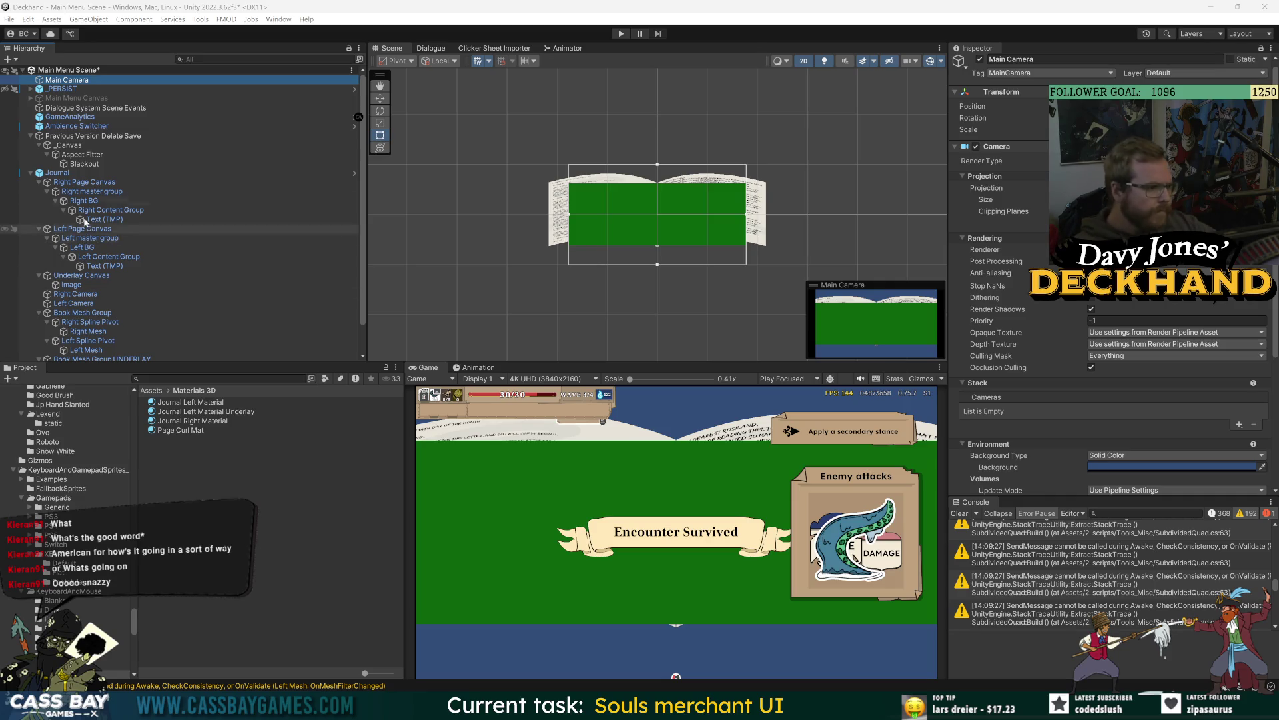
Step: Put the Underlay Canvas and all its children on the 3D_Left layer
{"action": "left_click", "coordinate": [114, 276]}
{"action": "left_click", "coordinate": [1197, 74]}
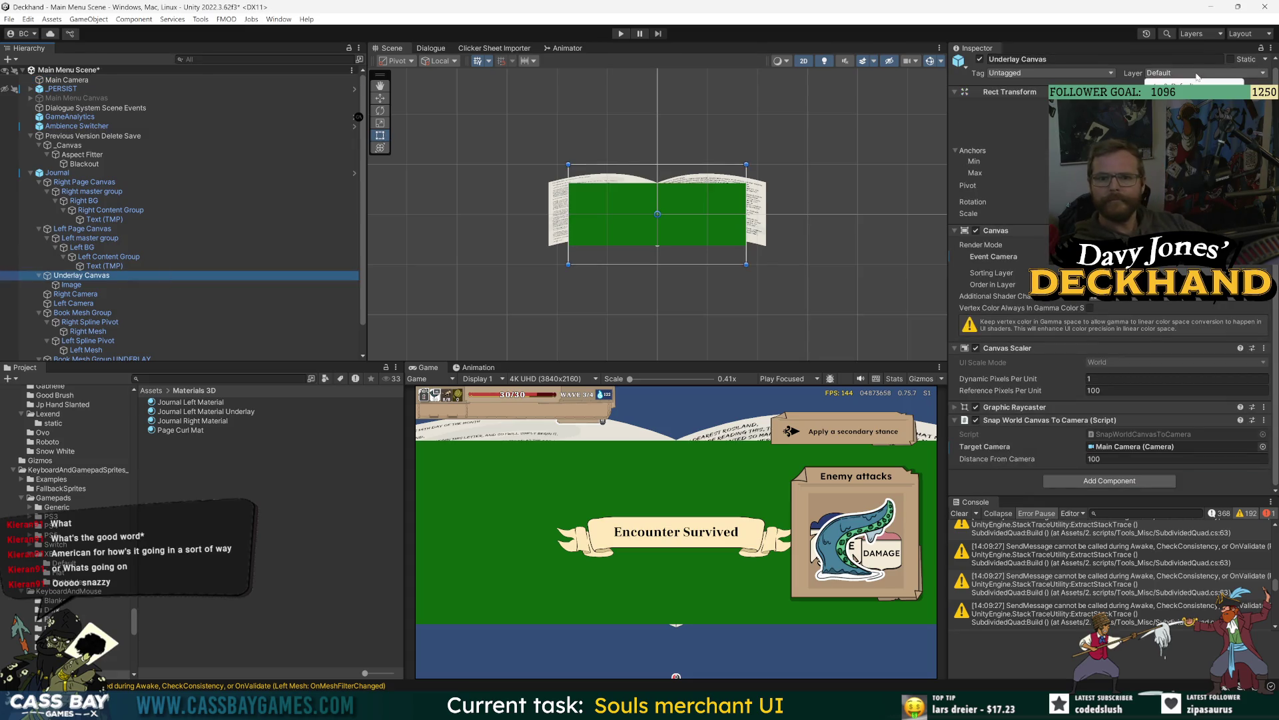
{"action": "left_click", "coordinate": [1193, 167]}
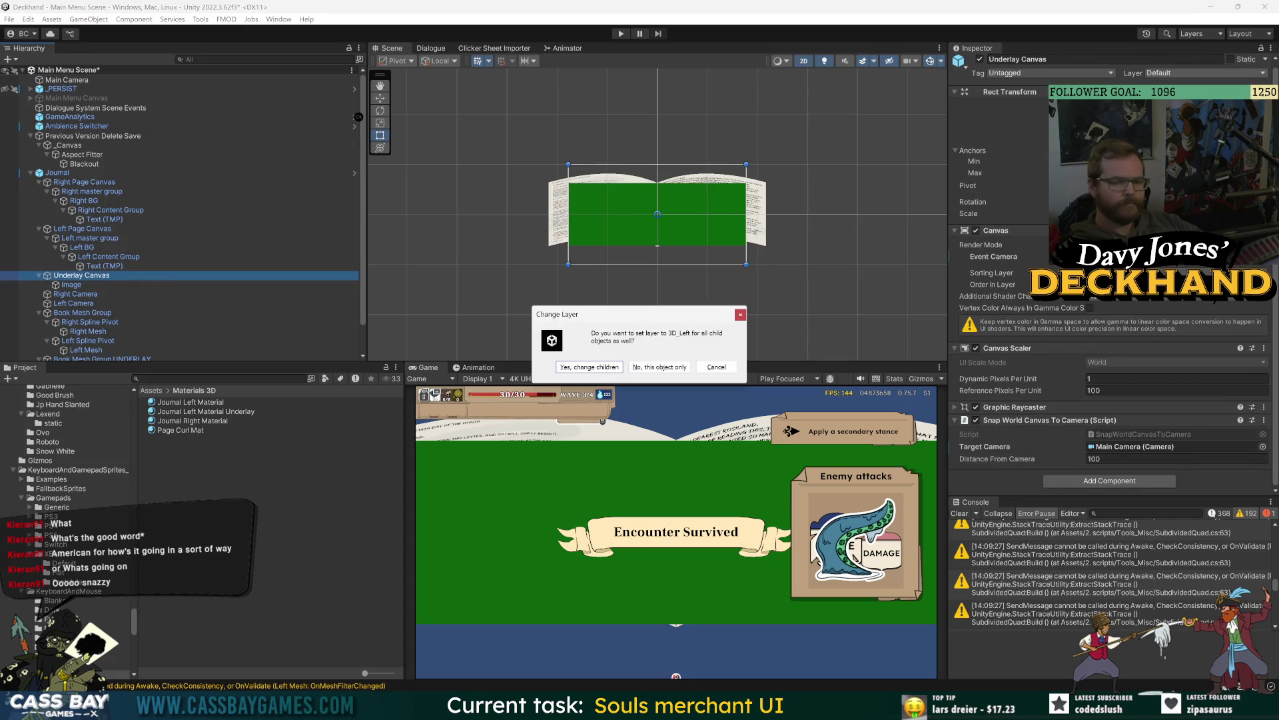
{"action": "left_click", "coordinate": [592, 368]}
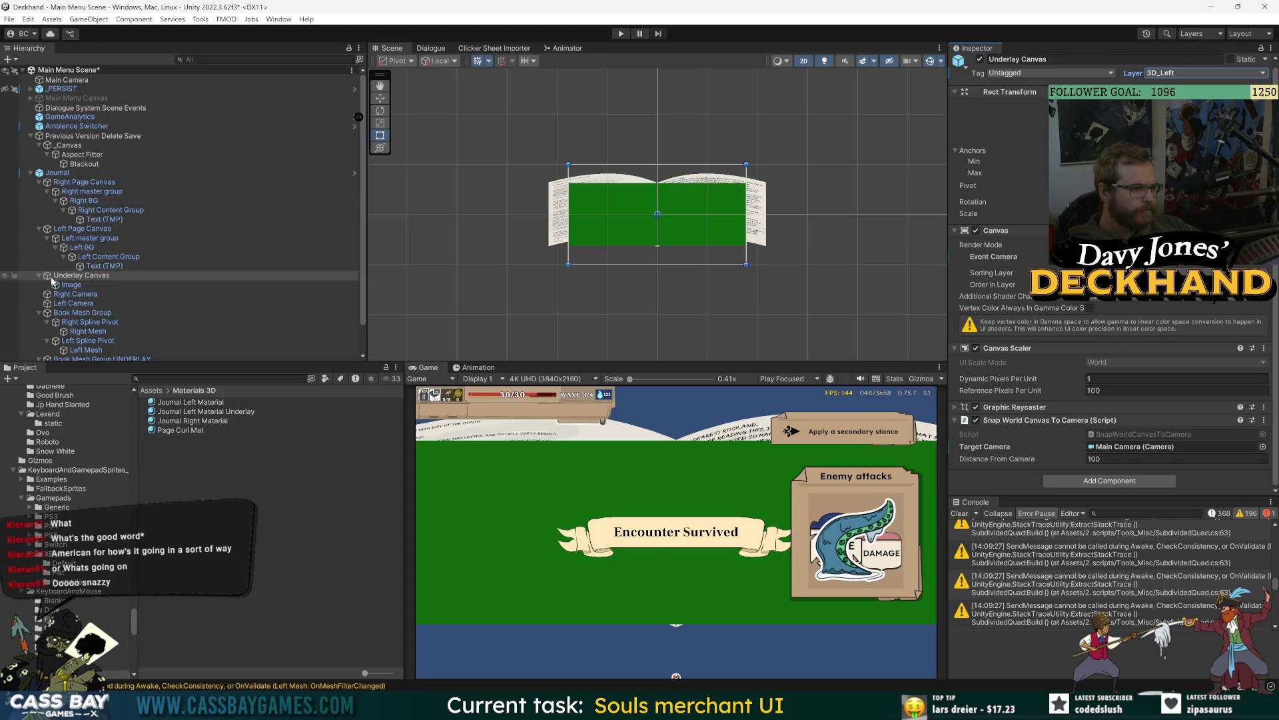
{"action": "scroll", "coordinate": [83, 140], "scroll_direction": "down", "scroll_amount": 1}
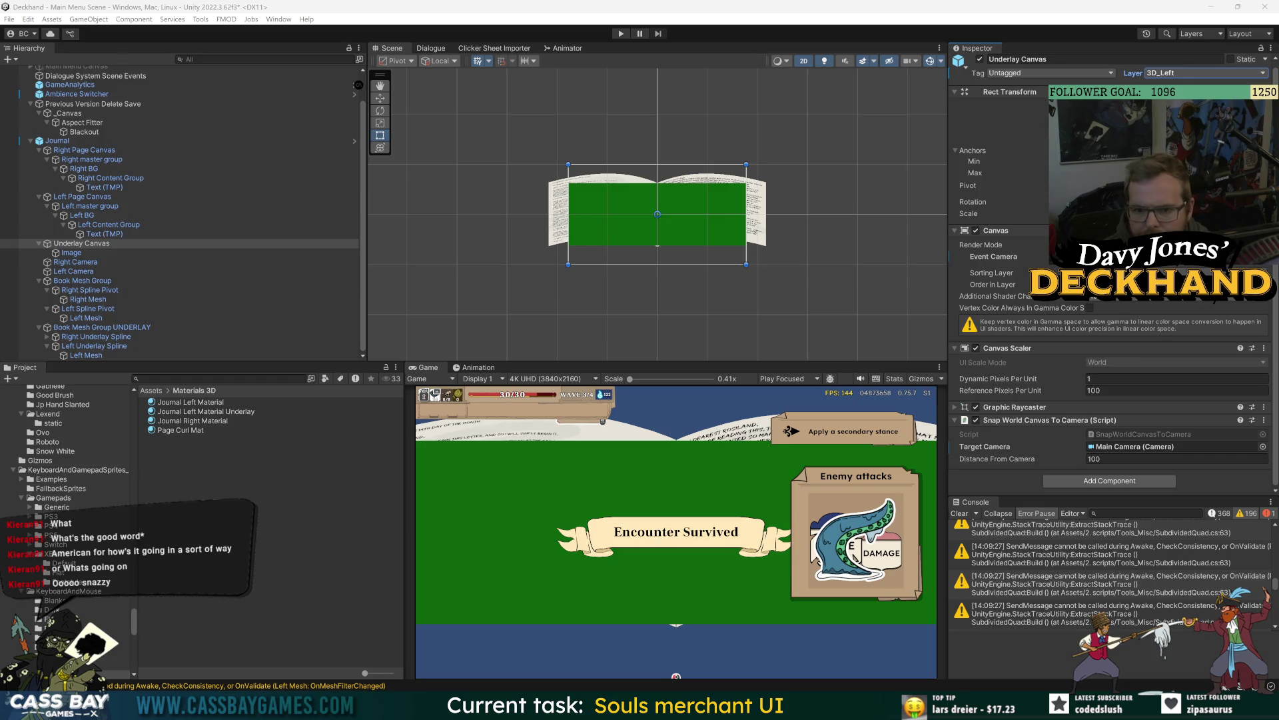
{"action": "left_click", "coordinate": [1133, 274]}
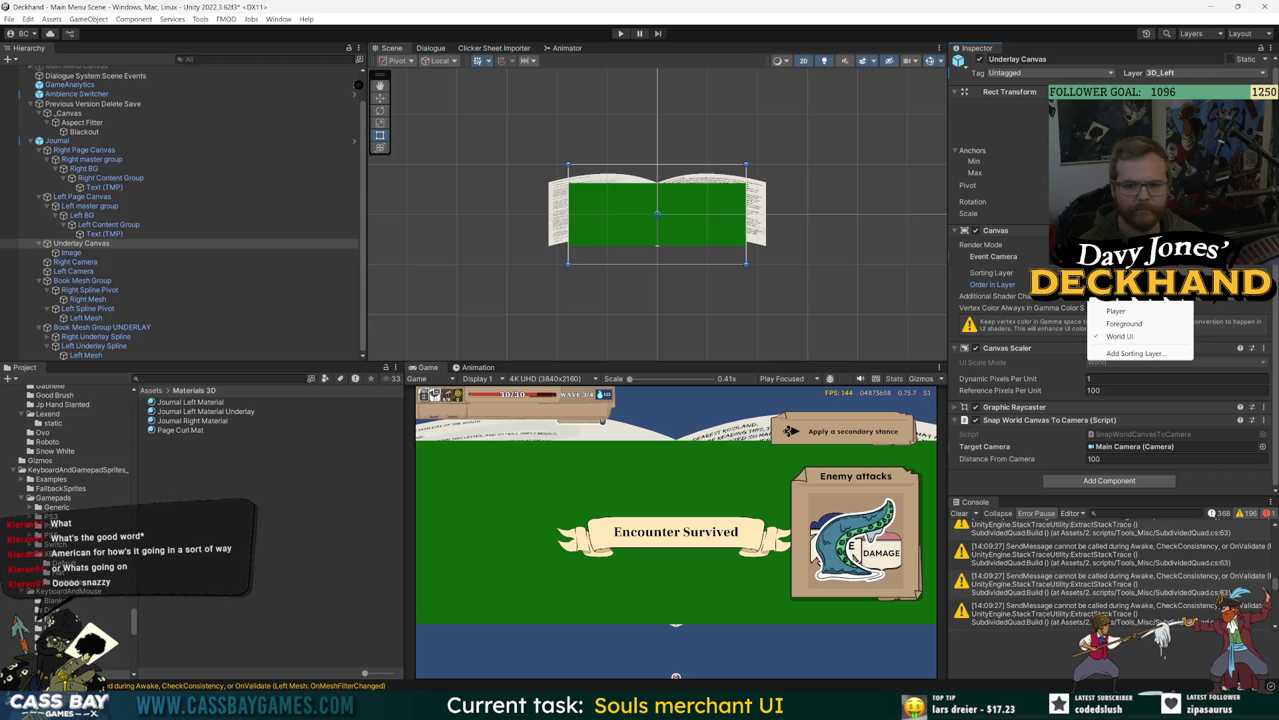
Step: Move the underlay to a lower sorting layer so it renders behind the book pages
{"action": "left_click", "coordinate": [1117, 311]}
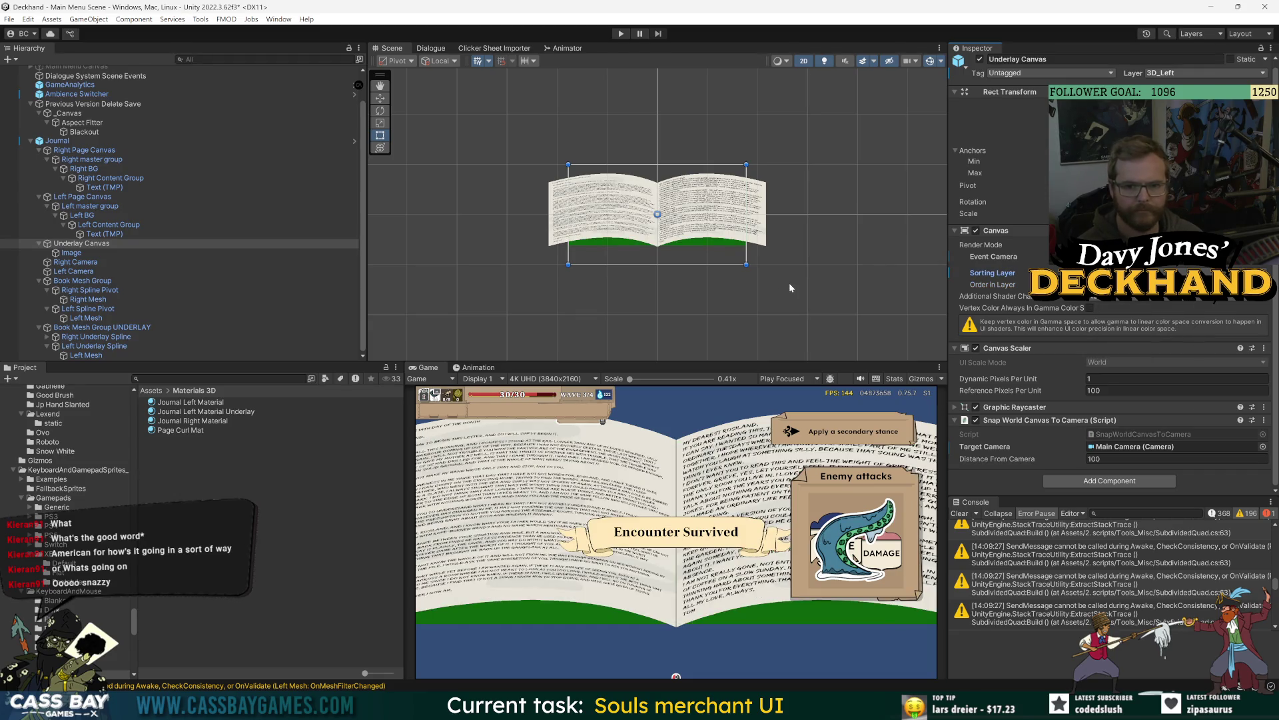
{"action": "left_click", "coordinate": [1133, 273]}
{"action": "left_click", "coordinate": [1117, 312]}
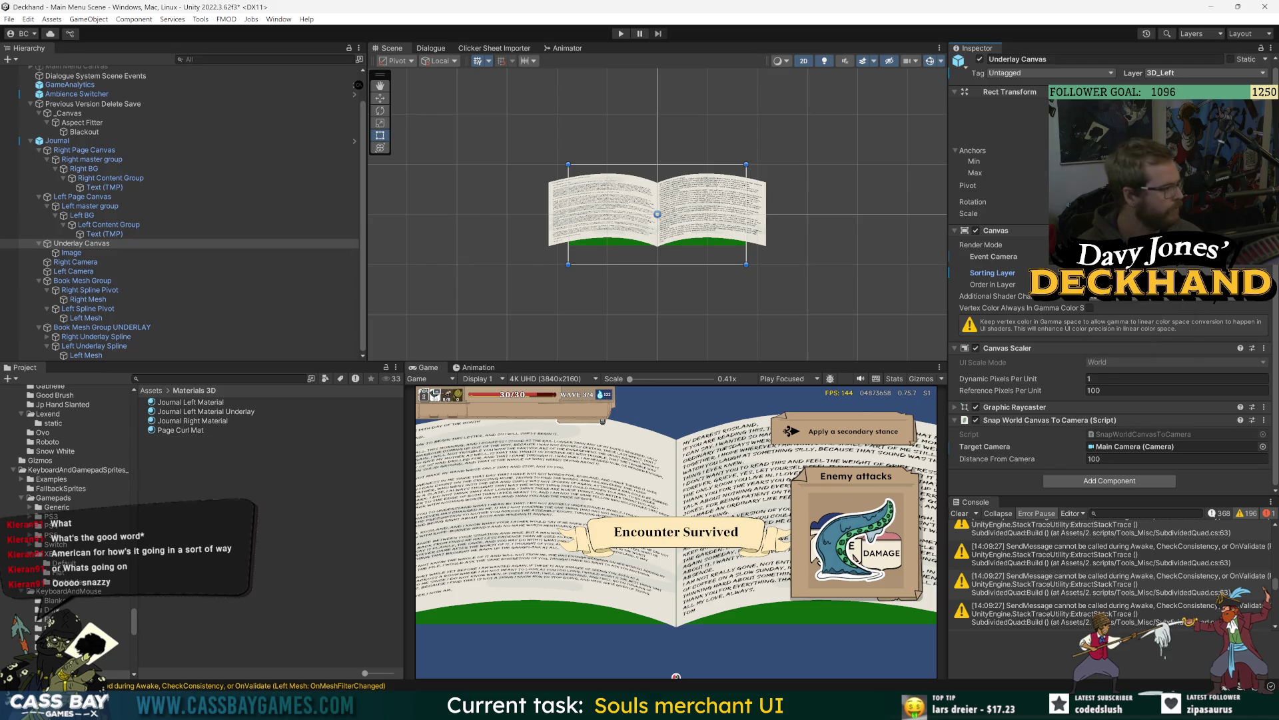
Step: Recolour the underlay Image from green to a dark red-brown (4D2415)
{"action": "left_click", "coordinate": [71, 253]}
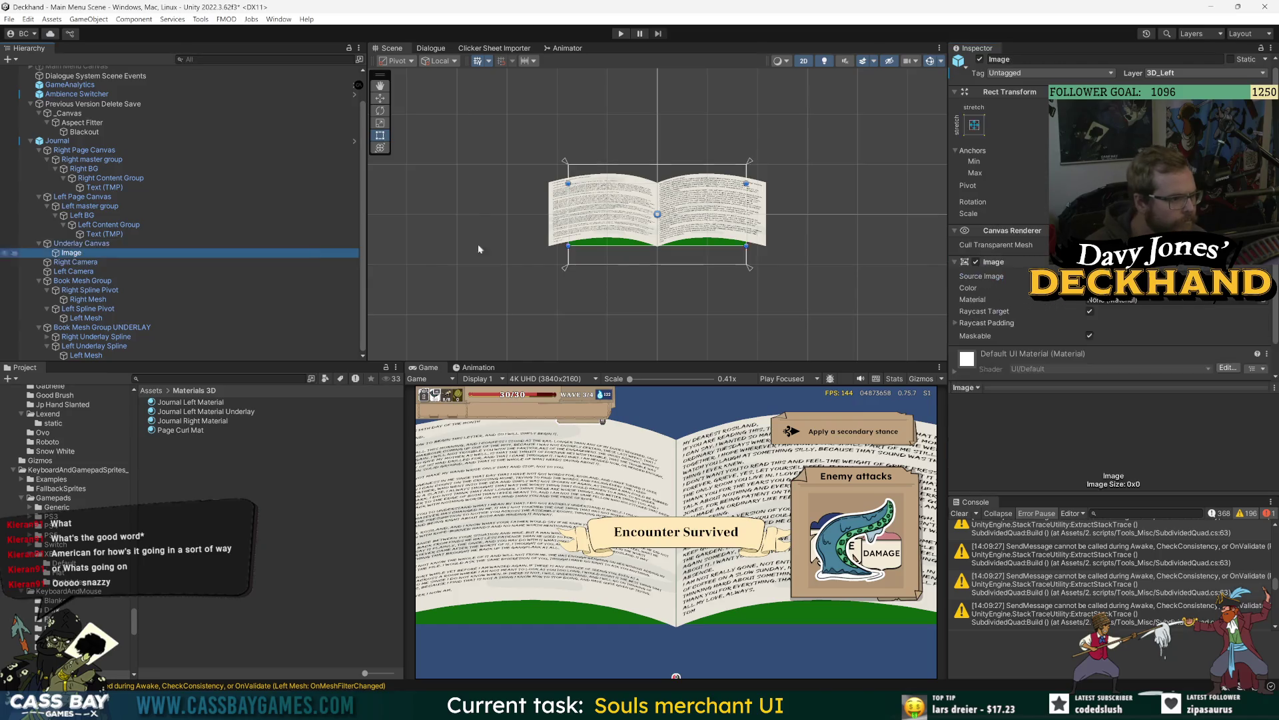
{"action": "left_click", "coordinate": [1133, 288]}
{"action": "left_click", "coordinate": [1185, 396]}
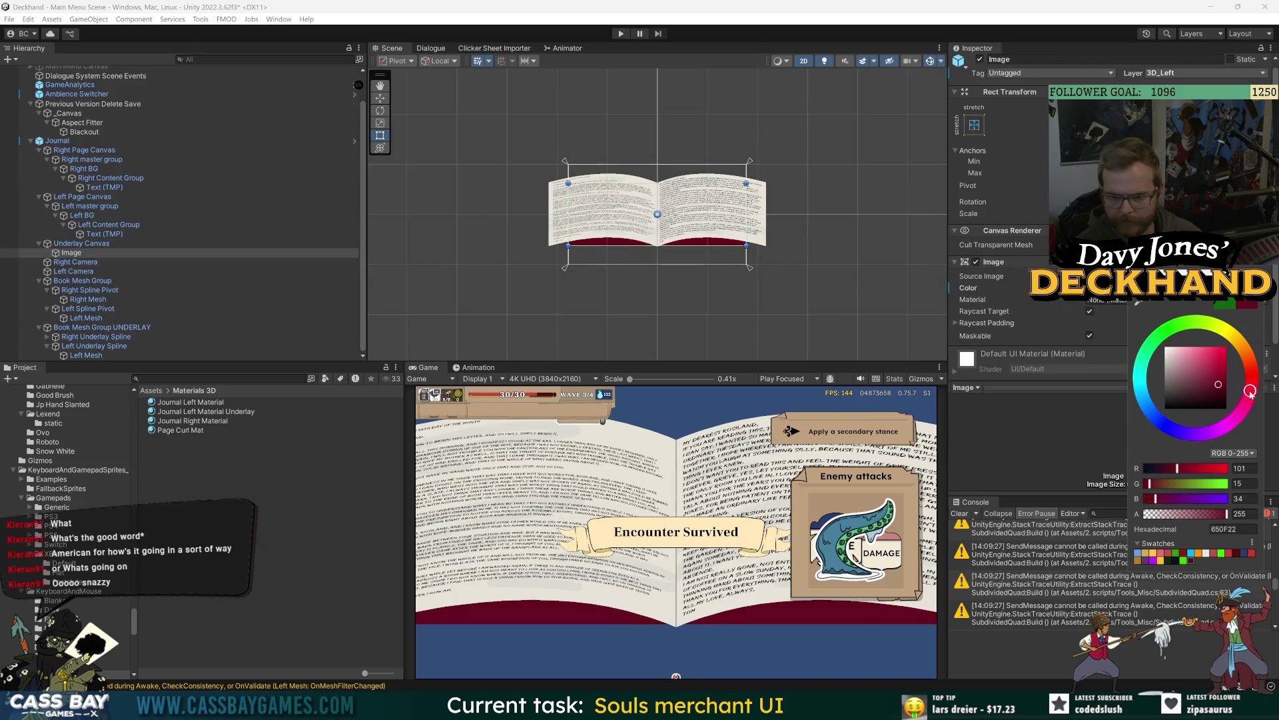
{"action": "left_click_drag", "start_coordinate": [1186, 395], "coordinate": [1250, 363]}
{"action": "left_click", "coordinate": [1252, 380]}
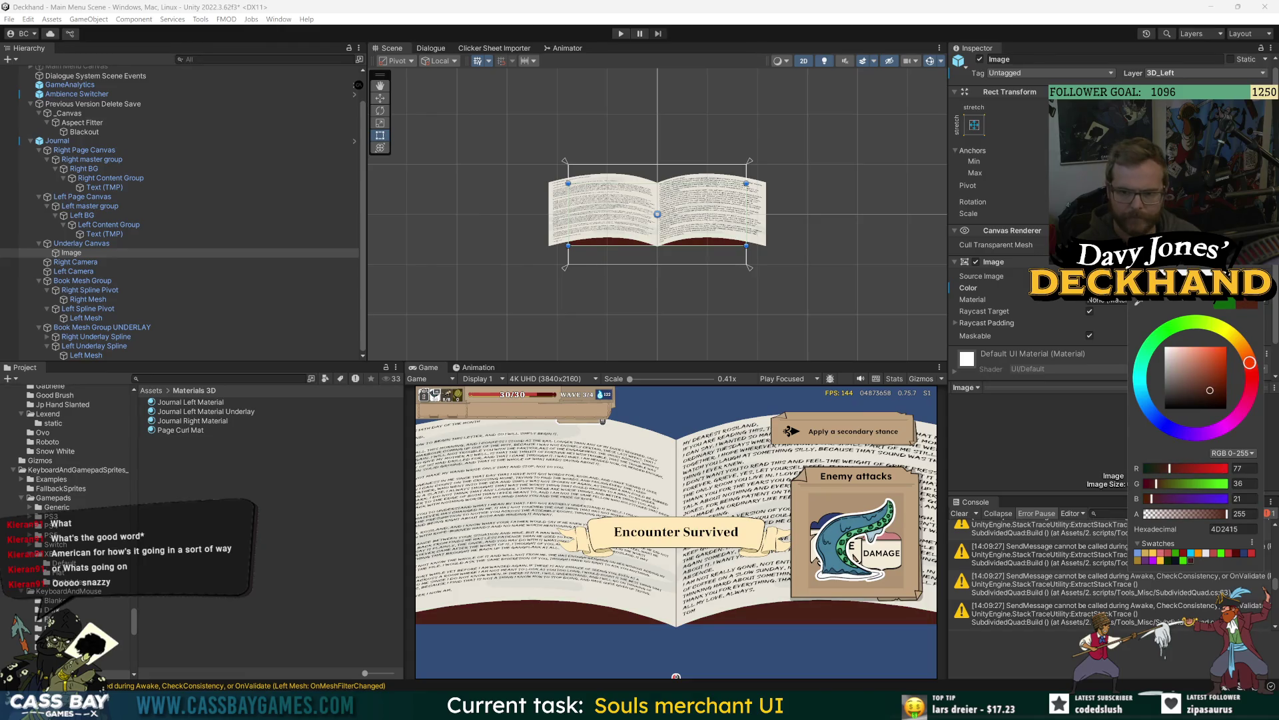
{"action": "key", "text": "Escape"}
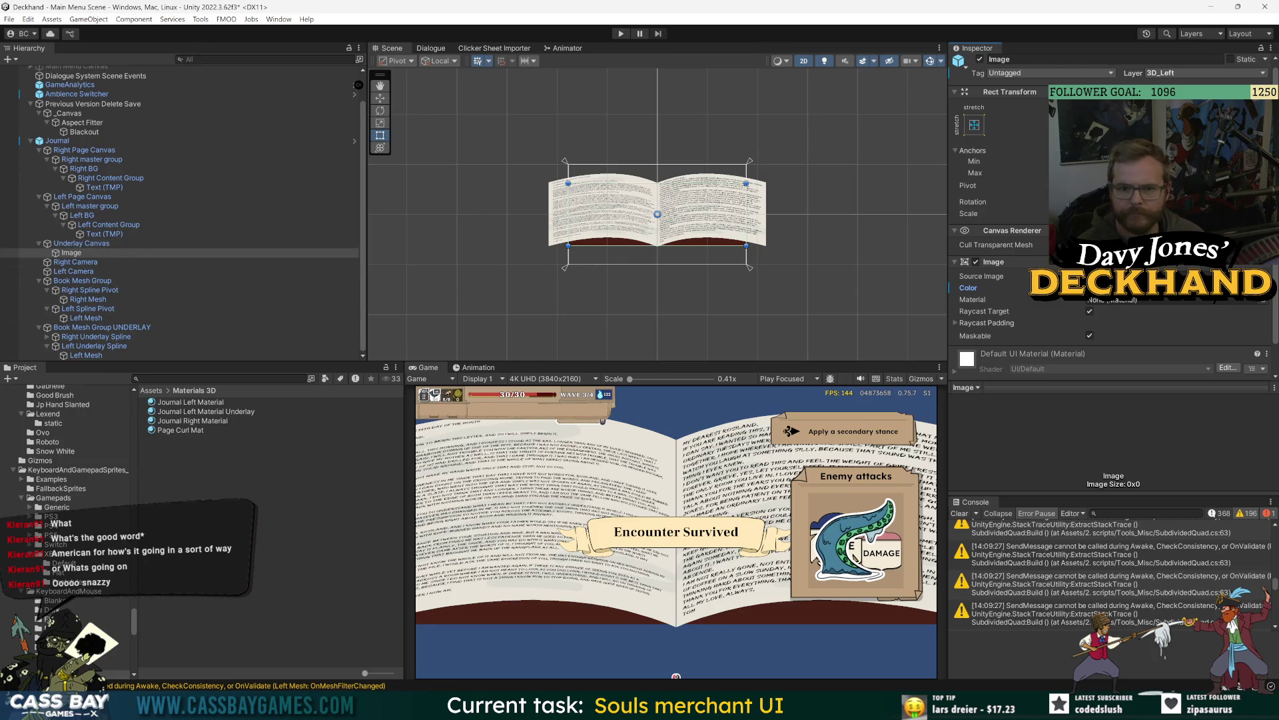
Step: Drag the underlay Image's bottom edge further down below the pages
{"action": "left_click", "coordinate": [72, 245]}
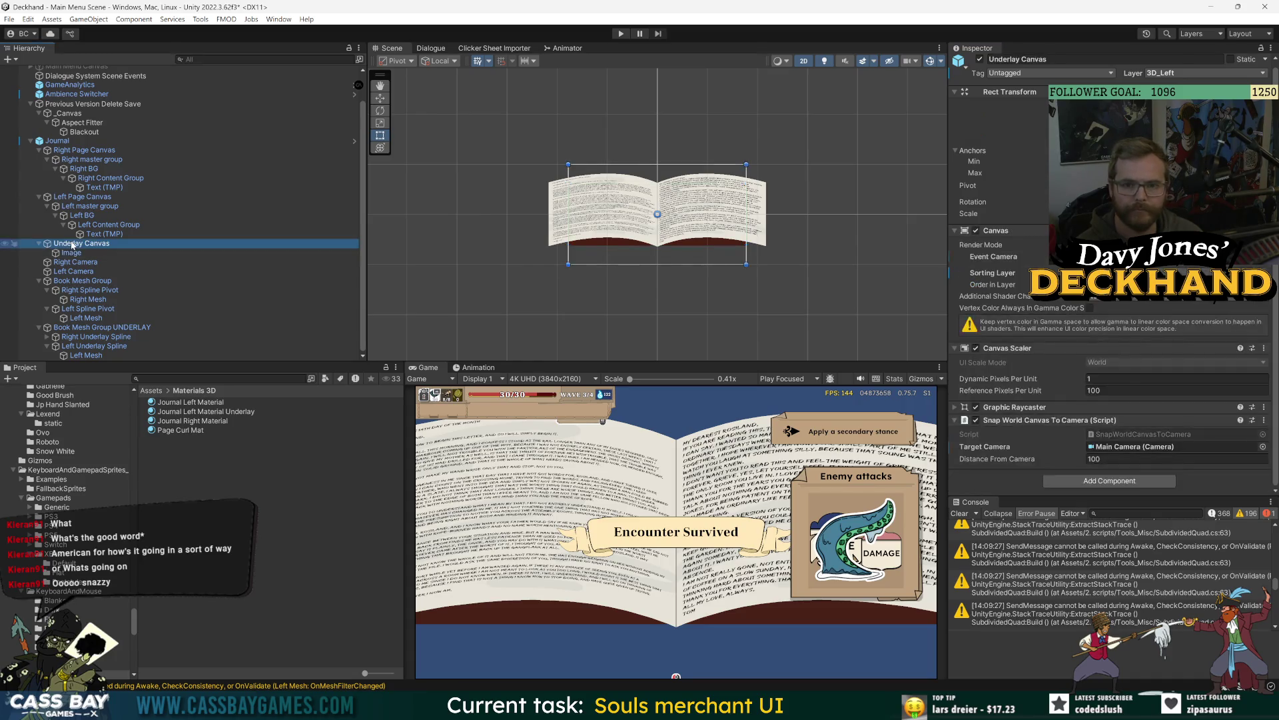
{"action": "left_click", "coordinate": [71, 253]}
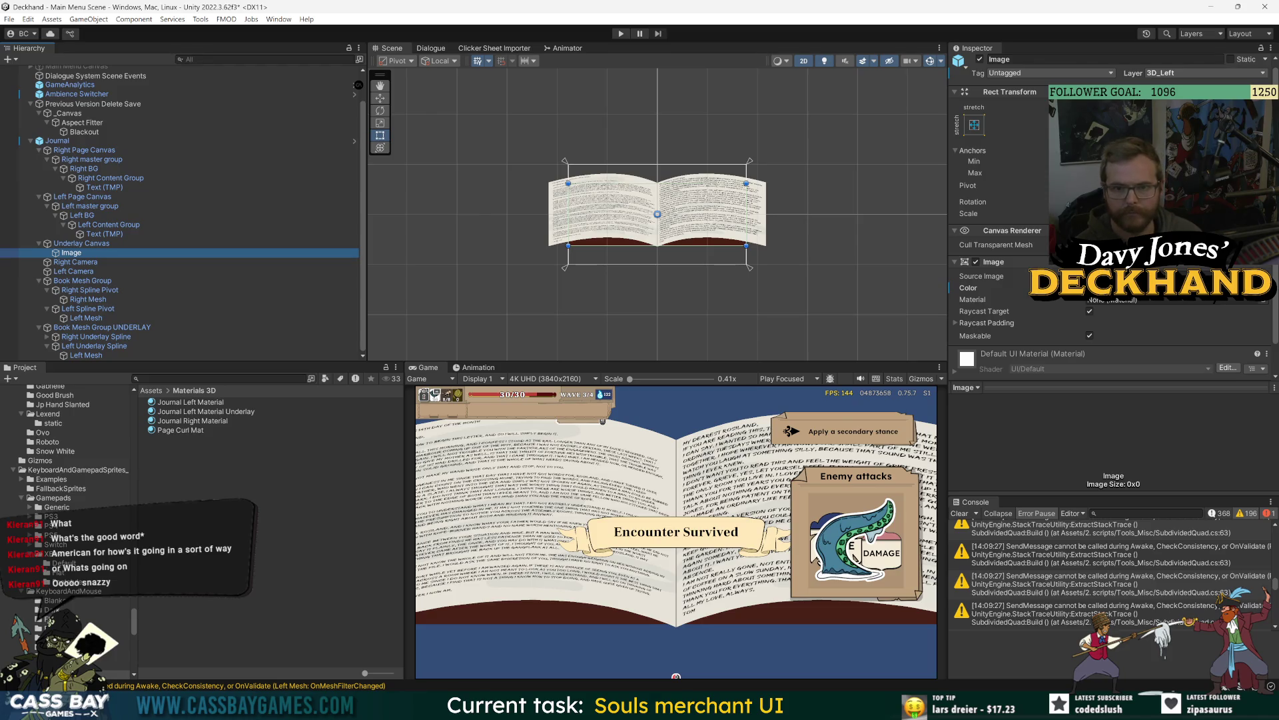
{"action": "mouse_move", "coordinate": [1066, 126]}
{"action": "left_mouse_down"}
{"action": "mouse_move", "coordinate": [1193, 397]}
{"action": "mouse_move", "coordinate": [977, 408]}
{"action": "mouse_move", "coordinate": [330, 381]}
{"action": "left_mouse_up"}
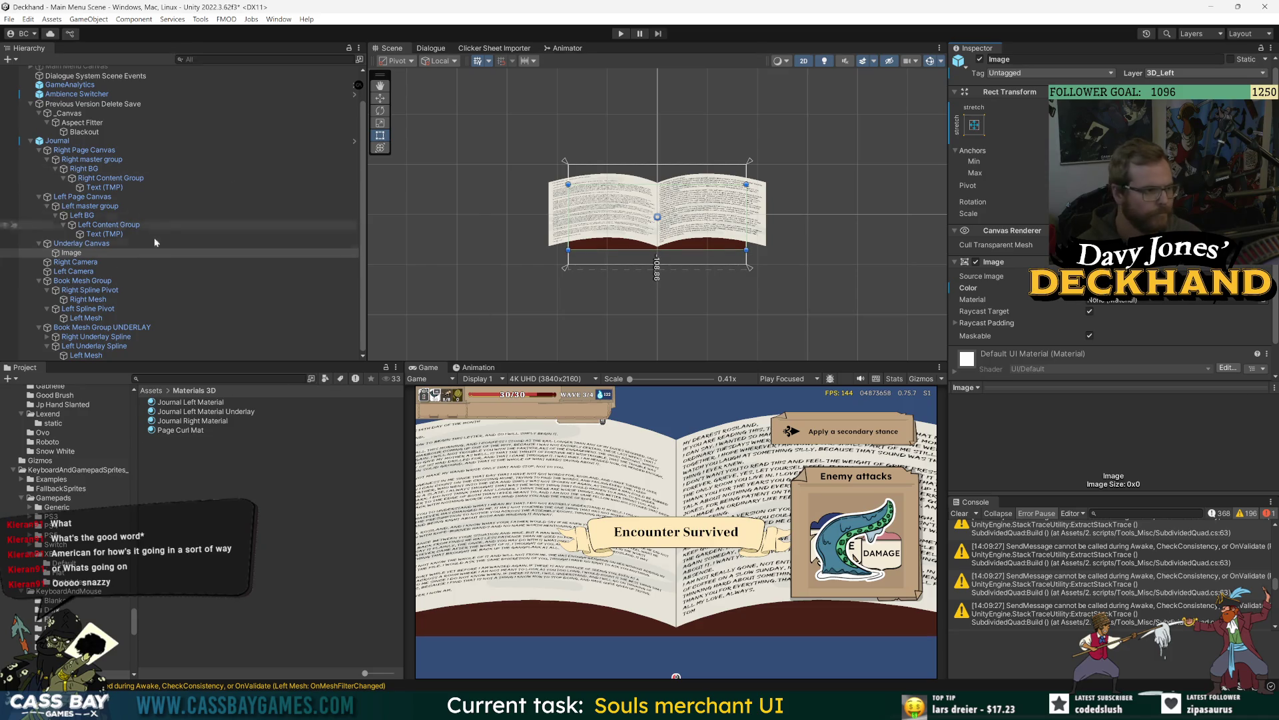
Step: Try scaling the Book Mesh Group, then undo the scale change
{"action": "left_click", "coordinate": [58, 142]}
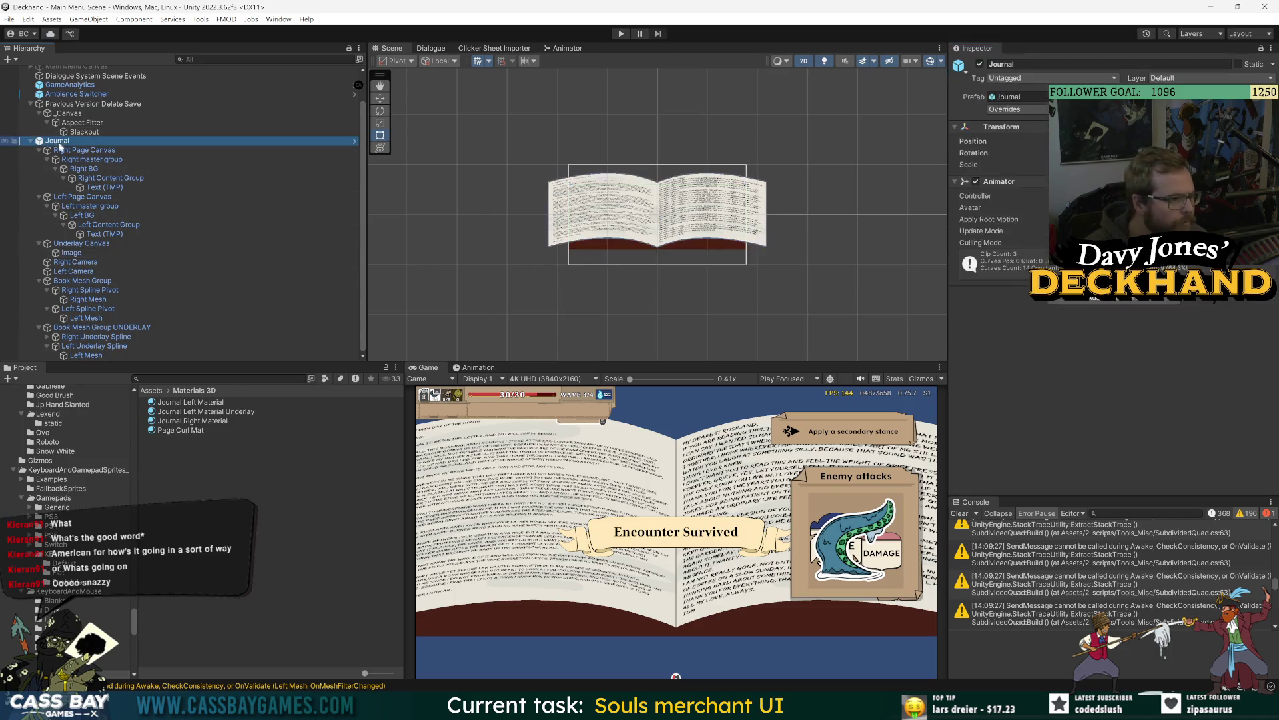
{"action": "left_click", "coordinate": [82, 280]}
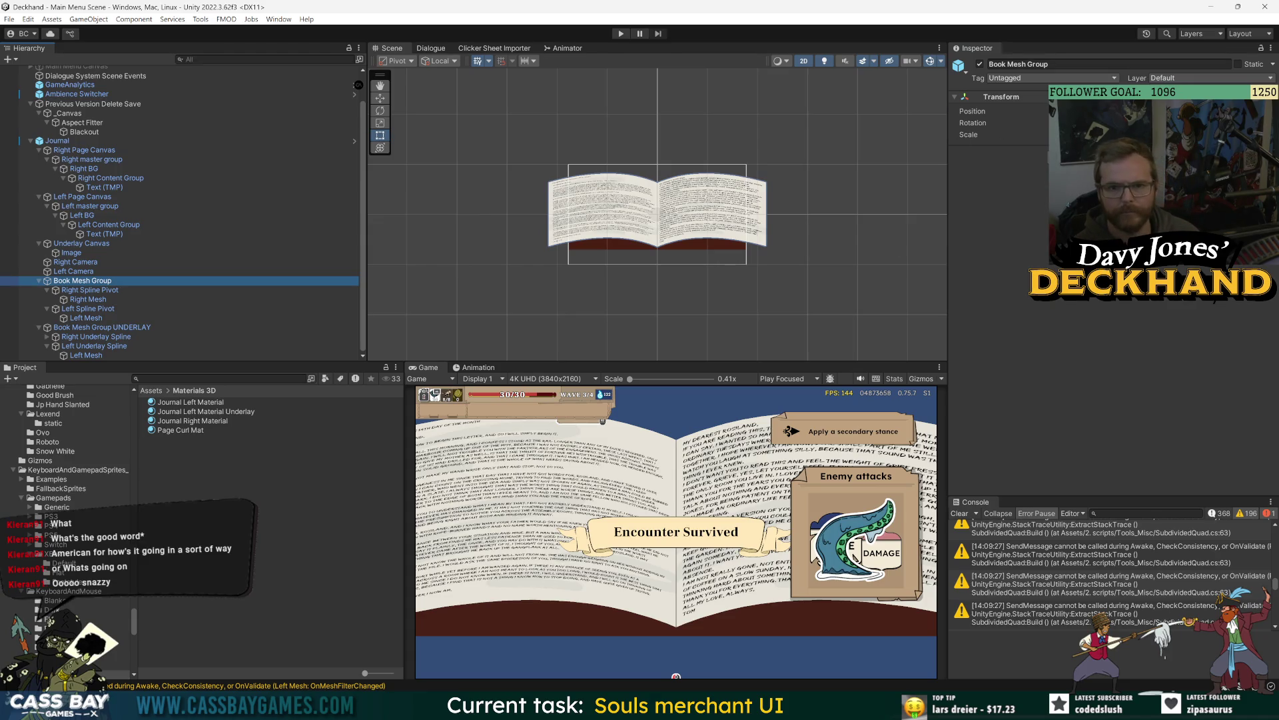
{"action": "left_click", "coordinate": [968, 135]}
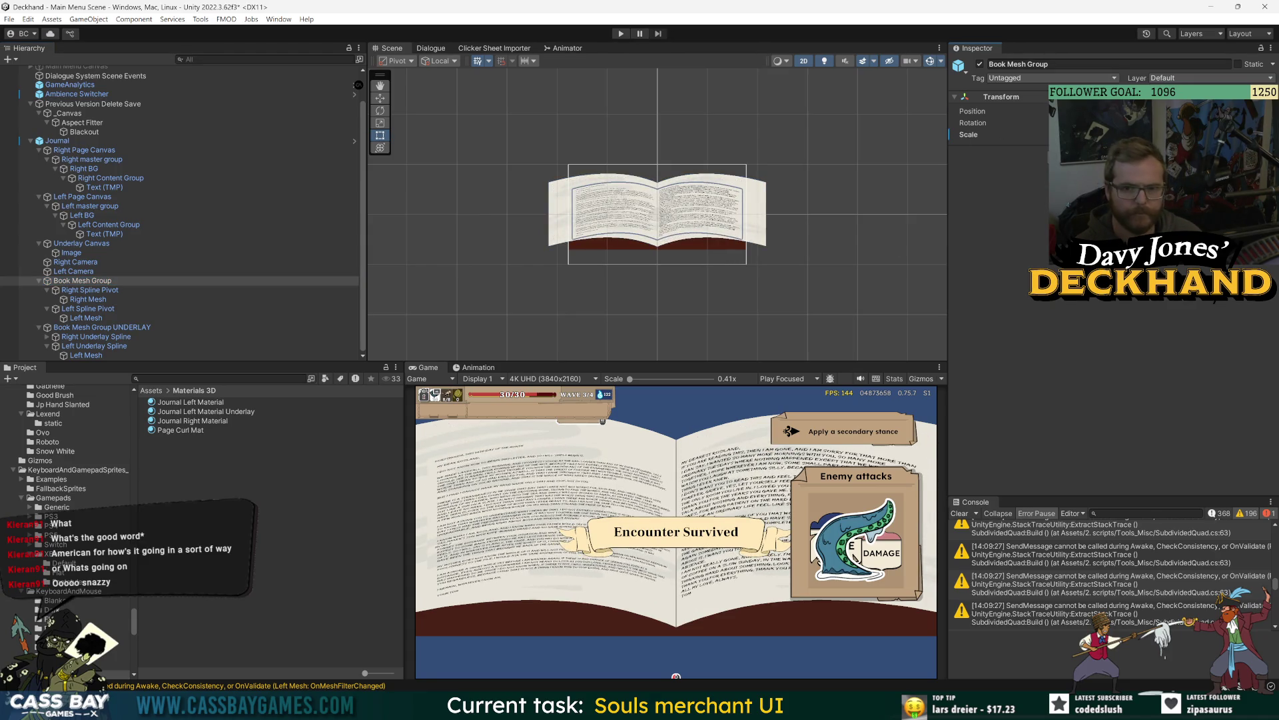
{"action": "key", "text": "ctrl+z"}
{"action": "key", "text": "ctrl+y"}
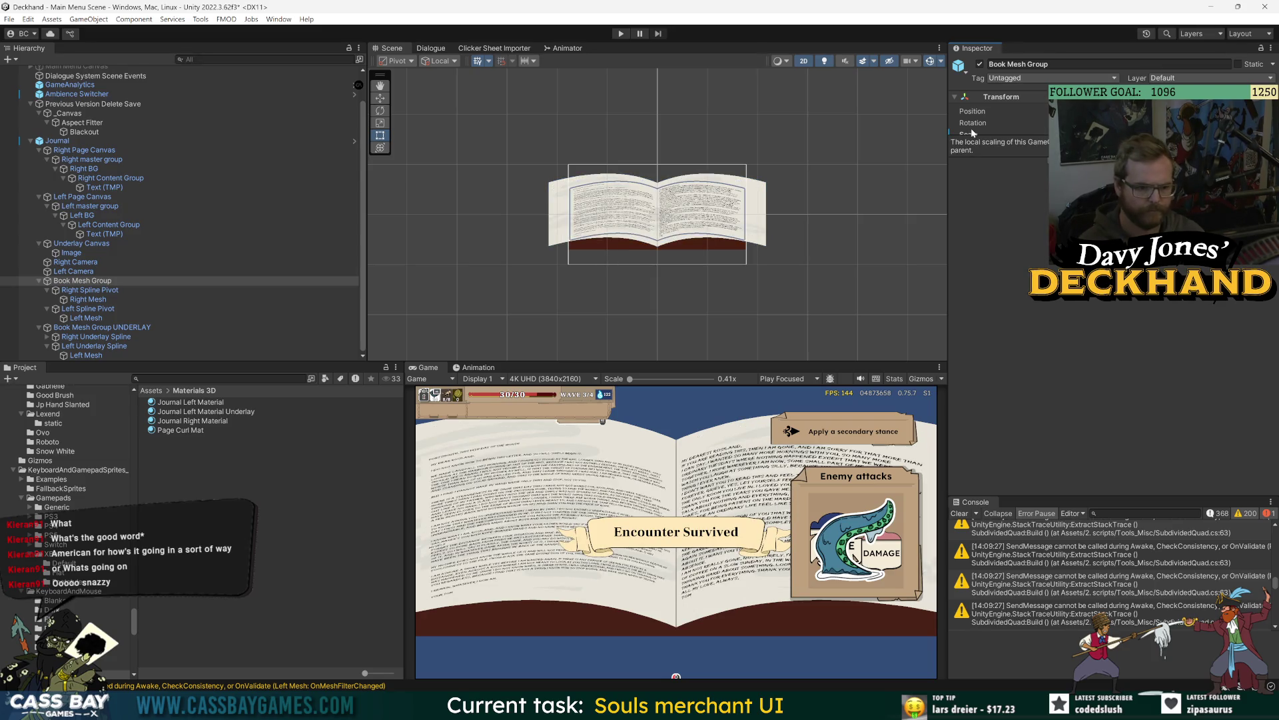
{"action": "left_click", "coordinate": [972, 133]}
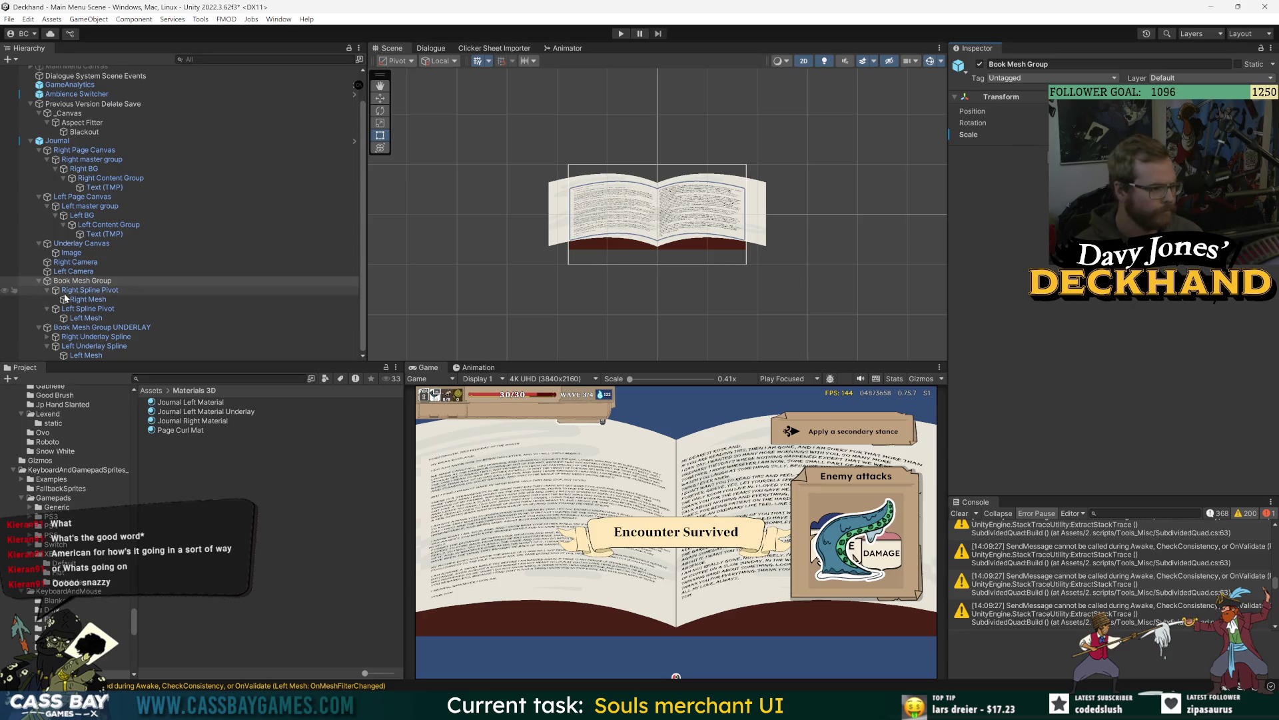
{"action": "key", "text": "ctrl+z"}
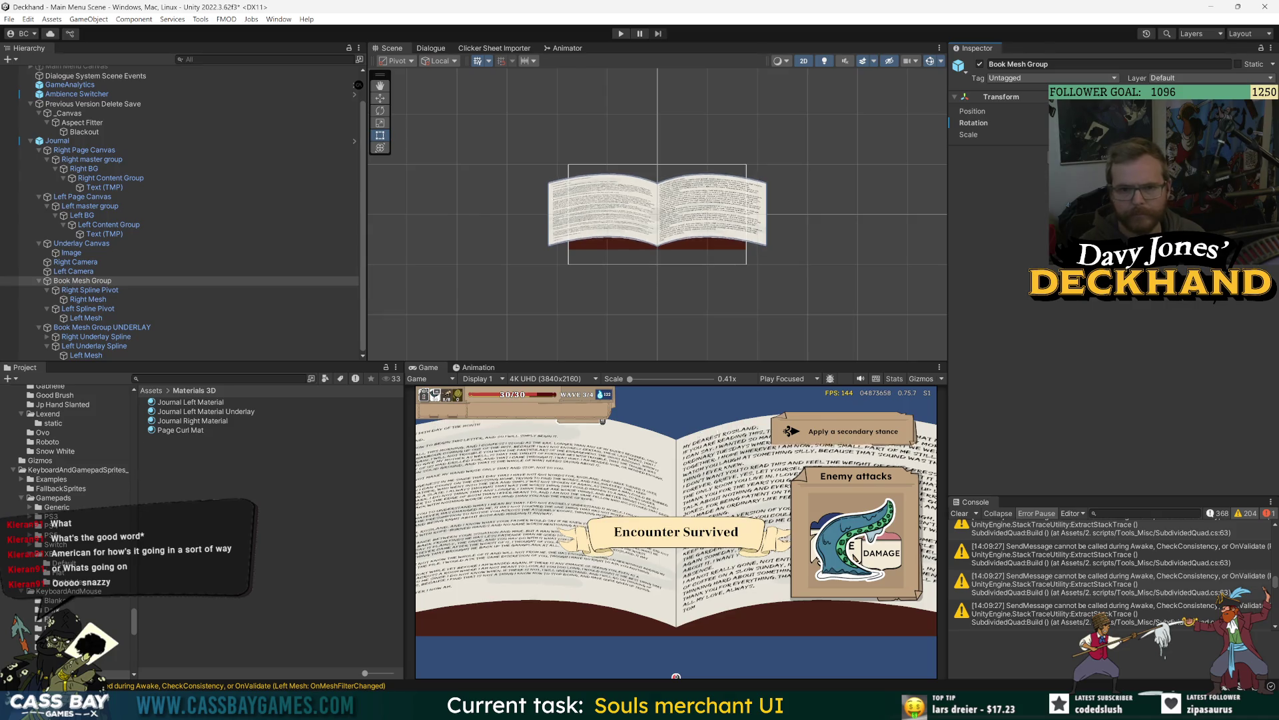
Step: Rotate both Book Mesh Group and Book Mesh Group UNDERLAY so the journal lies flatter
{"action": "left_click_drag", "start_coordinate": [974, 122], "coordinate": [897, 134]}
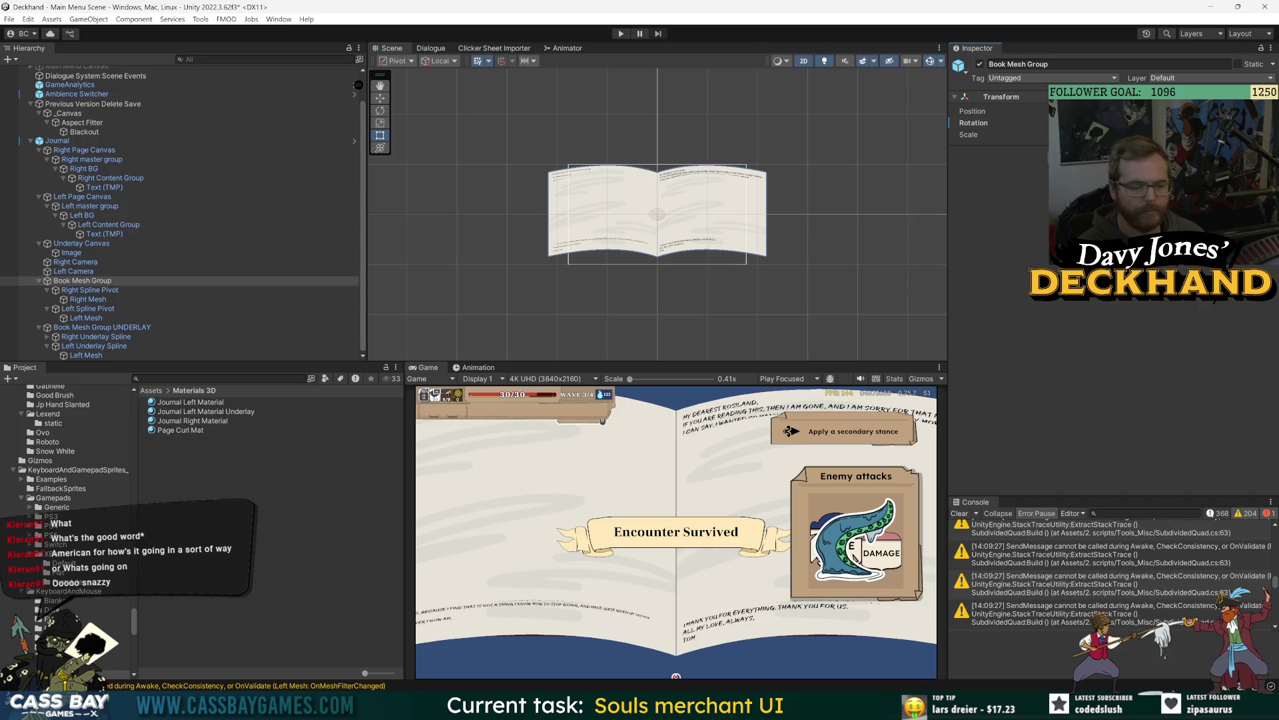
{"action": "left_click", "coordinate": [102, 327]}
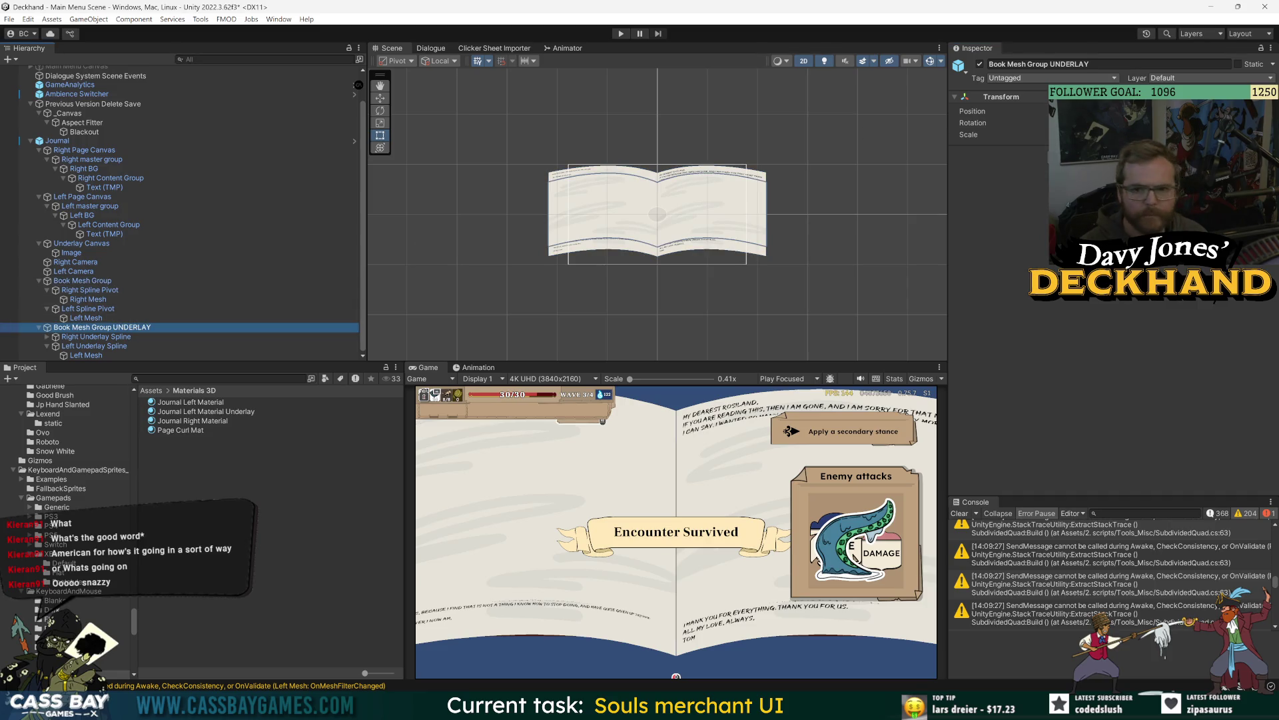
{"action": "left_click", "coordinate": [1076, 423]}
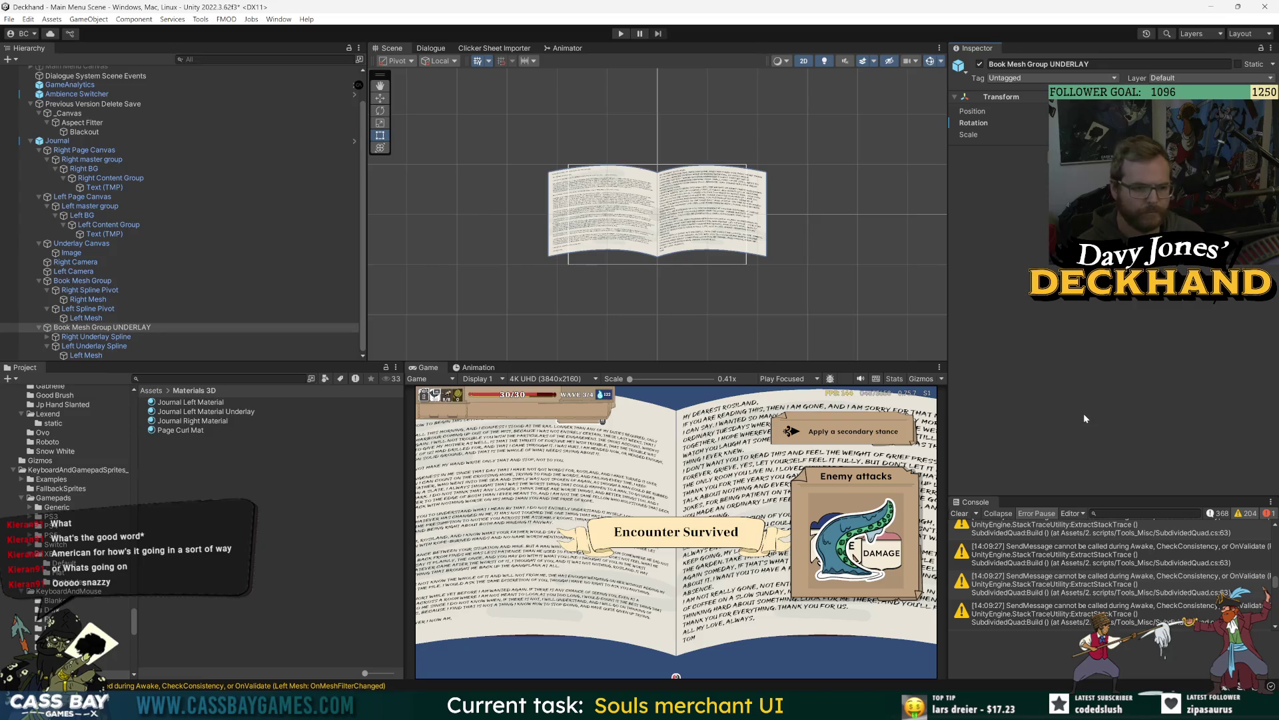
{"action": "left_click", "coordinate": [39, 281]}
{"action": "left_click", "coordinate": [39, 322]}
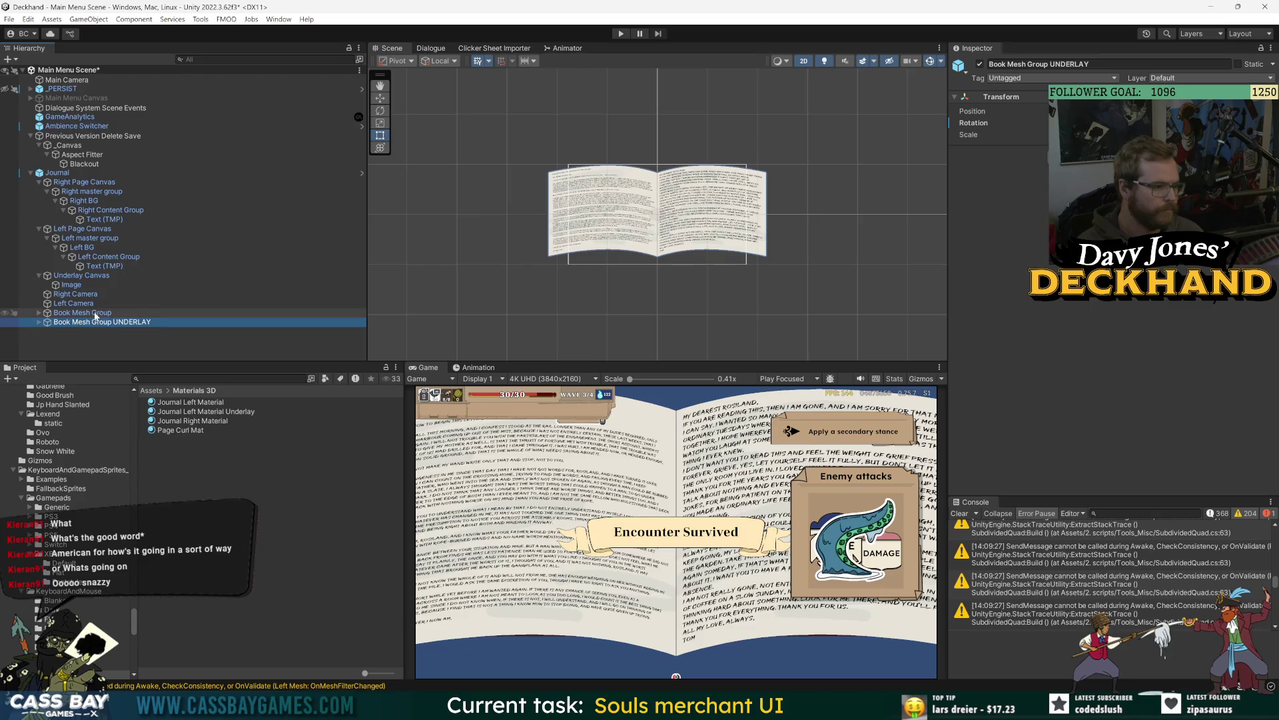
{"action": "left_click", "coordinate": [99, 312], "text": "ctrl"}
{"action": "left_click", "coordinate": [1047, 128]}
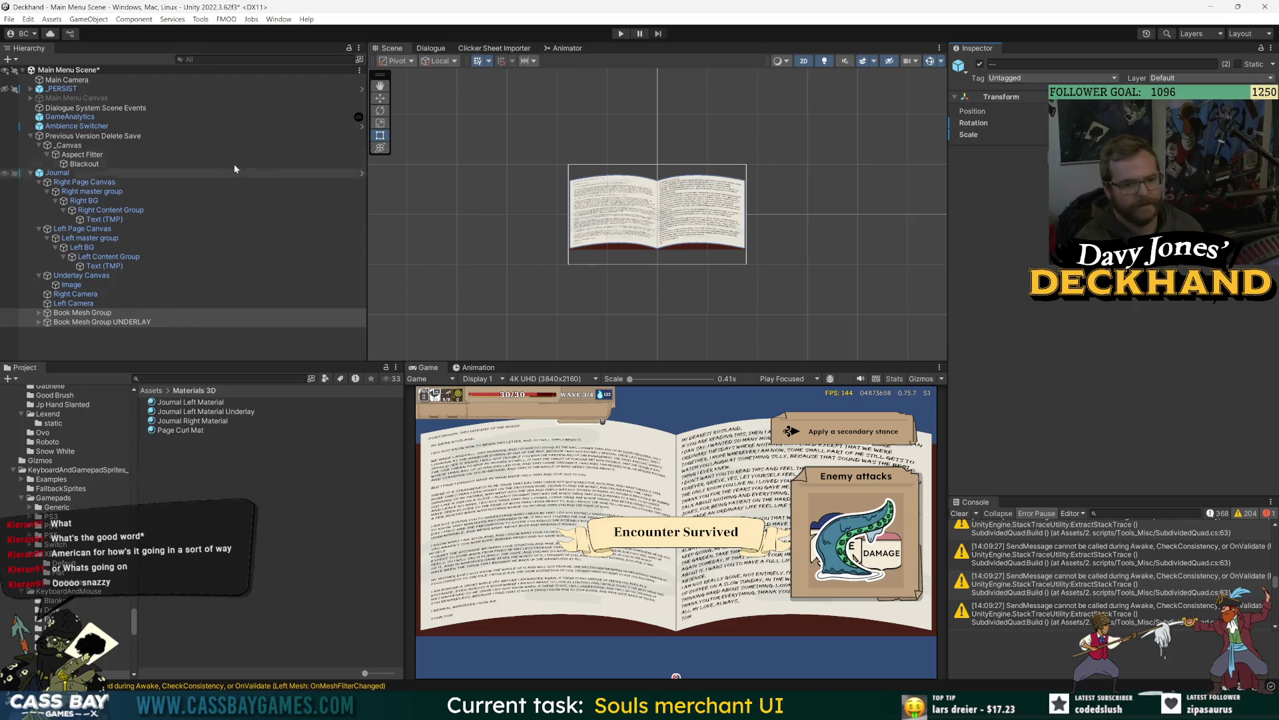
{"action": "left_click", "coordinate": [196, 257]}
Step: Inspect the Underlay Canvas and the Book Mesh Group in the Inspector
{"action": "left_click", "coordinate": [82, 322]}
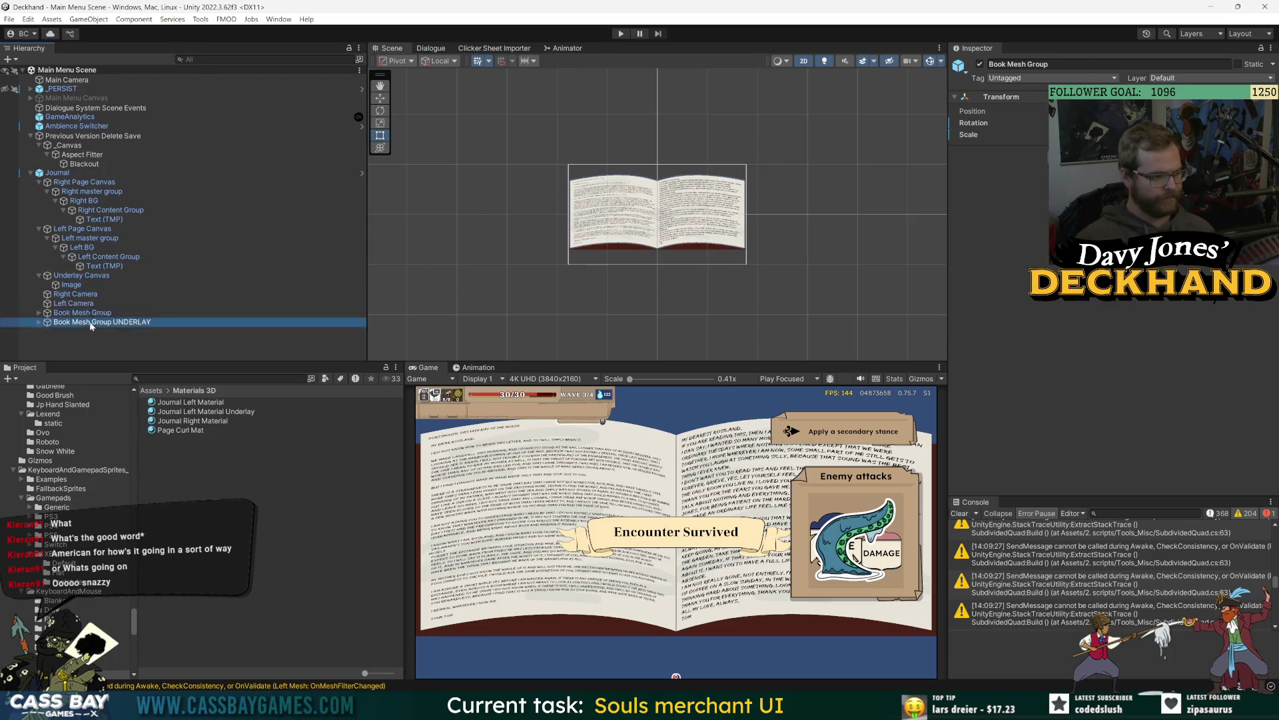
{"action": "left_click", "coordinate": [82, 275]}
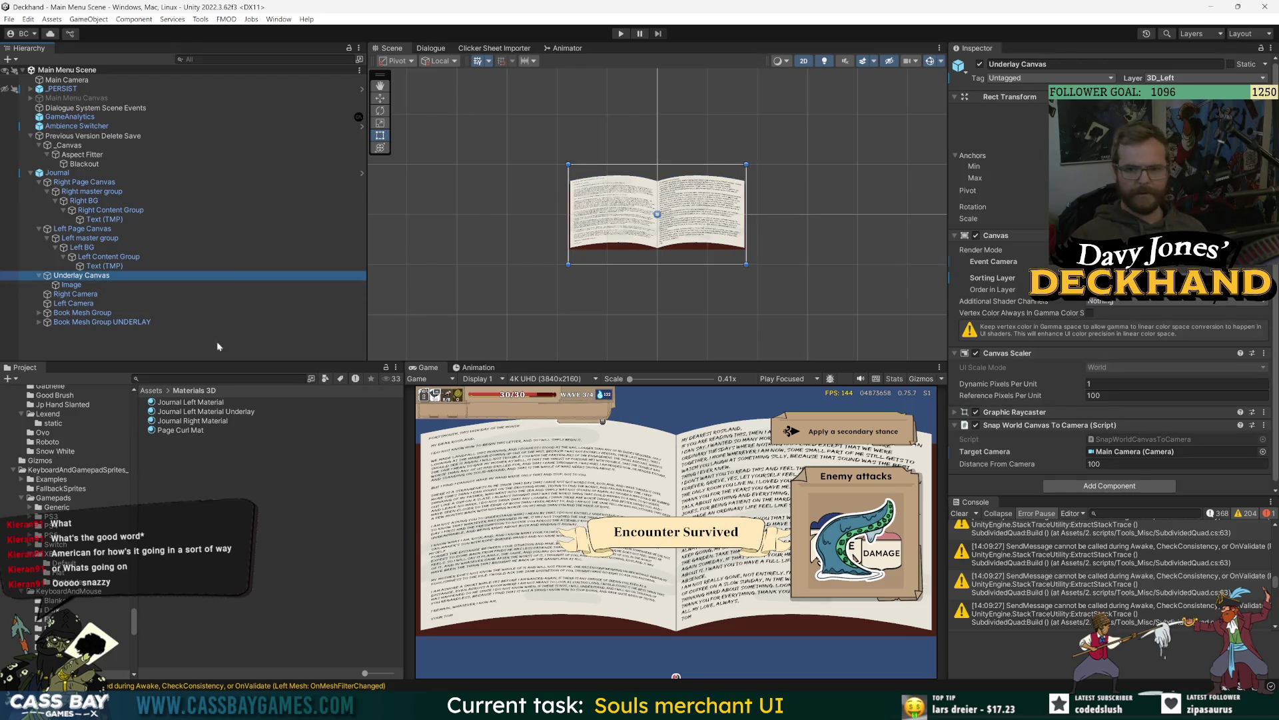
{"action": "left_click", "coordinate": [82, 312]}
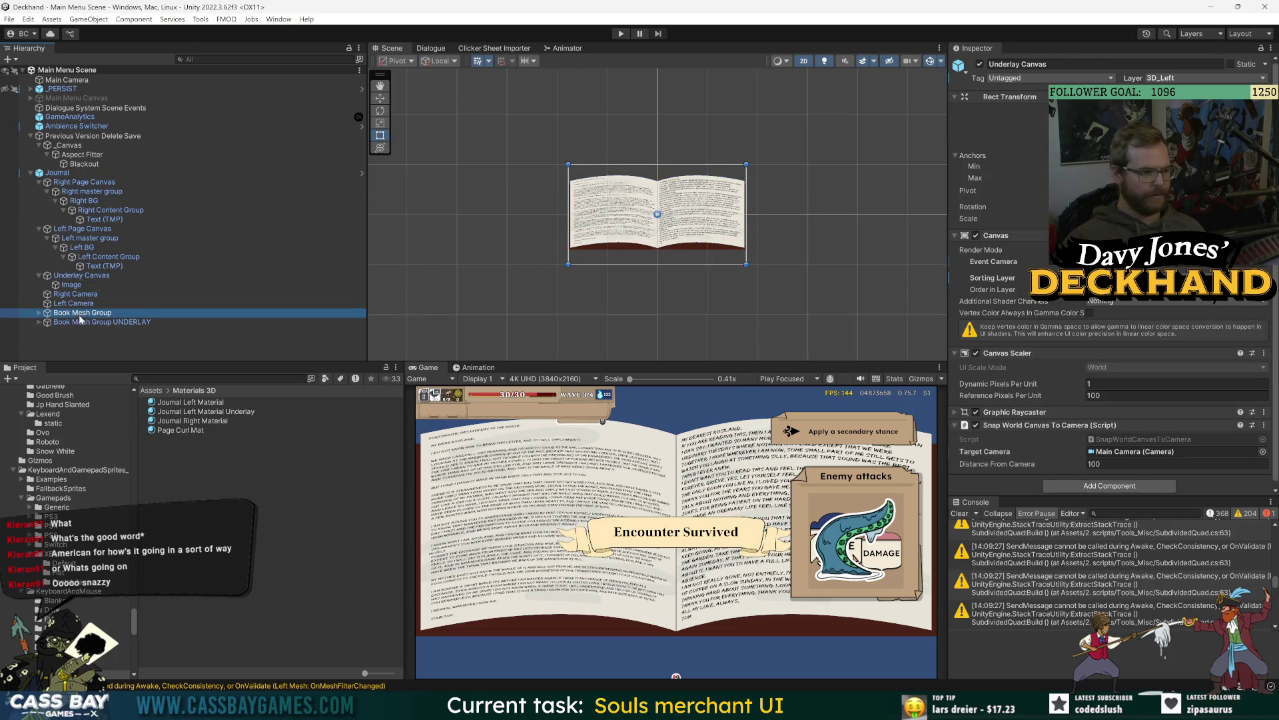
{"action": "left_click", "coordinate": [81, 275]}
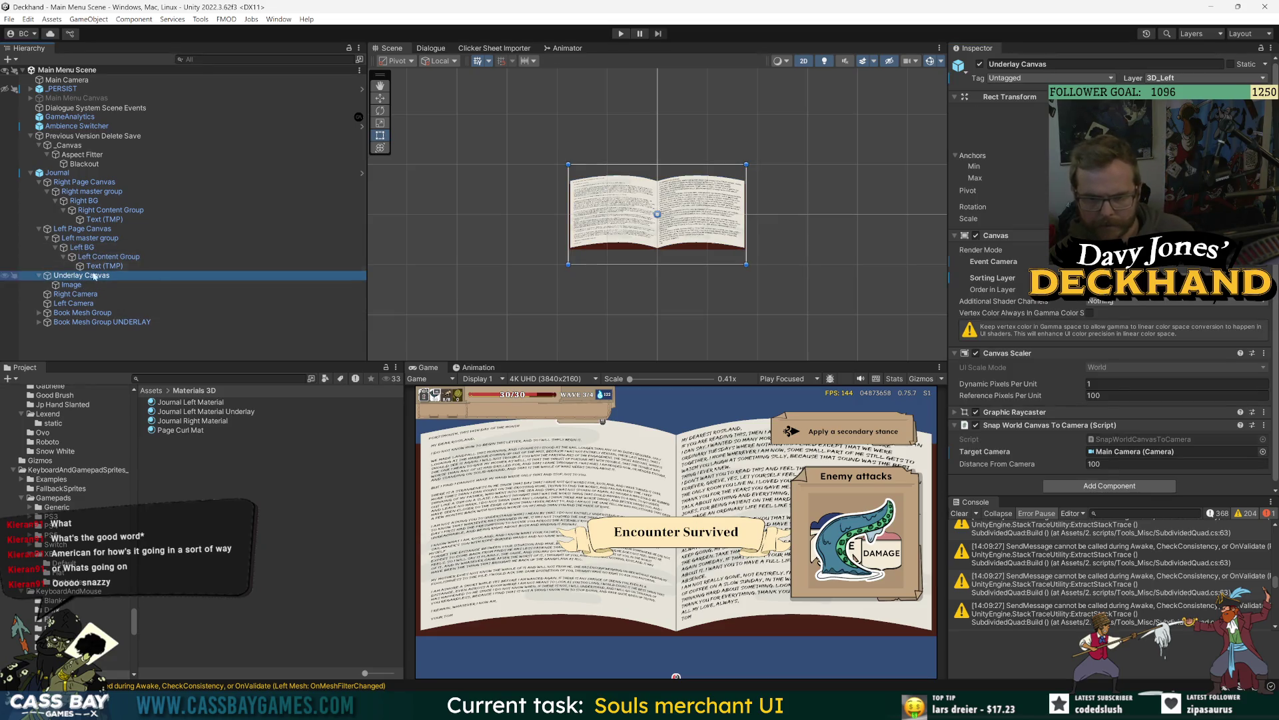
Step: Resize the Underlay Canvas's dark-red Image to span the book's width, settling the size via undo/redo
{"action": "left_click", "coordinate": [71, 285]}
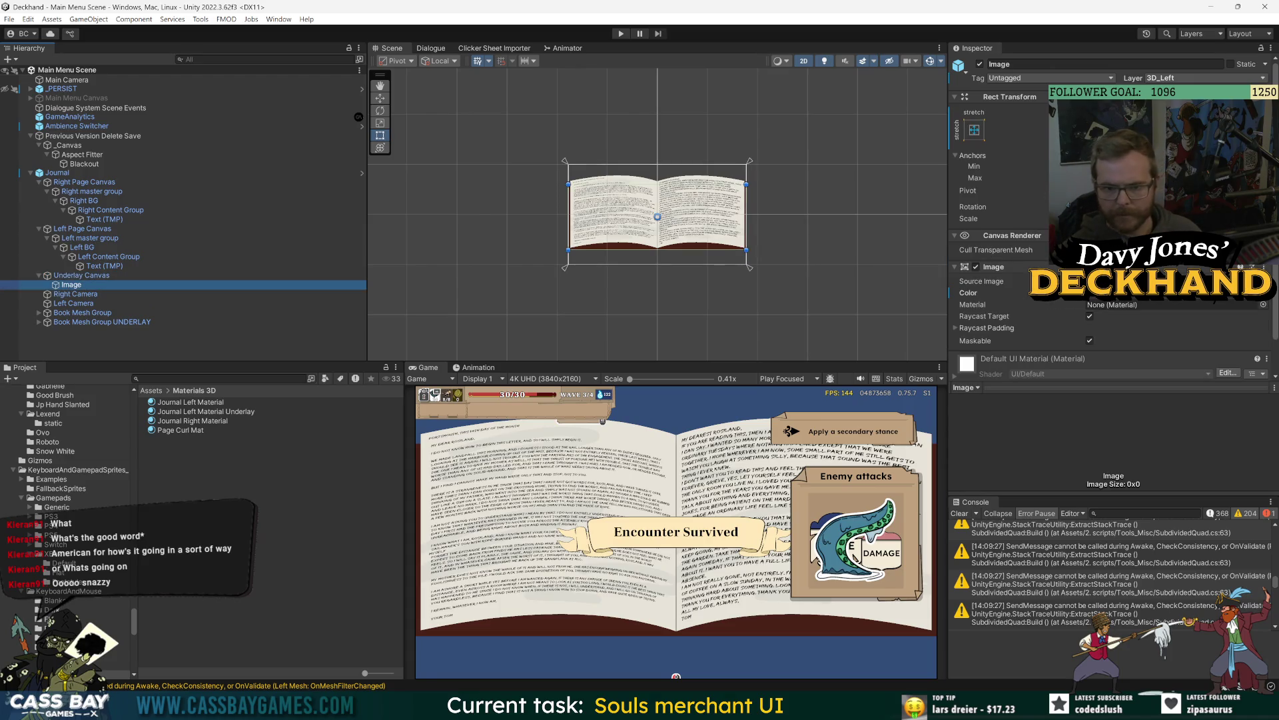
{"action": "left_click_drag", "start_coordinate": [1066, 206], "coordinate": [1079, 207]}
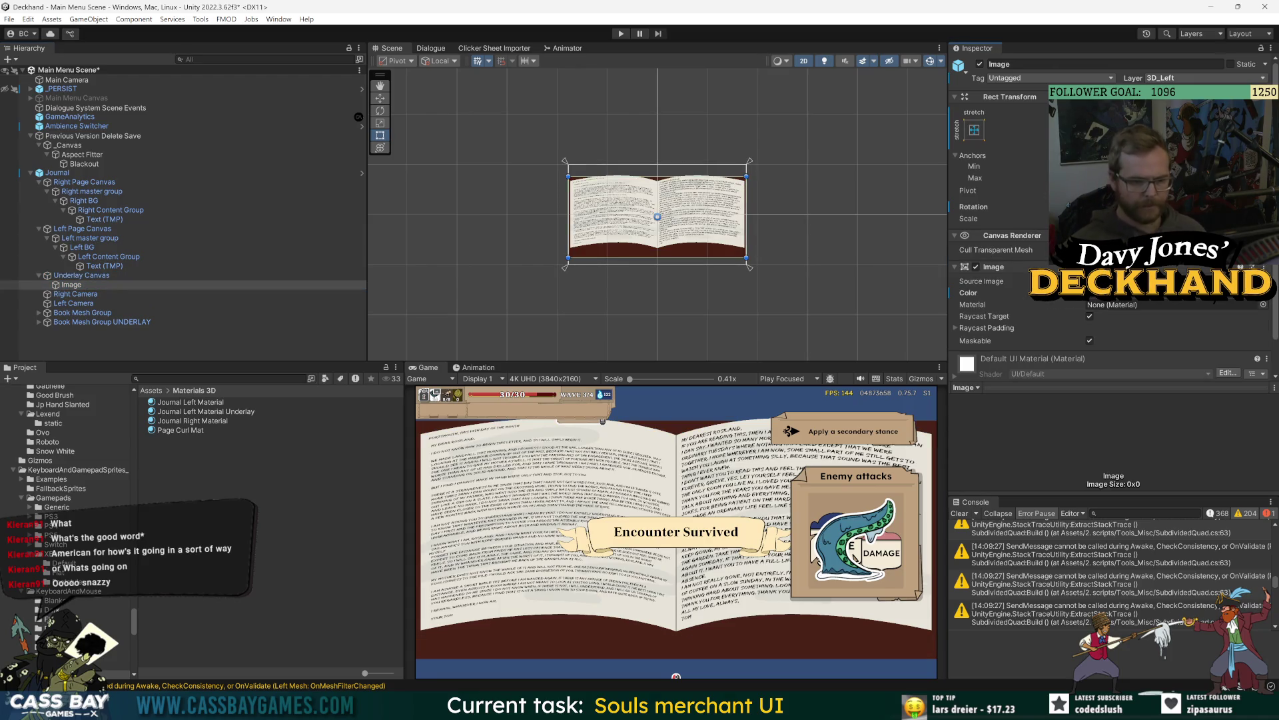
{"action": "key", "text": "ctrl+z"}
{"action": "key", "text": "ctrl+y"}
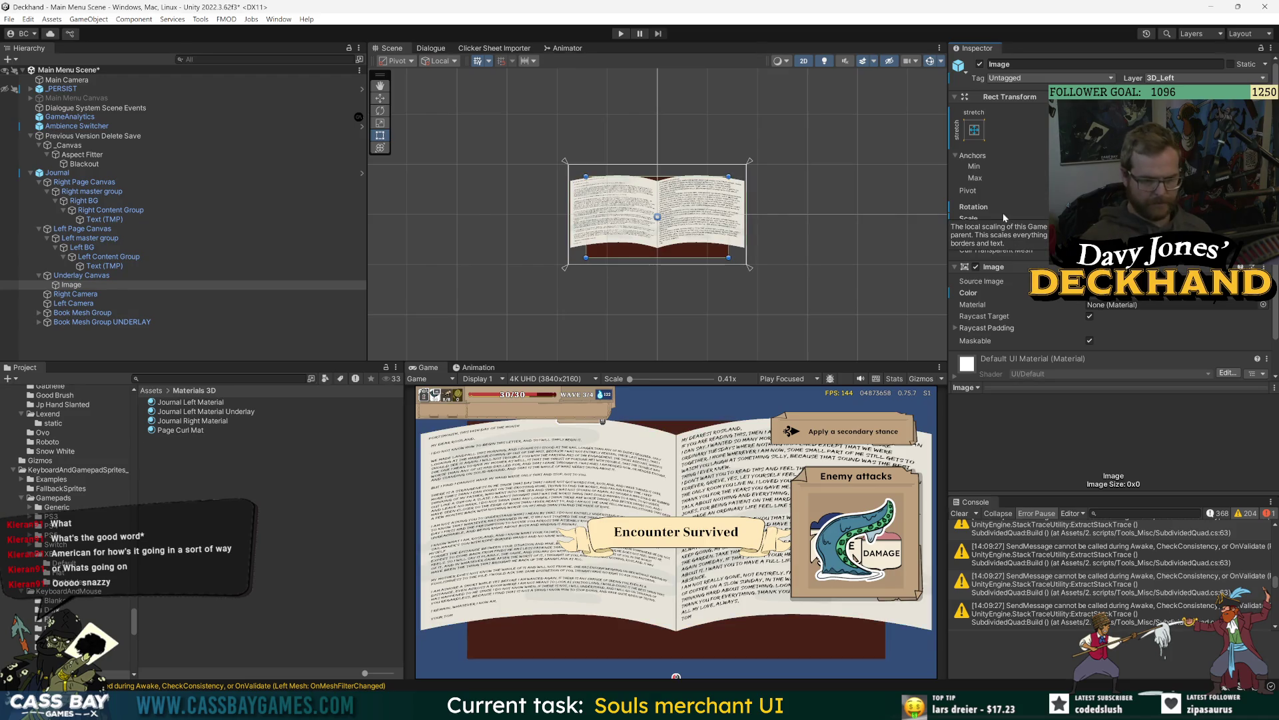
{"action": "key", "text": "ctrl+z"}
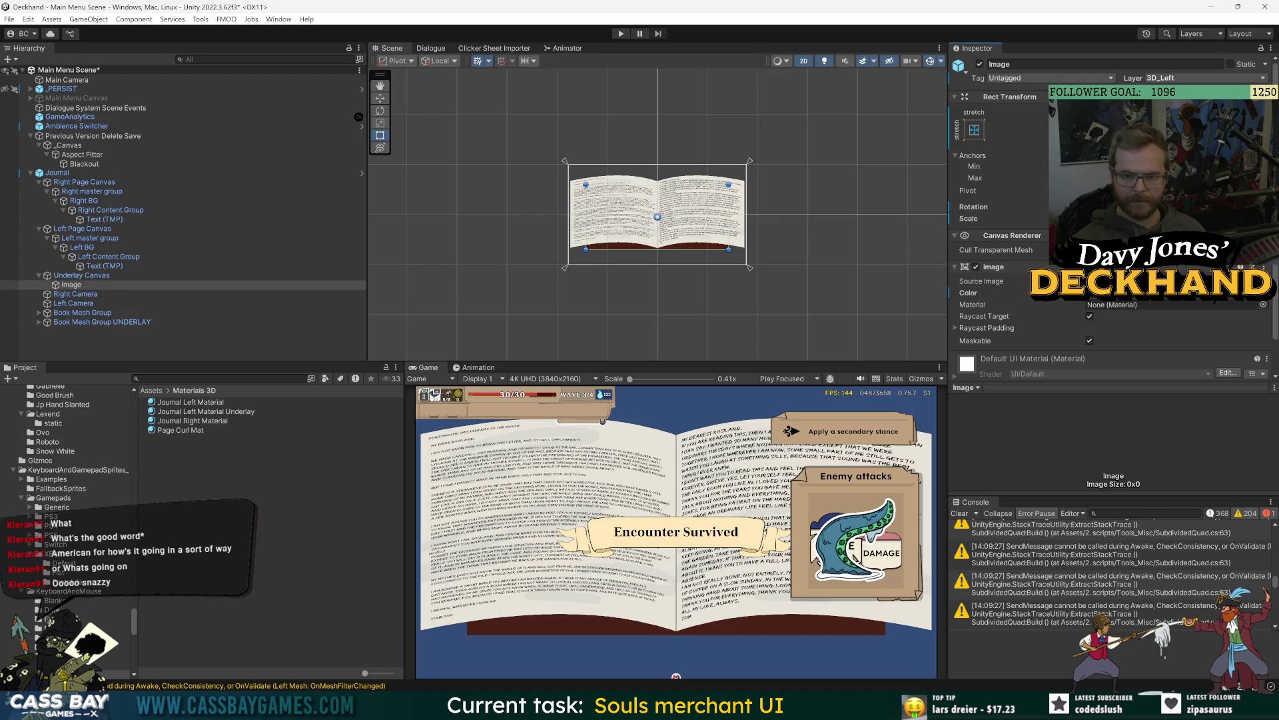
{"action": "key", "text": "ctrl+z"}
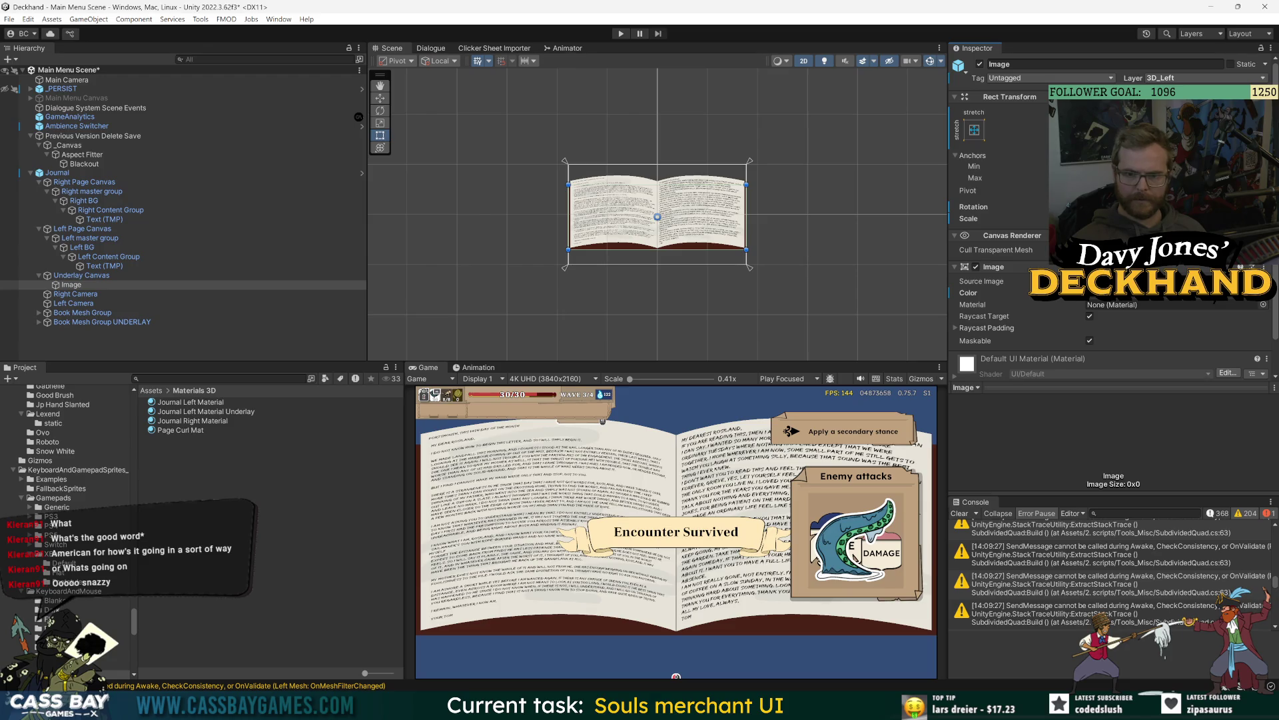
{"action": "key", "text": "ctrl+y"}
{"action": "key", "text": "ctrl+z"}
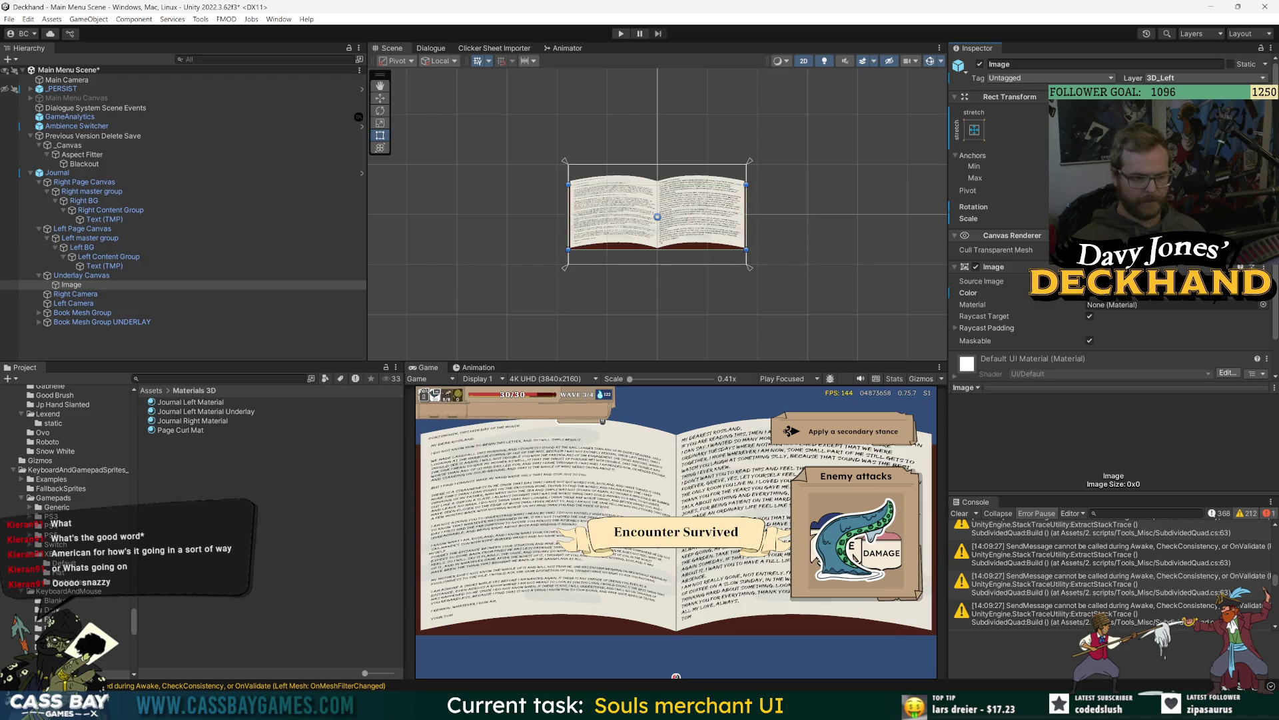
{"action": "key", "text": "ctrl+z"}
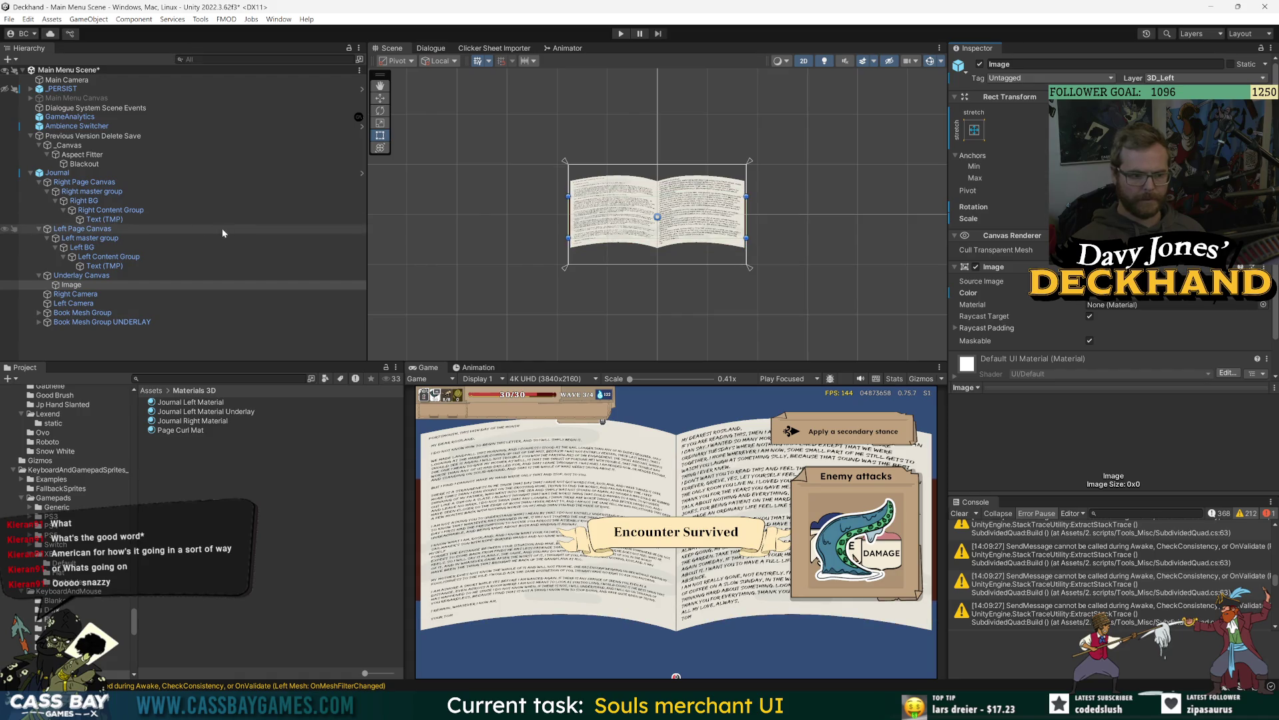
{"action": "key", "text": "ctrl+y"}
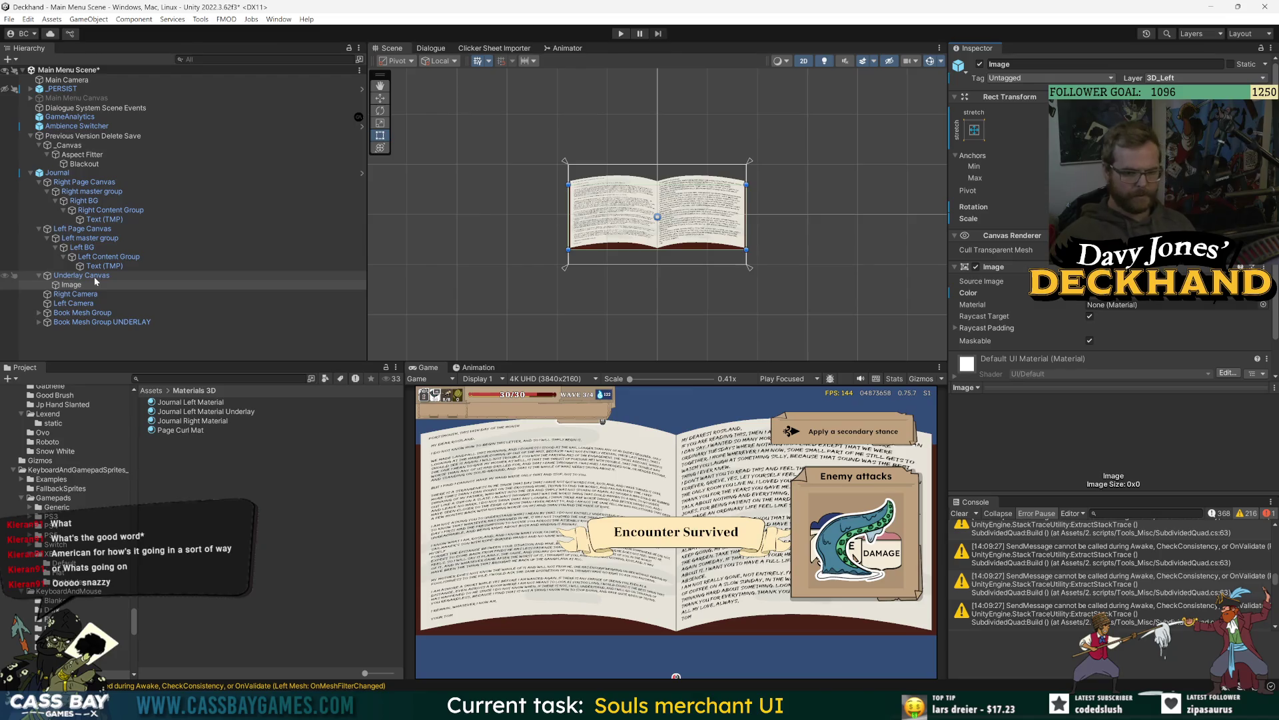
{"action": "left_click", "coordinate": [326, 481]}
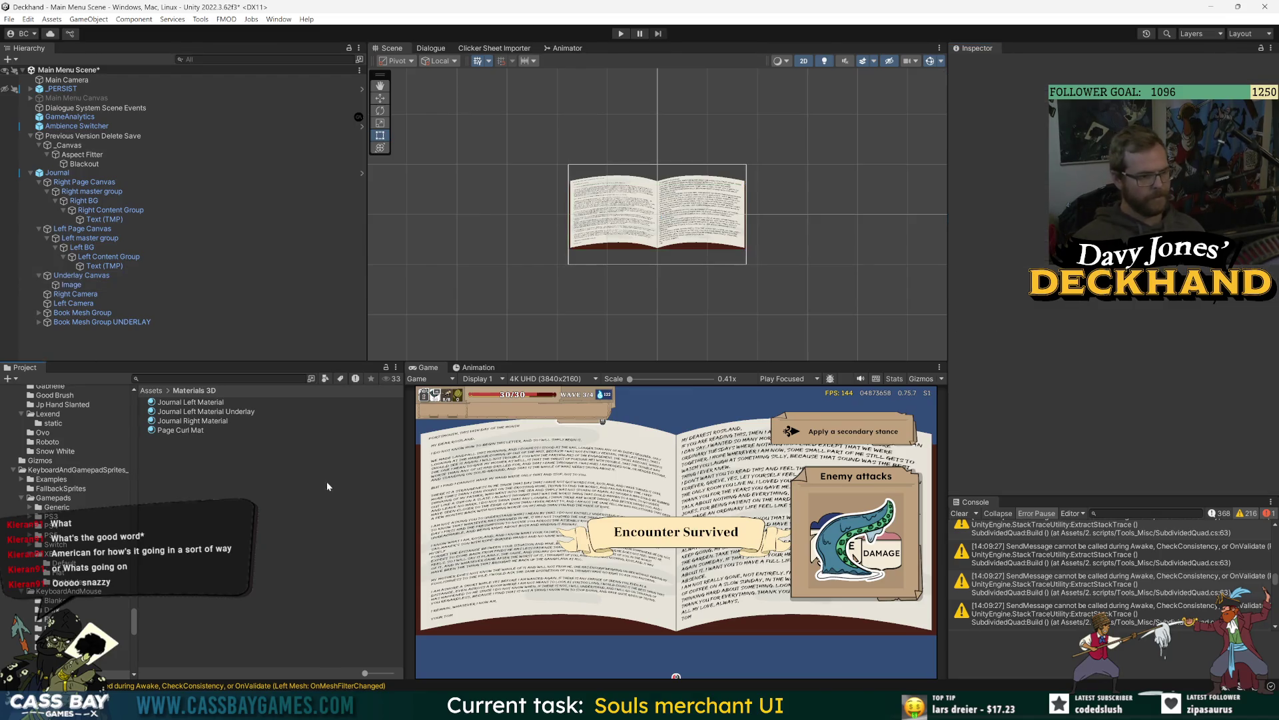
Step: Save the scene and preview the Journal_NextPage clip in the Animation window
{"action": "key", "text": "ctrl+s"}
{"action": "left_click", "coordinate": [497, 367]}
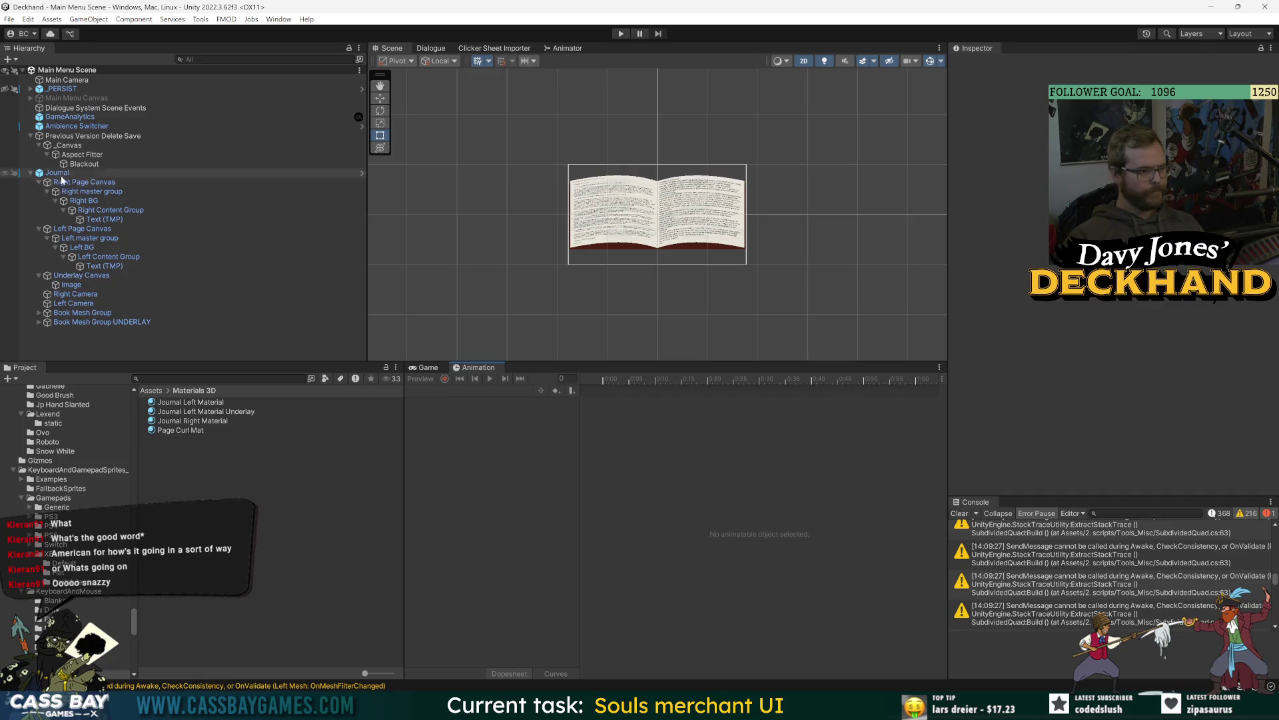
{"action": "left_click", "coordinate": [80, 173]}
{"action": "left_click", "coordinate": [483, 390]}
{"action": "left_click", "coordinate": [518, 409]}
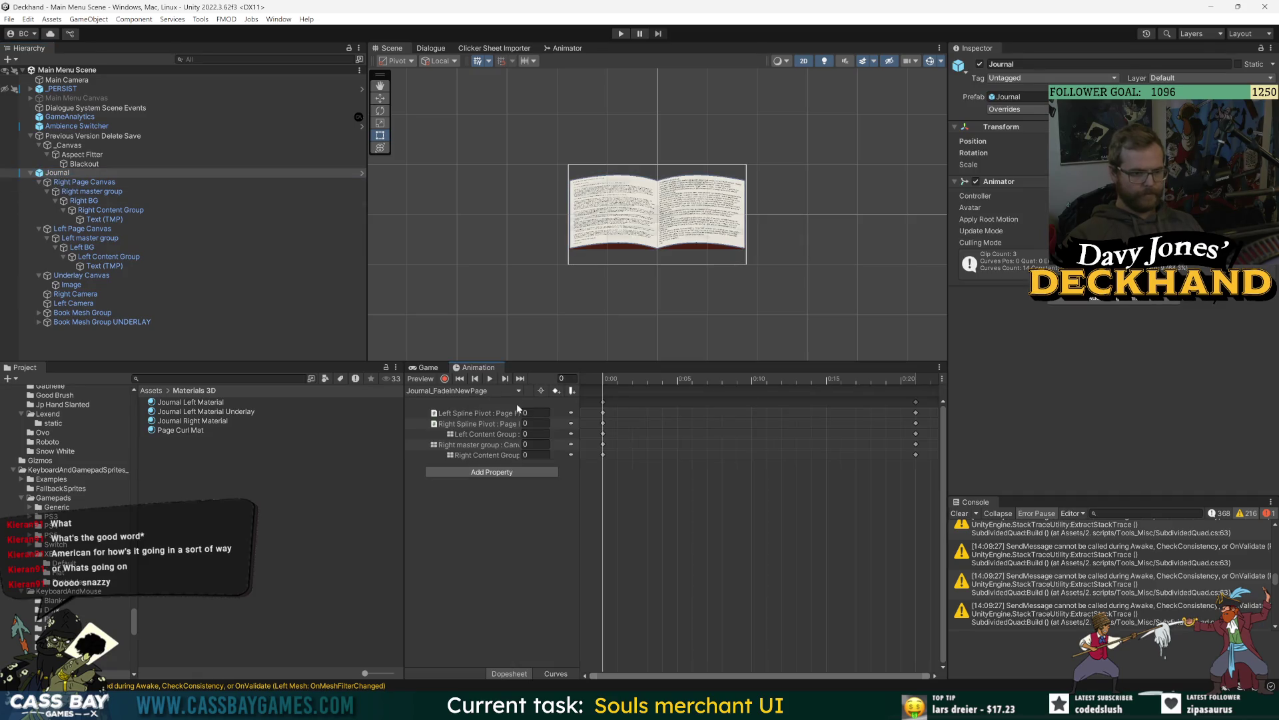
{"action": "left_click", "coordinate": [491, 383]}
{"action": "left_click", "coordinate": [484, 390]}
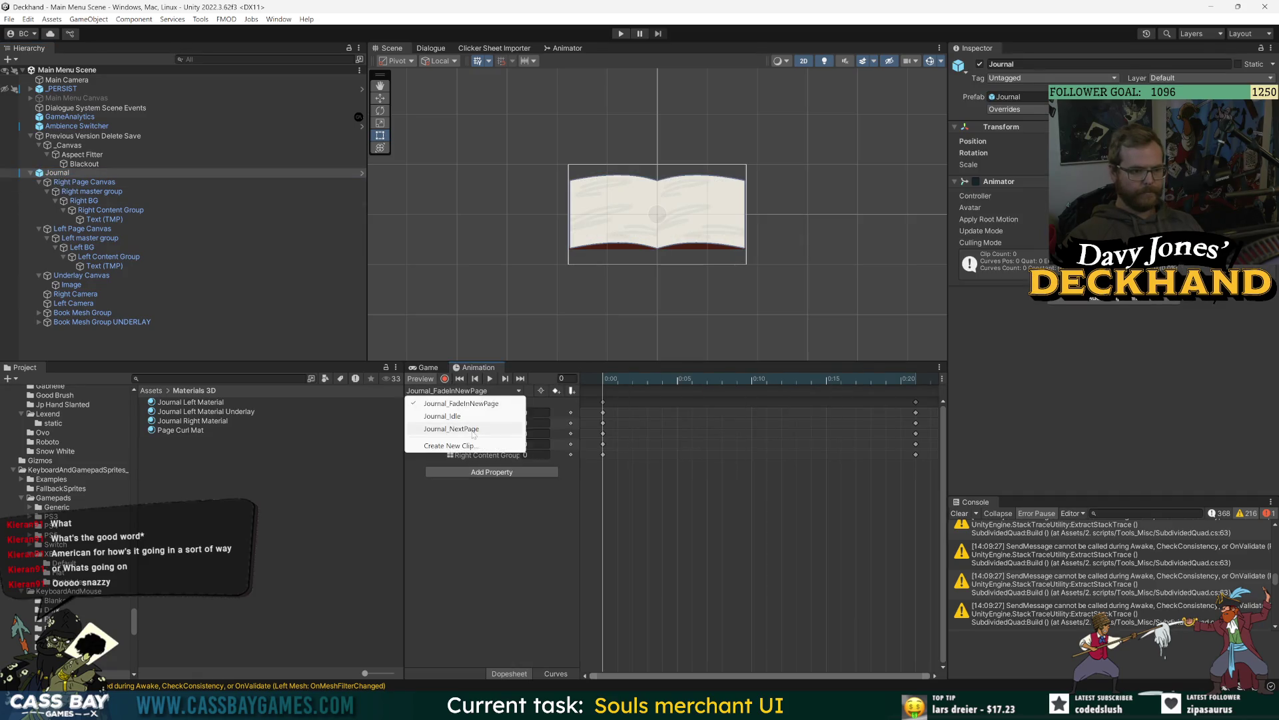
{"action": "left_click", "coordinate": [485, 398]}
{"action": "left_click", "coordinate": [490, 379]}
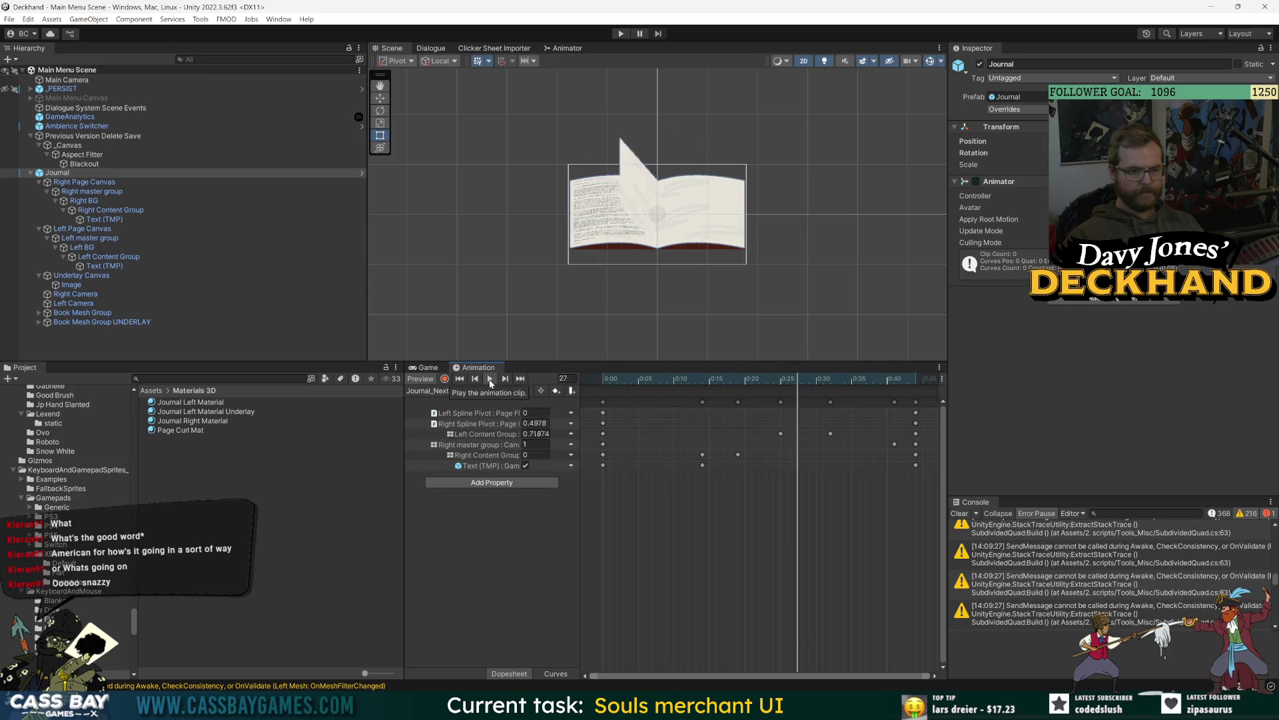
Step: In Play mode, fire the Animator's Next trigger repeatedly to watch page turns, then stop
{"action": "left_click", "coordinate": [437, 368]}
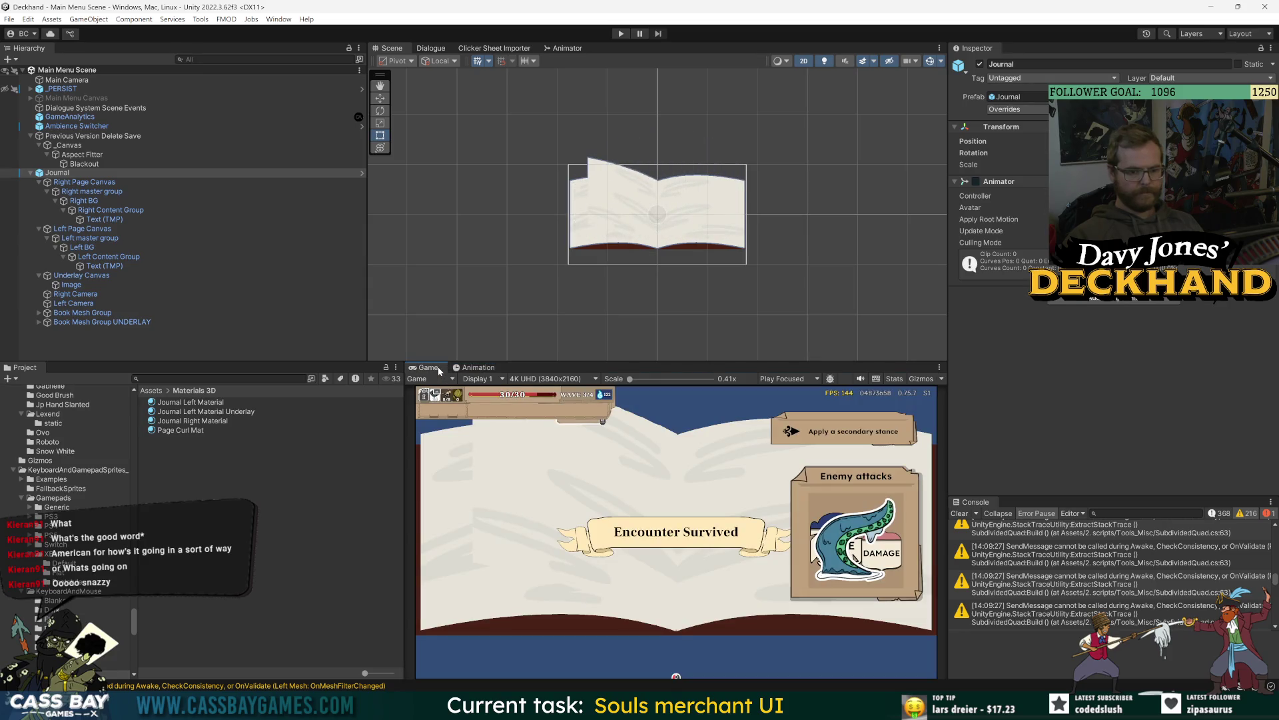
{"action": "left_click", "coordinate": [620, 34]}
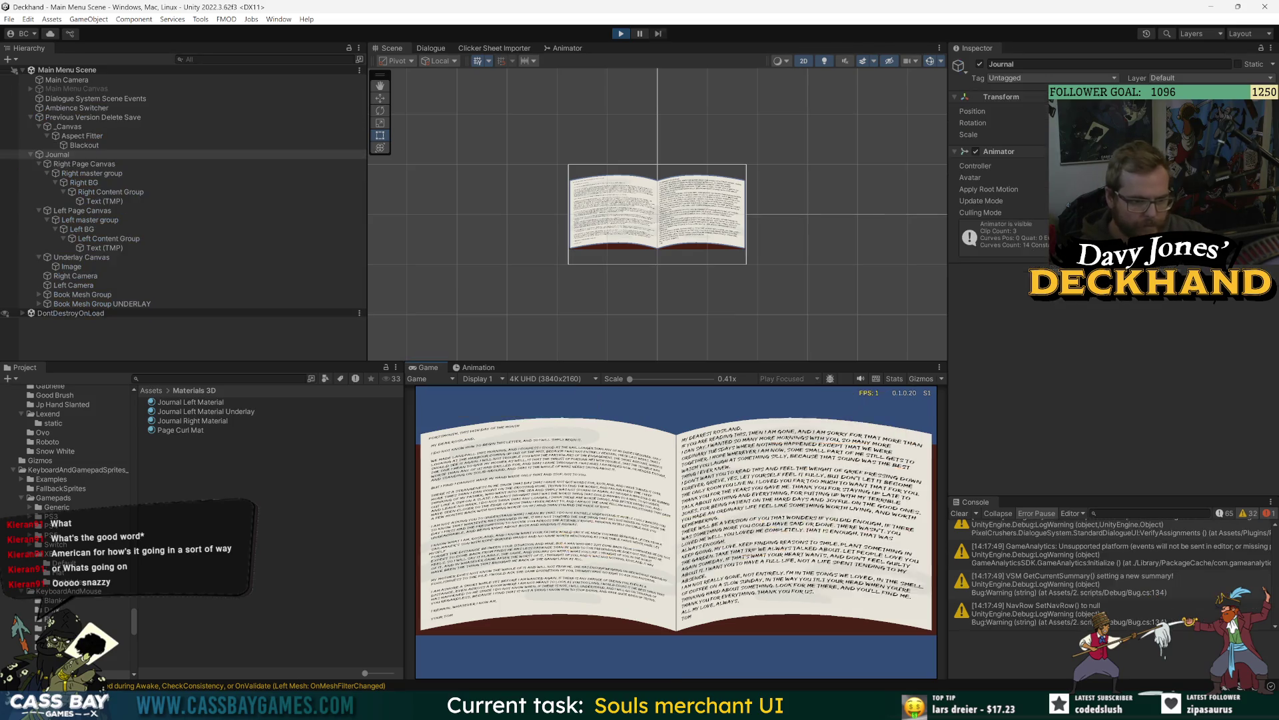
{"action": "left_click", "coordinate": [557, 51]}
{"action": "left_click", "coordinate": [488, 86]}
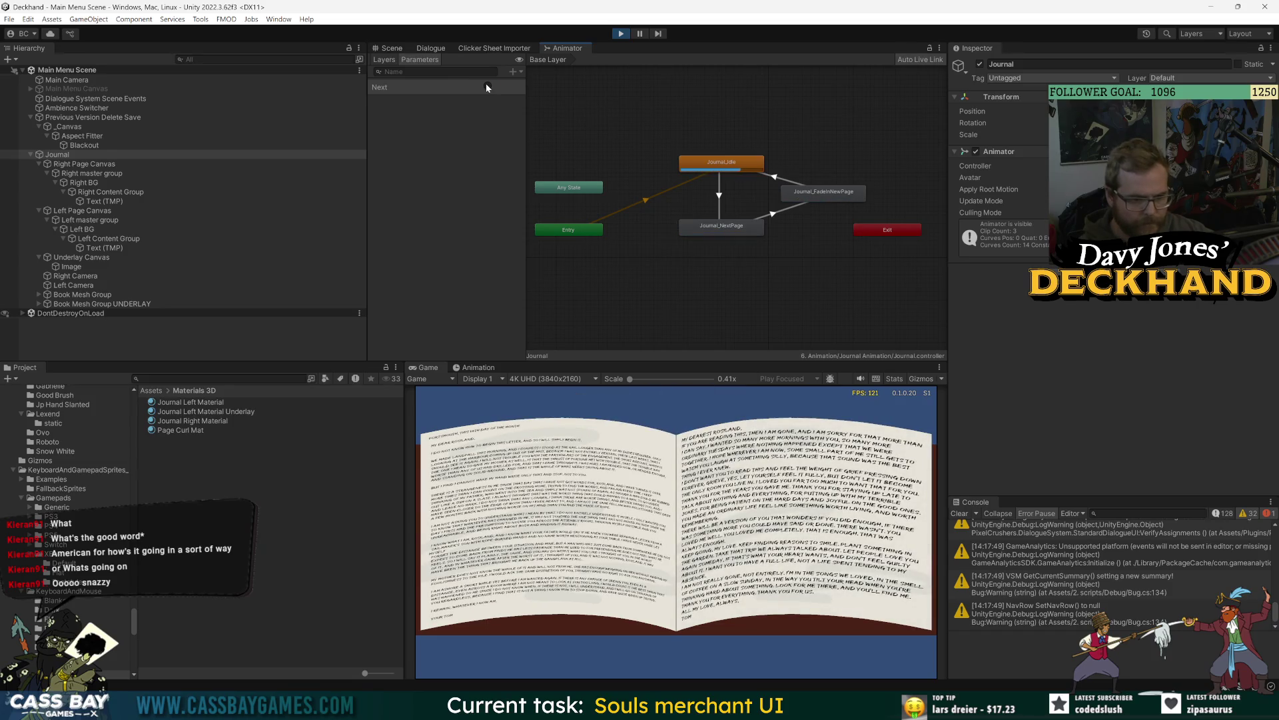
{"action": "left_click", "coordinate": [488, 86]}
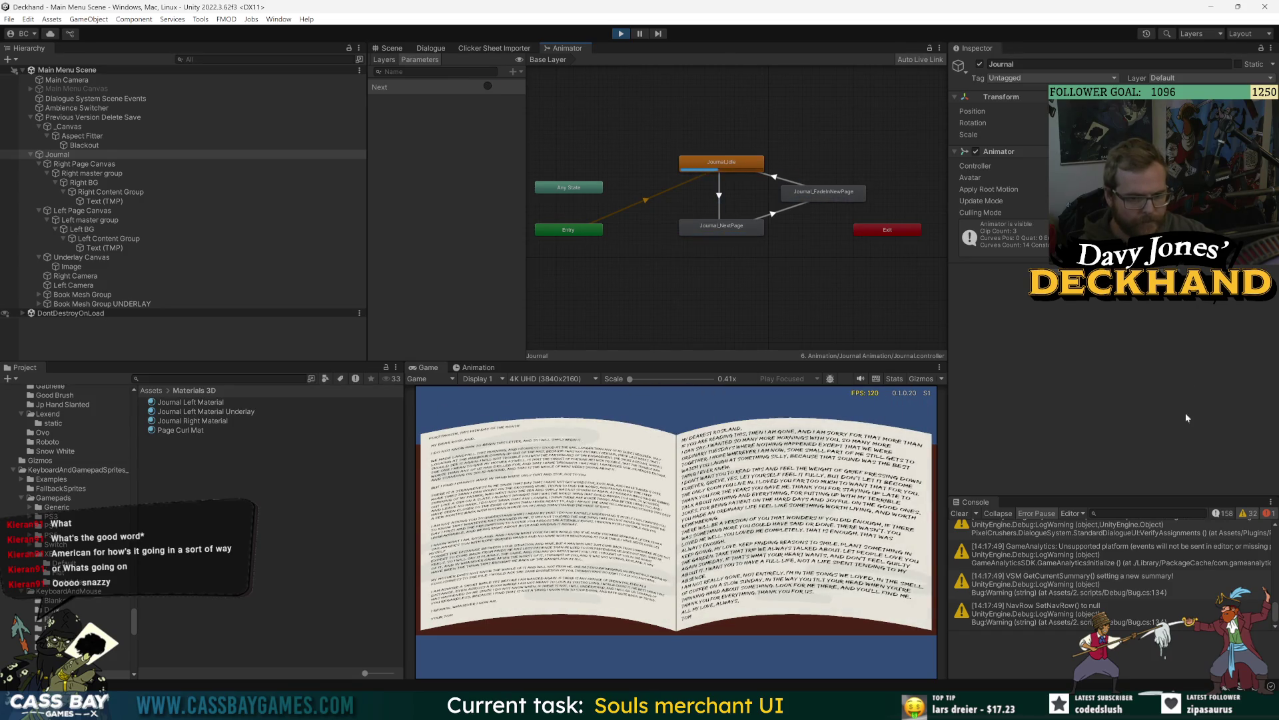
{"action": "left_click_drag", "start_coordinate": [866, 360], "coordinate": [917, 278]}
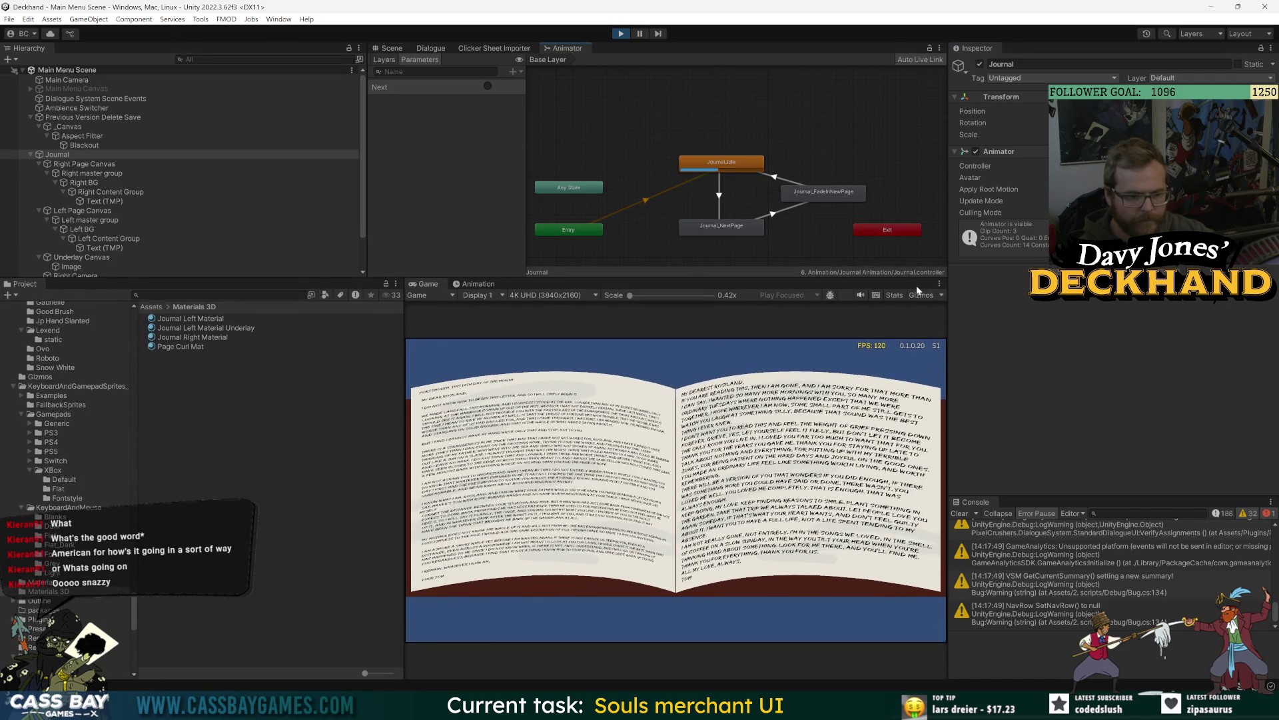
{"action": "left_click", "coordinate": [485, 86]}
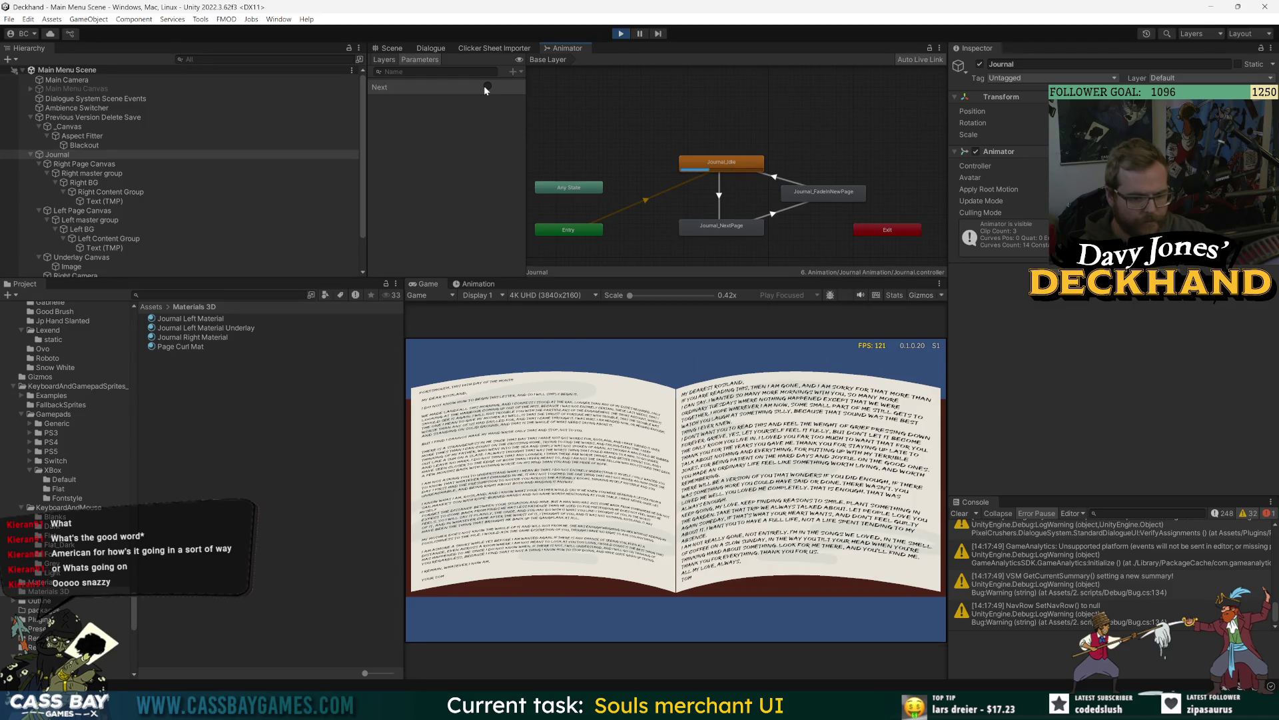
{"action": "left_click", "coordinate": [484, 85]}
{"action": "left_click", "coordinate": [484, 86]}
{"action": "left_click", "coordinate": [484, 85]}
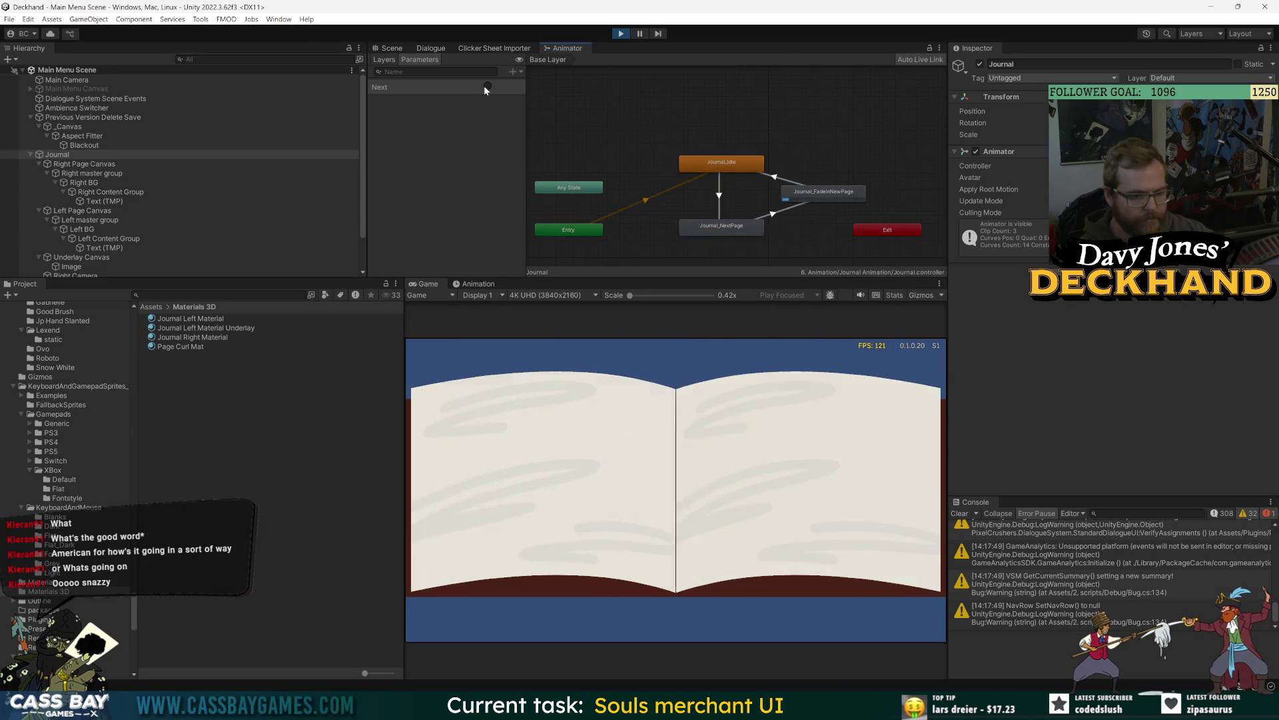
{"action": "left_click", "coordinate": [484, 86]}
{"action": "left_click", "coordinate": [484, 85]}
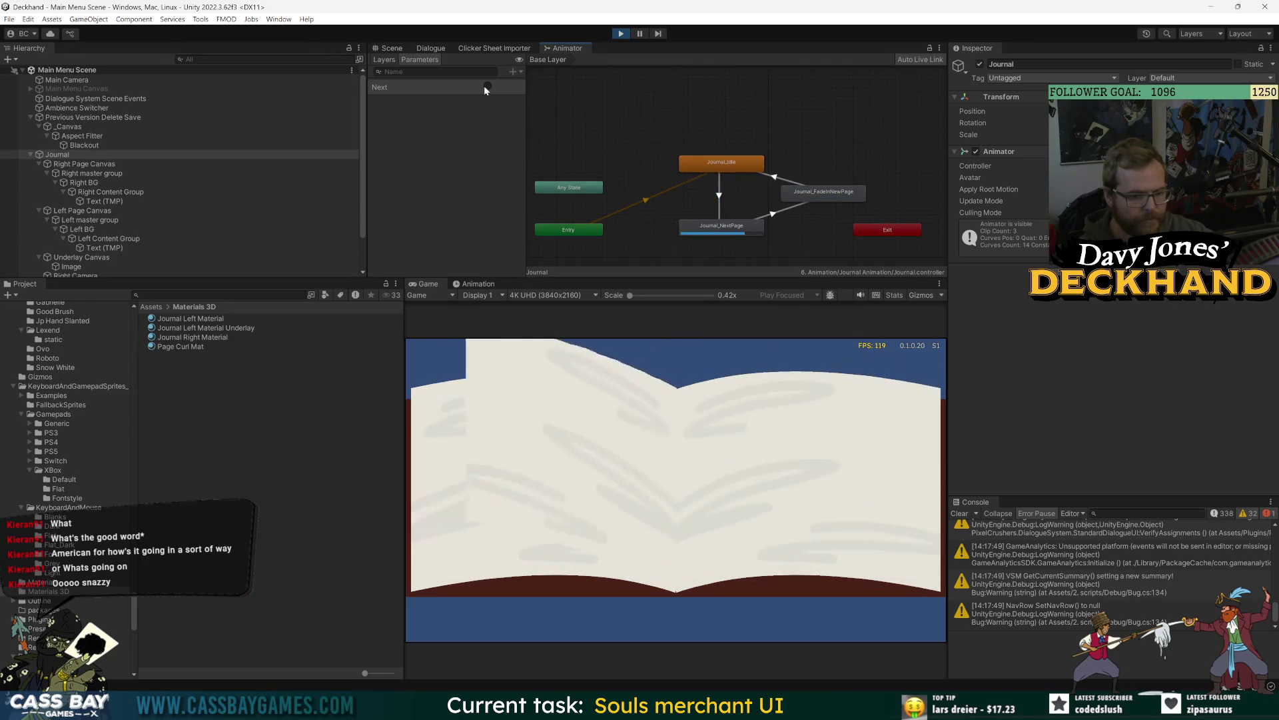
{"action": "left_click", "coordinate": [484, 85]}
{"action": "left_click", "coordinate": [484, 86]}
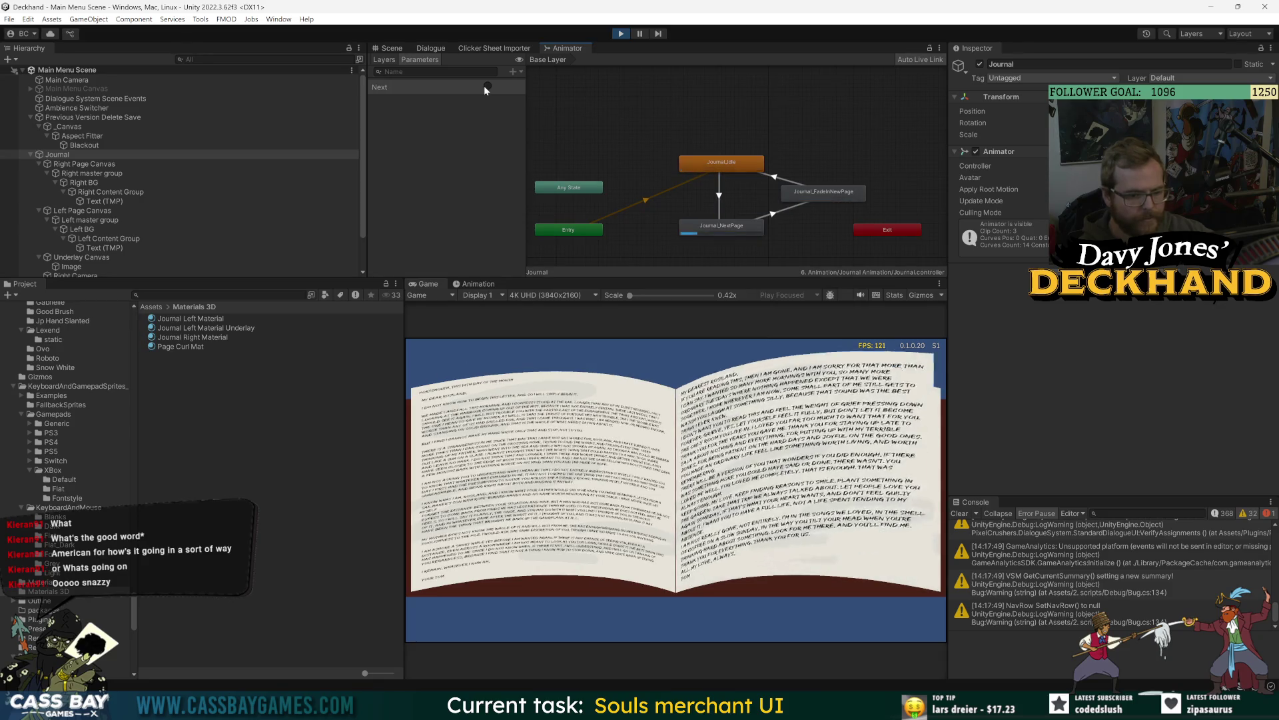
{"action": "left_click", "coordinate": [484, 85]}
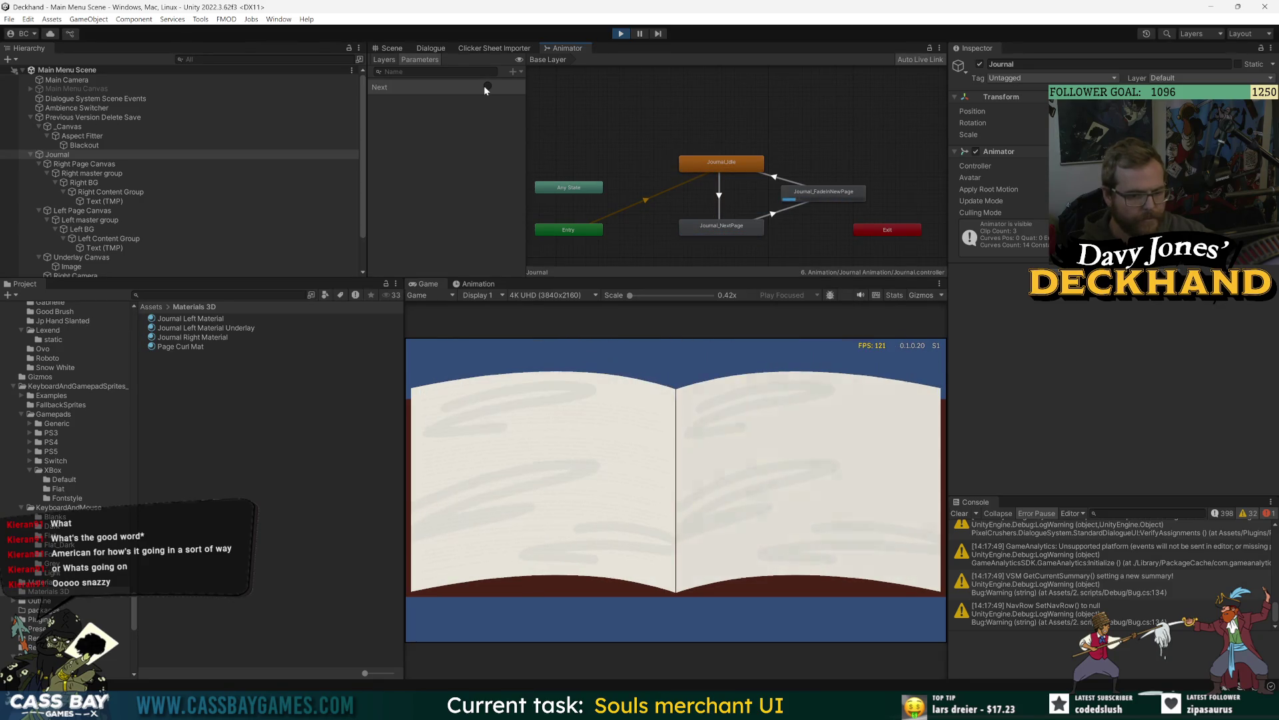
{"action": "left_click", "coordinate": [484, 85]}
{"action": "left_click", "coordinate": [484, 86]}
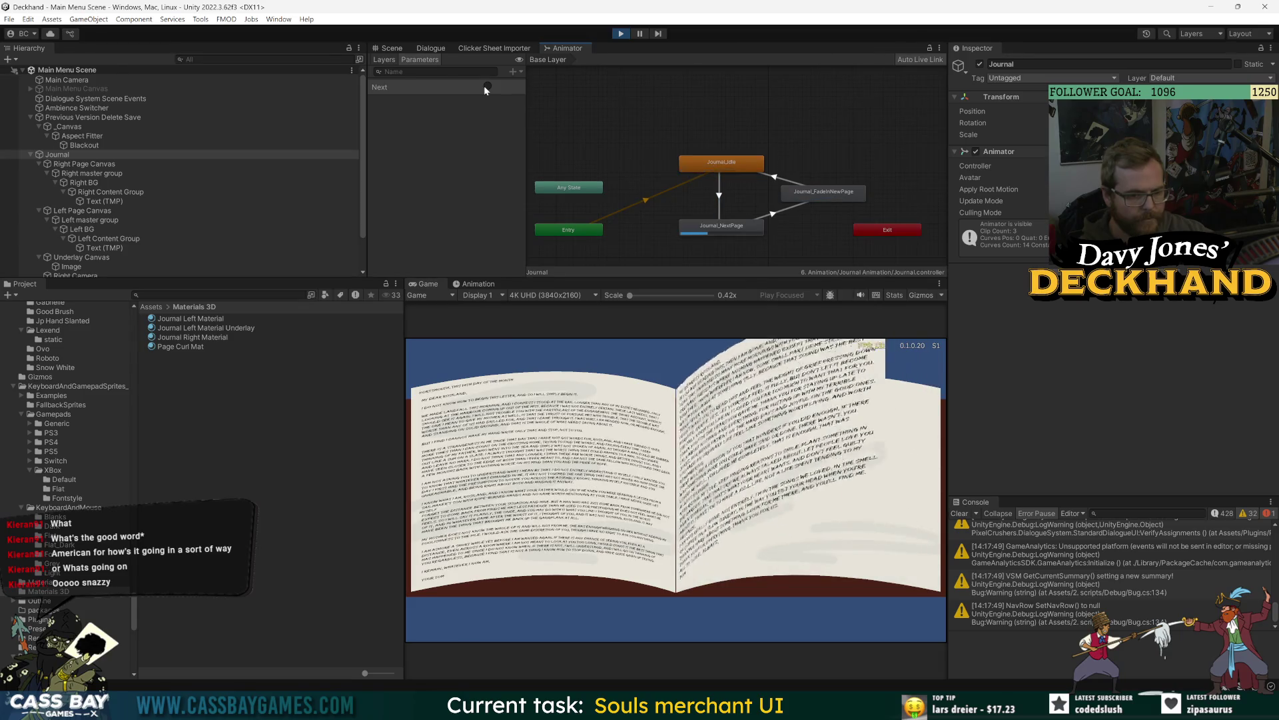
{"action": "left_click", "coordinate": [483, 85]}
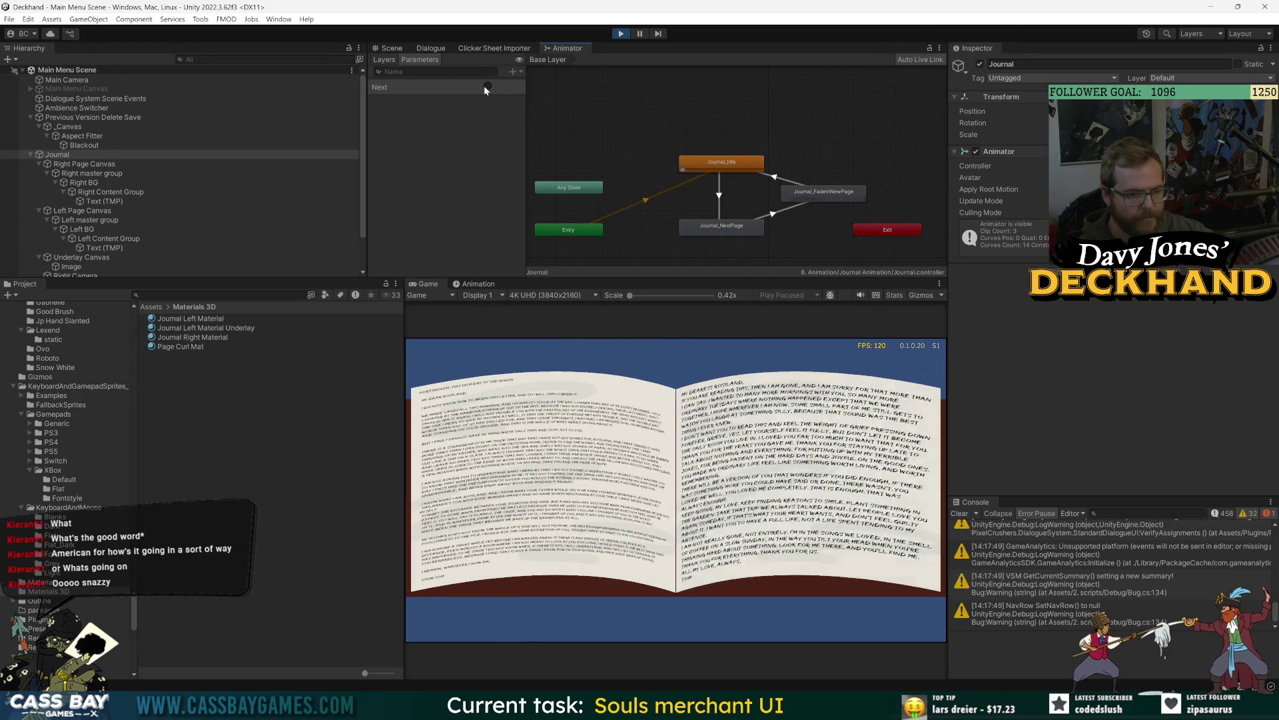
{"action": "key", "text": "ctrl+p"}
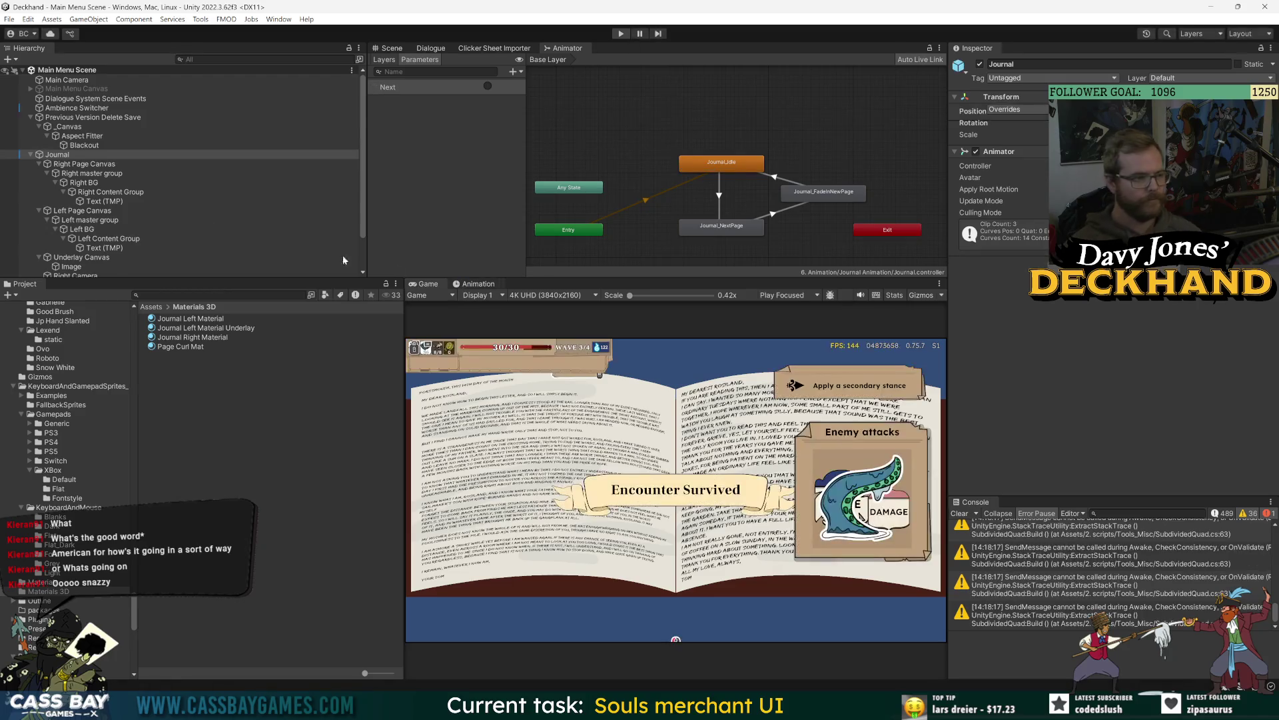
Step: Inspect the Underlay Canvas, its Image and the Book Mesh Groups in the Scene view
{"action": "scroll", "coordinate": [107, 240], "scroll_direction": "down", "scroll_amount": 2}
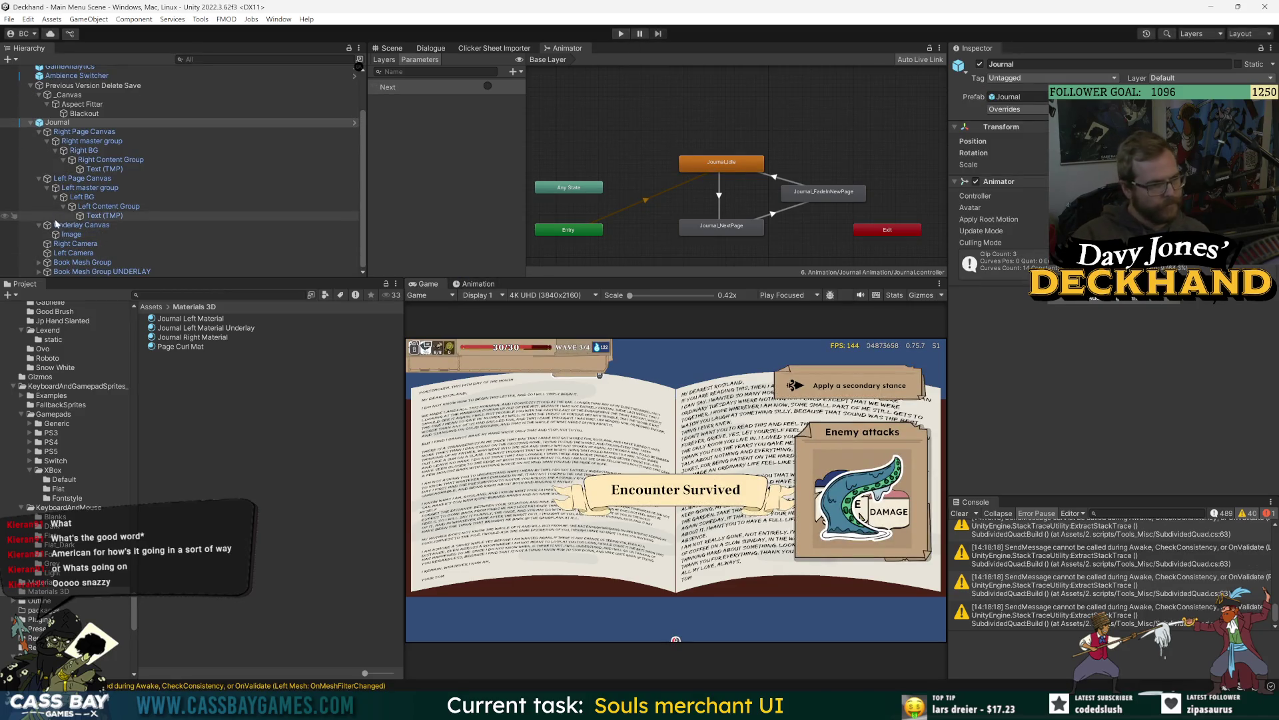
{"action": "left_click", "coordinate": [75, 226]}
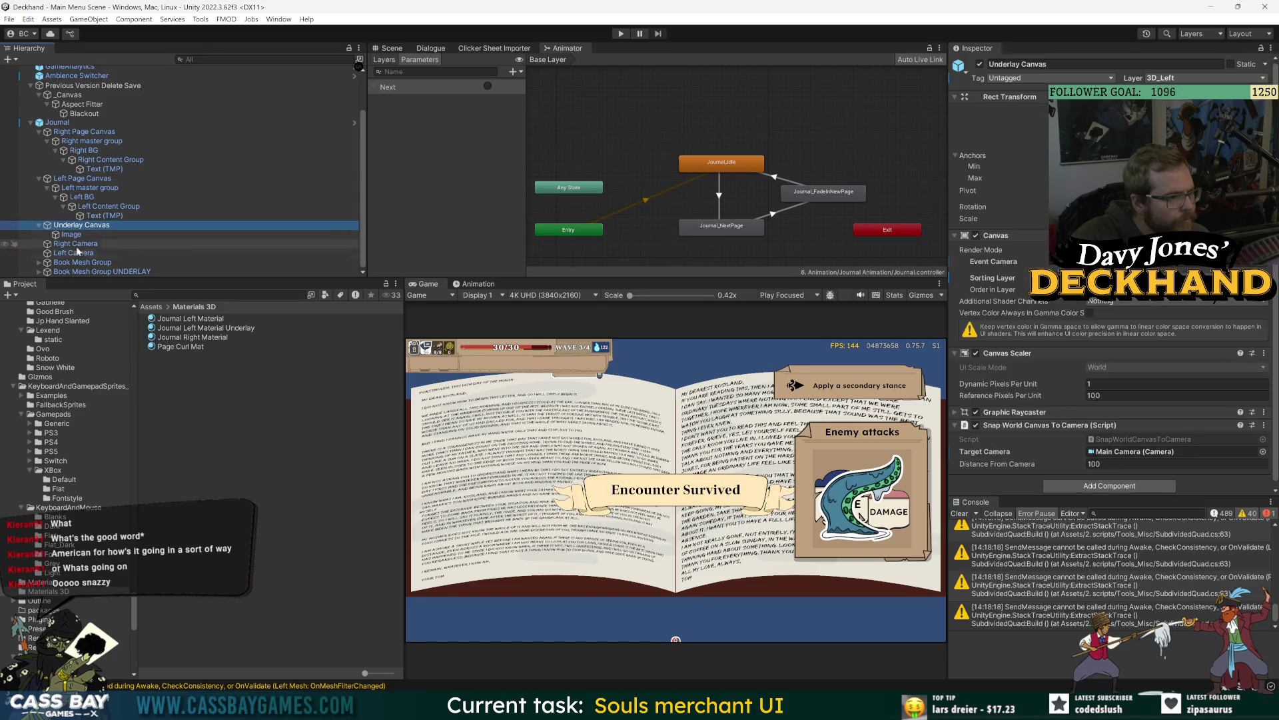
{"action": "left_click", "coordinate": [81, 262]}
{"action": "left_click", "coordinate": [100, 272], "text": "shift"}
{"action": "left_click", "coordinate": [675, 639]}
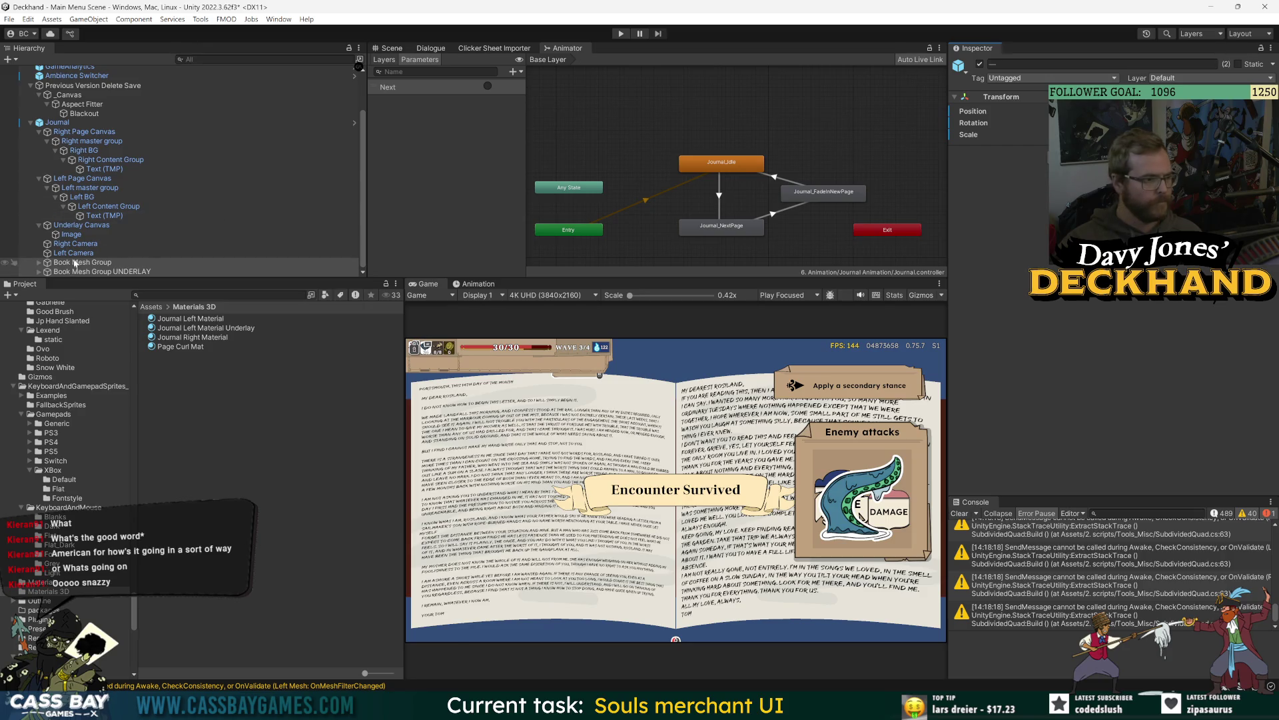
{"action": "left_click", "coordinate": [78, 227]}
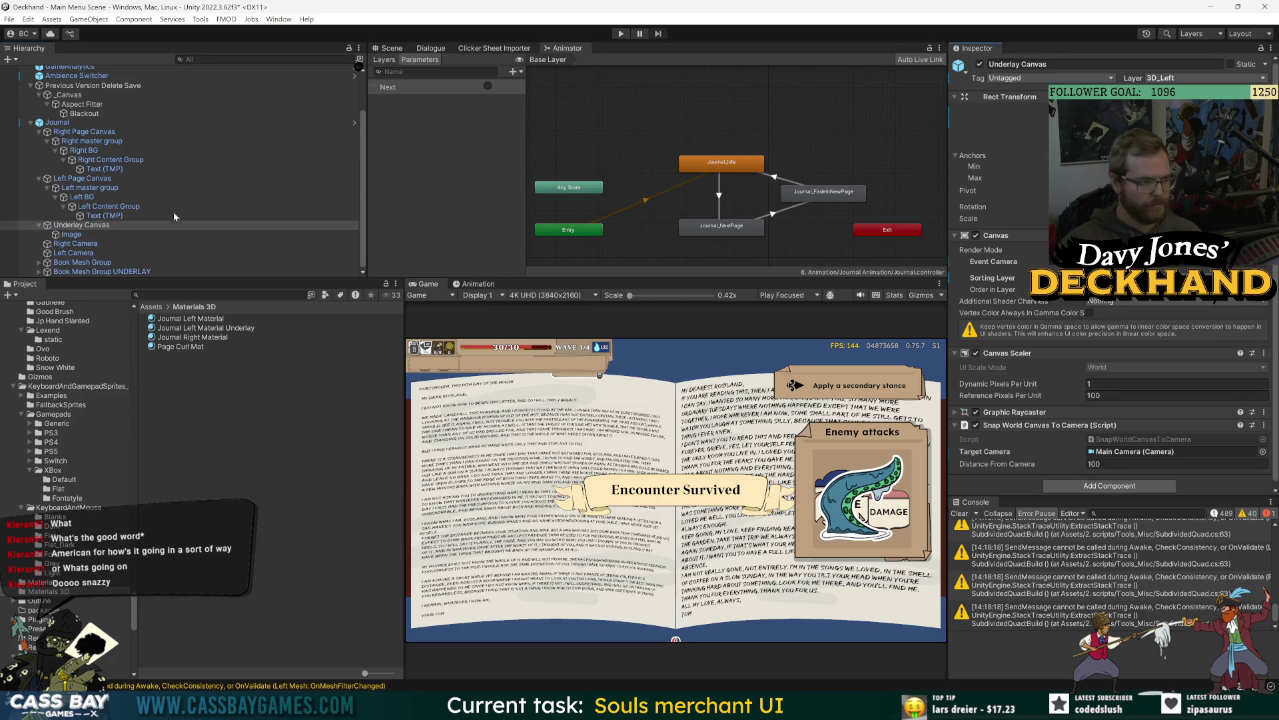
{"action": "left_click", "coordinate": [74, 234]}
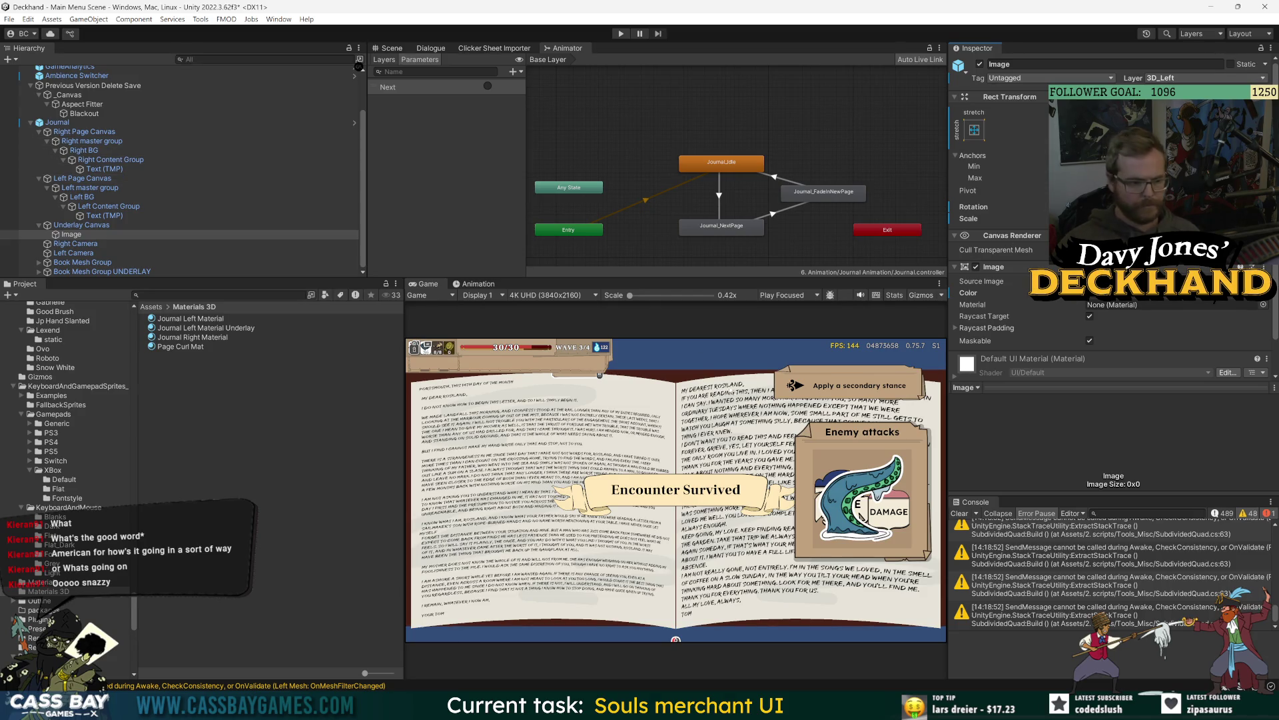
{"action": "key", "text": "ctrl+1"}
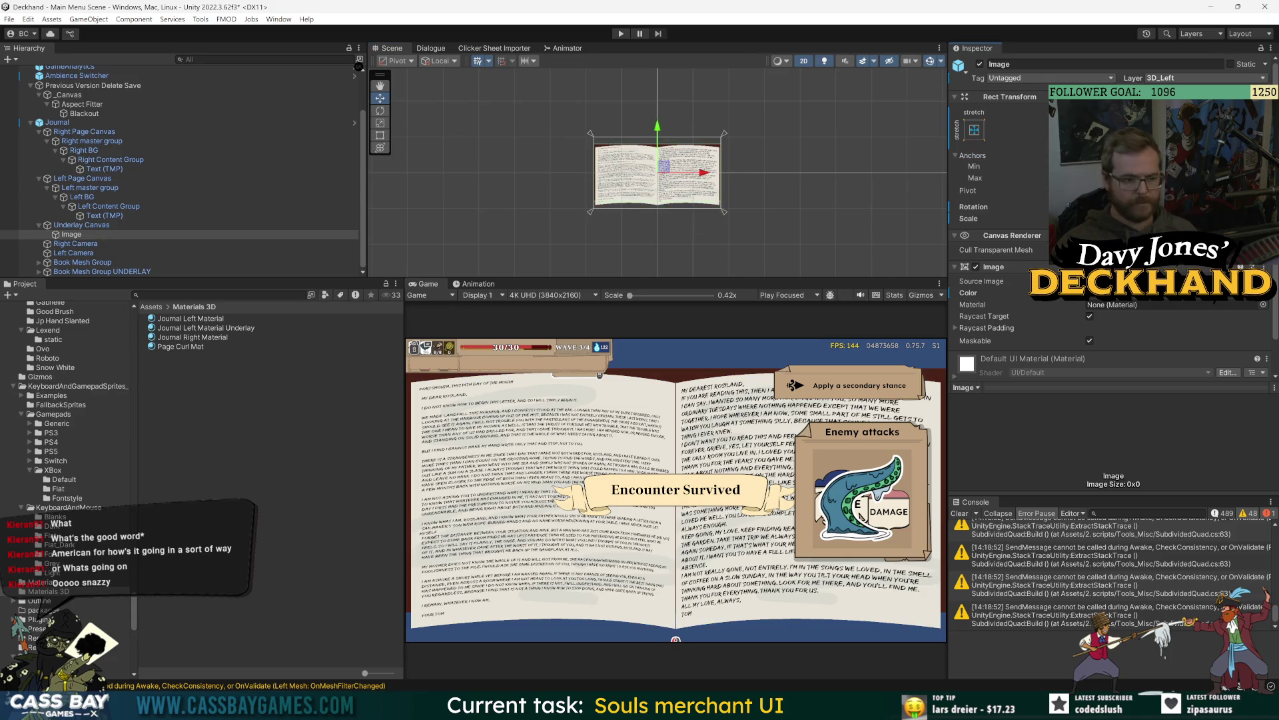
{"action": "left_click_drag", "start_coordinate": [659, 128], "coordinate": [658, 133]}
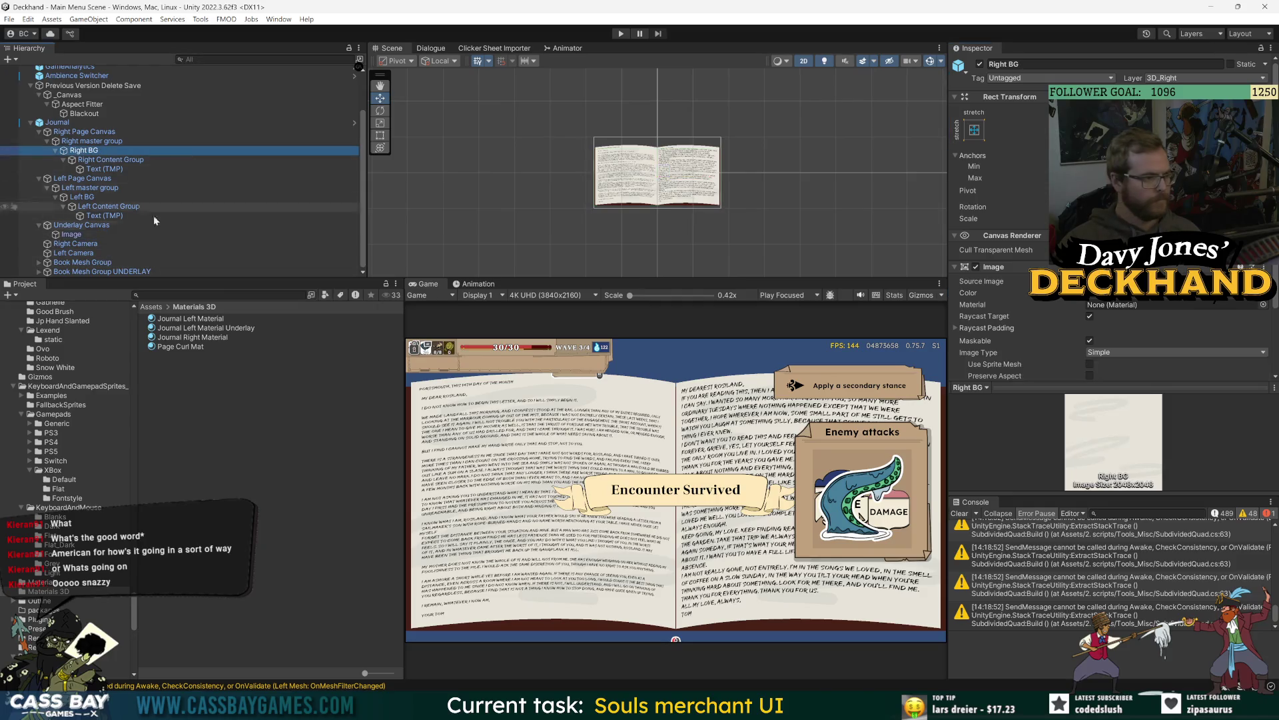
Step: Collapse the Underlay Canvas and Left Page Canvas hierarchies and enter Play mode
{"action": "left_click", "coordinate": [41, 226]}
{"action": "left_click", "coordinate": [38, 226]}
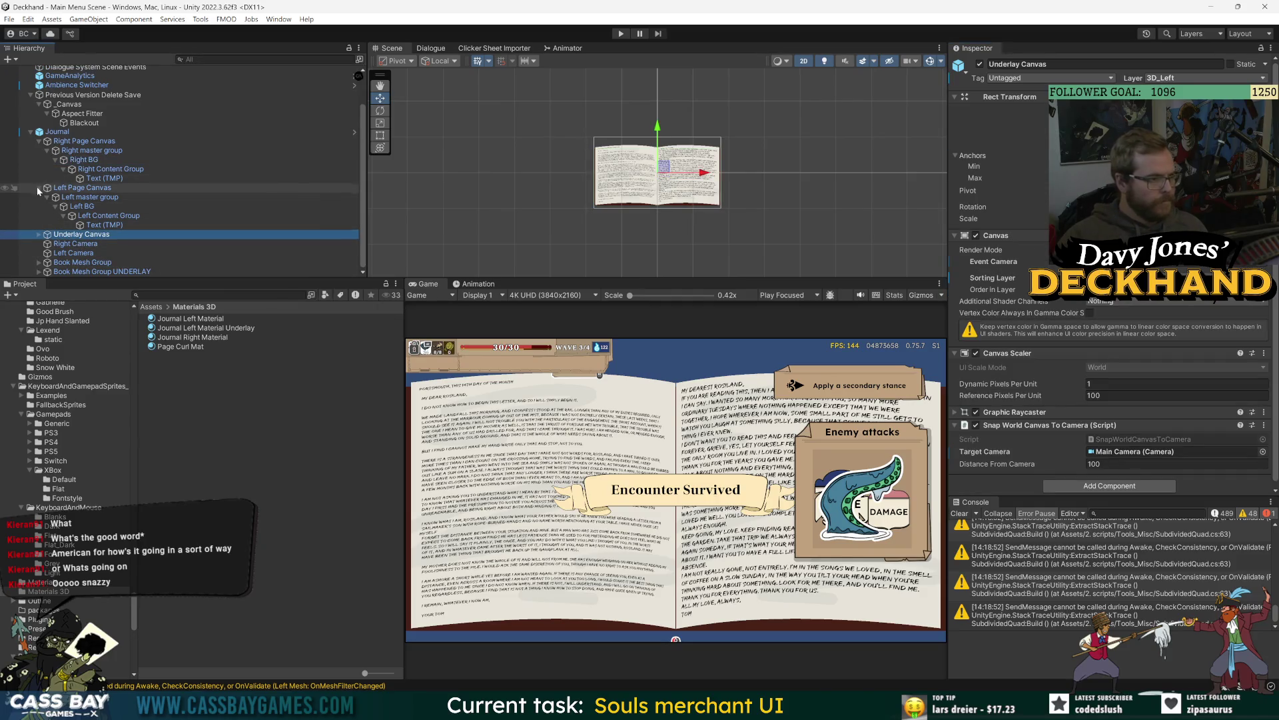
{"action": "left_click", "coordinate": [38, 187]}
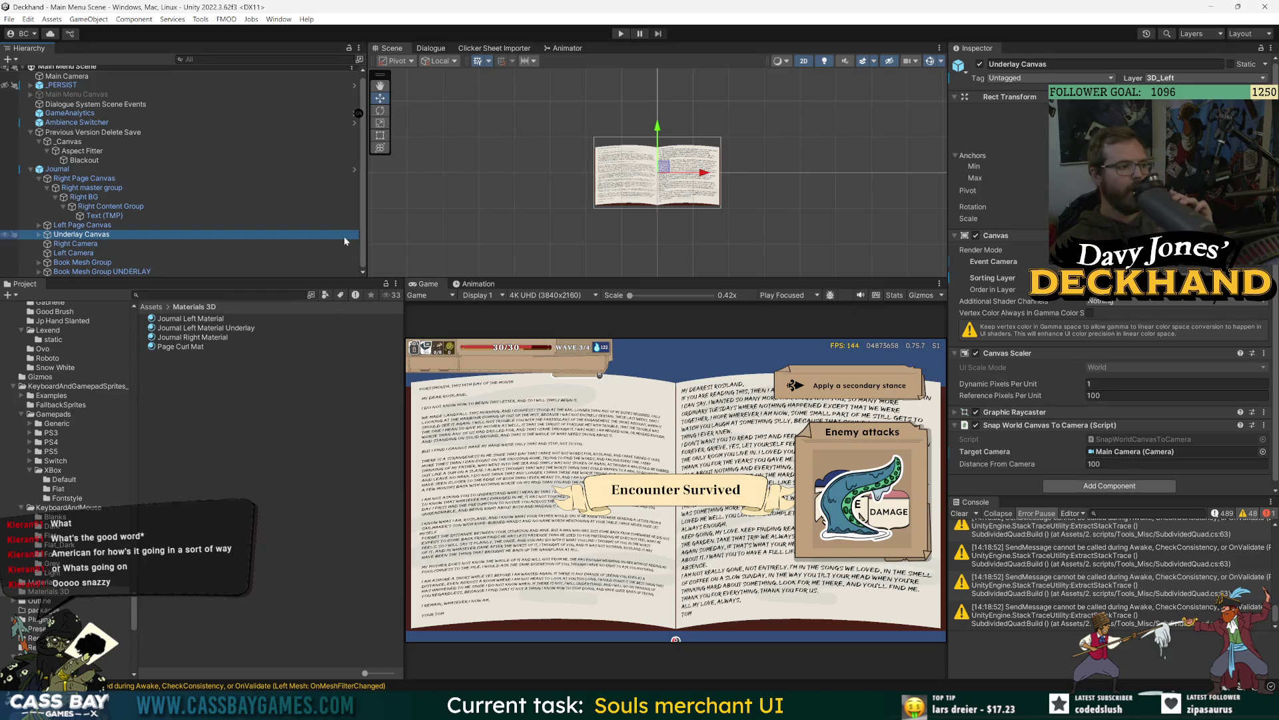
{"action": "key", "text": "ctrl+p"}
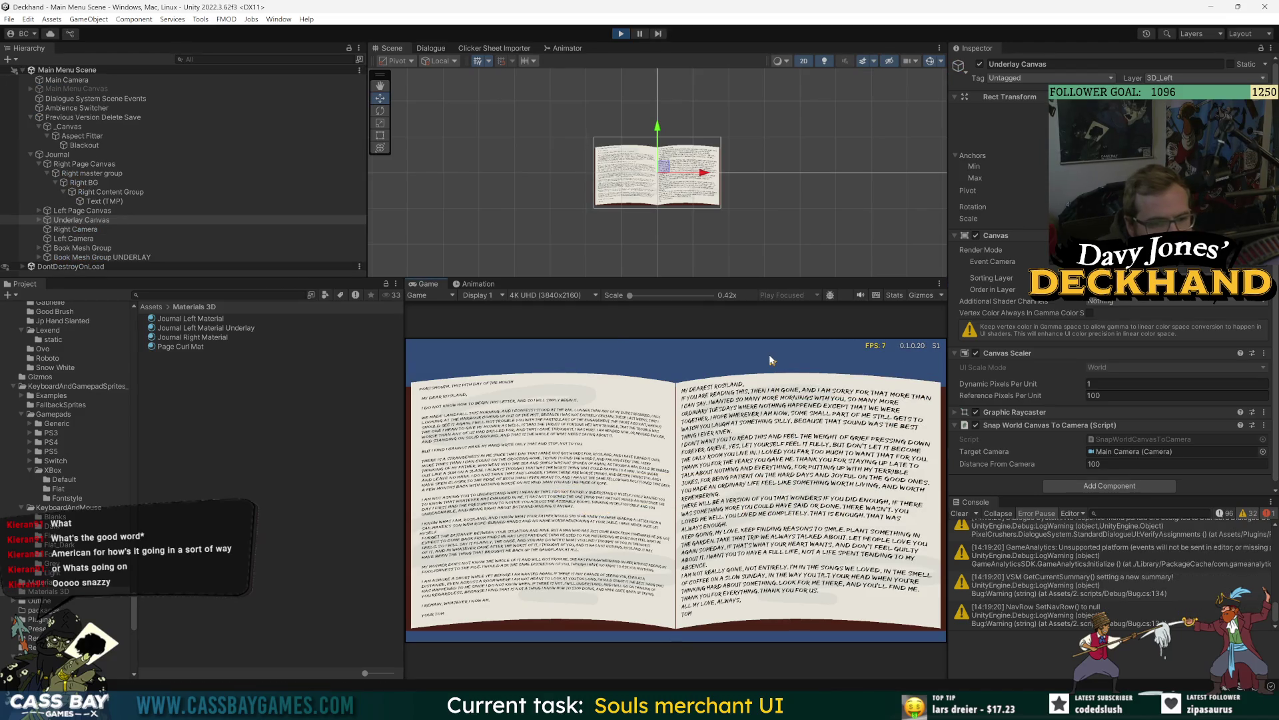
Step: Fire the Journal's Next trigger 17 times, including rapid presses during the fade-in, then exit Play mode
{"action": "left_click", "coordinate": [555, 49]}
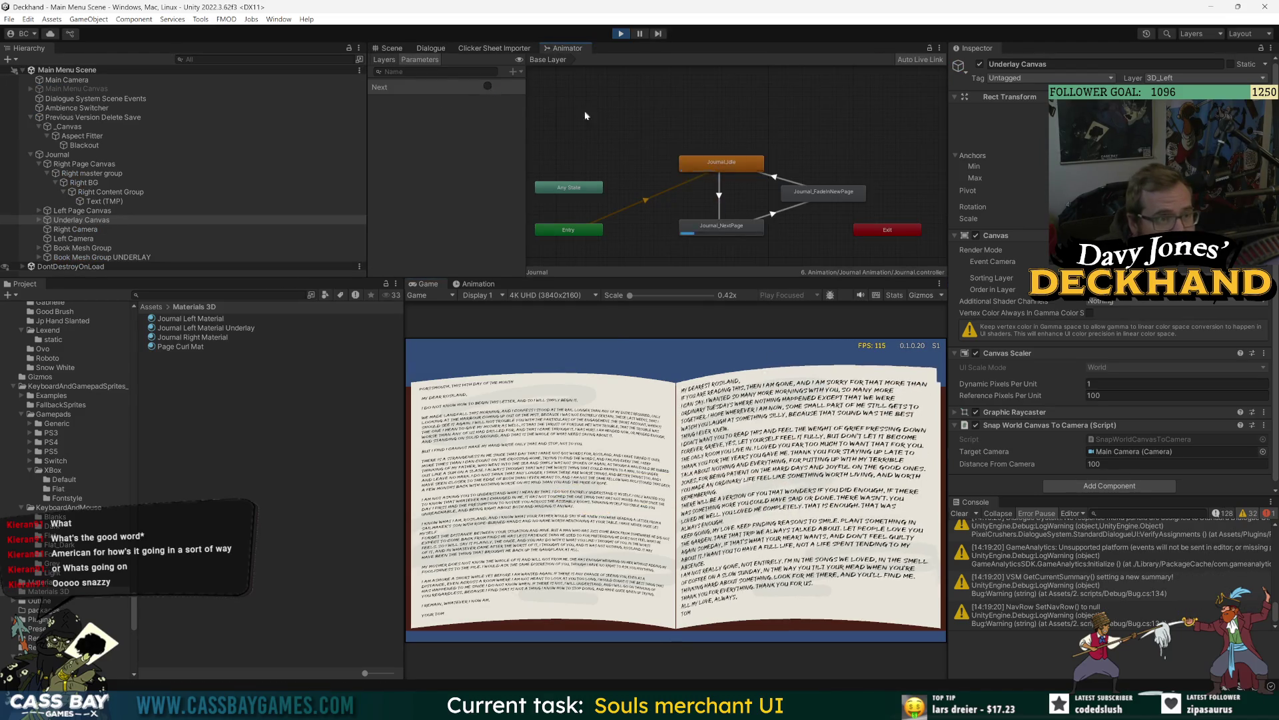
{"action": "left_click", "coordinate": [487, 86]}
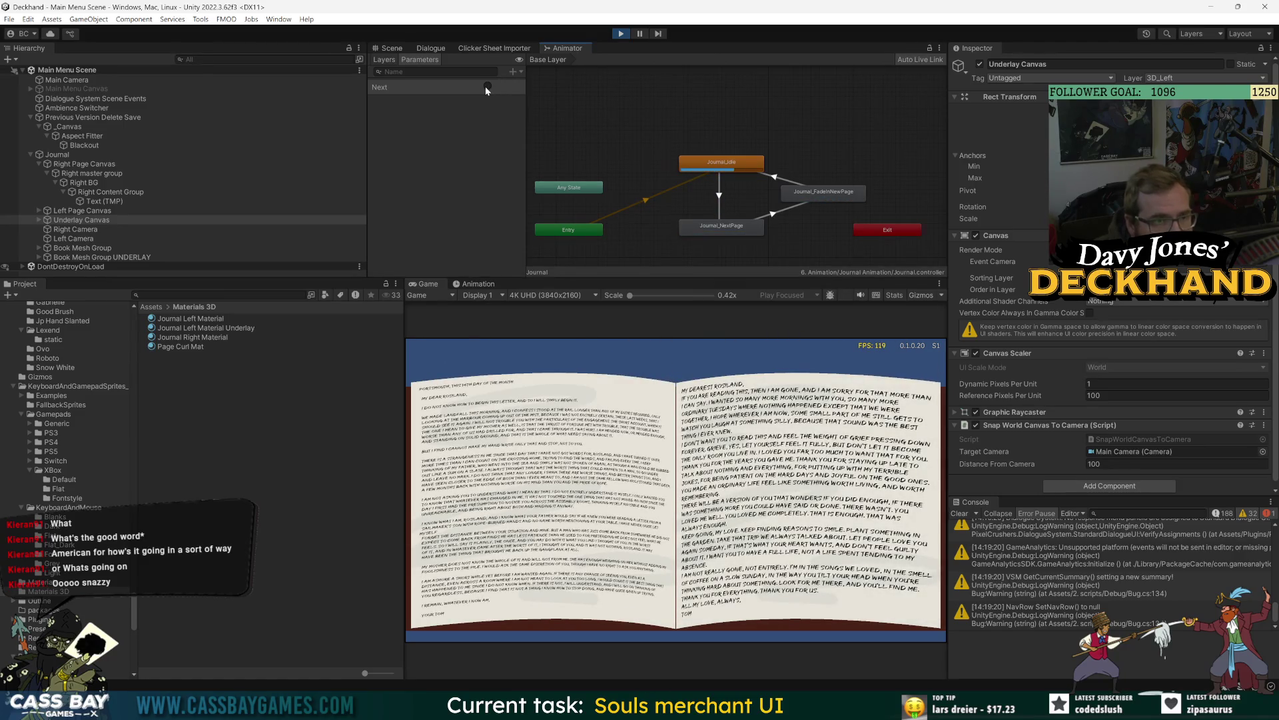
{"action": "left_click", "coordinate": [485, 86]}
{"action": "left_click", "coordinate": [485, 86]}
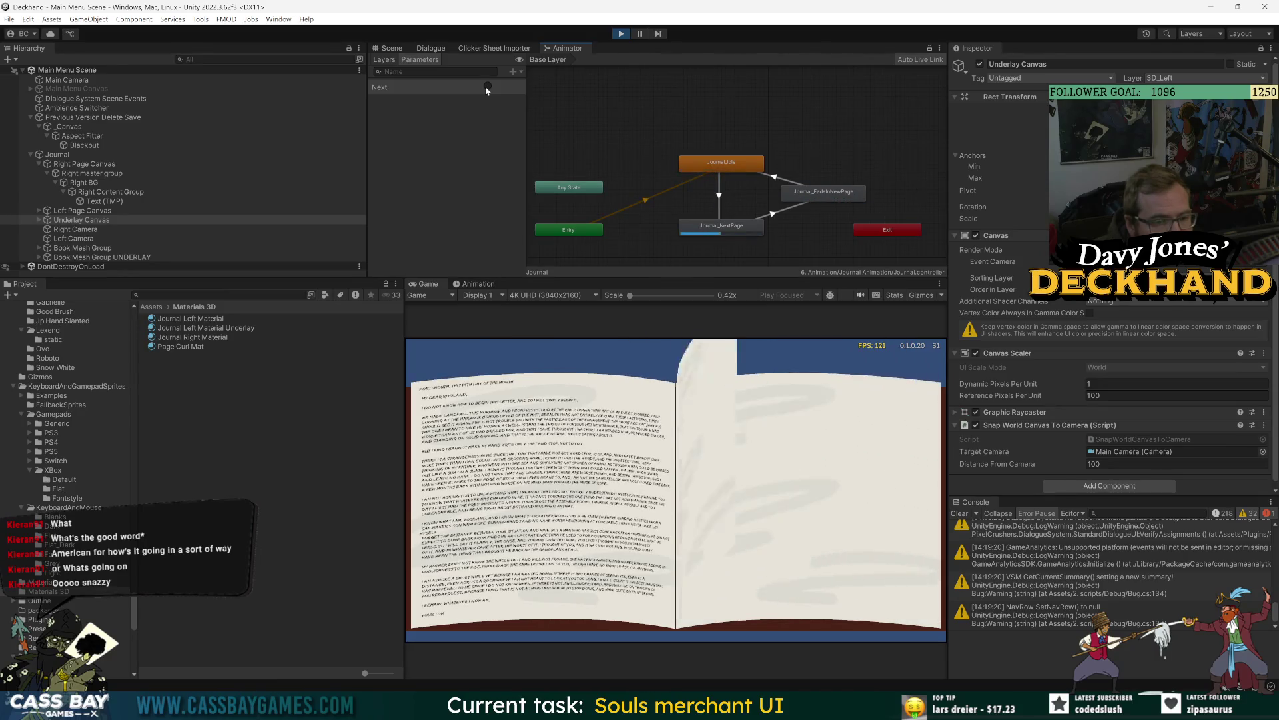
{"action": "left_click", "coordinate": [485, 86]}
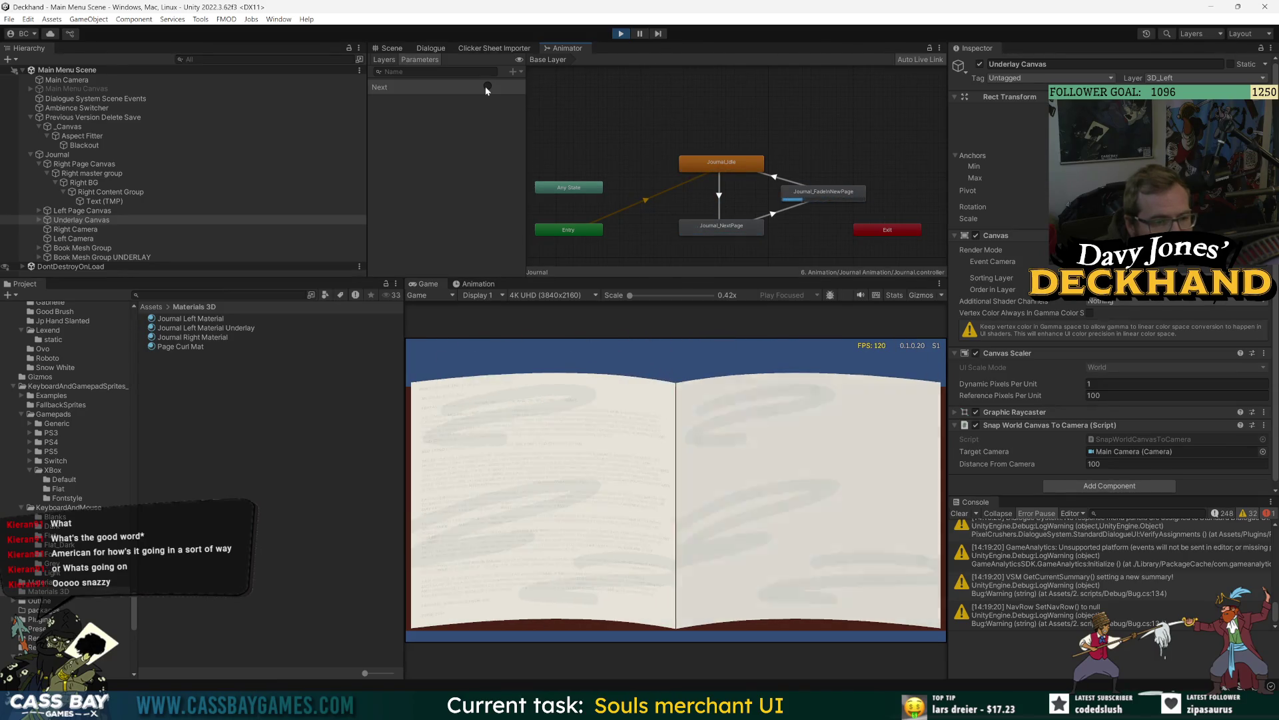
{"action": "left_click", "coordinate": [485, 86]}
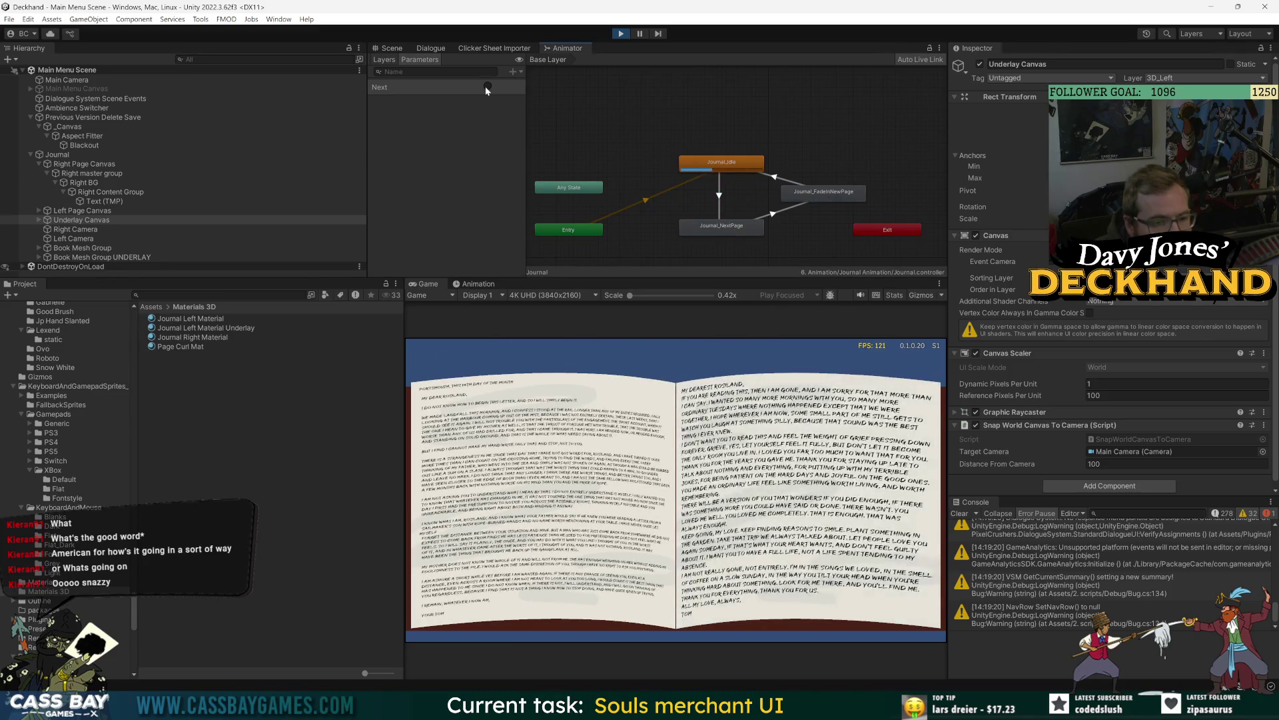
{"action": "left_click", "coordinate": [485, 86]}
{"action": "left_click", "coordinate": [485, 86]}
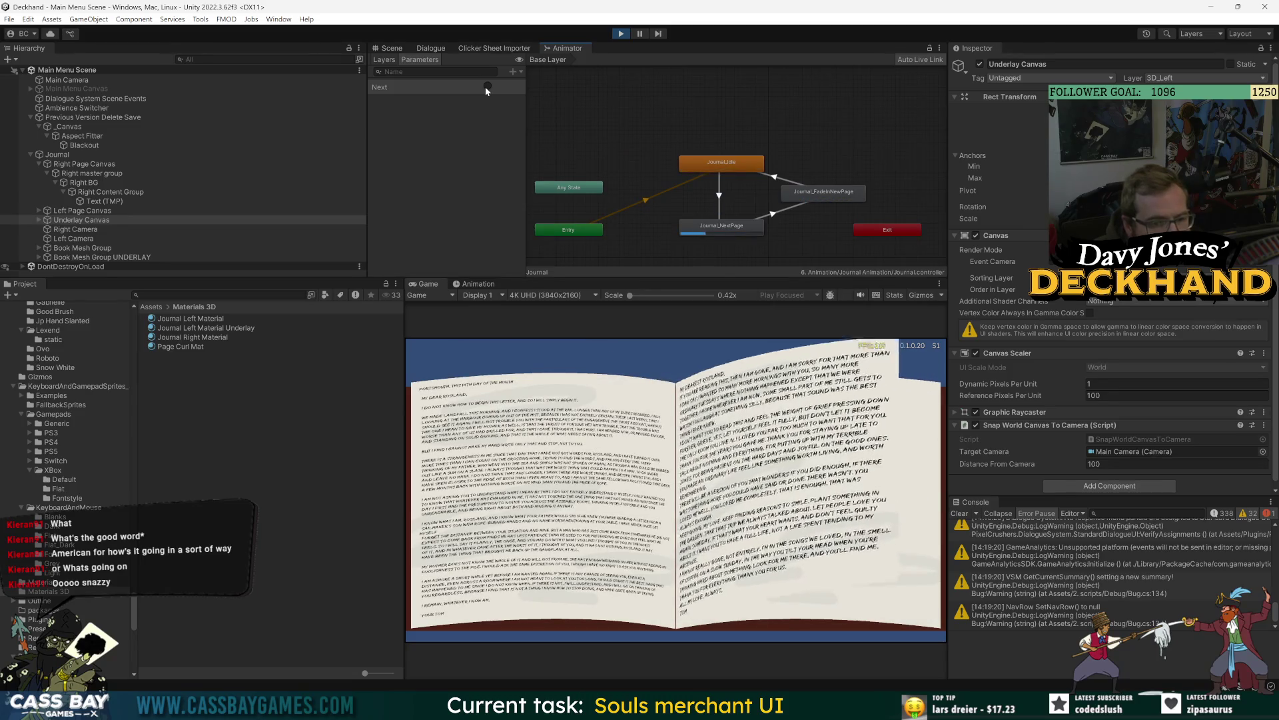
{"action": "left_click", "coordinate": [485, 86]}
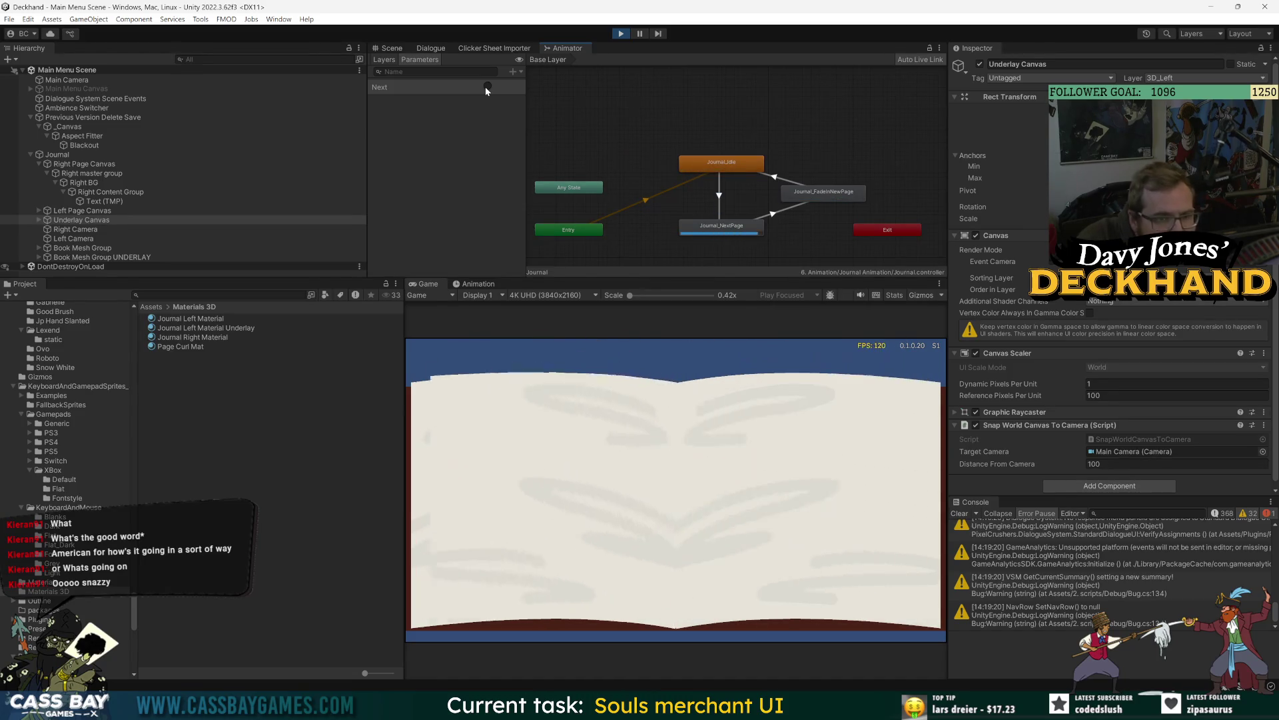
{"action": "left_click", "coordinate": [485, 87]}
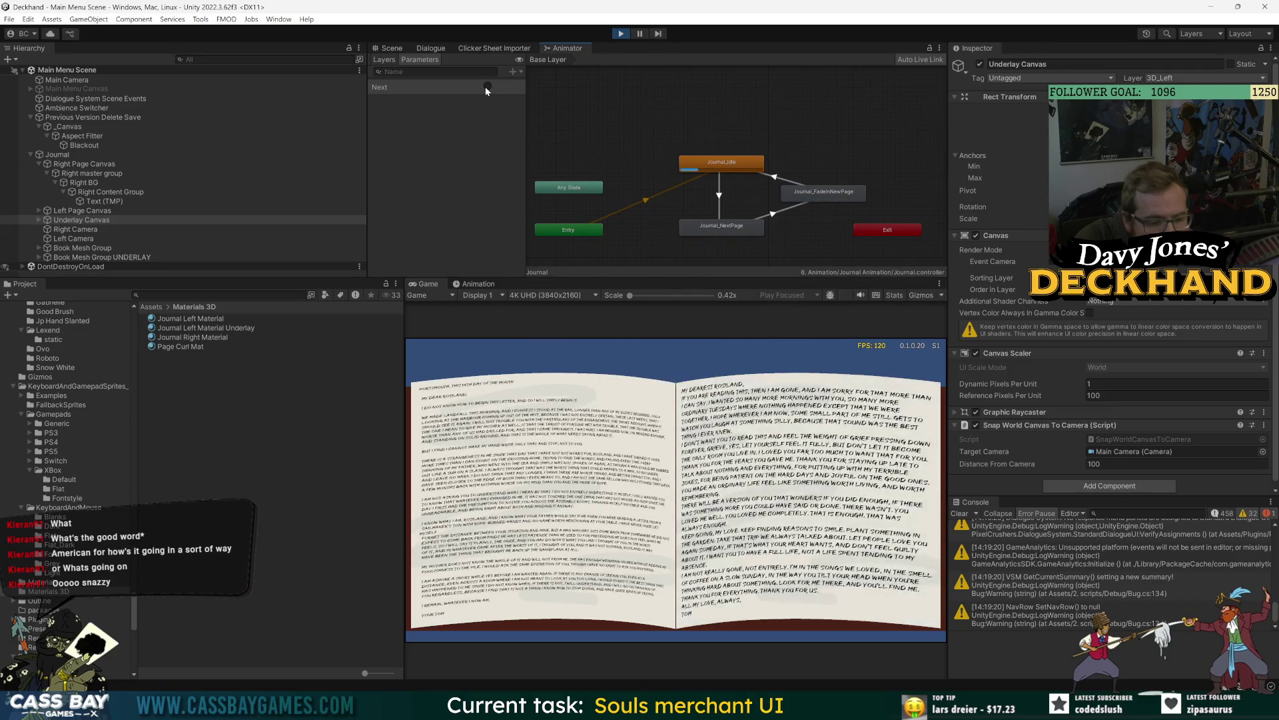
{"action": "left_click", "coordinate": [485, 87]}
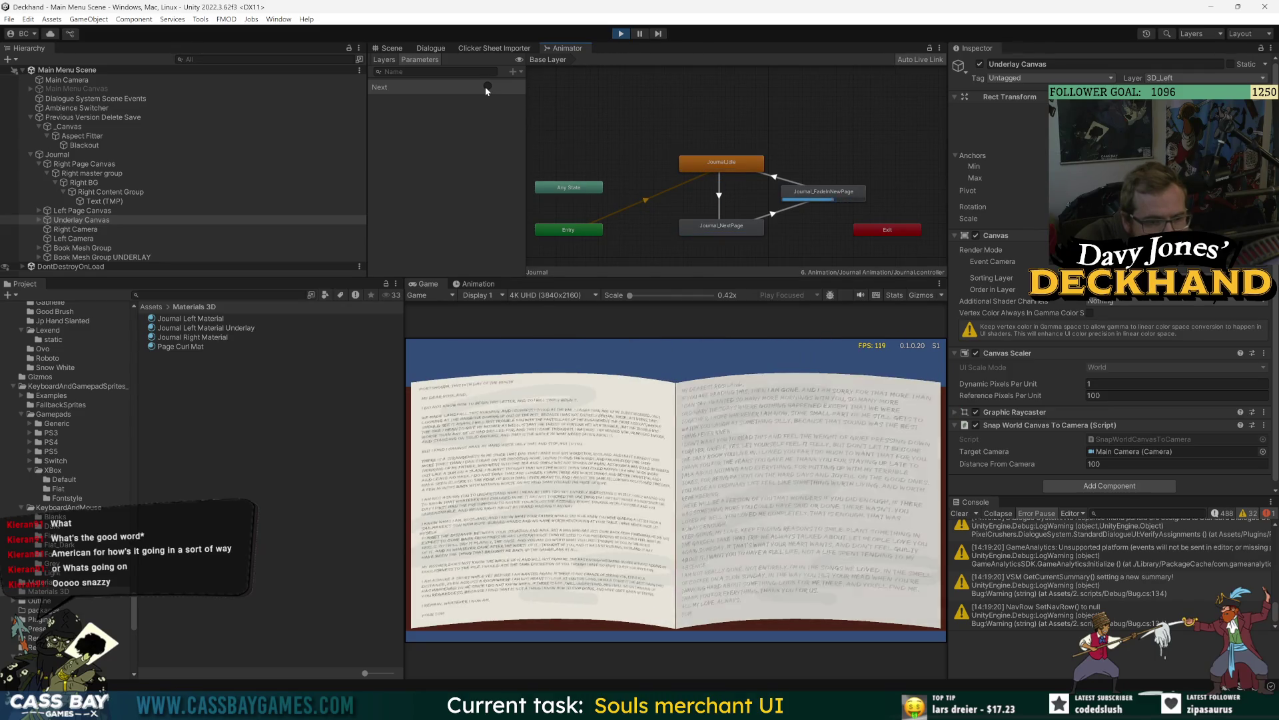
{"action": "left_click", "coordinate": [485, 86]}
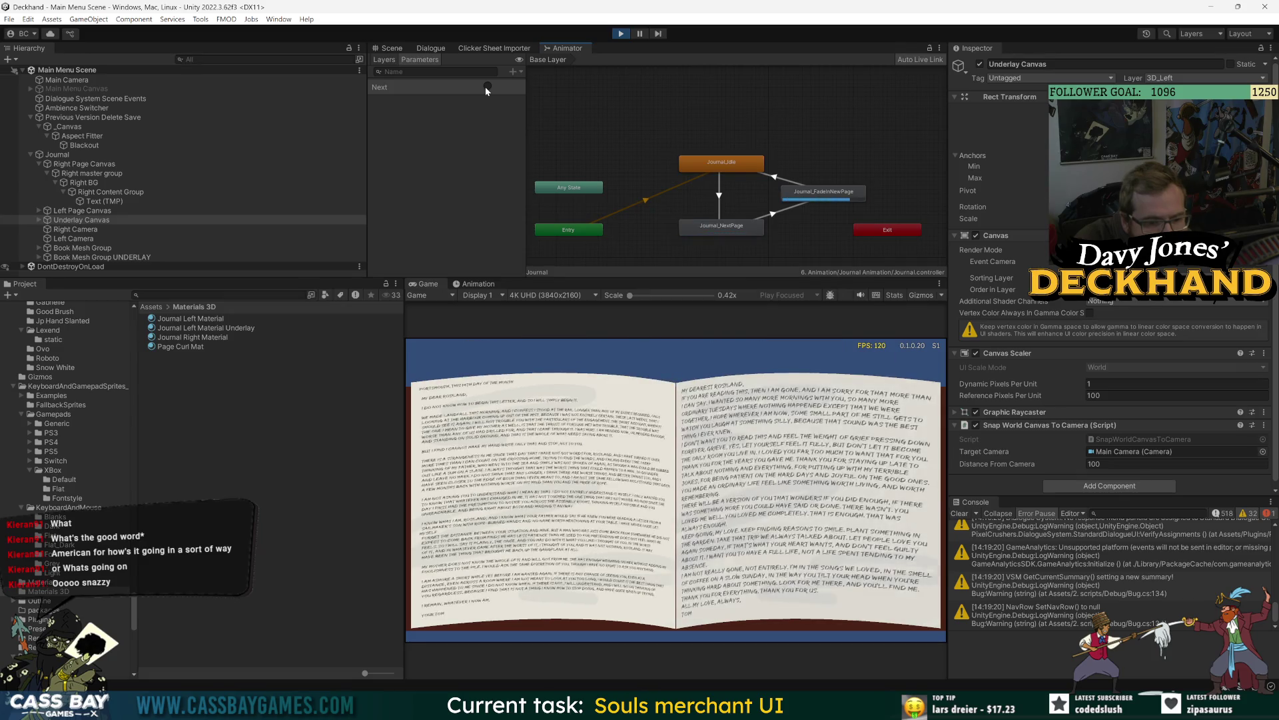
{"action": "left_click", "coordinate": [485, 86]}
{"action": "left_click", "coordinate": [485, 86]}
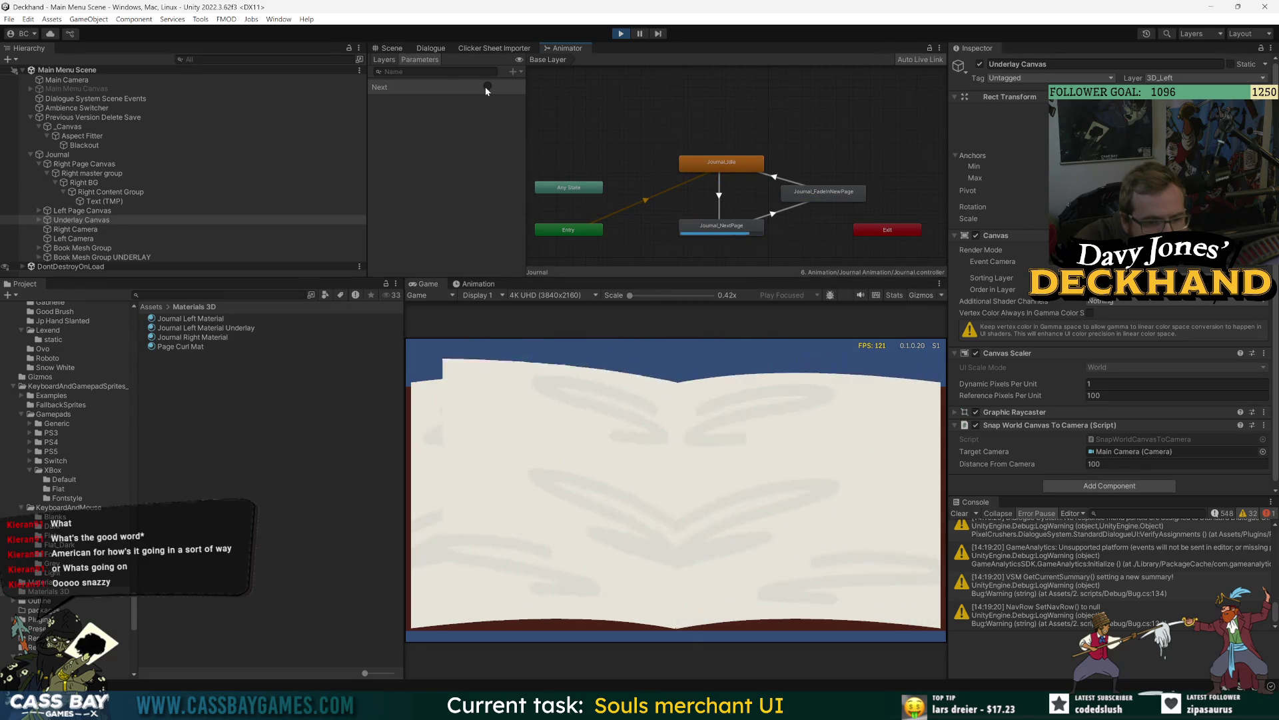
{"action": "left_click", "coordinate": [485, 87]}
{"action": "left_click", "coordinate": [485, 87]}
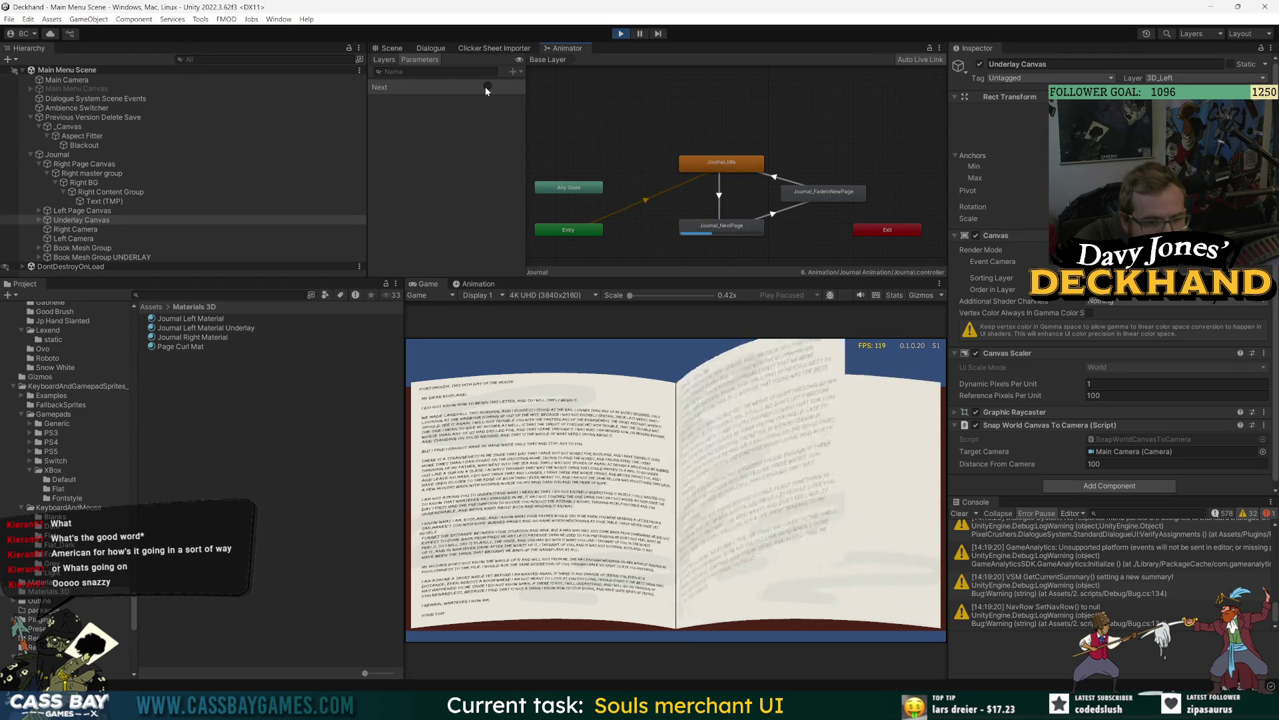
{"action": "left_click", "coordinate": [485, 86]}
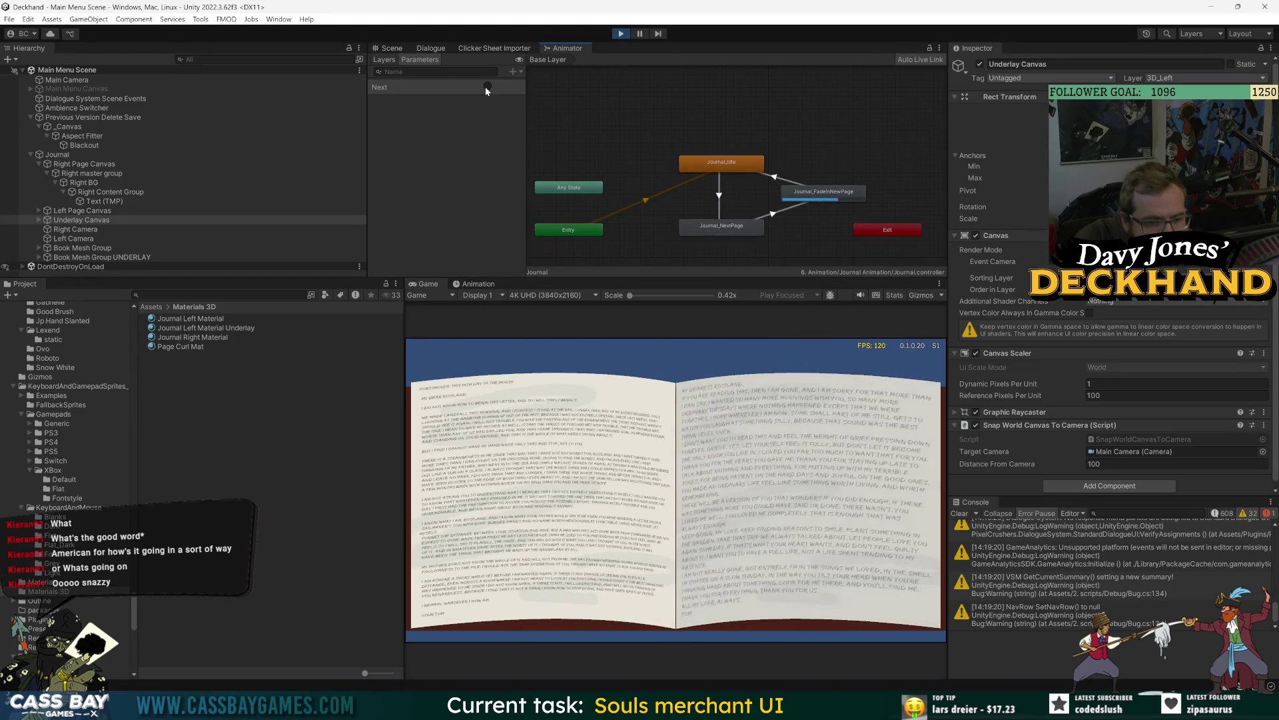
{"action": "left_click", "coordinate": [485, 87]}
{"action": "key", "text": "ctrl+p"}
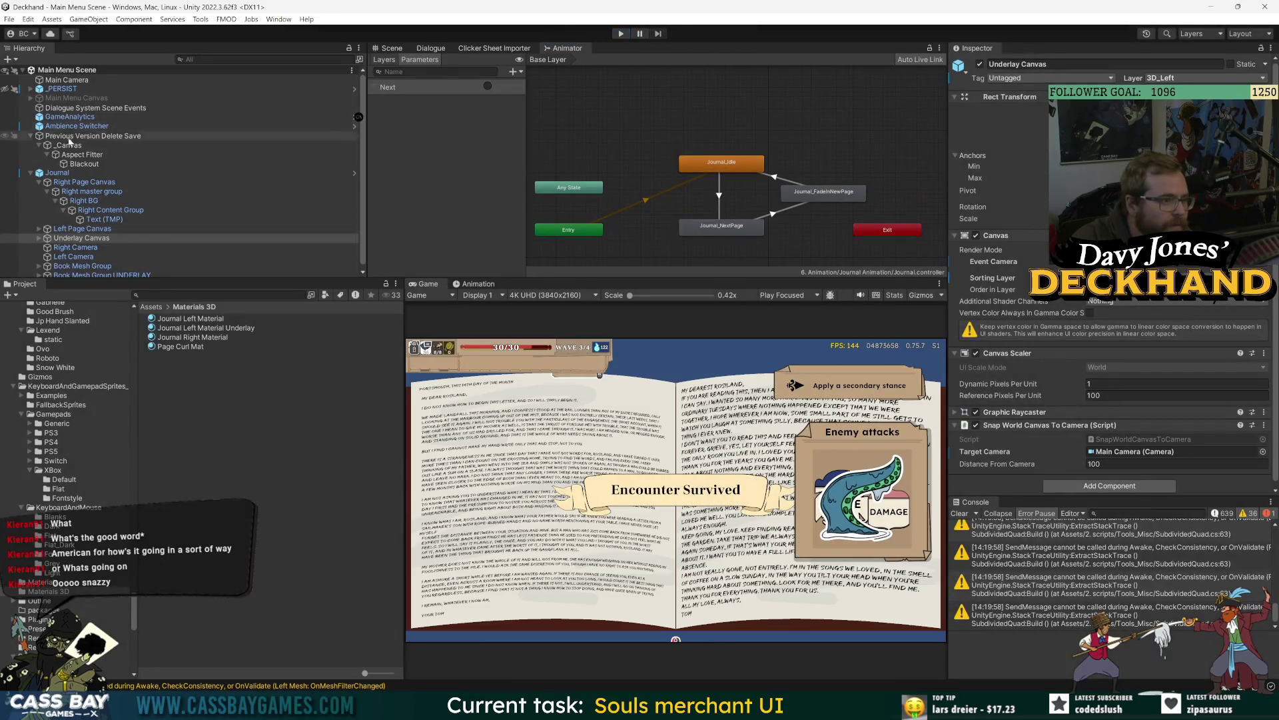
Step: Apply all Journal overrides to its prefab
{"action": "left_click", "coordinate": [59, 175]}
{"action": "left_click", "coordinate": [1032, 109]}
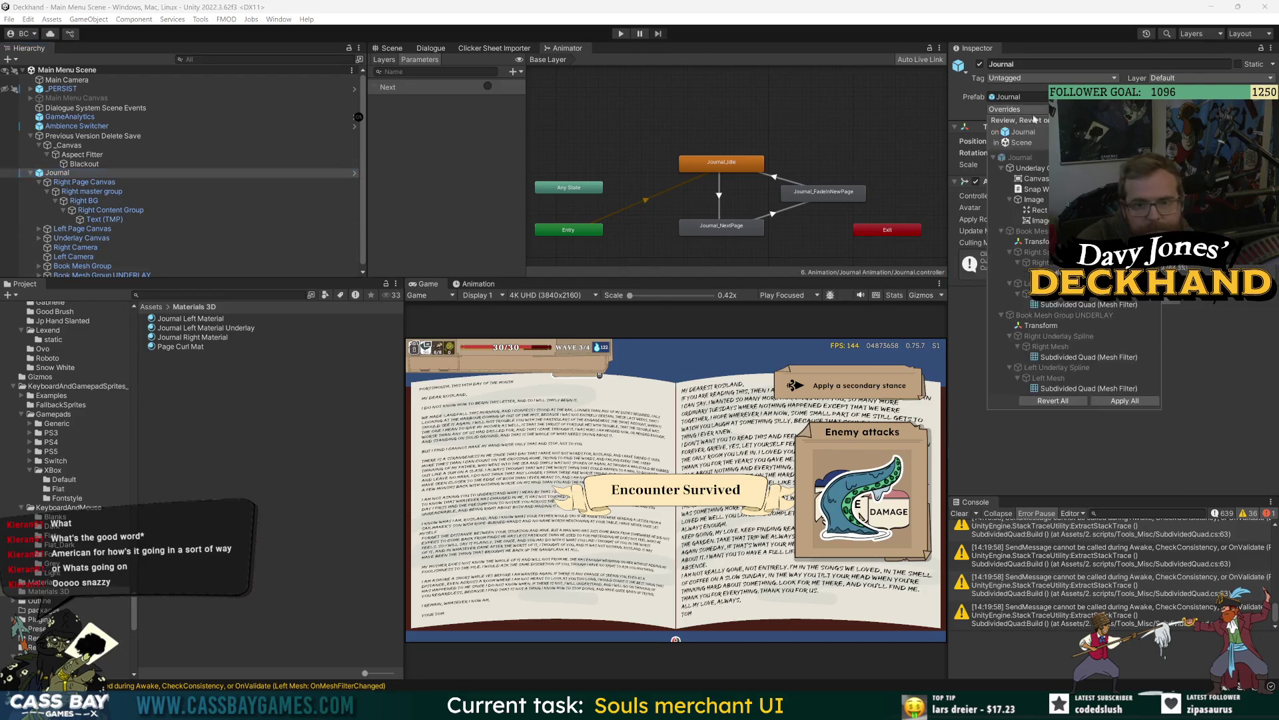
{"action": "left_click", "coordinate": [1125, 401]}
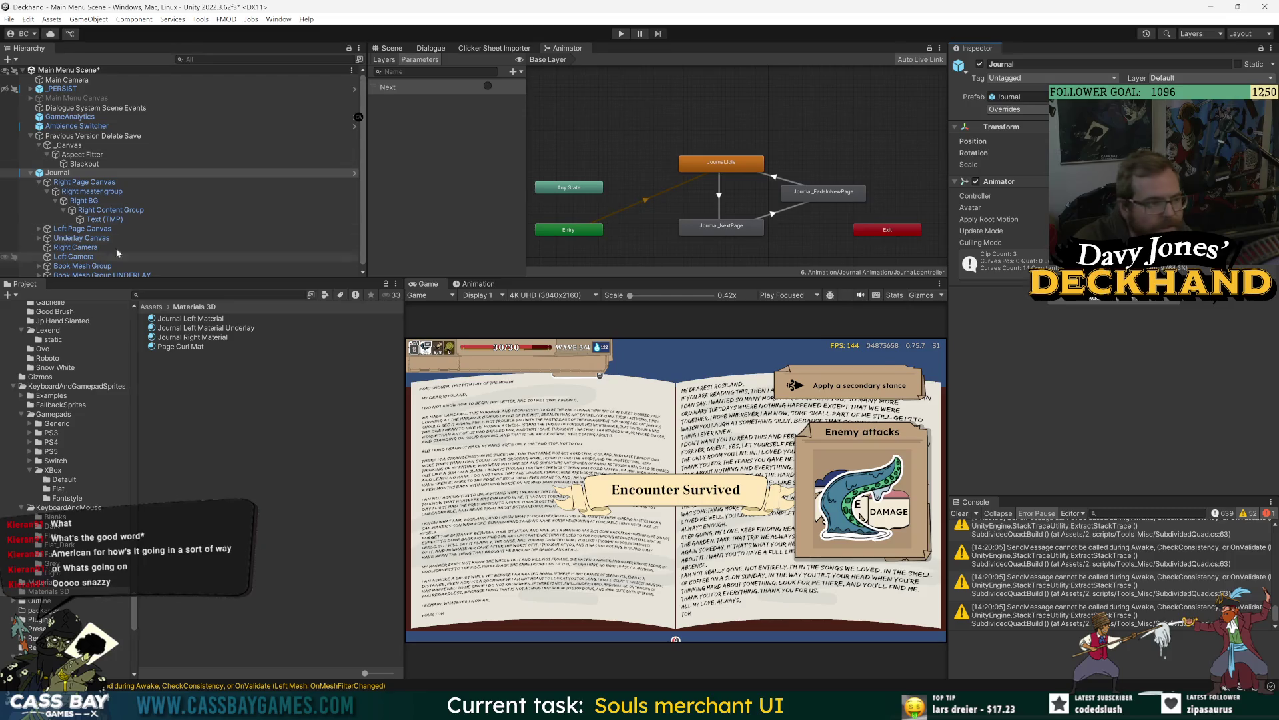
Step: Open the Journal_FadeInNewPage clip in the Animation window with the Scene view showing
{"action": "left_click", "coordinate": [474, 283]}
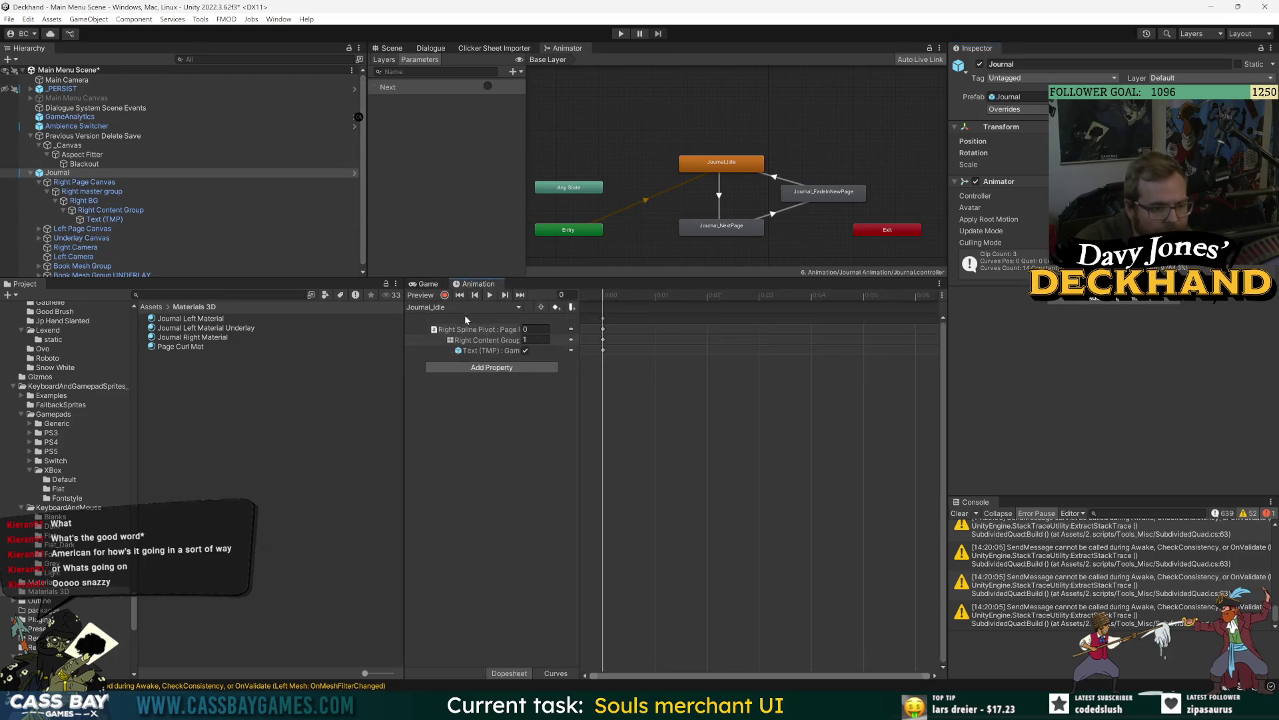
{"action": "left_click", "coordinate": [459, 307]}
{"action": "left_click", "coordinate": [462, 319]}
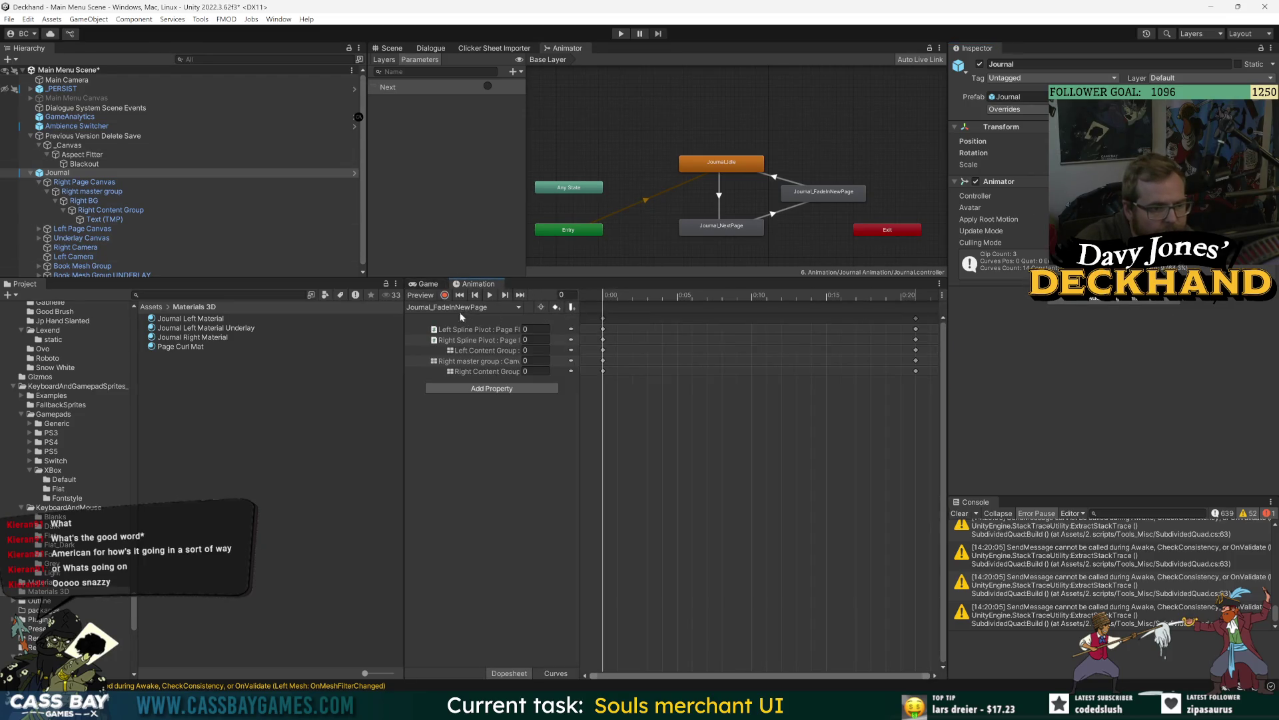
{"action": "left_click", "coordinate": [402, 48]}
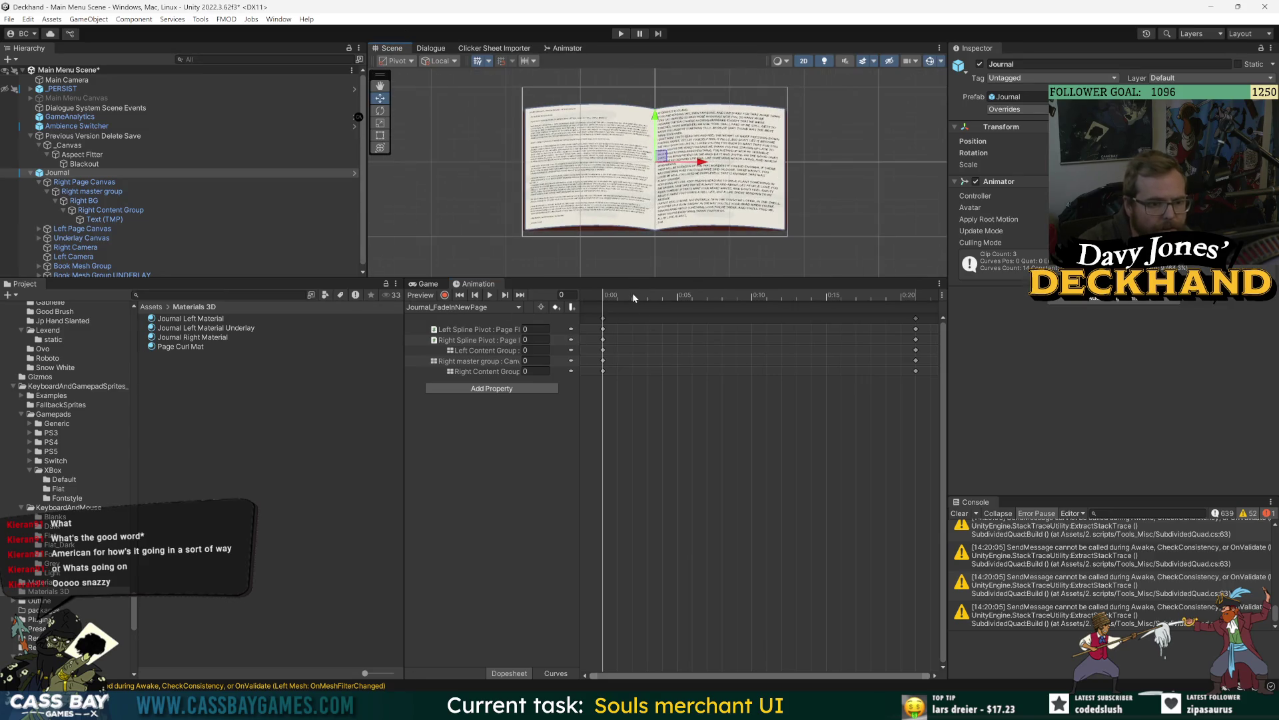
{"action": "left_click", "coordinate": [481, 308]}
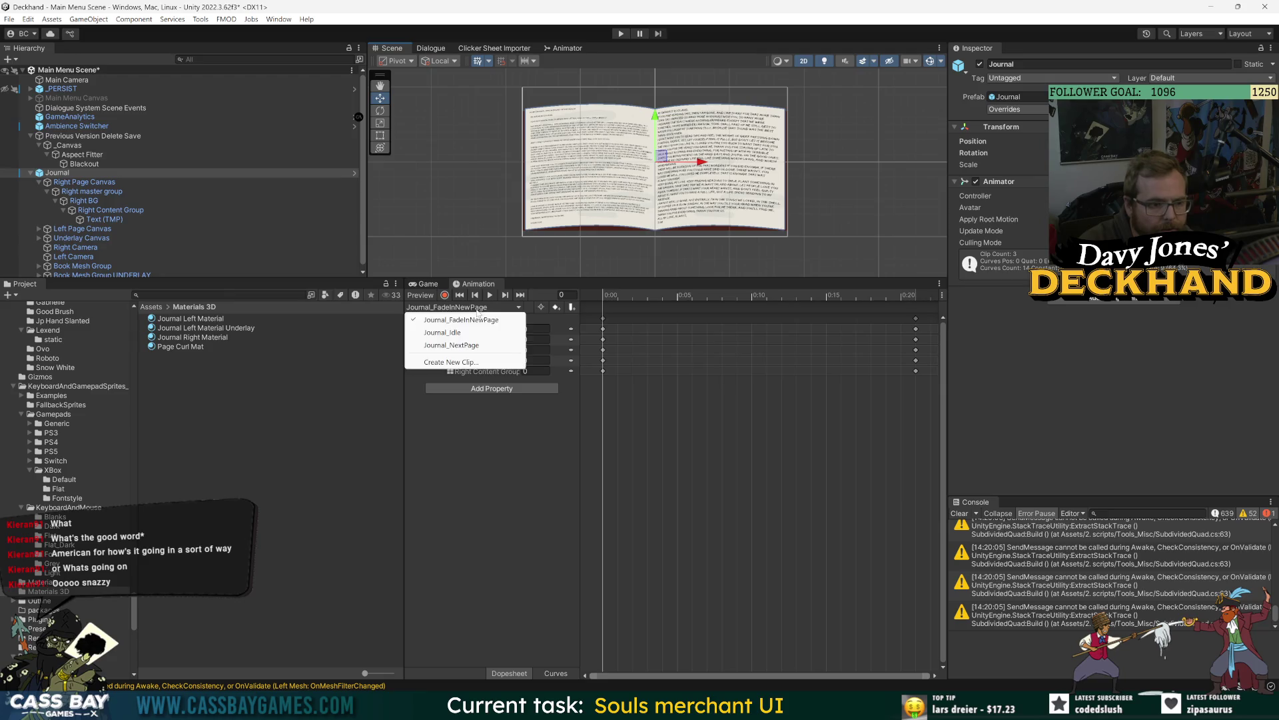
Step: In Journal_NextPage, record a light grey Right BG Image colour key at mid-turn
{"action": "left_click", "coordinate": [452, 346]}
{"action": "mouse_move", "coordinate": [652, 297]}
{"action": "left_mouse_down"}
{"action": "mouse_move", "coordinate": [797, 311]}
{"action": "mouse_move", "coordinate": [522, 310]}
{"action": "left_mouse_up"}
{"action": "left_click", "coordinate": [444, 295]}
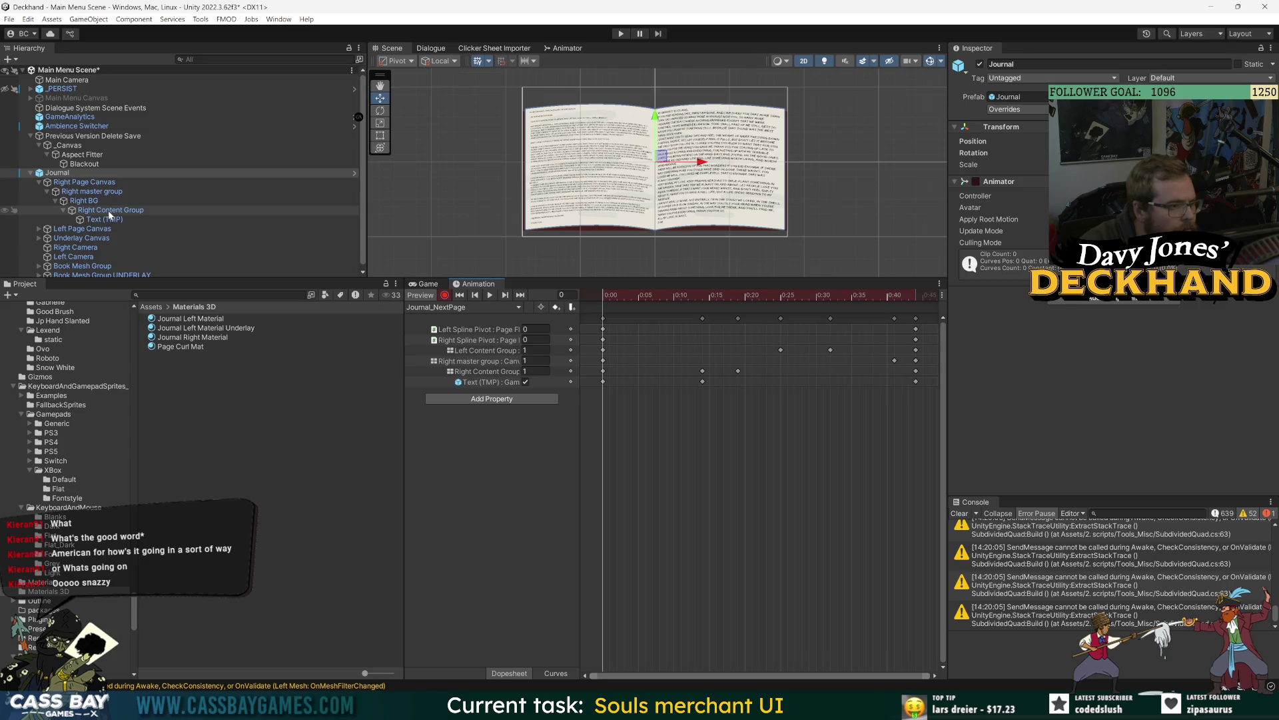
{"action": "left_click", "coordinate": [107, 201]}
{"action": "left_click_drag", "start_coordinate": [620, 297], "coordinate": [766, 296]}
{"action": "left_click", "coordinate": [1133, 293]}
{"action": "left_click_drag", "start_coordinate": [1142, 369], "coordinate": [1122, 368]}
{"action": "mouse_move", "coordinate": [753, 300]}
{"action": "left_mouse_down"}
{"action": "mouse_move", "coordinate": [687, 301]}
{"action": "mouse_move", "coordinate": [896, 320]}
{"action": "mouse_move", "coordinate": [609, 331]}
{"action": "mouse_move", "coordinate": [797, 326]}
{"action": "mouse_move", "coordinate": [662, 334]}
{"action": "left_mouse_up"}
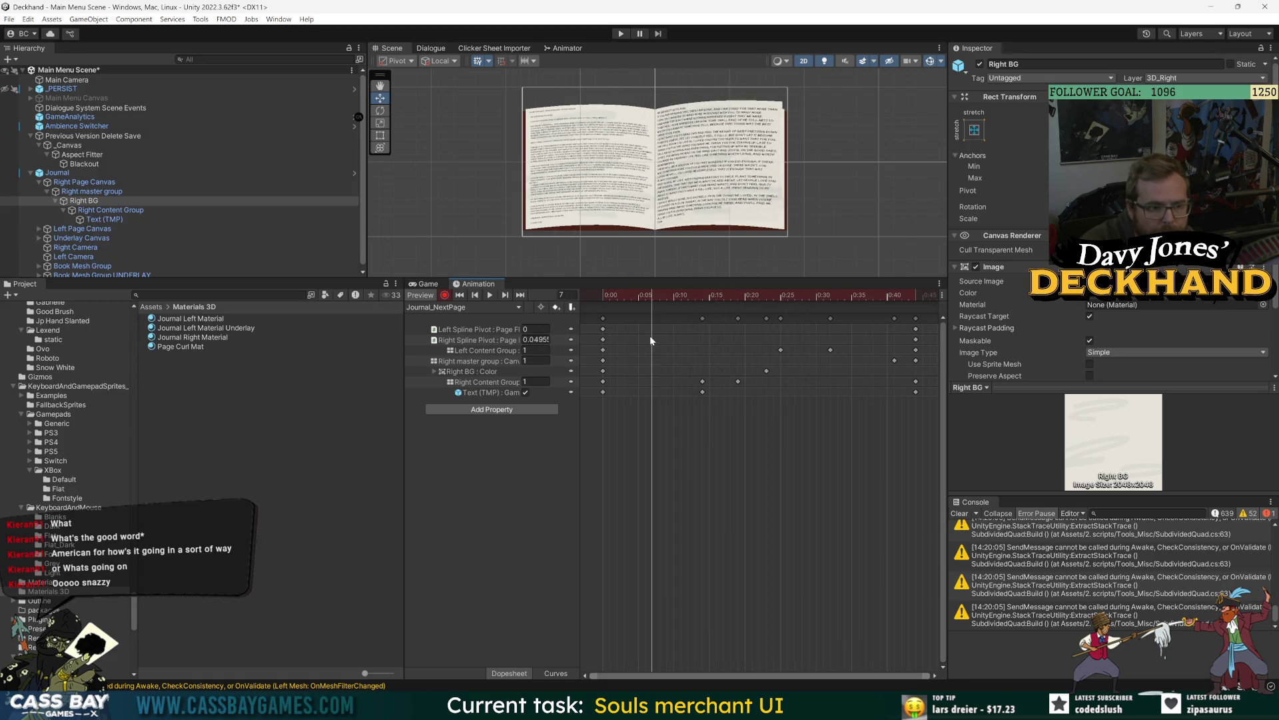
Step: Remove the Text (TMP) property from the Journal_NextPage clip
{"action": "left_click", "coordinate": [481, 393]}
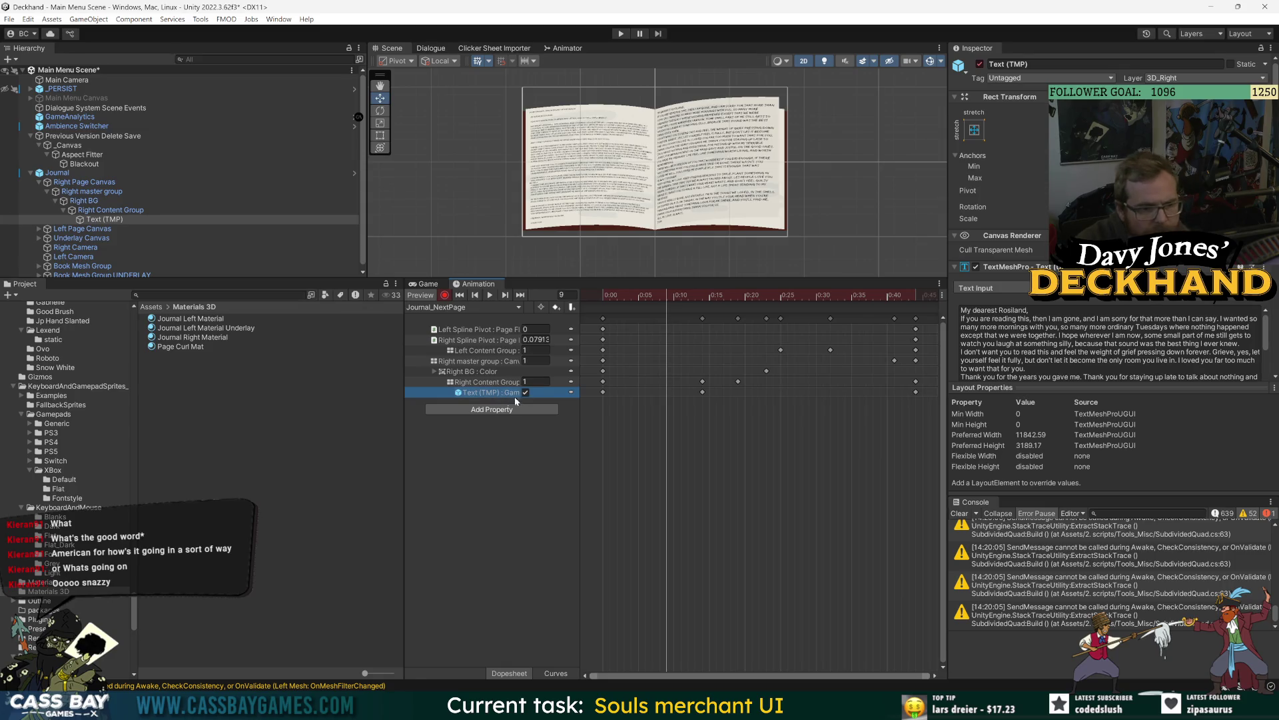
{"action": "mouse_move", "coordinate": [578, 321]}
{"action": "left_mouse_down"}
{"action": "mouse_move", "coordinate": [724, 335]}
{"action": "mouse_move", "coordinate": [509, 427]}
{"action": "left_mouse_up"}
{"action": "left_click", "coordinate": [477, 396]}
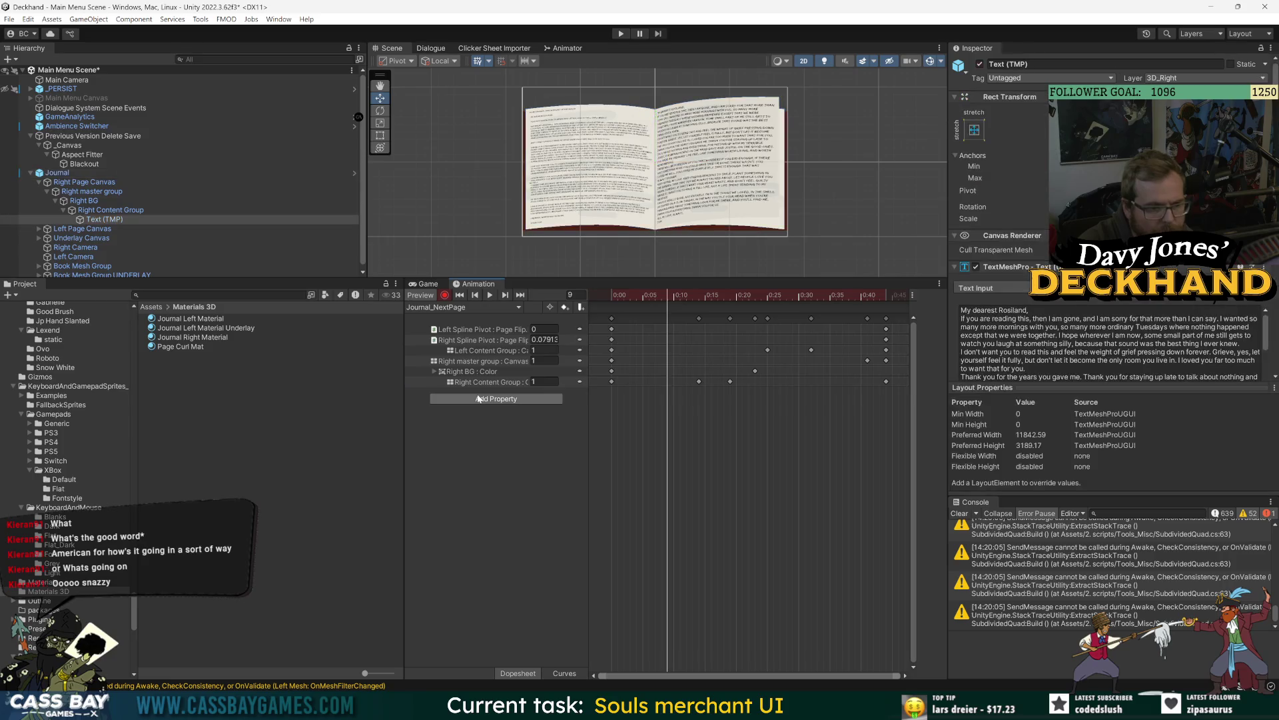
Step: Shift the Right BG colour key earlier and preview the turn between frames 10 and 20
{"action": "mouse_move", "coordinate": [655, 294]}
{"action": "left_mouse_down"}
{"action": "mouse_move", "coordinate": [620, 296]}
{"action": "mouse_move", "coordinate": [751, 306]}
{"action": "left_mouse_up"}
{"action": "left_click_drag", "start_coordinate": [755, 372], "coordinate": [712, 371]}
{"action": "mouse_move", "coordinate": [711, 295]}
{"action": "left_mouse_down"}
{"action": "mouse_move", "coordinate": [625, 292]}
{"action": "mouse_move", "coordinate": [711, 299]}
{"action": "left_mouse_up"}
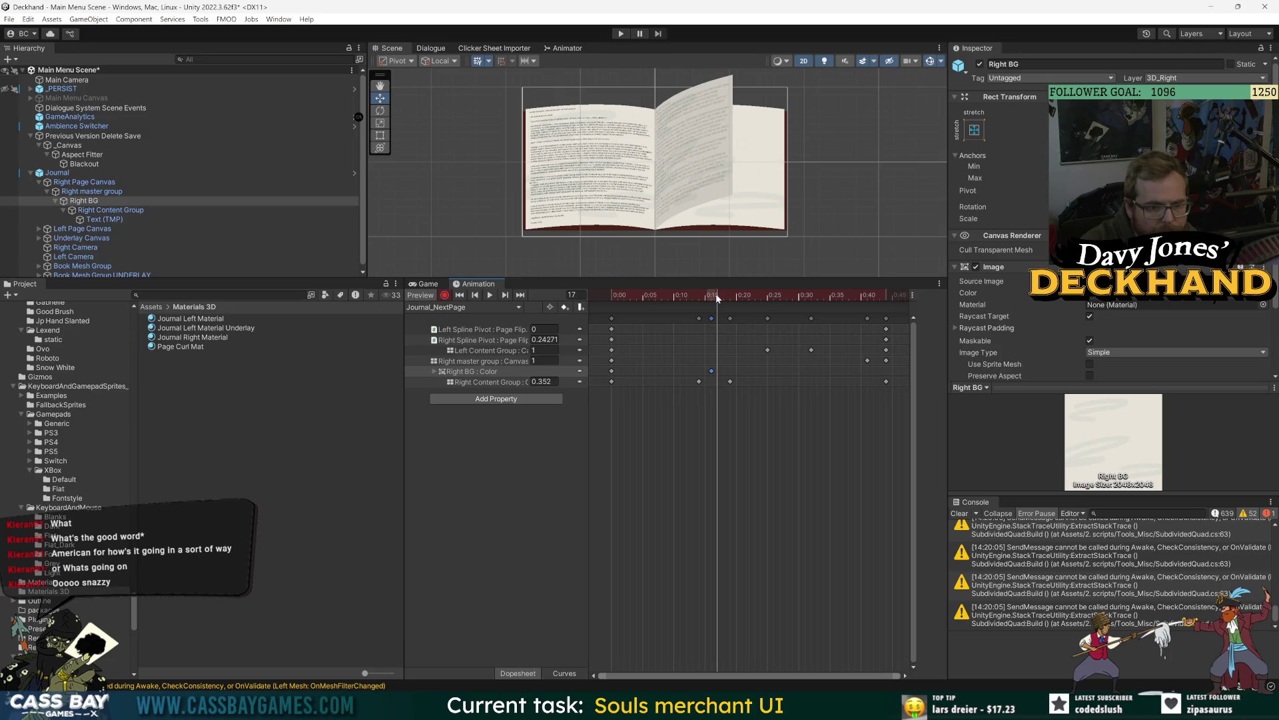
{"action": "left_click", "coordinate": [1136, 293]}
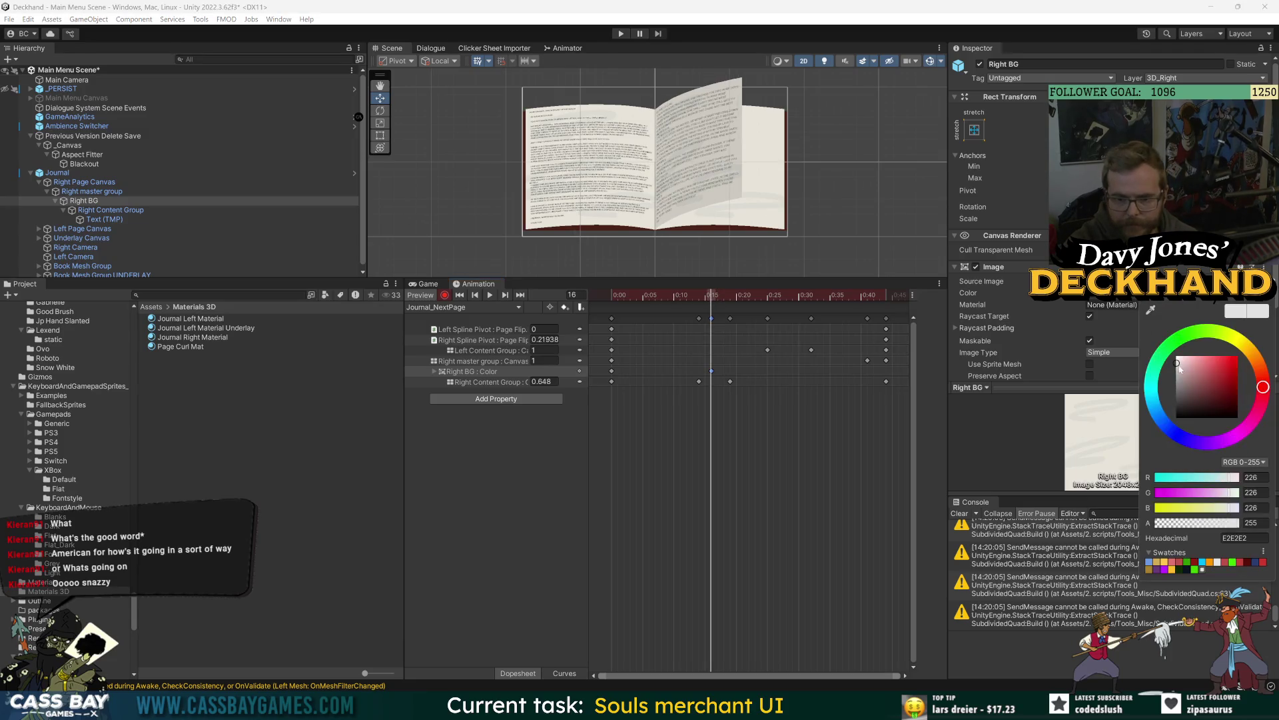
{"action": "mouse_move", "coordinate": [697, 294]}
{"action": "left_mouse_down"}
{"action": "mouse_move", "coordinate": [677, 299]}
{"action": "mouse_move", "coordinate": [871, 297]}
{"action": "mouse_move", "coordinate": [799, 298]}
{"action": "left_mouse_up"}
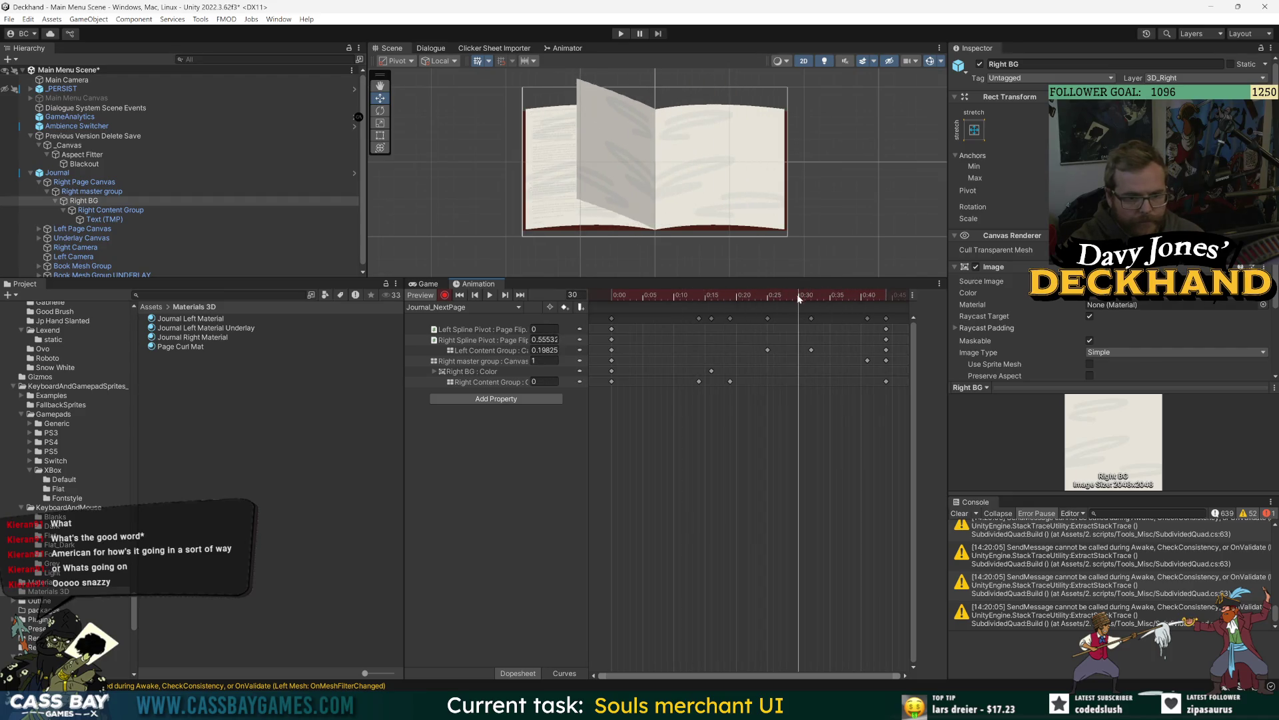
{"action": "key", "text": "period"}
{"action": "key", "text": "period"}
{"action": "key", "text": "period"}
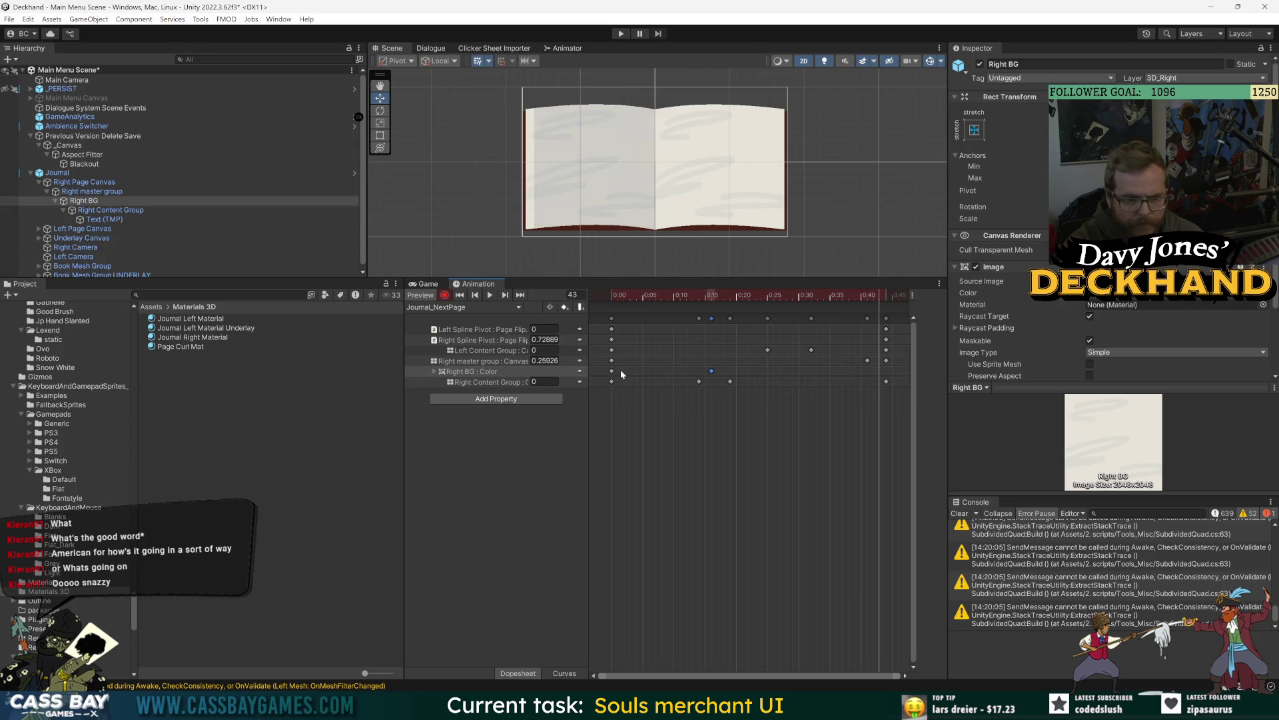
Step: Set a darker grey Right BG colour at frame 16, preview it, then enter Play mode
{"action": "key", "text": "space"}
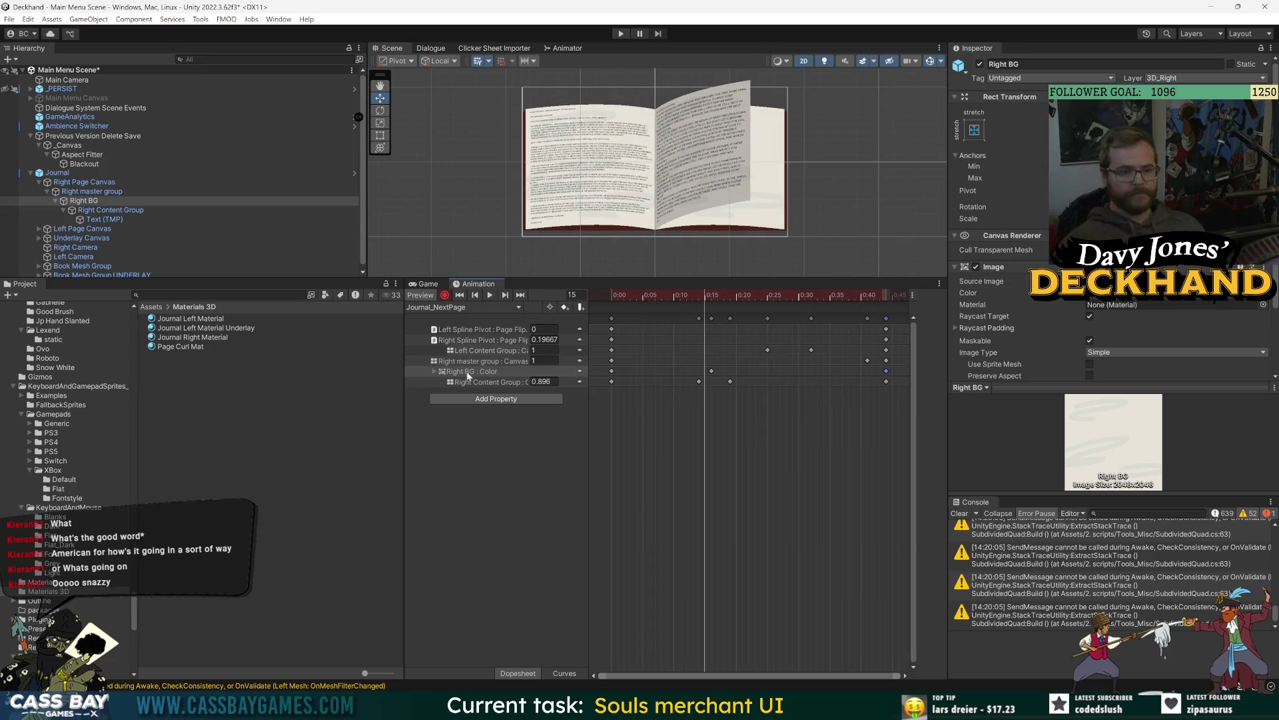
{"action": "left_click_drag", "start_coordinate": [702, 297], "coordinate": [713, 301]}
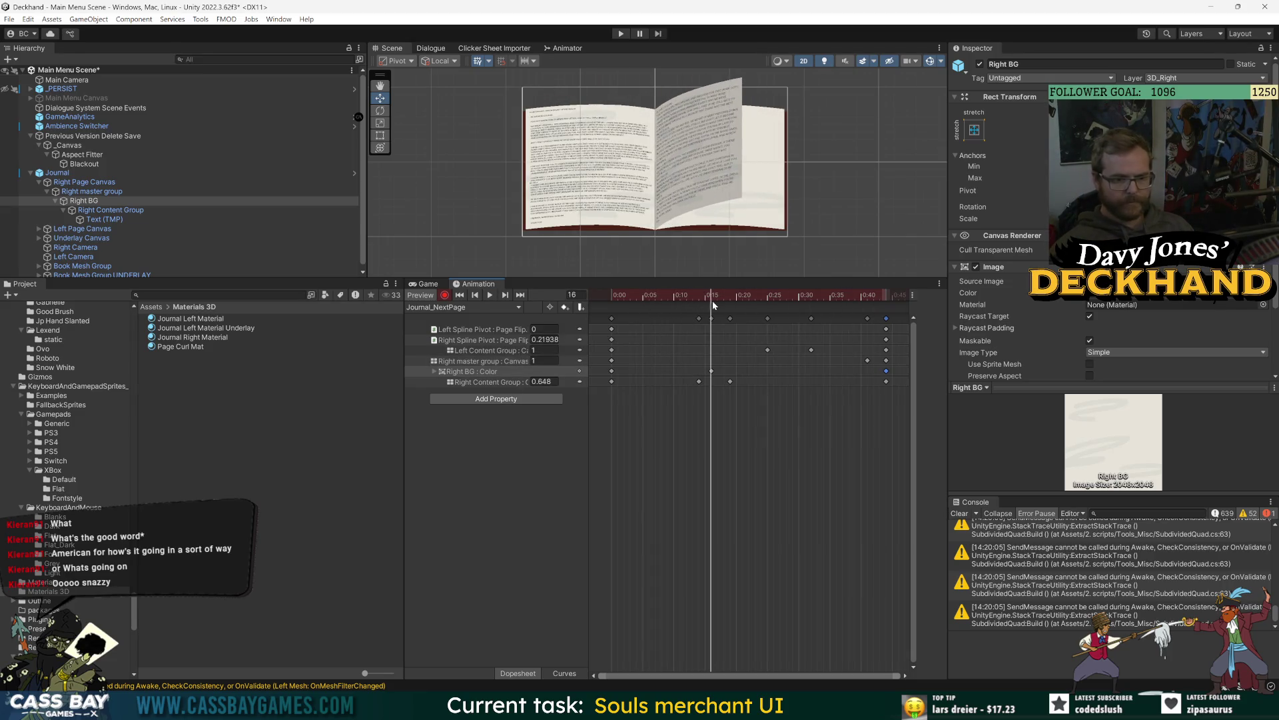
{"action": "left_click", "coordinate": [1106, 293]}
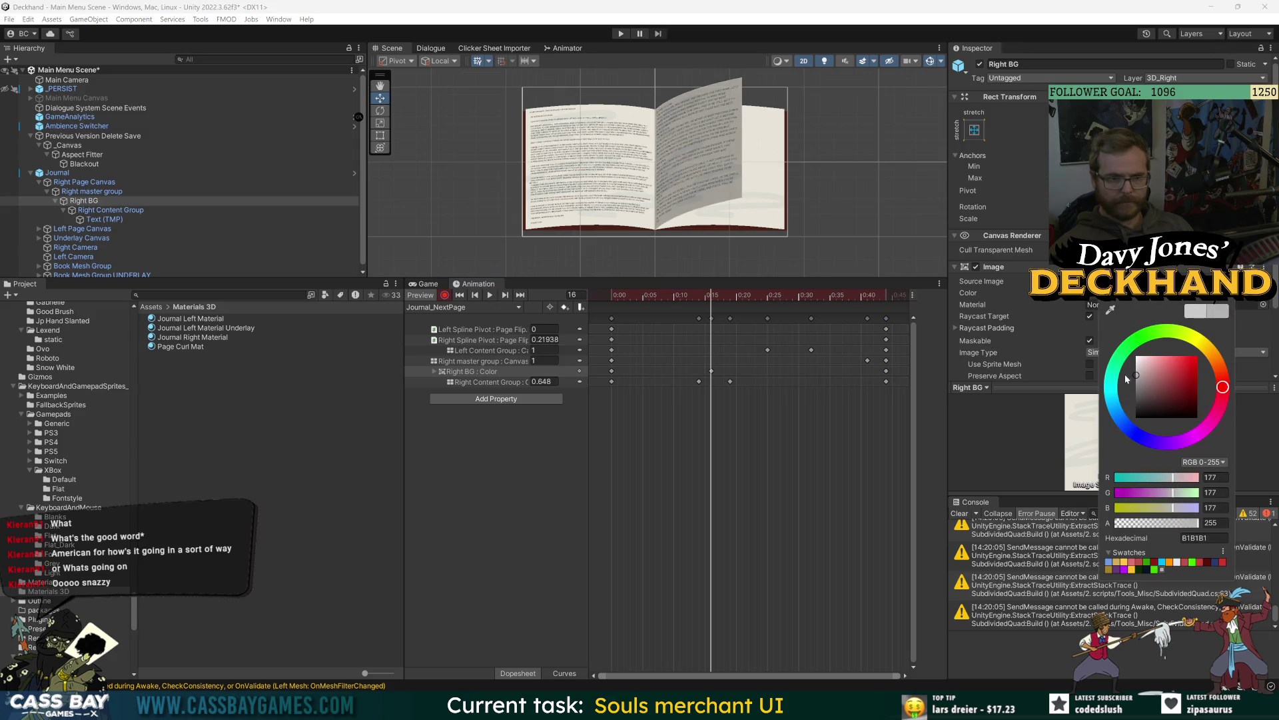
{"action": "left_click", "coordinate": [820, 363]}
{"action": "key", "text": "space"}
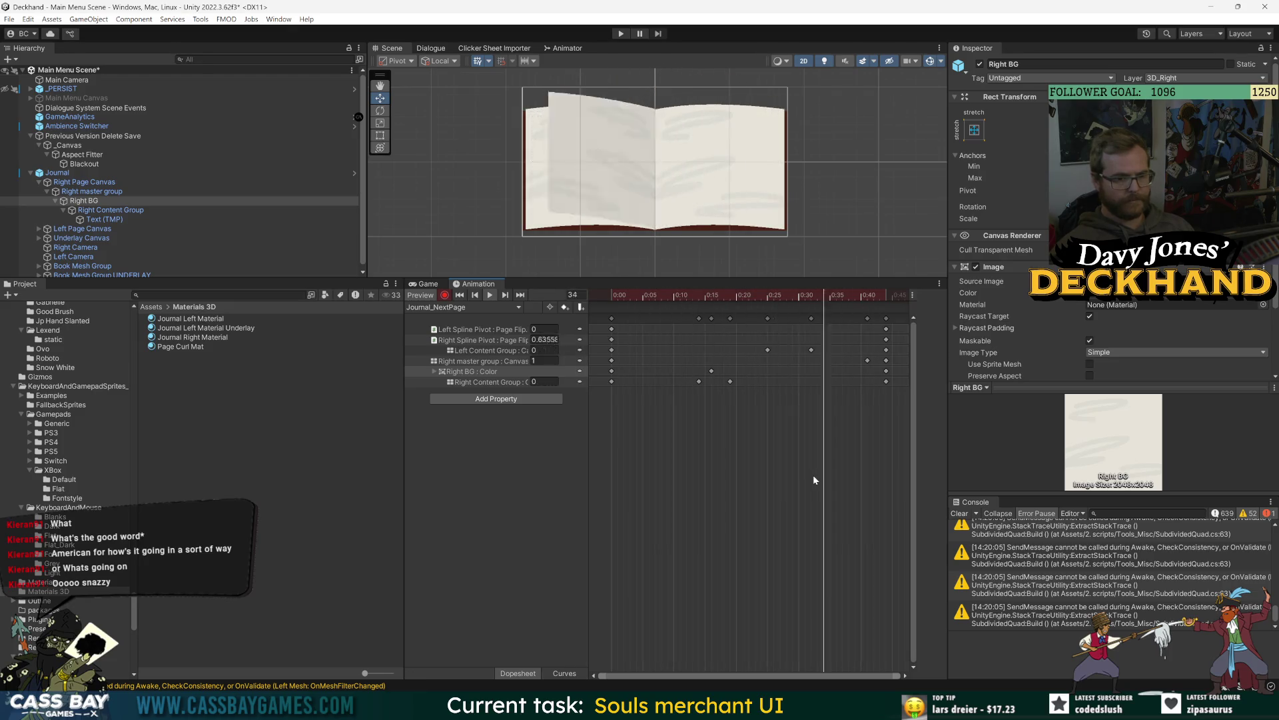
{"action": "left_click", "coordinate": [621, 33]}
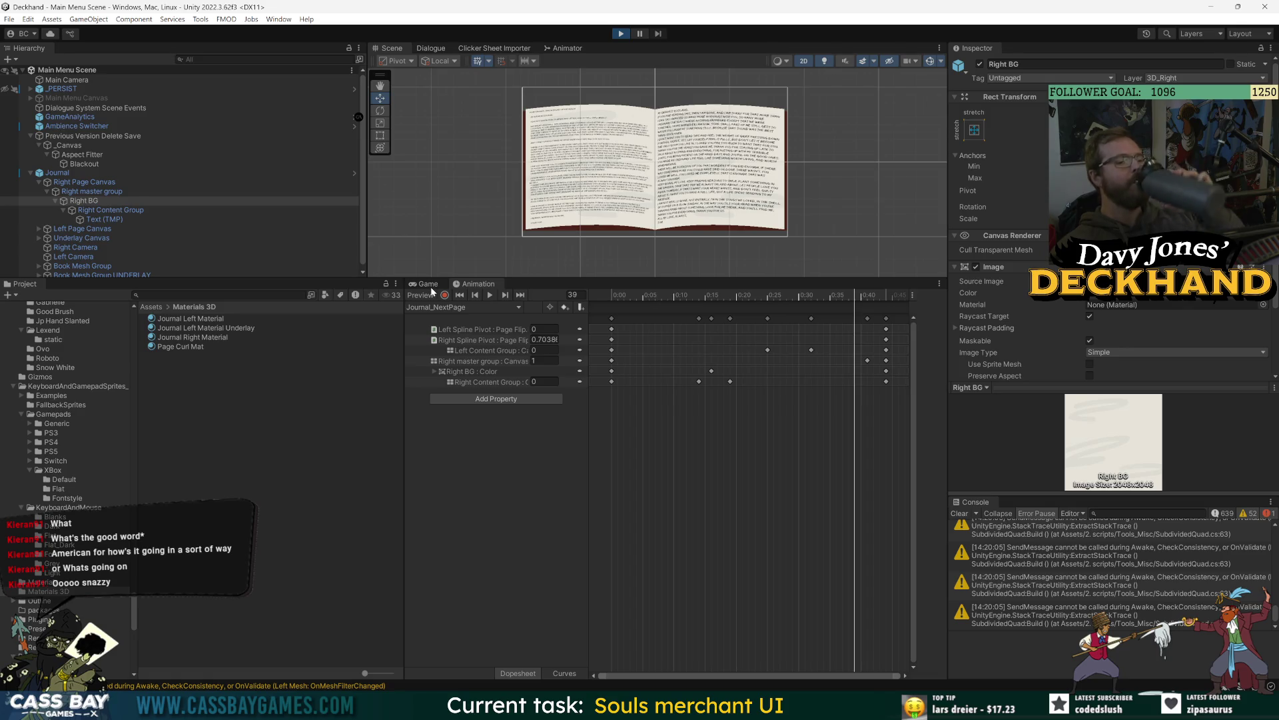
{"action": "left_click", "coordinate": [563, 48]}
Step: Fire the Animator's Next trigger thirteen times, some mid-fade, then exit Play mode with Ctrl+P
{"action": "left_click", "coordinate": [486, 86]}
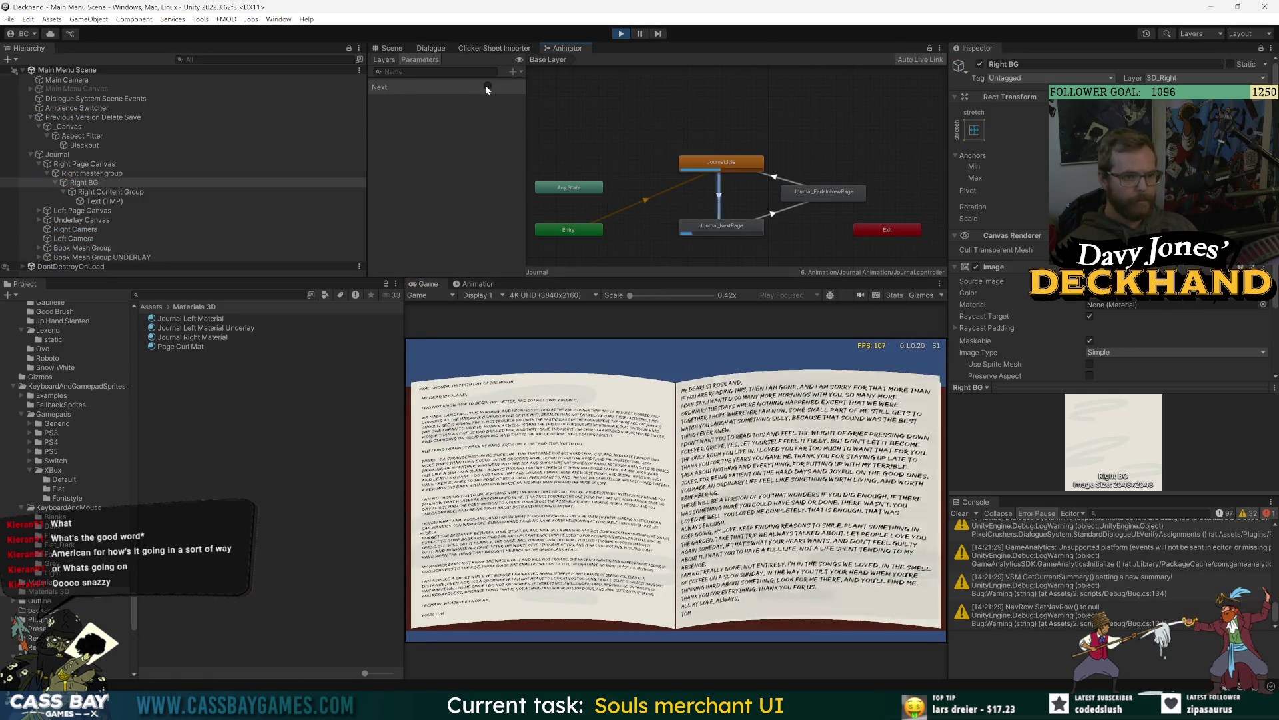
{"action": "left_click", "coordinate": [491, 86]}
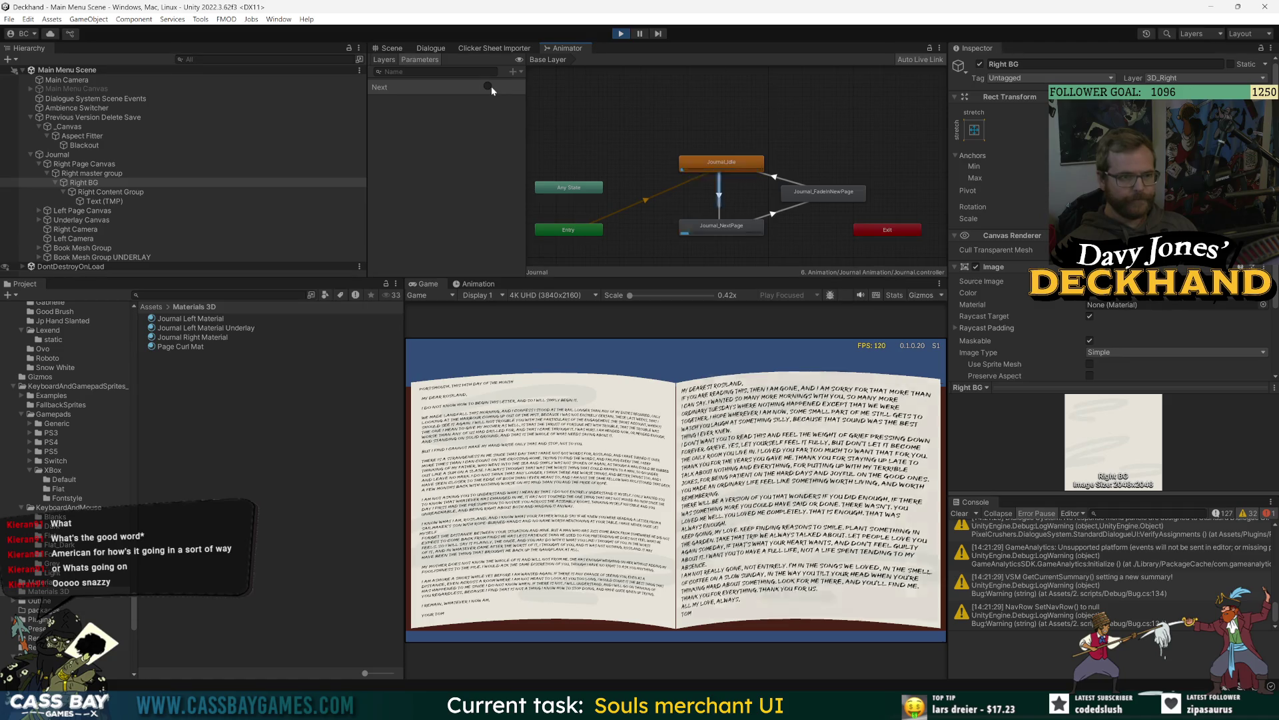
{"action": "left_click", "coordinate": [490, 86]}
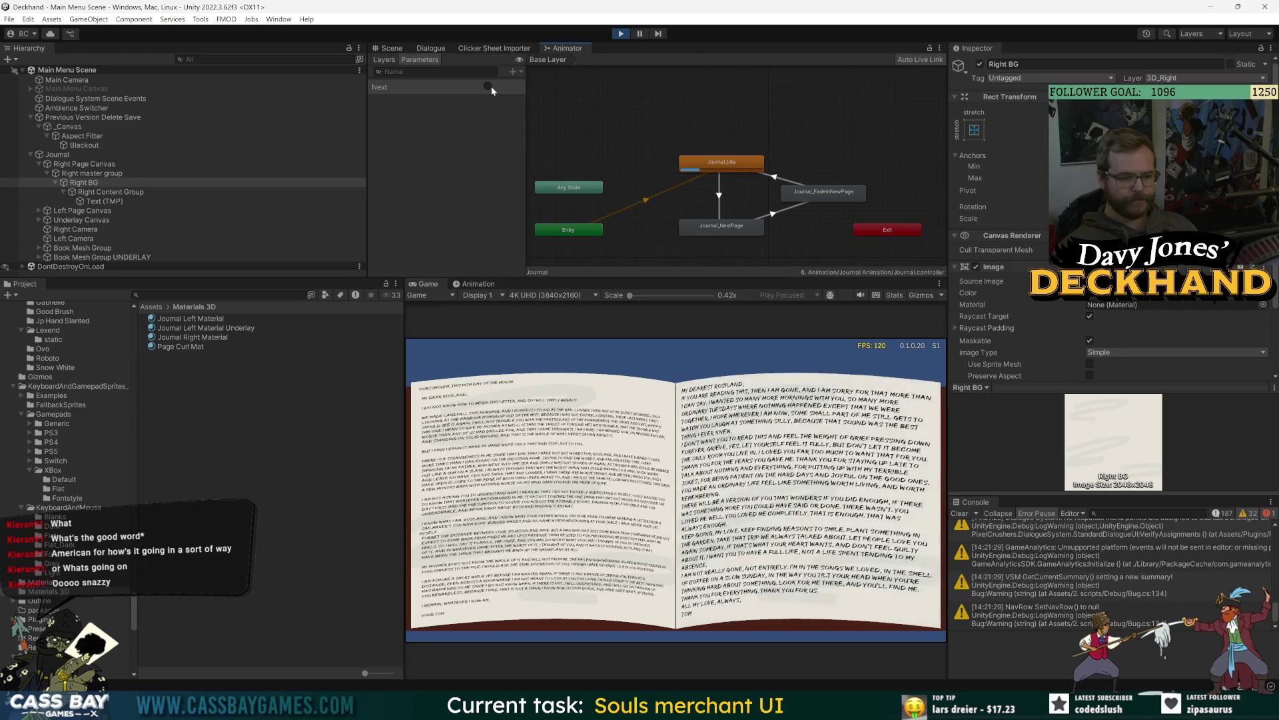
{"action": "left_click", "coordinate": [490, 86]}
{"action": "left_click", "coordinate": [490, 85]}
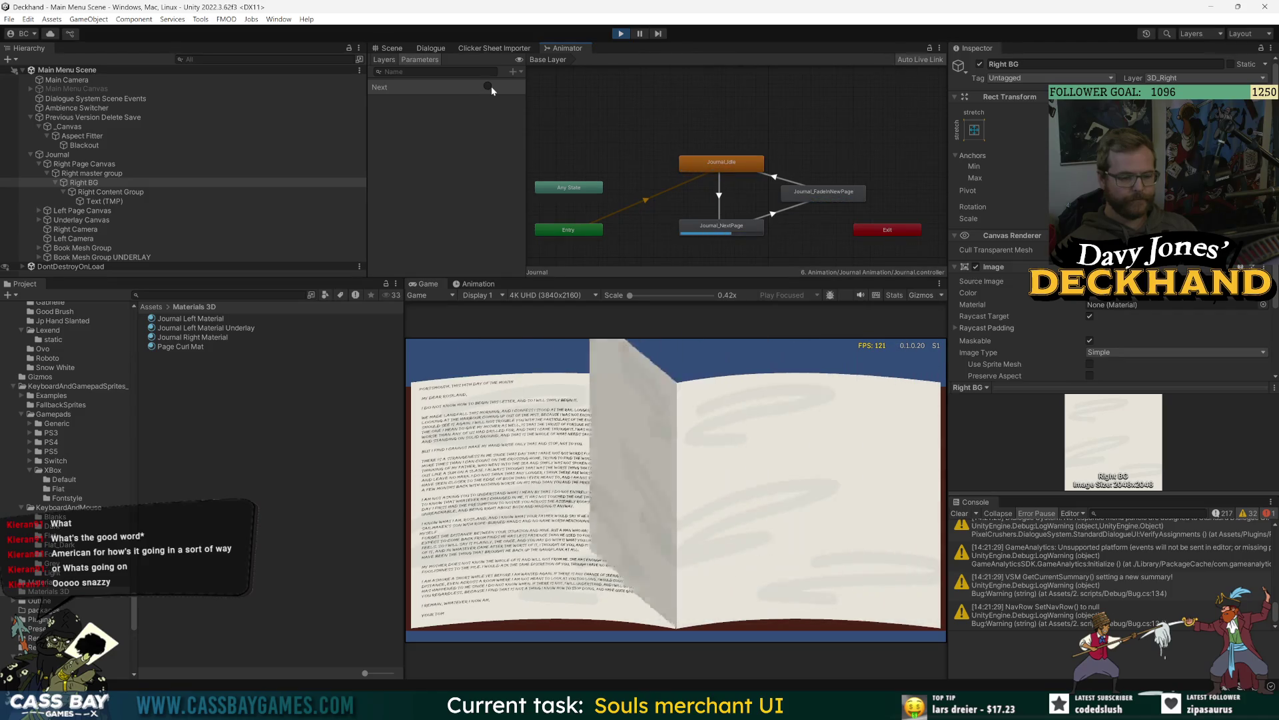
{"action": "left_click", "coordinate": [491, 86]}
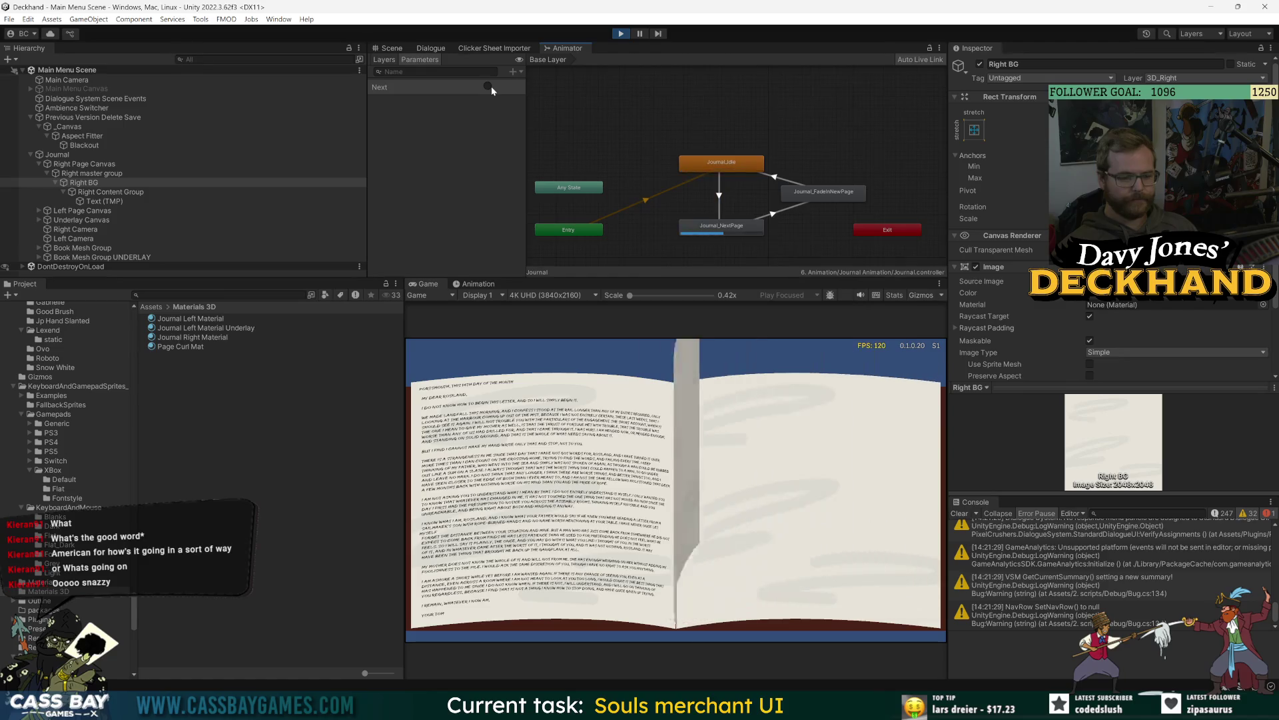
{"action": "left_click", "coordinate": [490, 86]}
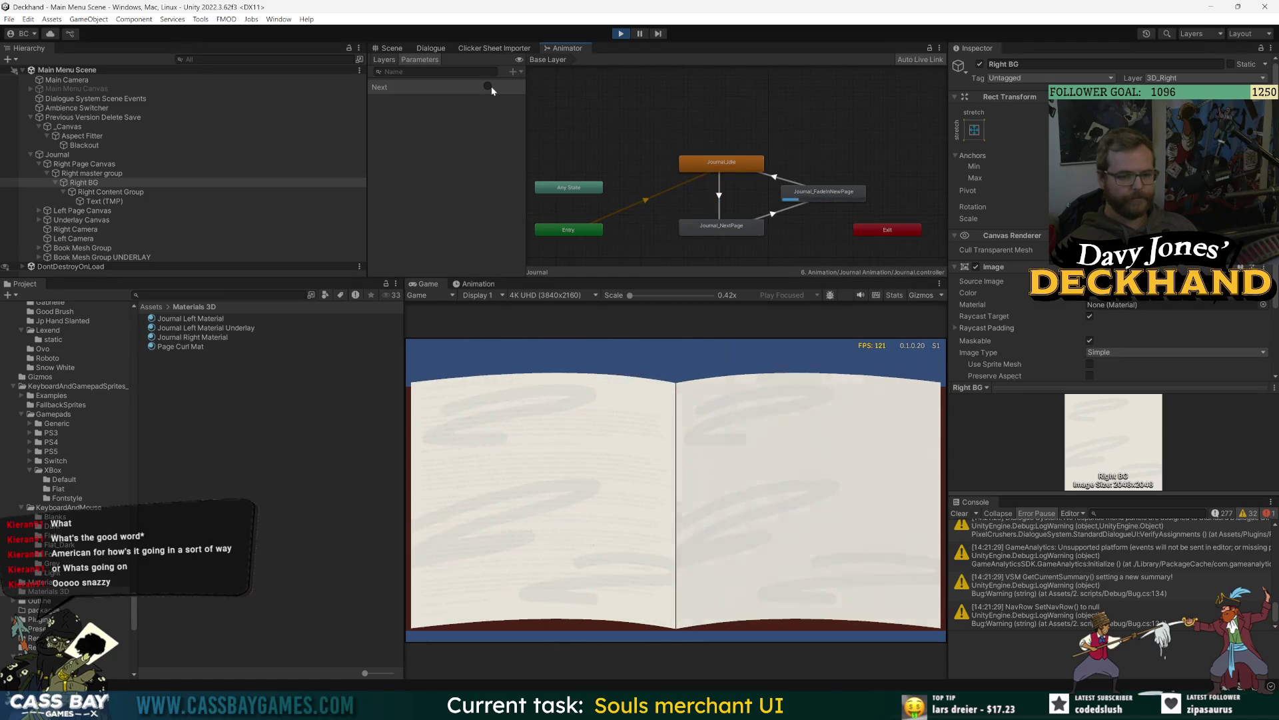
{"action": "left_click", "coordinate": [491, 86]}
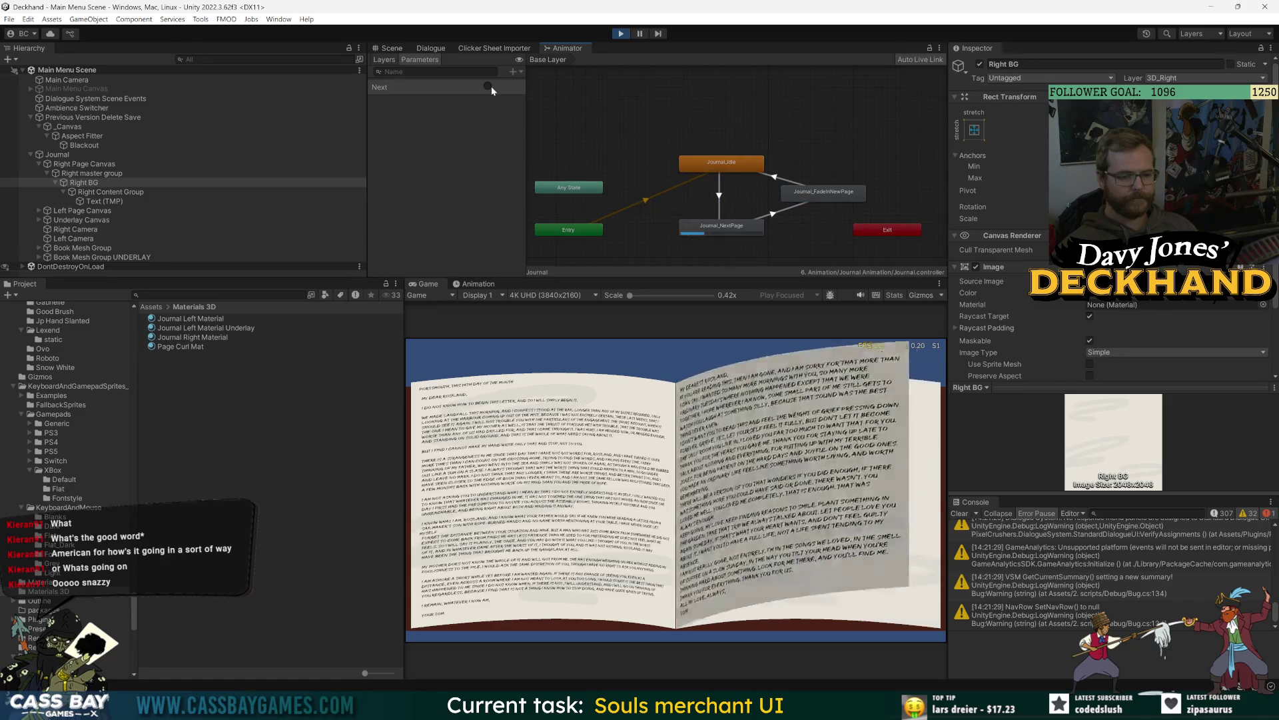
{"action": "left_click", "coordinate": [490, 86]}
{"action": "left_click", "coordinate": [491, 86]}
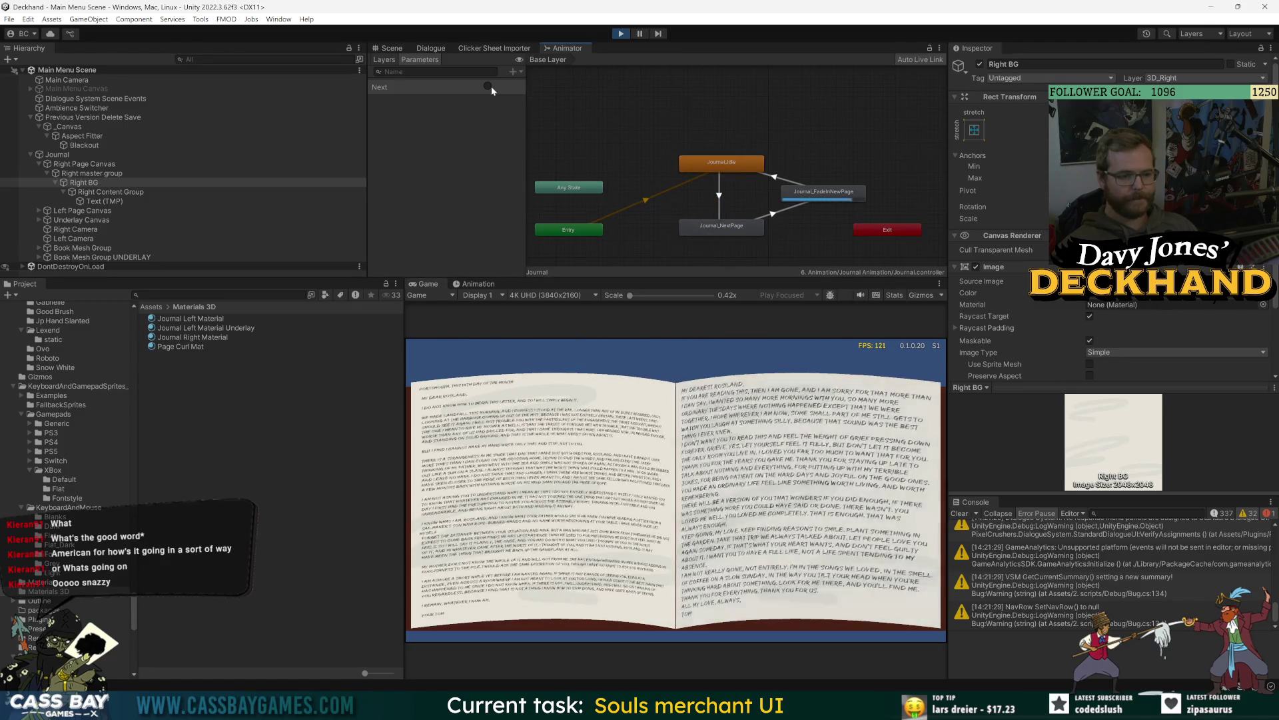
{"action": "left_click", "coordinate": [490, 86]}
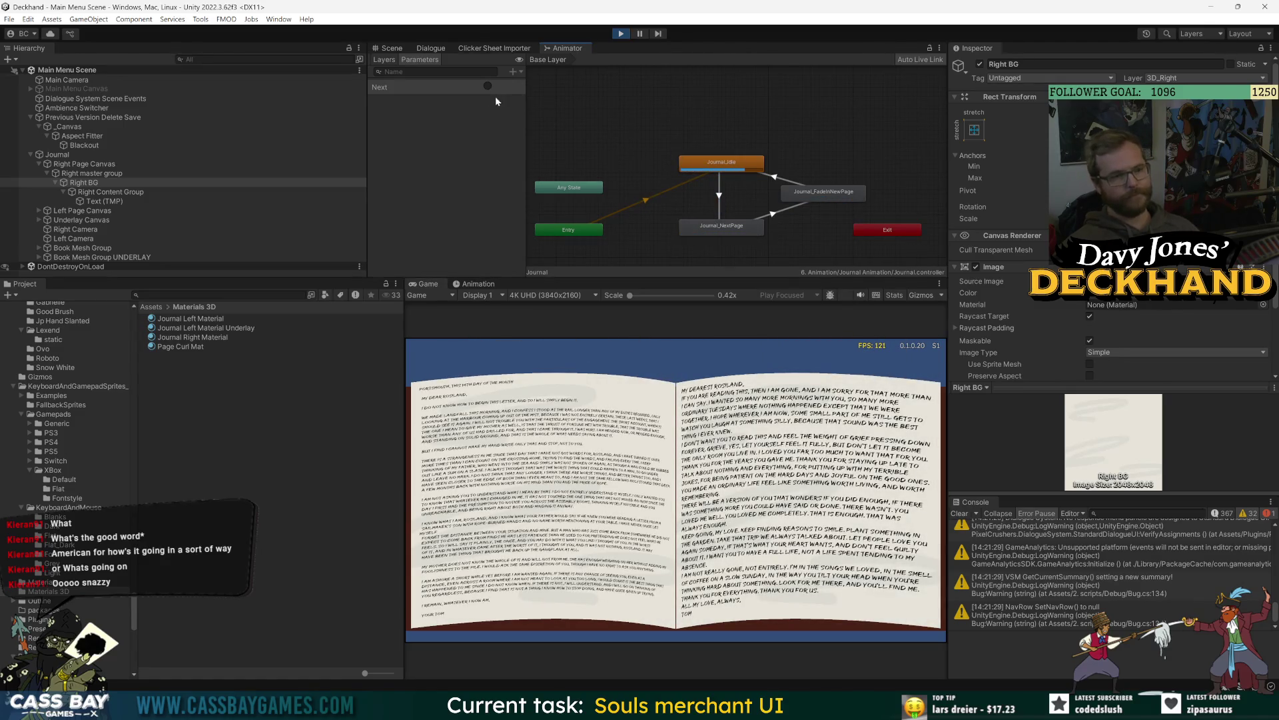
{"action": "left_click", "coordinate": [486, 86]}
{"action": "left_click", "coordinate": [486, 85]}
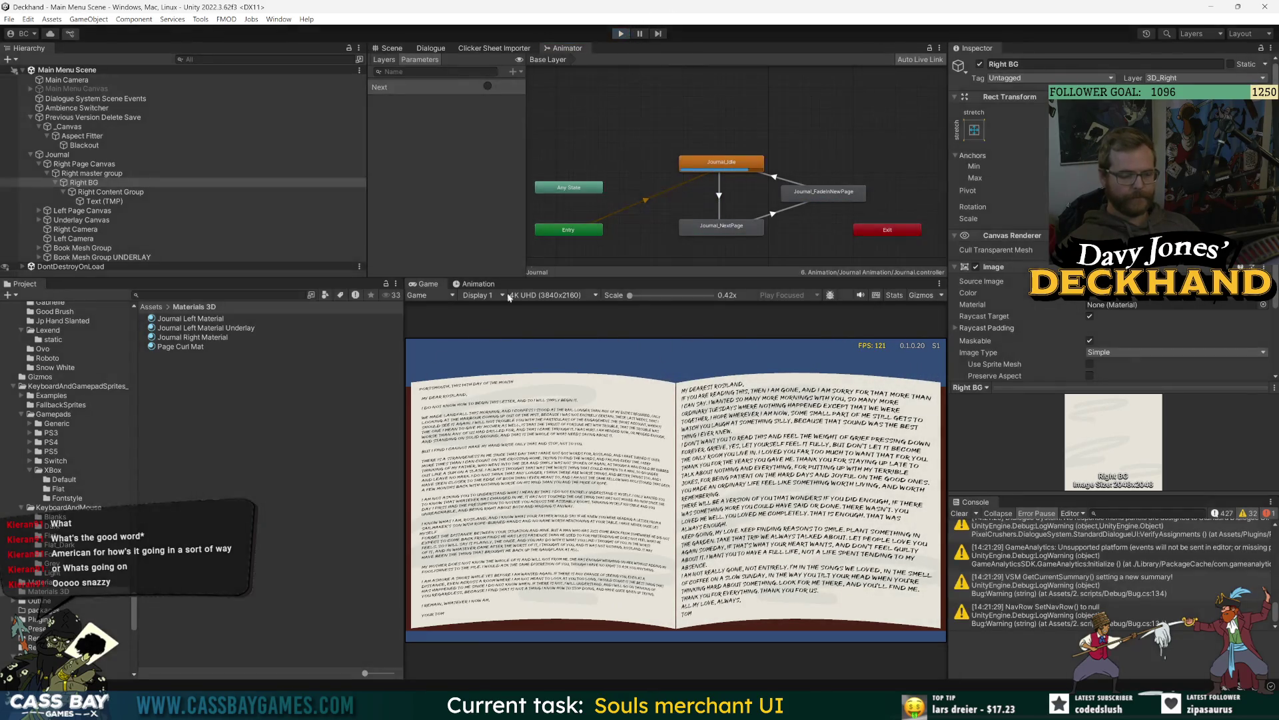
{"action": "key", "text": "ctrl+p"}
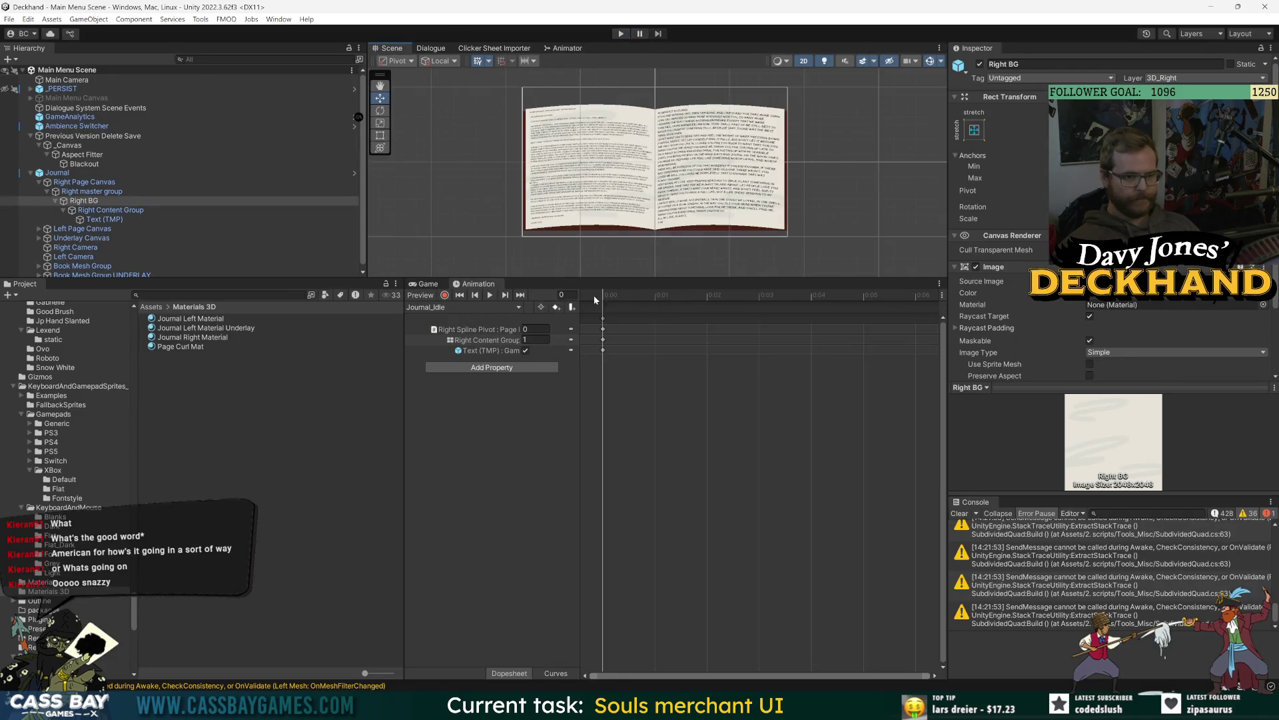
Step: Reload Journal_NextPage and inspect the Left Content Group and Right master group keys mid-turn
{"action": "left_click", "coordinate": [493, 307]}
{"action": "left_click", "coordinate": [461, 318]}
{"action": "left_click", "coordinate": [493, 307]}
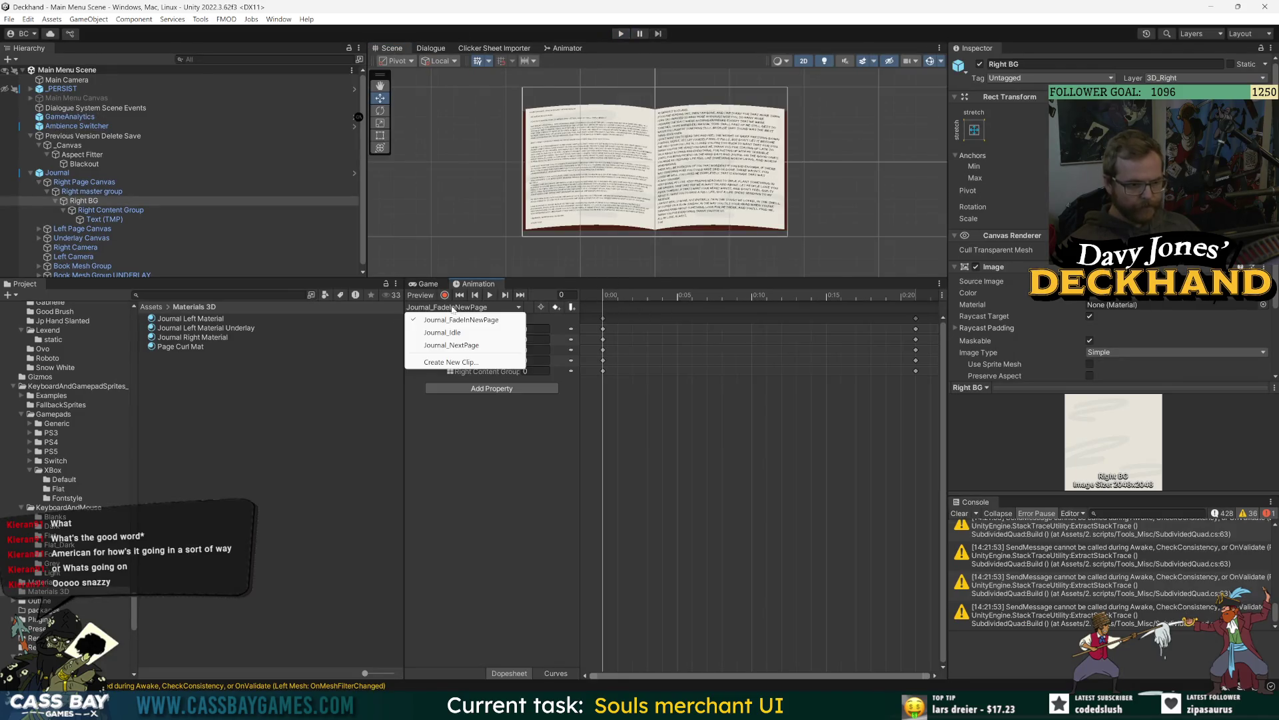
{"action": "left_click", "coordinate": [474, 341]}
{"action": "left_click_drag", "start_coordinate": [604, 297], "coordinate": [747, 306]}
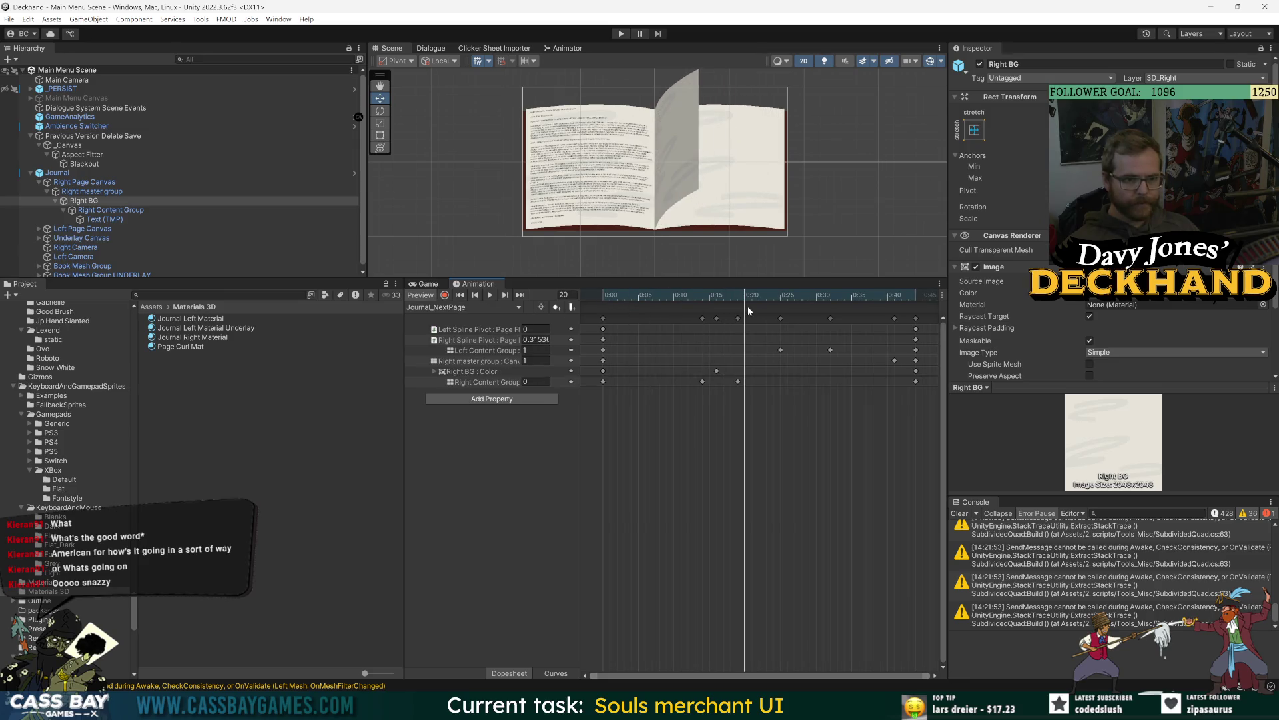
{"action": "left_click", "coordinate": [491, 351]}
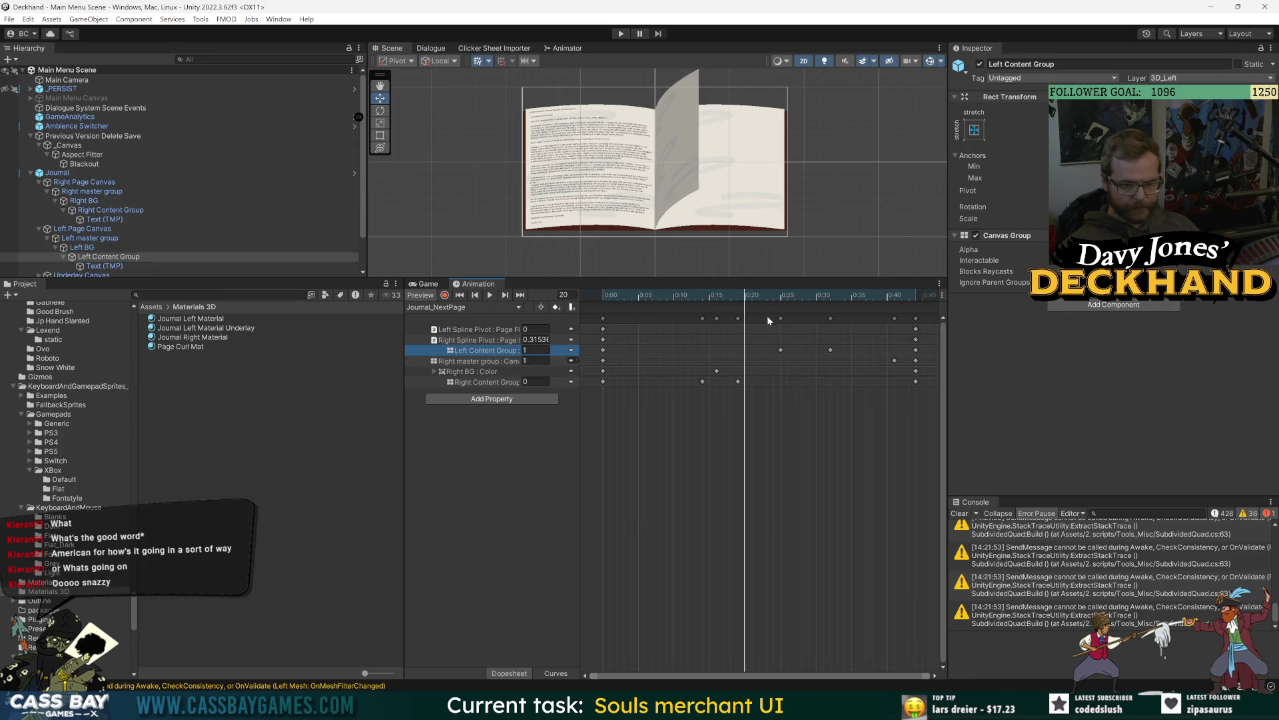
{"action": "left_click_drag", "start_coordinate": [728, 298], "coordinate": [814, 302]}
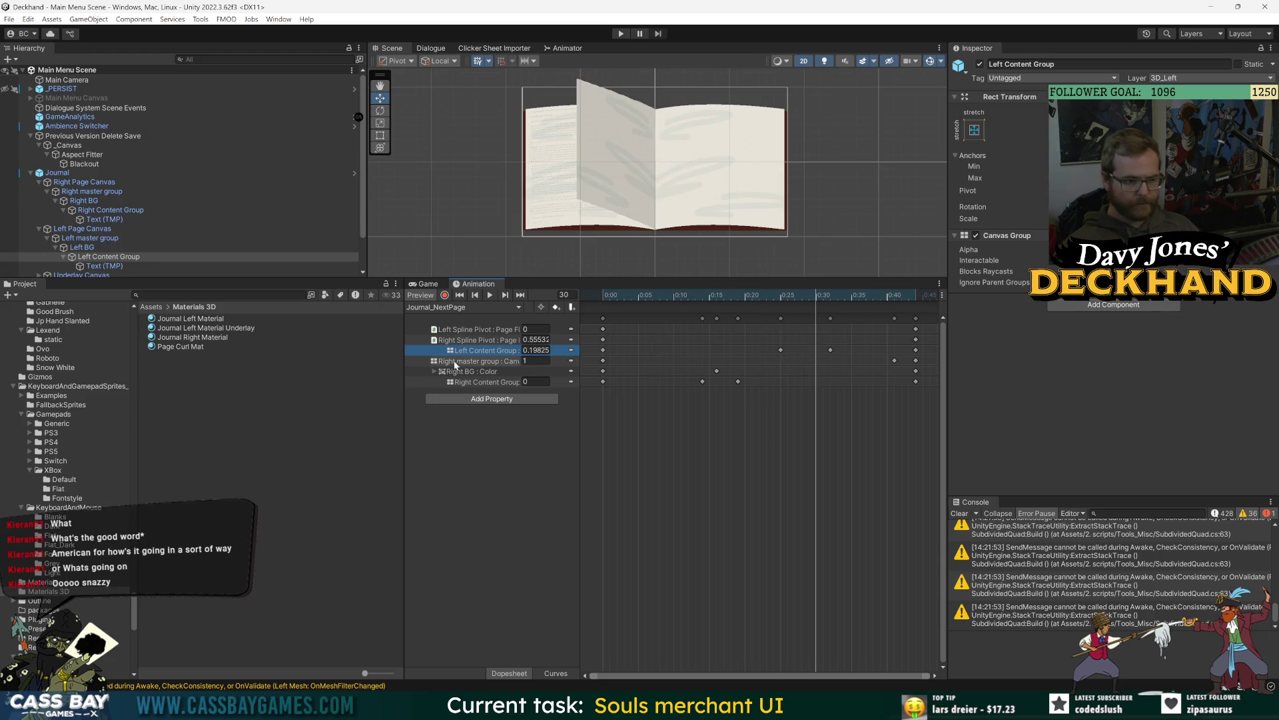
{"action": "left_click_drag", "start_coordinate": [833, 360], "coordinate": [833, 360]}
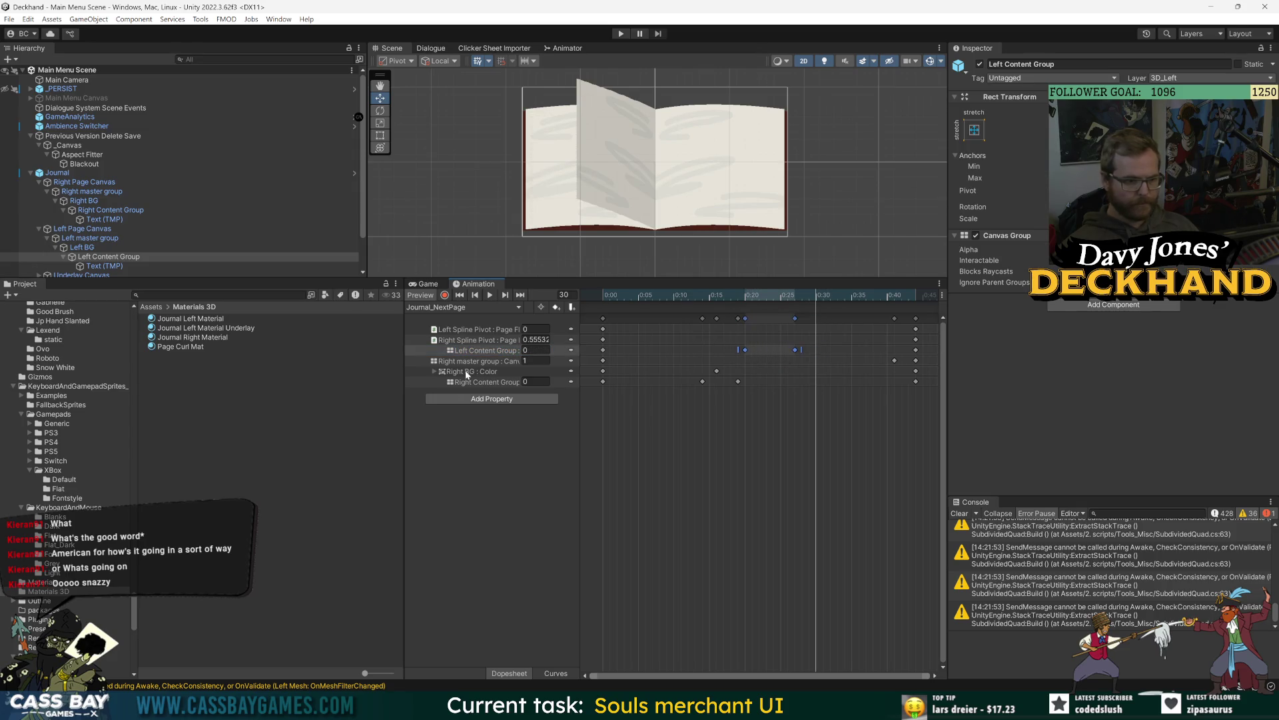
{"action": "left_click", "coordinate": [486, 360]}
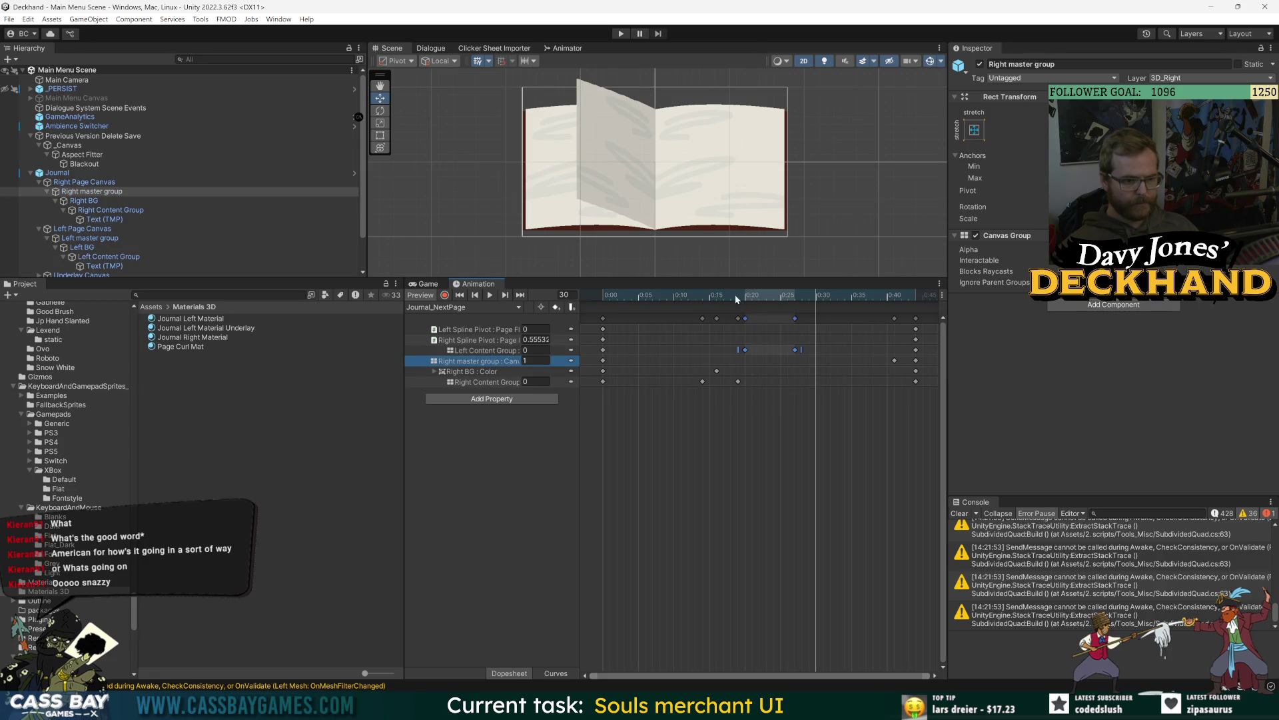
{"action": "mouse_move", "coordinate": [706, 296]}
{"action": "left_mouse_down"}
{"action": "mouse_move", "coordinate": [627, 298]}
{"action": "mouse_move", "coordinate": [828, 312]}
{"action": "mouse_move", "coordinate": [674, 299]}
{"action": "mouse_move", "coordinate": [743, 308]}
{"action": "left_mouse_up"}
Step: Move the Right Content Group key from frame 15 to frame 17 and preview the turn
{"action": "left_click", "coordinate": [506, 382]}
{"action": "left_click_drag", "start_coordinate": [693, 378], "coordinate": [723, 385]}
{"action": "left_click", "coordinate": [740, 389]}
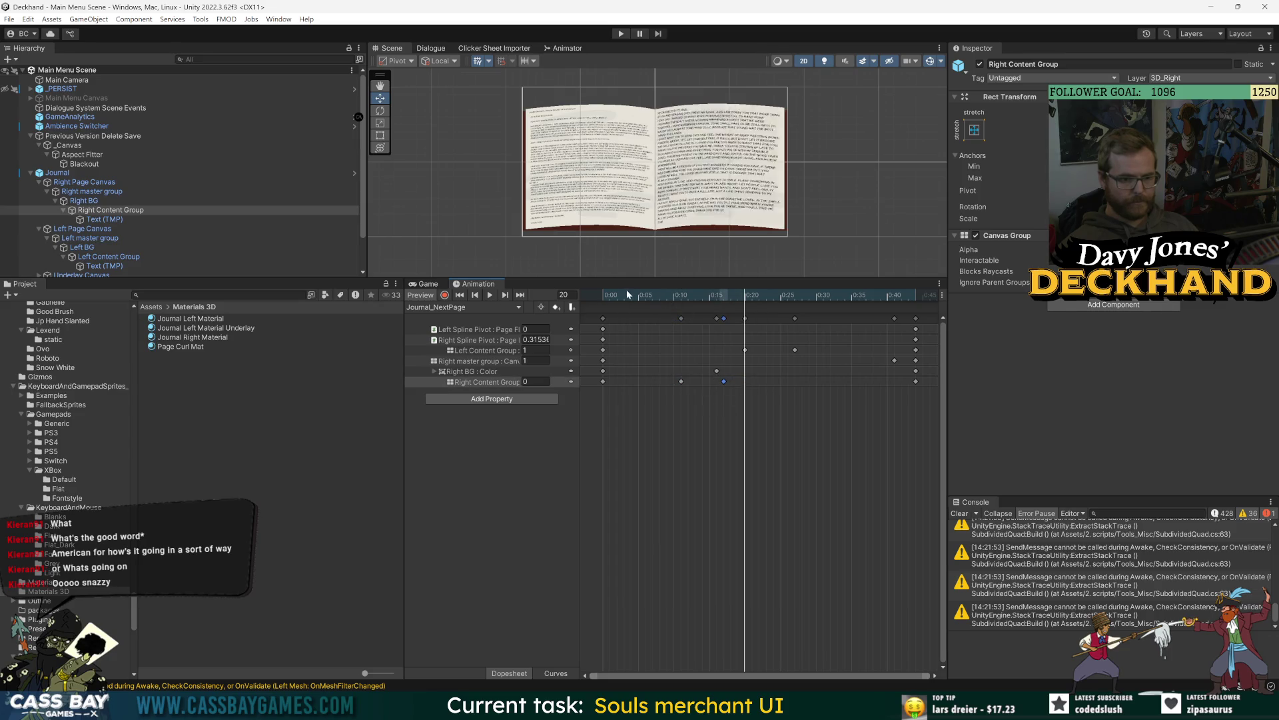
{"action": "mouse_move", "coordinate": [658, 297]}
{"action": "left_mouse_down"}
{"action": "mouse_move", "coordinate": [853, 312]}
{"action": "mouse_move", "coordinate": [608, 309]}
{"action": "left_mouse_up"}
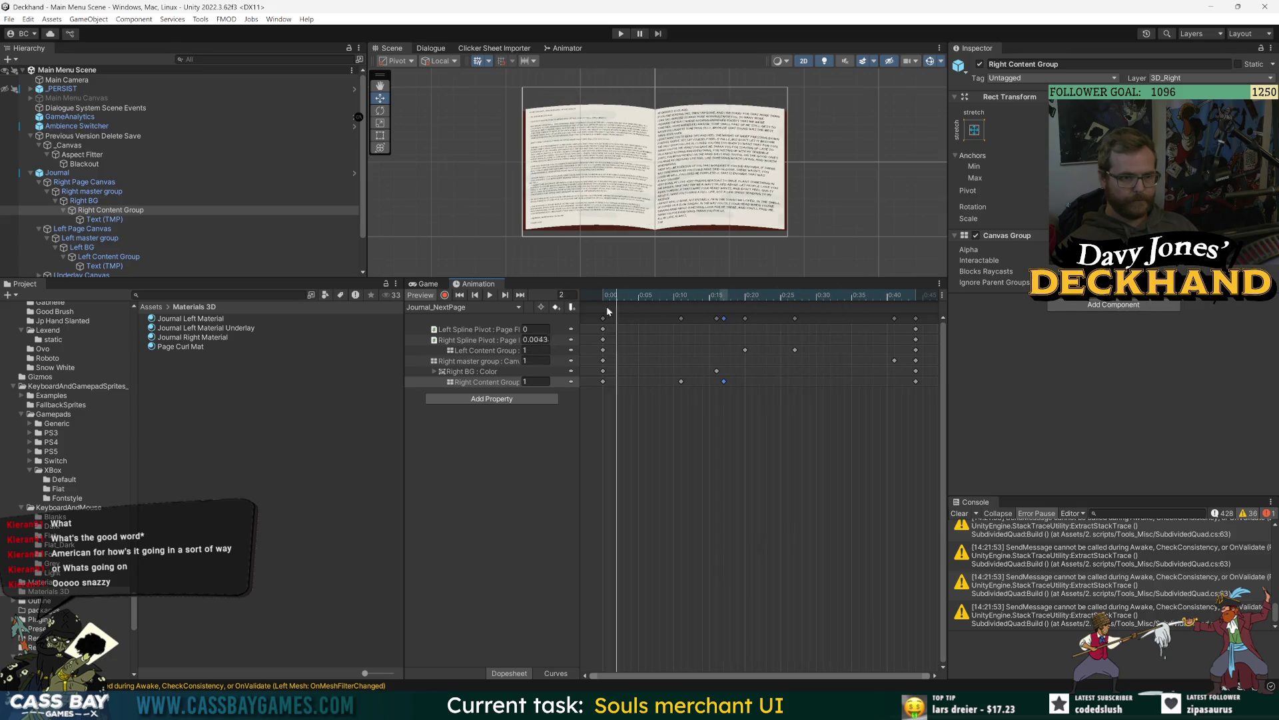
{"action": "left_click", "coordinate": [491, 295]}
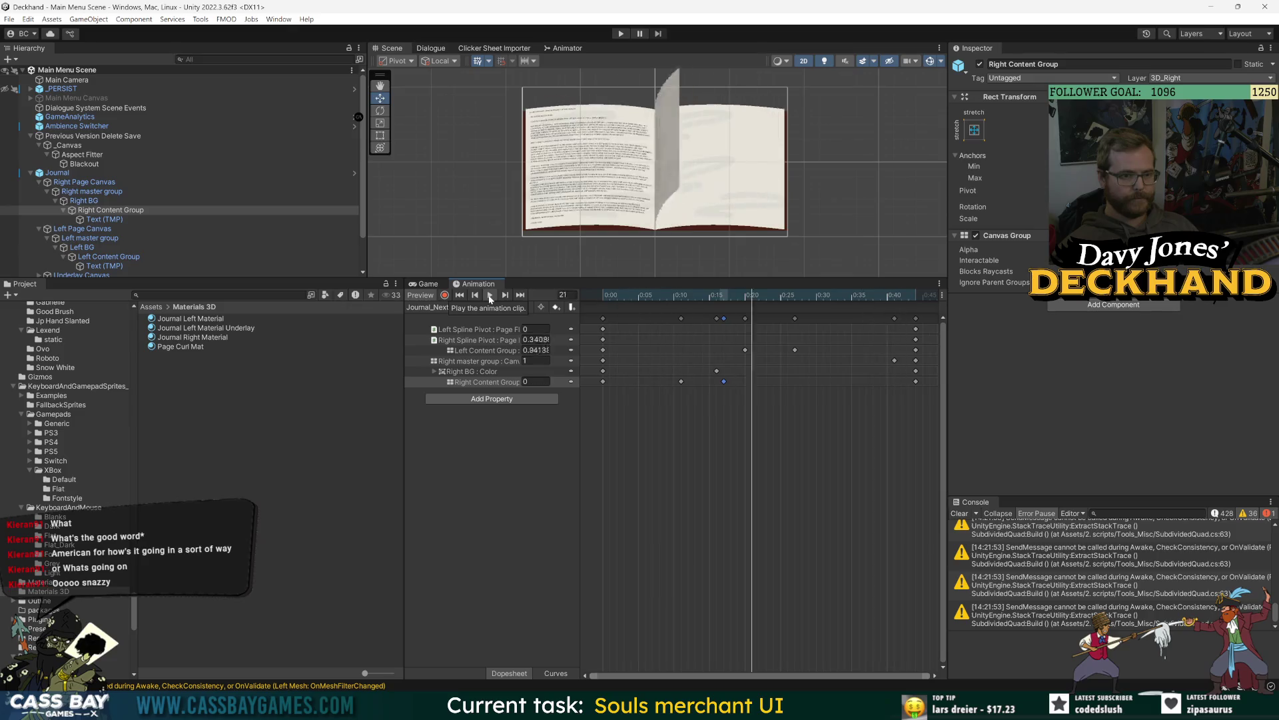
{"action": "left_click_drag", "start_coordinate": [739, 297], "coordinate": [887, 310]}
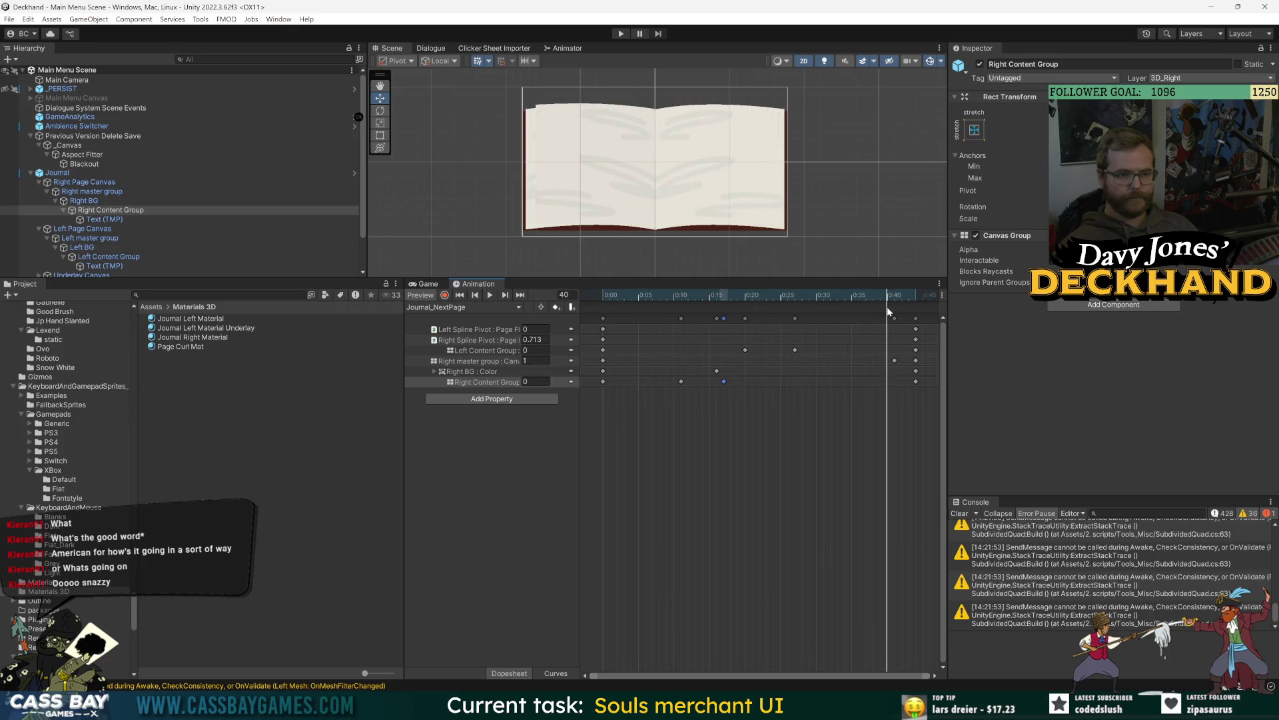
Step: Move the Right master group alpha key earlier to 0:37 and play the retimed turn
{"action": "left_click", "coordinate": [477, 371]}
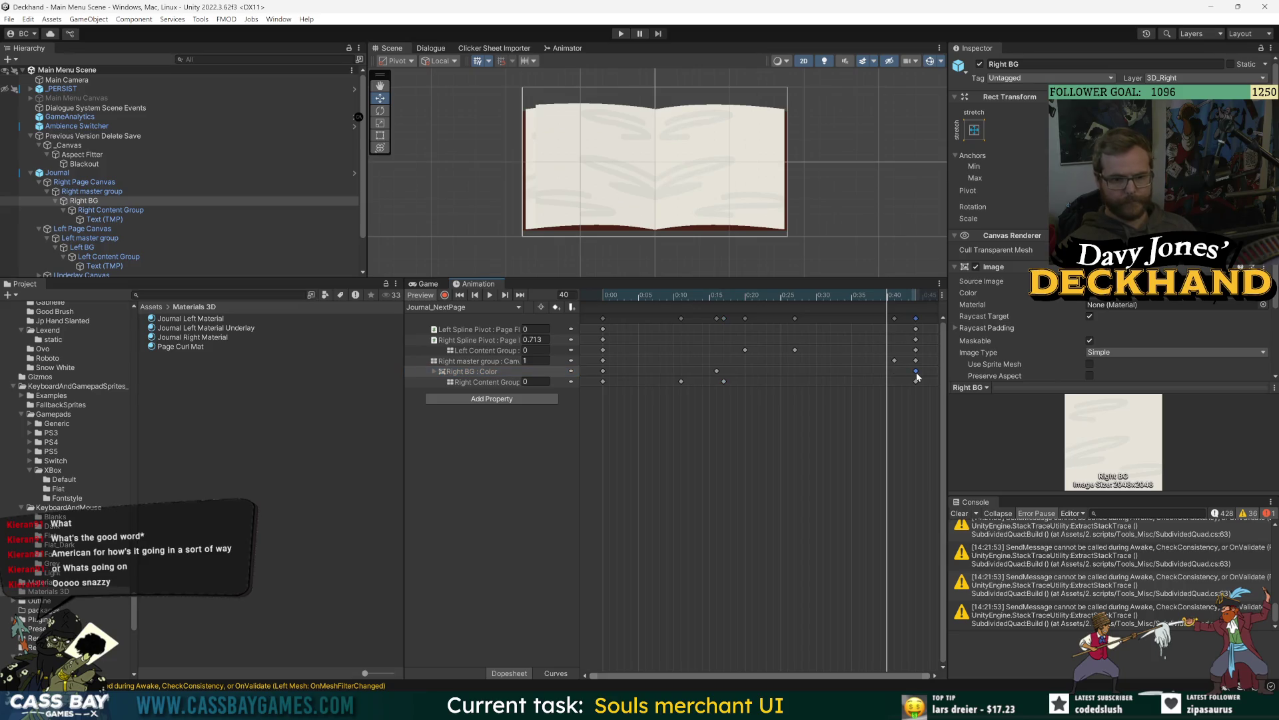
{"action": "key", "text": "space"}
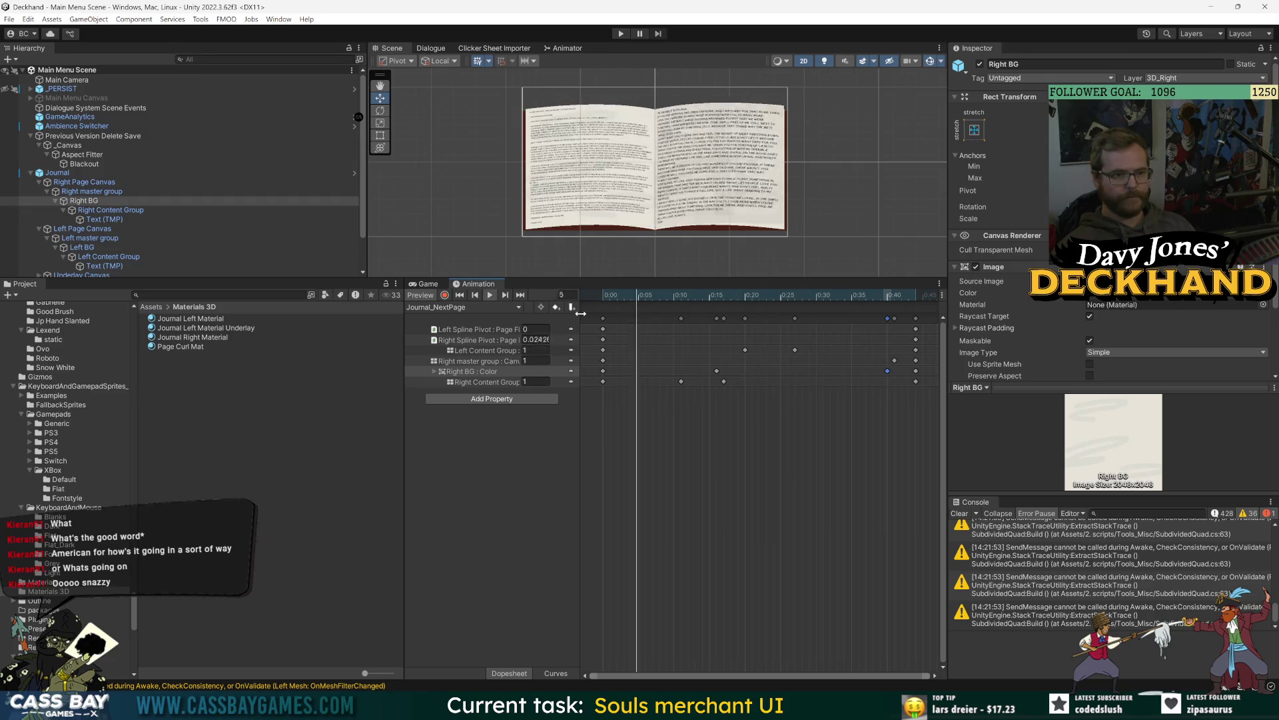
{"action": "left_click_drag", "start_coordinate": [818, 295], "coordinate": [796, 295]}
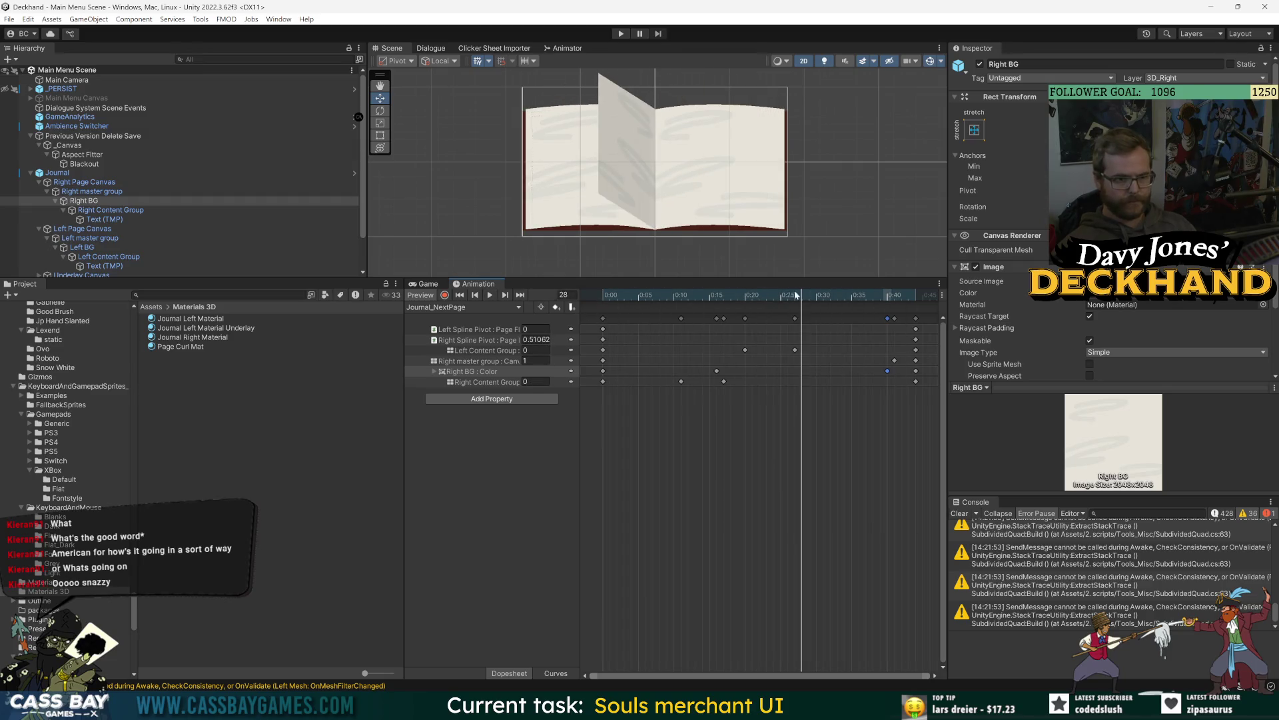
{"action": "left_click", "coordinate": [477, 352]}
{"action": "left_click", "coordinate": [471, 361]}
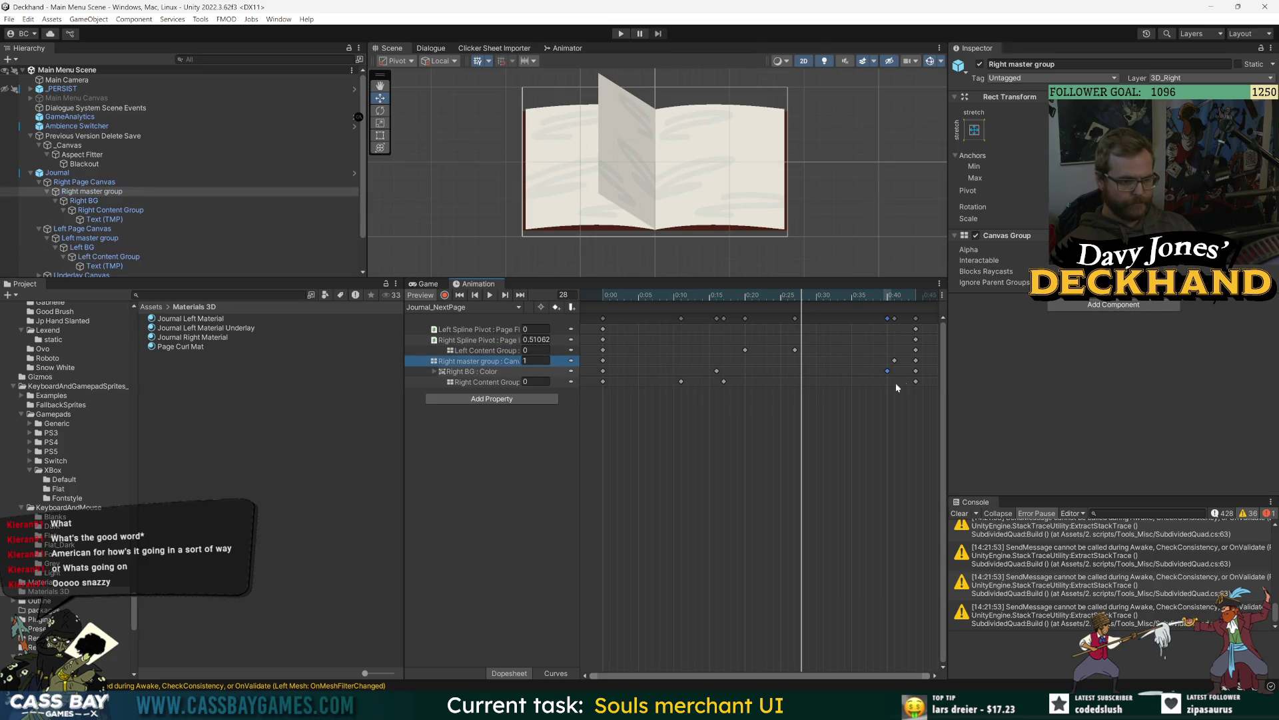
{"action": "left_click_drag", "start_coordinate": [887, 361], "coordinate": [865, 363]}
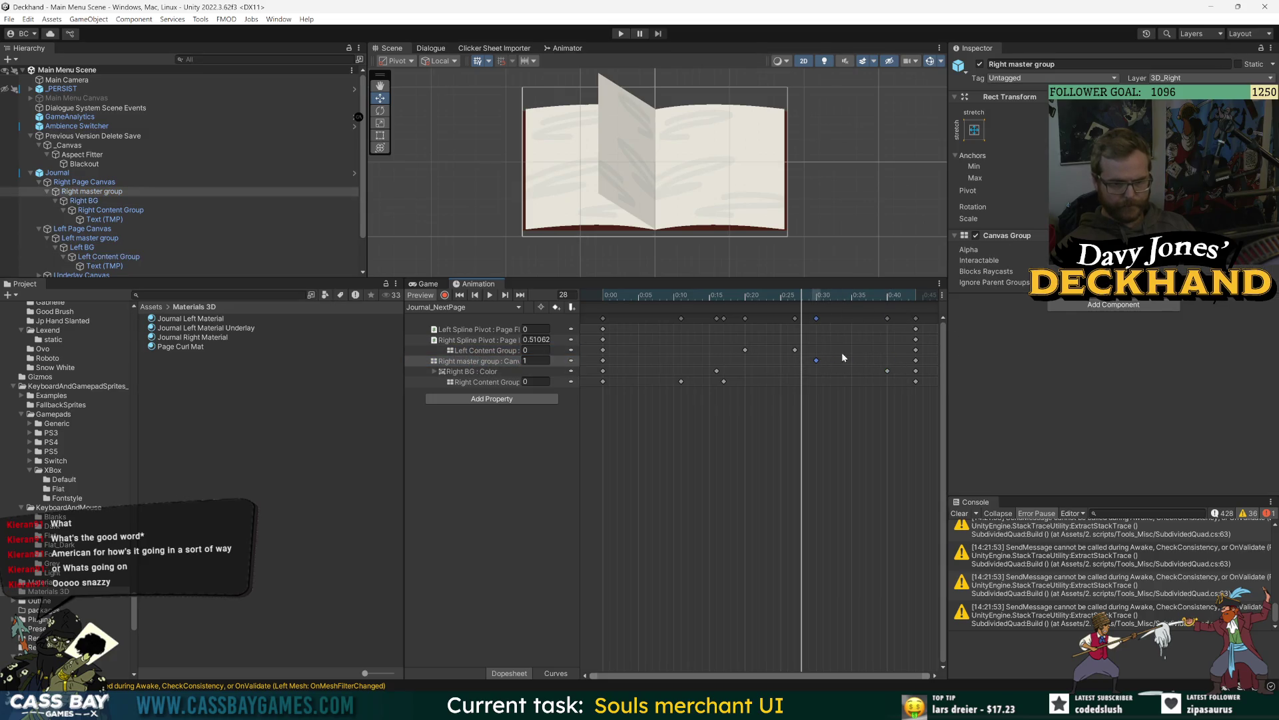
{"action": "left_click_drag", "start_coordinate": [826, 296], "coordinate": [875, 302]}
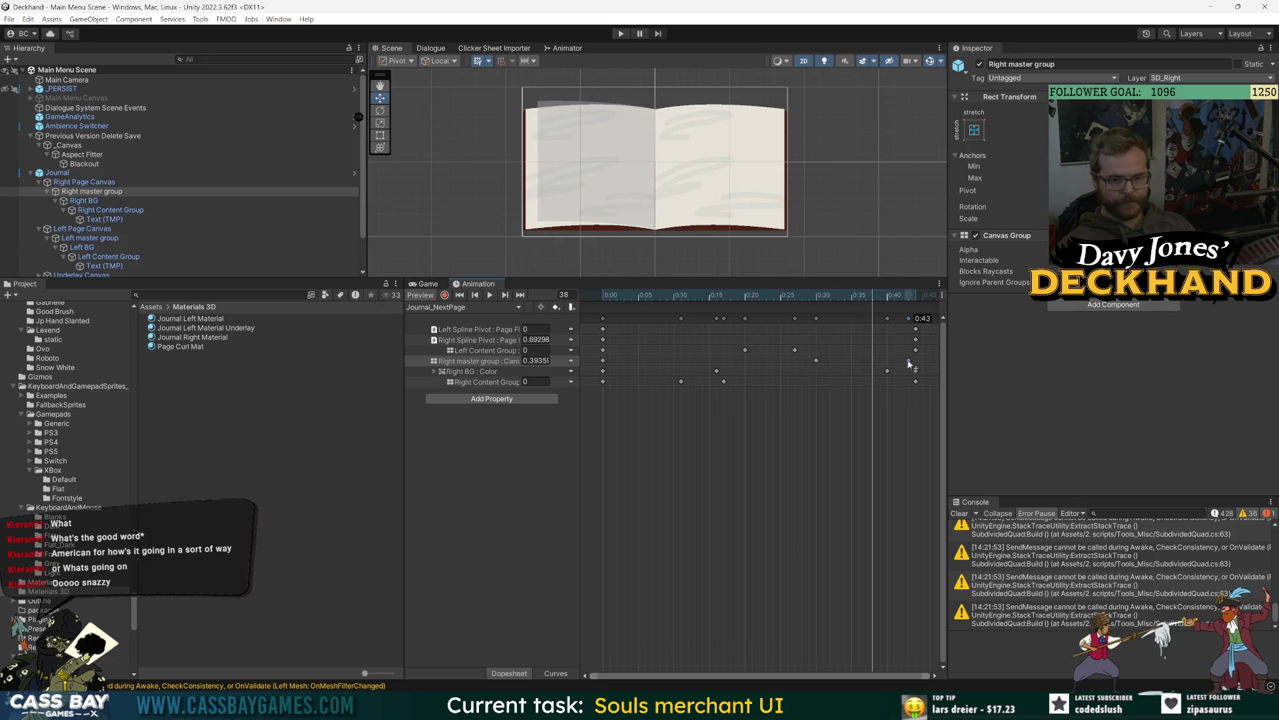
{"action": "left_click_drag", "start_coordinate": [908, 363], "coordinate": [867, 363]}
{"action": "key", "text": "space"}
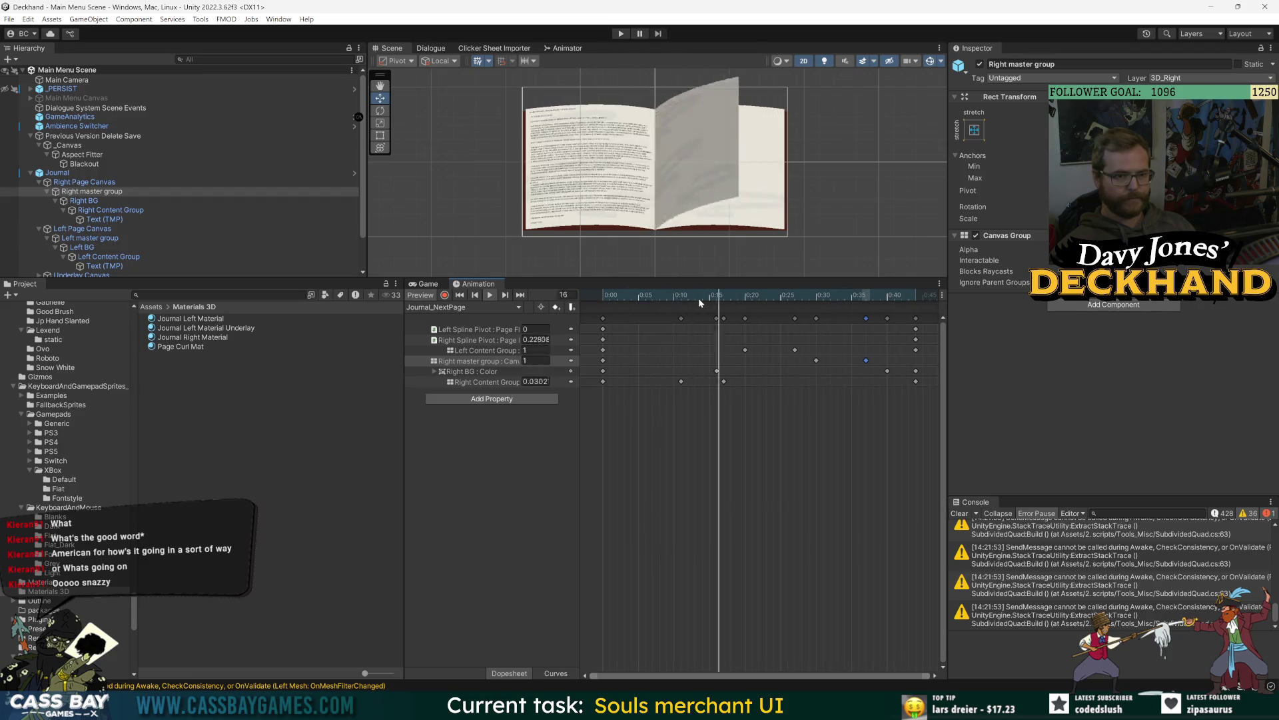
{"action": "mouse_move", "coordinate": [932, 408]}
{"action": "left_mouse_down"}
{"action": "mouse_move", "coordinate": [765, 312]}
{"action": "mouse_move", "coordinate": [588, 313]}
{"action": "left_mouse_up"}
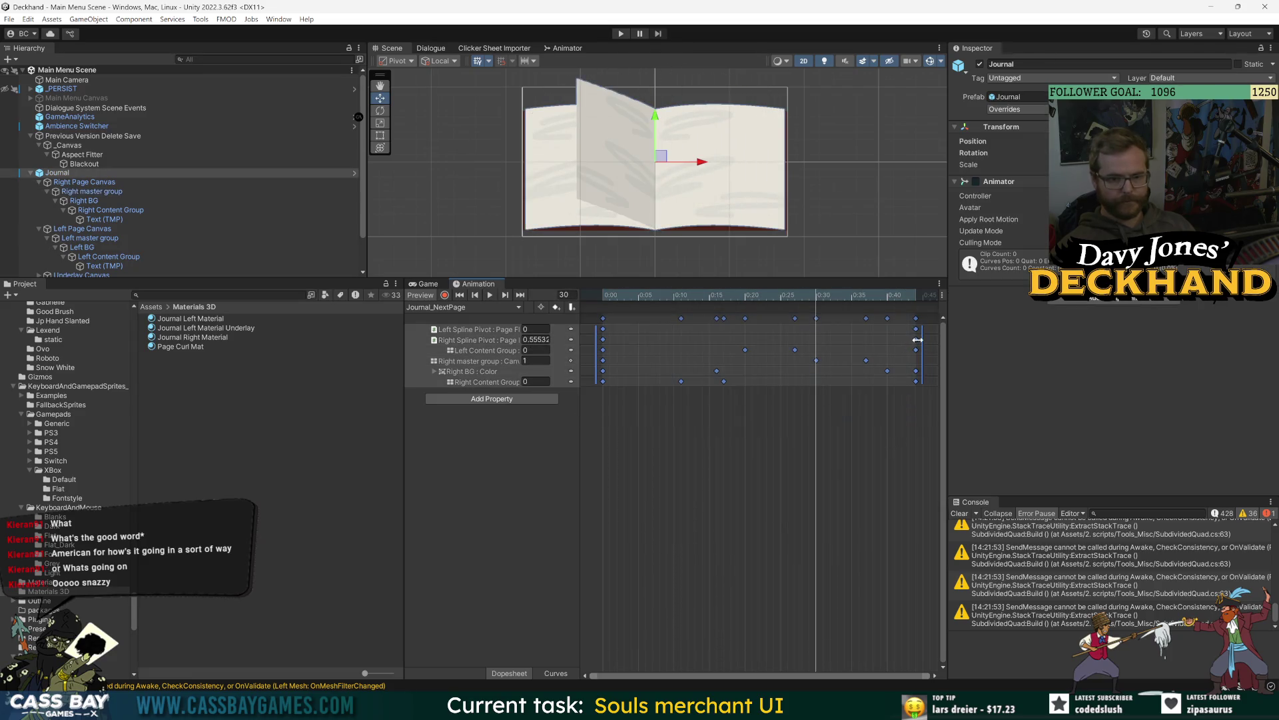
Step: Scale all Journal_NextPage keys so the clip ends near 0:33, then play it
{"action": "left_click_drag", "start_coordinate": [926, 345], "coordinate": [861, 345]}
{"action": "left_click", "coordinate": [591, 351]}
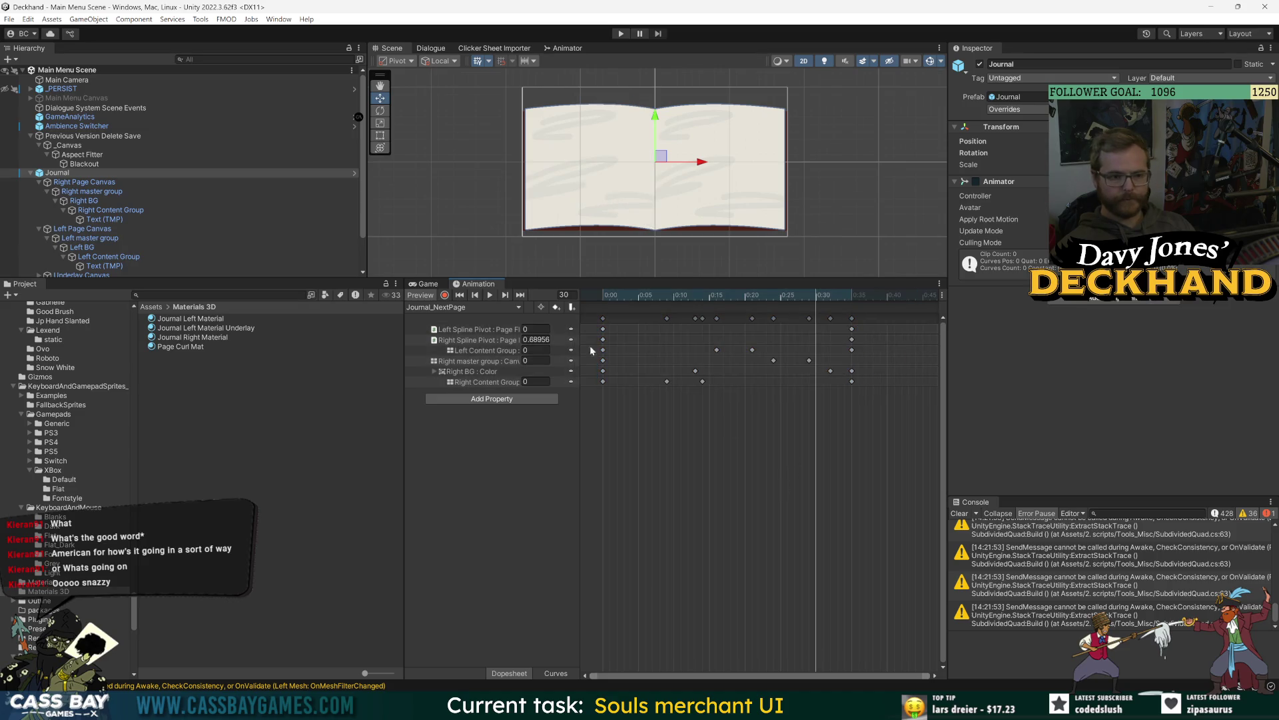
{"action": "left_click", "coordinate": [491, 296]}
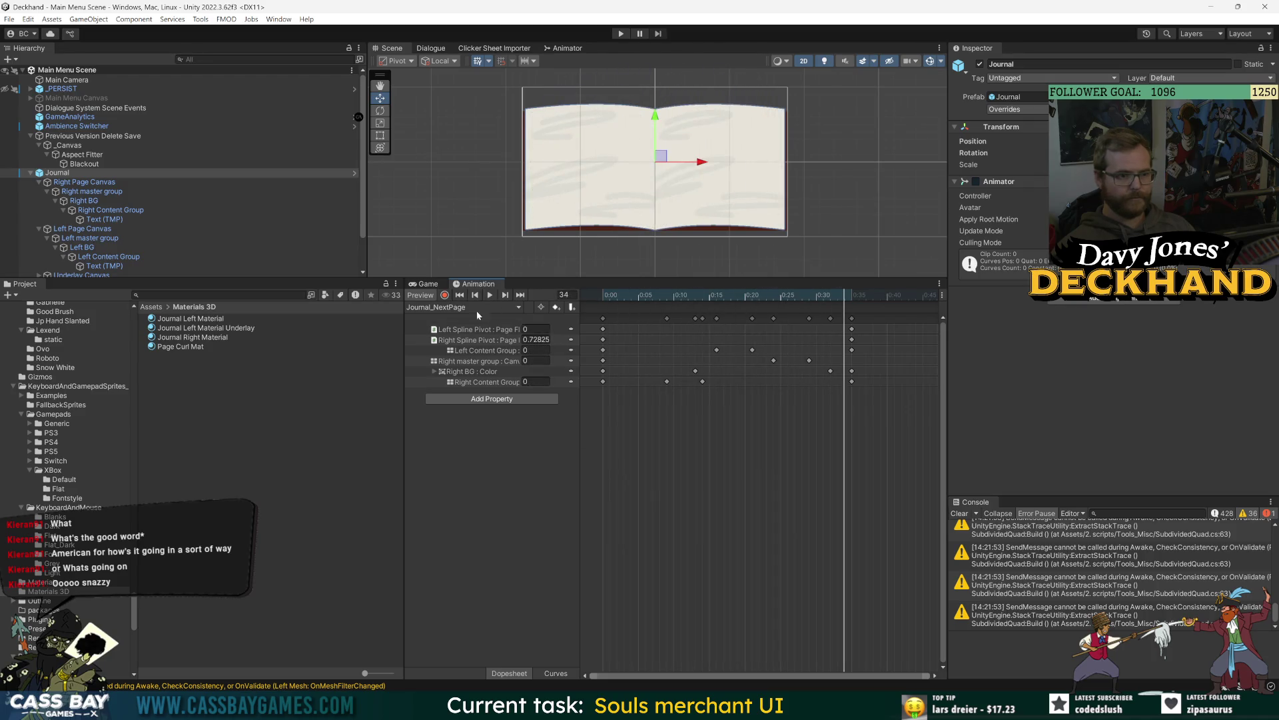
Step: Preview the Journal_FadeInNewPage clip from frame 0 to frame 20
{"action": "left_click", "coordinate": [479, 310]}
{"action": "left_click", "coordinate": [459, 330]}
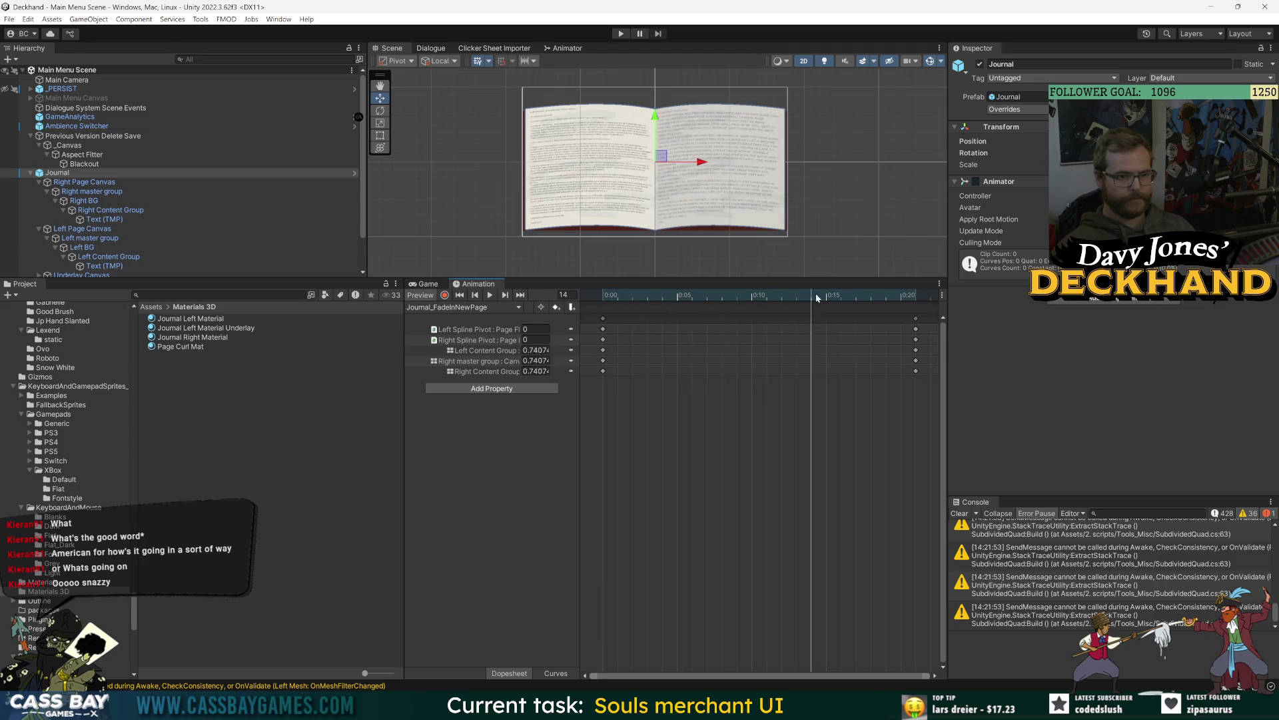
{"action": "left_click_drag", "start_coordinate": [818, 297], "coordinate": [602, 307]}
{"action": "key", "text": "space"}
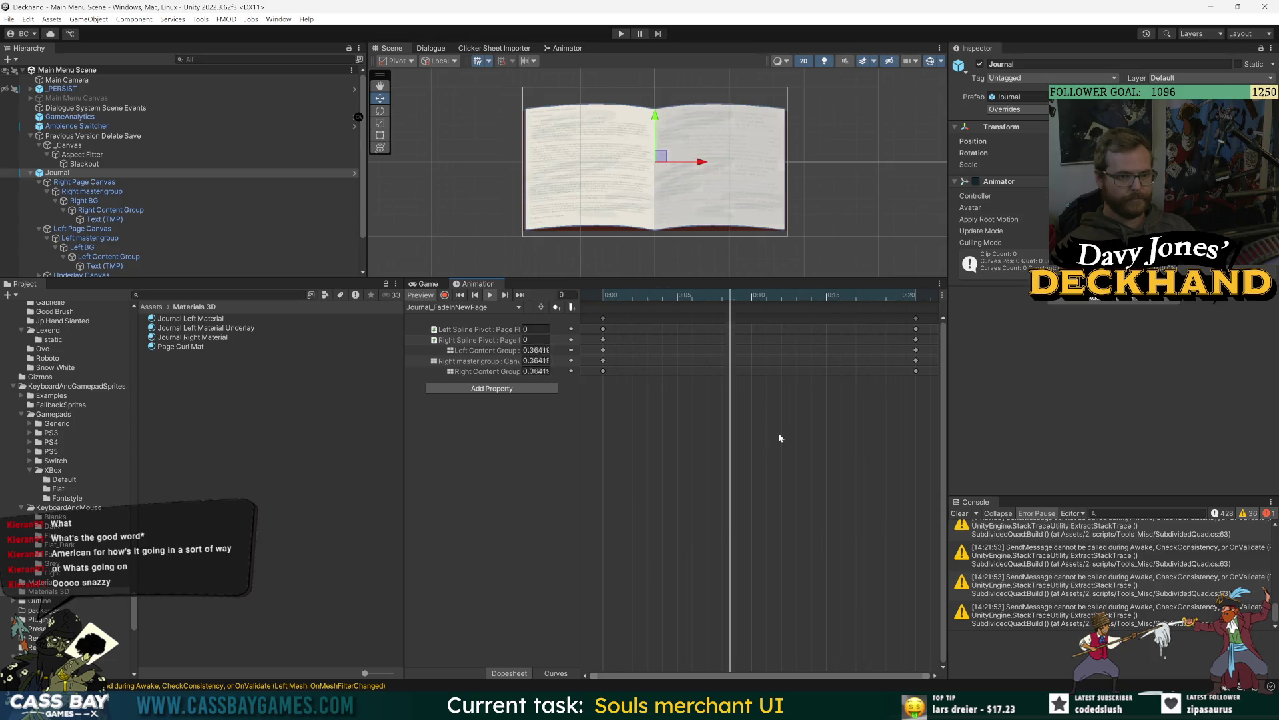
{"action": "left_click_drag", "start_coordinate": [850, 298], "coordinate": [901, 298]}
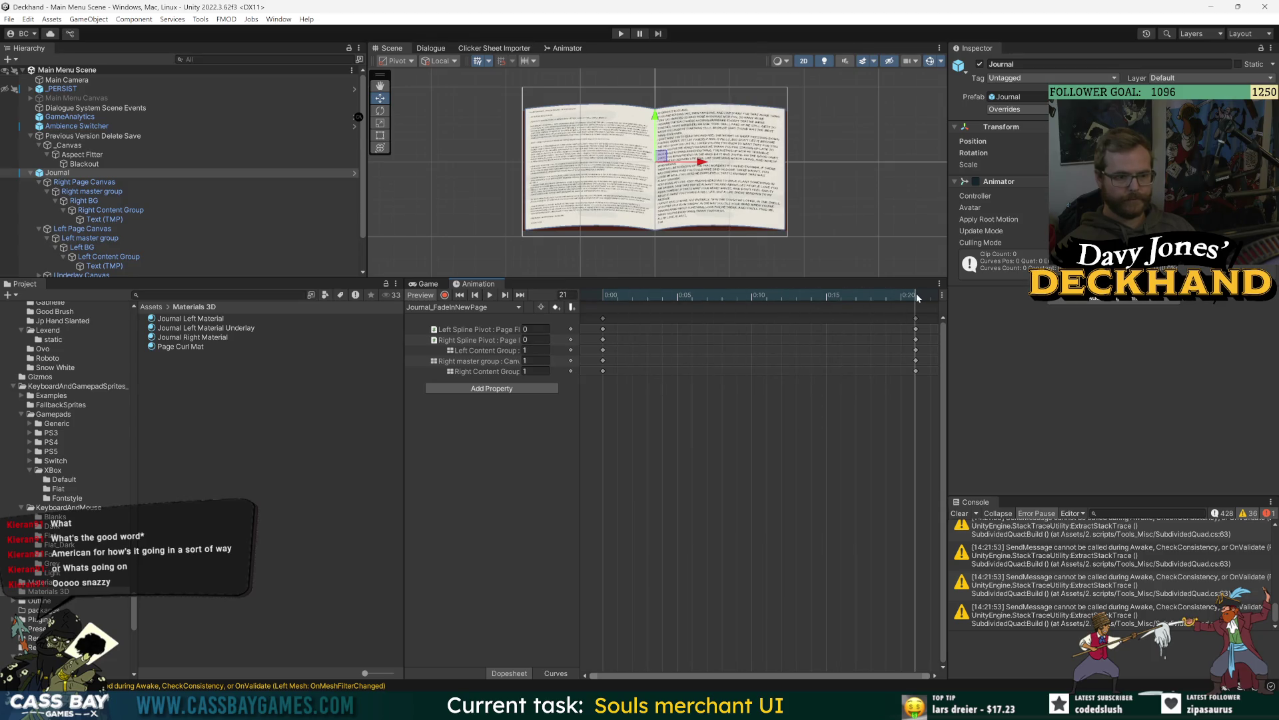
{"action": "left_click", "coordinate": [494, 329]}
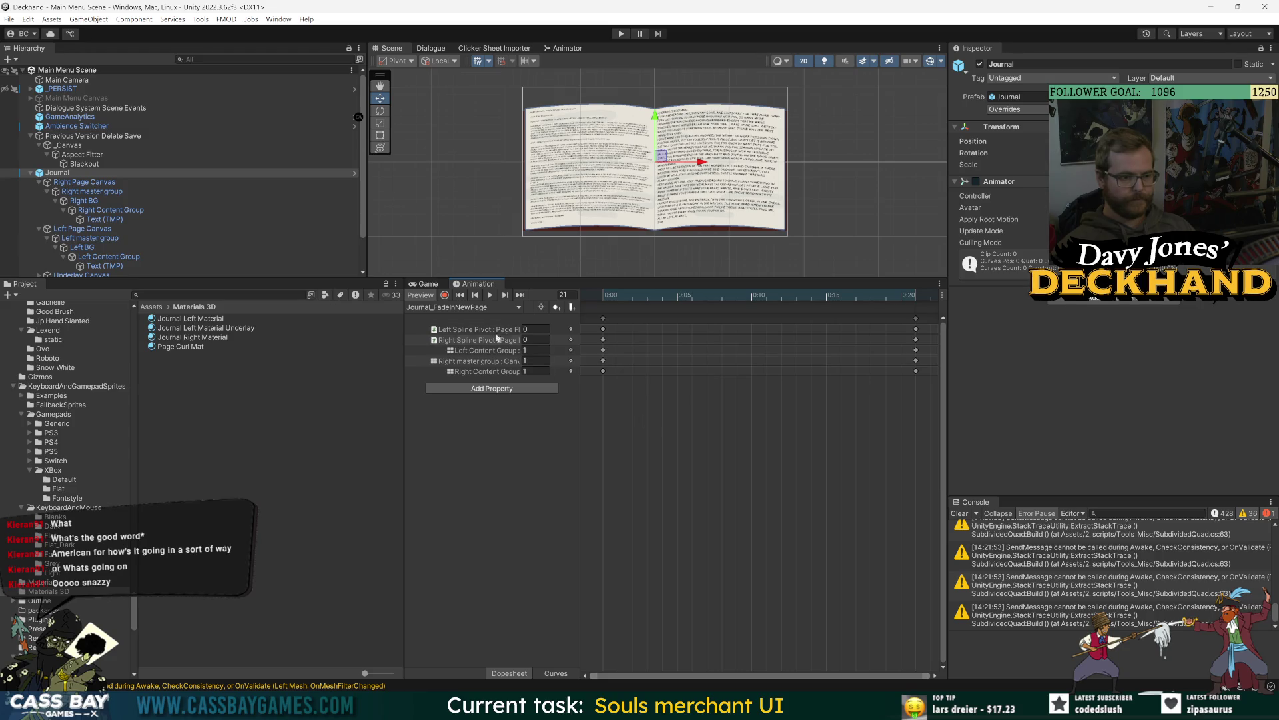
{"action": "left_click", "coordinate": [626, 297]}
{"action": "left_click_drag", "start_coordinate": [626, 297], "coordinate": [577, 299]}
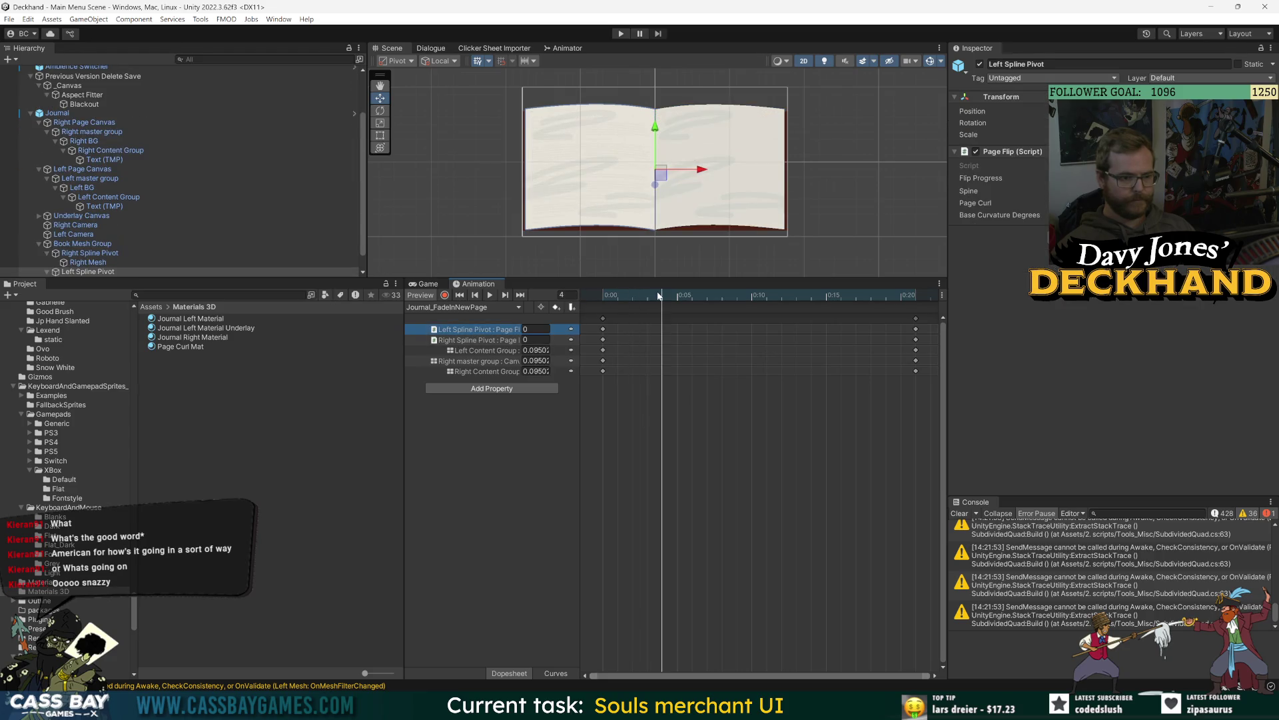
Step: Keep Journal_FadeInNewPage showing and enter Play mode
{"action": "left_click", "coordinate": [455, 308]}
{"action": "left_click", "coordinate": [732, 424]}
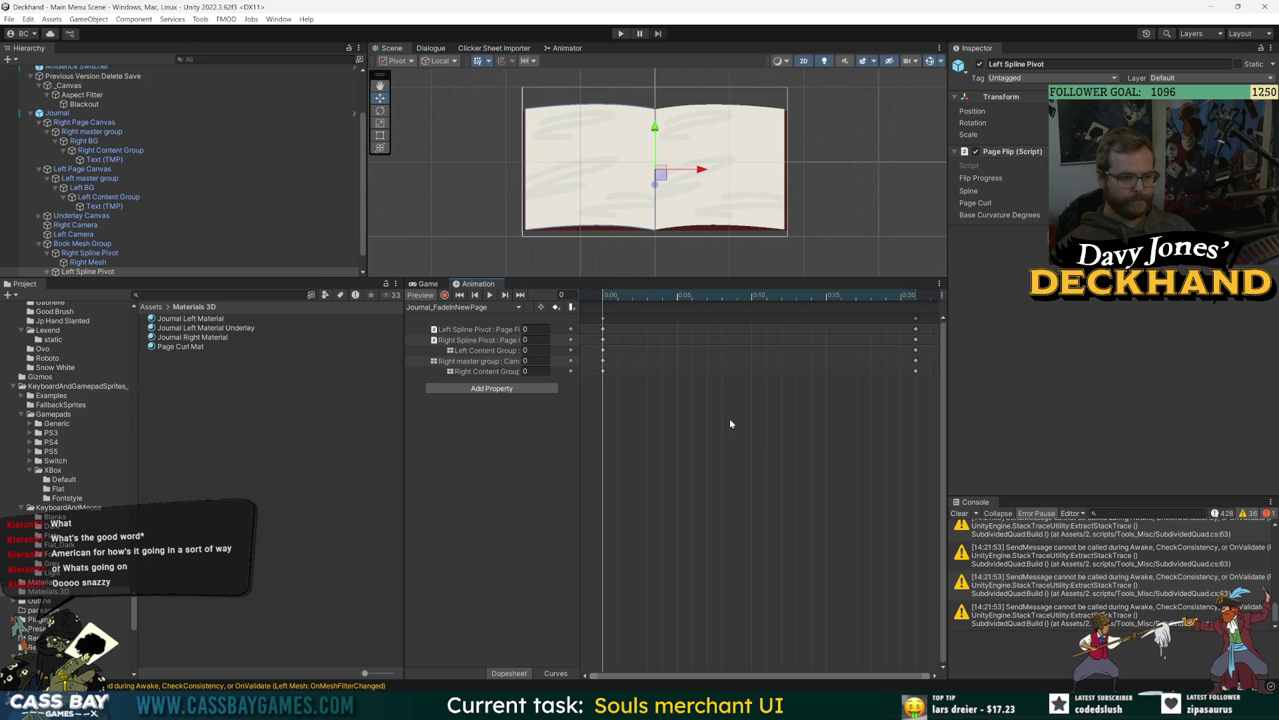
{"action": "left_click", "coordinate": [622, 35]}
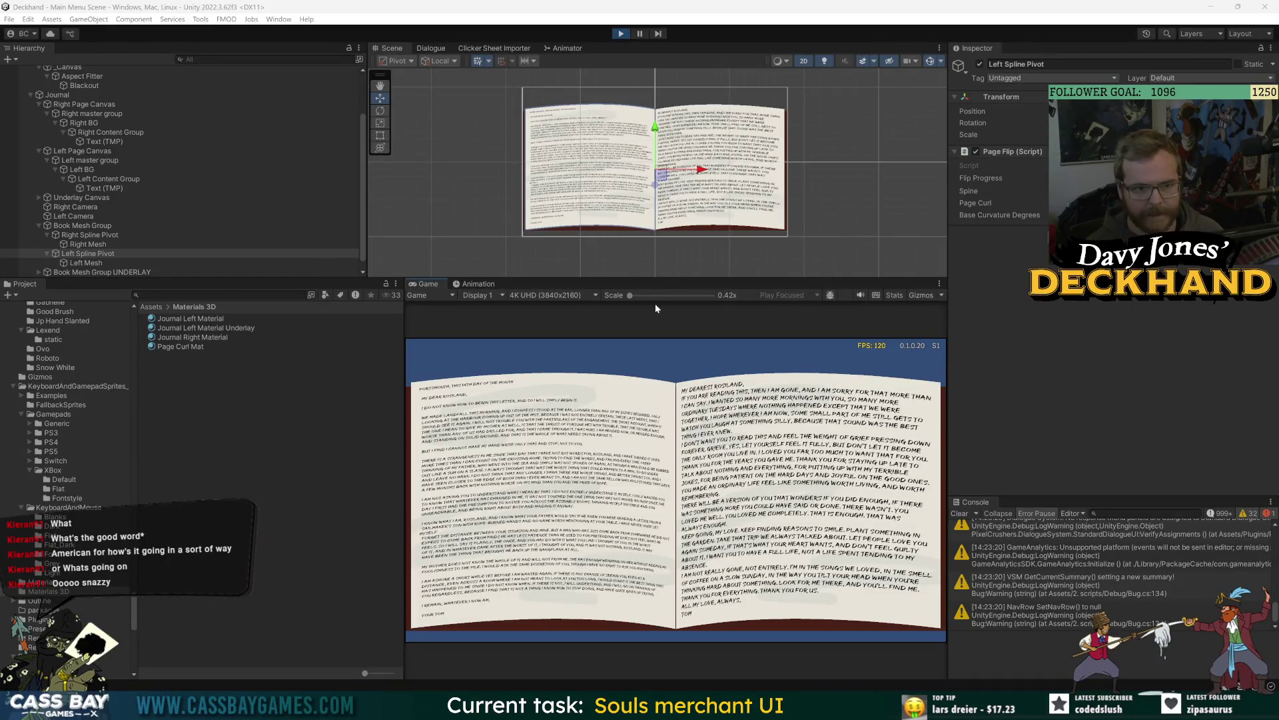
Step: Fire the Next trigger nine times, stop Play mode, and select the Journal_FadeInNewPage → Journal_Idle transition
{"action": "left_click", "coordinate": [554, 53]}
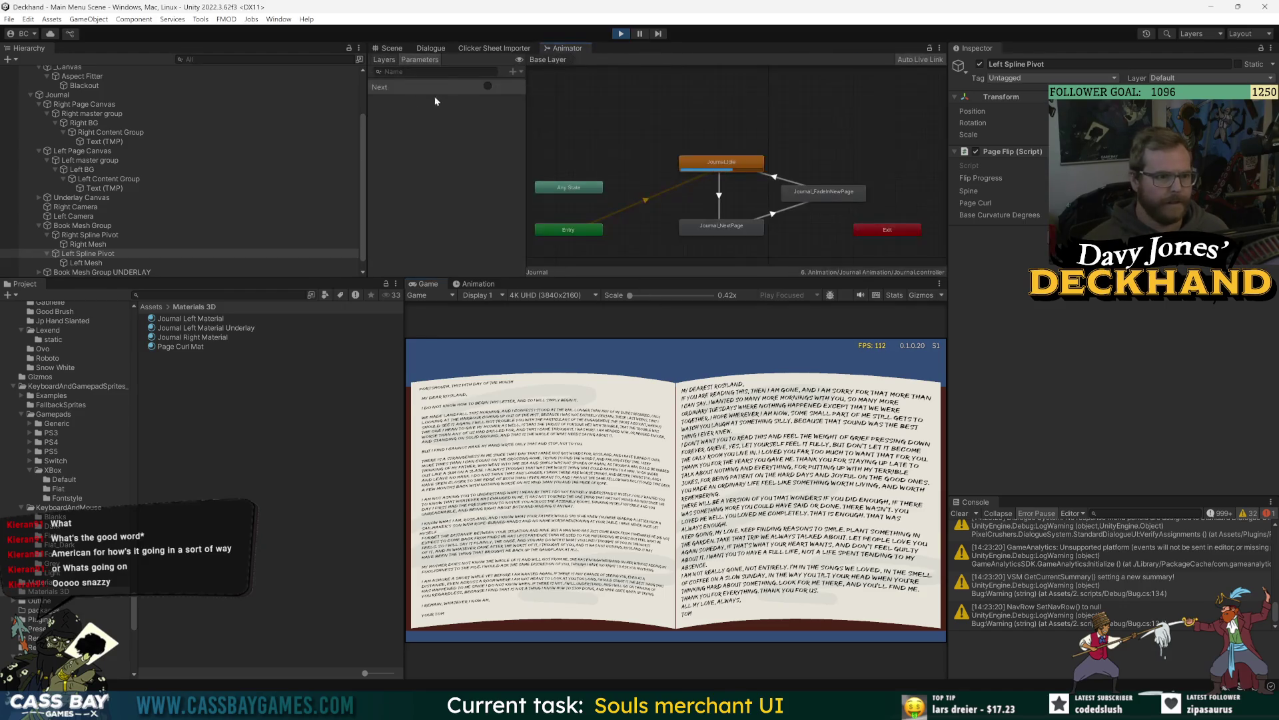
{"action": "left_click", "coordinate": [487, 88]}
{"action": "left_click", "coordinate": [488, 88]}
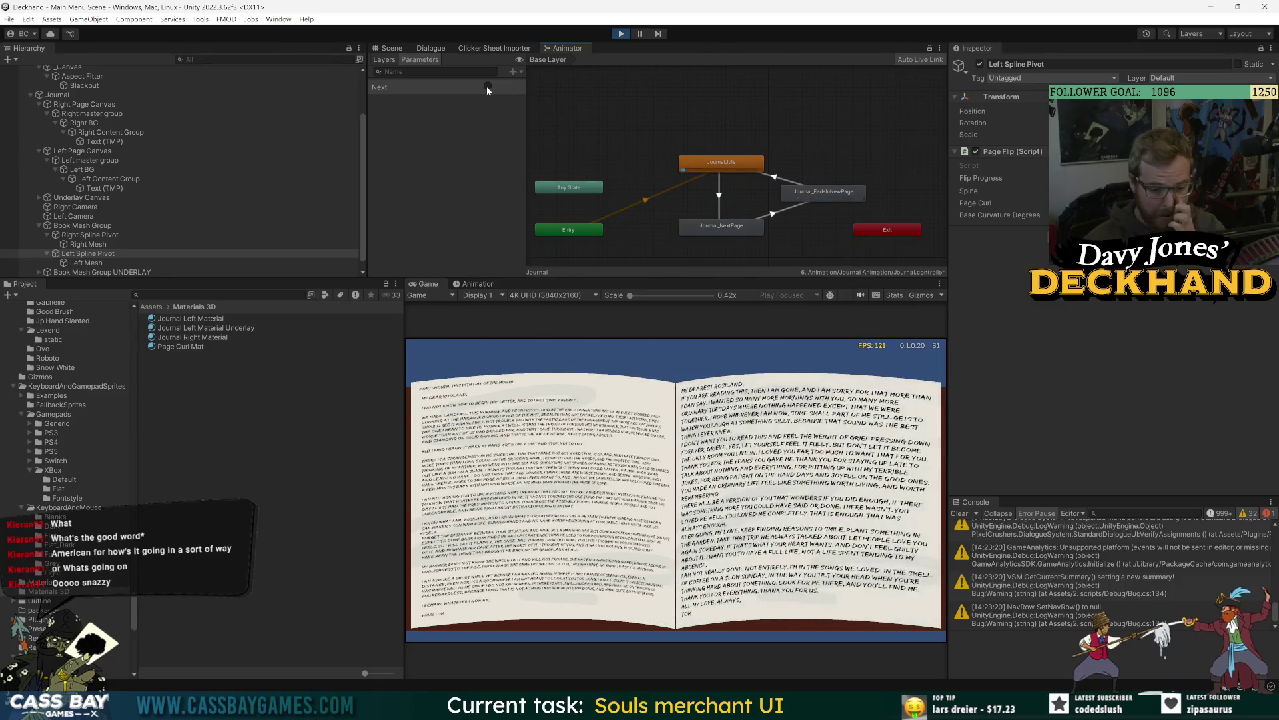
{"action": "left_click", "coordinate": [487, 88]}
{"action": "left_click", "coordinate": [487, 88]}
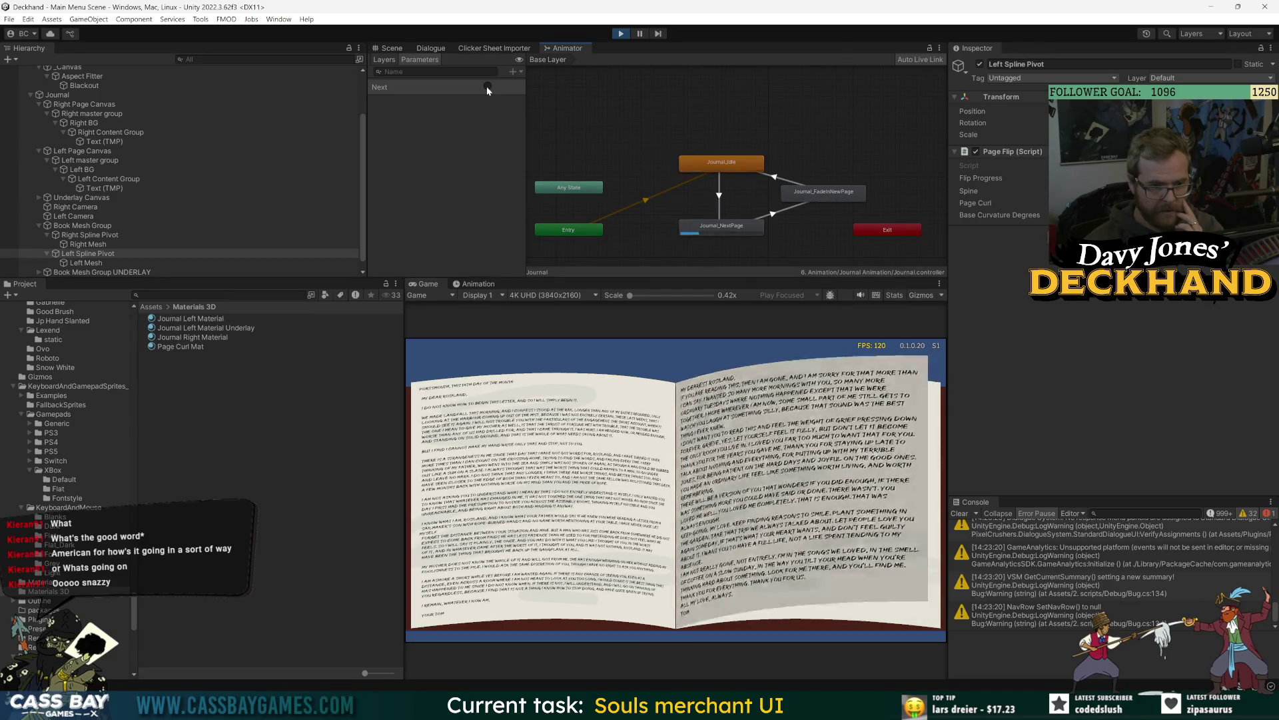
{"action": "left_click", "coordinate": [487, 88]}
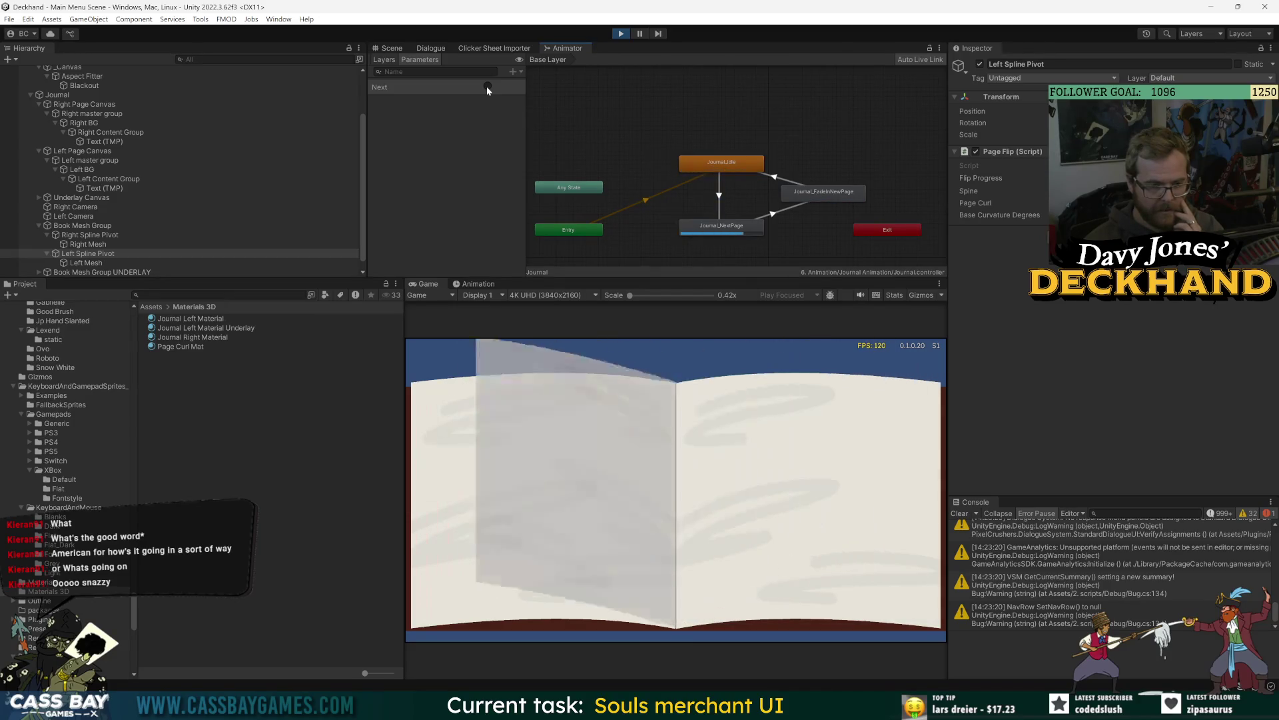
{"action": "left_click", "coordinate": [487, 88]}
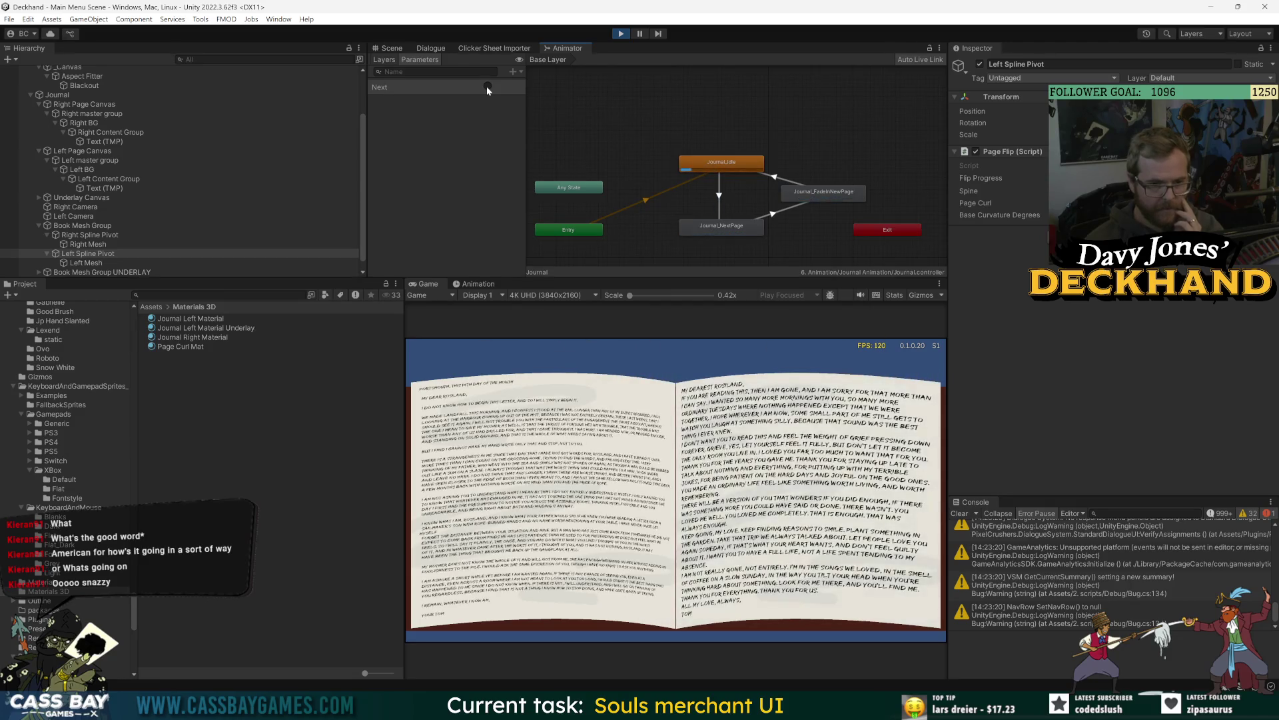
{"action": "left_click", "coordinate": [487, 88]}
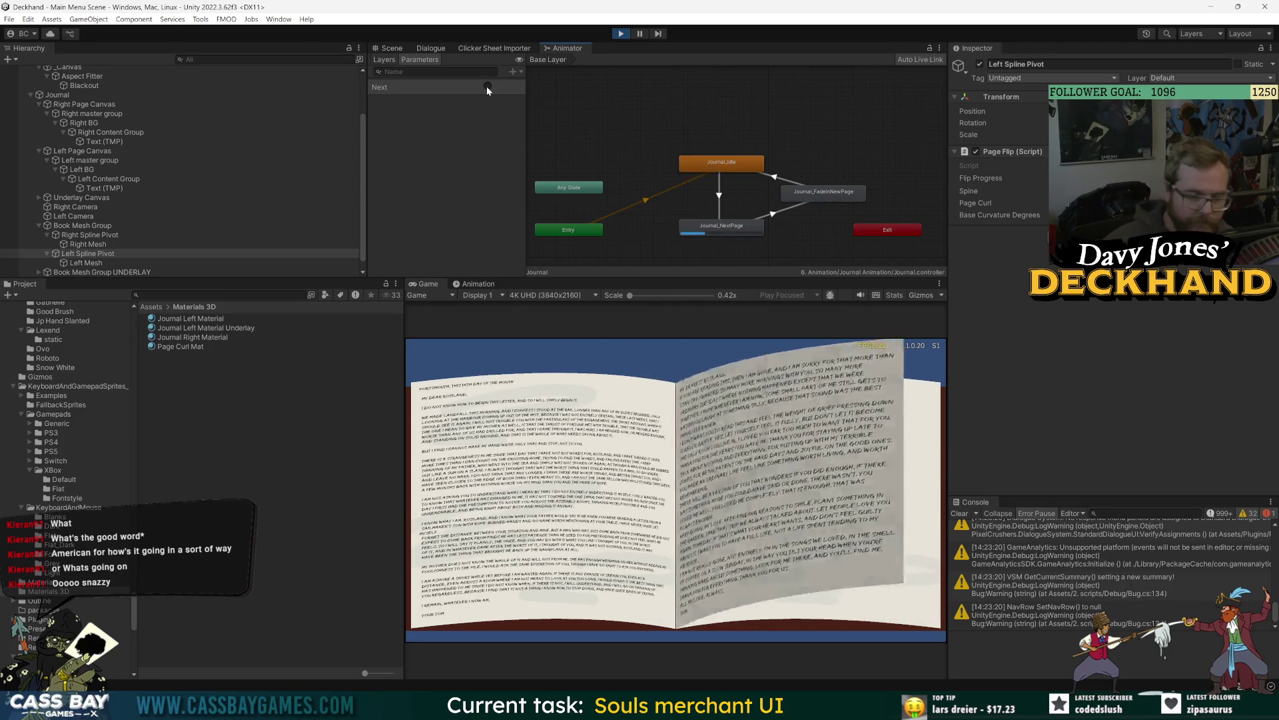
{"action": "left_click", "coordinate": [487, 87]}
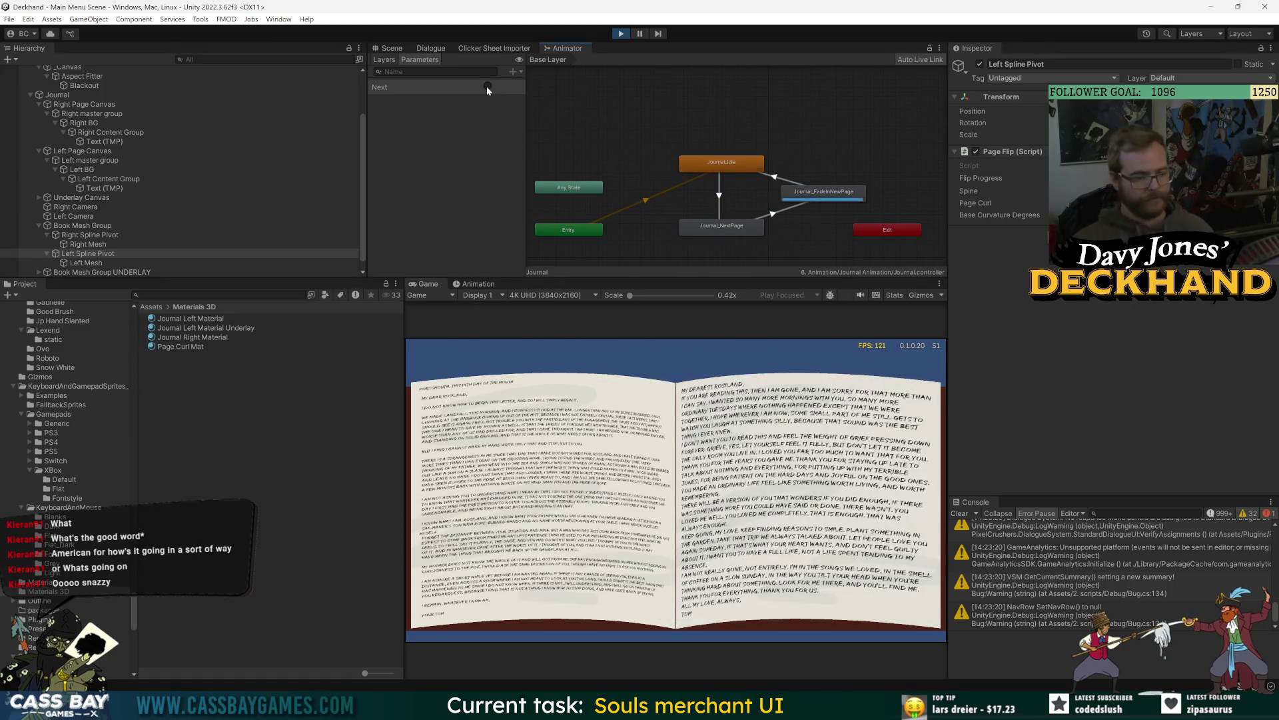
{"action": "left_click", "coordinate": [487, 88]}
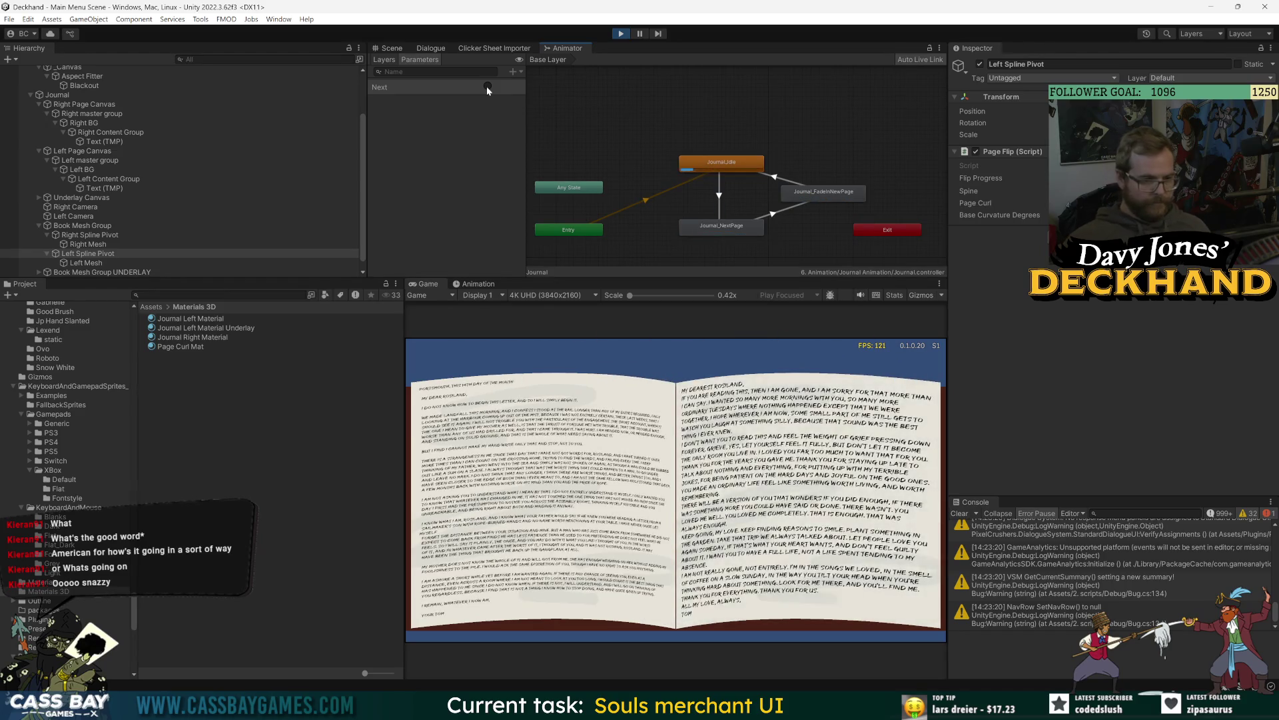
{"action": "left_click", "coordinate": [487, 87]}
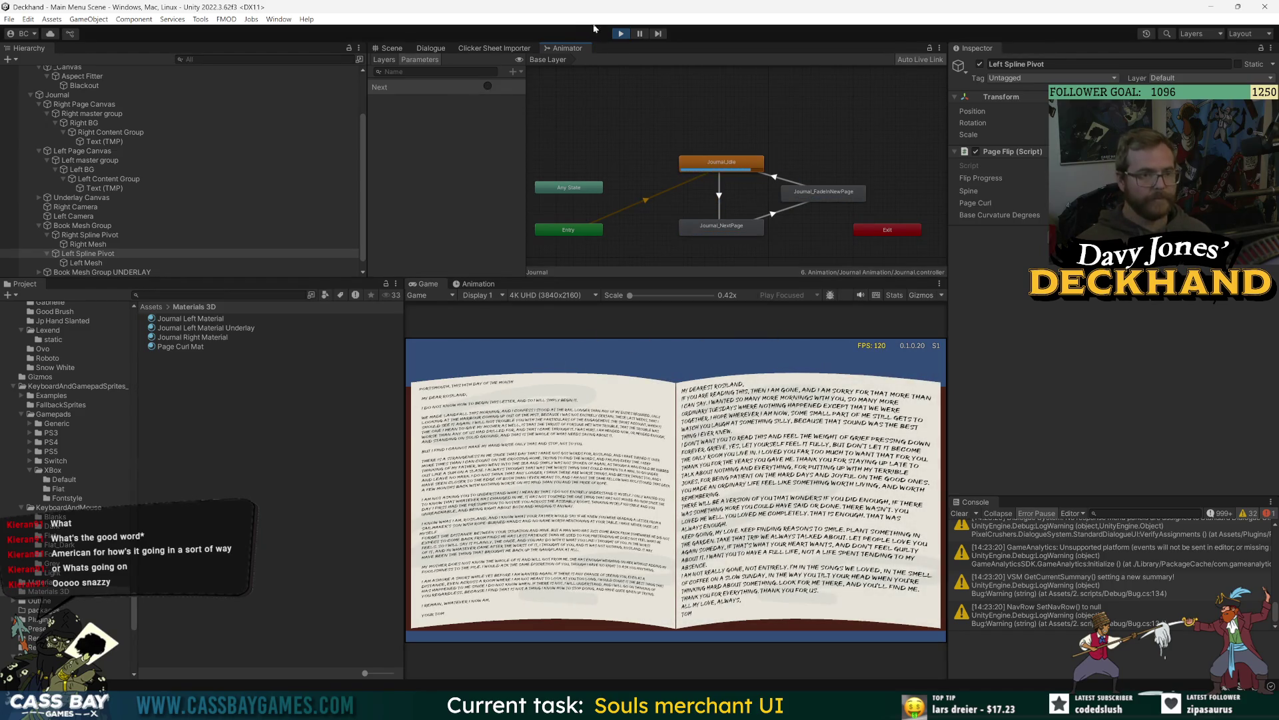
{"action": "left_click", "coordinate": [621, 33]}
{"action": "left_click", "coordinate": [772, 177]}
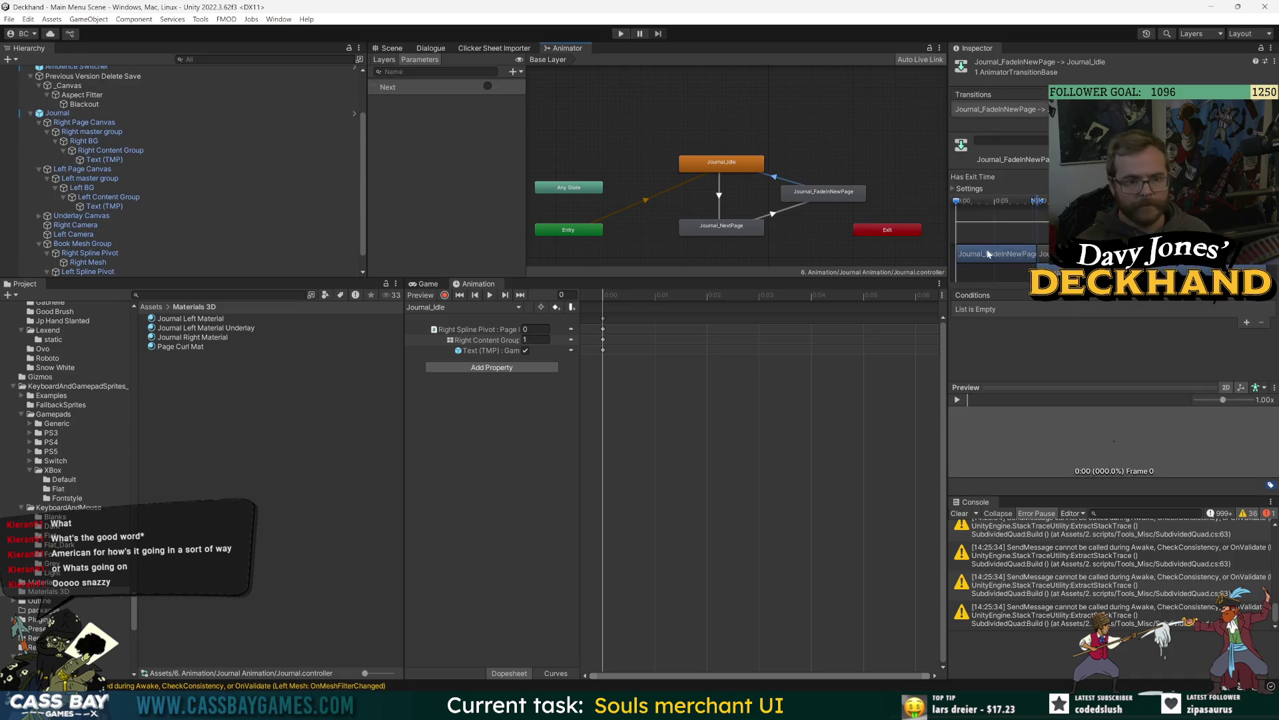
Step: Expand the Journal_FadeInNewPage → Journal_Idle transition's Settings to show its exit time and duration
{"action": "left_click", "coordinate": [952, 190]}
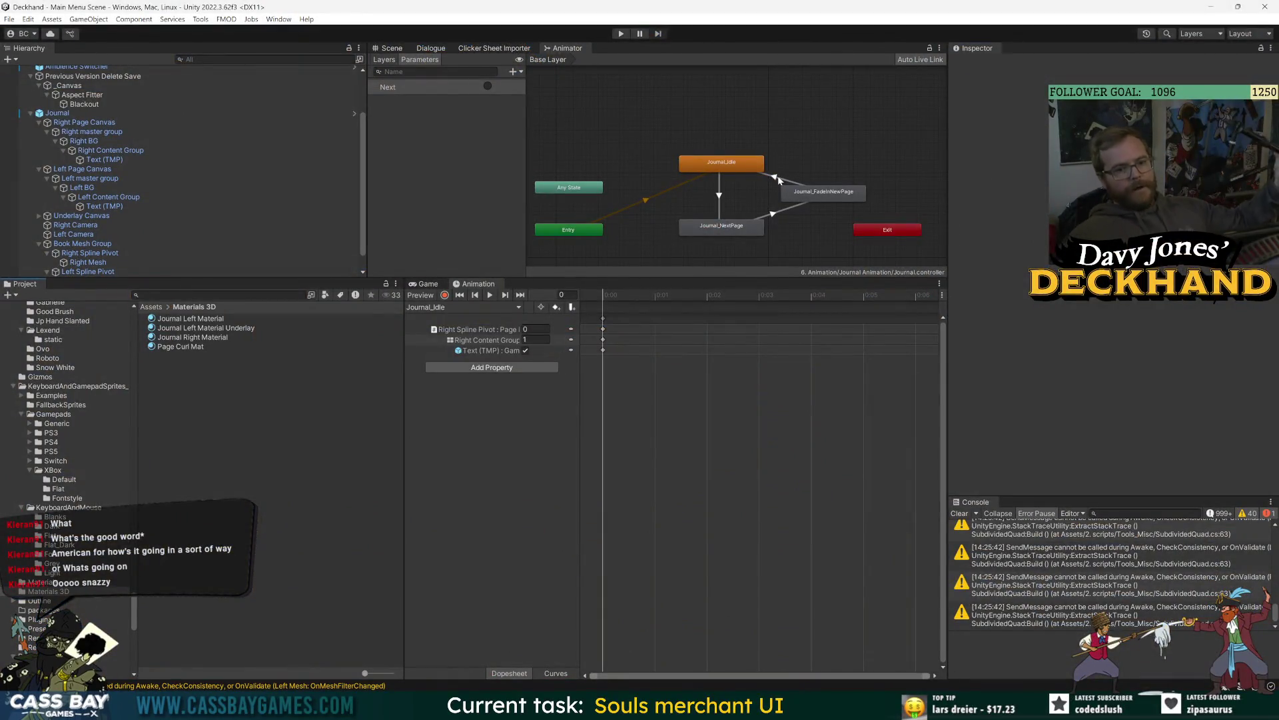
Step: Select the Journal object, enter Play mode, and clear the Console
{"action": "left_click", "coordinate": [775, 177]}
{"action": "left_click", "coordinate": [429, 538]}
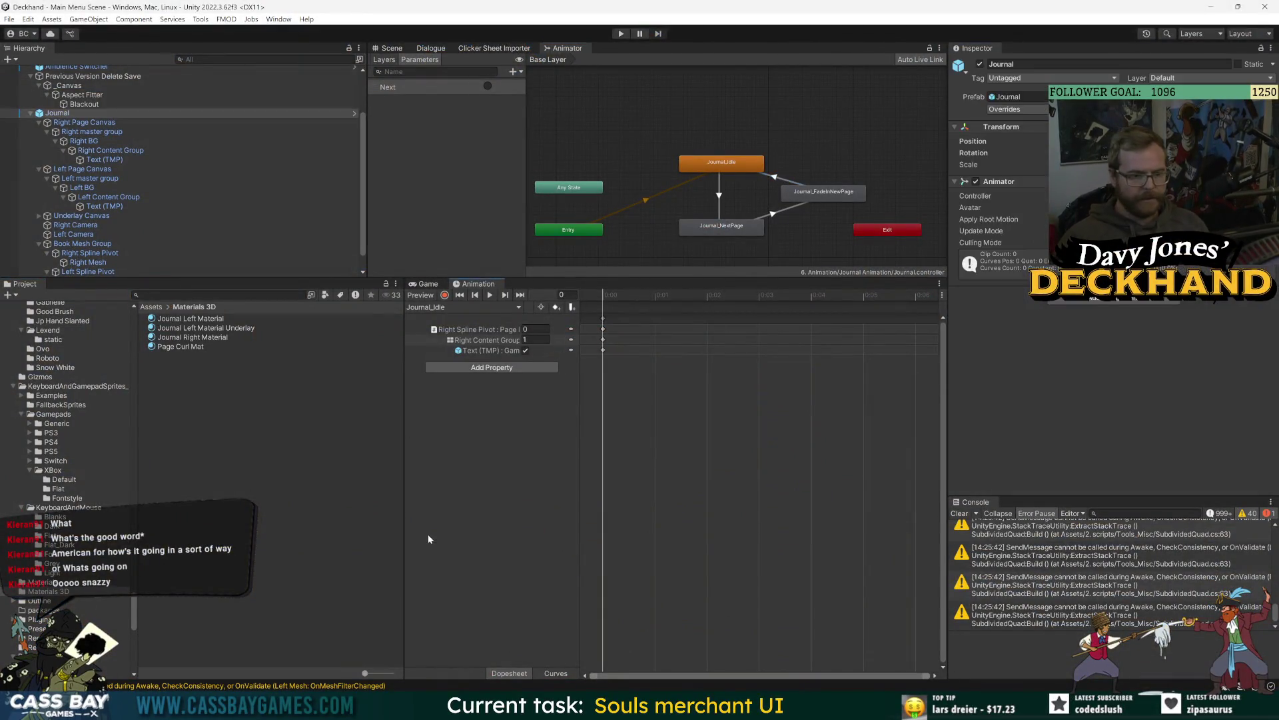
{"action": "left_click", "coordinate": [620, 34]}
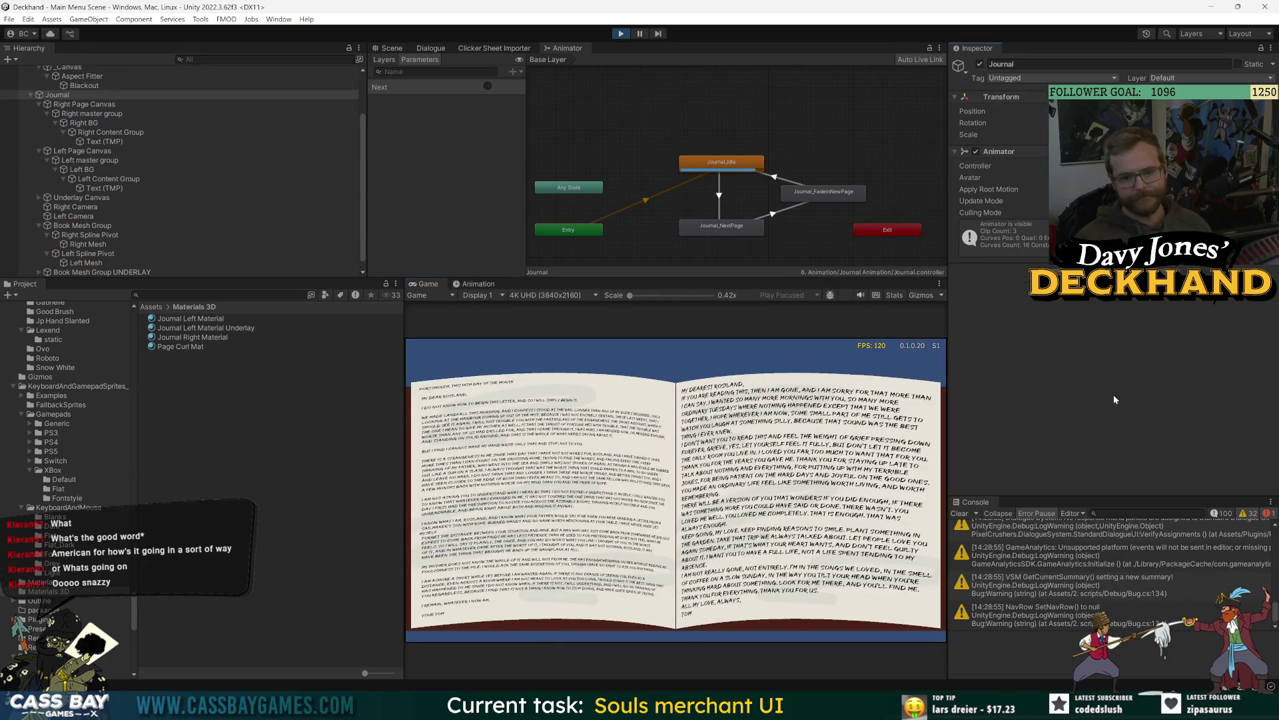
{"action": "mouse_move", "coordinate": [951, 485]}
{"action": "left_mouse_down"}
{"action": "mouse_move", "coordinate": [877, 486]}
{"action": "mouse_move", "coordinate": [986, 424]}
{"action": "left_mouse_up"}
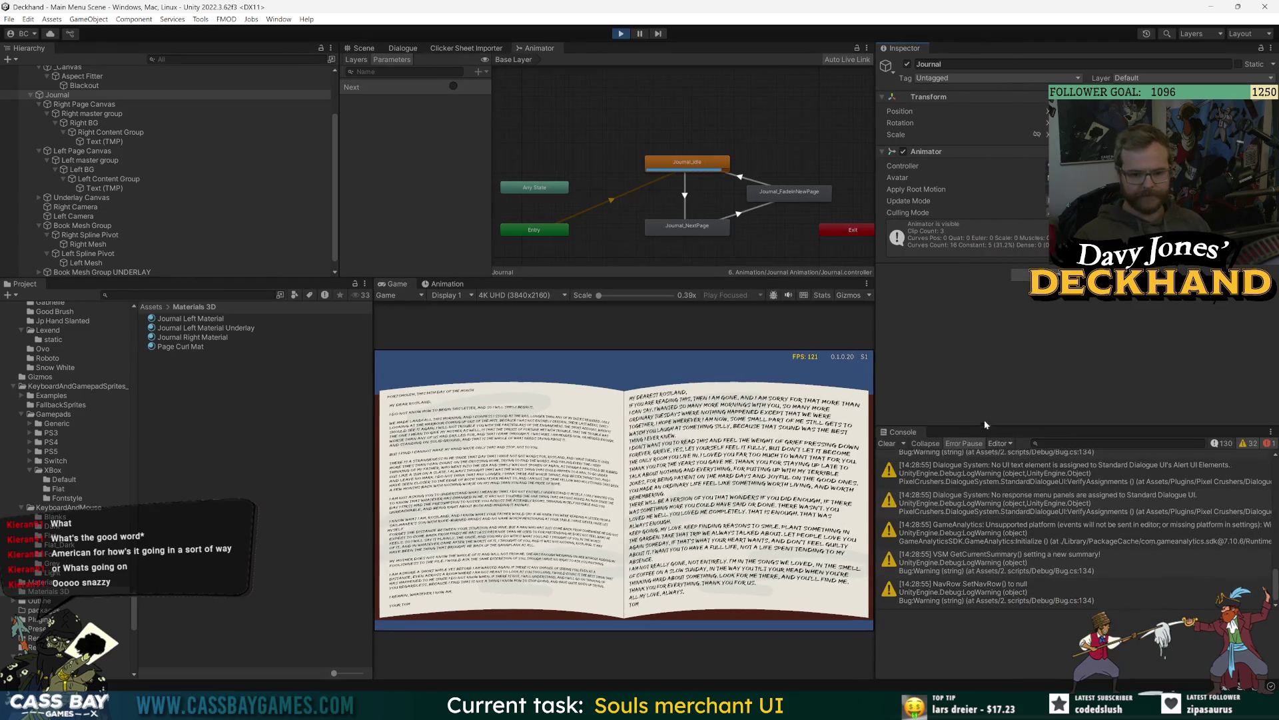
{"action": "left_click", "coordinate": [174, 373]}
{"action": "key", "text": "ctrl+s"}
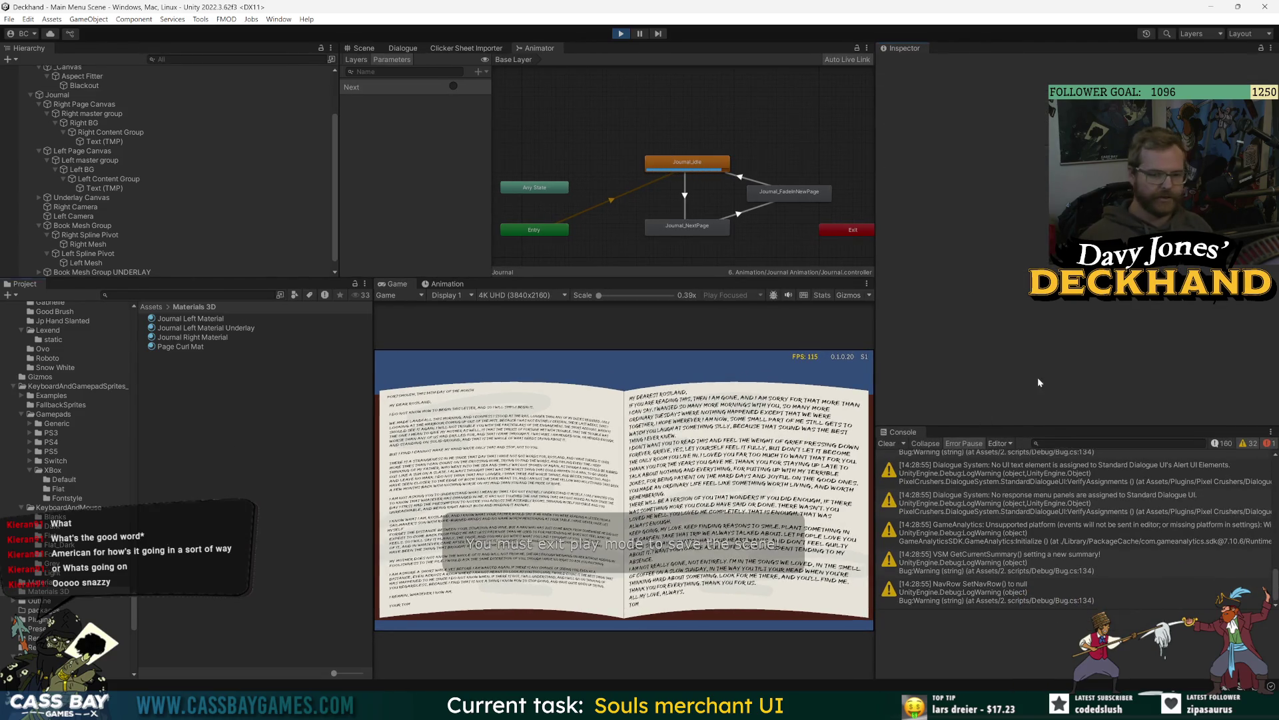
{"action": "left_click", "coordinate": [886, 443]}
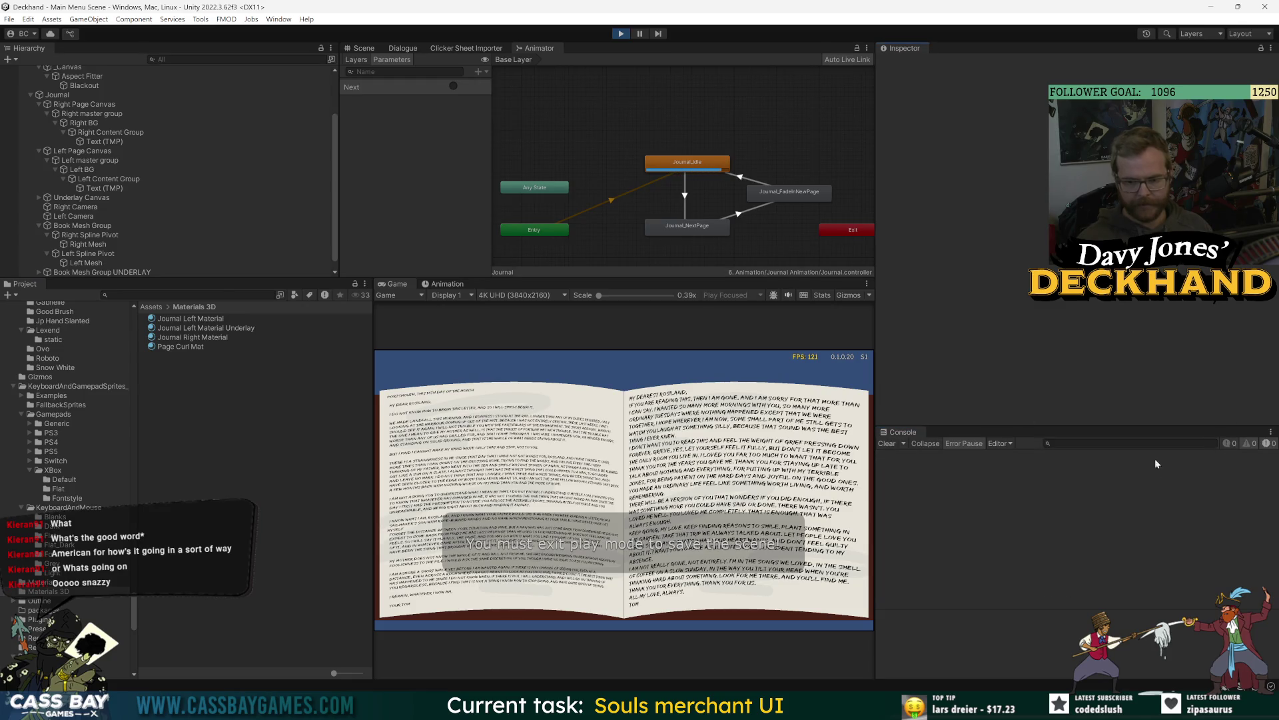
{"action": "left_click_drag", "start_coordinate": [396, 280], "coordinate": [395, 329]}
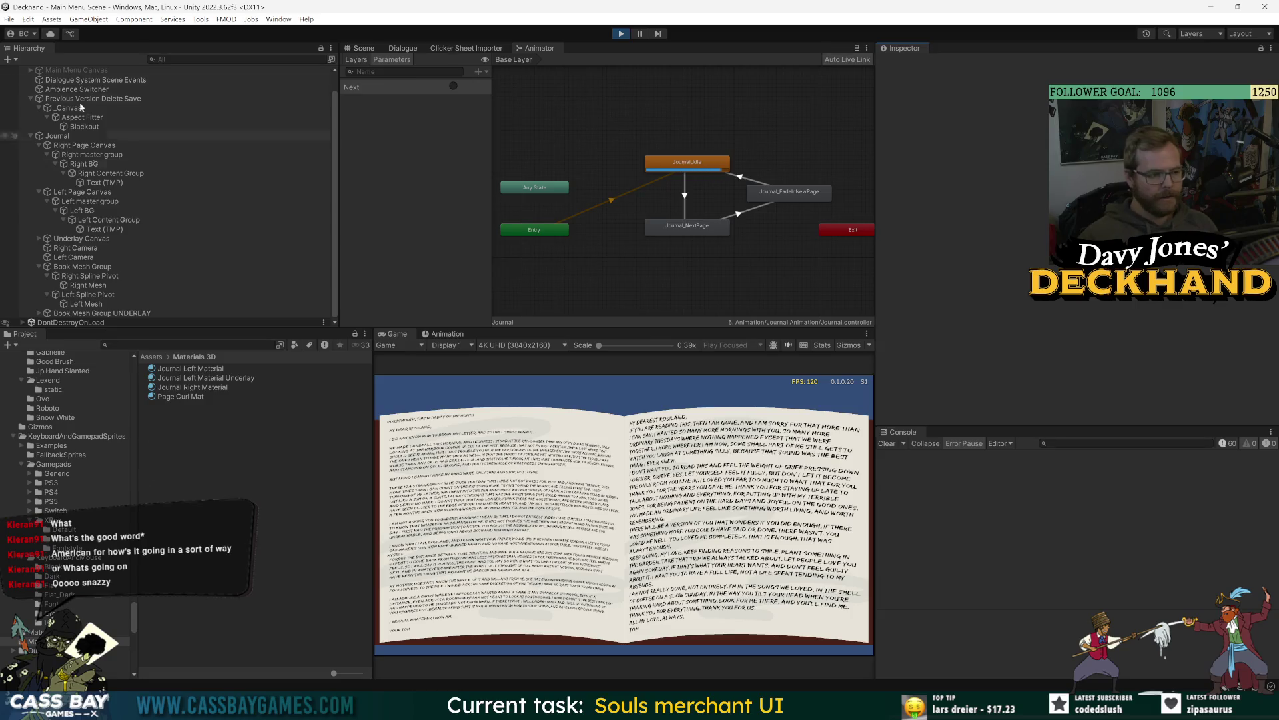
Step: Fire the Next trigger five times, check the Journal_Idle state, then exit Play mode
{"action": "left_click", "coordinate": [453, 86]}
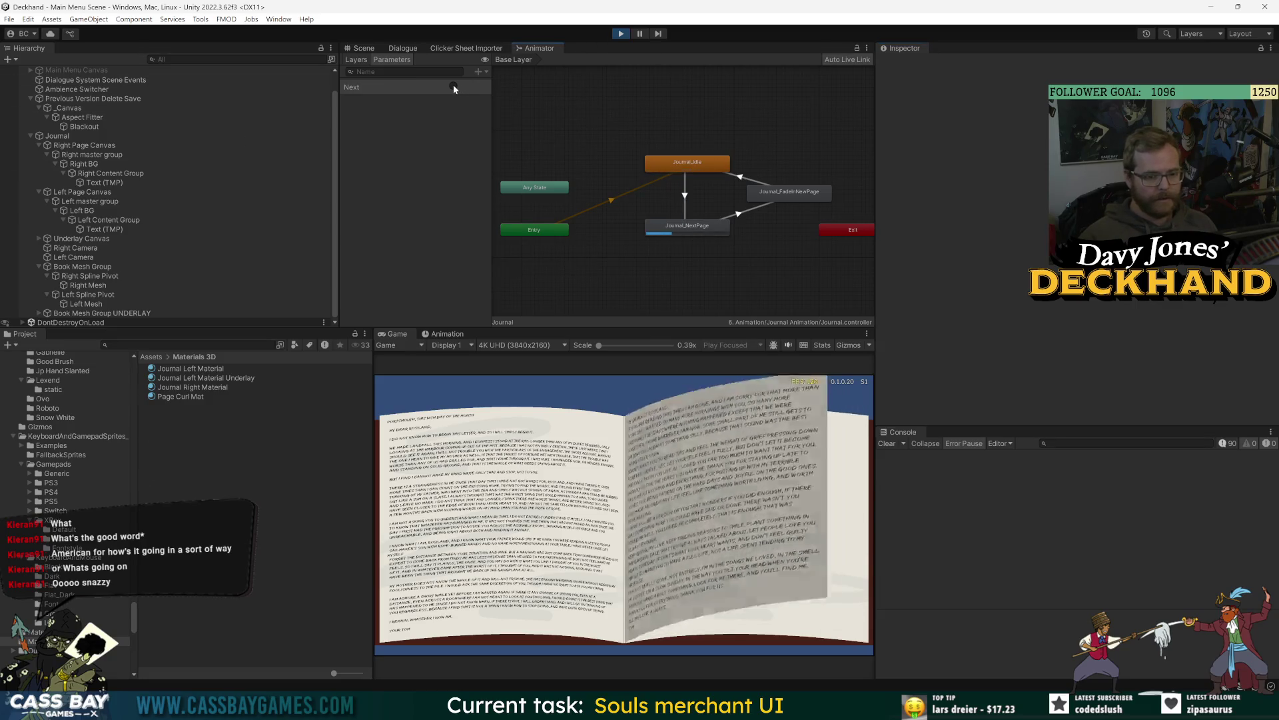
{"action": "left_click", "coordinate": [454, 86]}
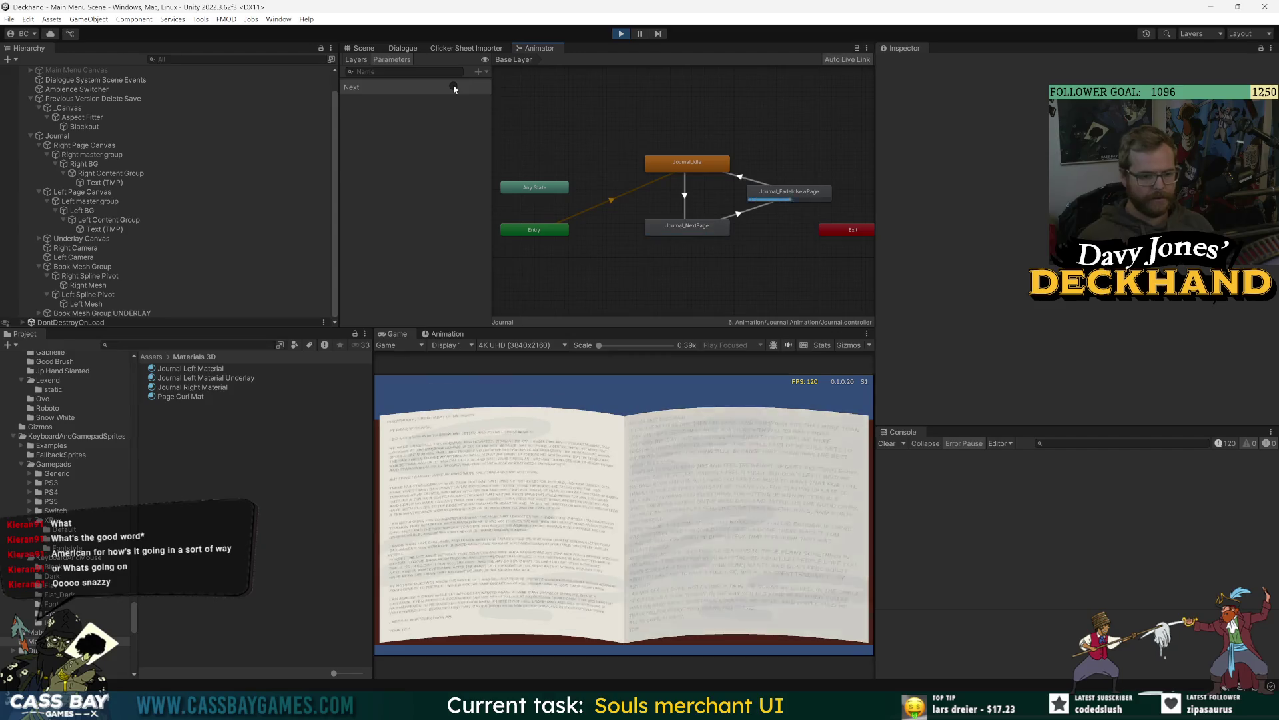
{"action": "left_click", "coordinate": [453, 87]}
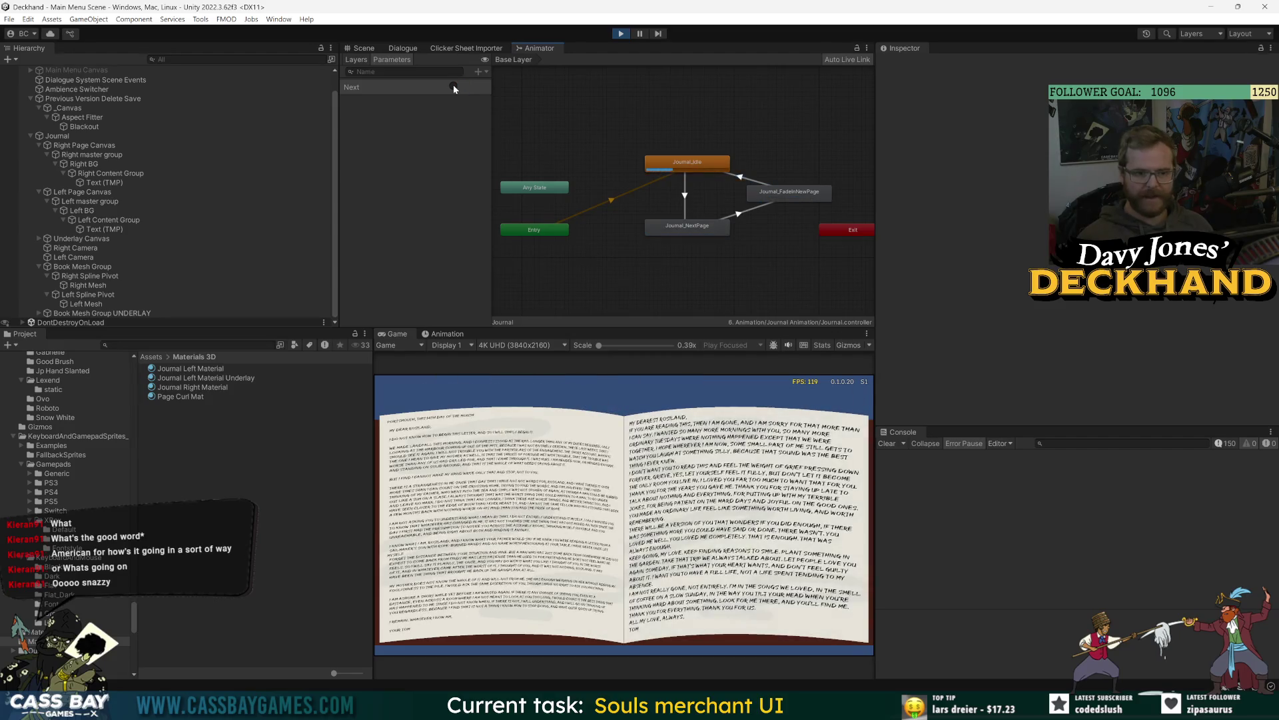
{"action": "left_click", "coordinate": [454, 86]}
{"action": "left_click_drag", "start_coordinate": [874, 239], "coordinate": [991, 240]}
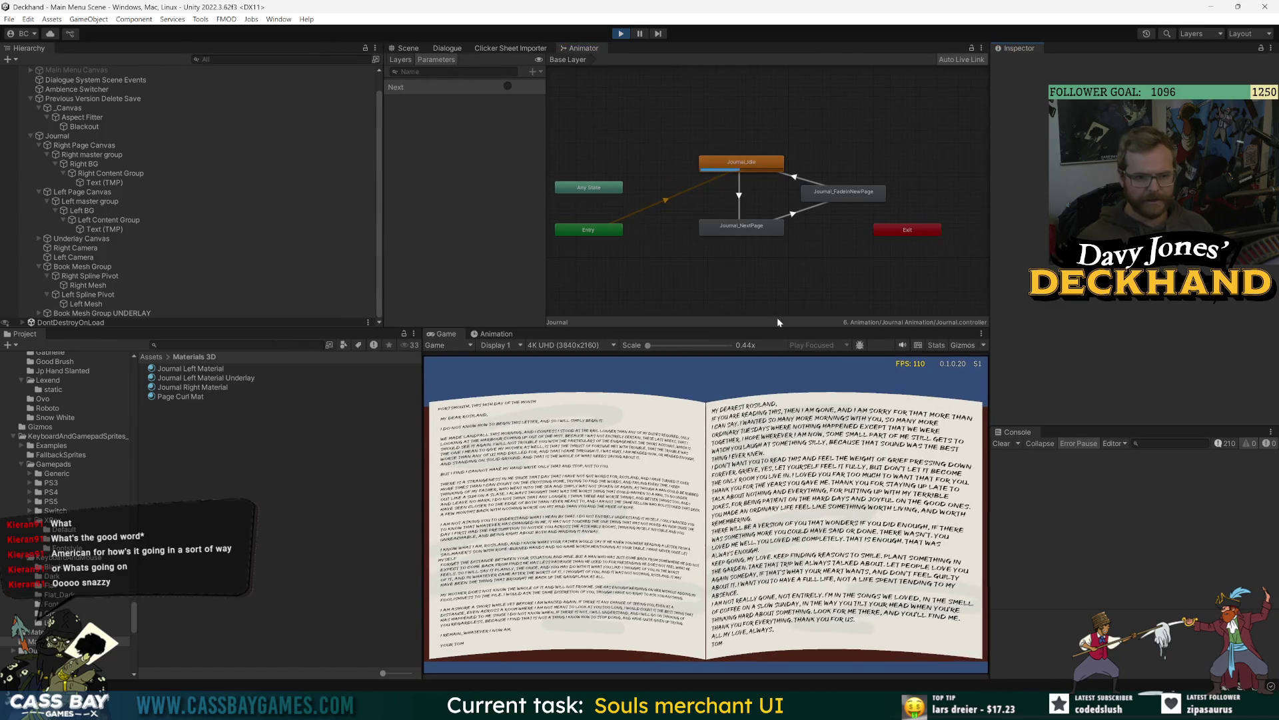
{"action": "left_click", "coordinate": [509, 85]}
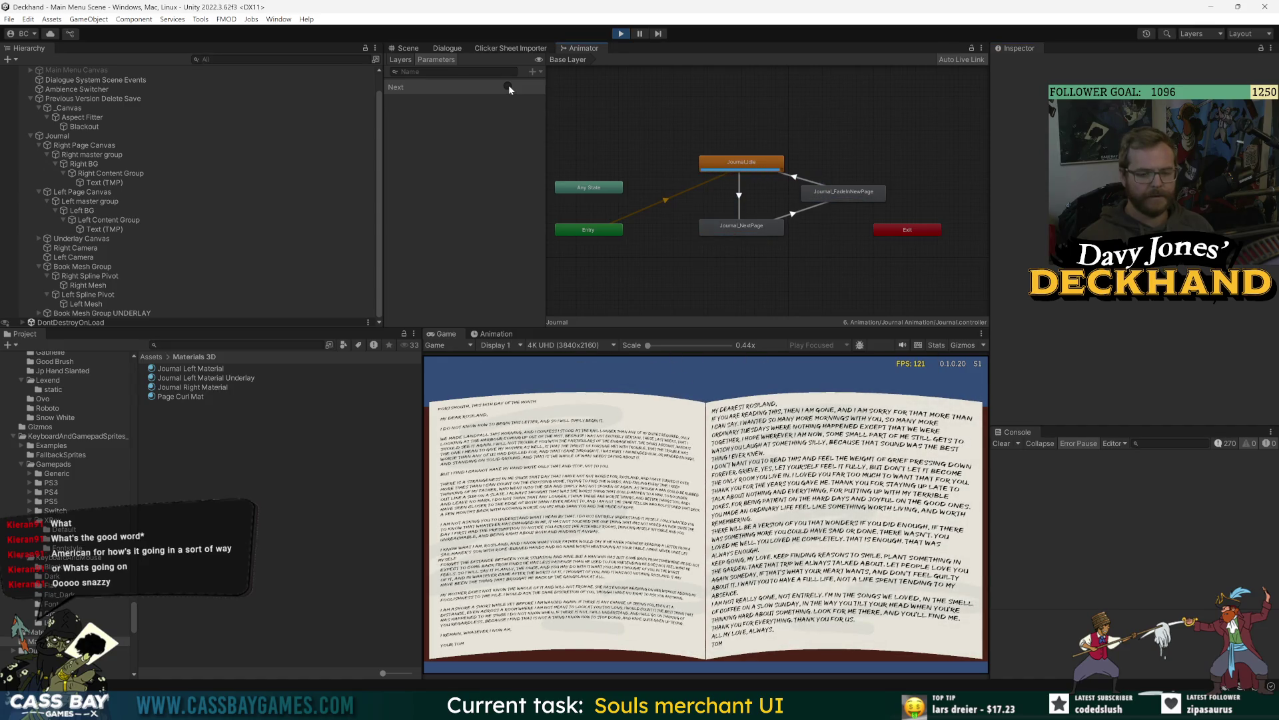
{"action": "left_click", "coordinate": [778, 167]}
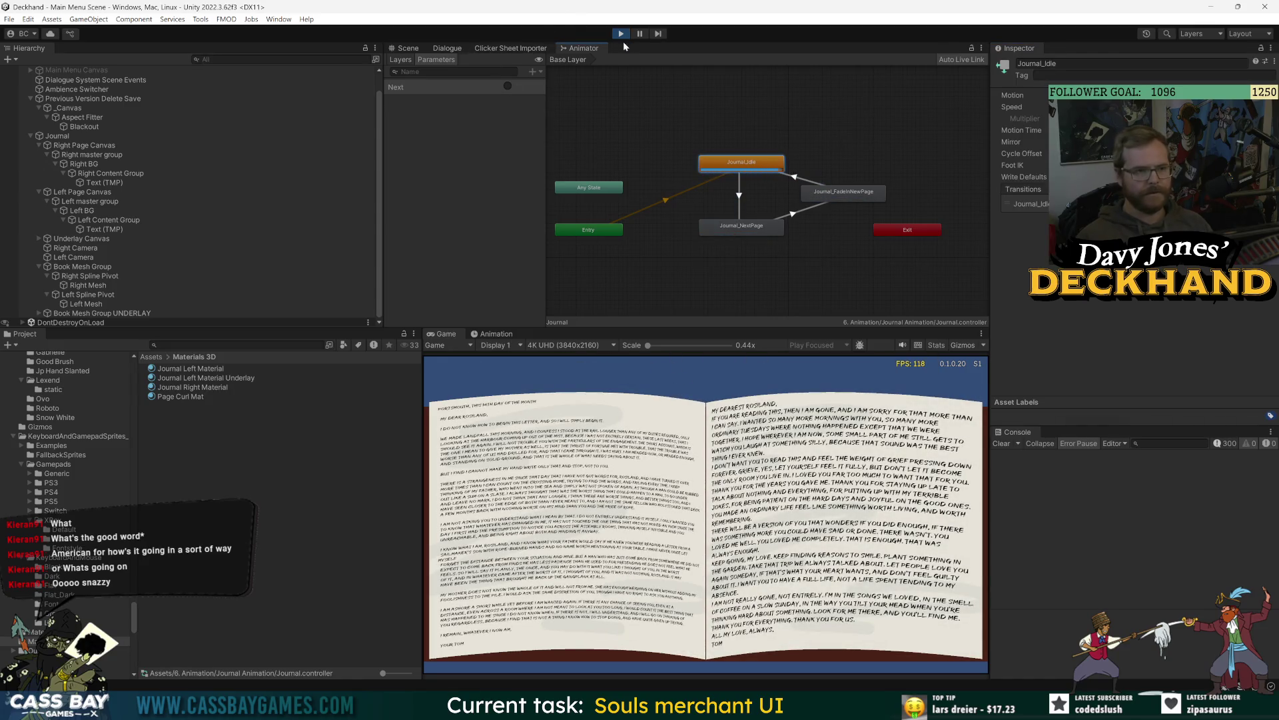
{"action": "left_click", "coordinate": [621, 34]}
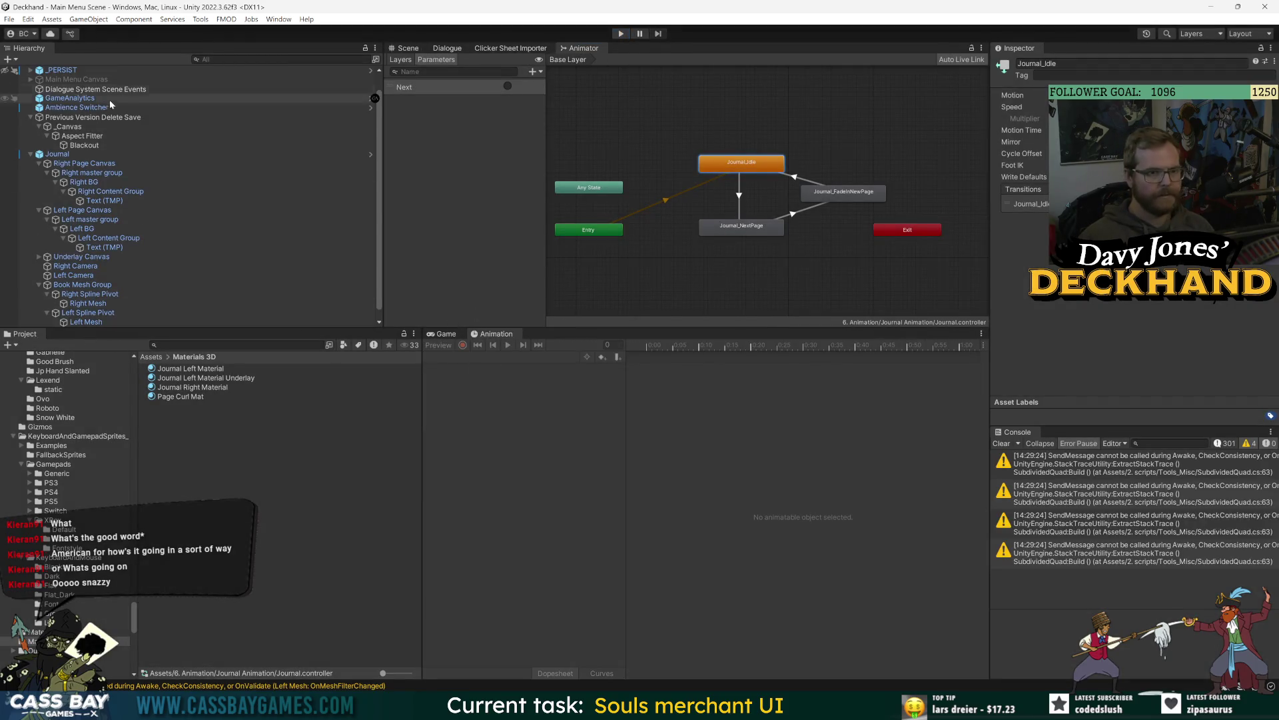
Step: Select Journal, check its prefab overrides, and view the Journal_FadeInNewPage and Journal_Idle clips
{"action": "left_click", "coordinate": [58, 154]}
{"action": "left_click", "coordinate": [1039, 110]}
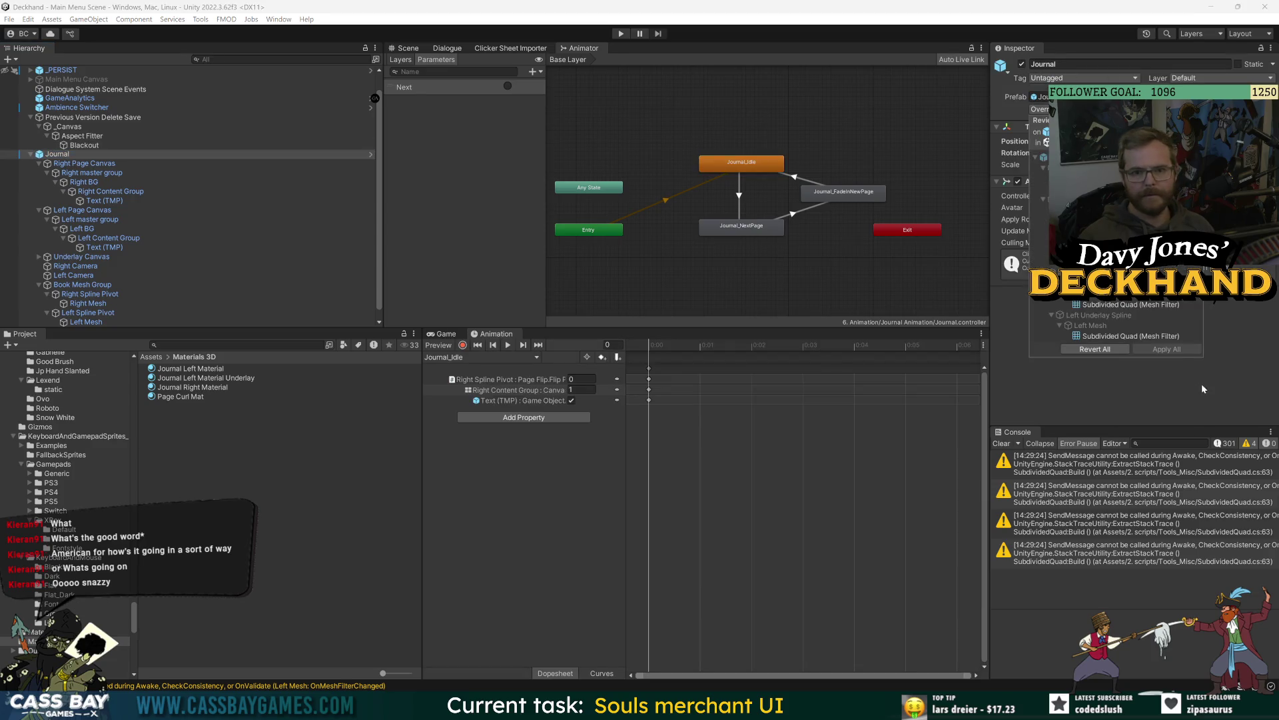
{"action": "left_click", "coordinate": [1182, 351]}
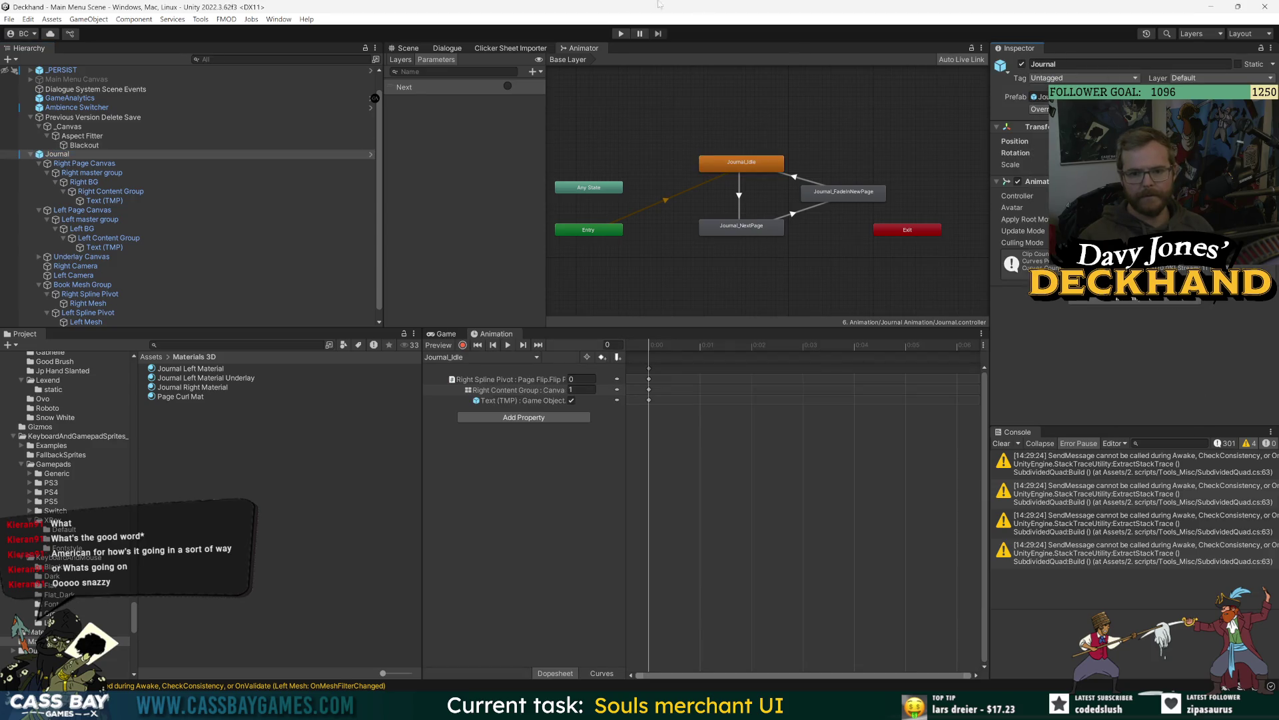
{"action": "left_click", "coordinate": [480, 356]}
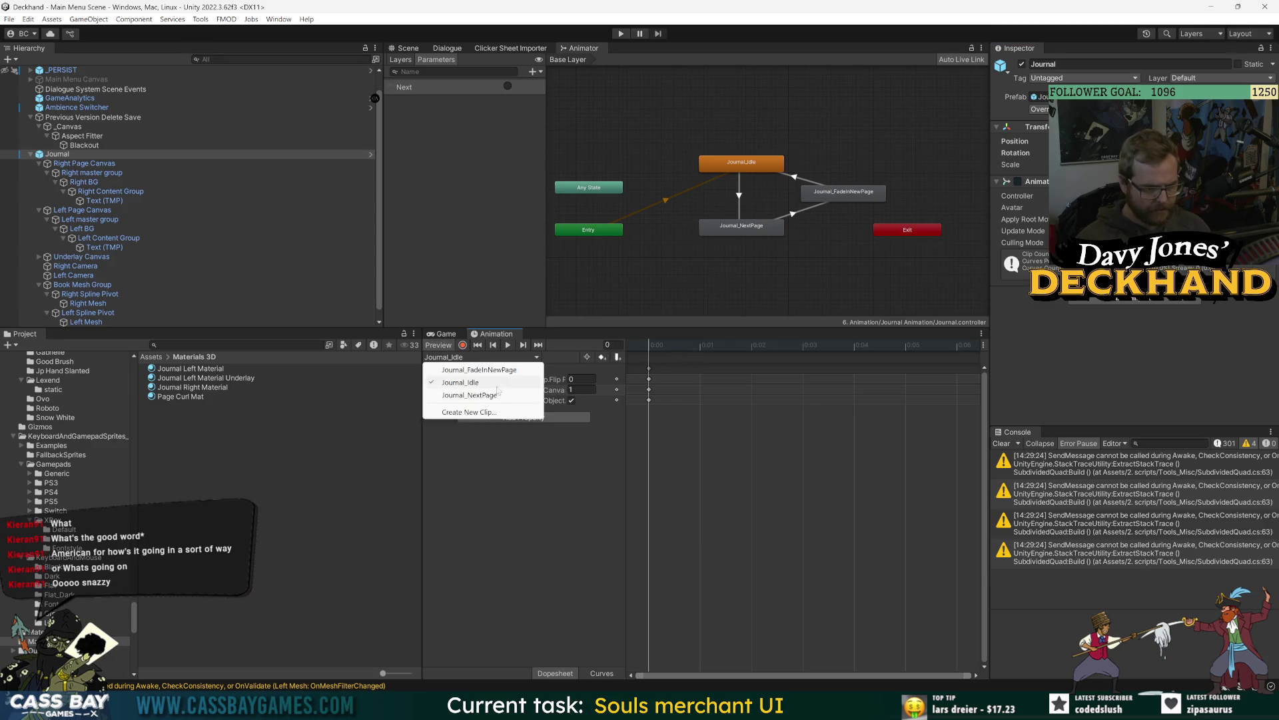
{"action": "left_click", "coordinate": [479, 369]}
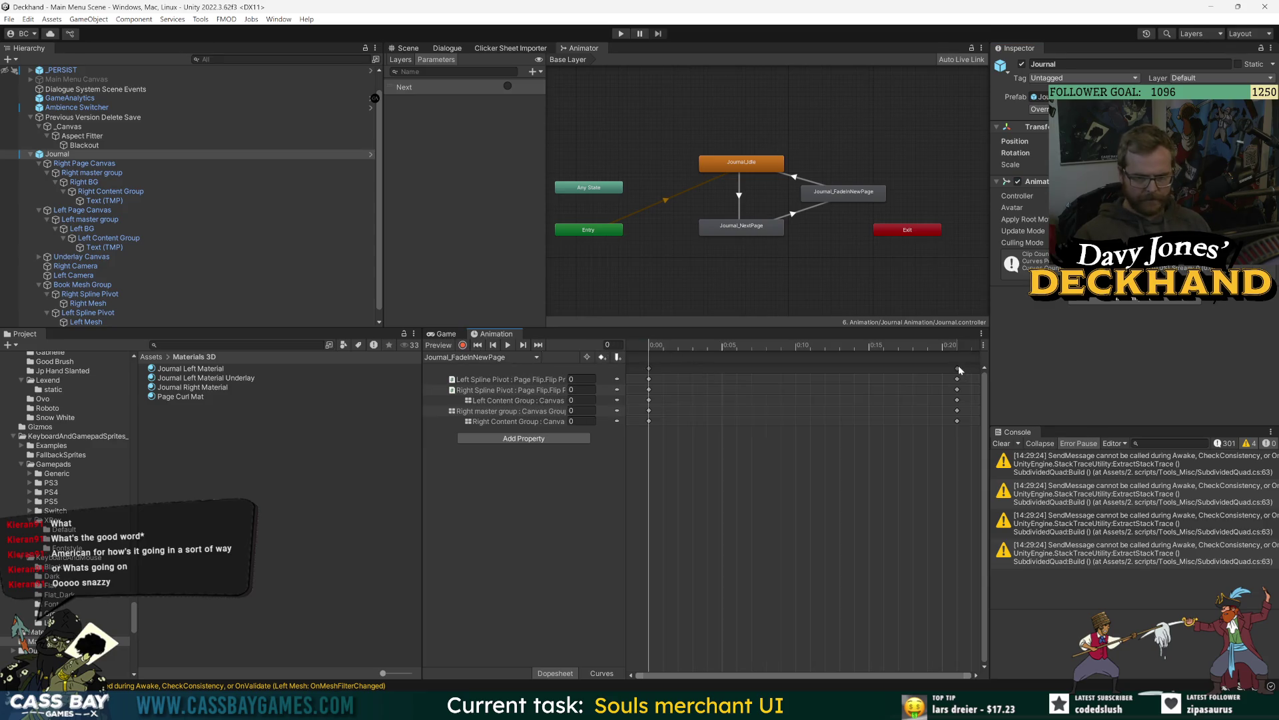
{"action": "left_click", "coordinate": [958, 369]}
{"action": "left_click", "coordinate": [478, 359]}
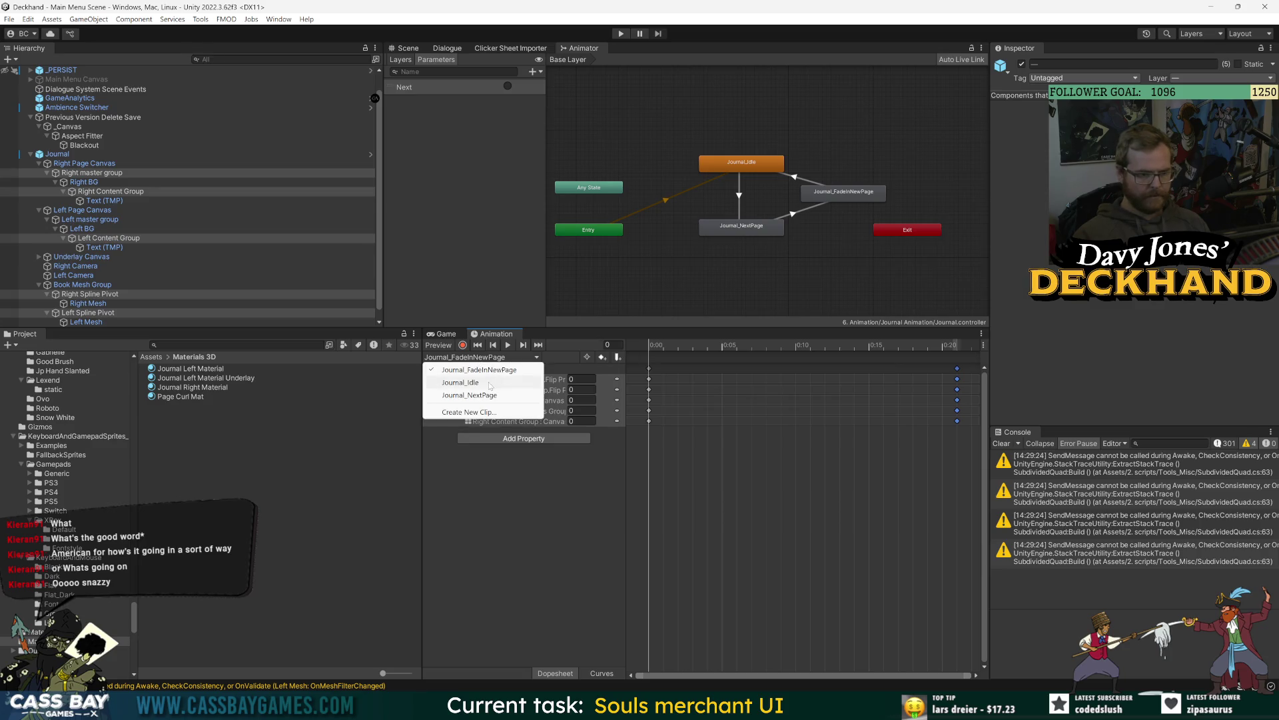
{"action": "left_click", "coordinate": [490, 383]}
{"action": "left_click", "coordinate": [677, 493]}
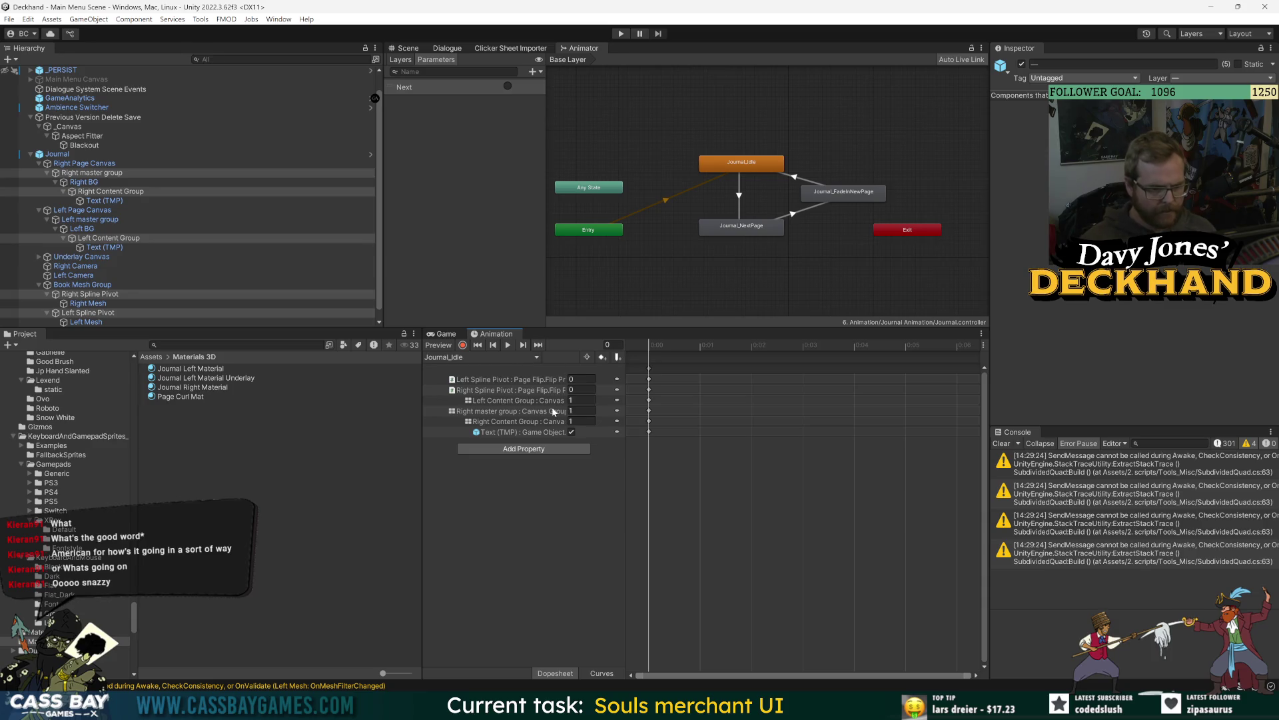
Step: Scrub the Journal_FadeInNewPage fade through frame 13 to its end, then load Journal_NextPage
{"action": "left_click", "coordinate": [457, 359]}
{"action": "left_click", "coordinate": [474, 372]}
{"action": "mouse_move", "coordinate": [796, 352]}
{"action": "left_mouse_down"}
{"action": "mouse_move", "coordinate": [663, 356]}
{"action": "mouse_move", "coordinate": [838, 360]}
{"action": "left_mouse_up"}
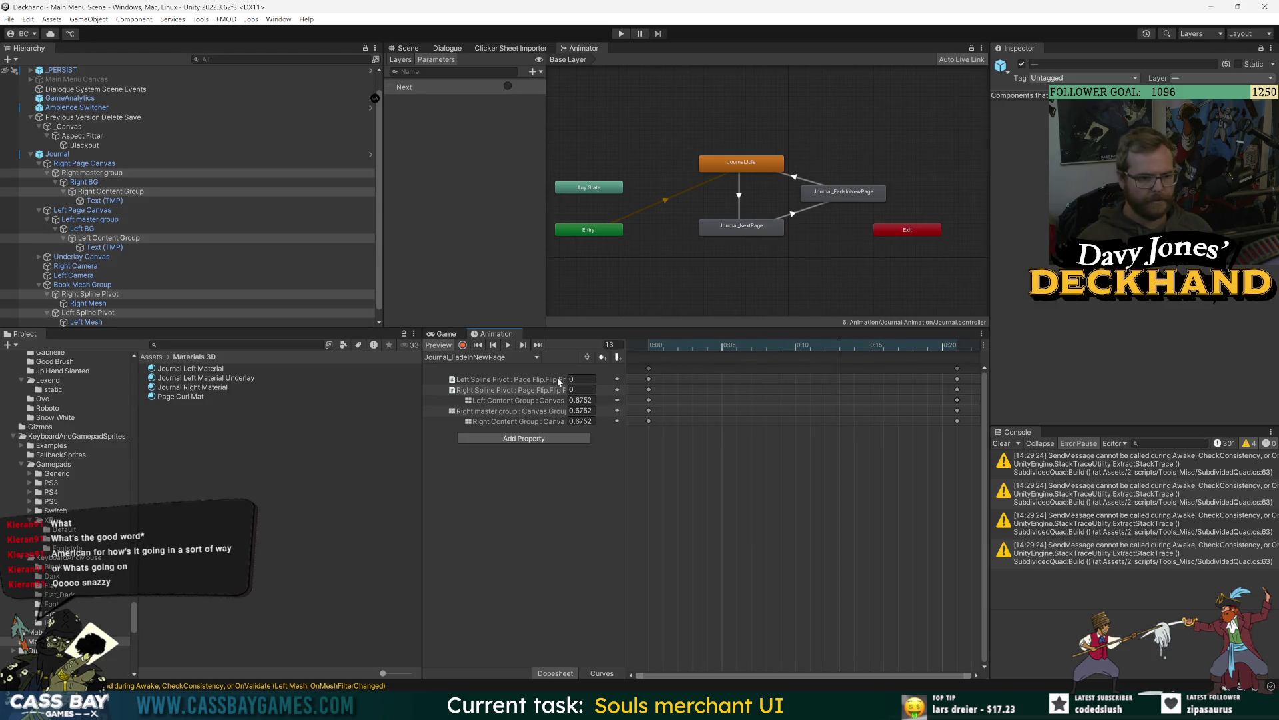
{"action": "left_click_drag", "start_coordinate": [624, 364], "coordinate": [676, 370]}
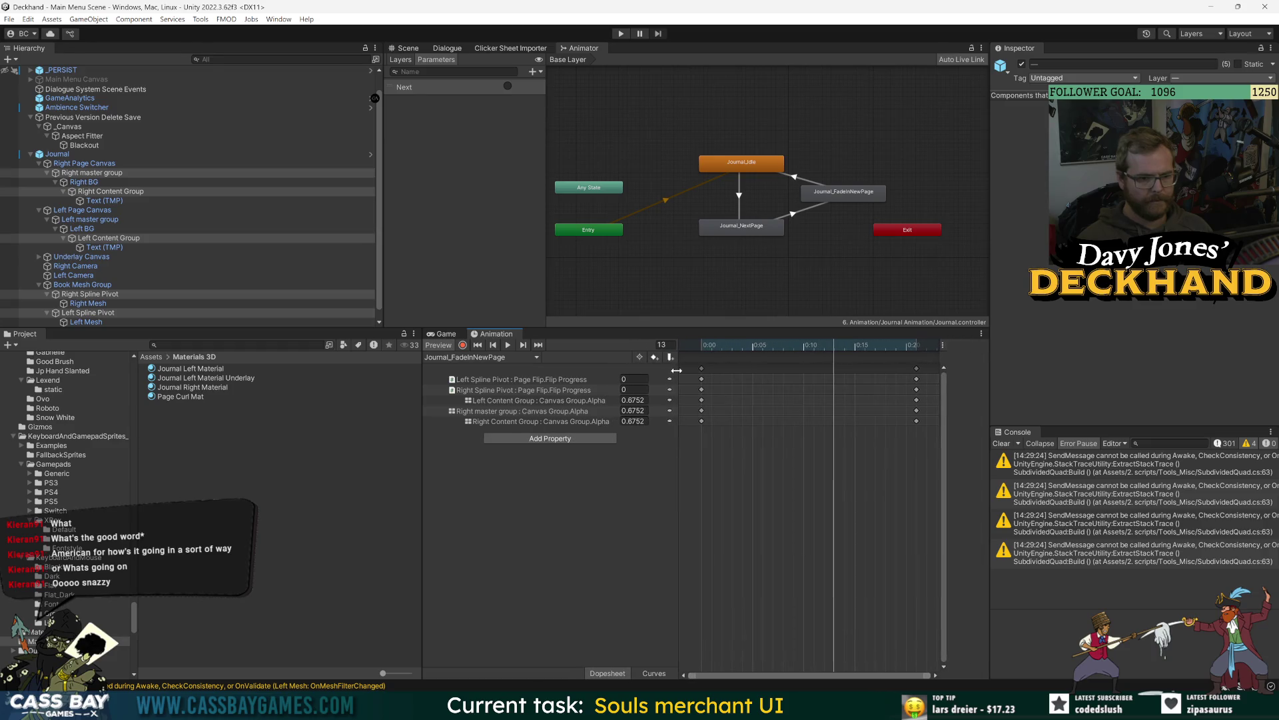
{"action": "mouse_move", "coordinate": [771, 356]}
{"action": "left_mouse_down"}
{"action": "mouse_move", "coordinate": [917, 348]}
{"action": "mouse_move", "coordinate": [620, 380]}
{"action": "left_mouse_up"}
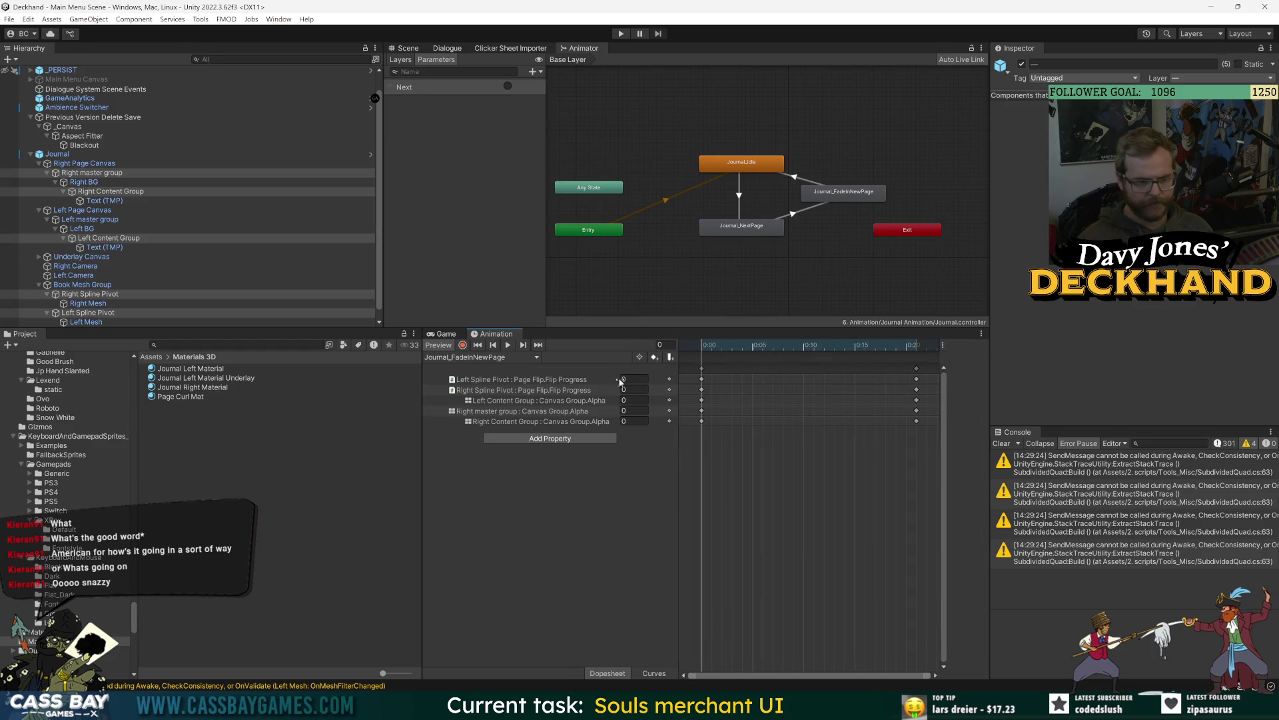
{"action": "left_click", "coordinate": [512, 357]}
{"action": "left_click", "coordinate": [513, 395]}
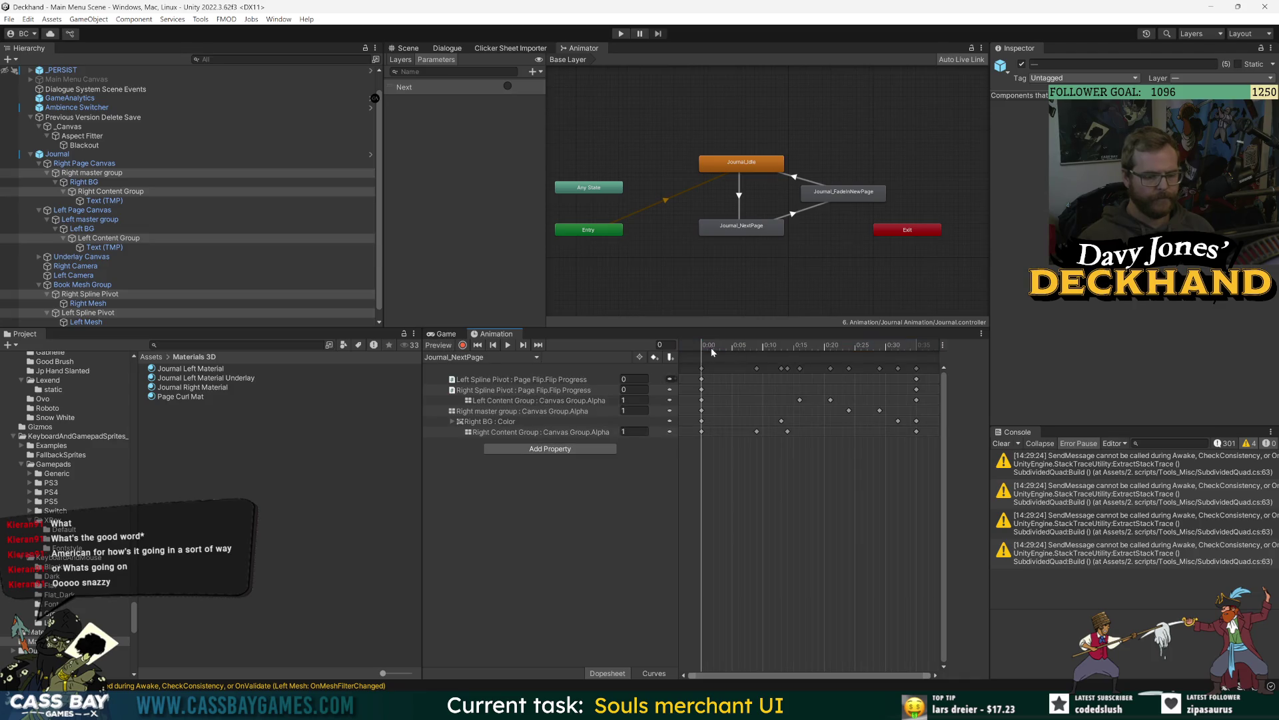
Step: Preview the Journal_NextPage turn, checking the Left pivot and content tracks, and park at frame 35
{"action": "left_click", "coordinate": [709, 347]}
{"action": "mouse_move", "coordinate": [710, 347]}
{"action": "left_mouse_down"}
{"action": "mouse_move", "coordinate": [945, 345]}
{"action": "mouse_move", "coordinate": [698, 359]}
{"action": "left_mouse_up"}
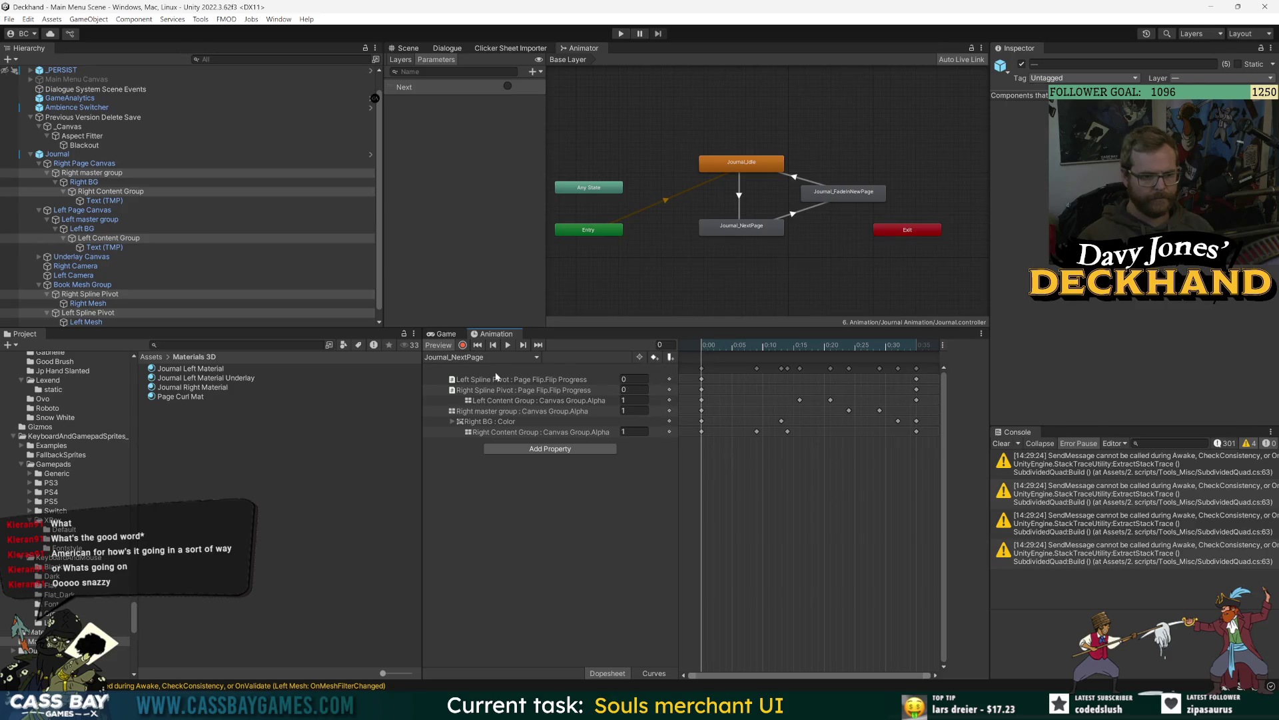
{"action": "left_click", "coordinate": [504, 381]}
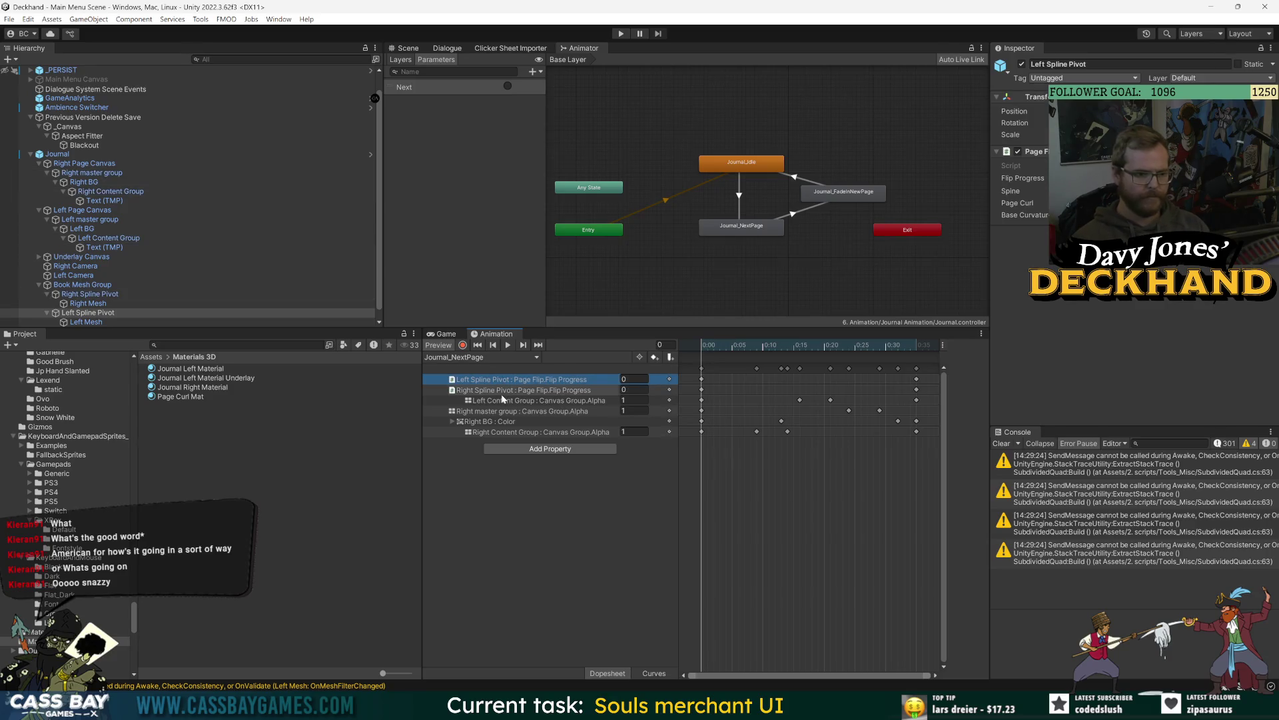
{"action": "left_click", "coordinate": [503, 399]}
{"action": "mouse_move", "coordinate": [723, 345]}
{"action": "left_mouse_down"}
{"action": "mouse_move", "coordinate": [931, 366]}
{"action": "mouse_move", "coordinate": [721, 377]}
{"action": "mouse_move", "coordinate": [914, 383]}
{"action": "left_mouse_up"}
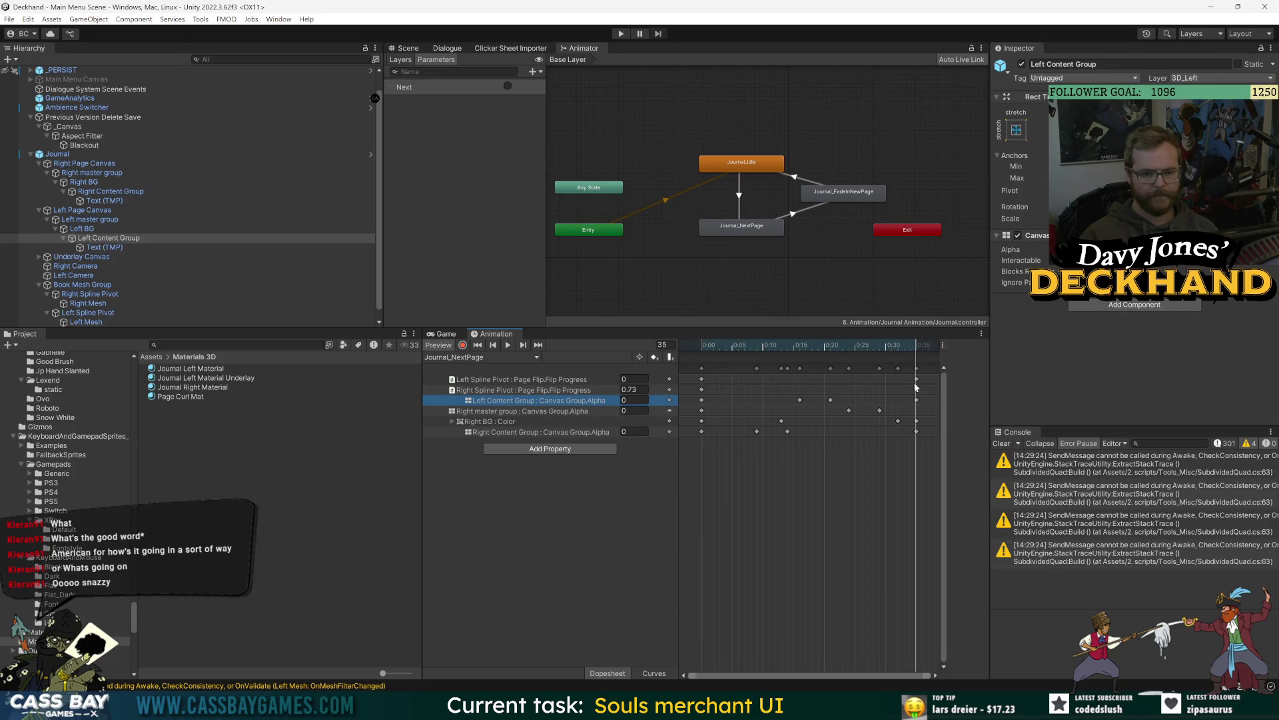
{"action": "left_click", "coordinate": [701, 412]}
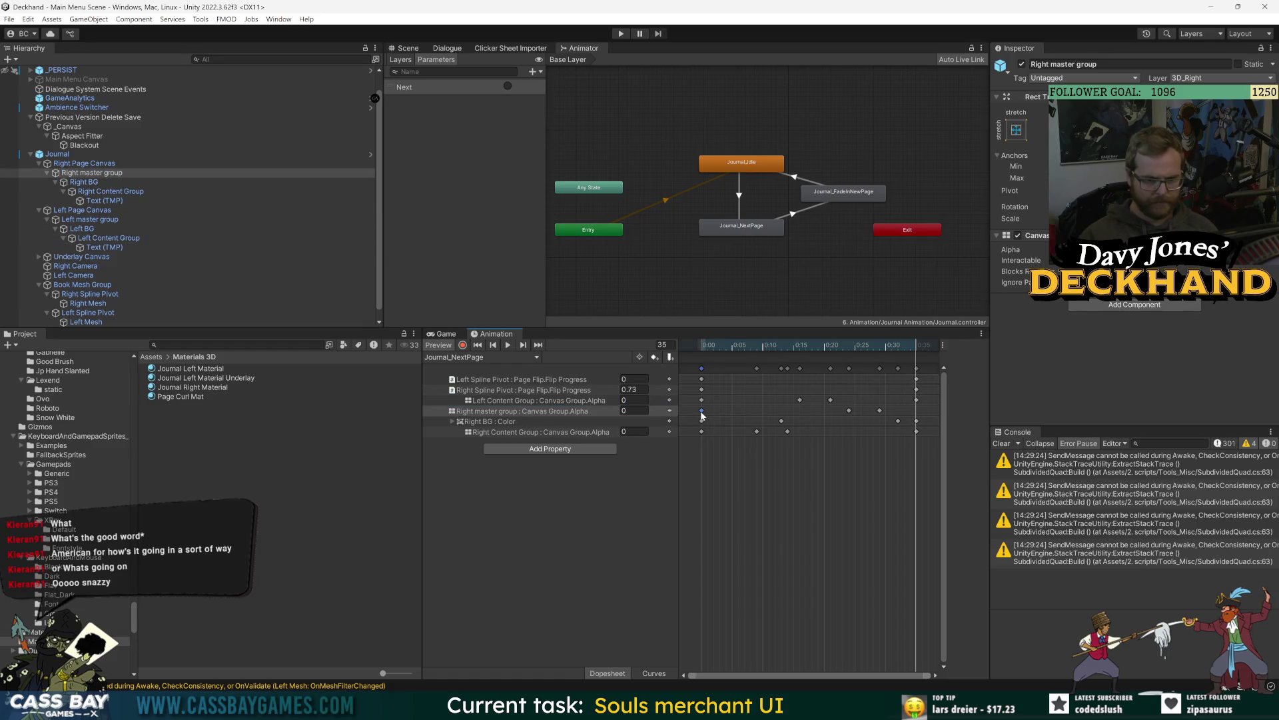
{"action": "left_click", "coordinate": [885, 348]}
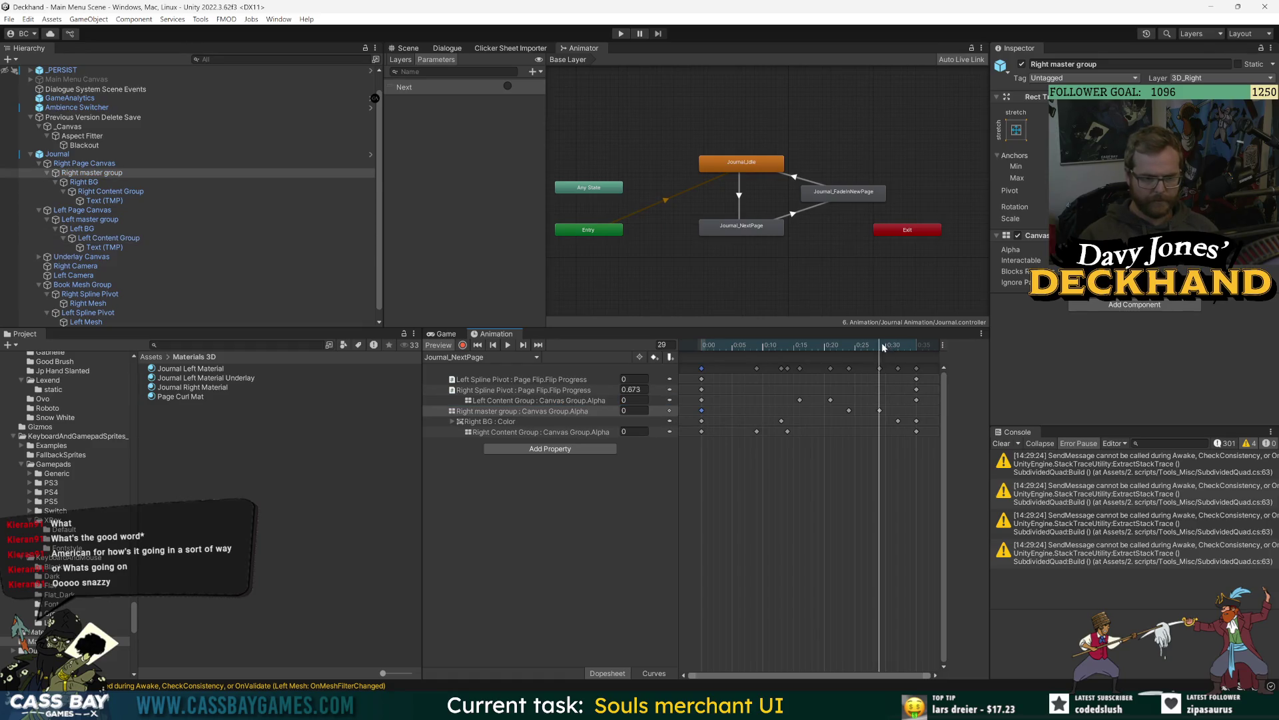
{"action": "left_click", "coordinate": [916, 346]}
{"action": "left_click", "coordinate": [853, 499]}
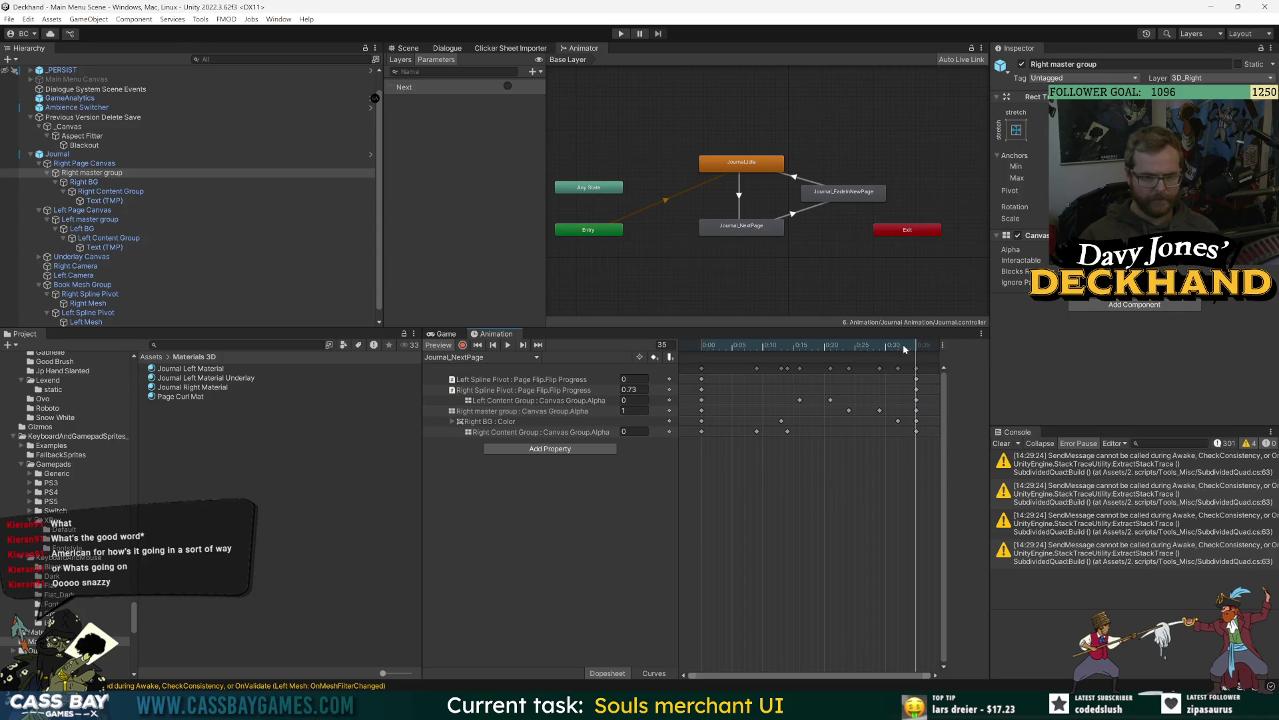
{"action": "mouse_move", "coordinate": [887, 365]}
{"action": "left_mouse_down"}
{"action": "mouse_move", "coordinate": [701, 370]}
{"action": "mouse_move", "coordinate": [933, 380]}
{"action": "mouse_move", "coordinate": [865, 386]}
{"action": "mouse_move", "coordinate": [926, 386]}
{"action": "mouse_move", "coordinate": [916, 371]}
{"action": "left_mouse_up"}
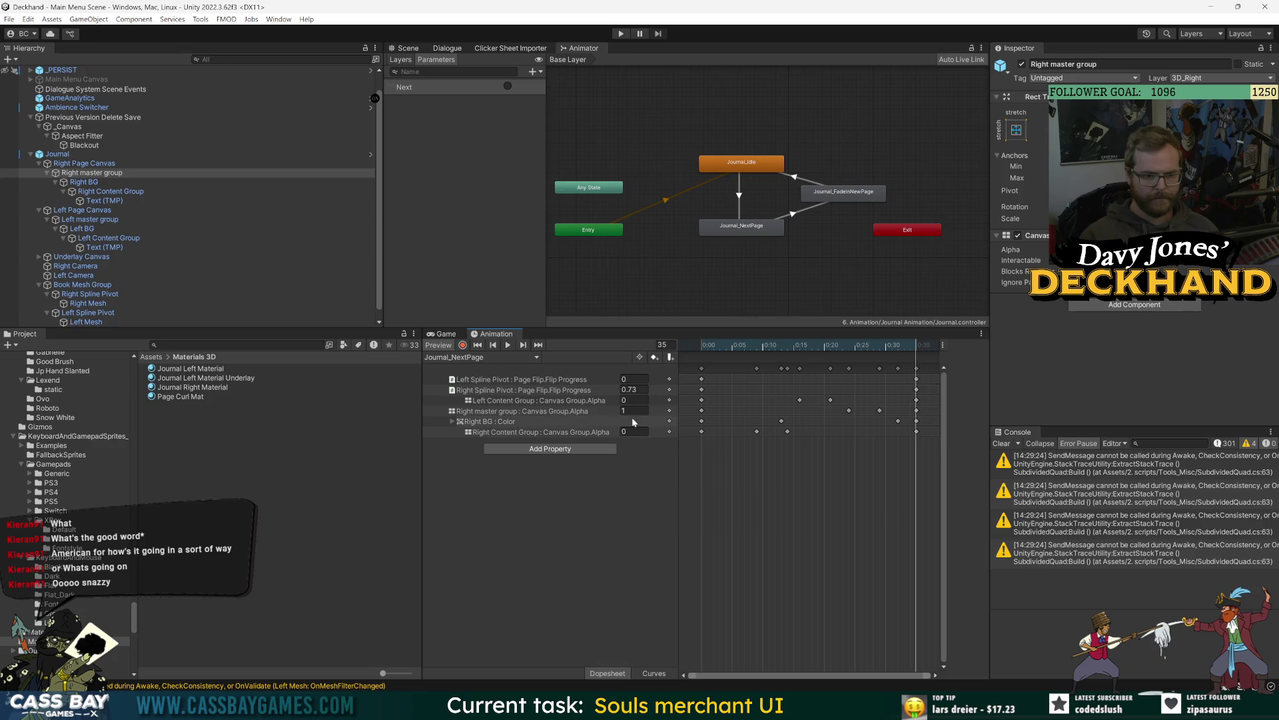
Step: Key the Right master group Canvas Group alpha to 0 at frame 35
{"action": "left_click", "coordinate": [624, 410]}
{"action": "type", "text": "0"}
{"action": "key", "text": "Return"}
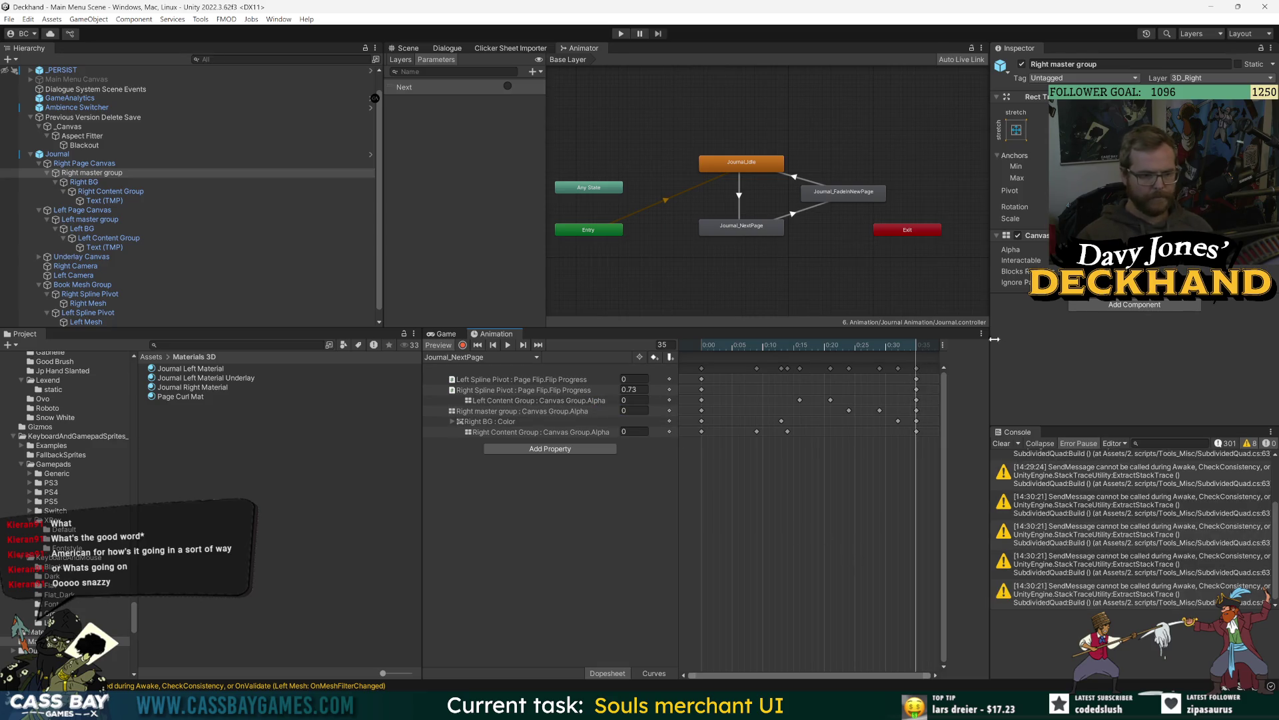
{"action": "left_click", "coordinate": [916, 368]}
{"action": "left_click", "coordinate": [503, 360]}
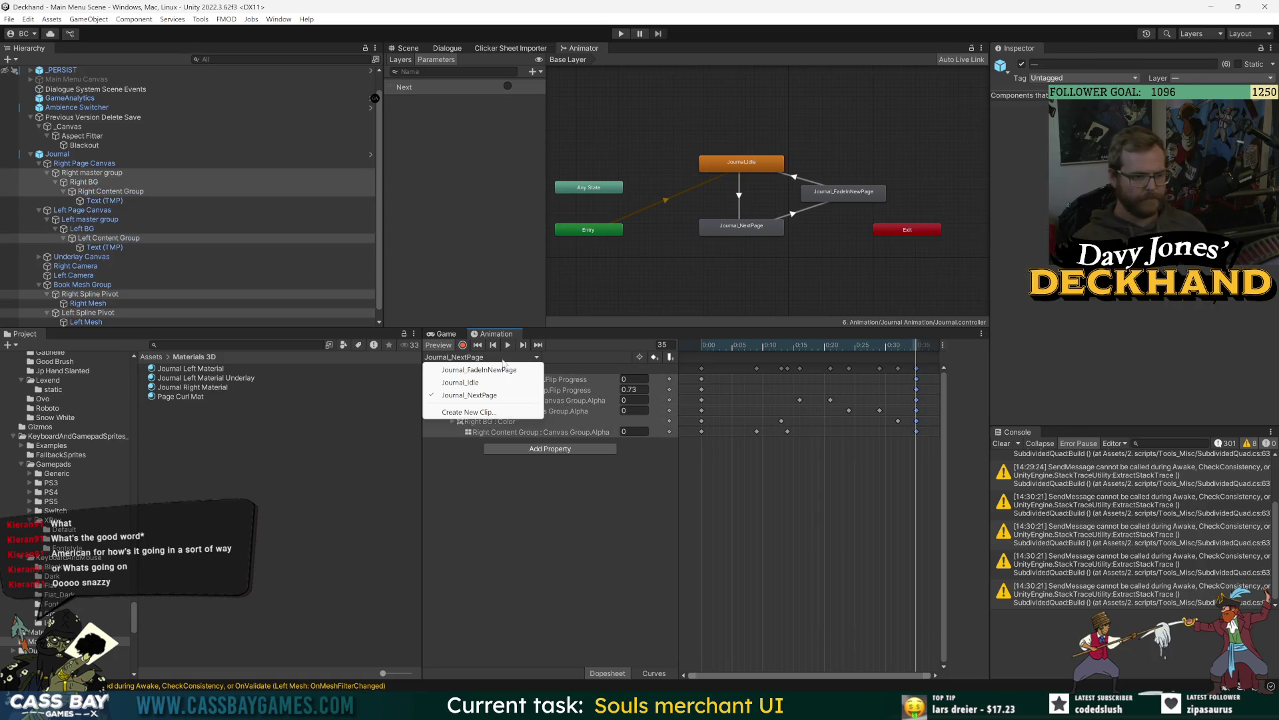
Step: Inspect Journal_FadeInNewPage's Right BG colour keyframes and end frame, then enter Play mode
{"action": "left_click", "coordinate": [504, 370]}
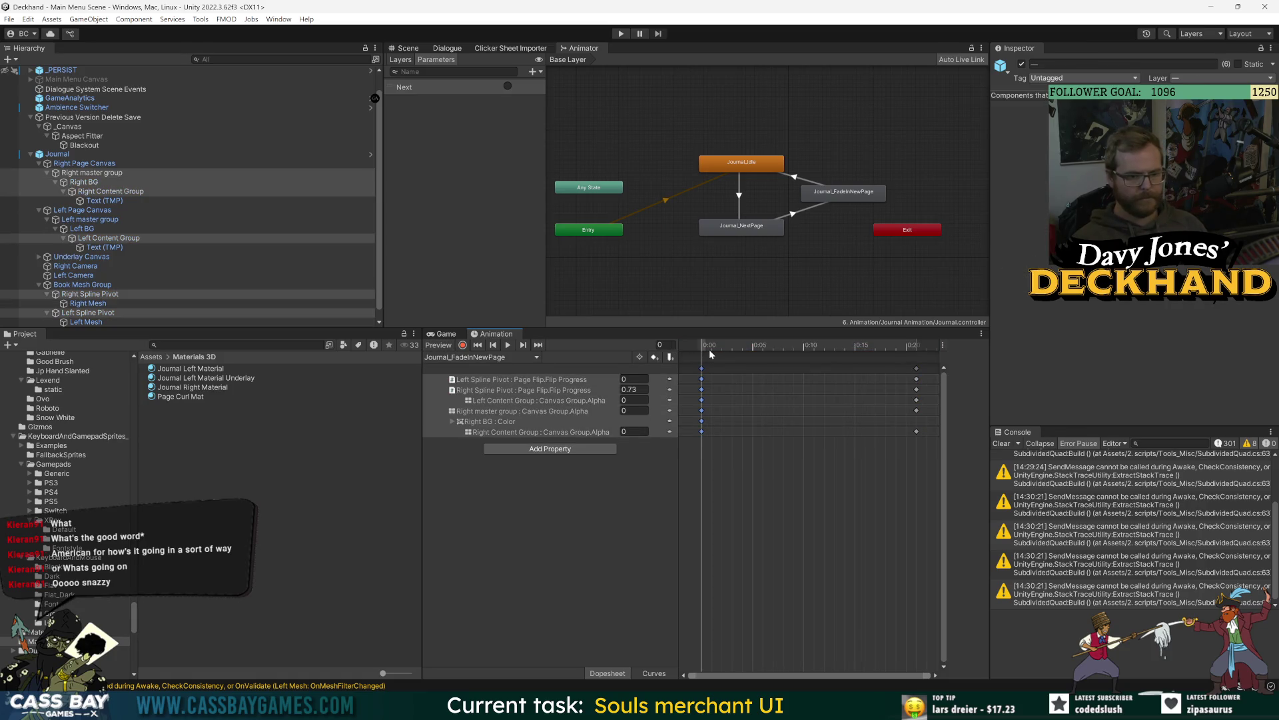
{"action": "left_click", "coordinate": [477, 426]}
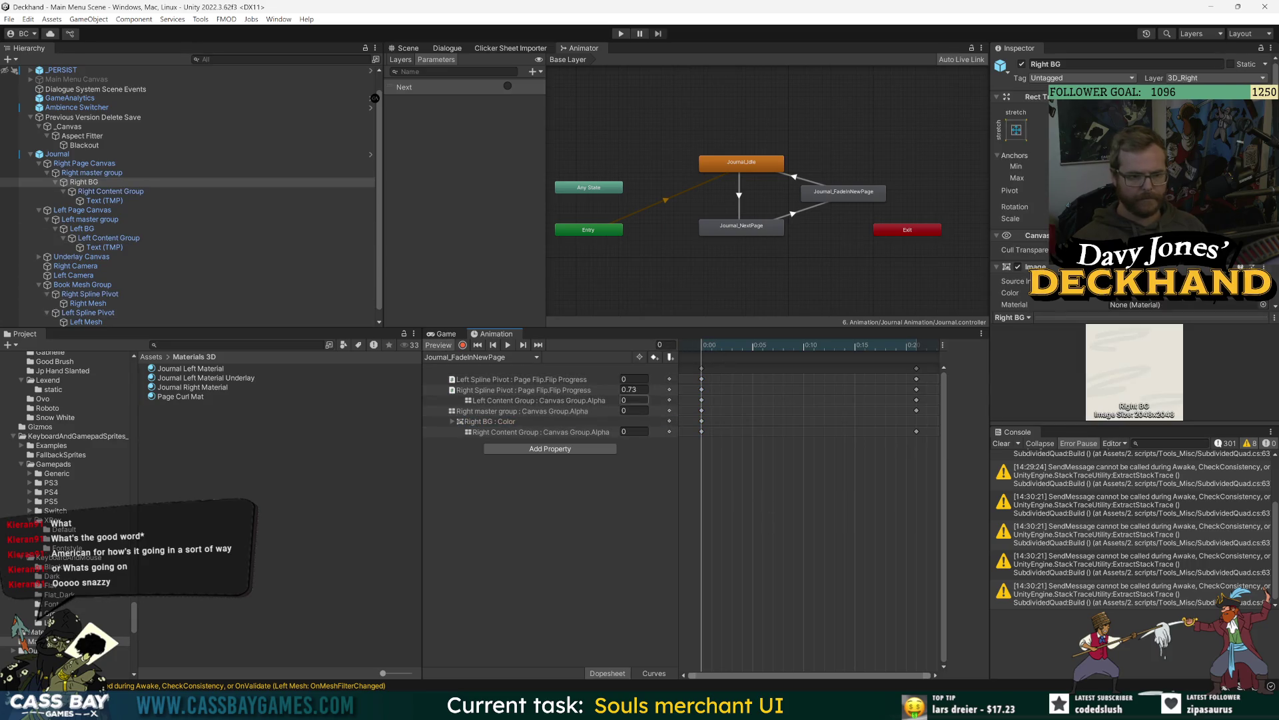
{"action": "left_click", "coordinate": [702, 422]}
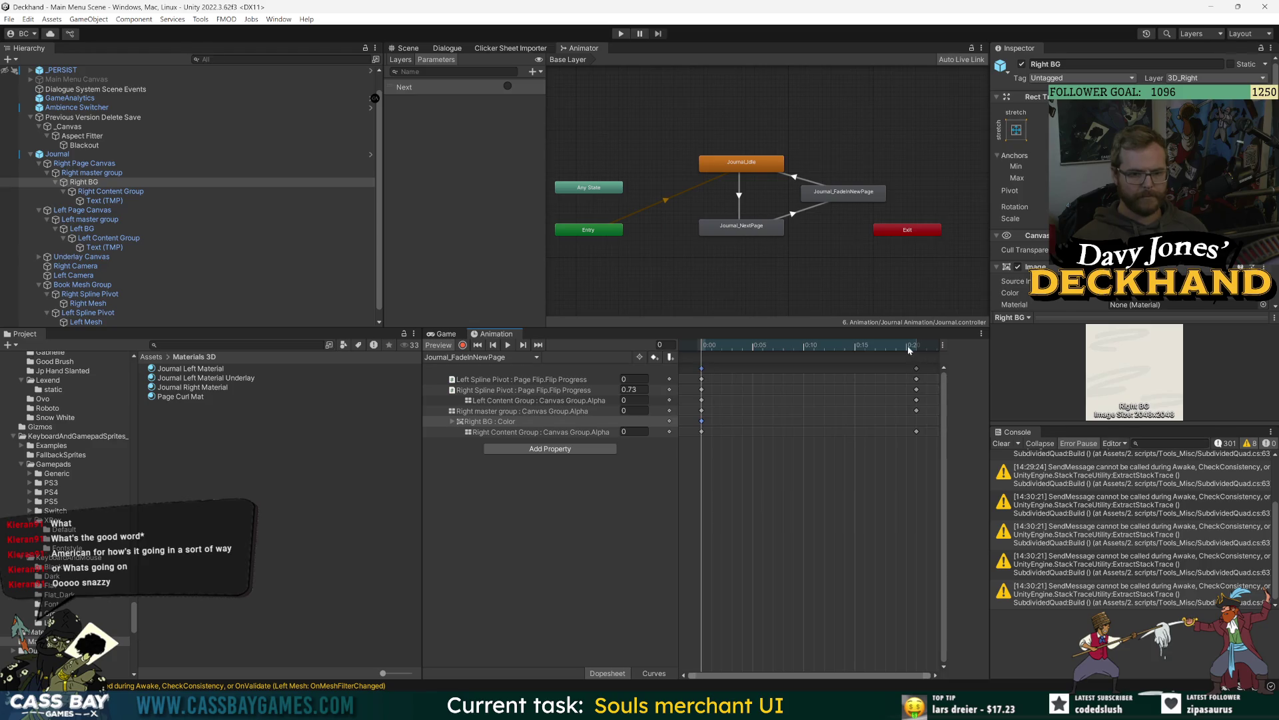
{"action": "mouse_move", "coordinate": [910, 350]}
{"action": "left_mouse_down"}
{"action": "mouse_move", "coordinate": [921, 350]}
{"action": "mouse_move", "coordinate": [700, 352]}
{"action": "left_mouse_up"}
{"action": "left_click", "coordinate": [749, 579]}
{"action": "left_click", "coordinate": [621, 34]}
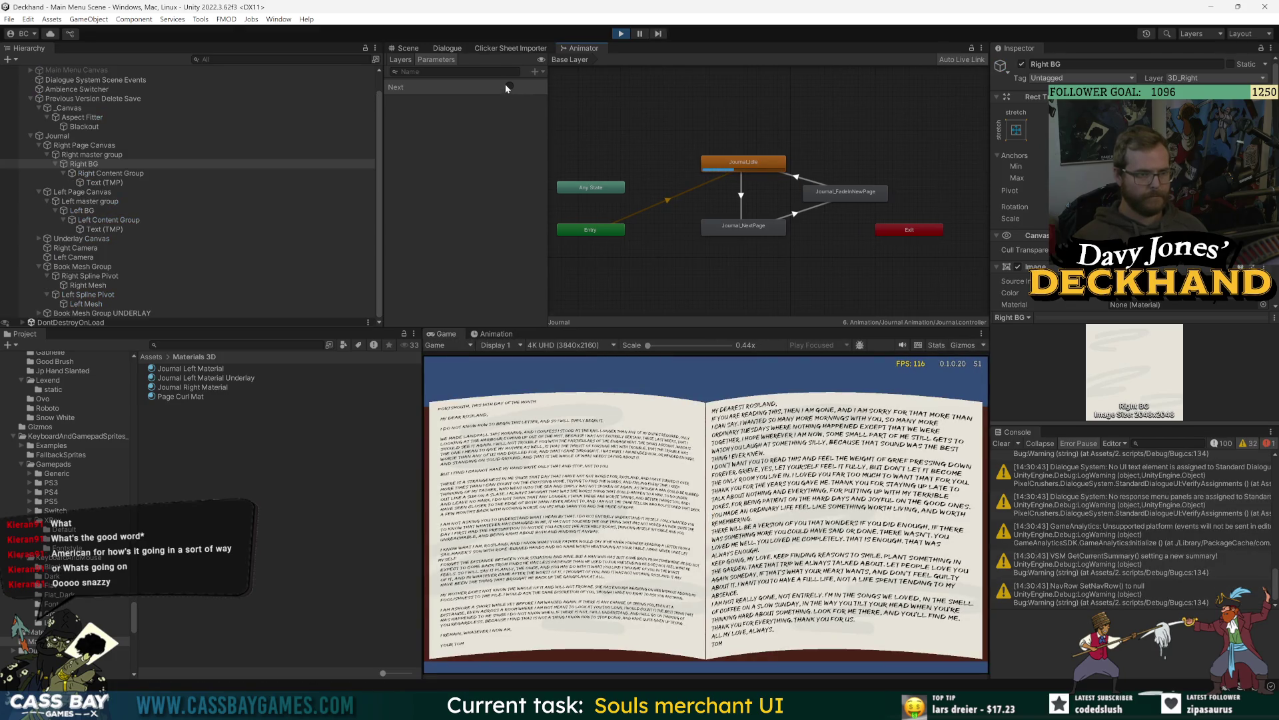
Step: Fire the Next trigger twice to turn journal pages, then stop Play mode
{"action": "left_click", "coordinate": [507, 83]}
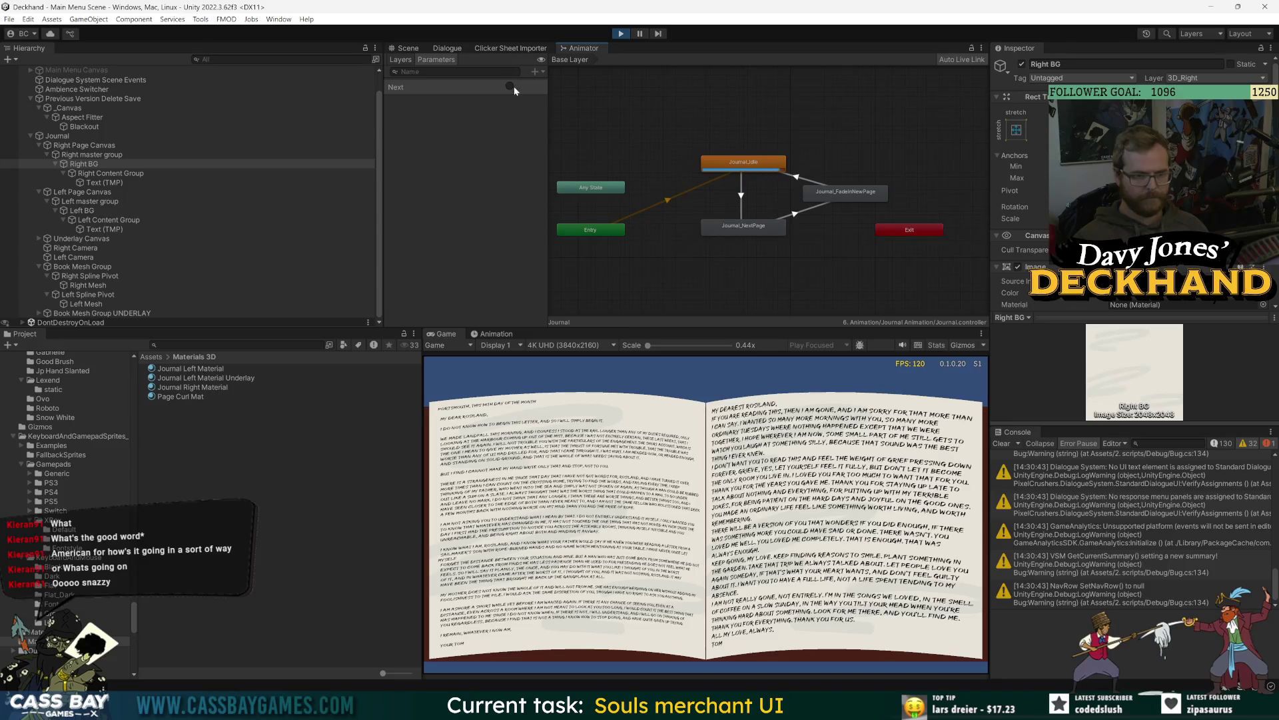
{"action": "left_click", "coordinate": [510, 87]}
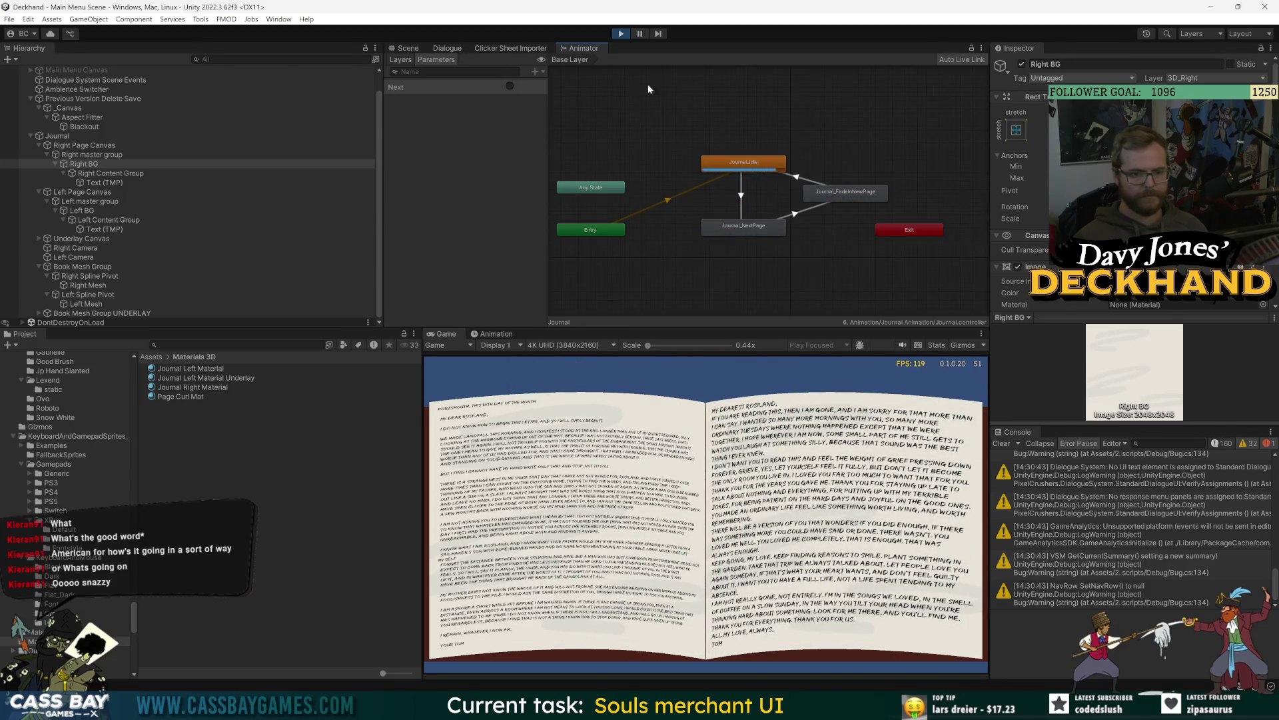
{"action": "left_click", "coordinate": [620, 34]}
{"action": "left_click", "coordinate": [525, 358]}
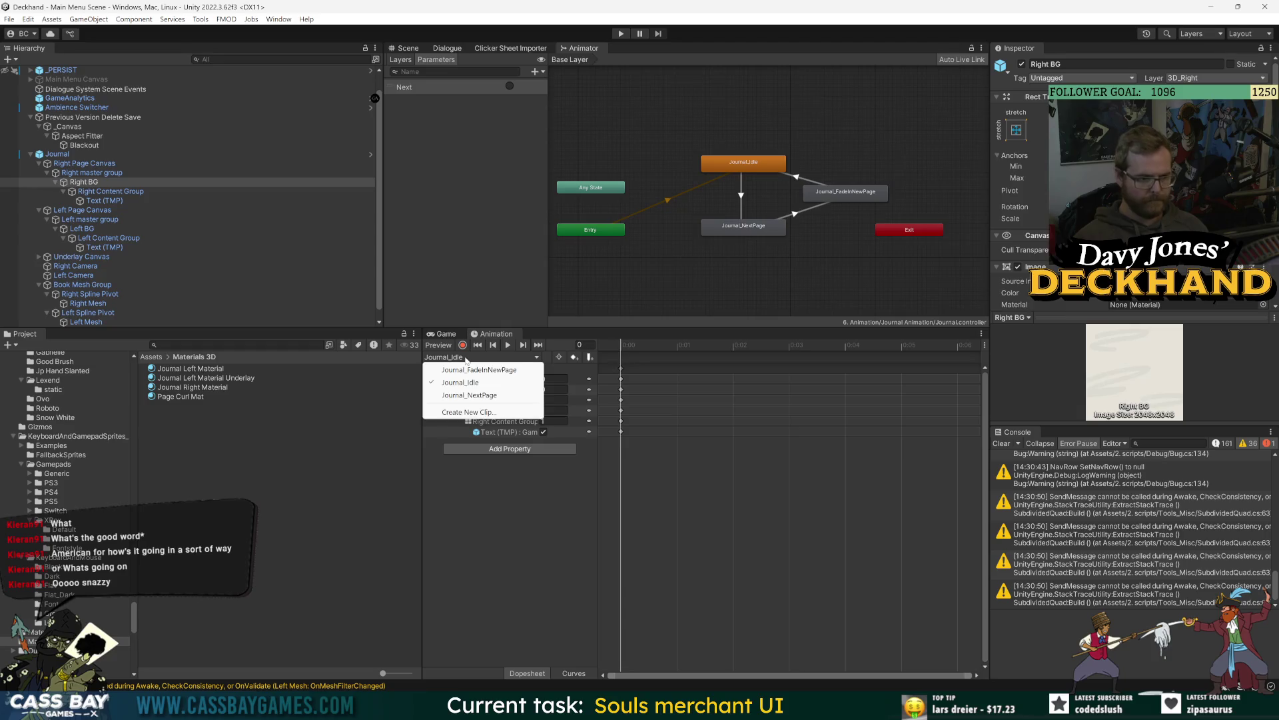
Step: Scrub Journal_FadeInNewPage on the book in the Scene view from 0:00 to 0:20, then enter Play mode
{"action": "left_click", "coordinate": [460, 369]}
{"action": "left_click", "coordinate": [408, 48]}
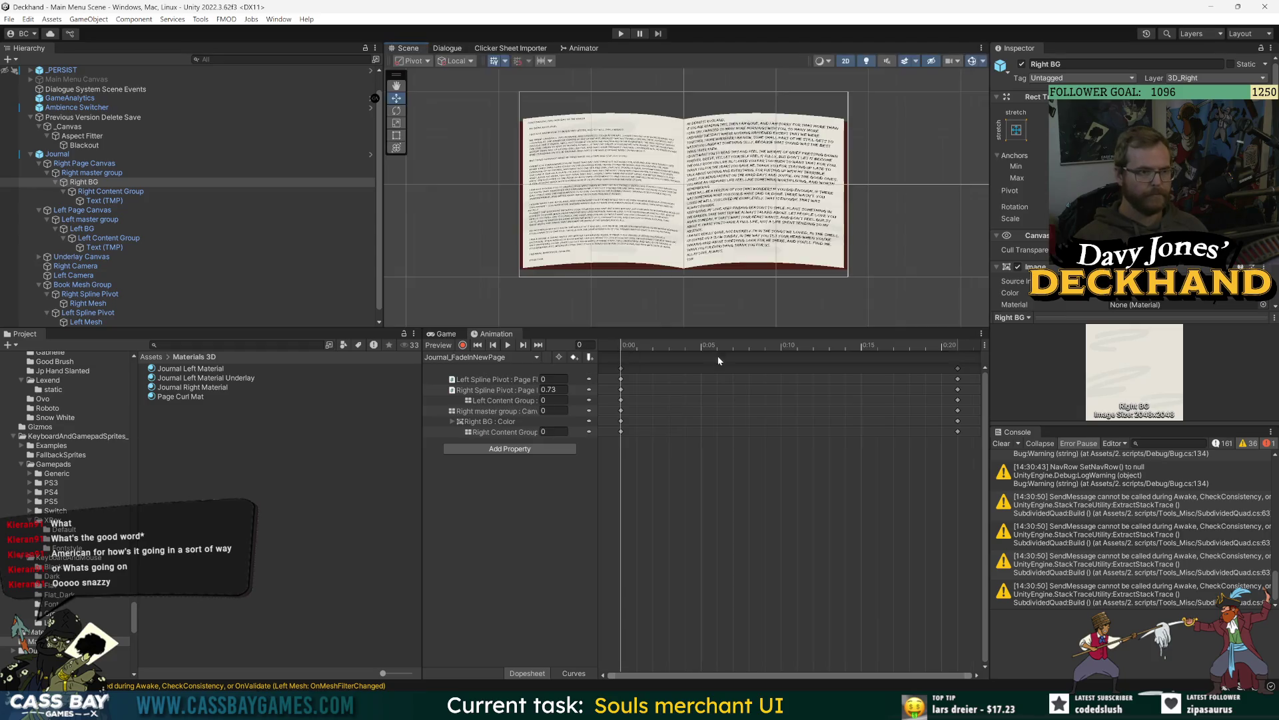
{"action": "mouse_move", "coordinate": [863, 358]}
{"action": "left_mouse_down"}
{"action": "mouse_move", "coordinate": [873, 351]}
{"action": "mouse_move", "coordinate": [566, 371]}
{"action": "mouse_move", "coordinate": [929, 370]}
{"action": "mouse_move", "coordinate": [551, 401]}
{"action": "left_mouse_up"}
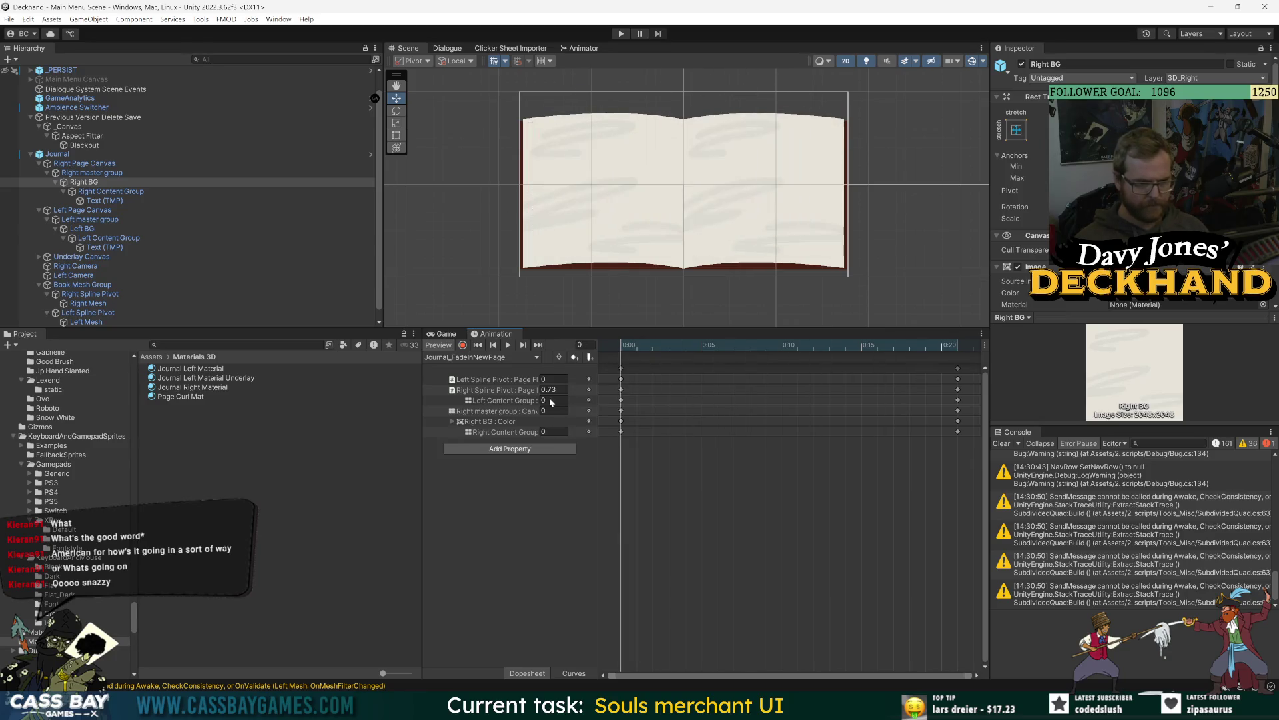
{"action": "left_click", "coordinate": [550, 390]}
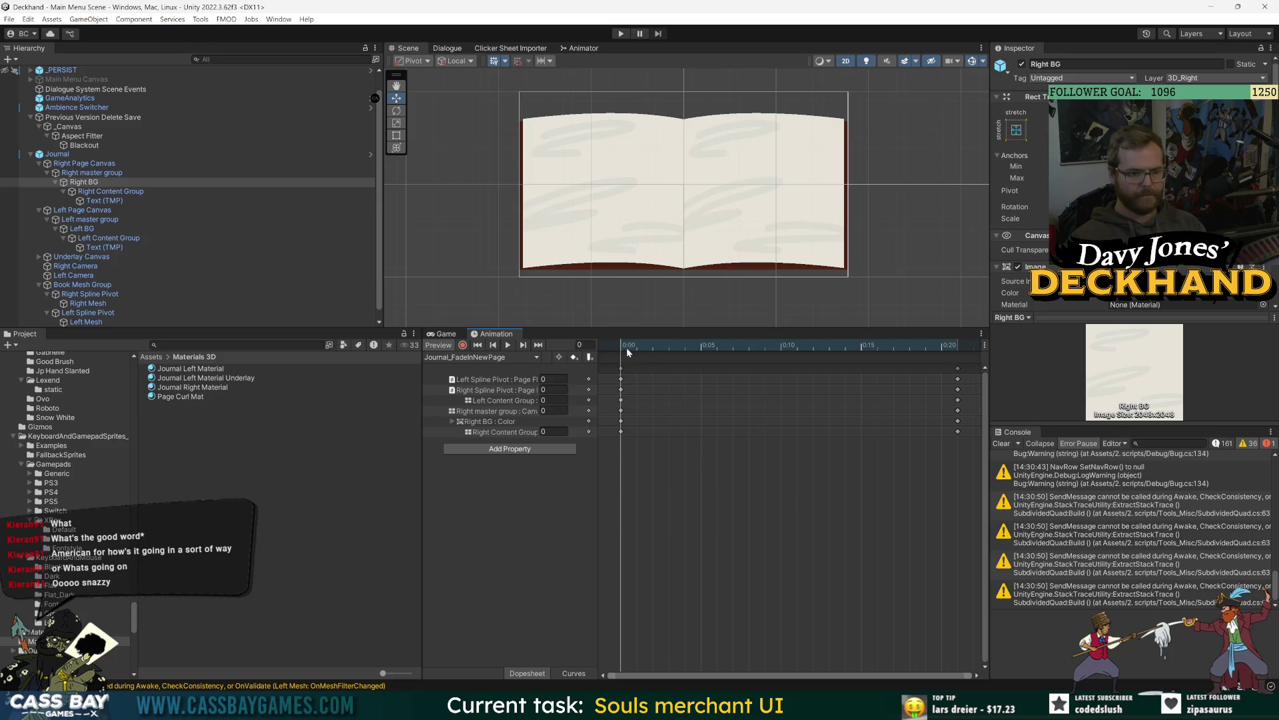
{"action": "left_click_drag", "start_coordinate": [630, 353], "coordinate": [950, 373]}
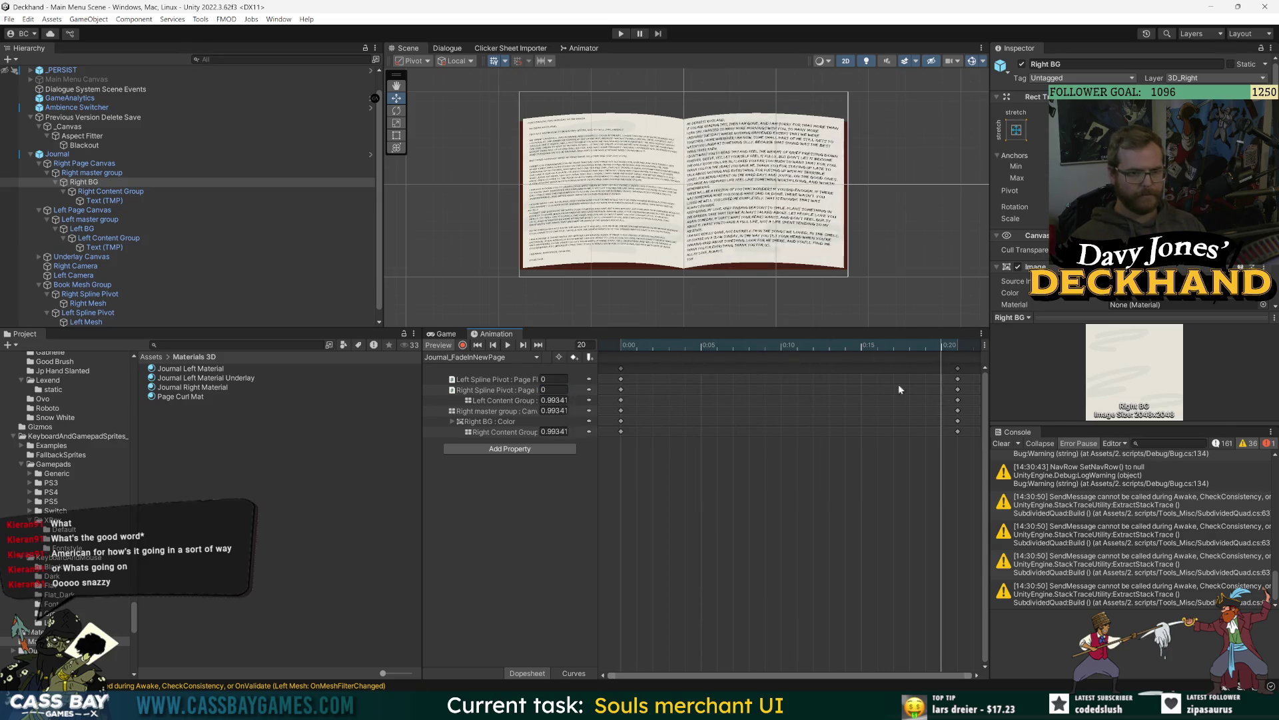
{"action": "left_click", "coordinate": [625, 33]}
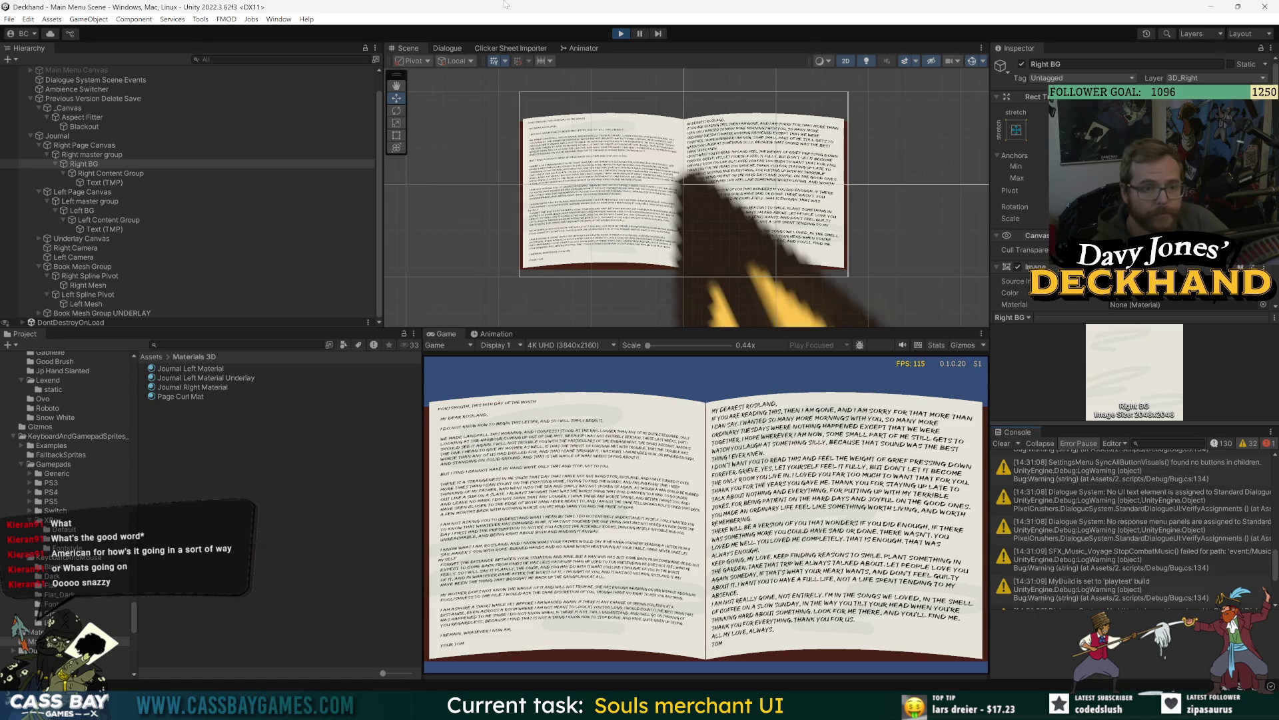
Step: Turn two pages with the Next trigger, stop Play, and show the FadeInNewPage→Idle transition's timing settings
{"action": "left_click", "coordinate": [584, 48]}
{"action": "left_click", "coordinate": [507, 87]}
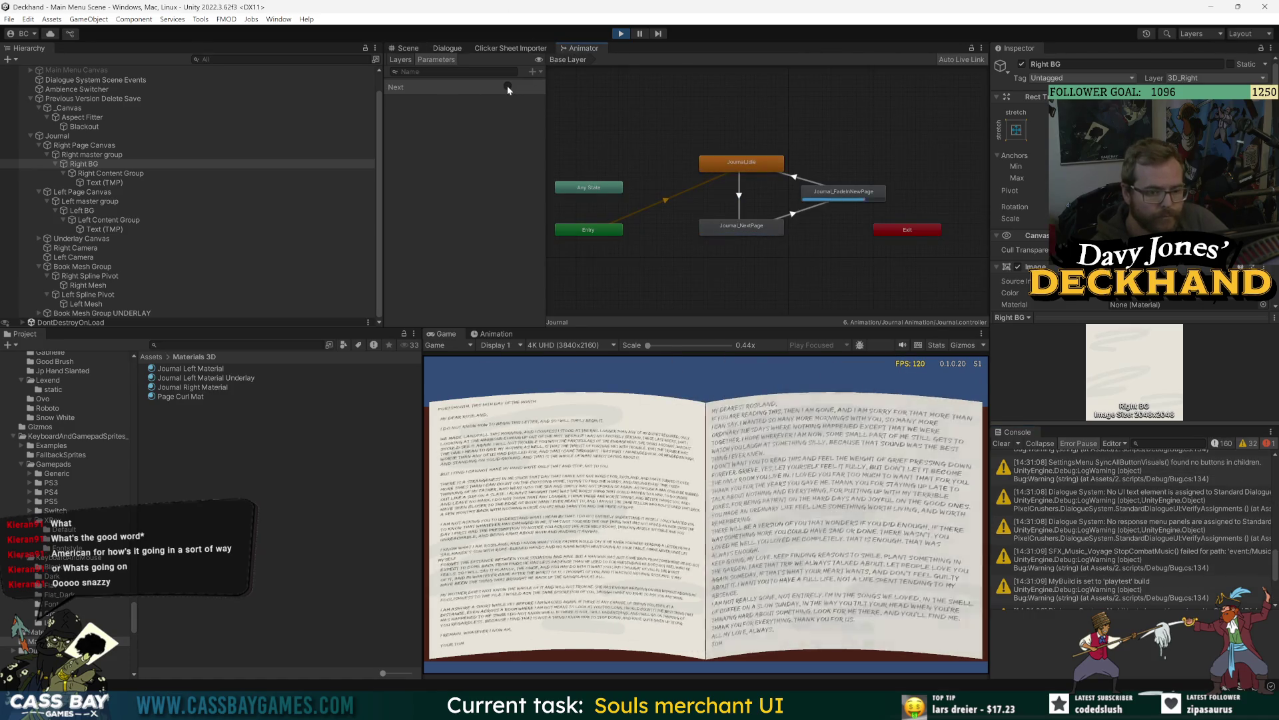
{"action": "left_click", "coordinate": [508, 86]}
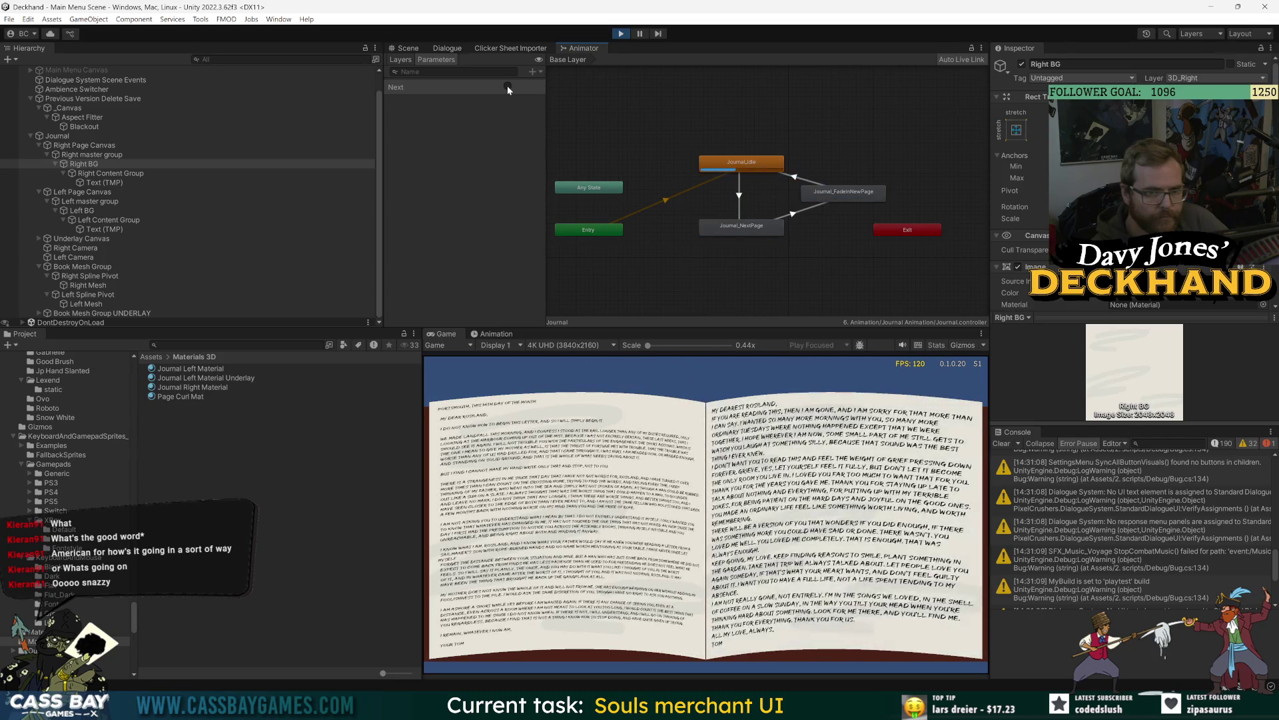
{"action": "left_click", "coordinate": [621, 33]}
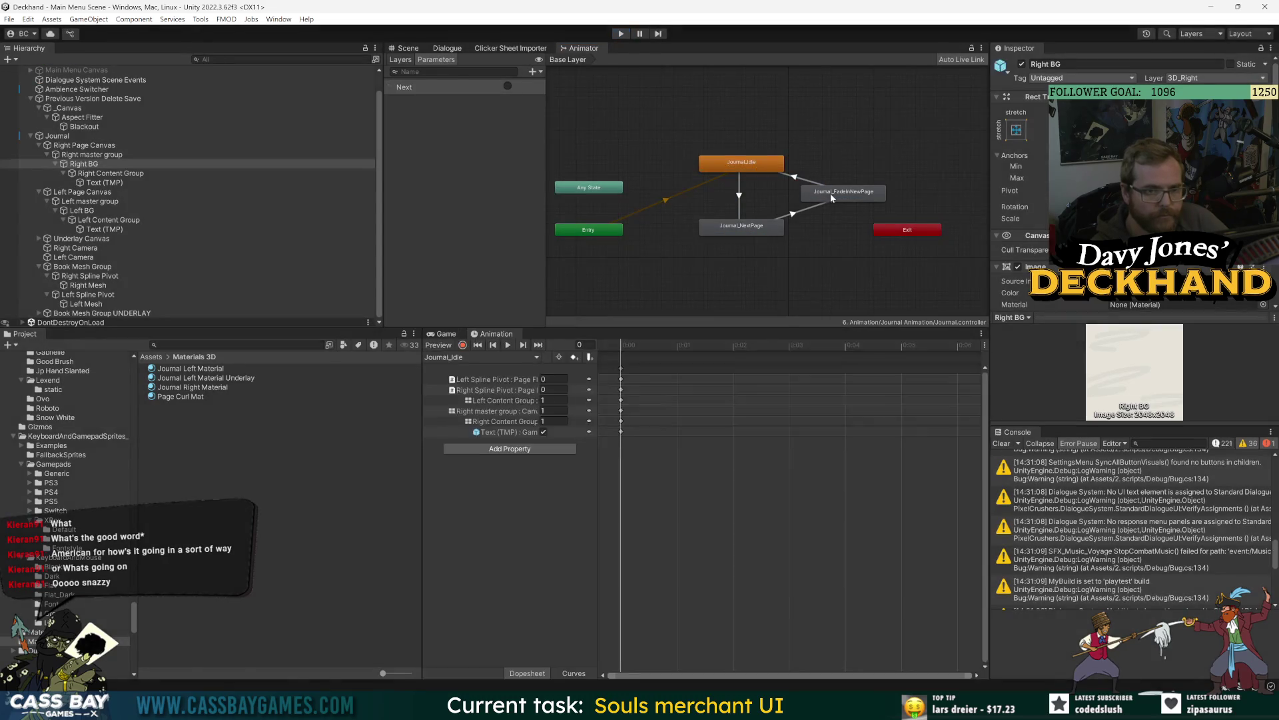
{"action": "left_click", "coordinate": [799, 180]}
{"action": "left_click", "coordinate": [996, 191]}
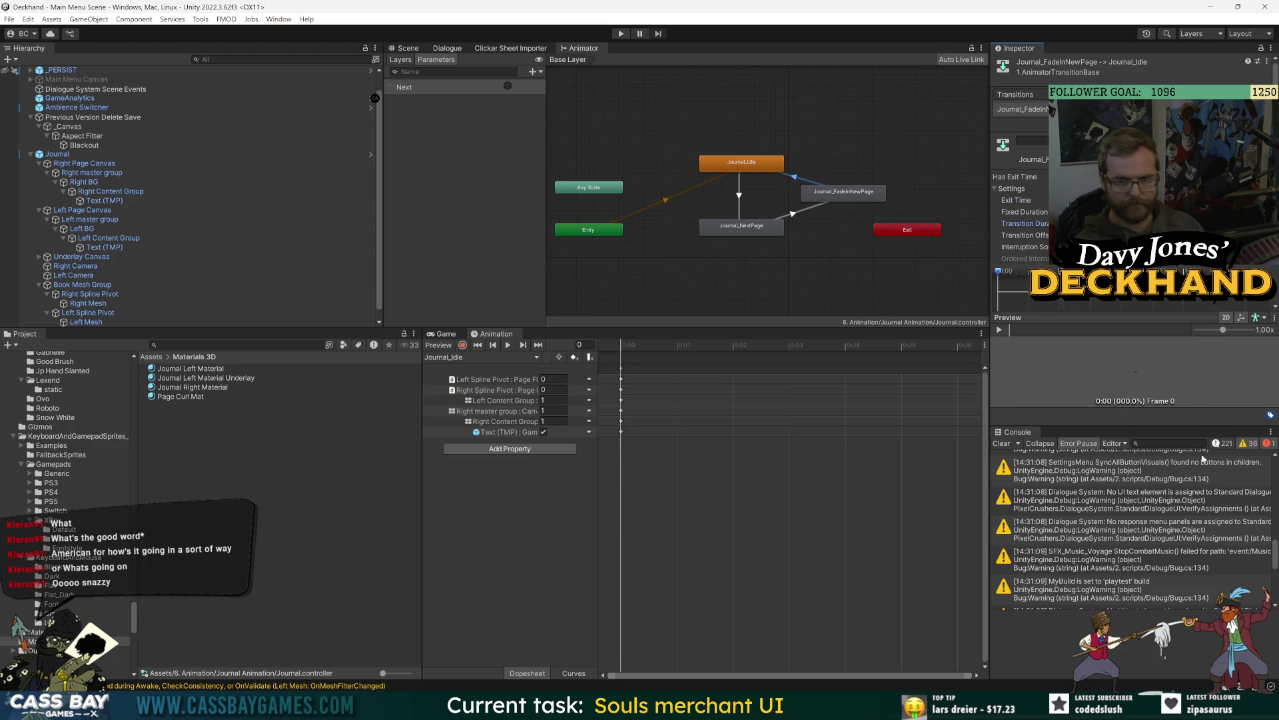
Step: Enter Play mode, turn two pages, and check the NextPage→FadeInNewPage transition's duration and offset
{"action": "left_click", "coordinate": [1171, 553]}
{"action": "left_click", "coordinate": [622, 34]}
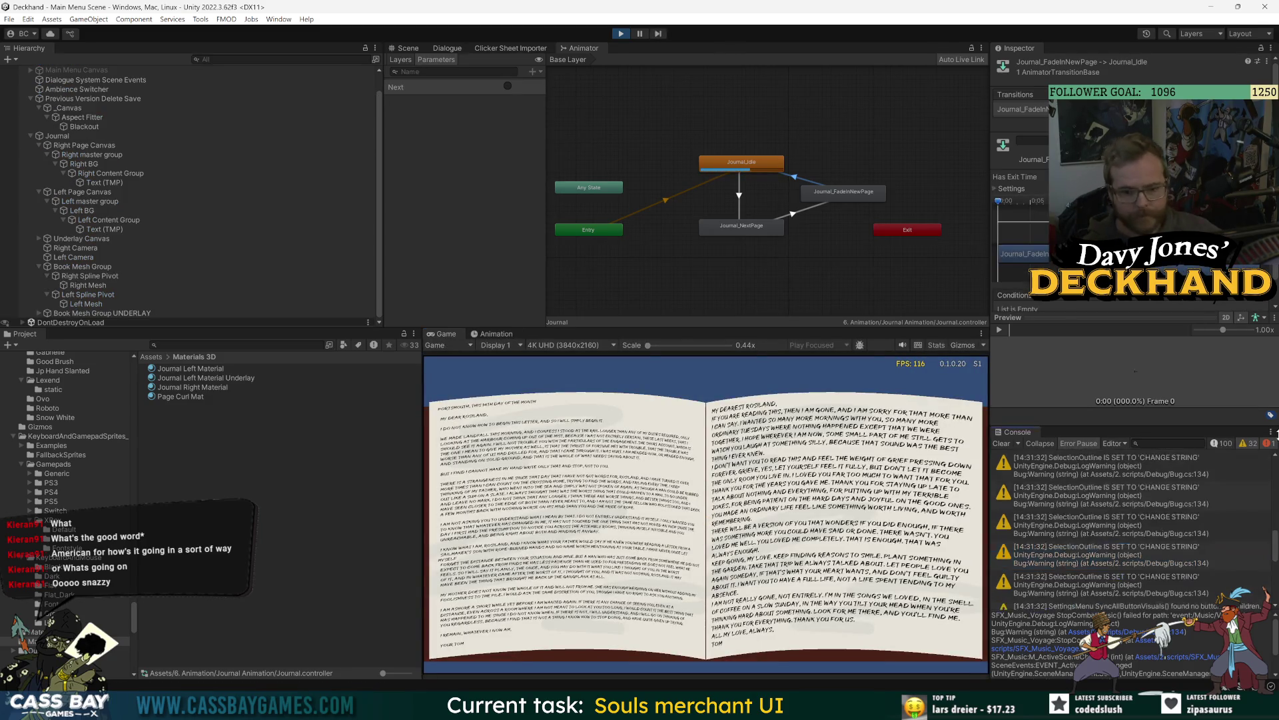
{"action": "left_click", "coordinate": [508, 86]}
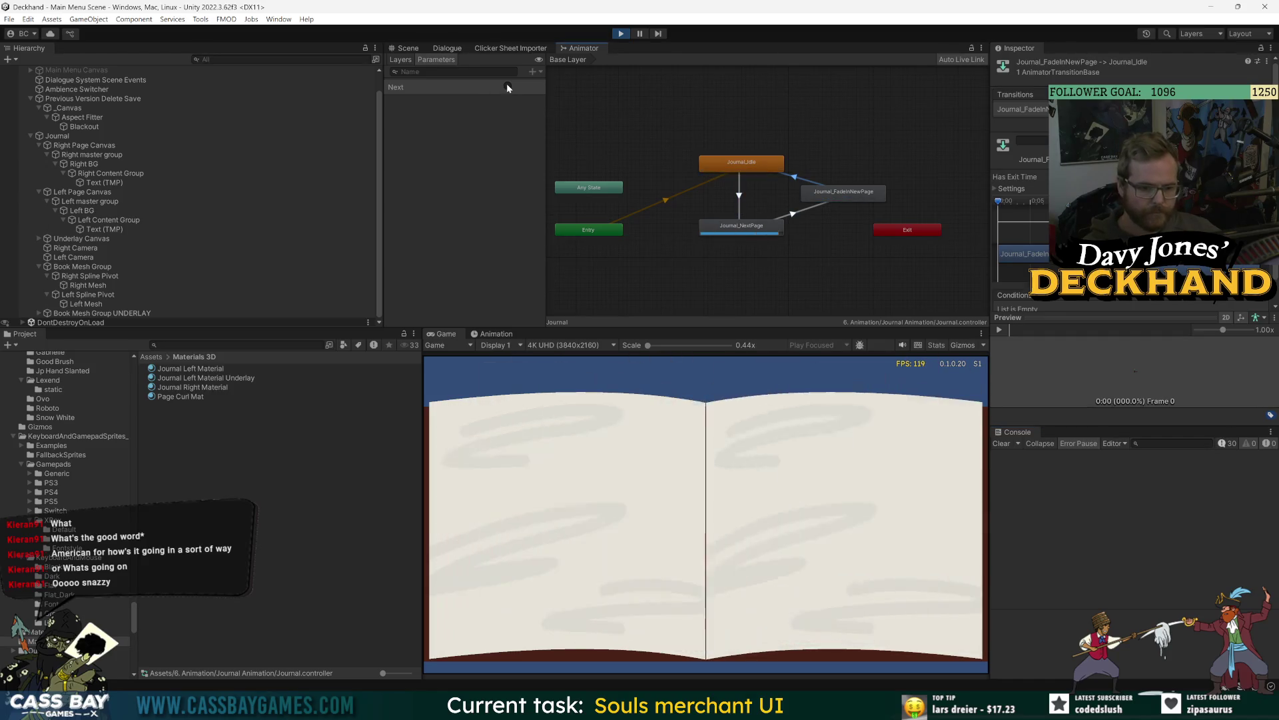
{"action": "left_click", "coordinate": [508, 87]}
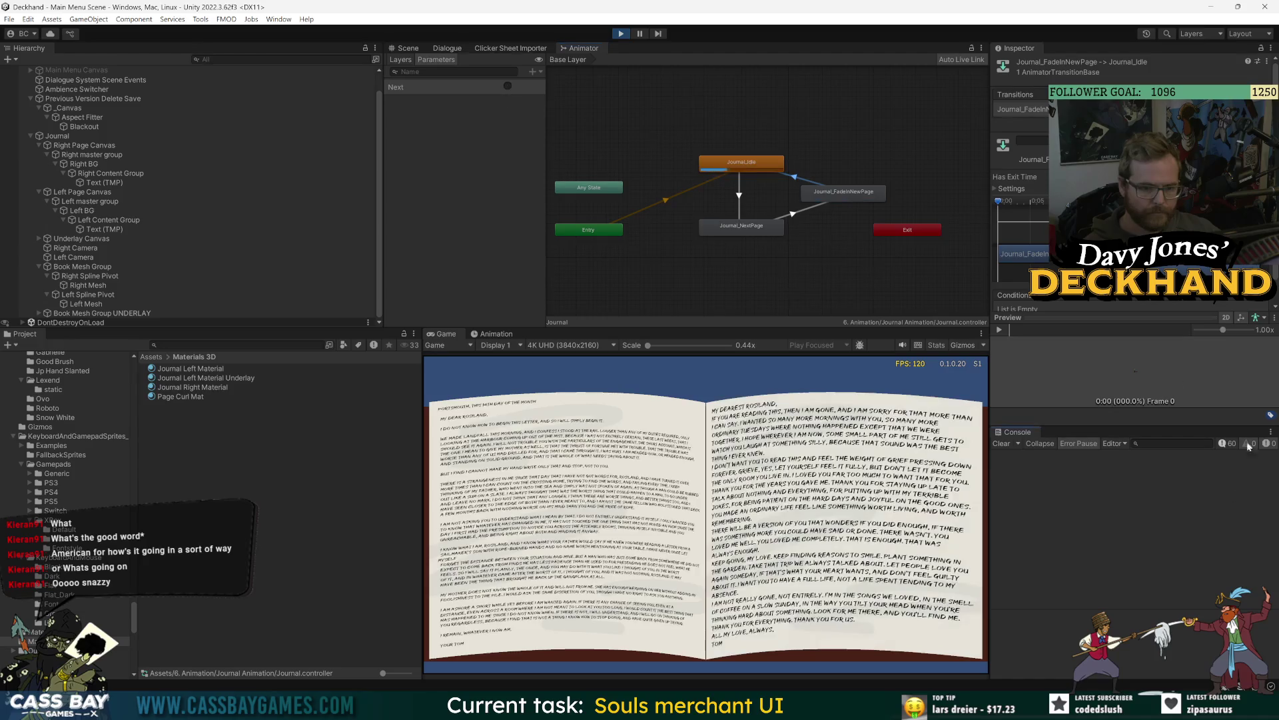
{"action": "left_click", "coordinate": [995, 189]}
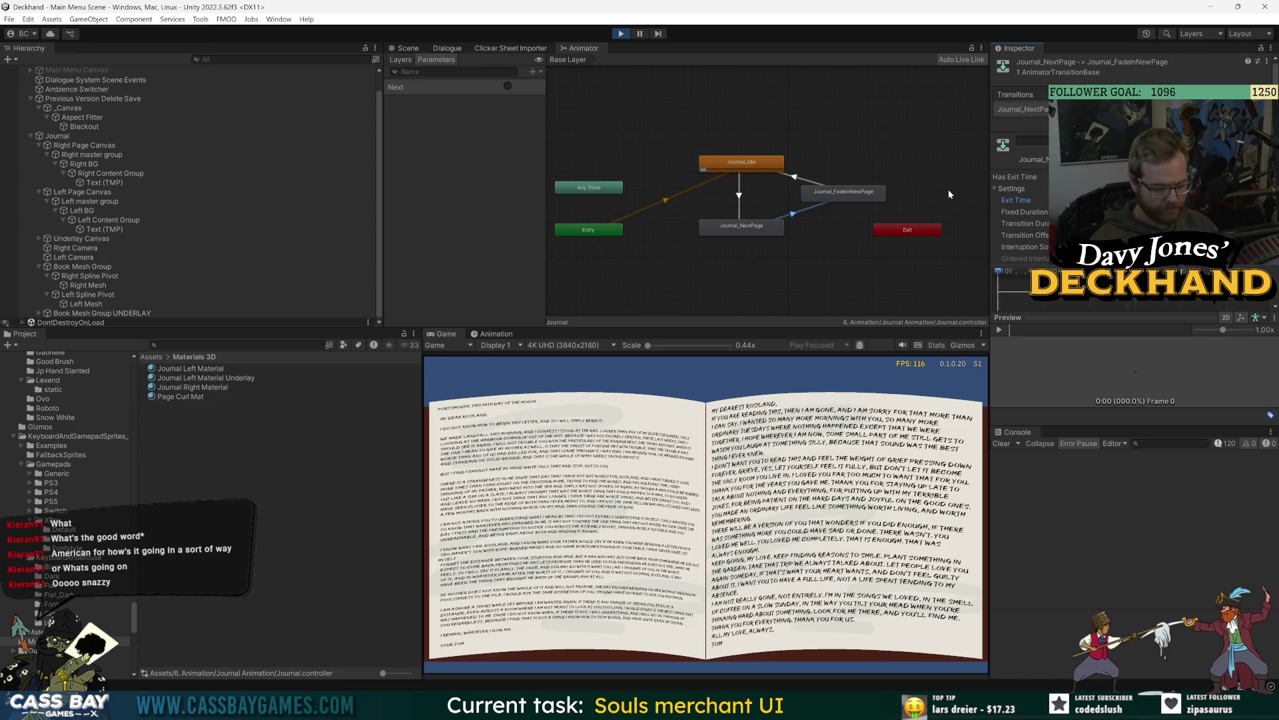
{"action": "left_click", "coordinate": [1133, 235]}
{"action": "left_click", "coordinate": [1132, 223]}
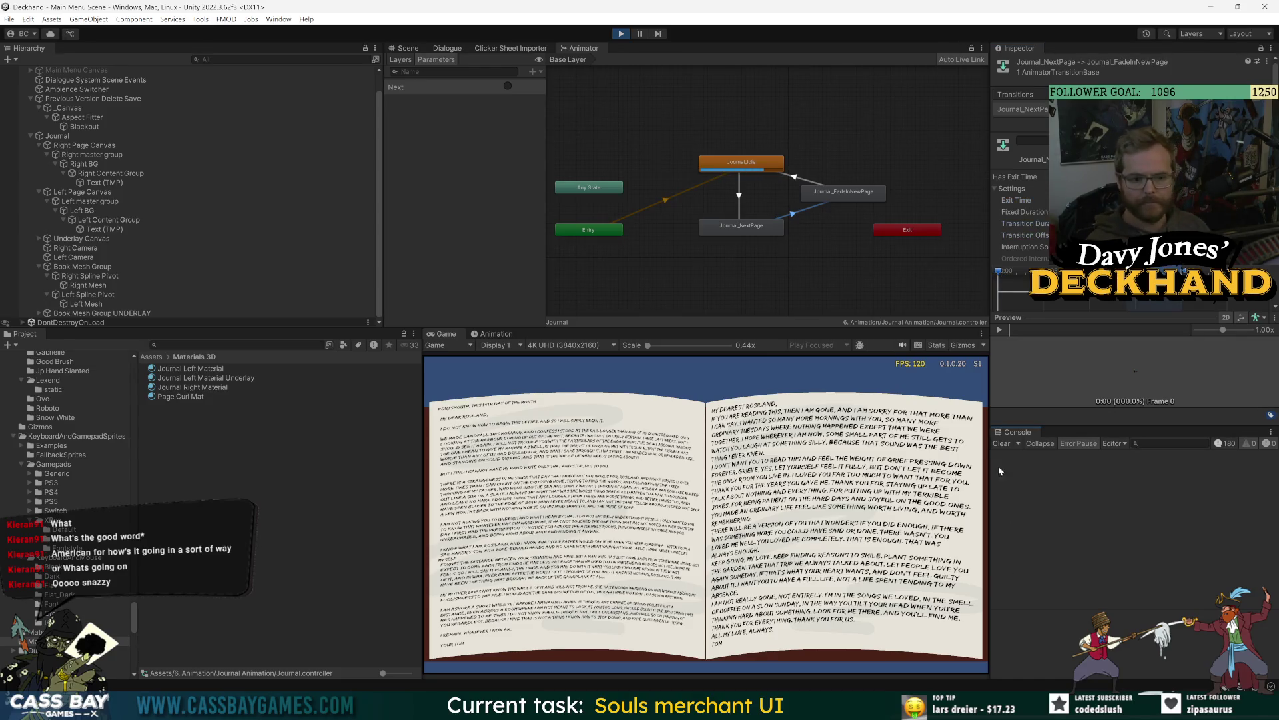
Step: Fire the Next trigger eight more times, including mid-animation, to check timing, then stop Play mode
{"action": "left_click", "coordinate": [507, 86]}
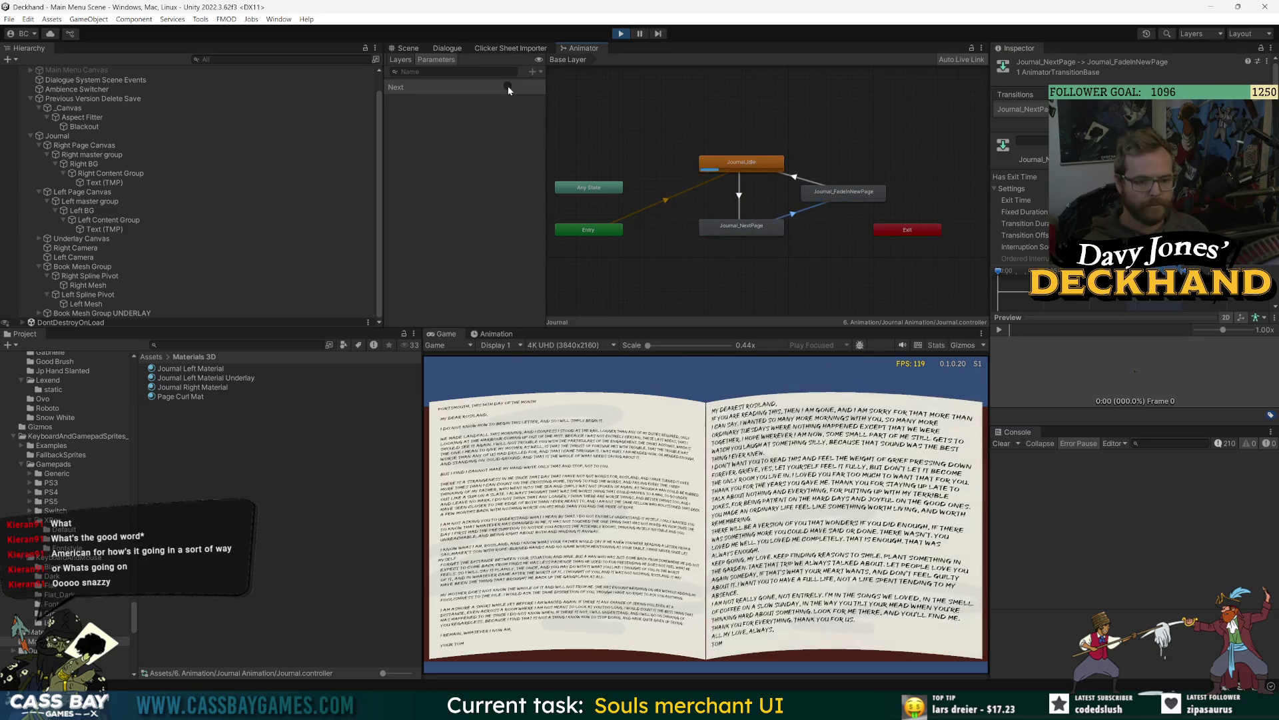
{"action": "left_click", "coordinate": [508, 87]}
{"action": "left_click", "coordinate": [507, 87]}
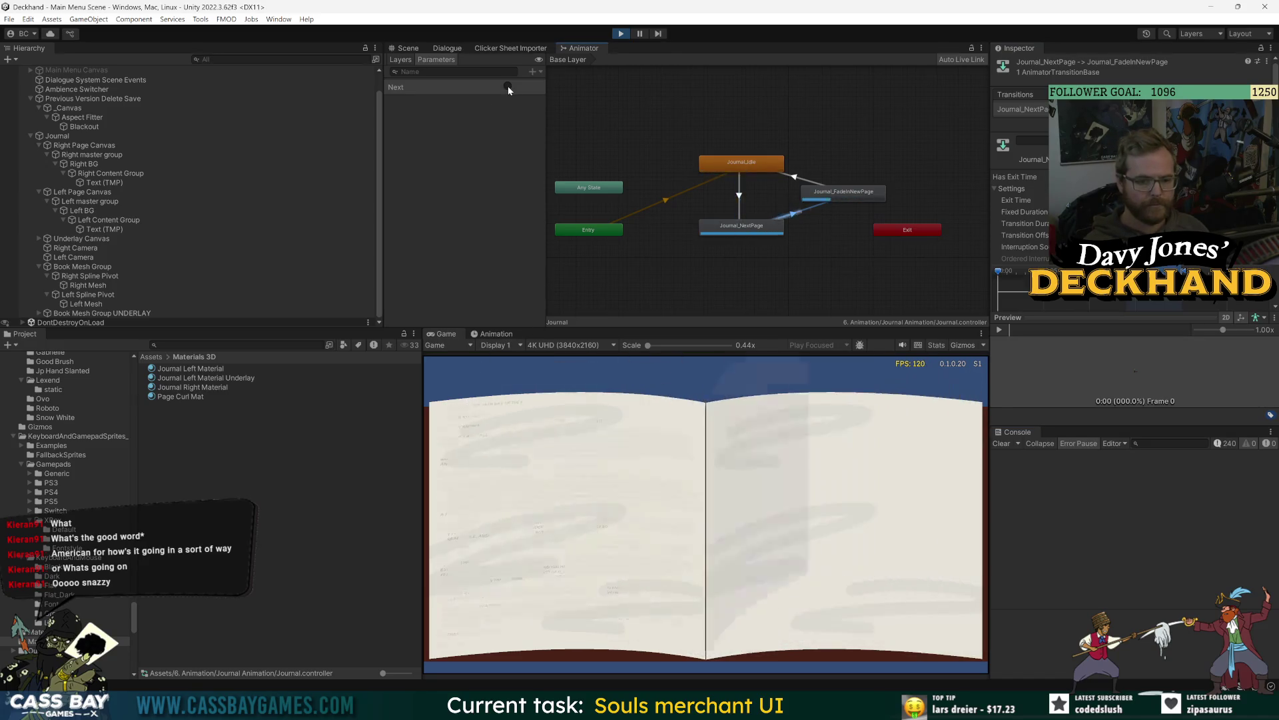
{"action": "left_click", "coordinate": [508, 86]}
{"action": "left_click", "coordinate": [508, 87]}
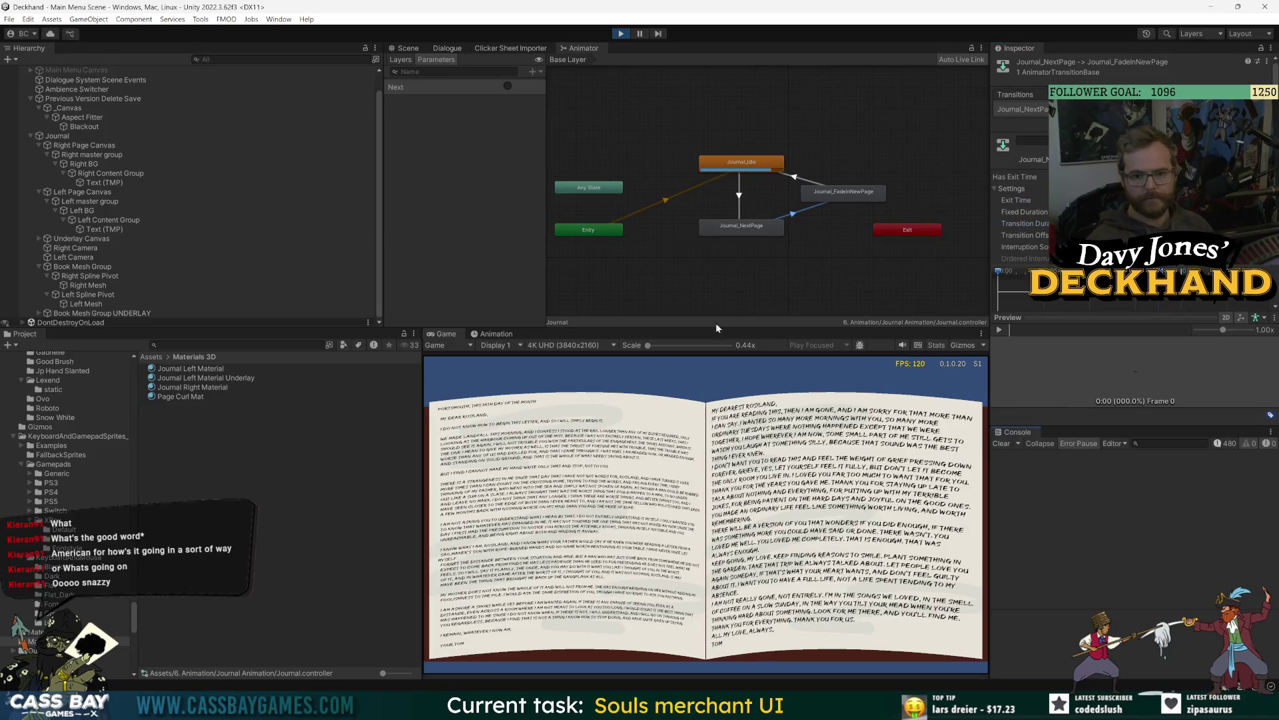
{"action": "left_click", "coordinate": [508, 86]}
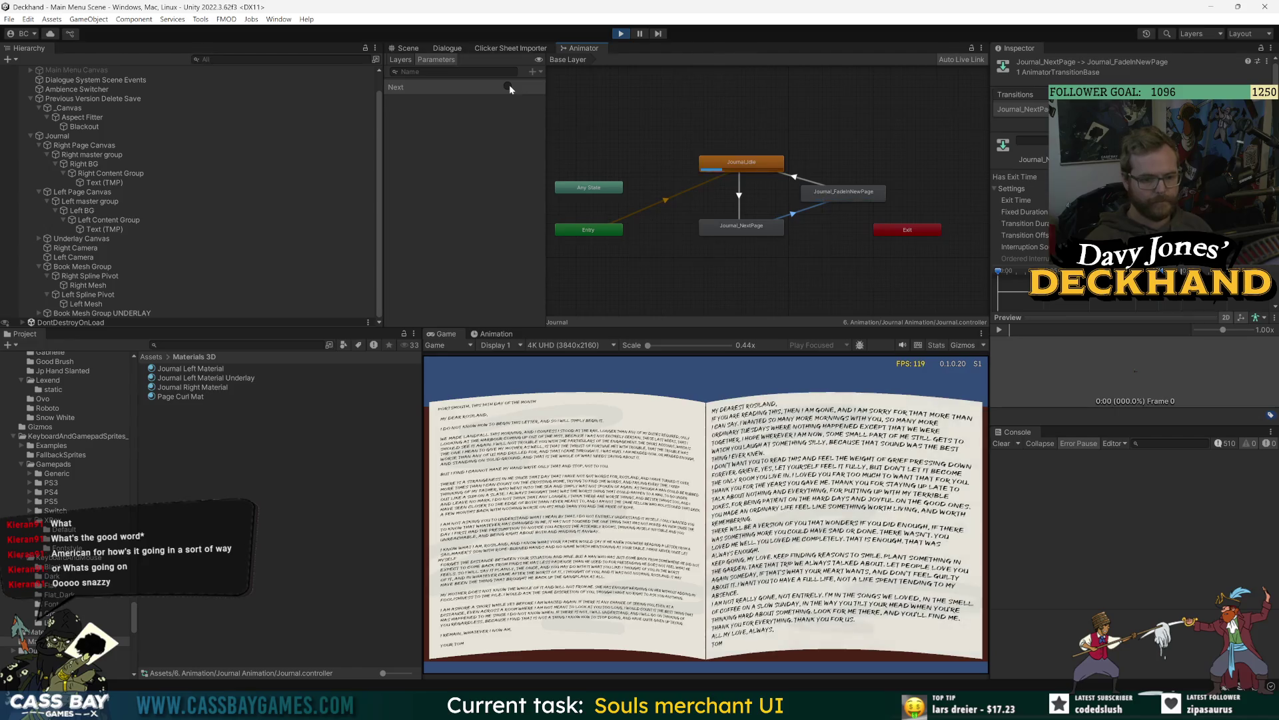
{"action": "left_click", "coordinate": [509, 85]}
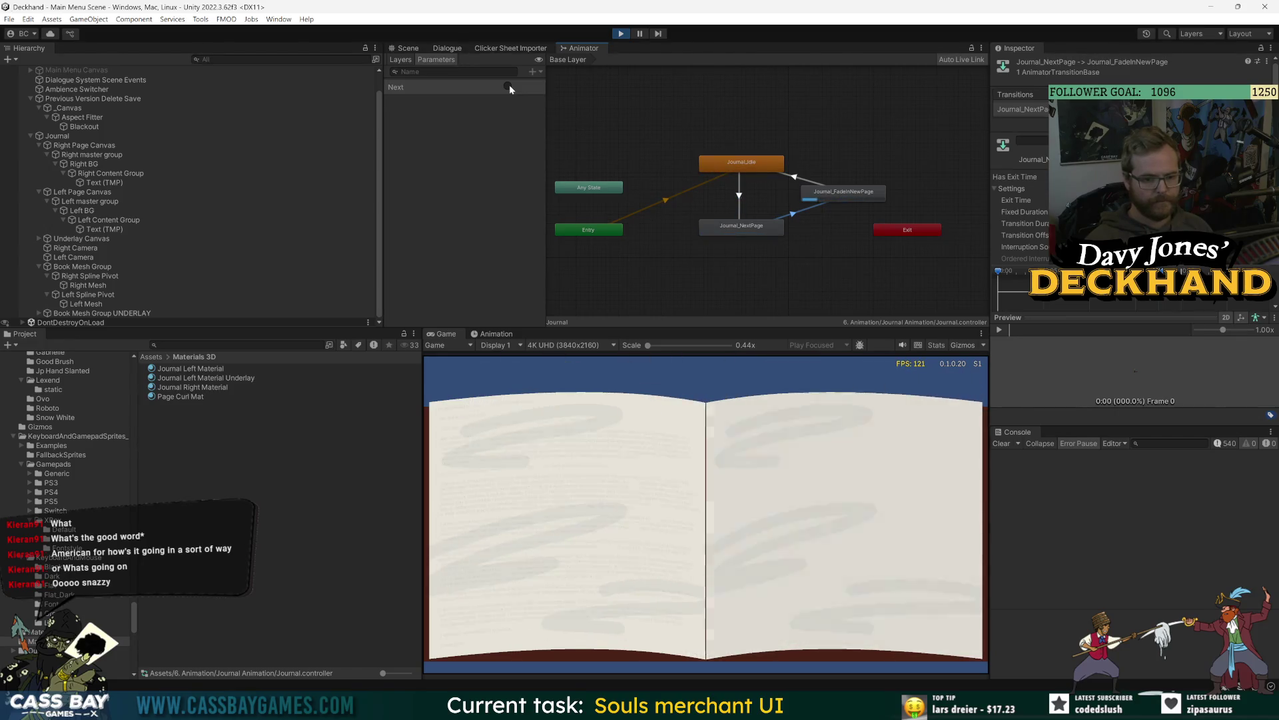
{"action": "left_click", "coordinate": [509, 85]}
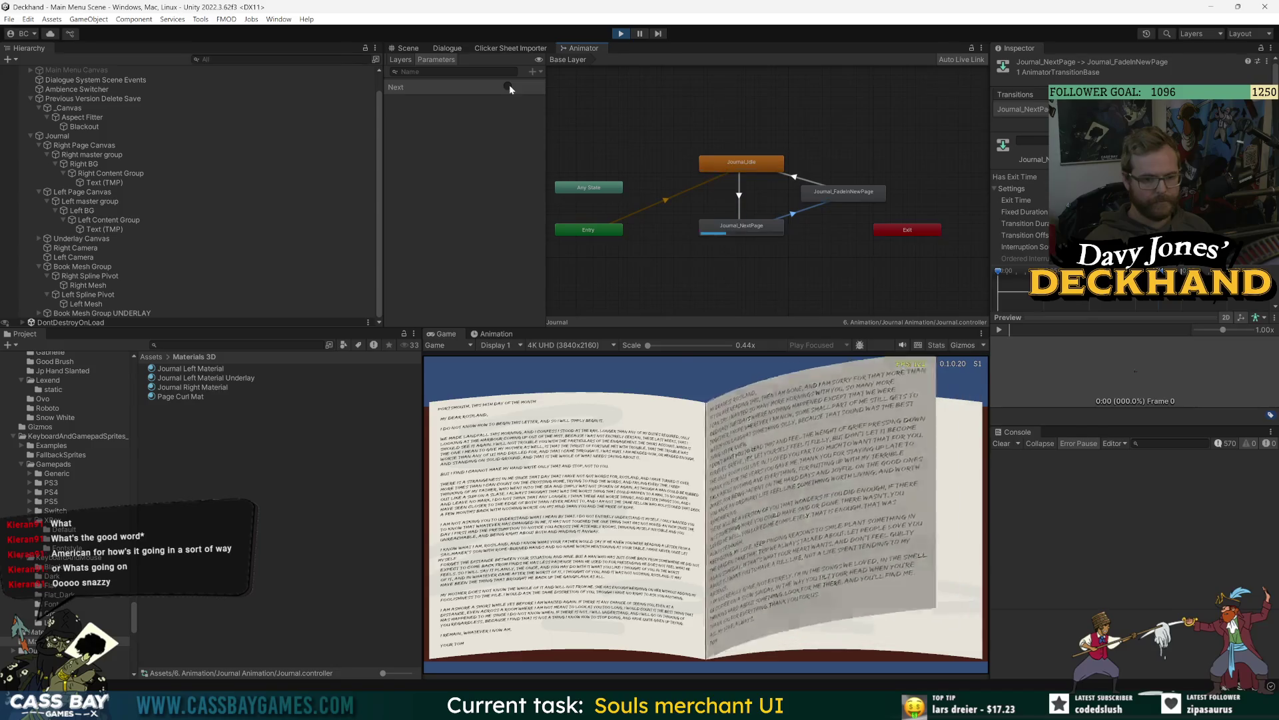
{"action": "key", "text": "ctrl+p"}
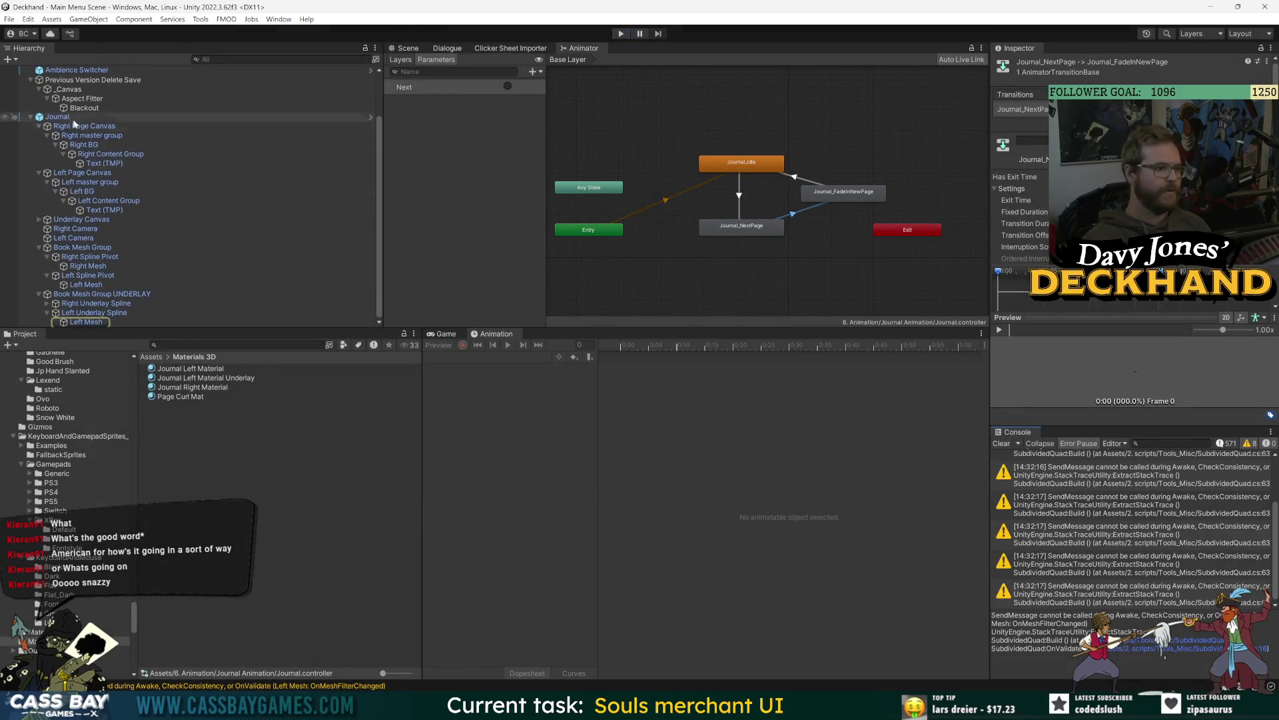
Step: Open the Journal prefab in isolation and show the book in the Scene view
{"action": "left_click", "coordinate": [1099, 109]}
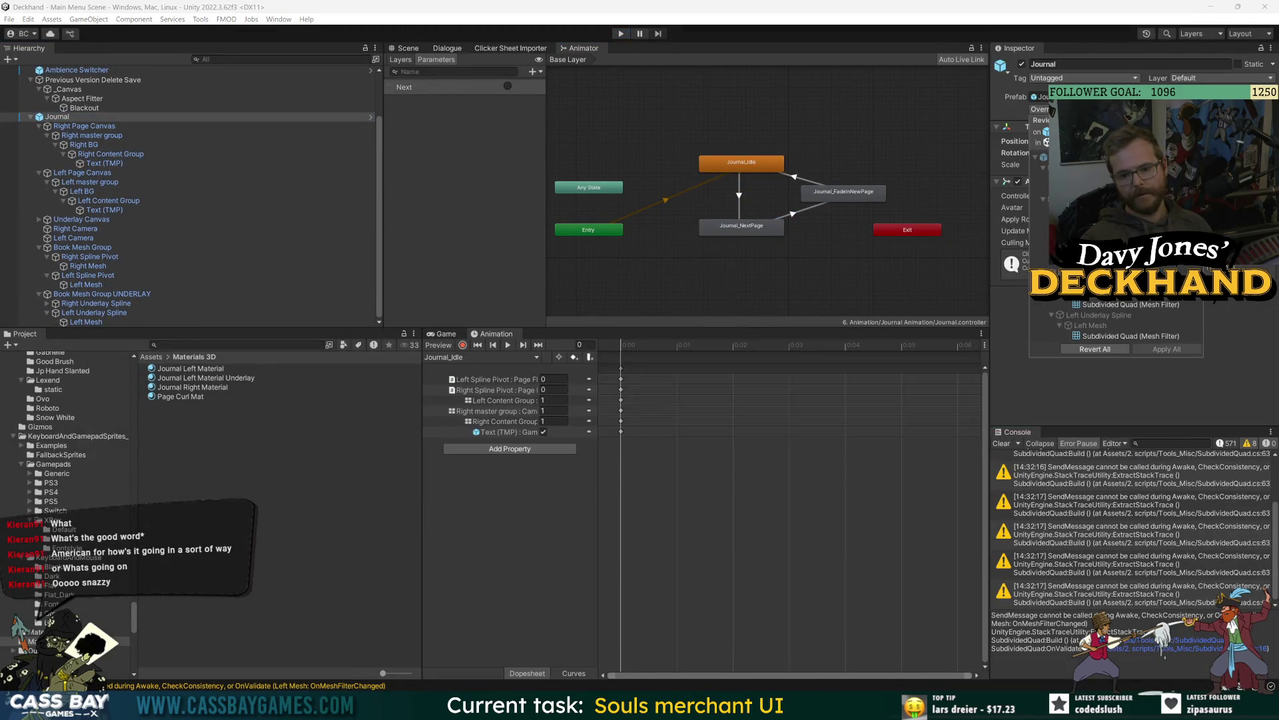
{"action": "double_click", "coordinate": [57, 117]}
{"action": "left_click", "coordinate": [58, 87]}
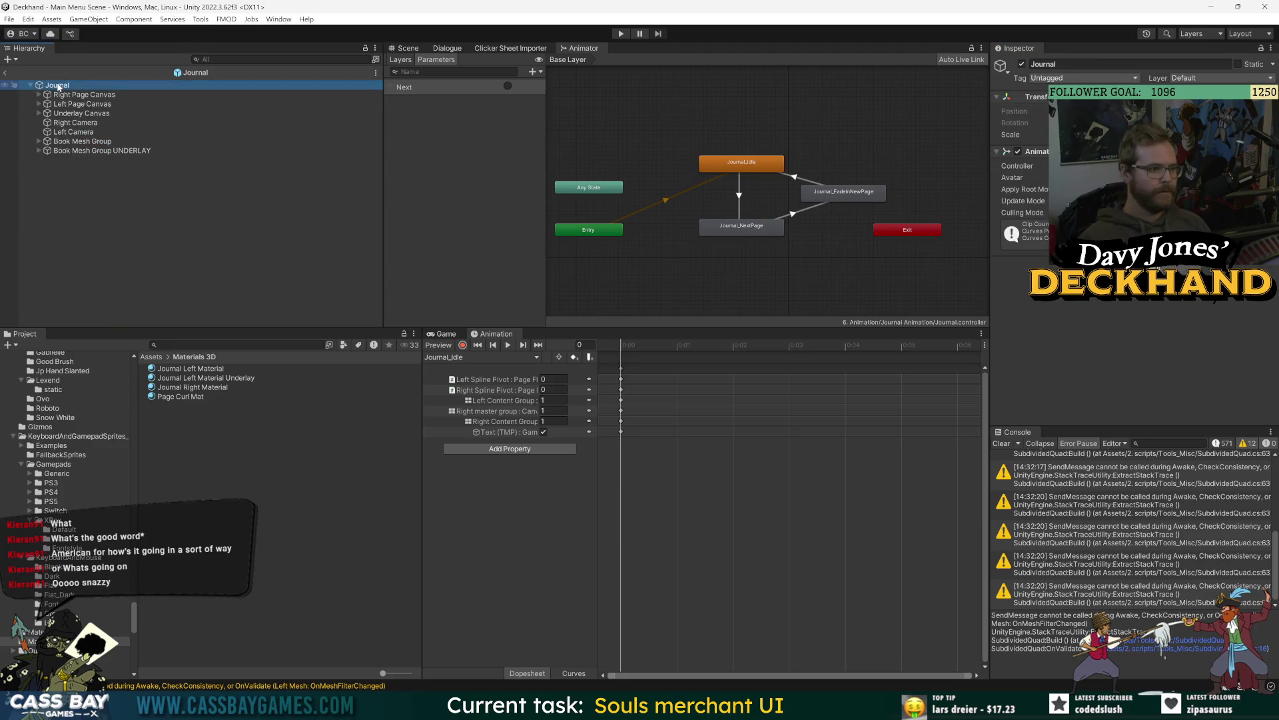
{"action": "left_click", "coordinate": [176, 229]}
{"action": "left_click", "coordinate": [39, 95]}
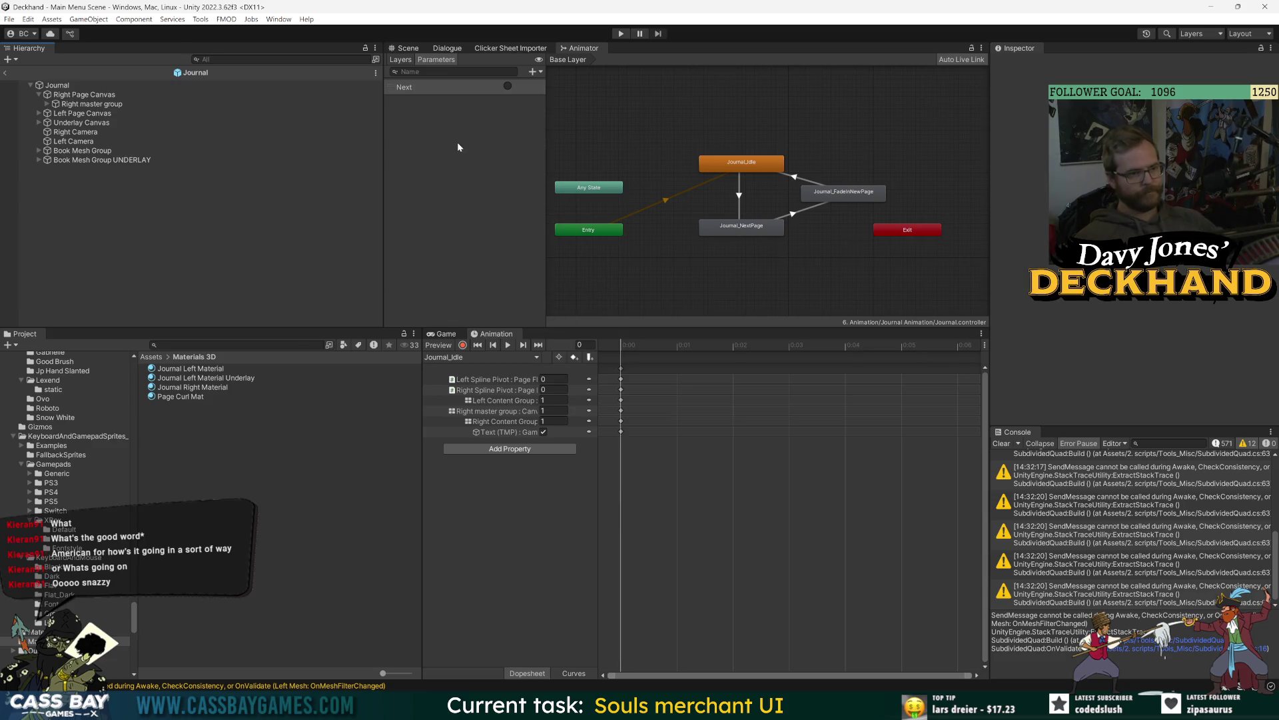
{"action": "left_click", "coordinate": [407, 48]}
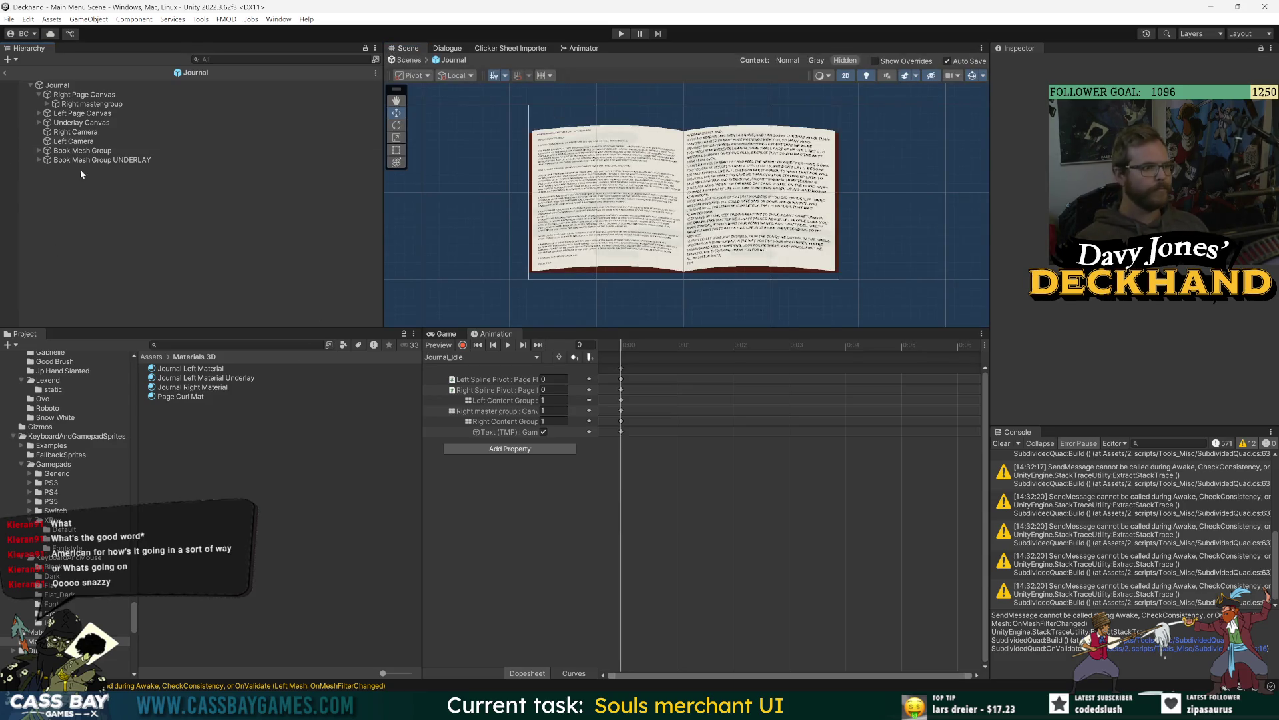
Step: Expand Right master group, Right BG and Right Content Group, then enlarge the Scene view
{"action": "left_click", "coordinate": [47, 104]}
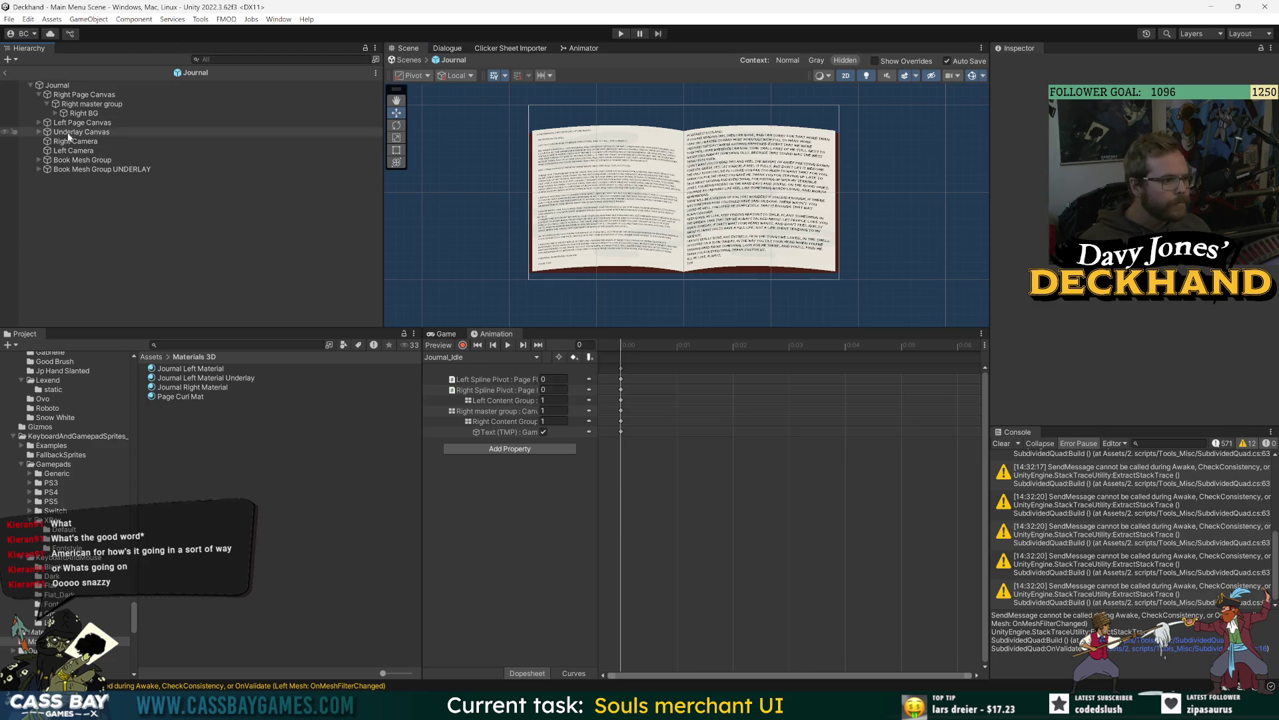
{"action": "left_click", "coordinate": [55, 113]}
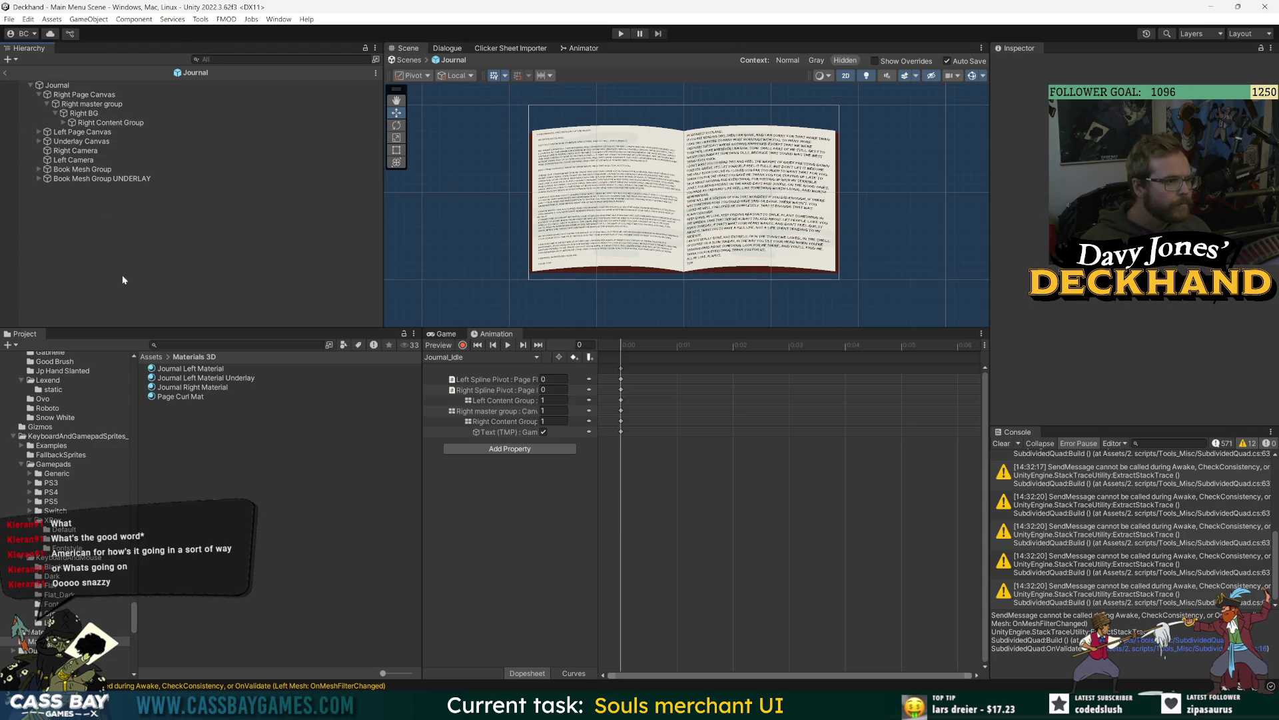
{"action": "left_click", "coordinate": [64, 123]}
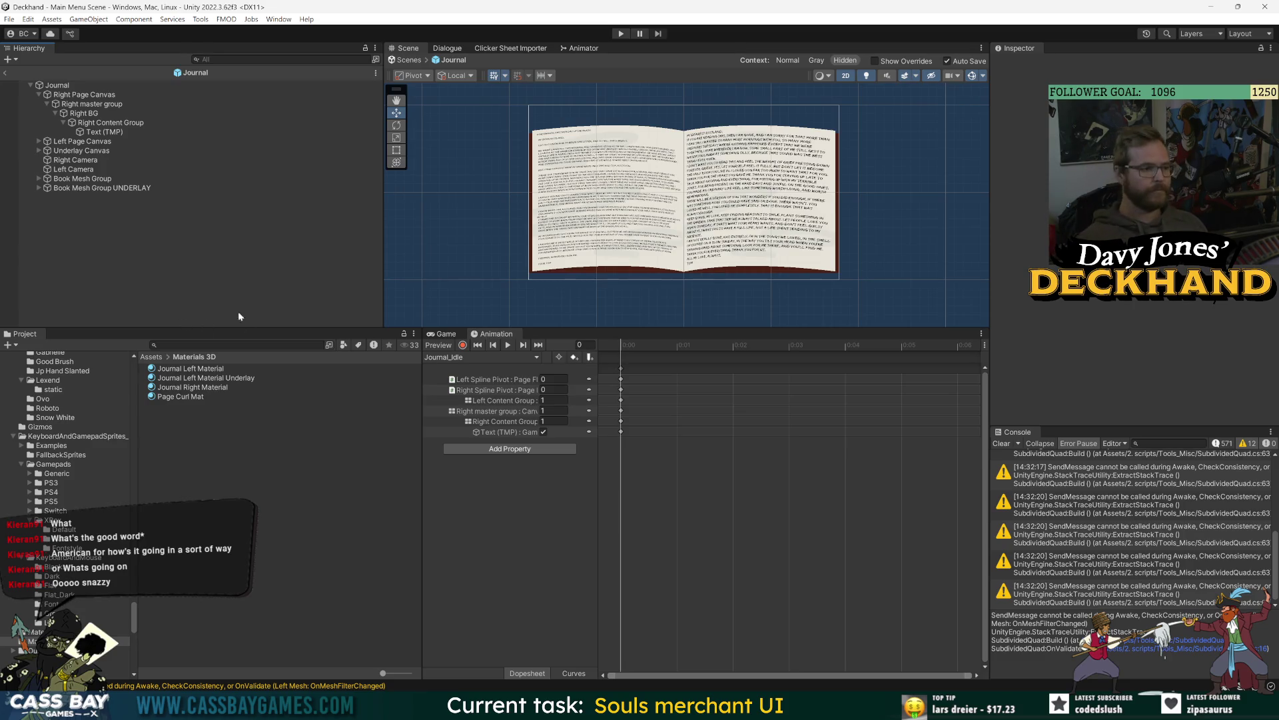
{"action": "left_click", "coordinate": [81, 114]}
{"action": "left_click", "coordinate": [106, 123]}
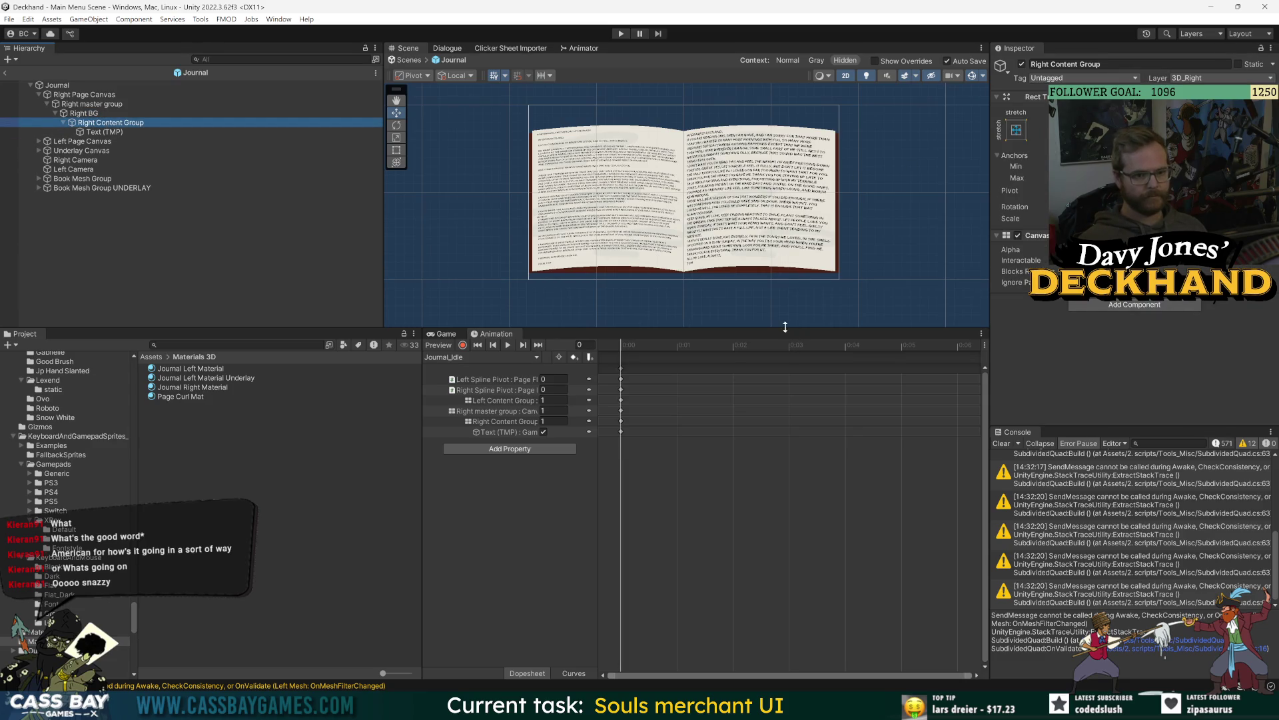
{"action": "left_click_drag", "start_coordinate": [686, 328], "coordinate": [687, 414]}
{"action": "left_click_drag", "start_coordinate": [992, 360], "coordinate": [1037, 360]}
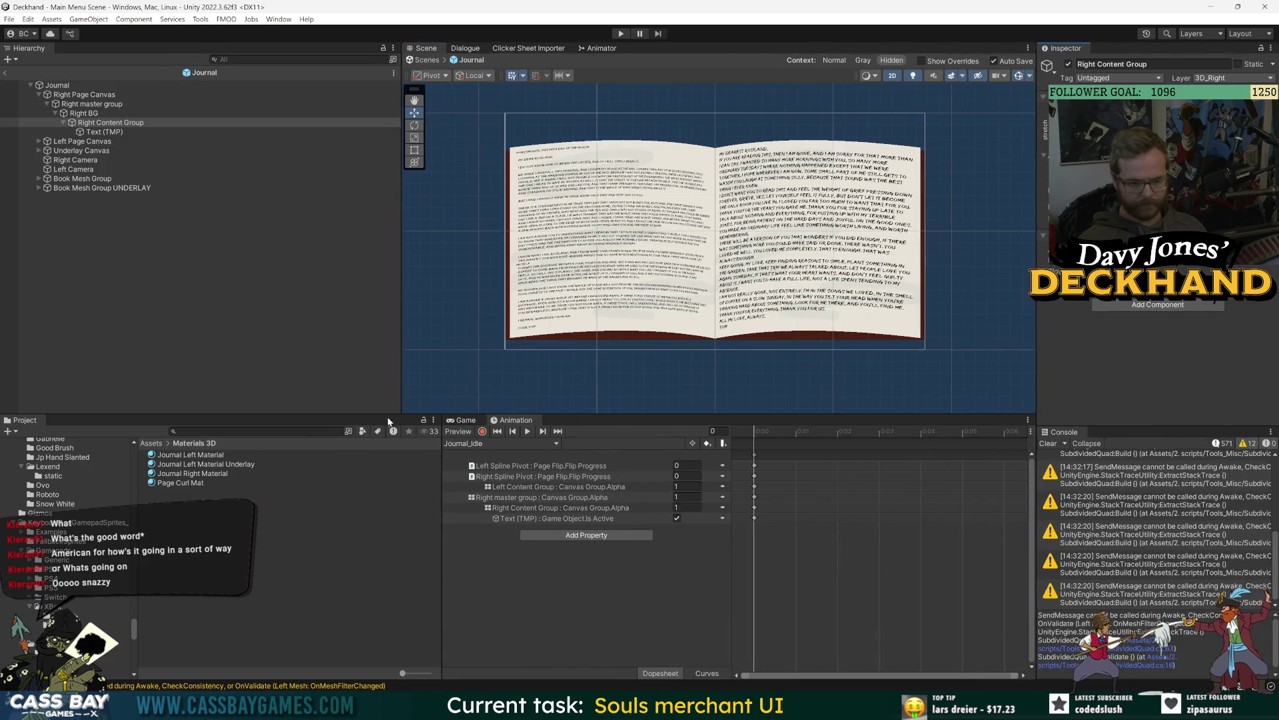
Step: Widen the Scene view and animation timeline, deselect Right Content Group, and recentre the book
{"action": "left_click_drag", "start_coordinate": [399, 357], "coordinate": [310, 360]}
{"action": "left_click_drag", "start_coordinate": [439, 457], "coordinate": [312, 419]}
{"action": "left_click", "coordinate": [174, 309]}
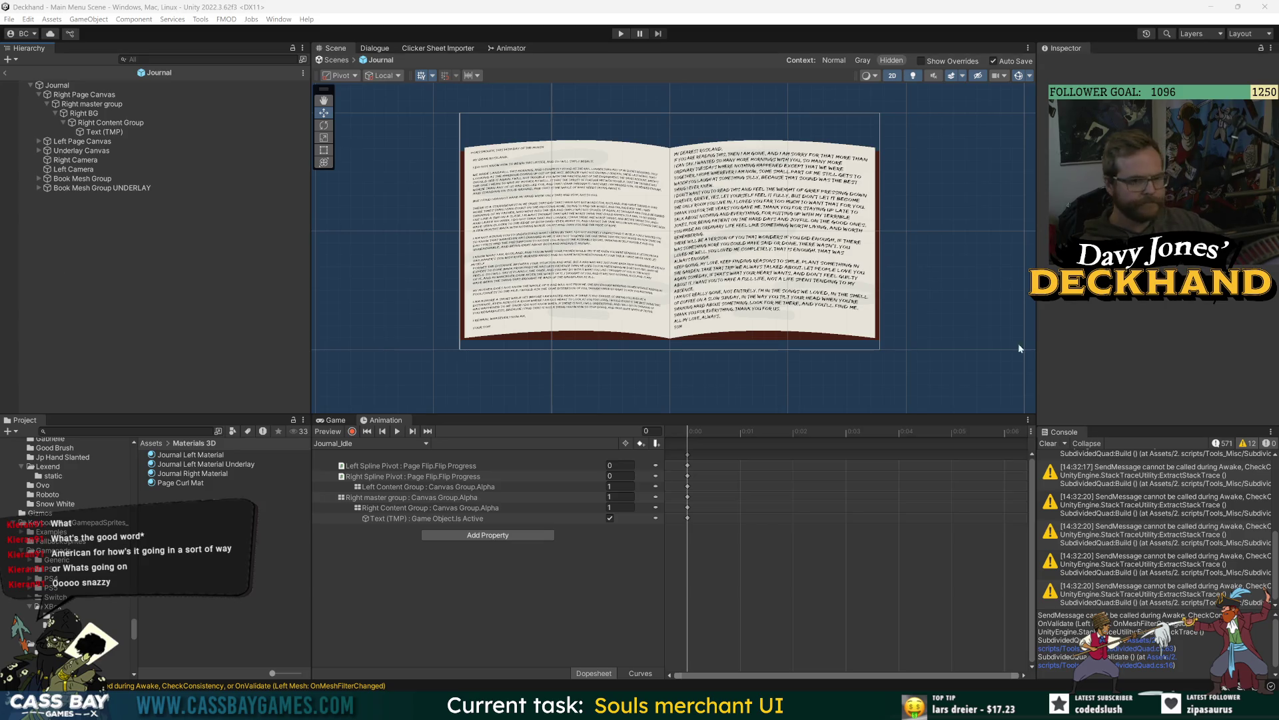
{"action": "left_click_drag", "start_coordinate": [904, 418], "coordinate": [904, 438]}
{"action": "left_click_drag", "start_coordinate": [987, 235], "coordinate": [949, 251]}
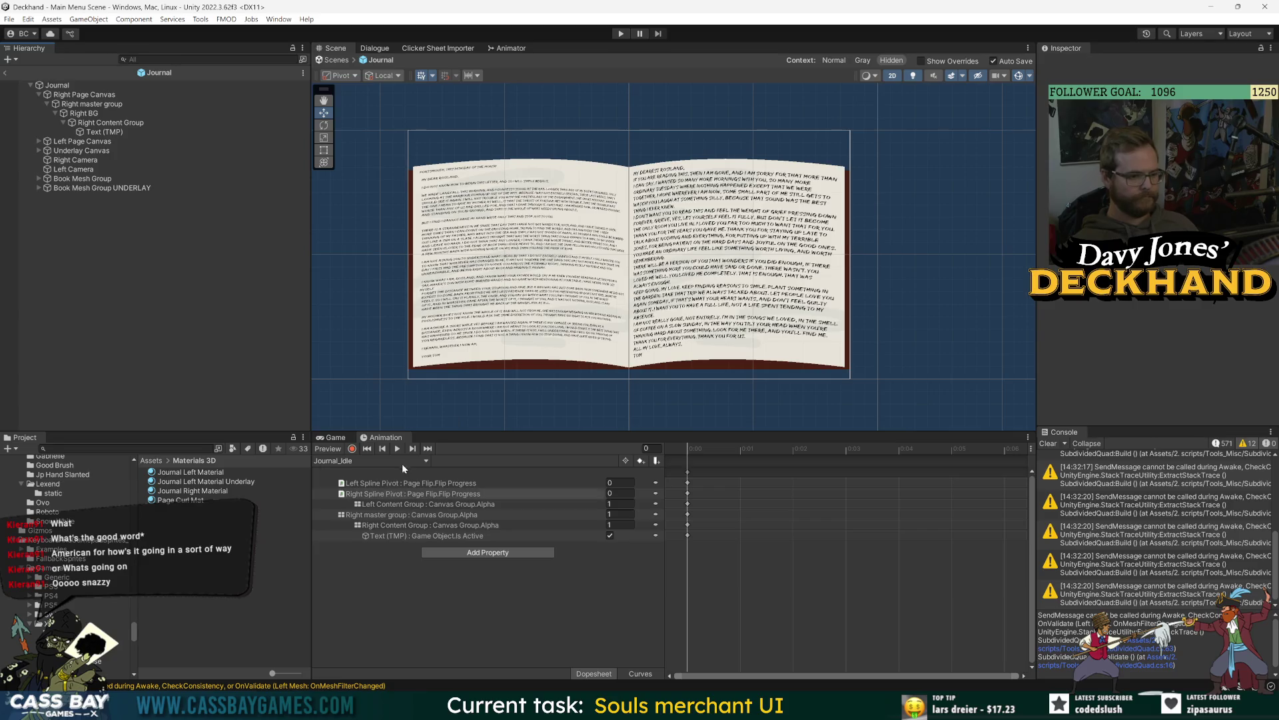
Step: Preview the Journal_NextPage page-turn clip on the book, then exit prefab mode
{"action": "left_click", "coordinate": [367, 461]}
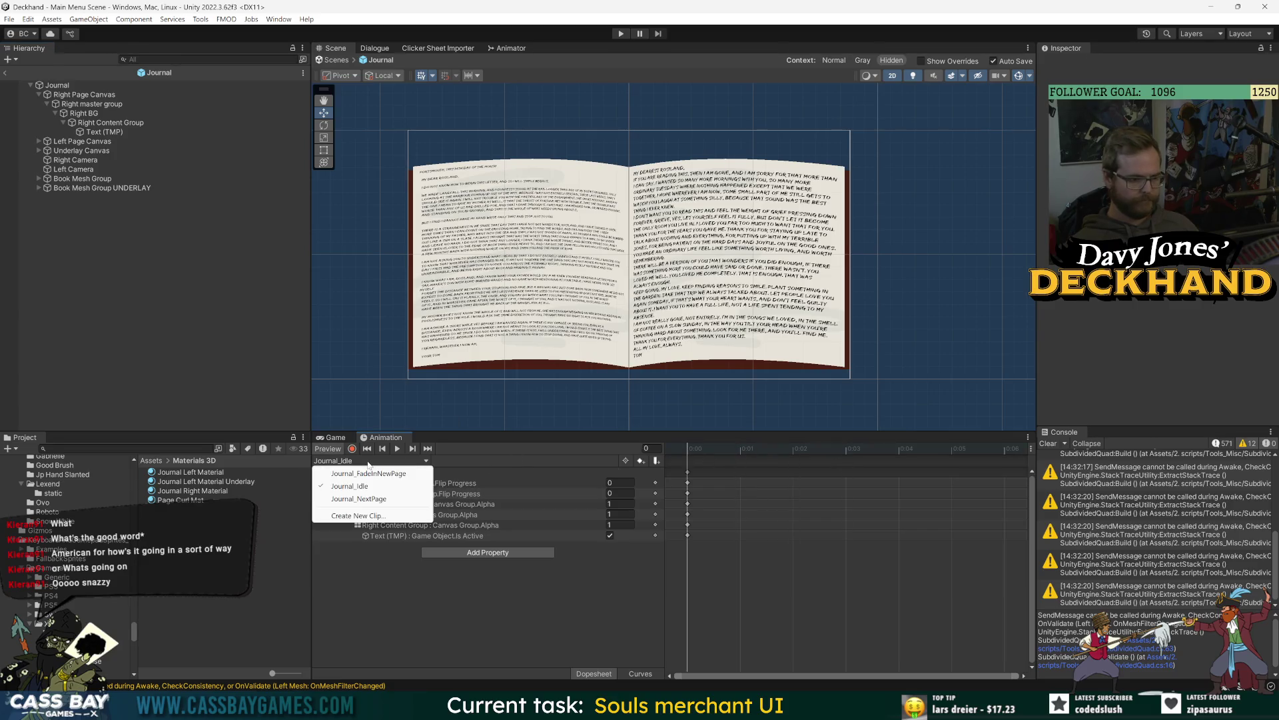
{"action": "left_click", "coordinate": [369, 473]}
{"action": "left_click", "coordinate": [368, 461]}
{"action": "left_click", "coordinate": [360, 499]}
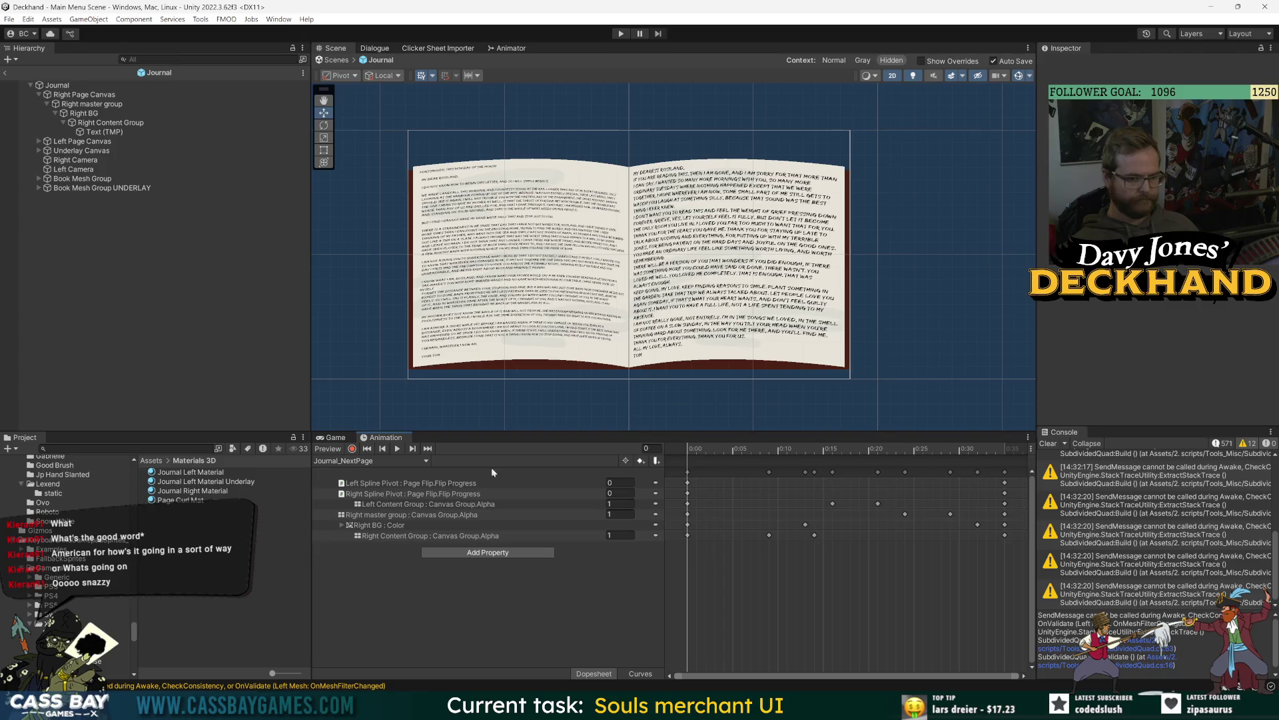
{"action": "left_click", "coordinate": [400, 450]}
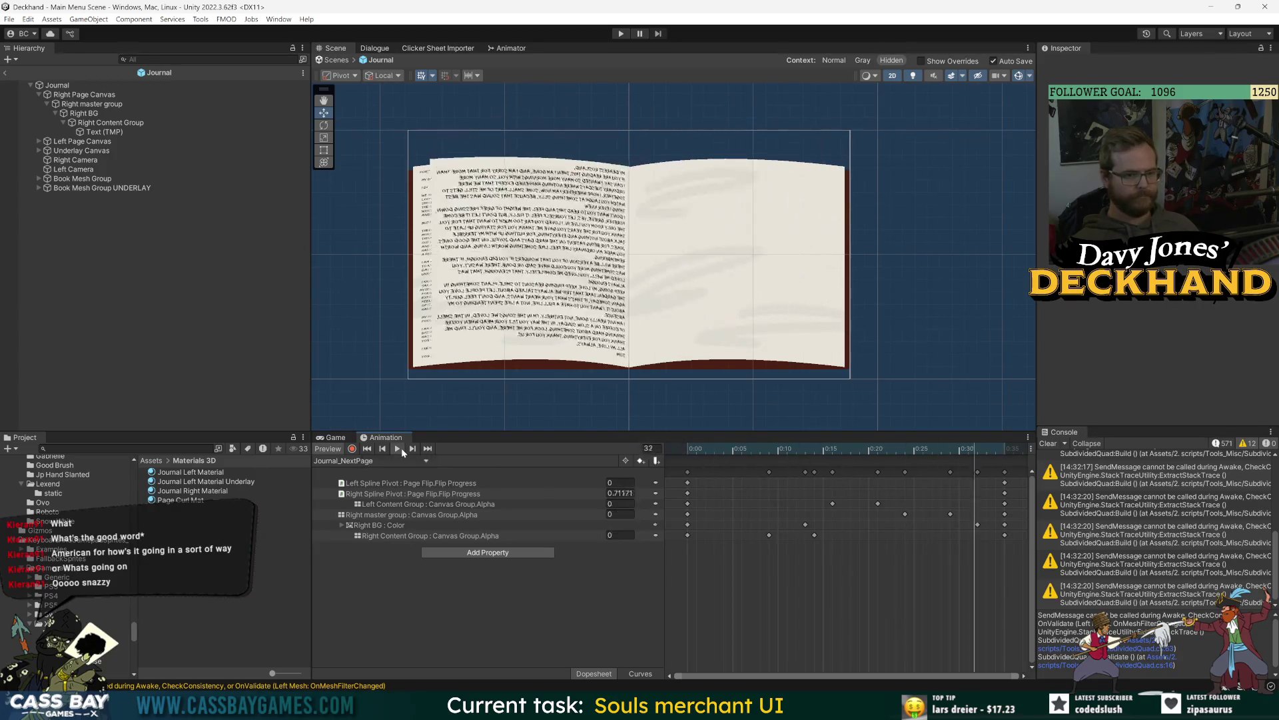
{"action": "left_click", "coordinate": [6, 73]}
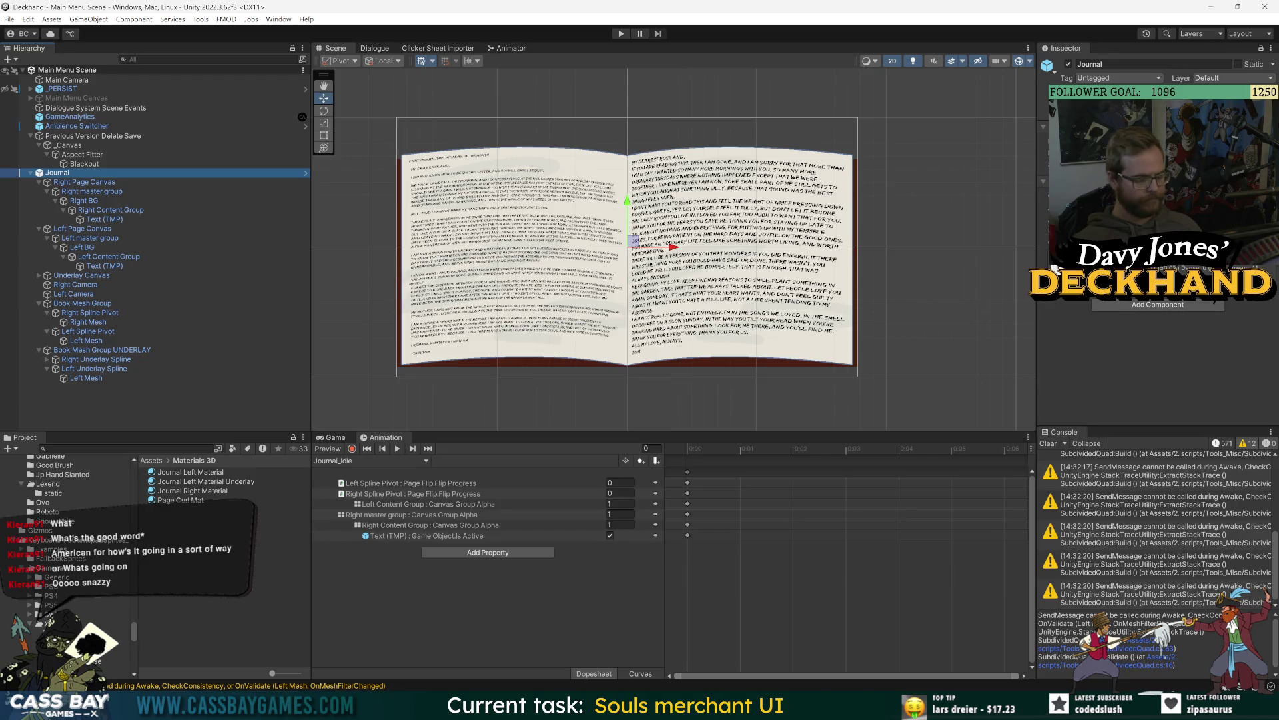
Step: Clear the Journal selection, enter Play mode, and enlarge and zoom out the Scene view above the Game view
{"action": "mouse_move", "coordinate": [924, 707]}
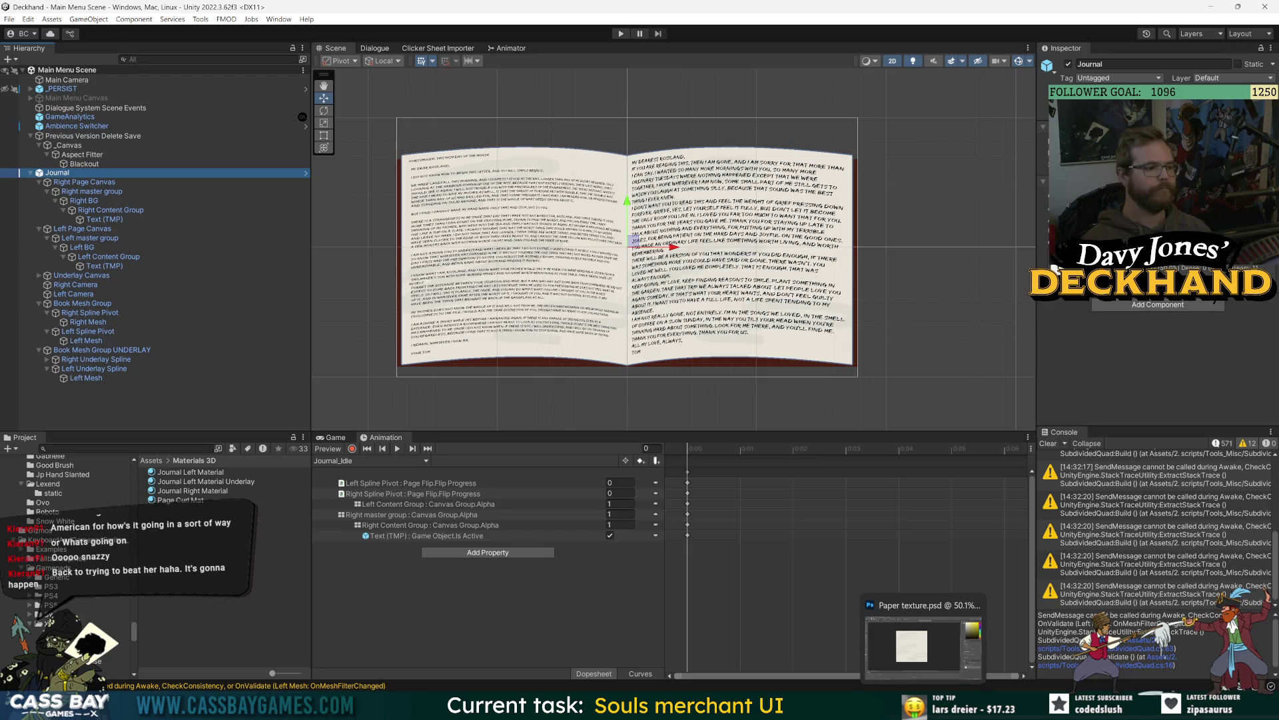
{"action": "left_click", "coordinate": [183, 423]}
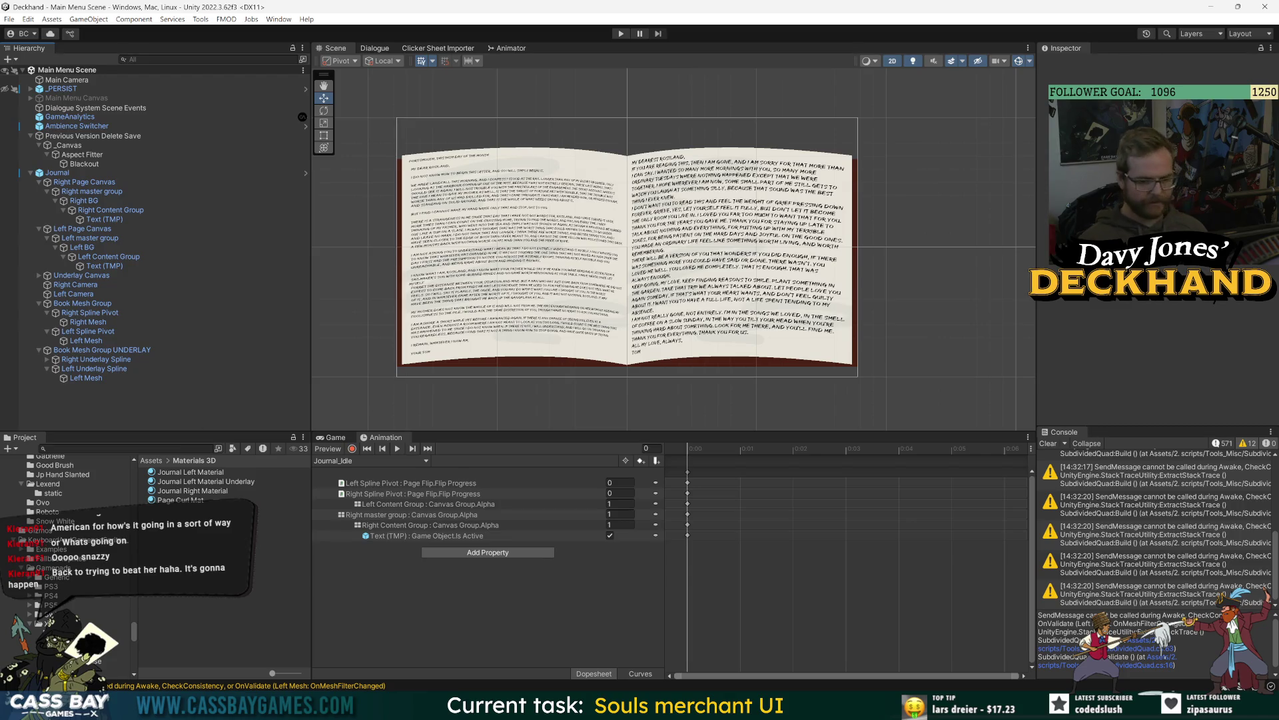
{"action": "mouse_move", "coordinate": [846, 708]}
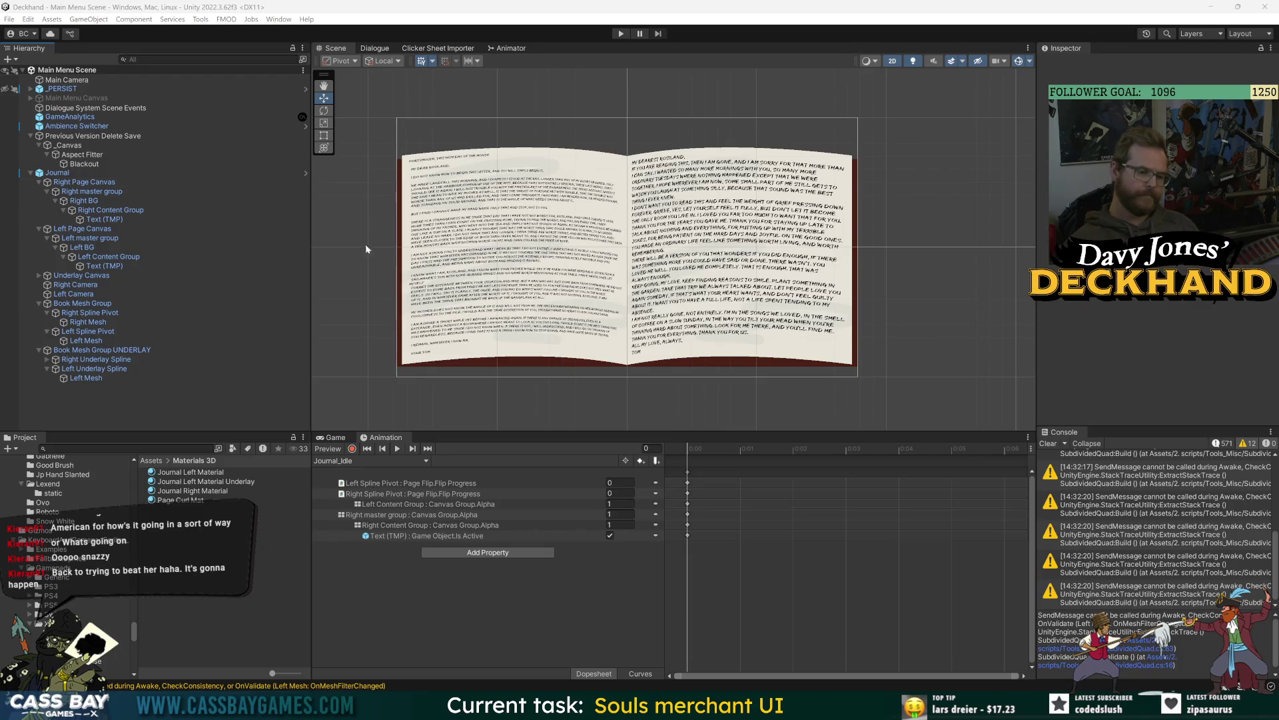
{"action": "left_click", "coordinate": [620, 34]}
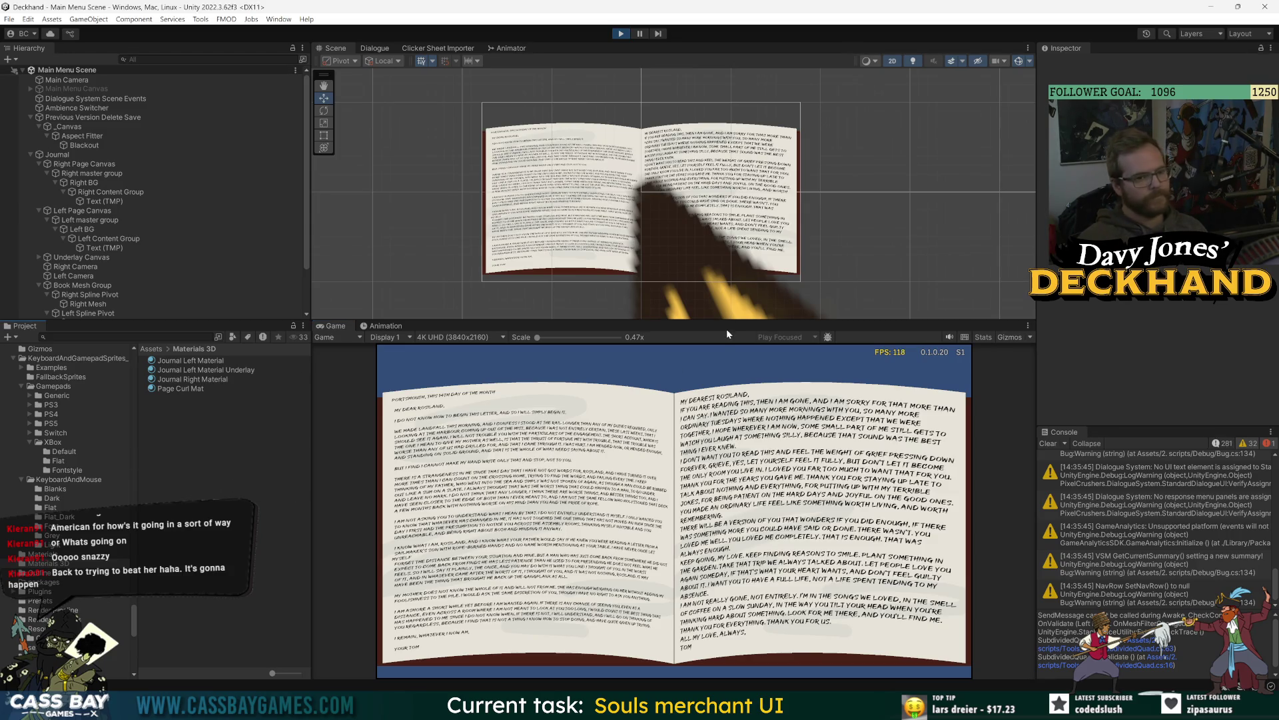
{"action": "left_click_drag", "start_coordinate": [726, 324], "coordinate": [726, 430]}
{"action": "scroll", "coordinate": [677, 321], "scroll_direction": "down", "scroll_amount": 2}
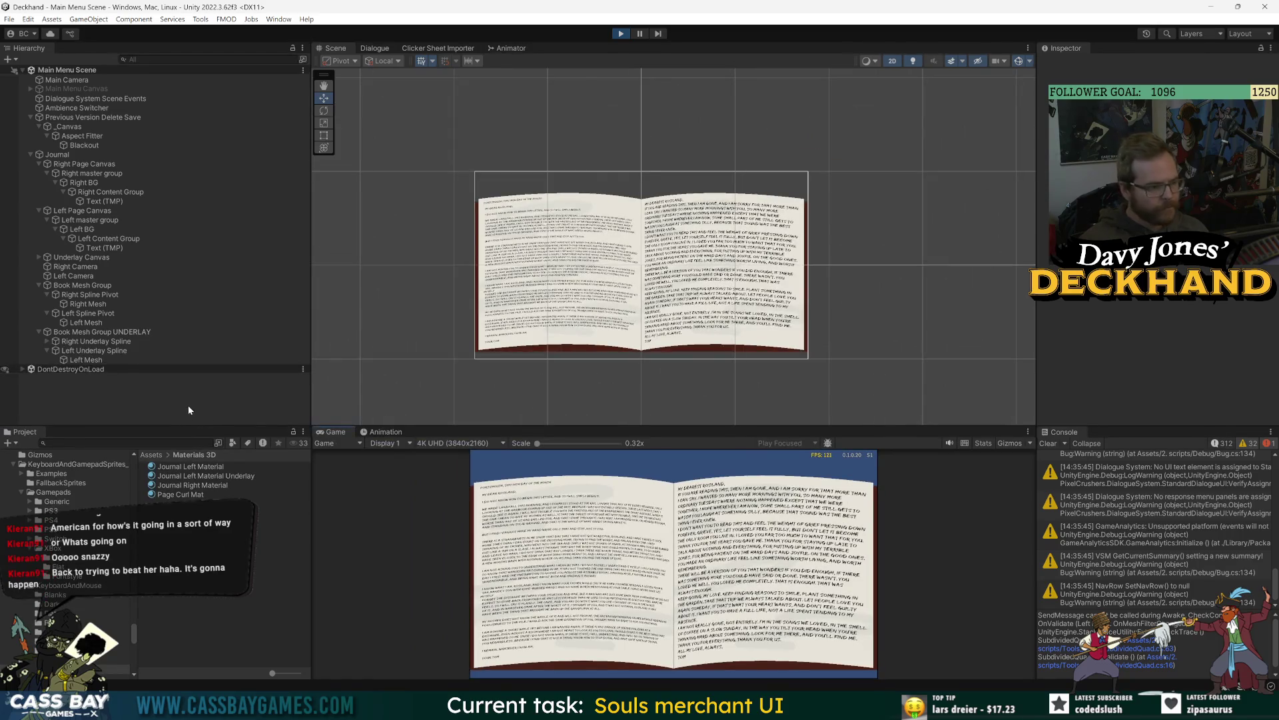
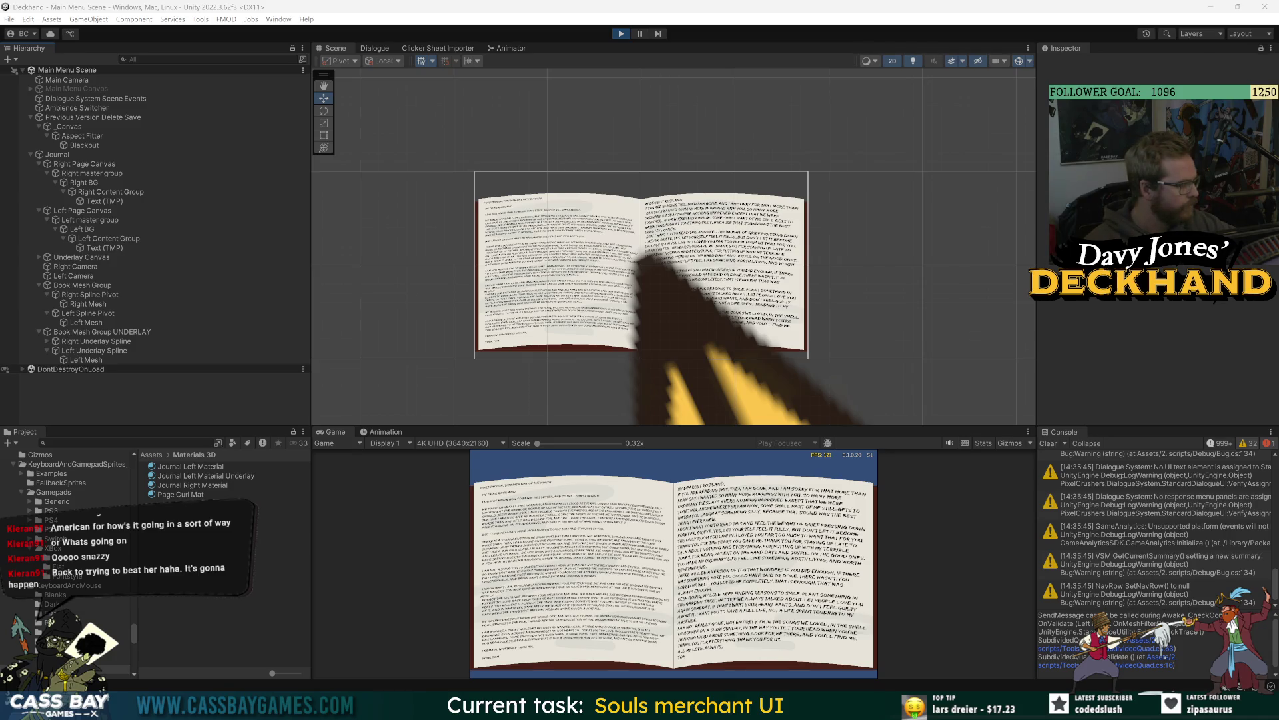
Step: Clear the 'meta maa' text from the Project search
{"action": "left_click", "coordinate": [126, 443]}
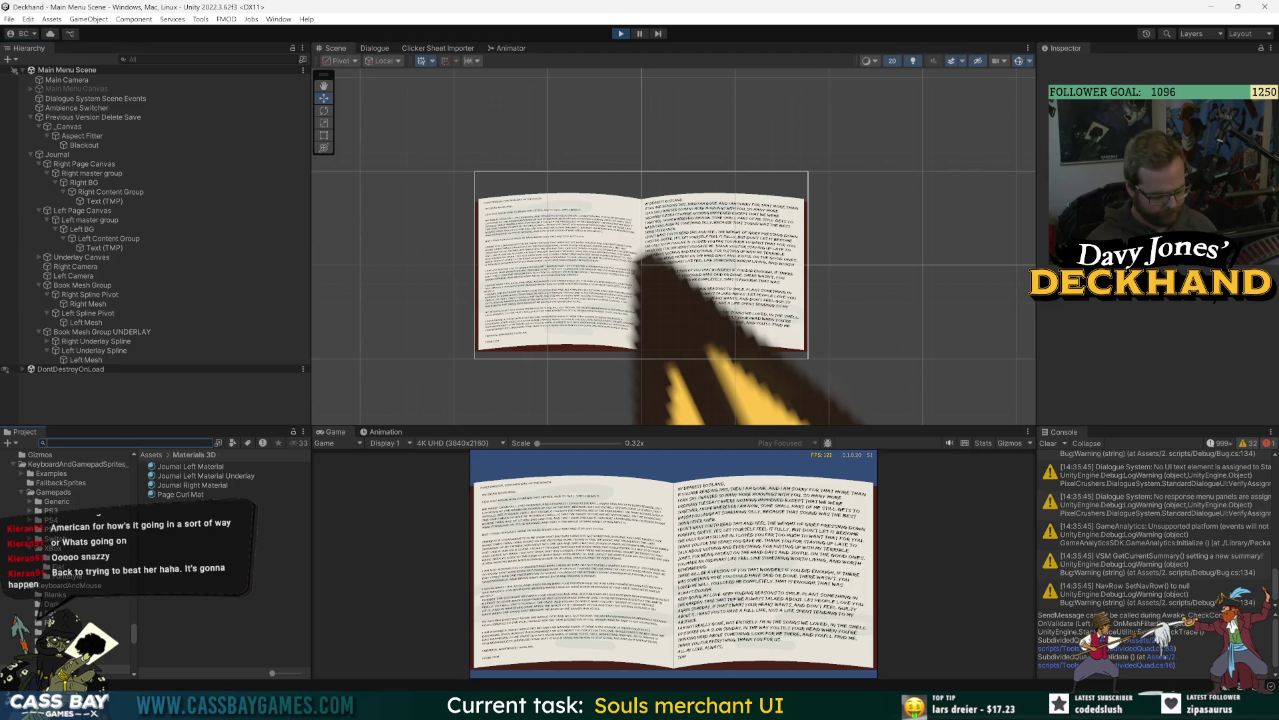
{"action": "type", "text": "meta ma"}
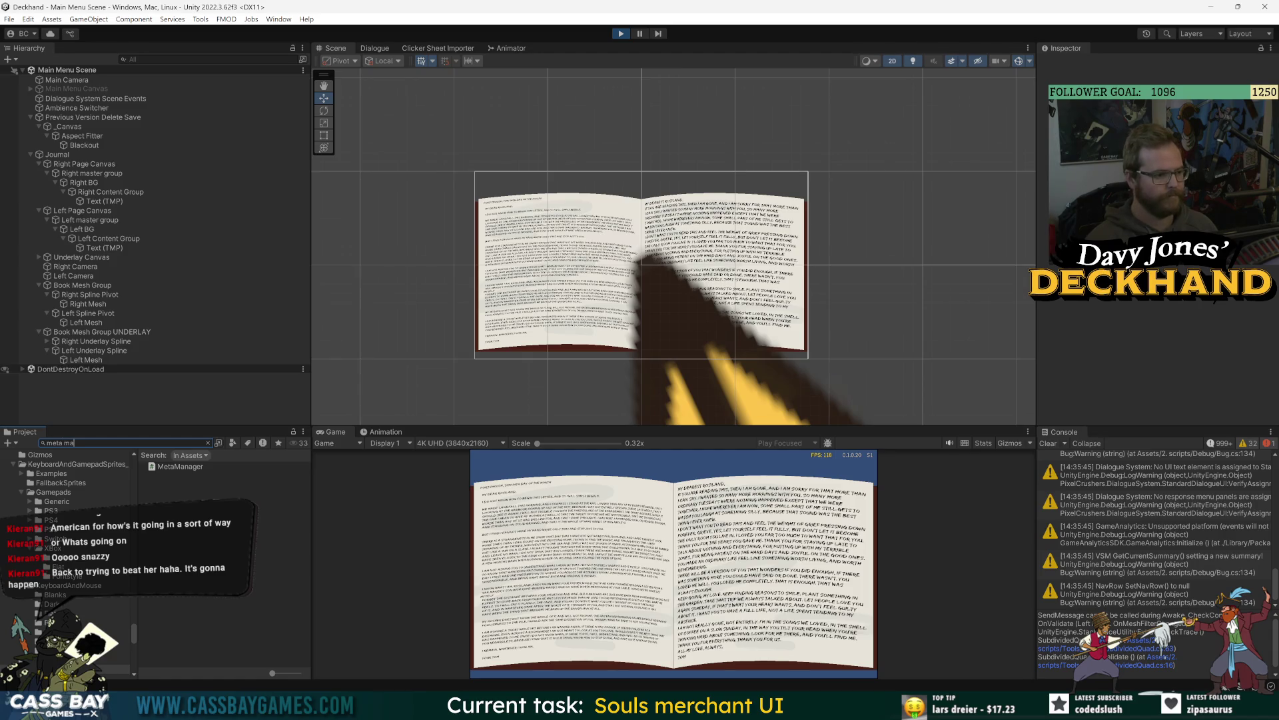
{"action": "type", "text": "a"}
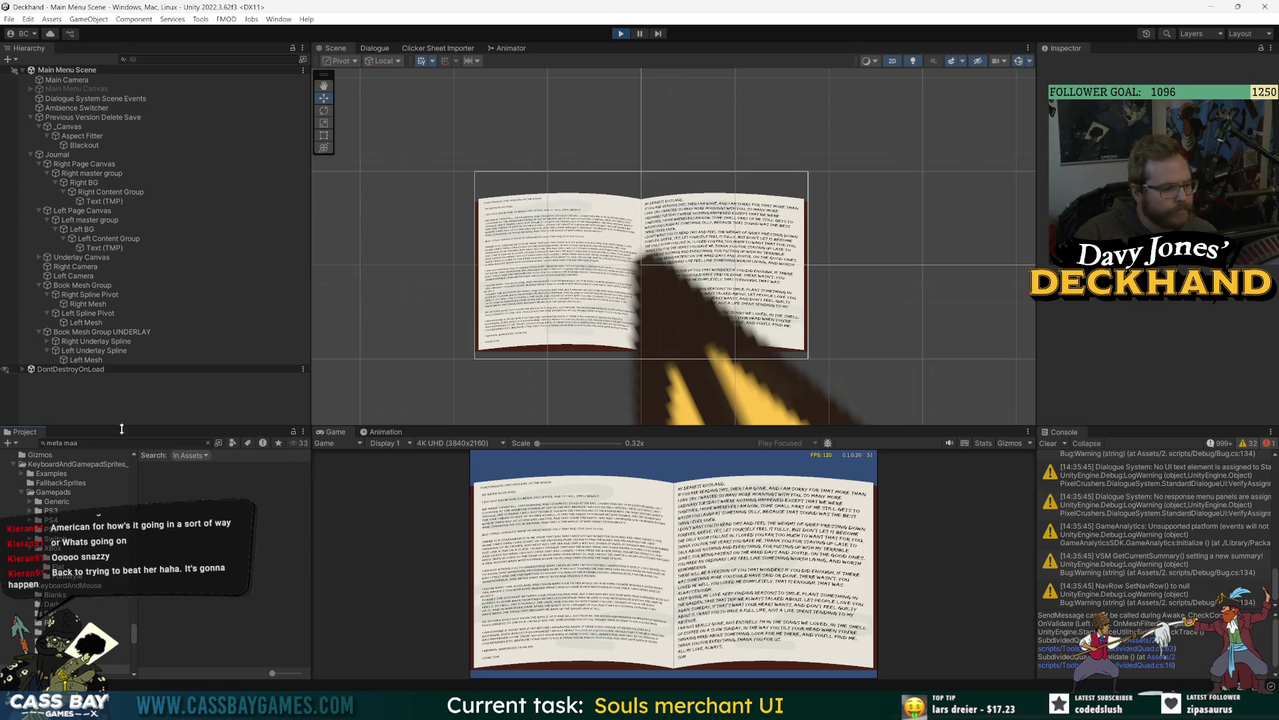
{"action": "left_click", "coordinate": [87, 441]}
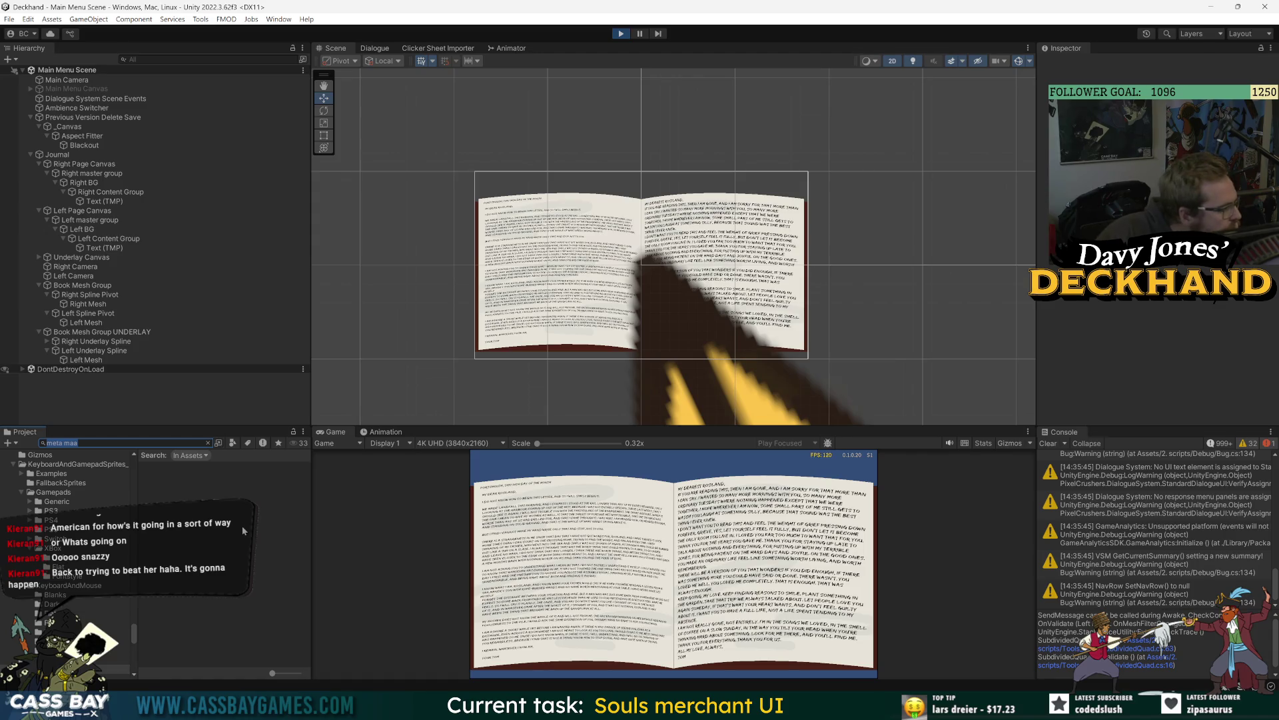
{"action": "key", "text": "BackSpace"}
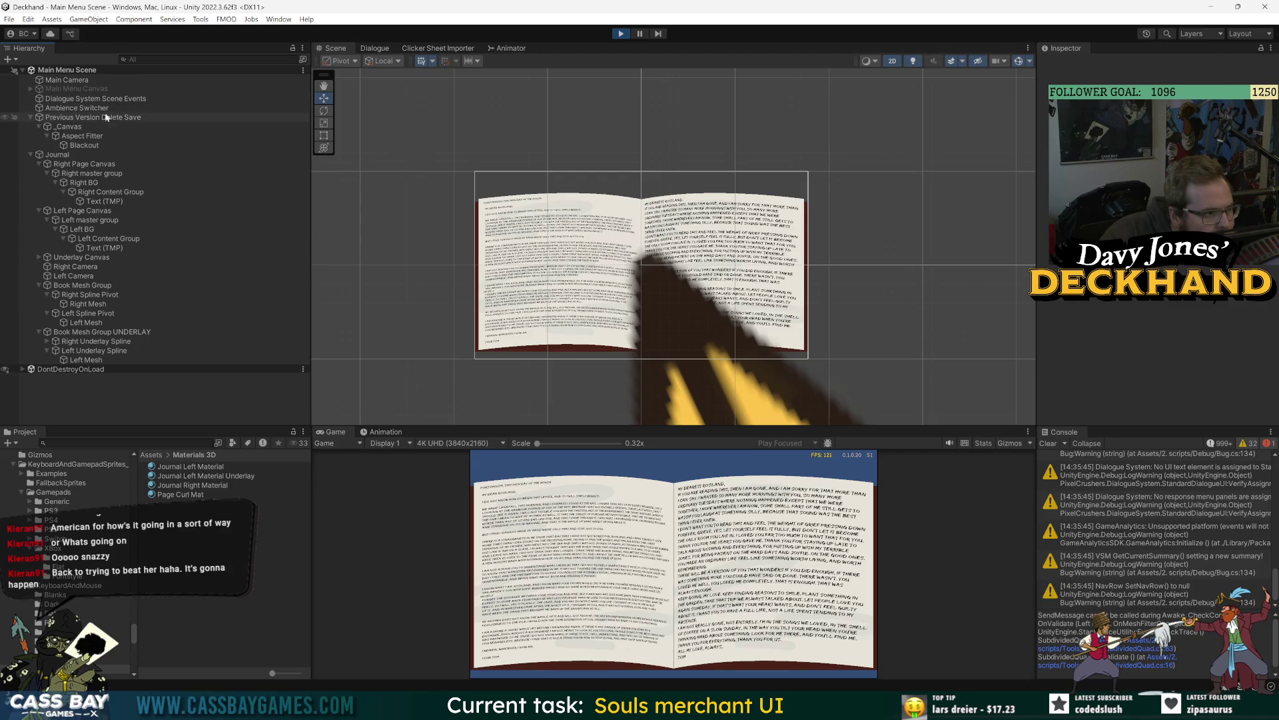
Step: Frame the Right Content Group's letter in the Scene view, save, and switch to the wiki
{"action": "left_click", "coordinate": [67, 155]}
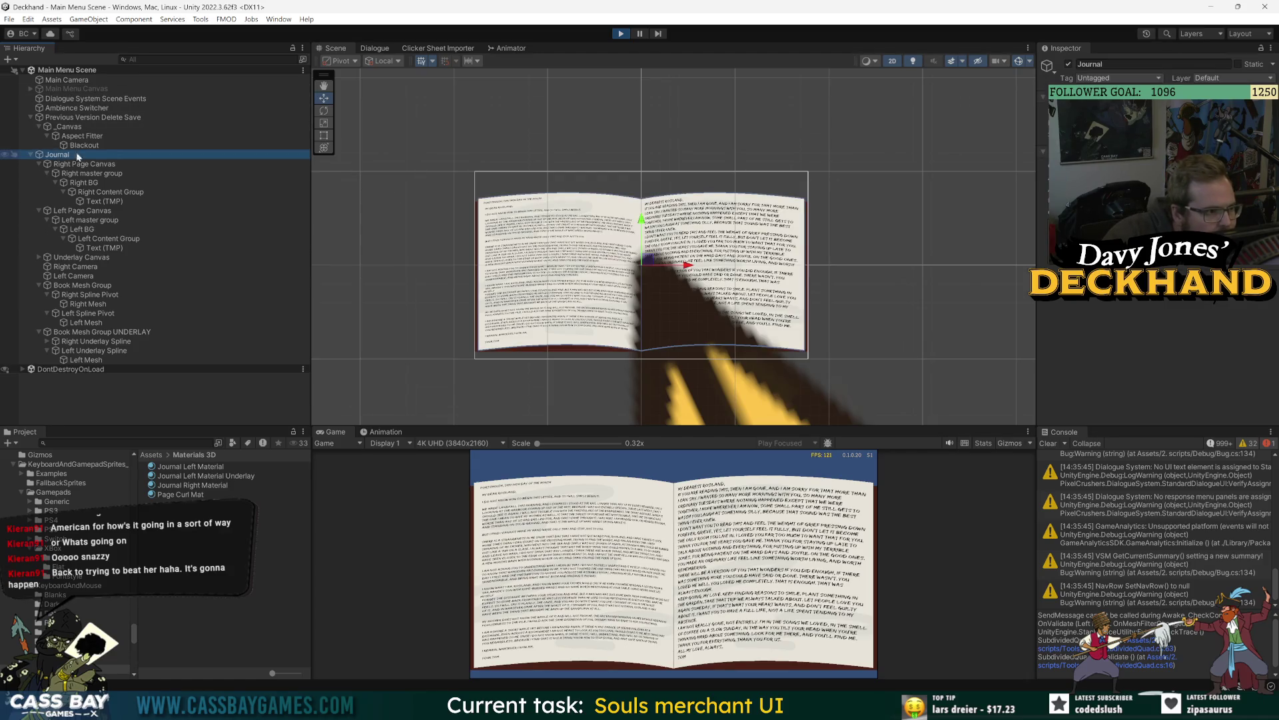
{"action": "left_click", "coordinate": [78, 173]}
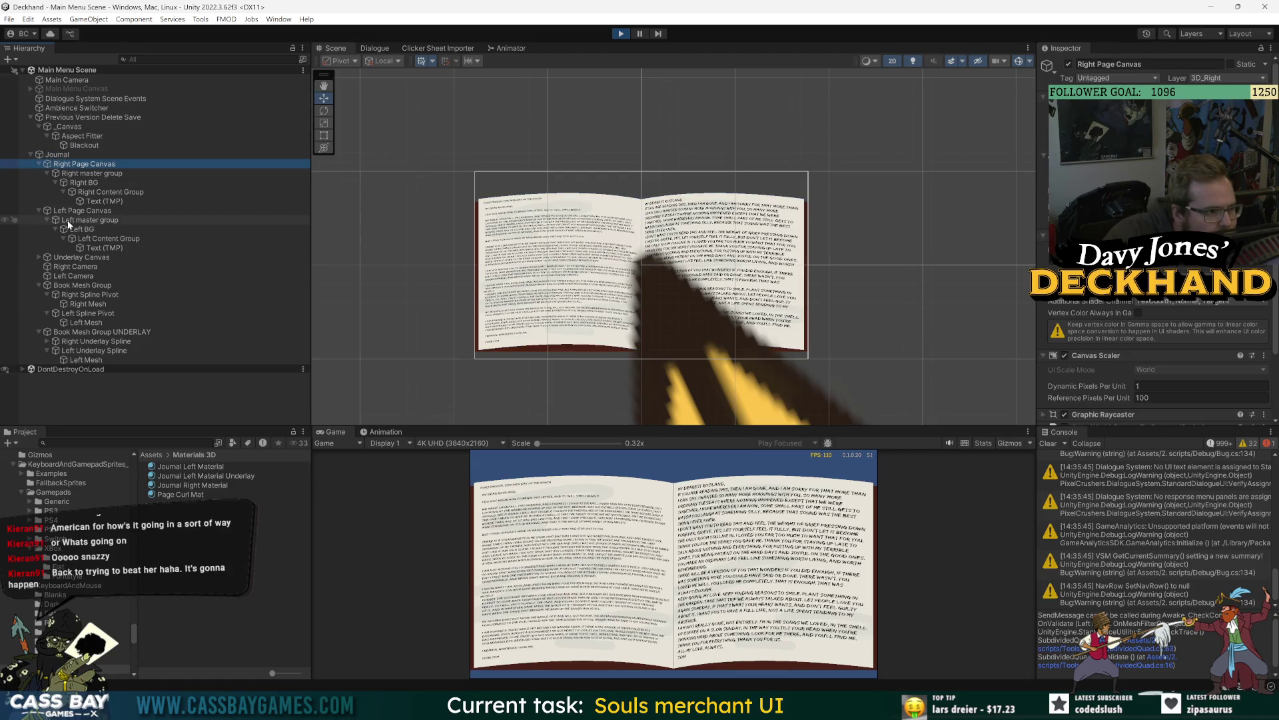
{"action": "left_click", "coordinate": [108, 192]}
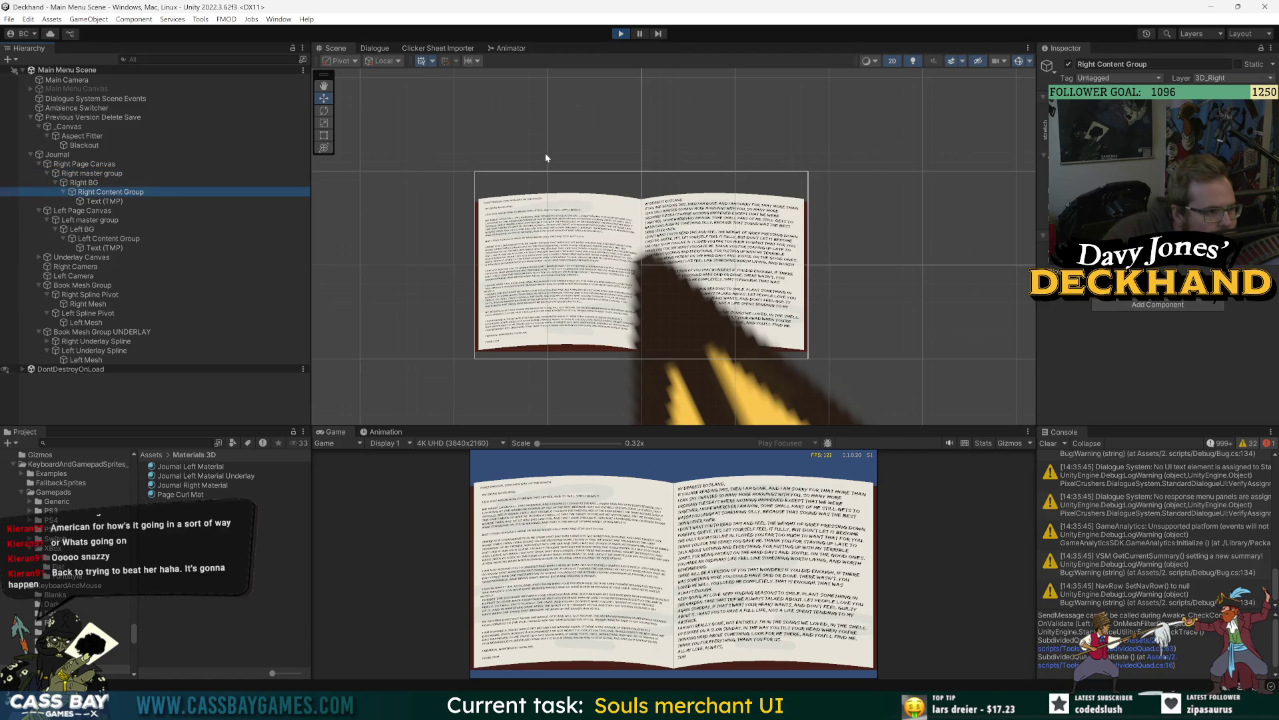
{"action": "key", "text": "f"}
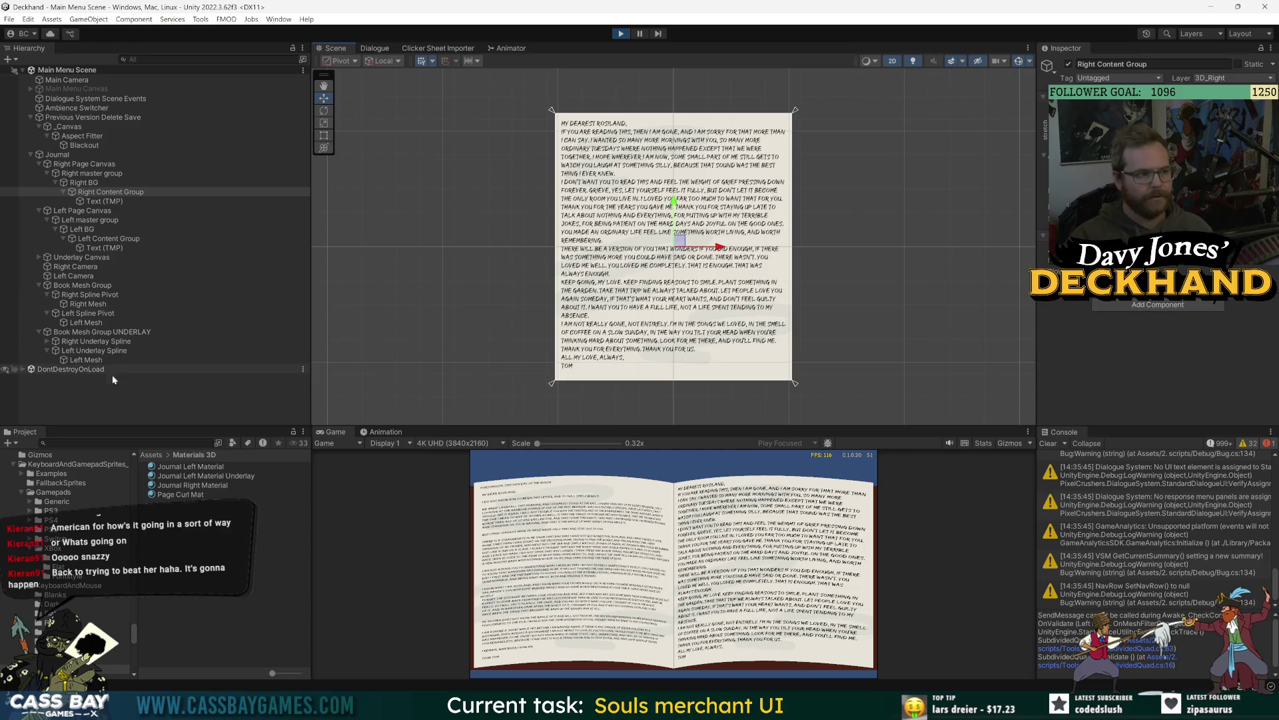
{"action": "left_click", "coordinate": [112, 376]}
{"action": "key", "text": "ctrl+s"}
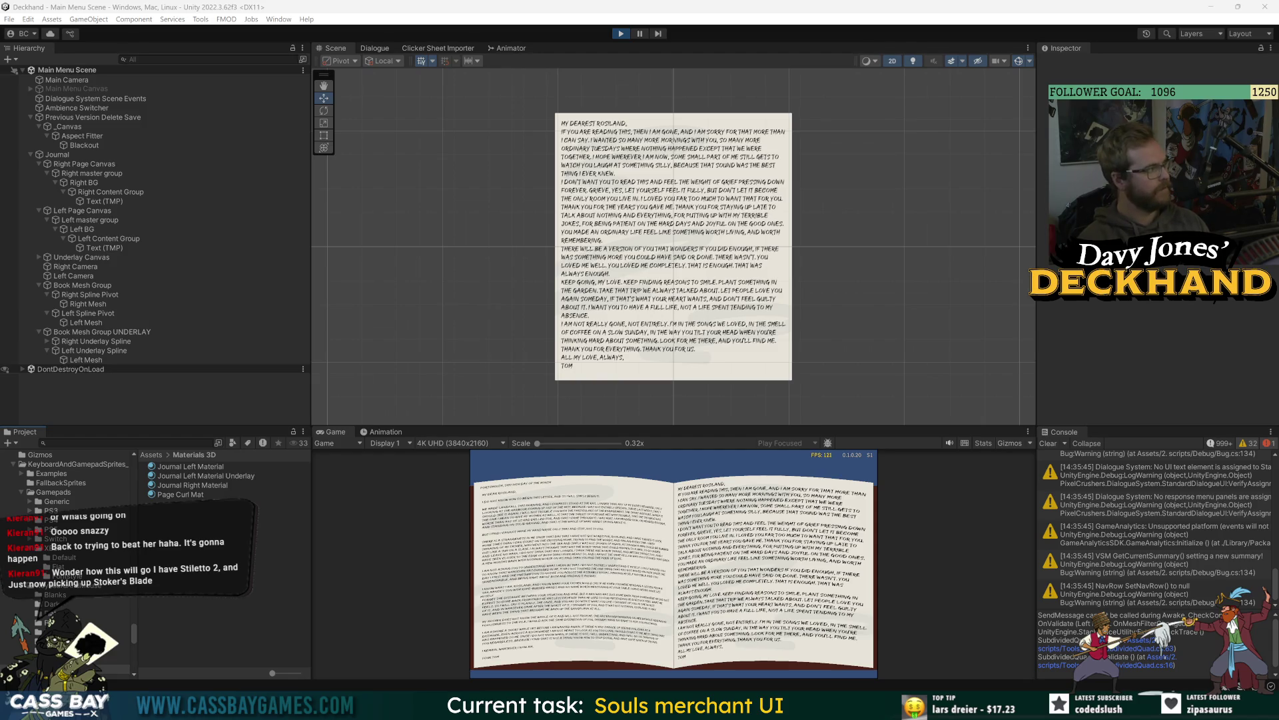
{"action": "key", "text": "alt+Tab"}
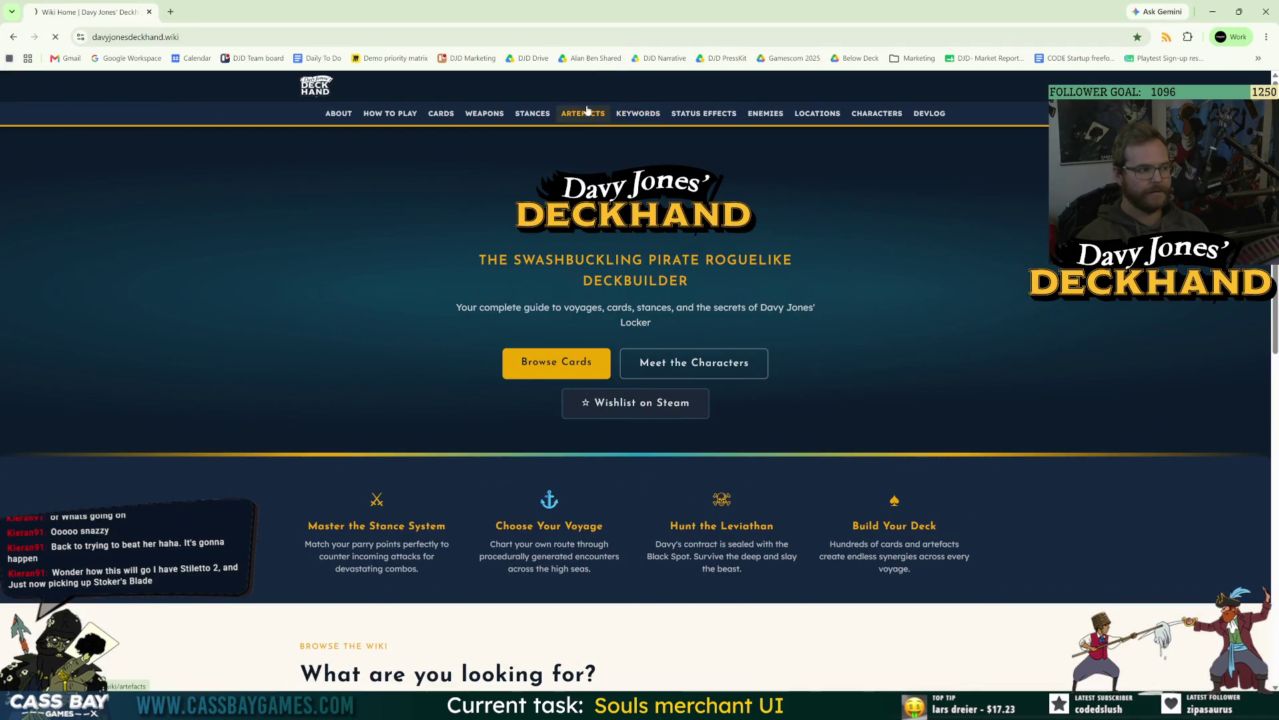
Step: Scroll through the wiki's Artefacts table of items and effects, then return to Unity
{"action": "left_click", "coordinate": [585, 113]}
{"action": "scroll", "coordinate": [572, 425], "scroll_direction": "down", "scroll_amount": 5}
{"action": "scroll", "coordinate": [571, 425], "scroll_direction": "down", "scroll_amount": 15}
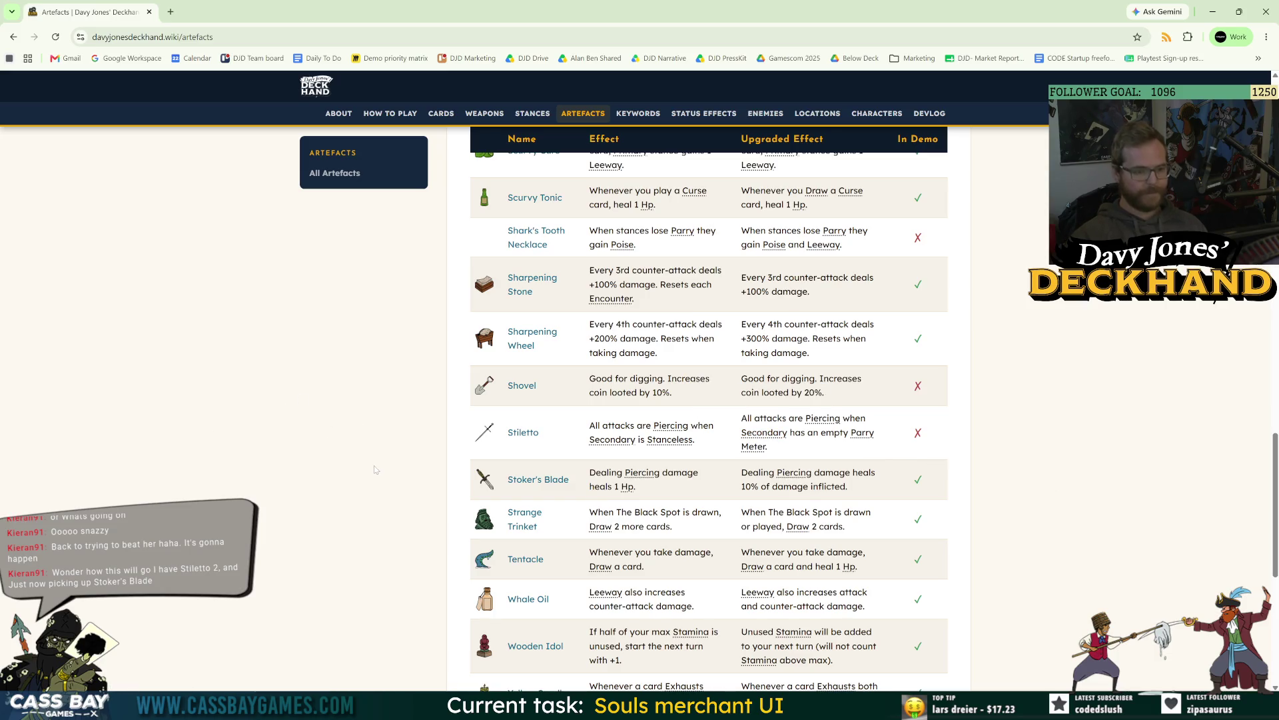
{"action": "scroll", "coordinate": [377, 474], "scroll_direction": "down", "scroll_amount": 2}
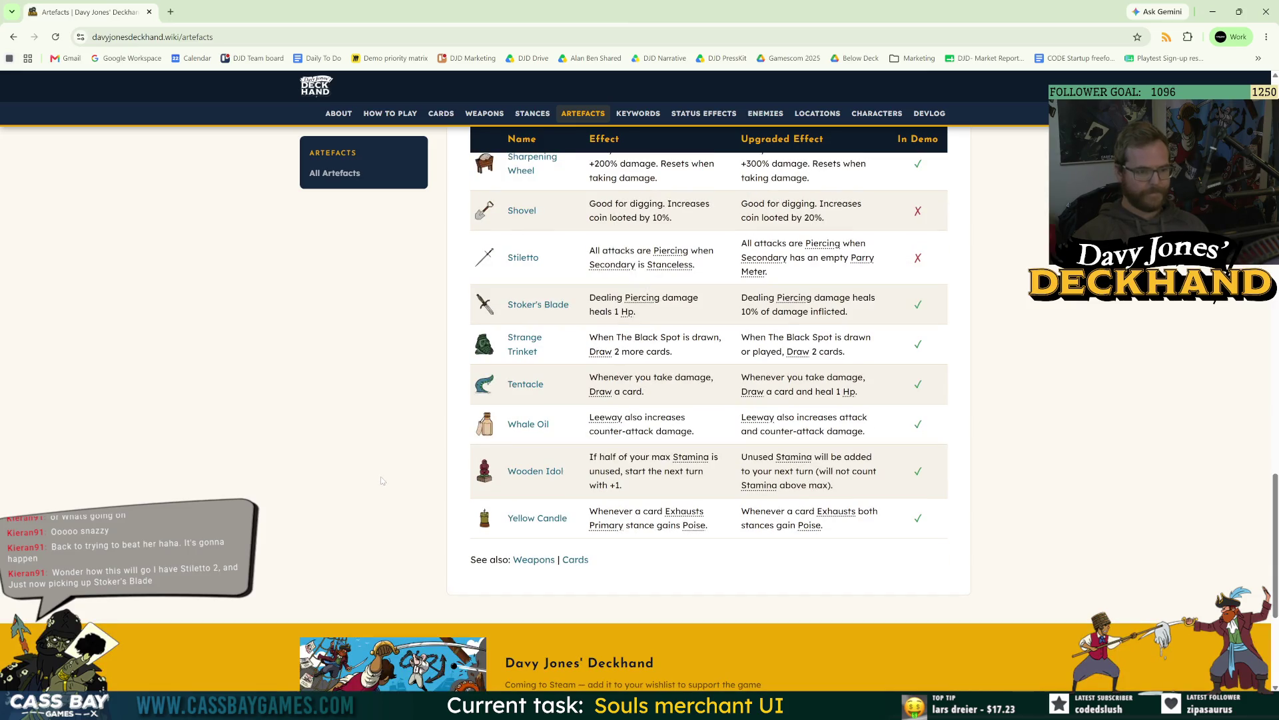
{"action": "scroll", "coordinate": [383, 470], "scroll_direction": "up", "scroll_amount": 1}
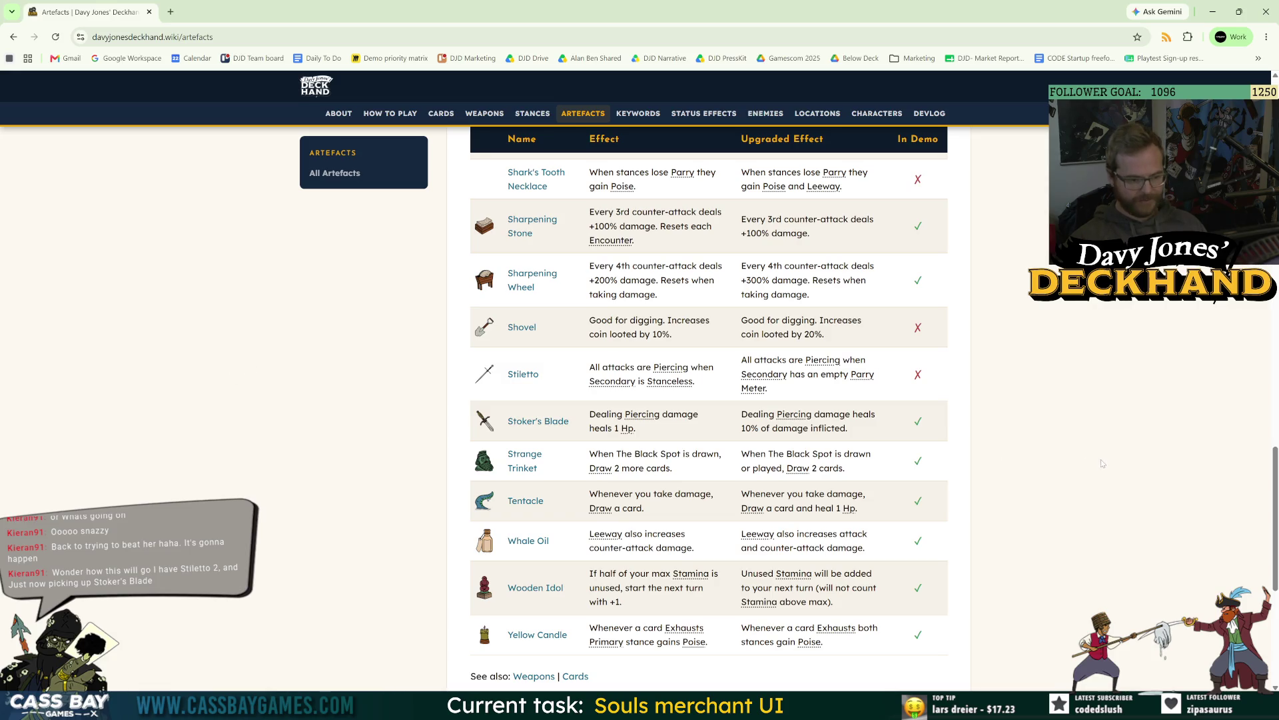
{"action": "scroll", "coordinate": [501, 359], "scroll_direction": "up", "scroll_amount": 9}
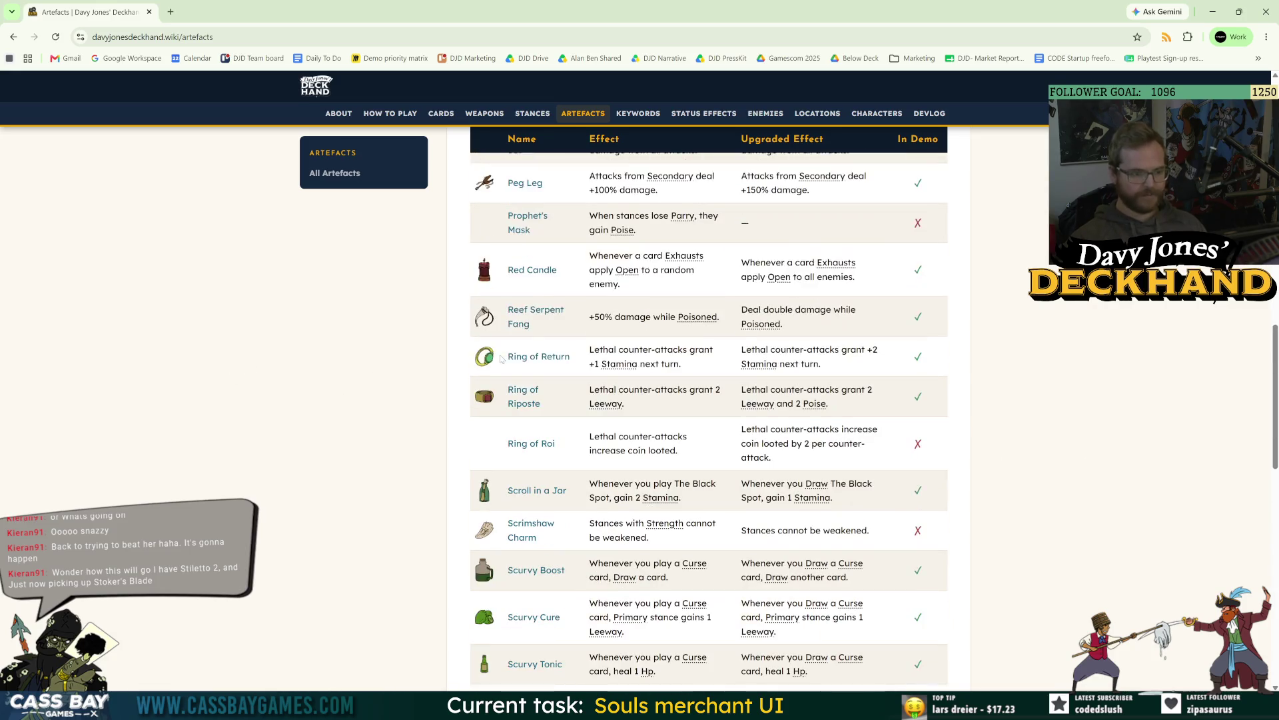
{"action": "scroll", "coordinate": [504, 360], "scroll_direction": "up", "scroll_amount": 5}
{"action": "scroll", "coordinate": [503, 360], "scroll_direction": "down", "scroll_amount": 12}
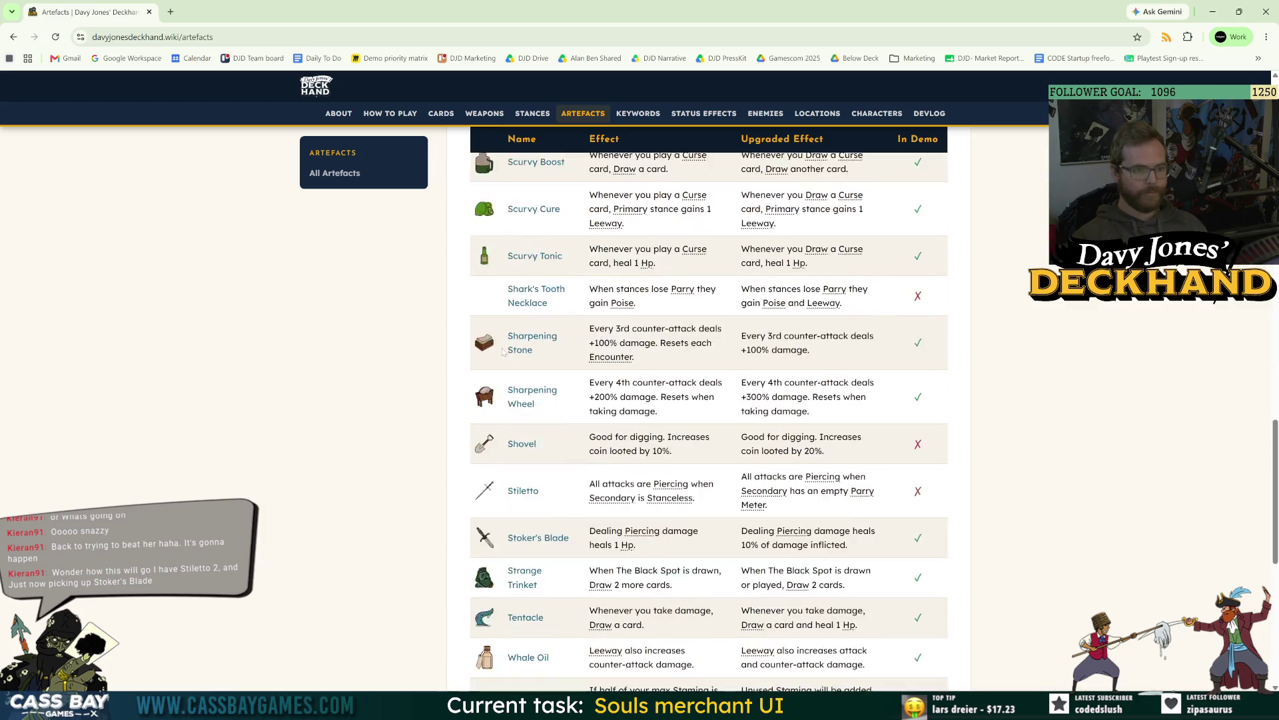
{"action": "scroll", "coordinate": [501, 348], "scroll_direction": "down", "scroll_amount": 3}
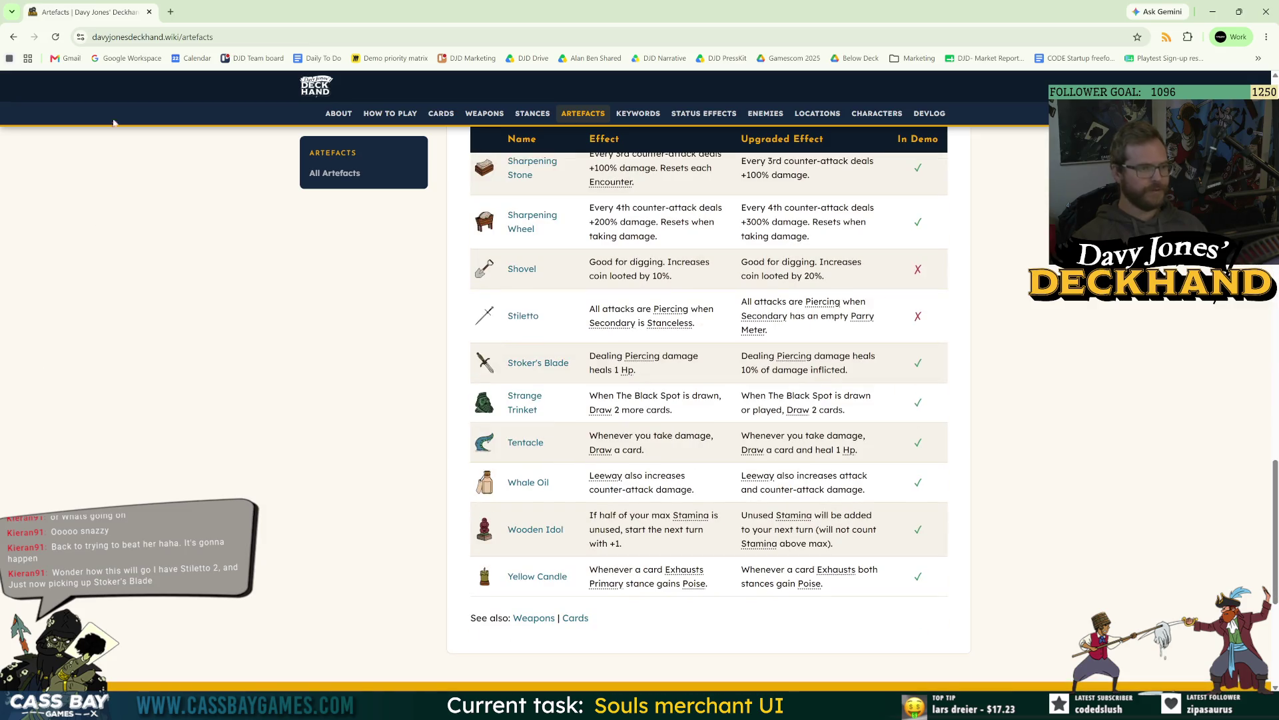
{"action": "key", "text": "alt+Tab"}
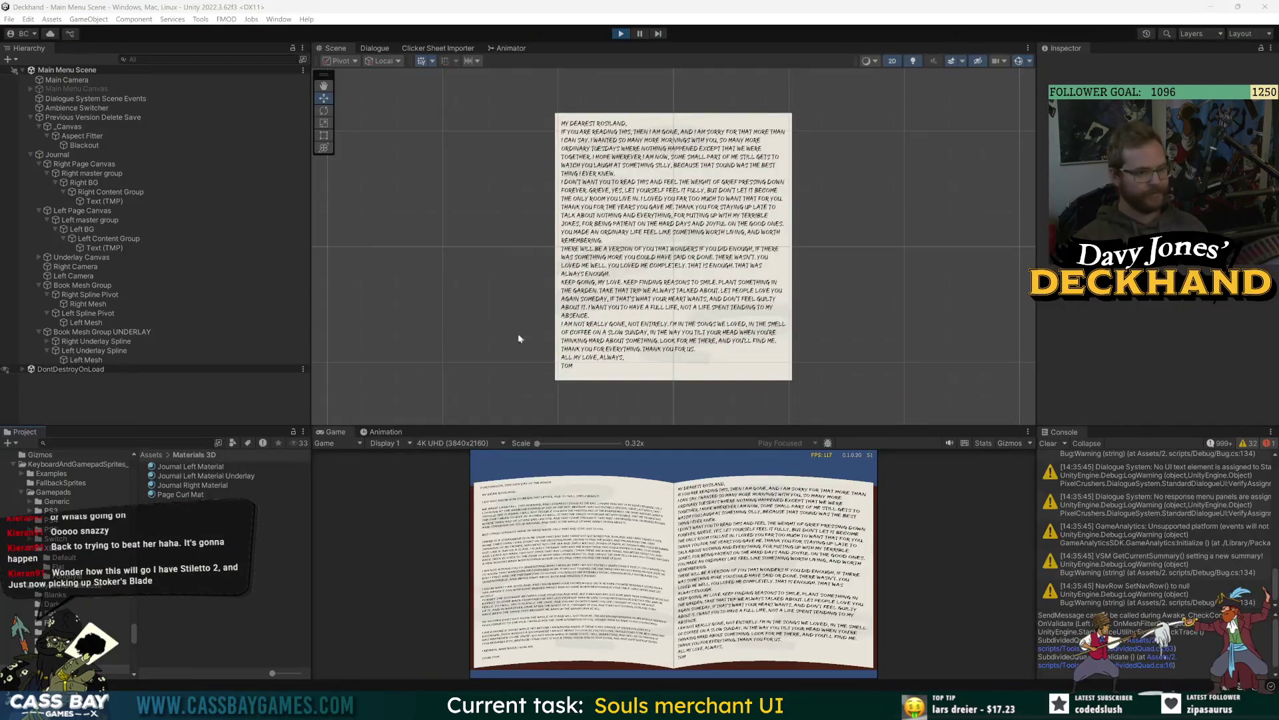
Step: Stop the running game and open the Journal prefab for editing
{"action": "key", "text": "ctrl+s"}
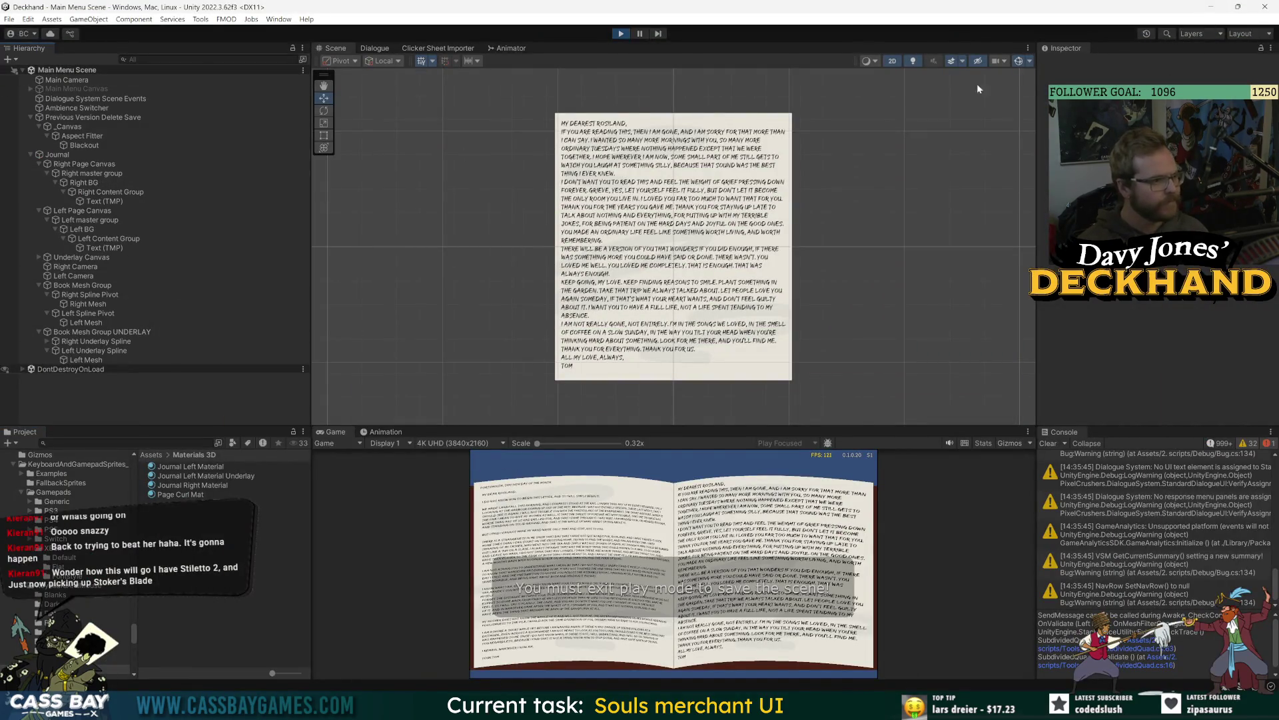
{"action": "left_click", "coordinate": [625, 34]}
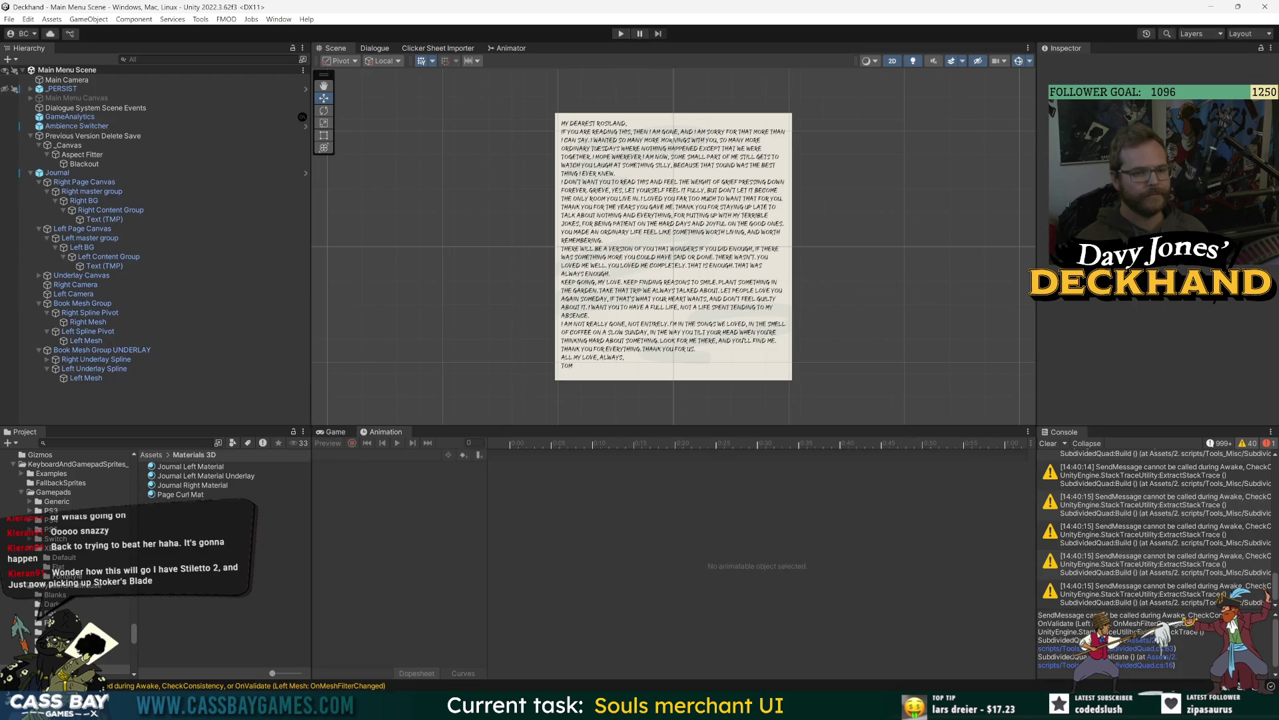
{"action": "left_click", "coordinate": [58, 173]}
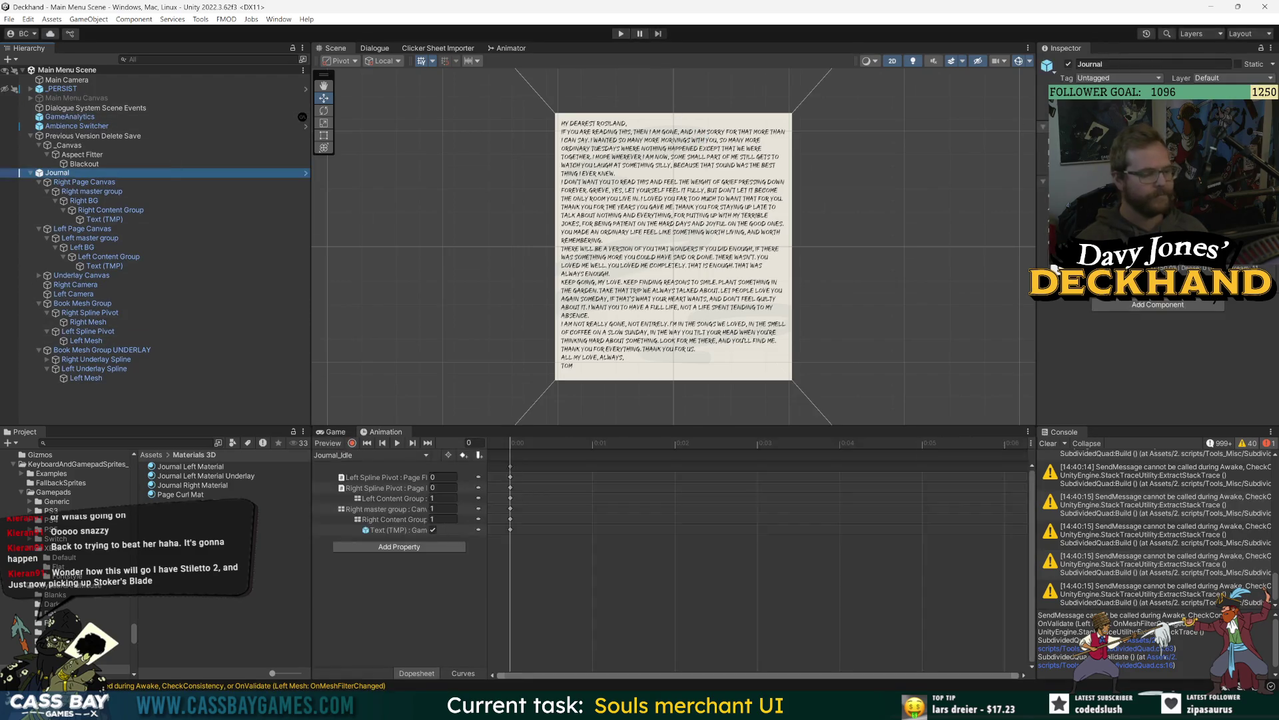
{"action": "double_click", "coordinate": [57, 173]}
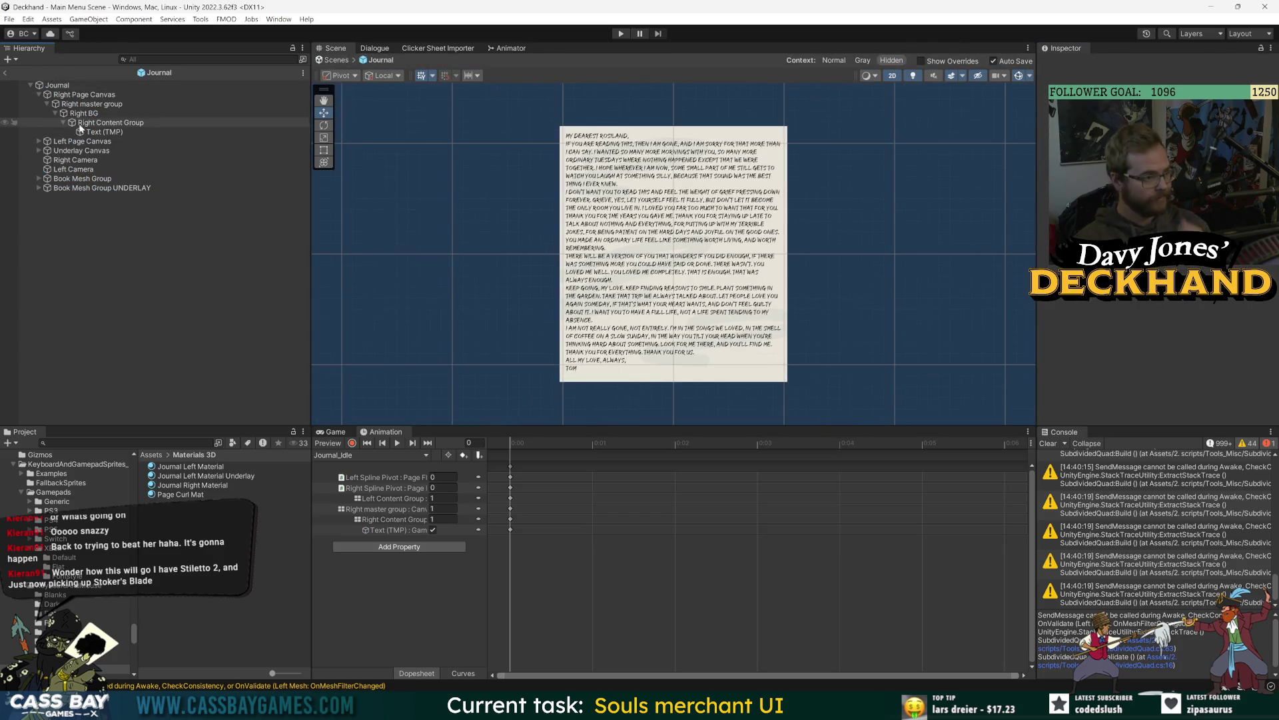
{"action": "left_click", "coordinate": [167, 85]}
Step: Resize the editor panels to widen the Scene view and clear the console warnings
{"action": "left_click_drag", "start_coordinate": [746, 427], "coordinate": [746, 480]}
{"action": "left_click_drag", "start_coordinate": [1046, 337], "coordinate": [1082, 340]}
{"action": "left_click", "coordinate": [1093, 444]}
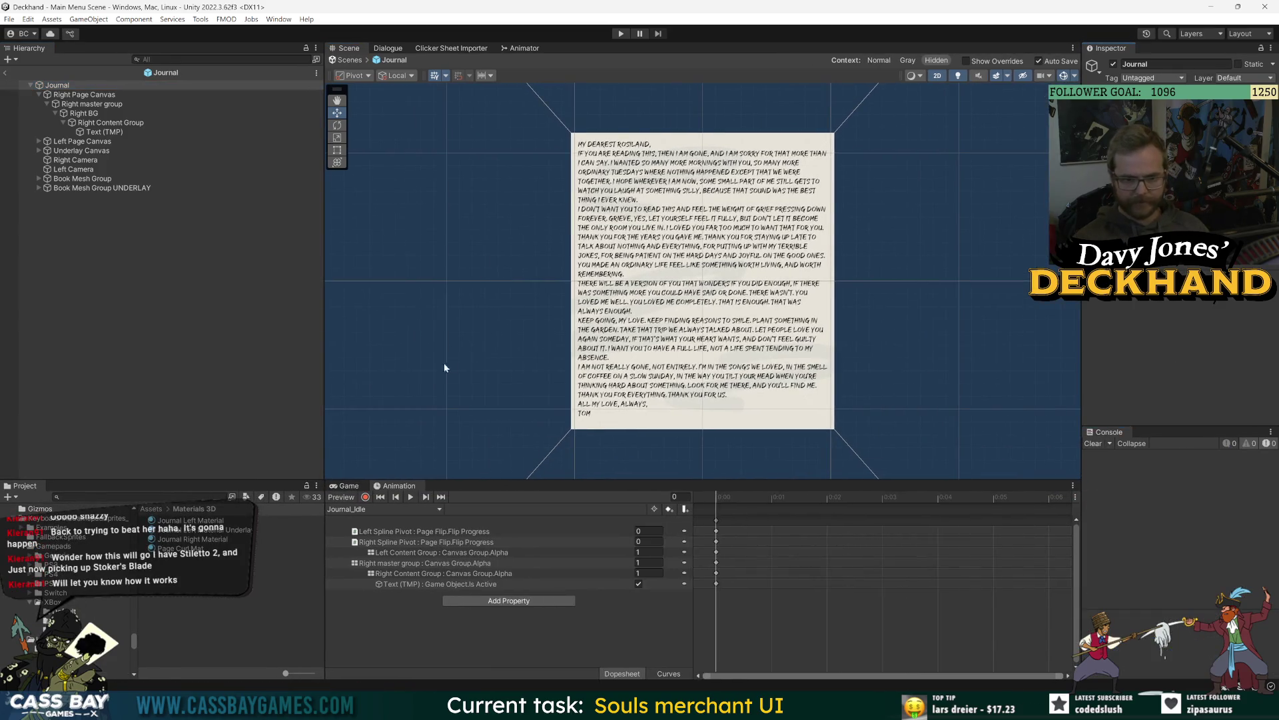
{"action": "left_click_drag", "start_coordinate": [323, 317], "coordinate": [266, 300]}
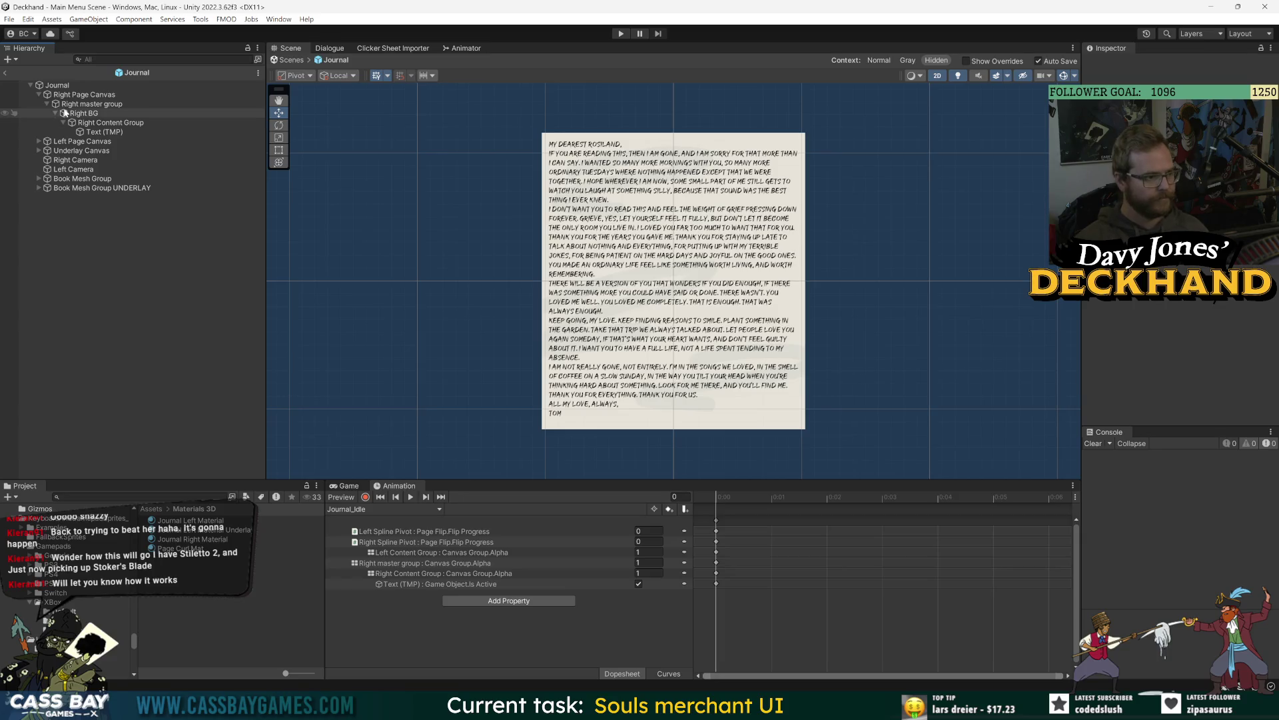
Step: Create an empty child named Artefacts under Right Content Group
{"action": "left_click", "coordinate": [180, 122]}
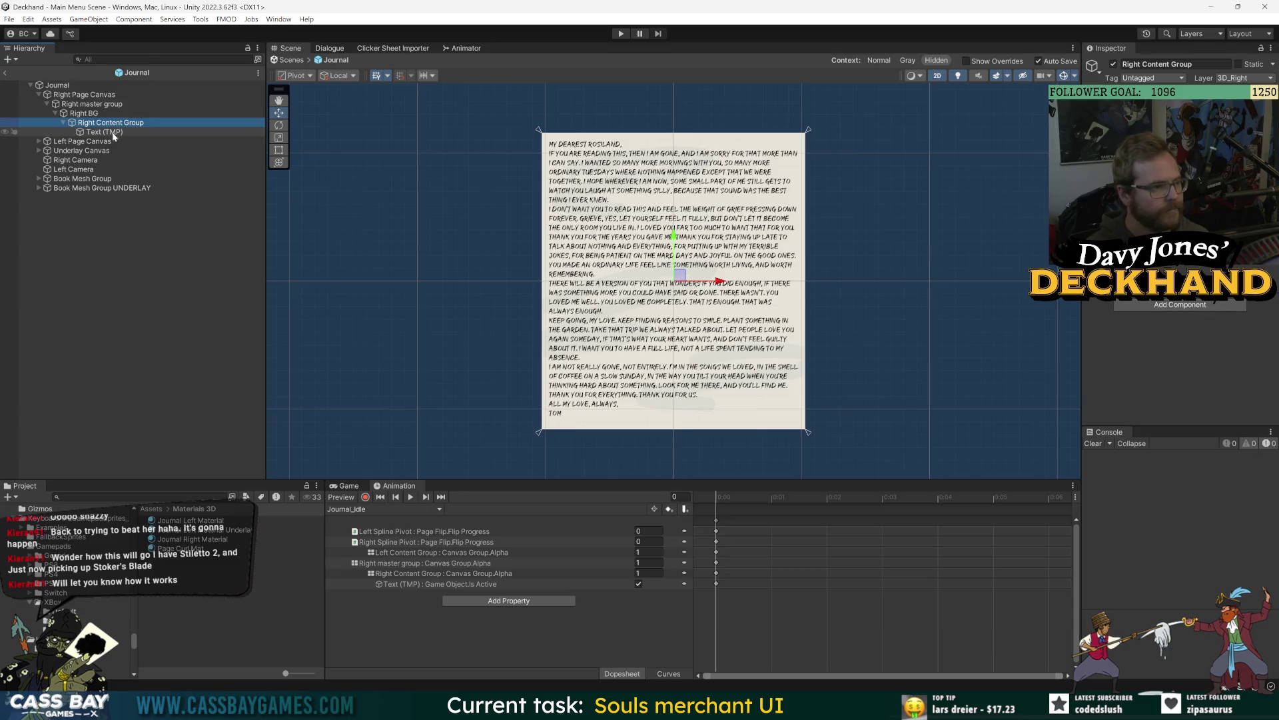
{"action": "left_click", "coordinate": [87, 116]}
{"action": "left_click", "coordinate": [89, 123]}
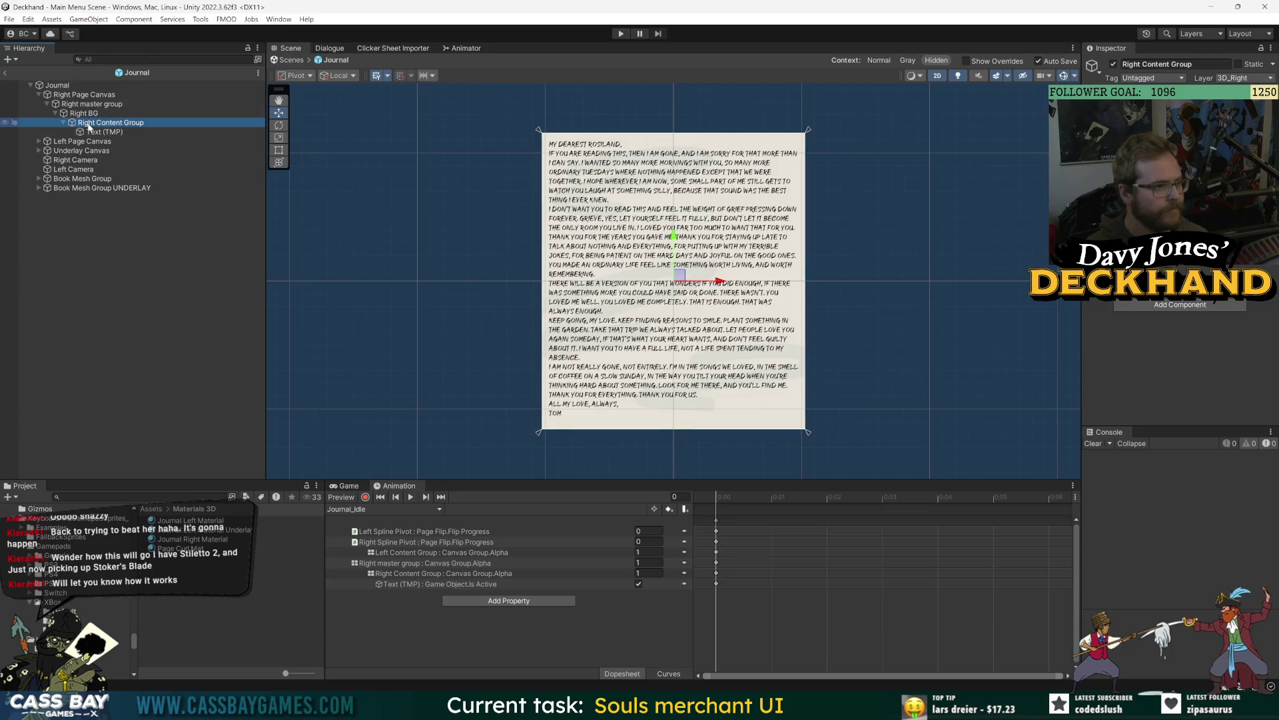
{"action": "right_click", "coordinate": [89, 123]}
{"action": "left_click", "coordinate": [128, 297]}
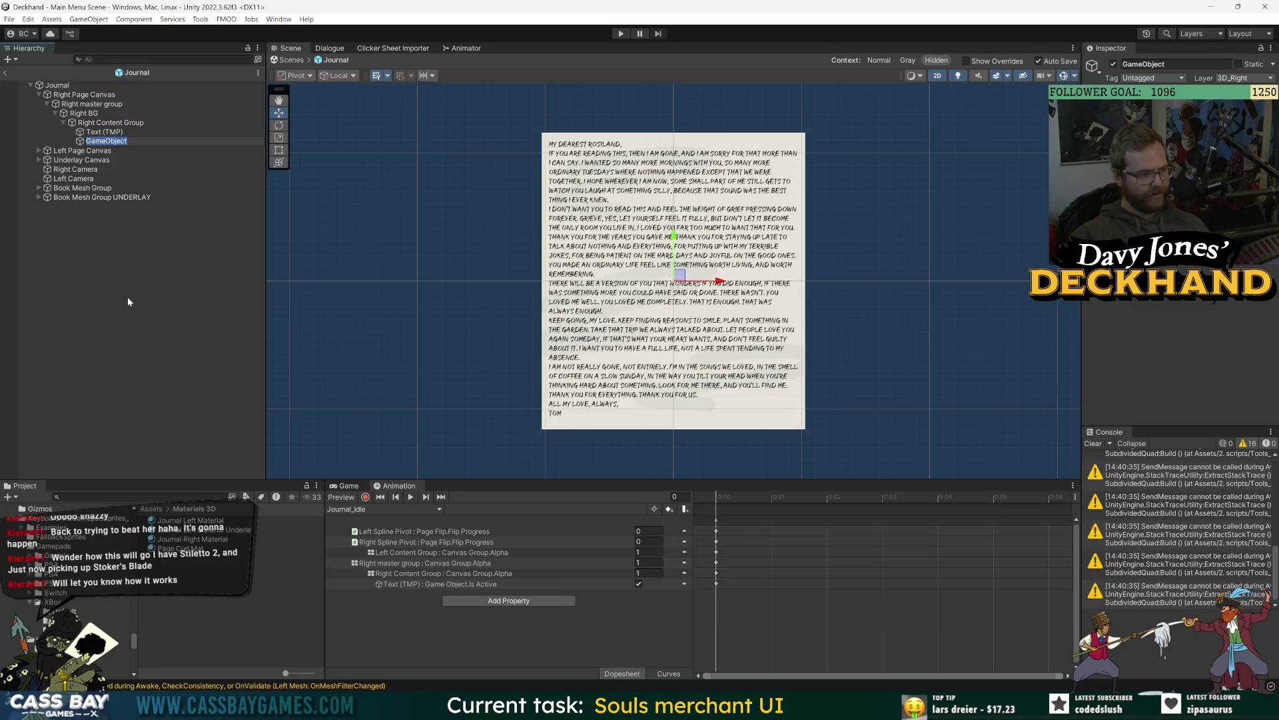
{"action": "type", "text": "Artefacts"}
{"action": "key", "text": "Return"}
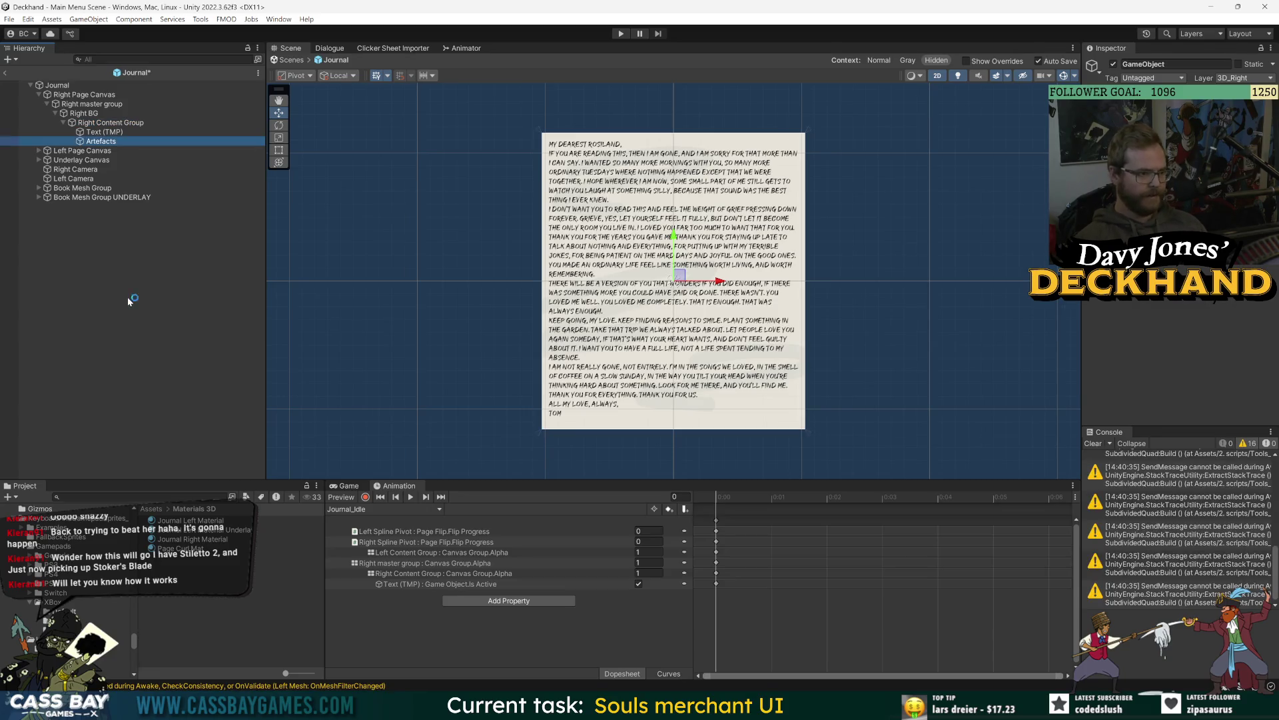
Step: Hide the right page's letter text and use the Rect Tool on Artefacts
{"action": "left_click", "coordinate": [98, 132]}
{"action": "left_click", "coordinate": [1114, 64]}
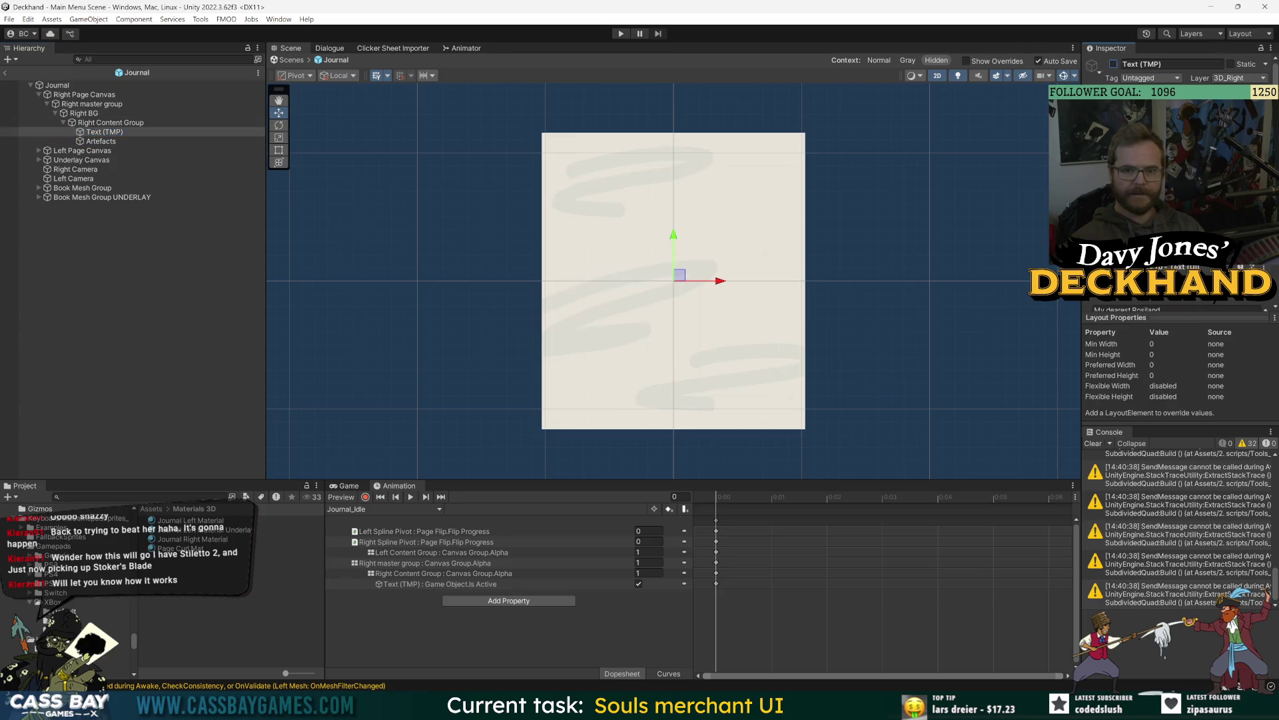
{"action": "left_click", "coordinate": [180, 206]}
{"action": "left_click", "coordinate": [102, 142]}
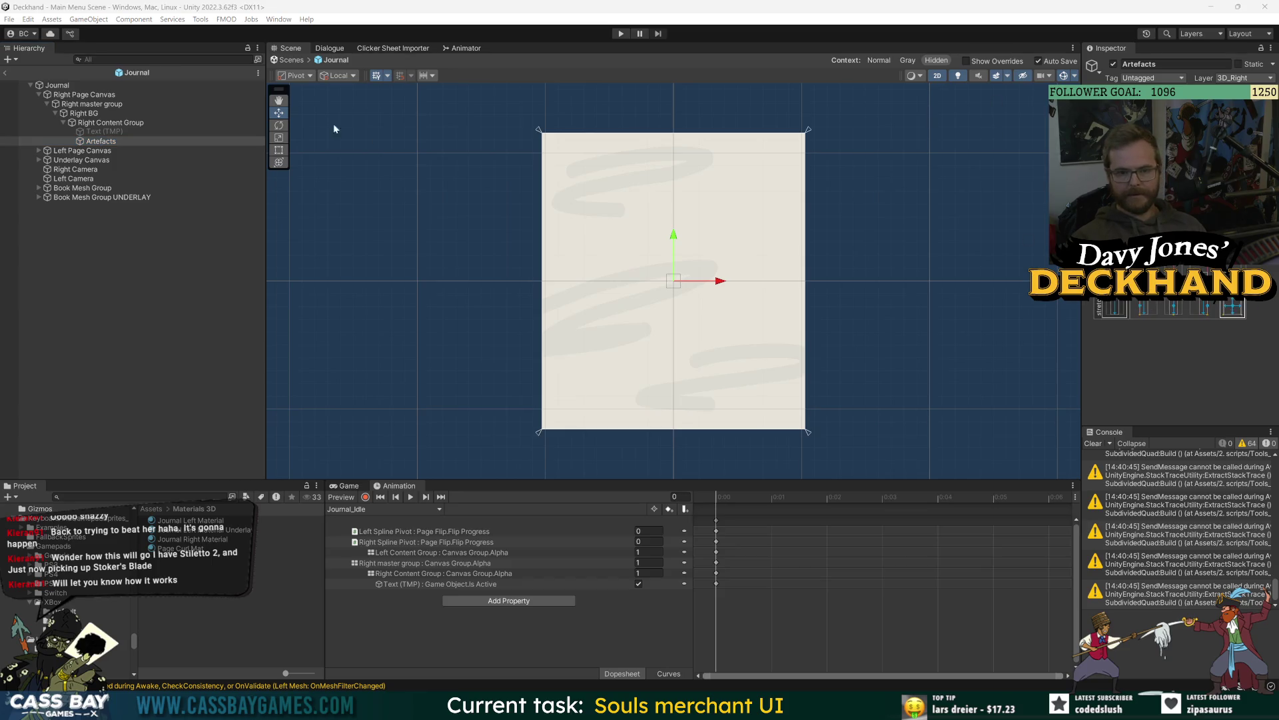
{"action": "left_click", "coordinate": [279, 151]}
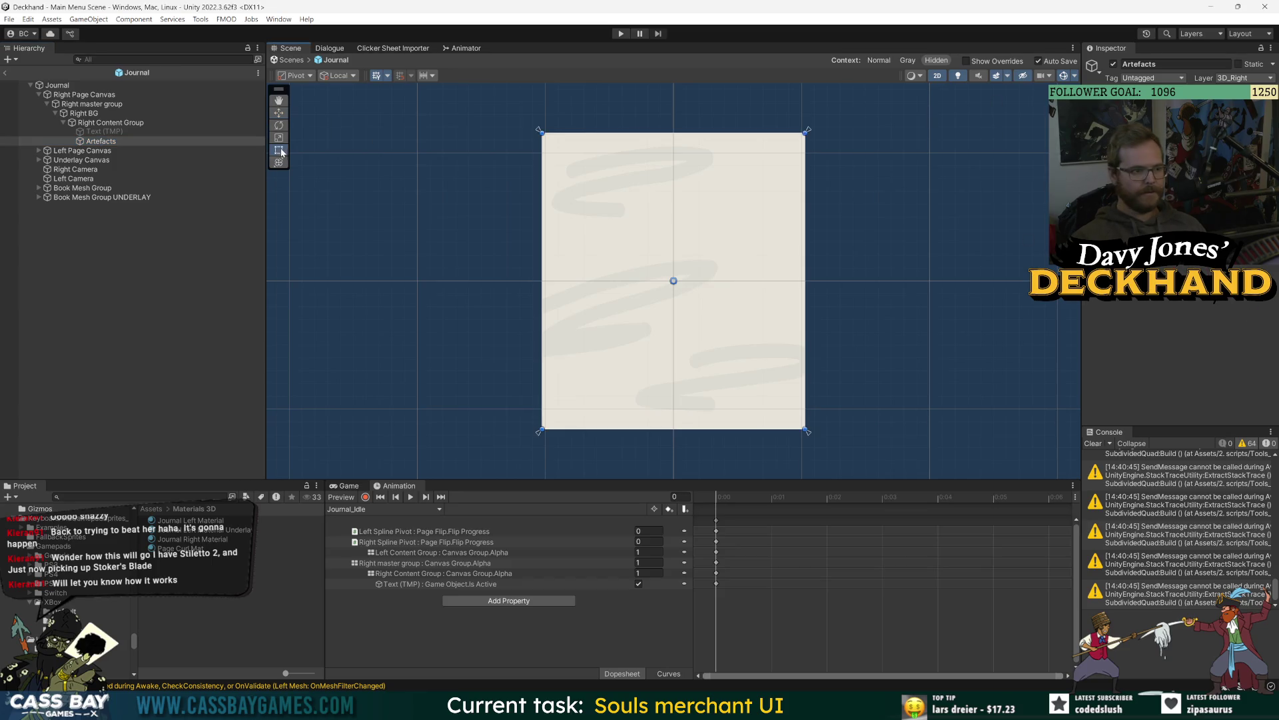
Step: Create an empty child named Grid under Artefacts
{"action": "right_click", "coordinate": [102, 141]}
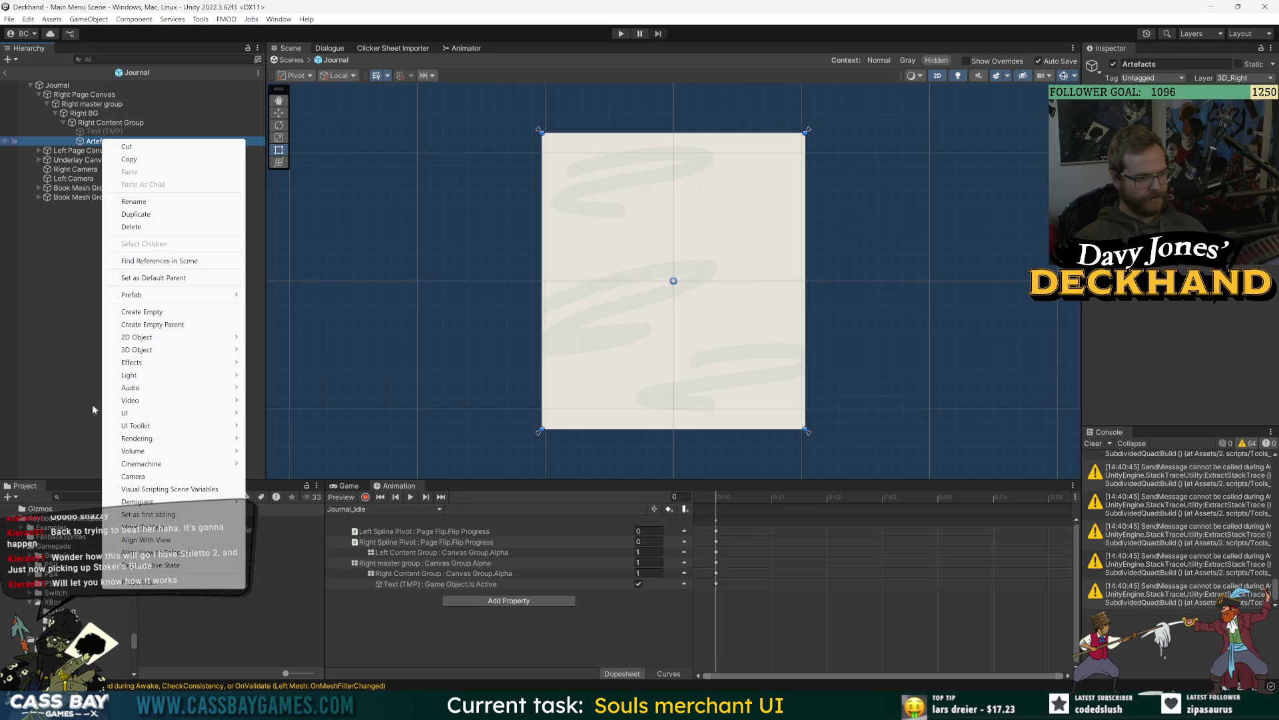
{"action": "mouse_move", "coordinate": [151, 414]}
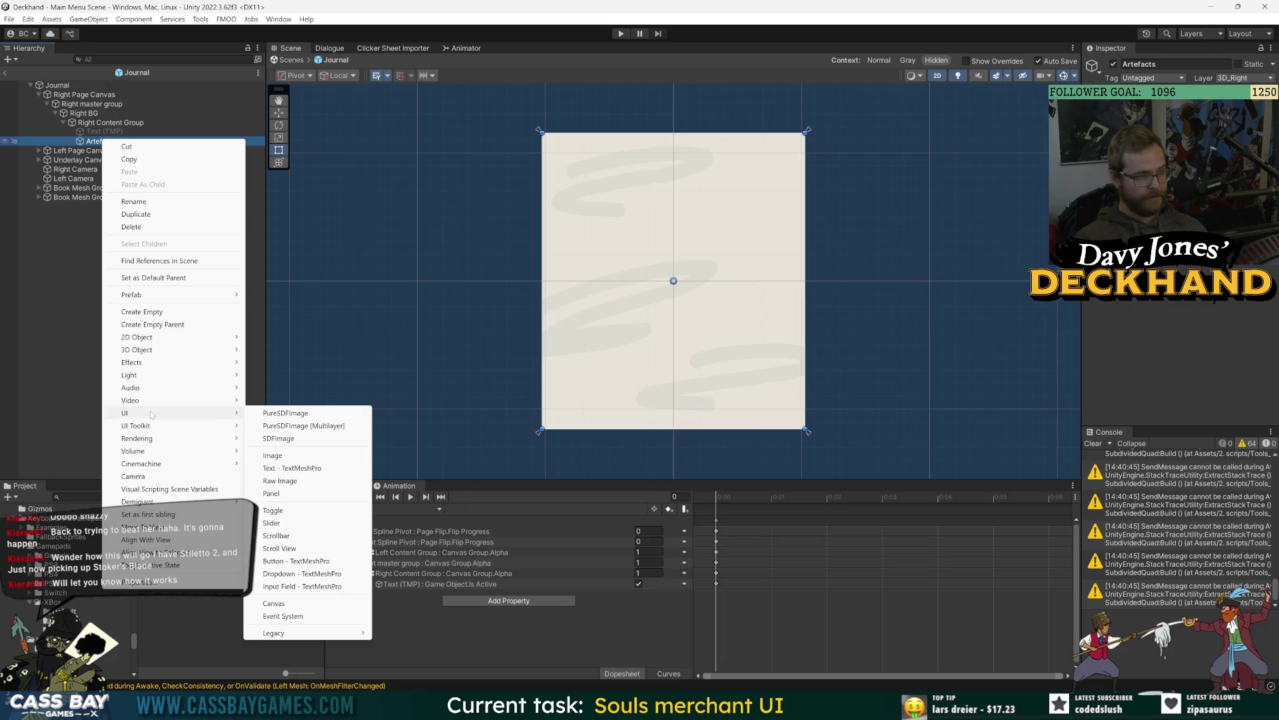
{"action": "left_click", "coordinate": [180, 311]}
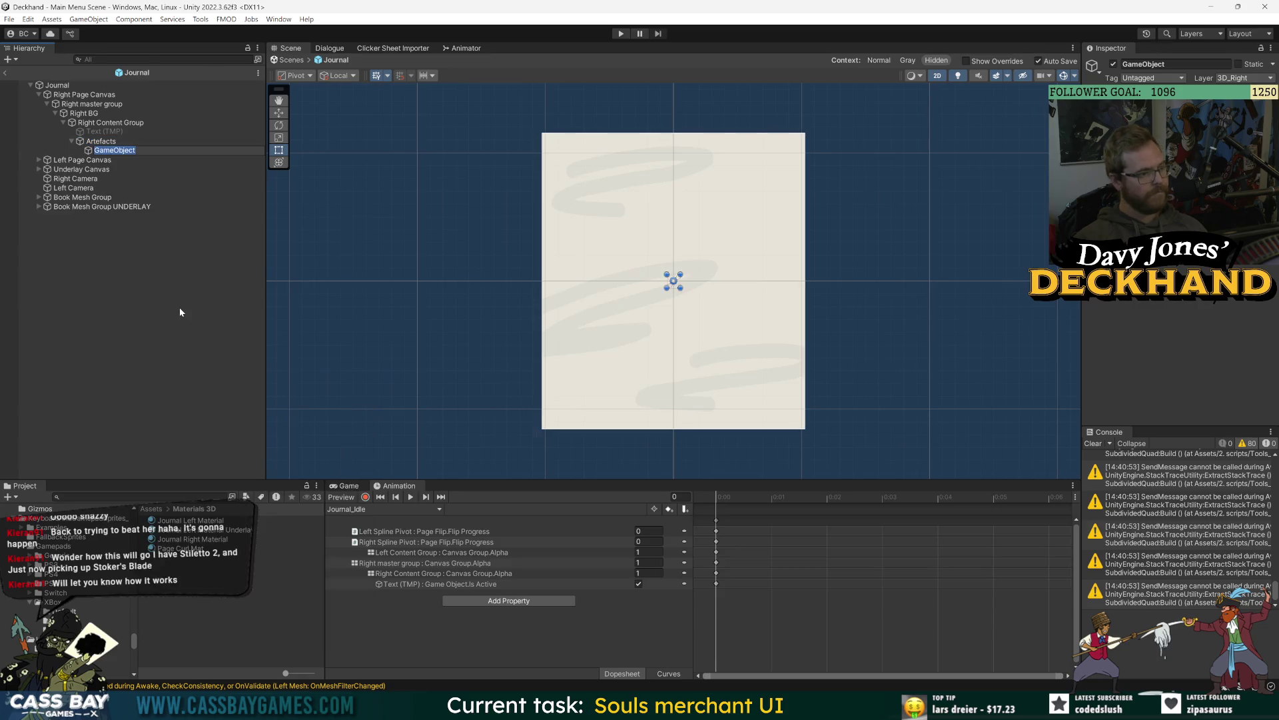
{"action": "type", "text": "Grid"}
{"action": "key", "text": "Return"}
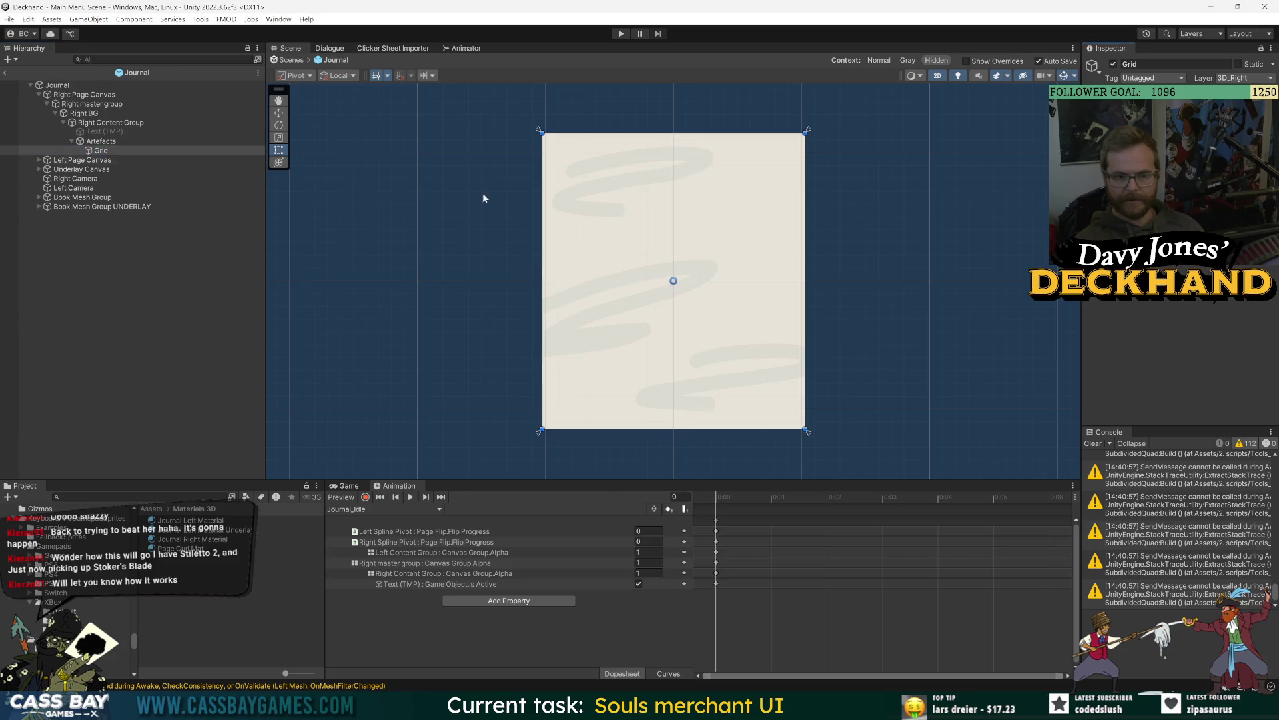
Step: Add a UI SDF Image inside Grid
{"action": "right_click", "coordinate": [104, 151]}
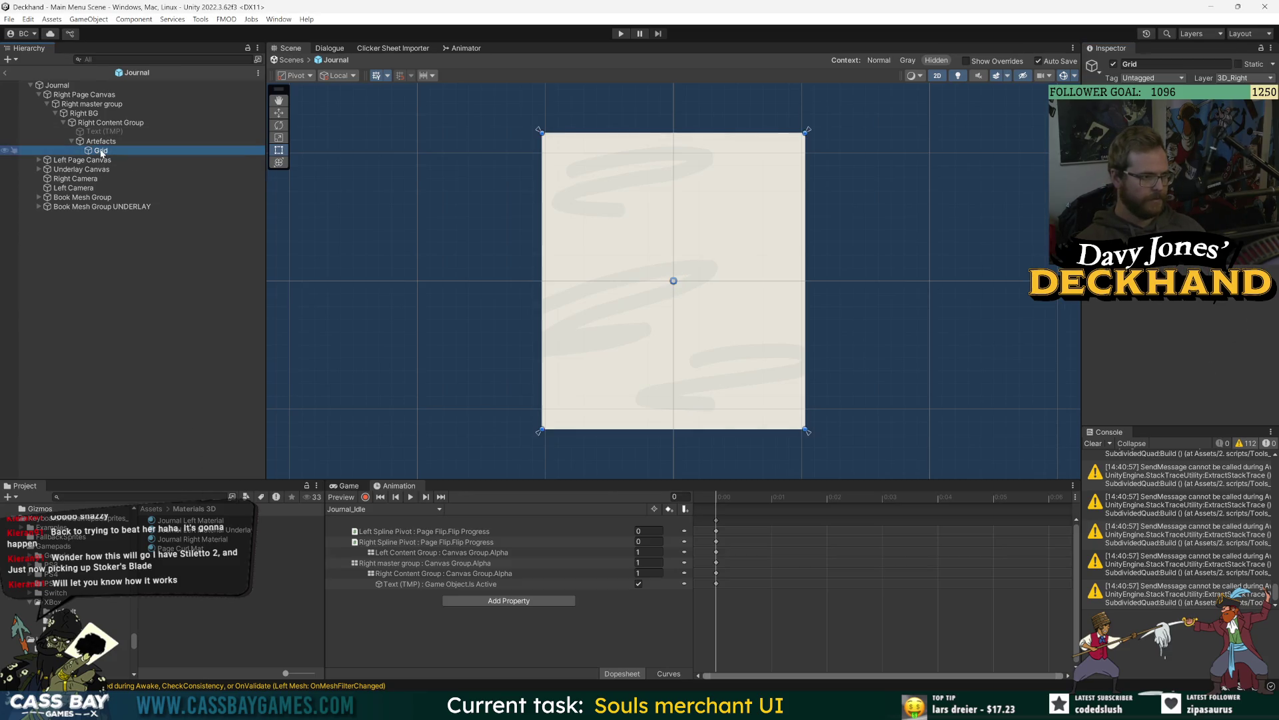
{"action": "mouse_move", "coordinate": [140, 425]}
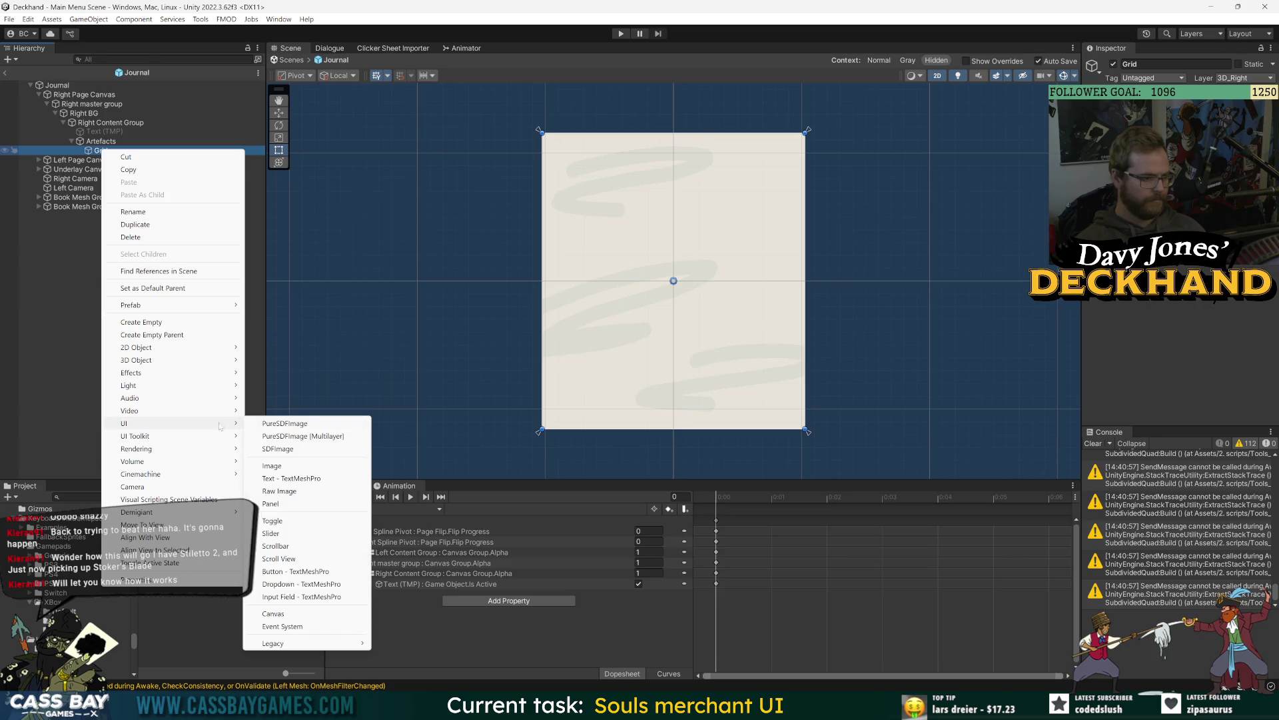
{"action": "left_click", "coordinate": [291, 451]}
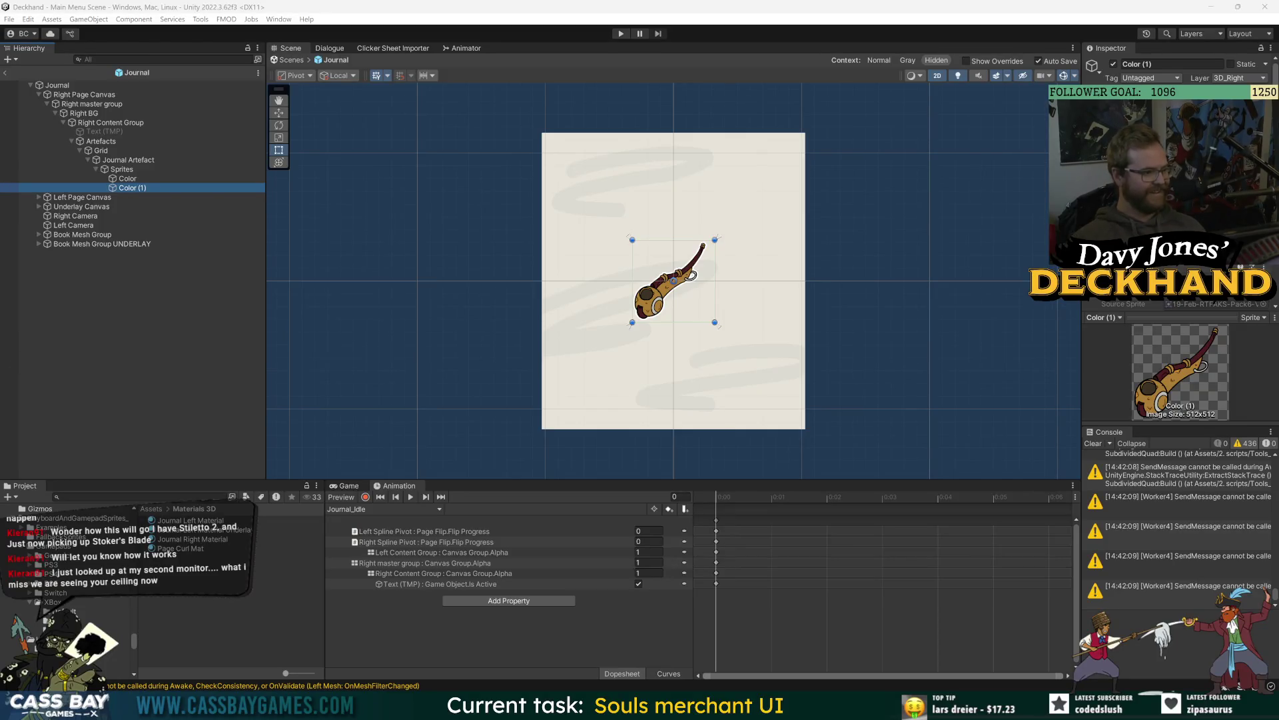
Step: Hide the Color layer and assign the pipe outline sprite to Color (1)
{"action": "left_click", "coordinate": [146, 362]}
{"action": "left_click", "coordinate": [130, 190]}
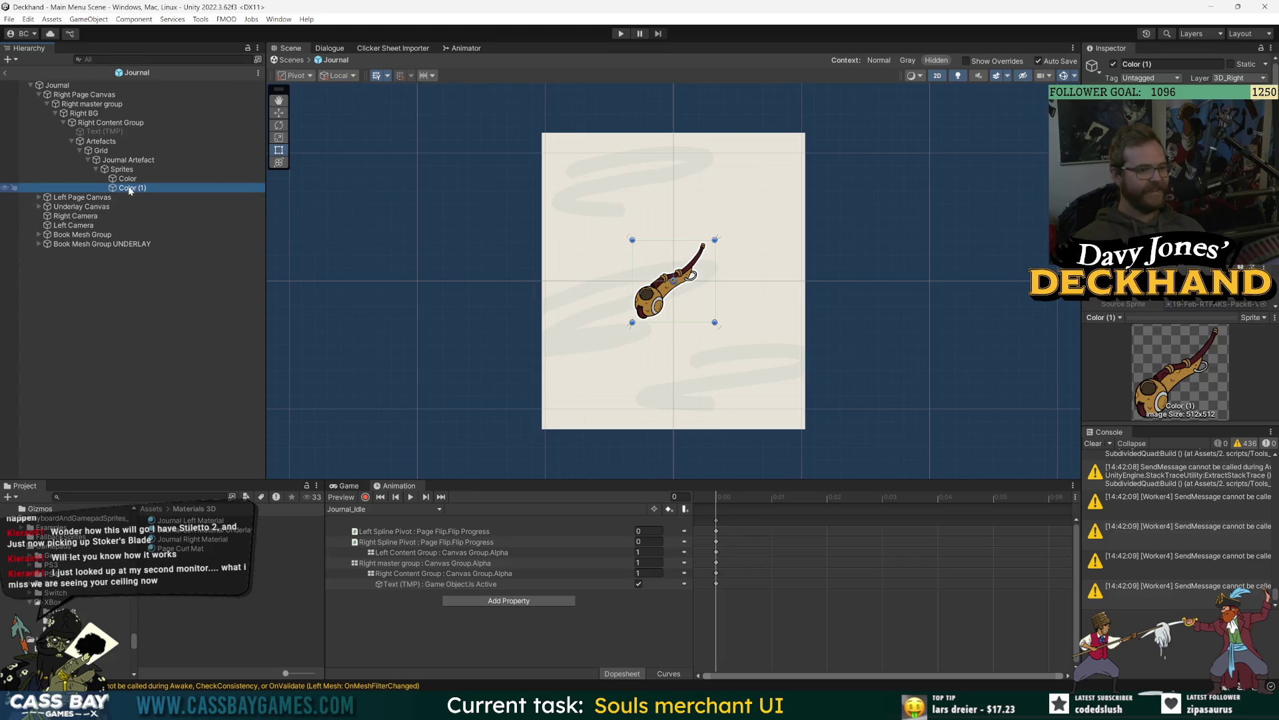
{"action": "left_click", "coordinate": [125, 178]}
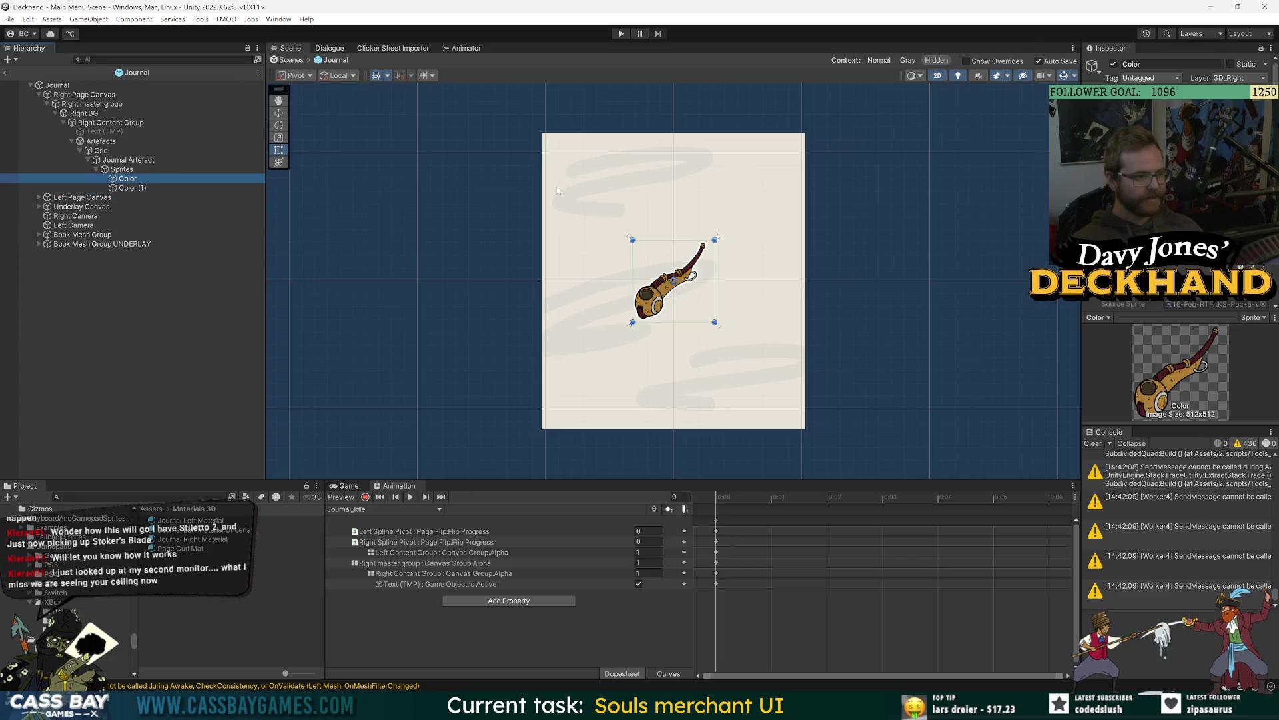
{"action": "left_click", "coordinate": [1113, 64]}
{"action": "left_click", "coordinate": [129, 188]}
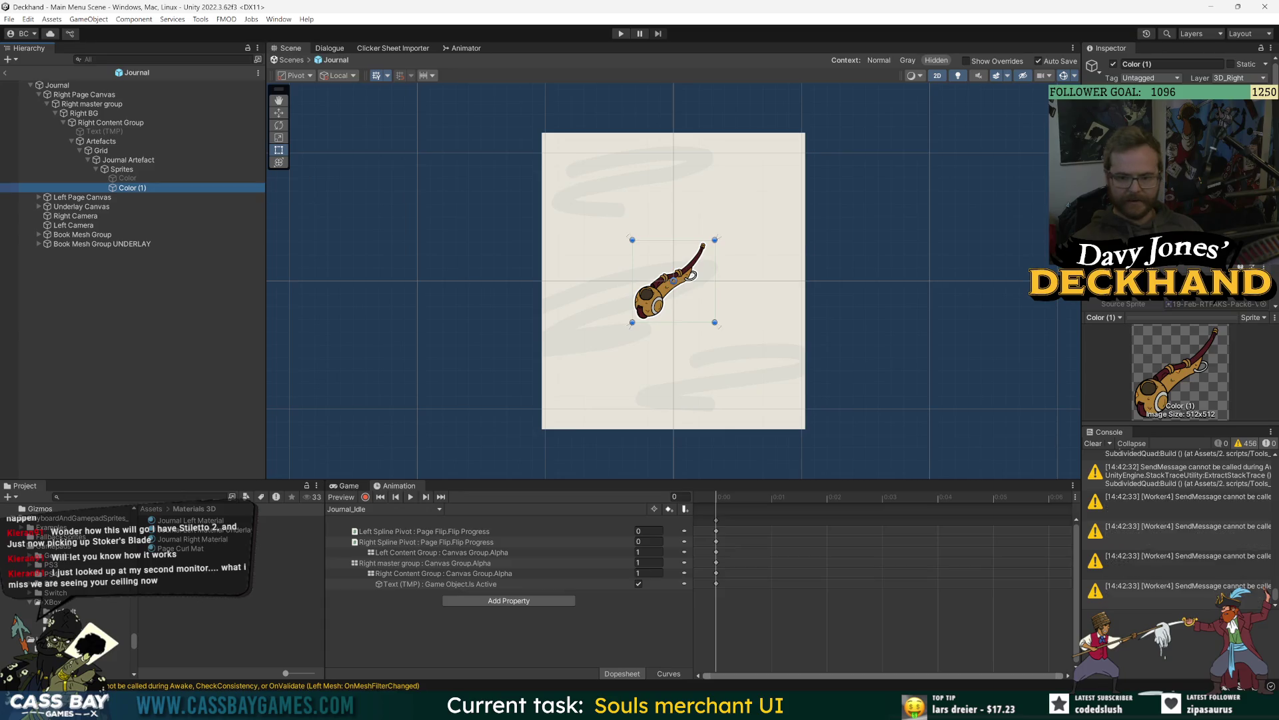
{"action": "left_click", "coordinate": [1264, 293]}
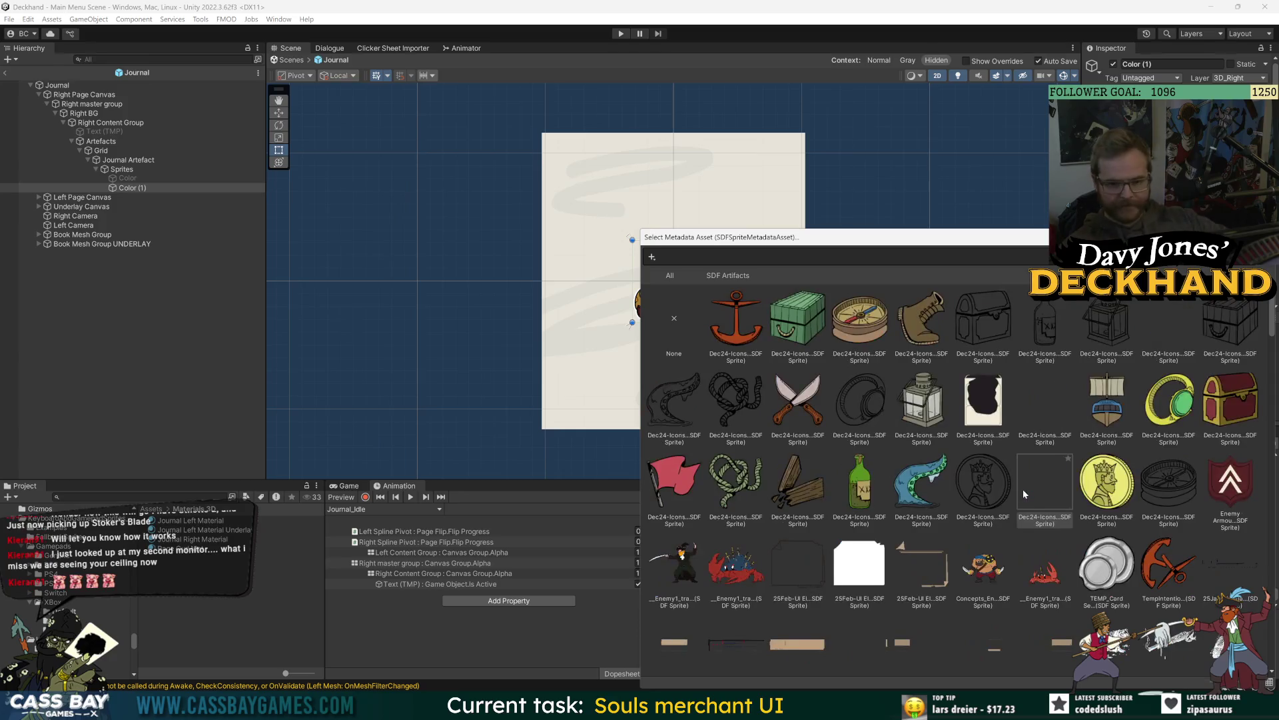
{"action": "scroll", "coordinate": [1031, 490], "scroll_direction": "down", "scroll_amount": 5}
{"action": "scroll", "coordinate": [1051, 479], "scroll_direction": "down", "scroll_amount": 15}
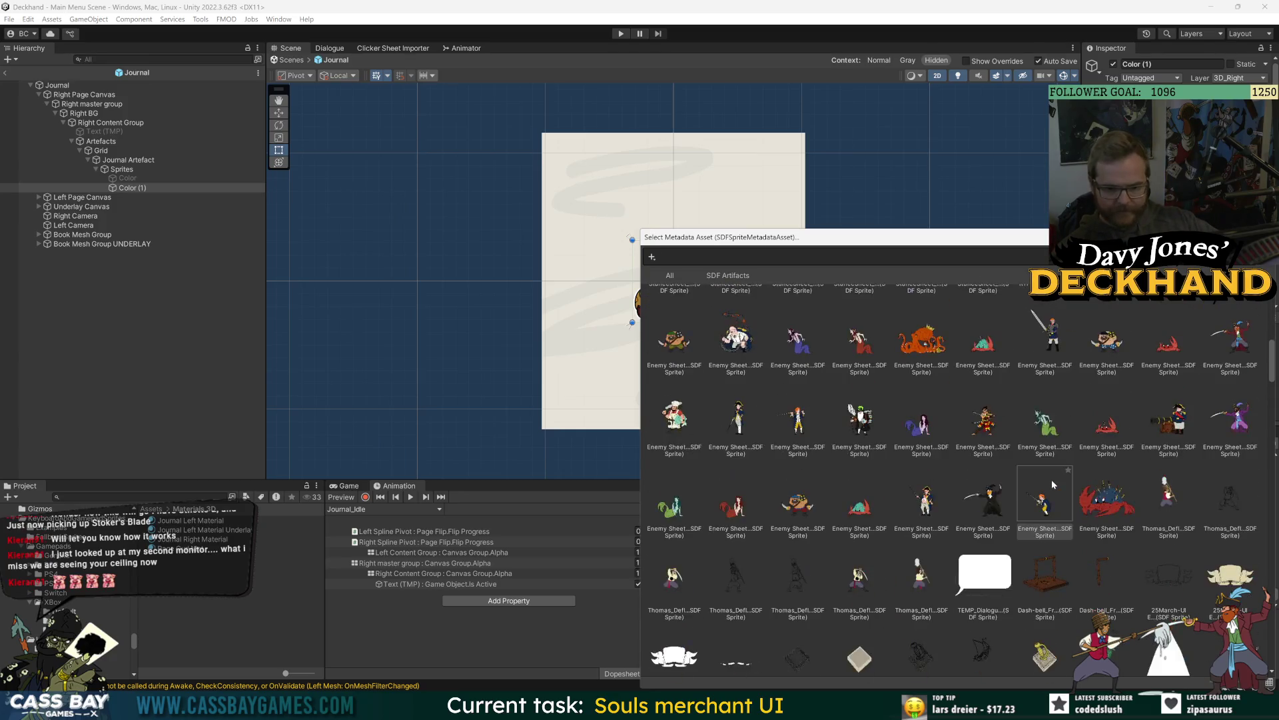
{"action": "scroll", "coordinate": [1122, 528], "scroll_direction": "down", "scroll_amount": 5}
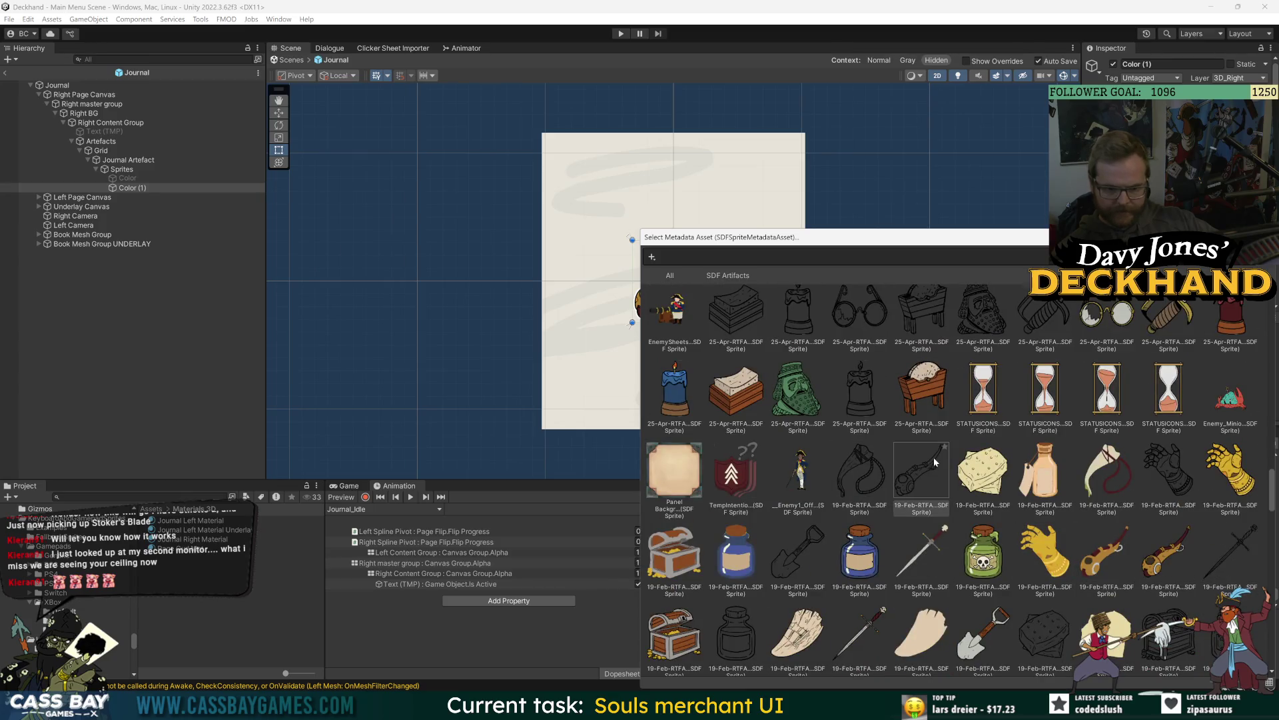
{"action": "double_click", "coordinate": [1094, 586]}
Step: Toggle the Color layer to check the outline and rename Color (1) to Line
{"action": "scroll", "coordinate": [1180, 167], "scroll_direction": "down", "scroll_amount": 5}
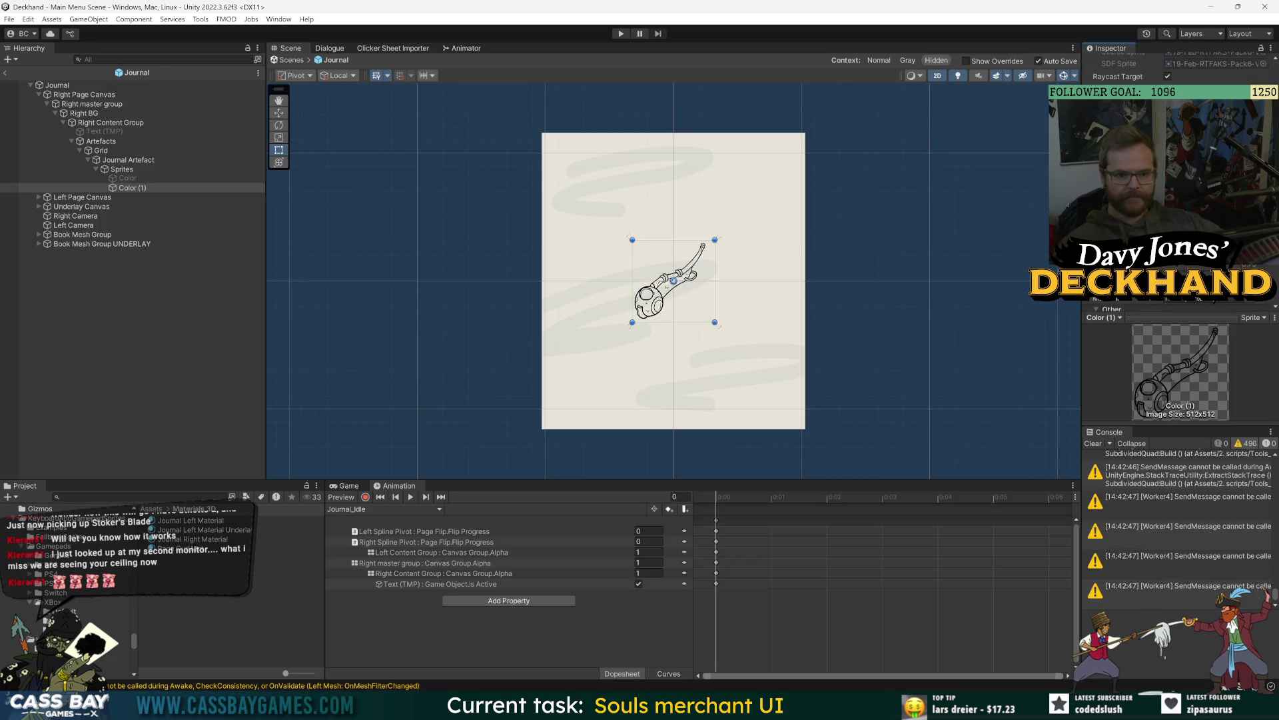
{"action": "left_click", "coordinate": [126, 179]}
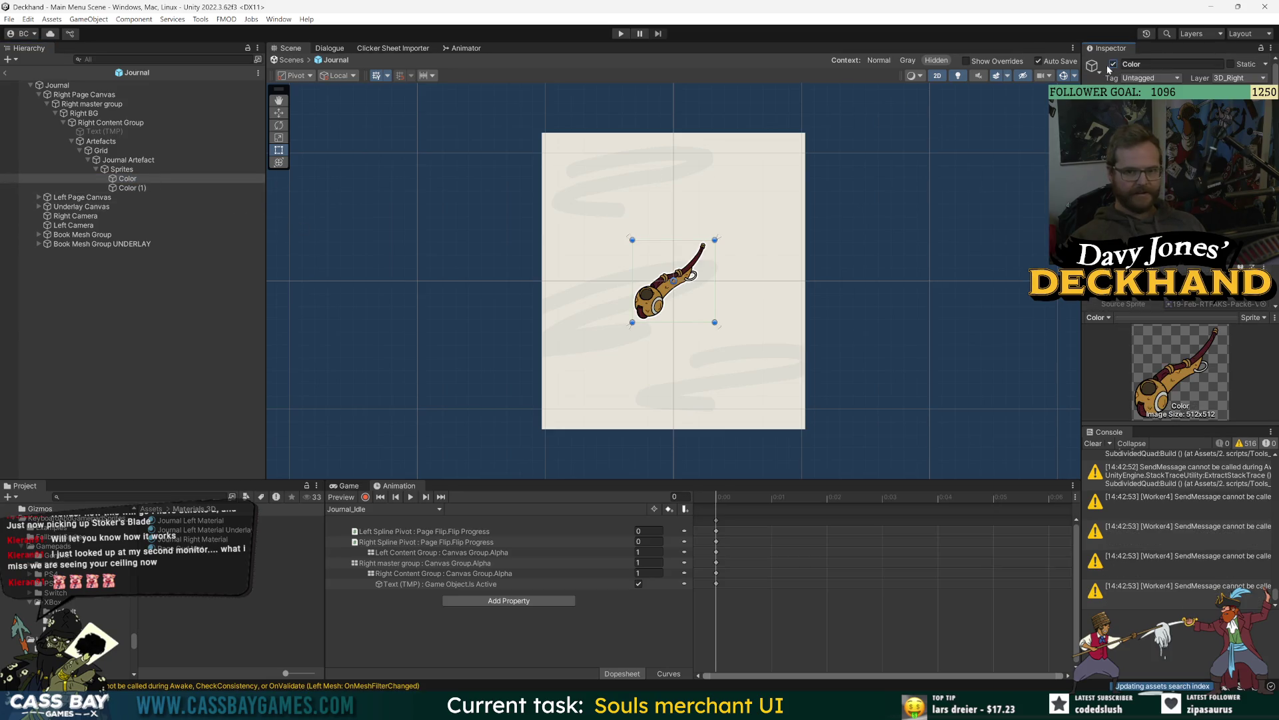
{"action": "left_click", "coordinate": [1114, 64]}
{"action": "left_click", "coordinate": [1114, 63]}
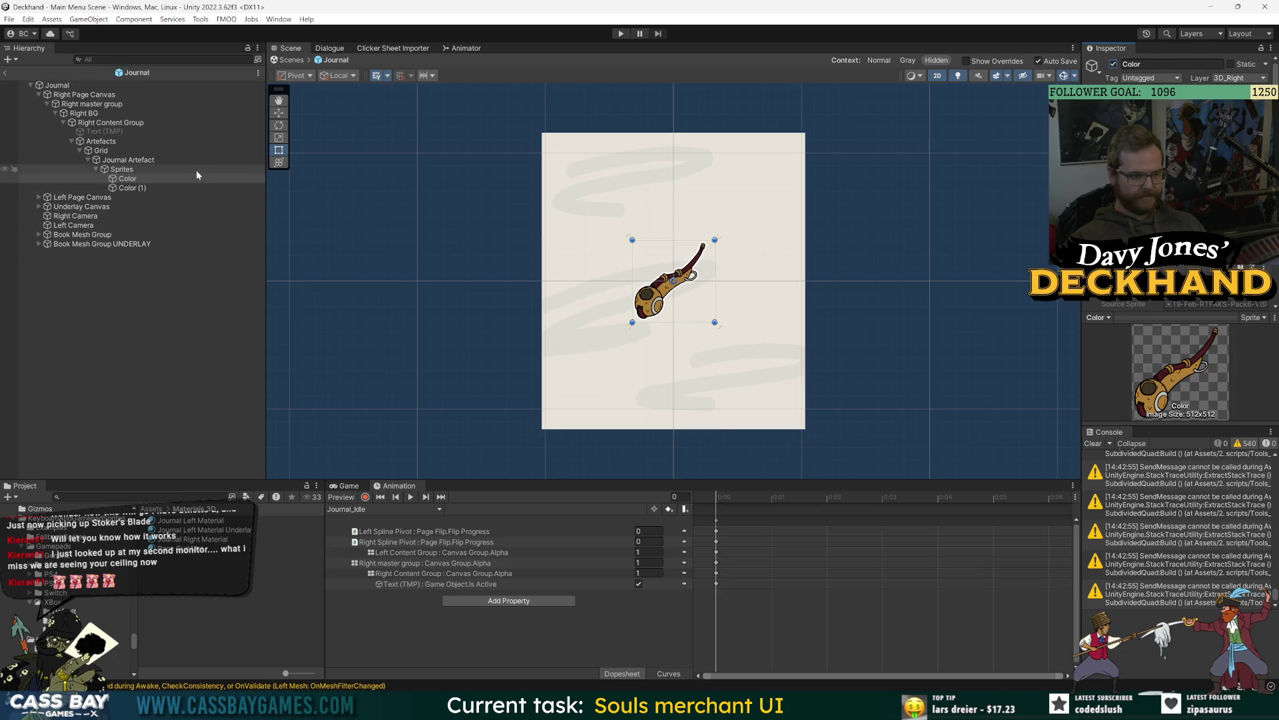
{"action": "left_click", "coordinate": [131, 188]}
{"action": "key", "text": "F2"}
{"action": "type", "text": "Line"}
{"action": "key", "text": "Return"}
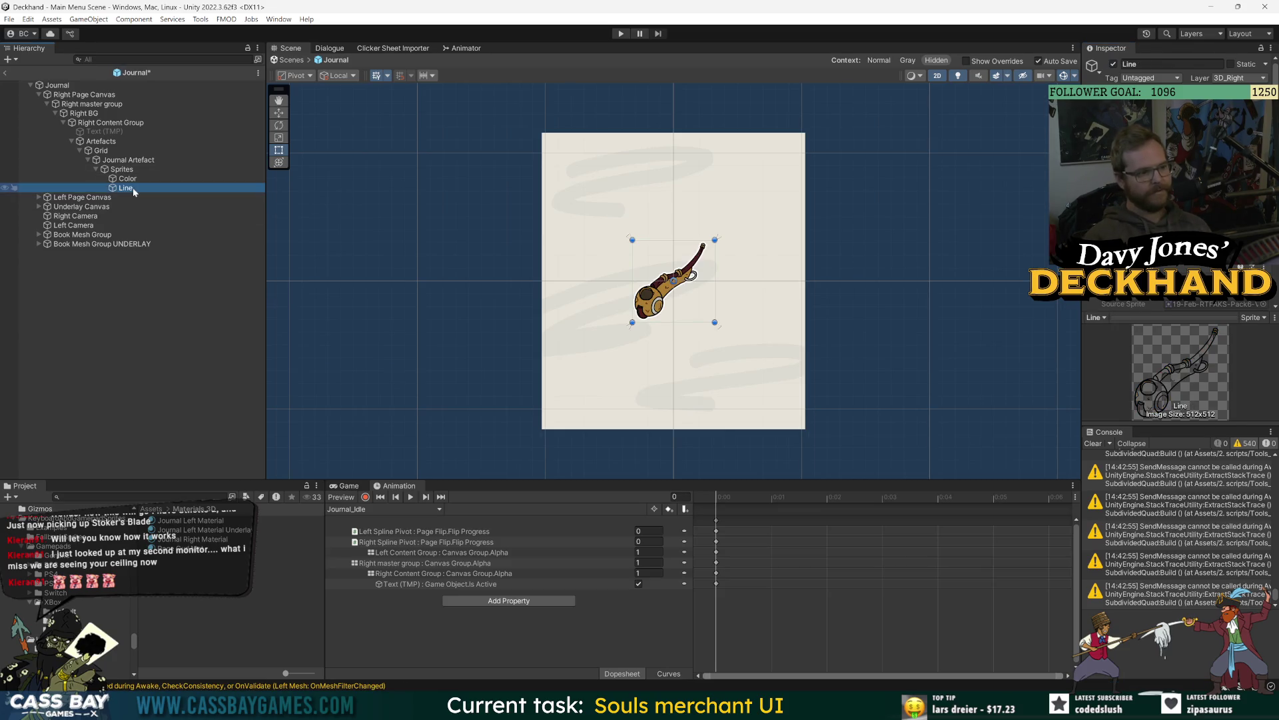
{"action": "mouse_move", "coordinate": [133, 189]}
{"action": "left_mouse_down"}
{"action": "mouse_move", "coordinate": [133, 170]}
{"action": "mouse_move", "coordinate": [141, 189]}
{"action": "left_mouse_up"}
Step: Disable the Color layer so only line art shows, and collapse Sprites
{"action": "key", "text": "shift+d"}
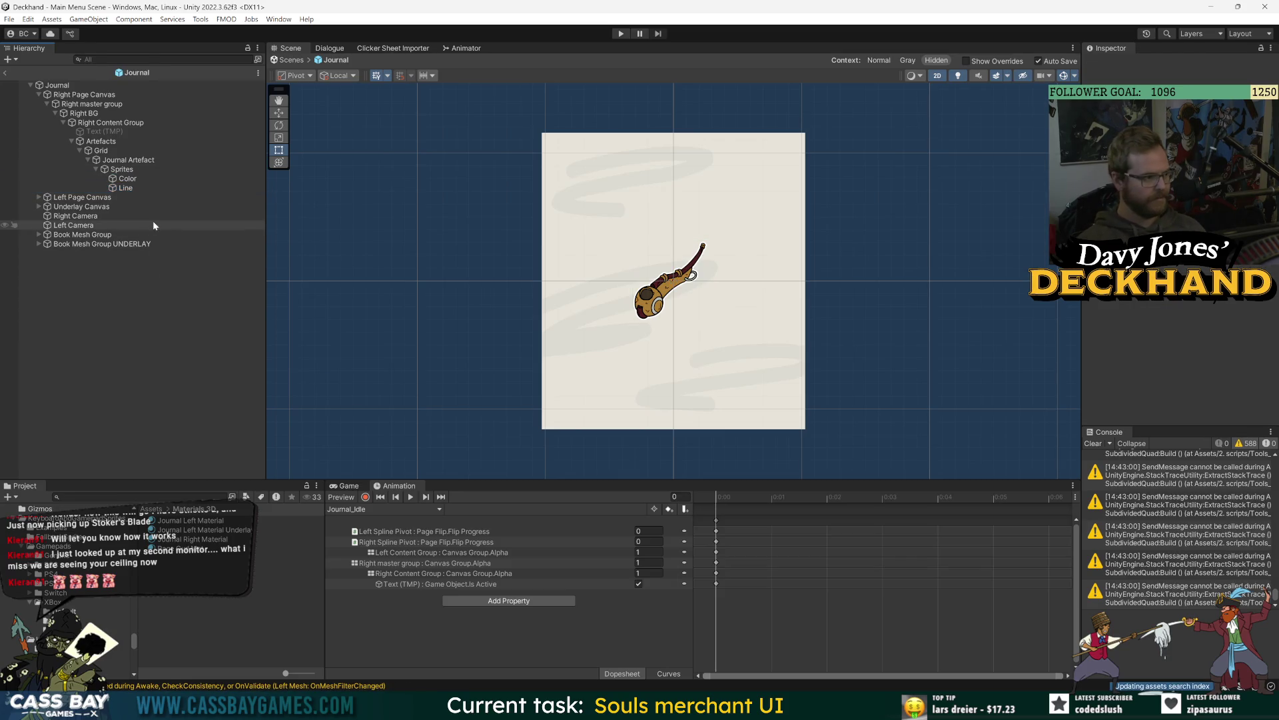
{"action": "left_click", "coordinate": [128, 178]}
{"action": "left_click", "coordinate": [1114, 64]}
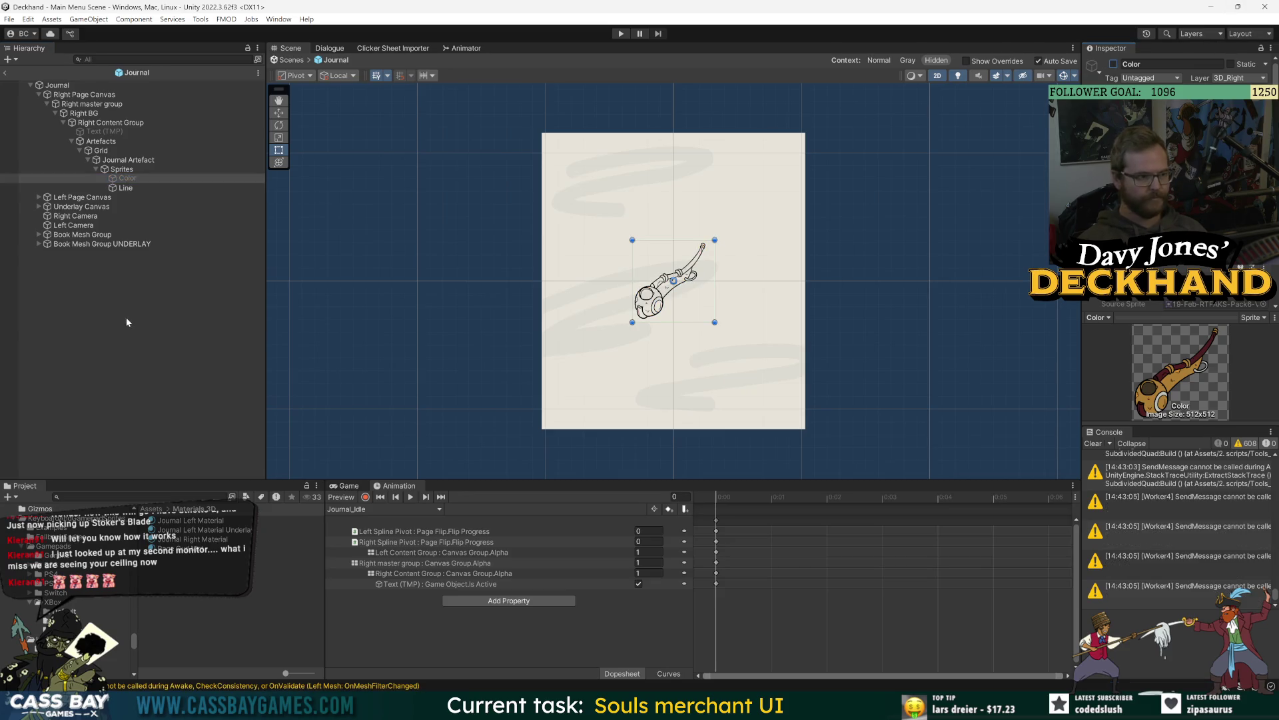
{"action": "key", "text": "shift+d"}
{"action": "left_click", "coordinate": [96, 169]}
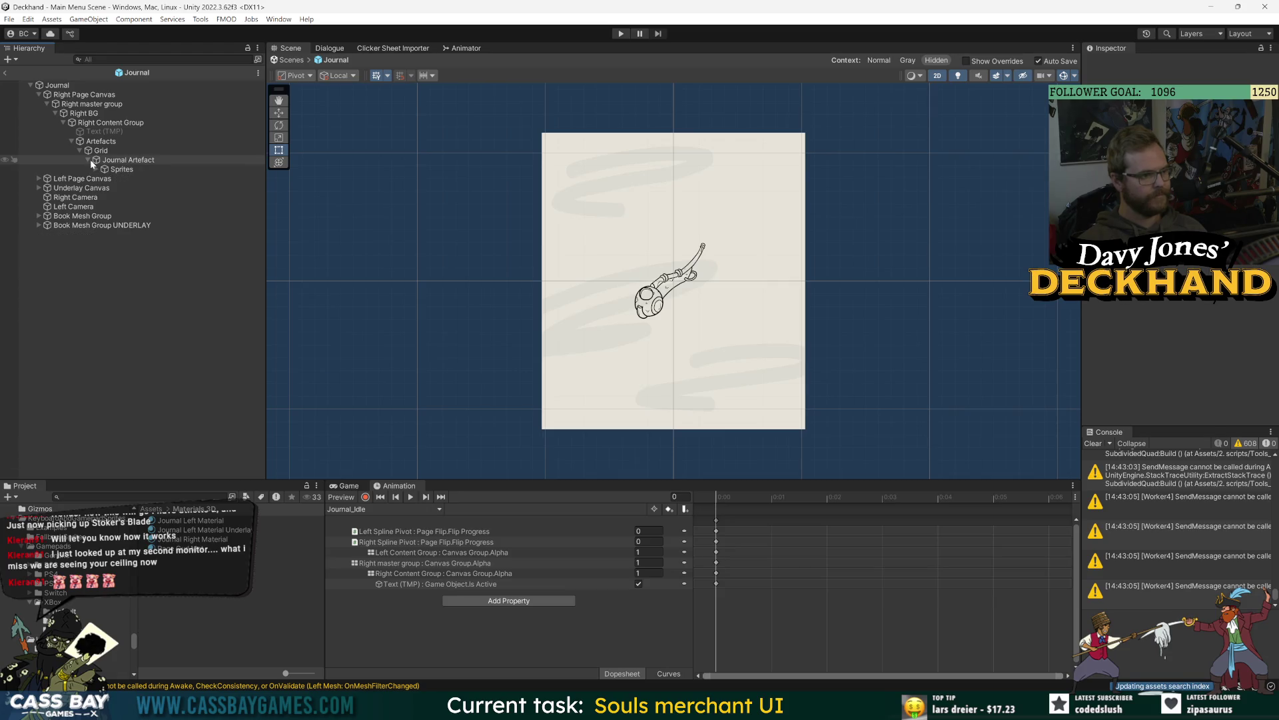
{"action": "left_click", "coordinate": [152, 508]}
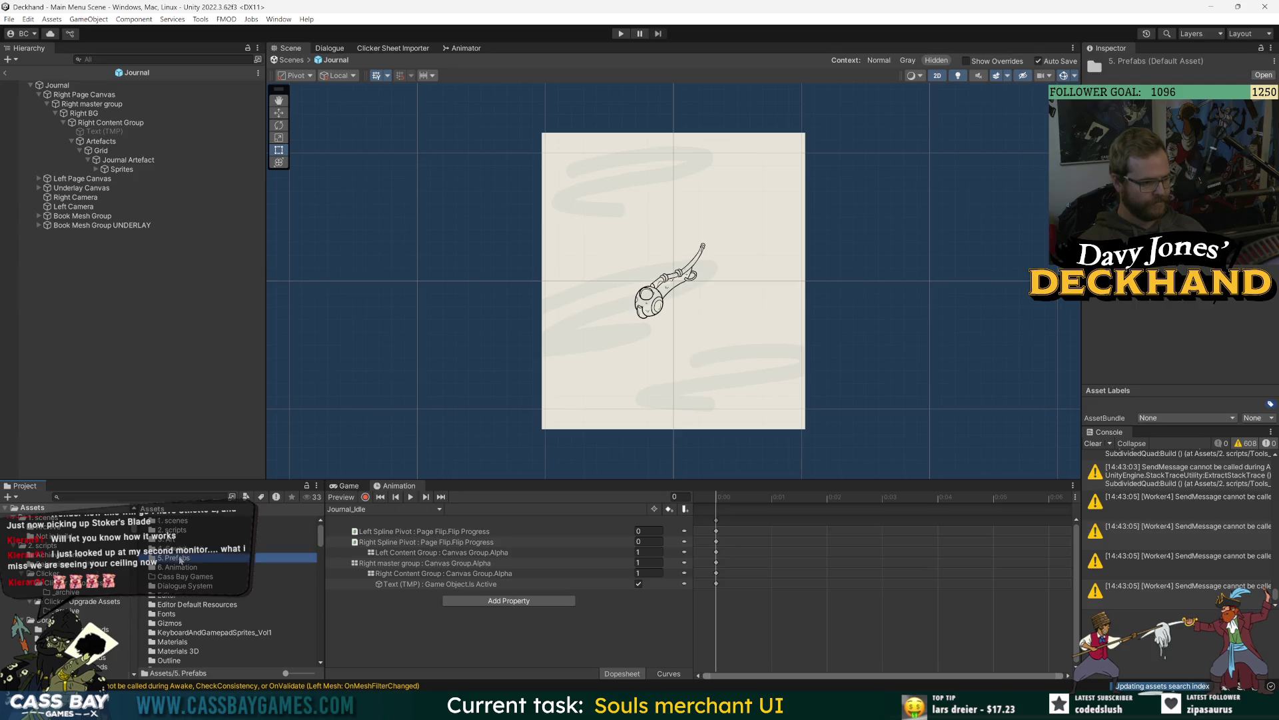
Step: Drag Journal Artefact into Assets/5. Prefabs/UI Prefabs/Journal to make it a prefab
{"action": "double_click", "coordinate": [180, 557]}
{"action": "left_click", "coordinate": [178, 604]}
{"action": "scroll", "coordinate": [198, 581], "scroll_direction": "down", "scroll_amount": 5}
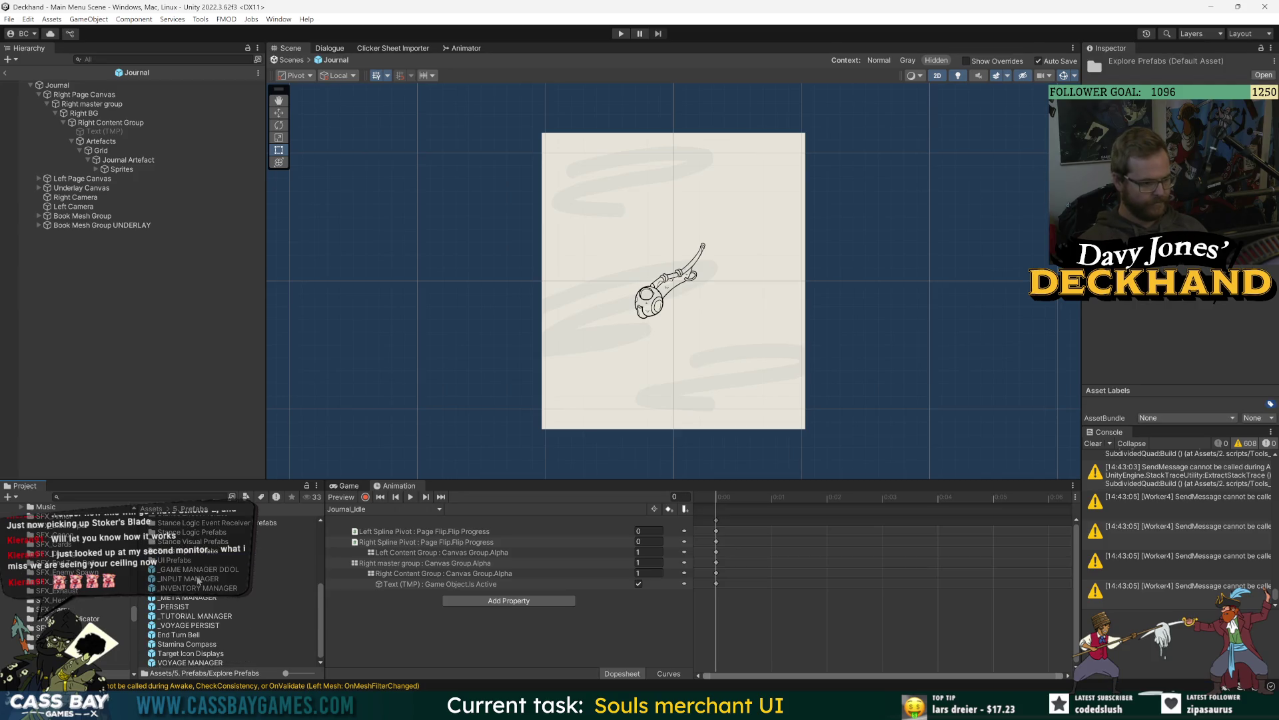
{"action": "double_click", "coordinate": [185, 560]}
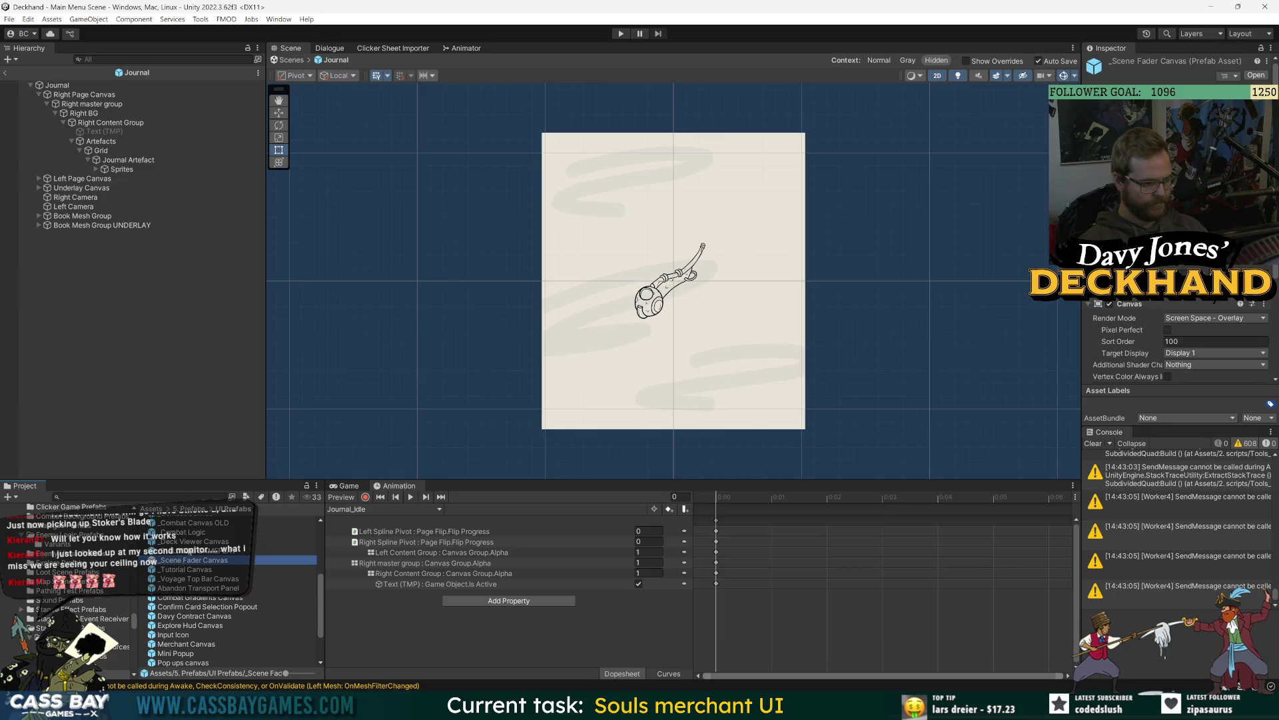
{"action": "double_click", "coordinate": [177, 565]}
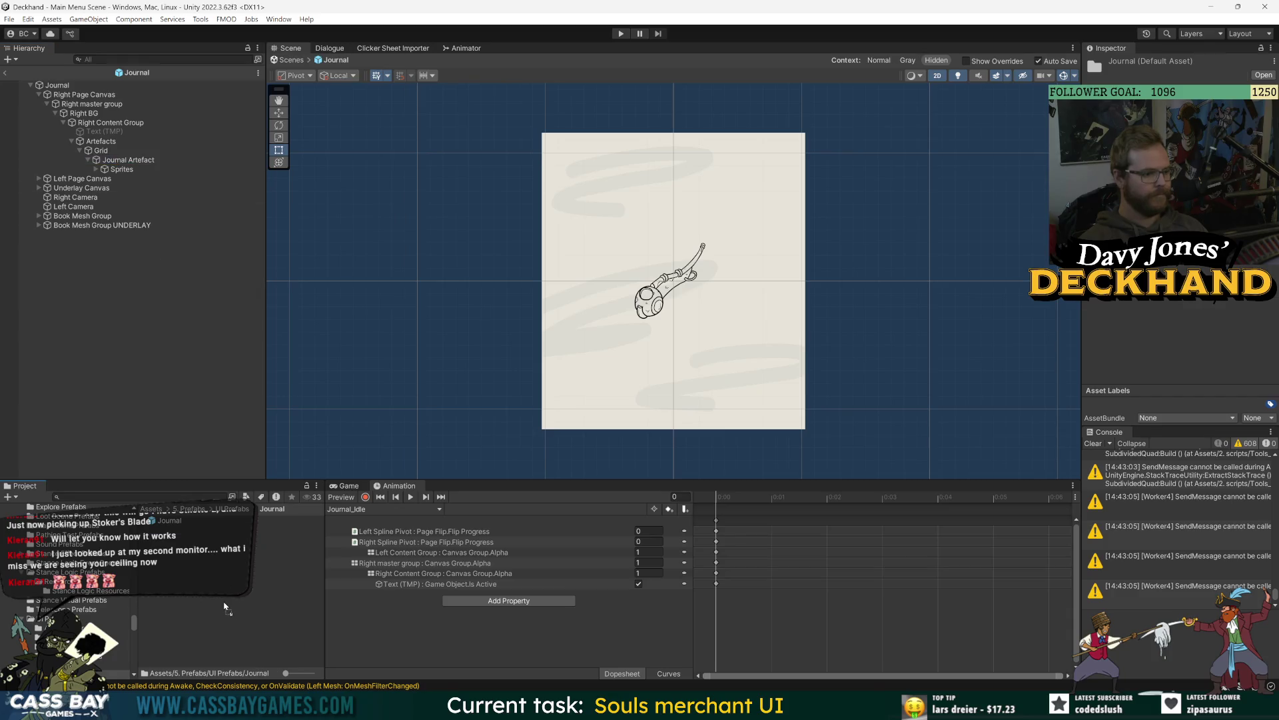
{"action": "left_click_drag", "start_coordinate": [225, 606], "coordinate": [218, 569]}
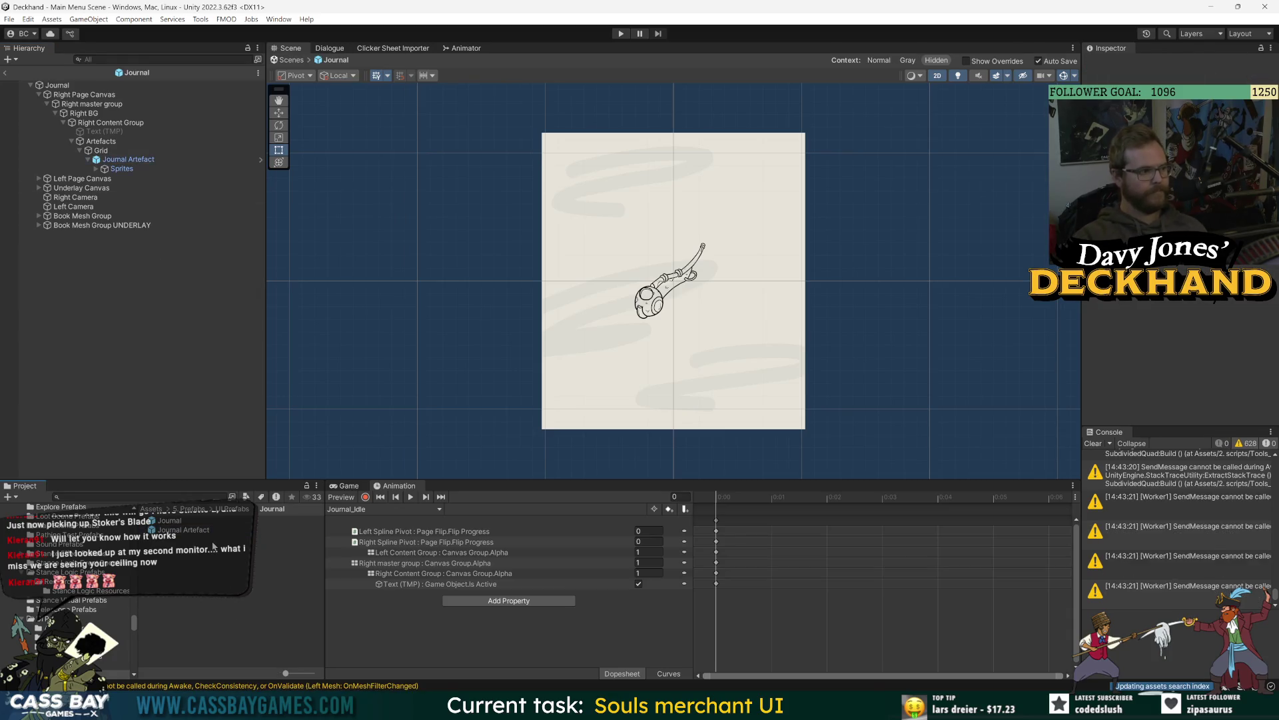
{"action": "left_click", "coordinate": [100, 150]}
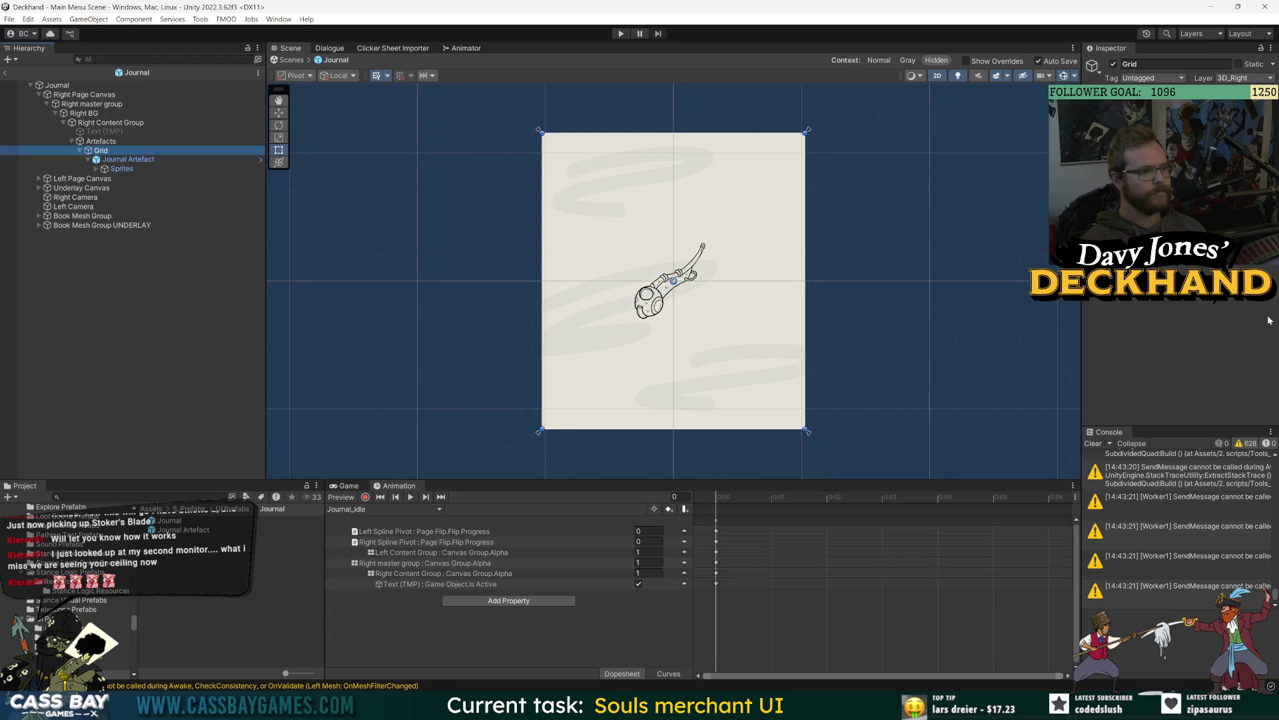
Step: Add a Grid Layout Group component to Grid
{"action": "left_click", "coordinate": [1180, 257]}
{"action": "type", "text": "grid"}
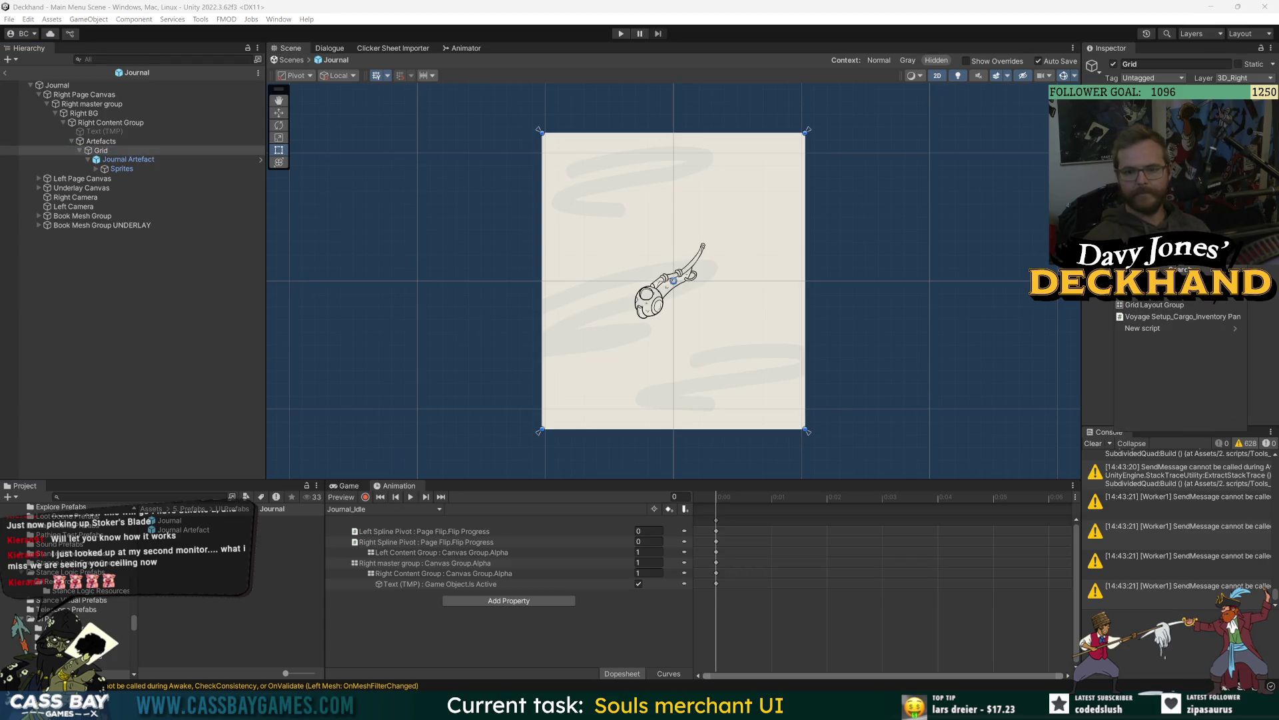
{"action": "left_click", "coordinate": [1158, 306]}
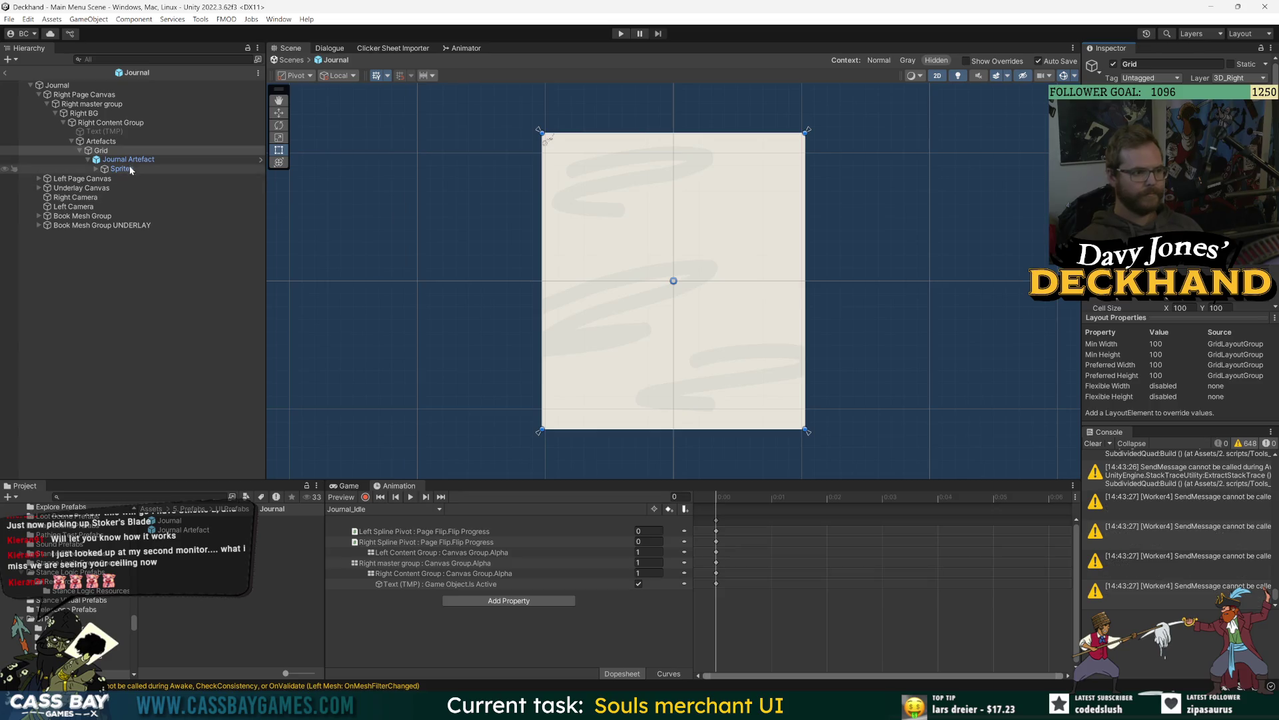
{"action": "scroll", "coordinate": [1179, 193], "scroll_direction": "down", "scroll_amount": 3}
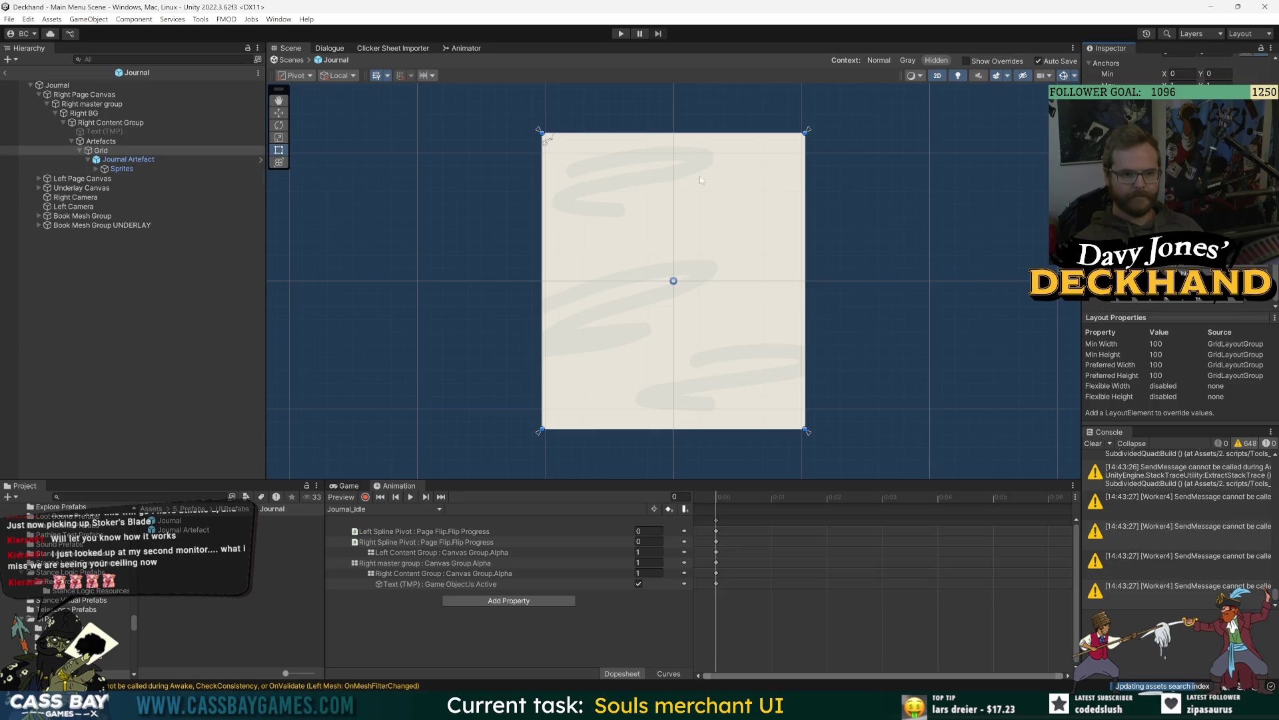
{"action": "scroll", "coordinate": [733, 222], "scroll_direction": "down", "scroll_amount": 2}
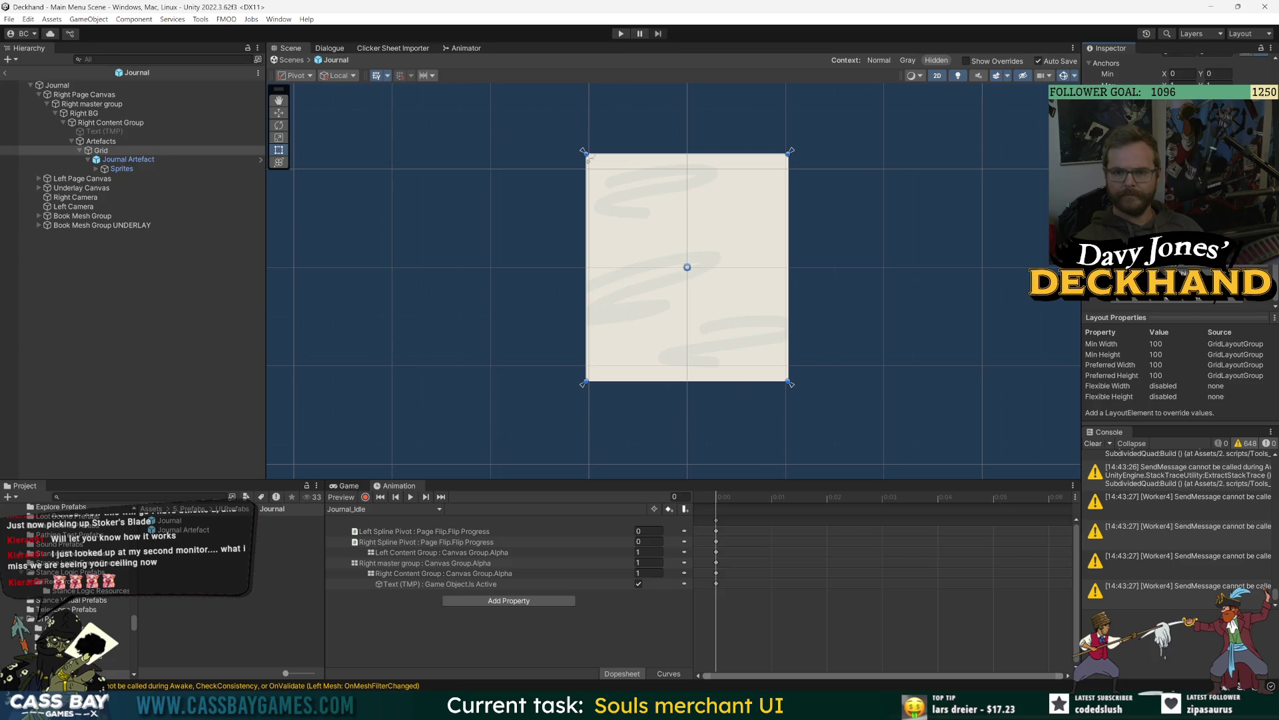
{"action": "scroll", "coordinate": [702, 222], "scroll_direction": "down", "scroll_amount": 2}
{"action": "scroll", "coordinate": [701, 225], "scroll_direction": "up", "scroll_amount": 1}
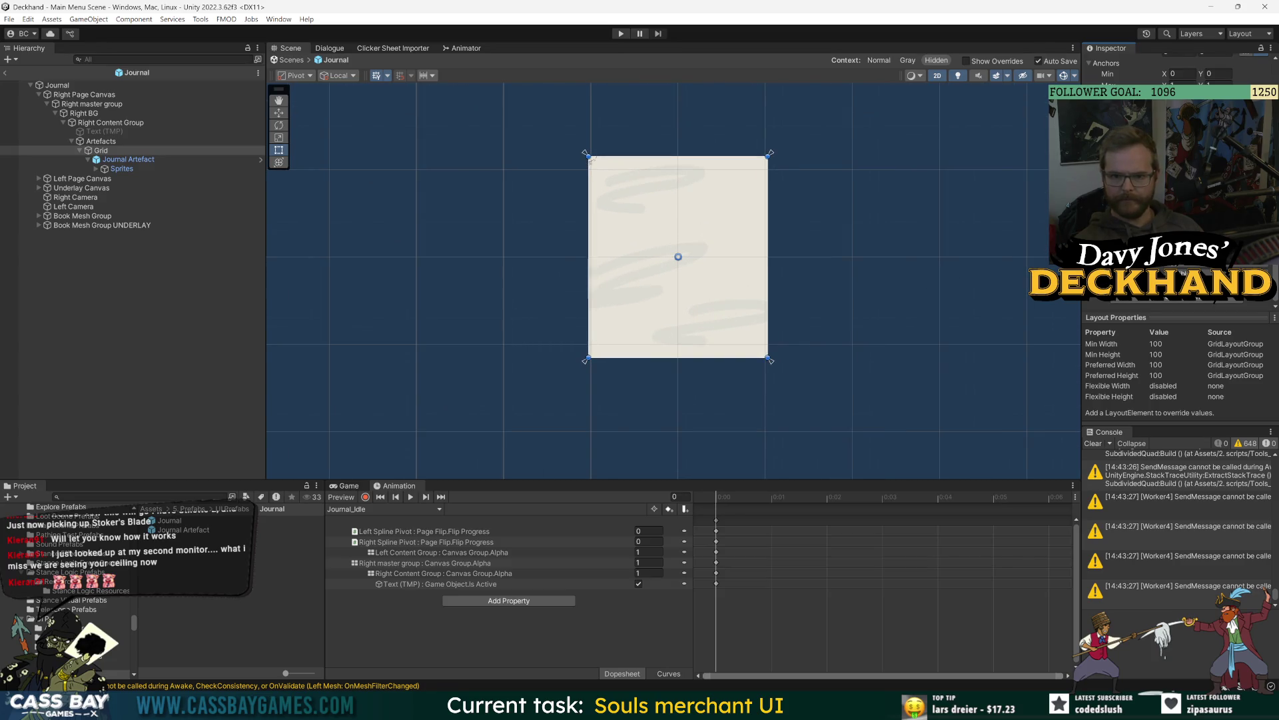
Step: Duplicate the Journal Artefact into three more copies
{"action": "left_click", "coordinate": [133, 161]}
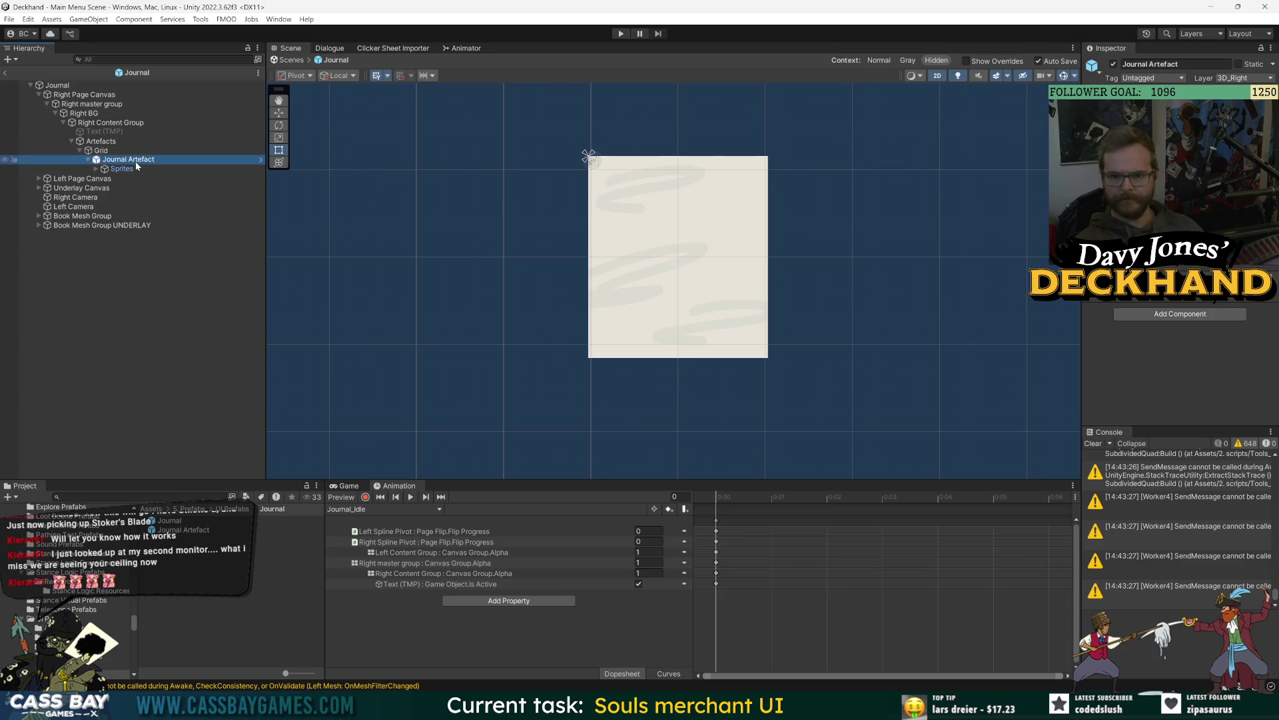
{"action": "key", "text": "ctrl+d"}
{"action": "key", "text": "ctrl+d"}
{"action": "key", "text": "ctrl+d"}
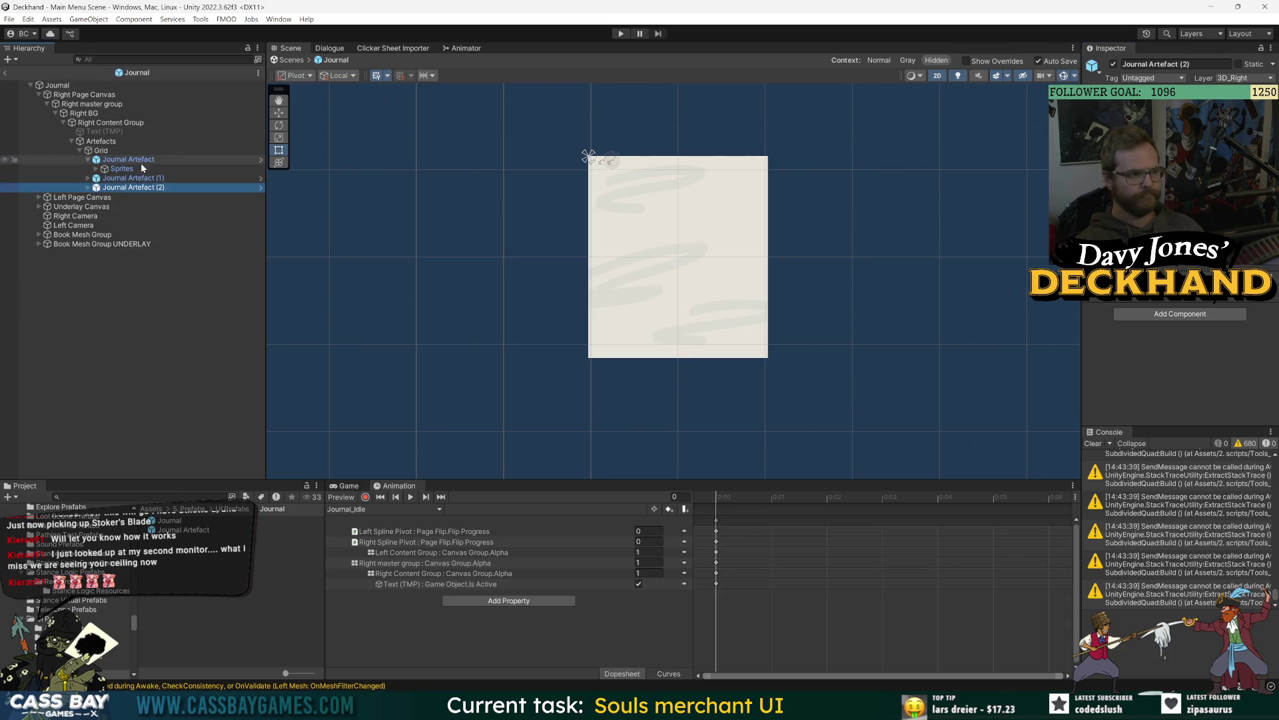
{"action": "scroll", "coordinate": [652, 160], "scroll_direction": "up", "scroll_amount": 2}
{"action": "scroll", "coordinate": [567, 147], "scroll_direction": "up", "scroll_amount": 2}
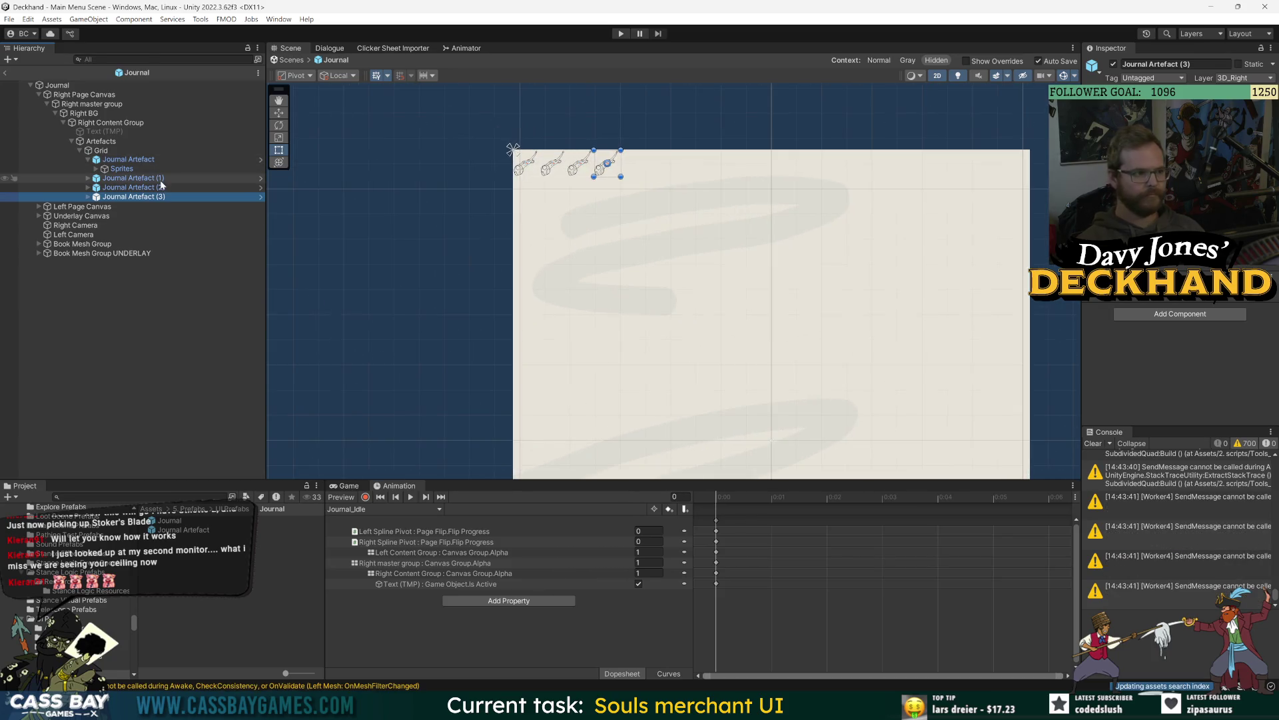
Step: Set the Grid's cell size to 600×600 and save the Journal
{"action": "left_click", "coordinate": [101, 151]}
{"action": "scroll", "coordinate": [1179, 180], "scroll_direction": "down", "scroll_amount": 5}
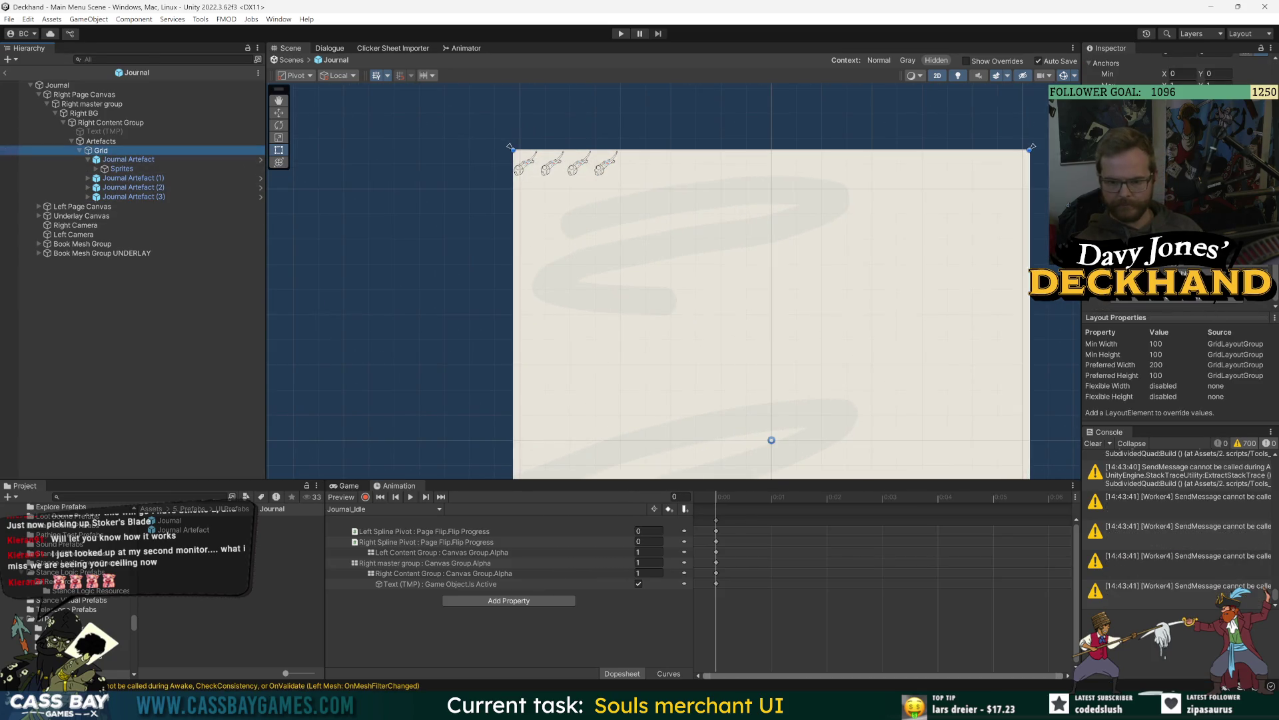
{"action": "type", "text": "600"}
{"action": "key", "text": "Tab"}
{"action": "type", "text": "600"}
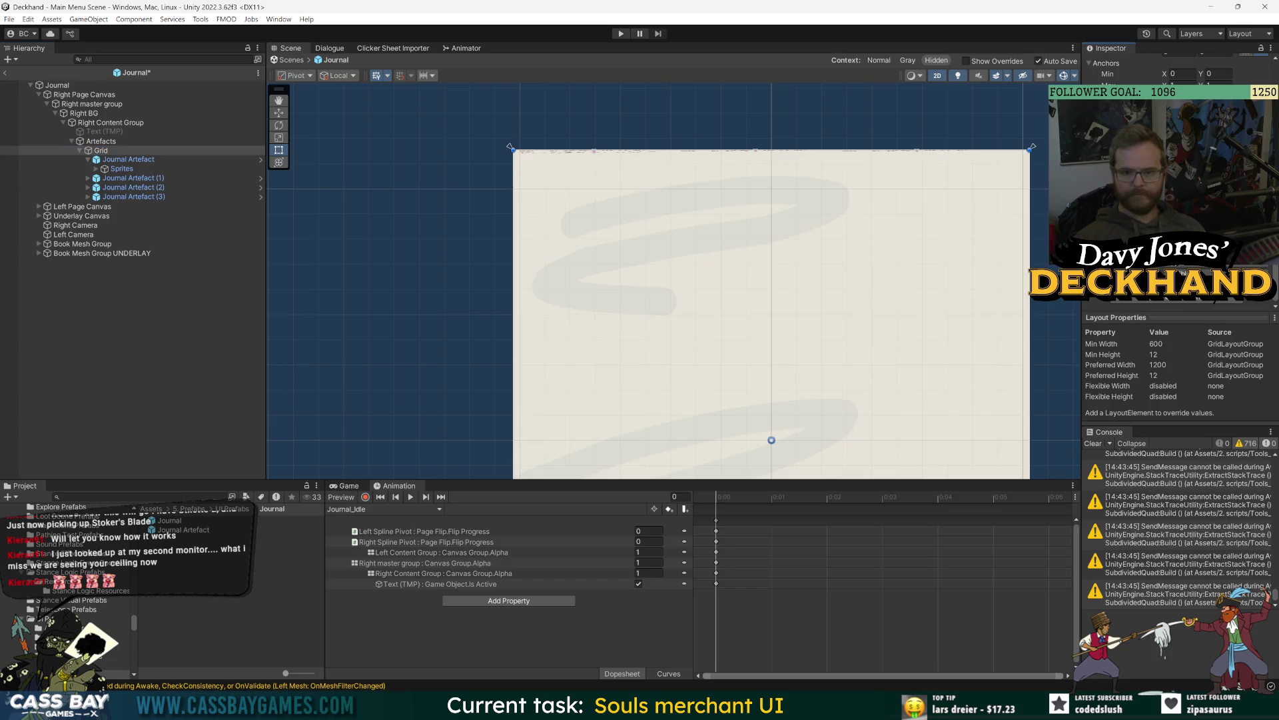
{"action": "scroll", "coordinate": [835, 241], "scroll_direction": "down", "scroll_amount": 6}
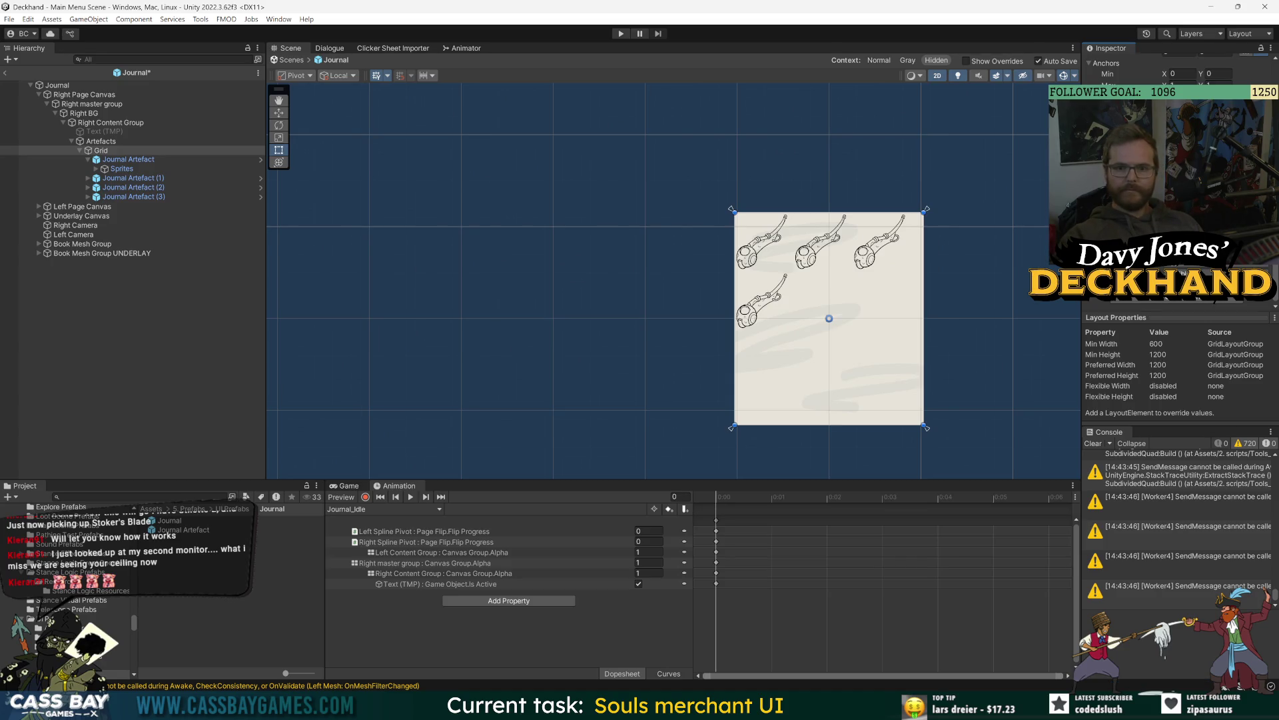
{"action": "key", "text": "ctrl+s"}
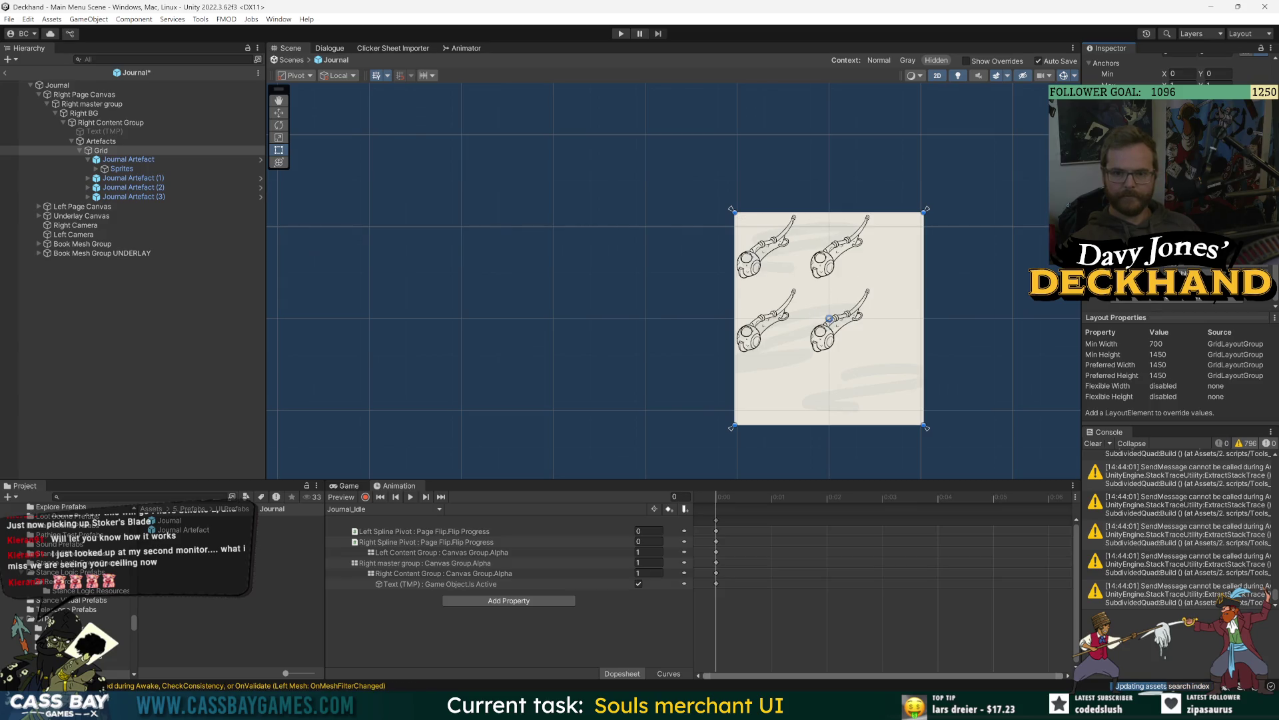
{"action": "scroll", "coordinate": [1180, 200], "scroll_direction": "up", "scroll_amount": 3}
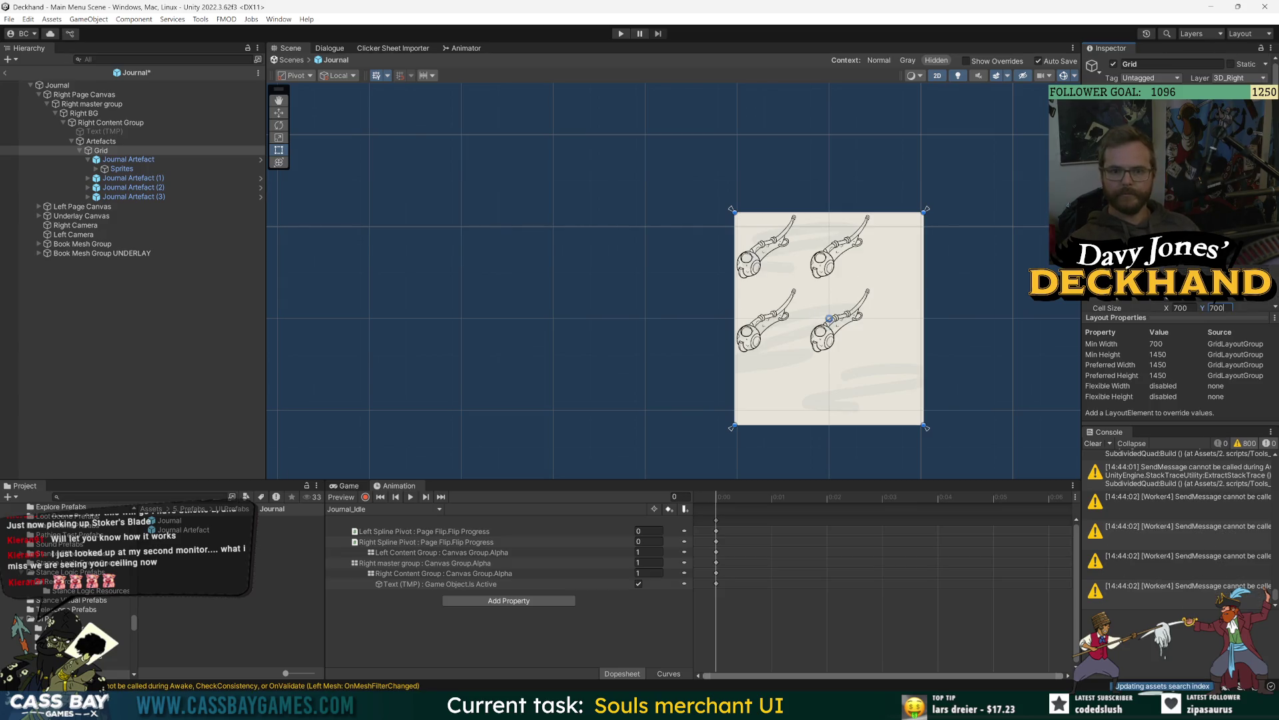
Step: Set the Grid Layout Group's Child Alignment to Middle Center
{"action": "scroll", "coordinate": [1179, 200], "scroll_direction": "down", "scroll_amount": 2}
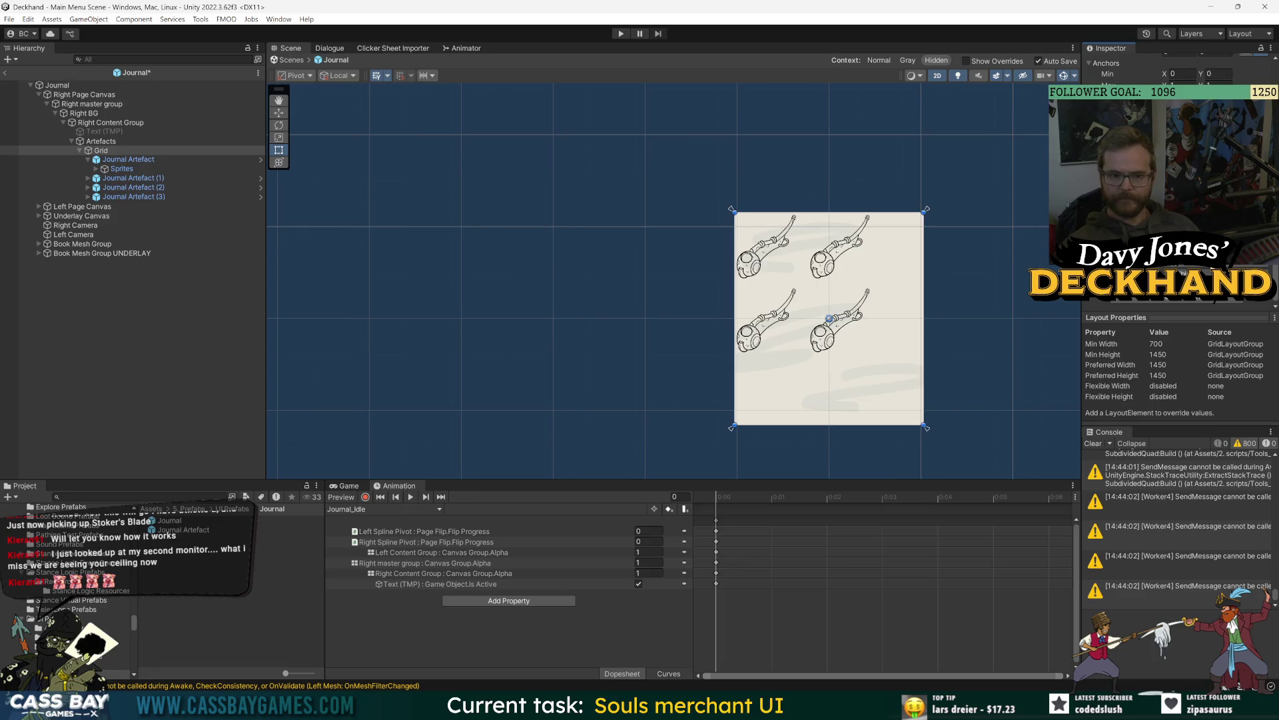
{"action": "scroll", "coordinate": [1180, 200], "scroll_direction": "up", "scroll_amount": 2}
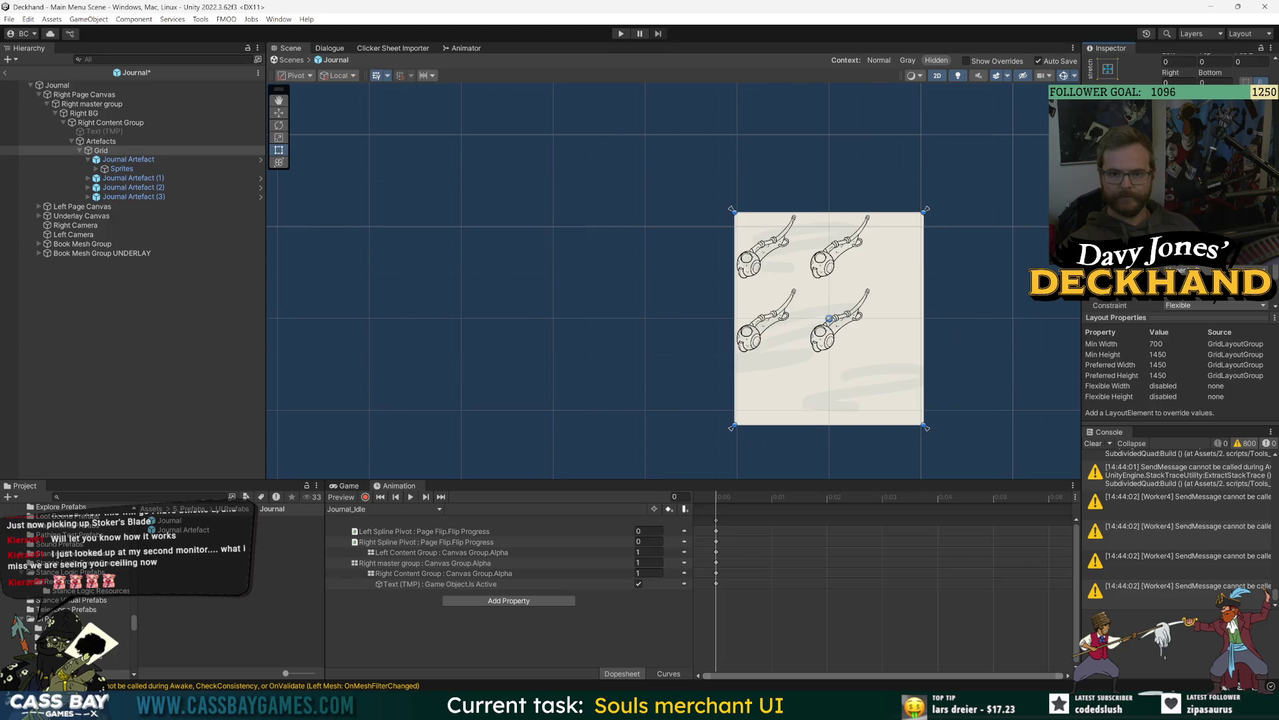
{"action": "left_click", "coordinate": [1213, 274]}
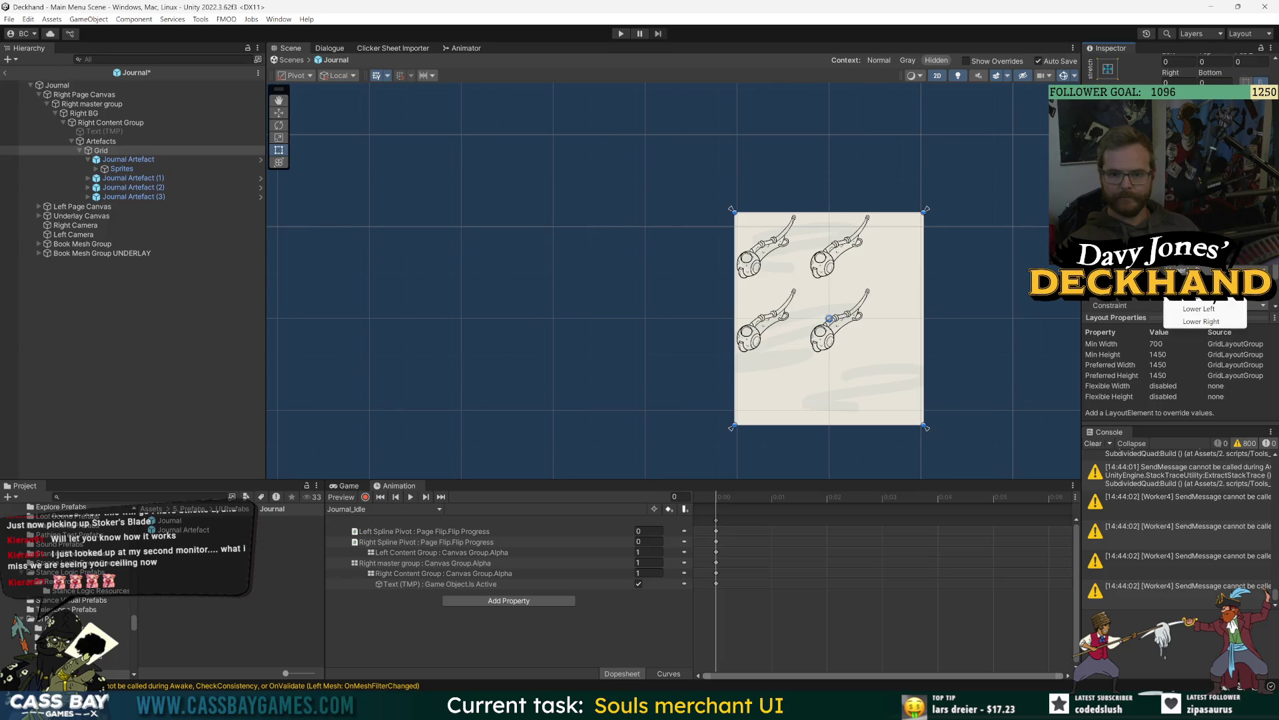
{"action": "left_click", "coordinate": [1199, 309]}
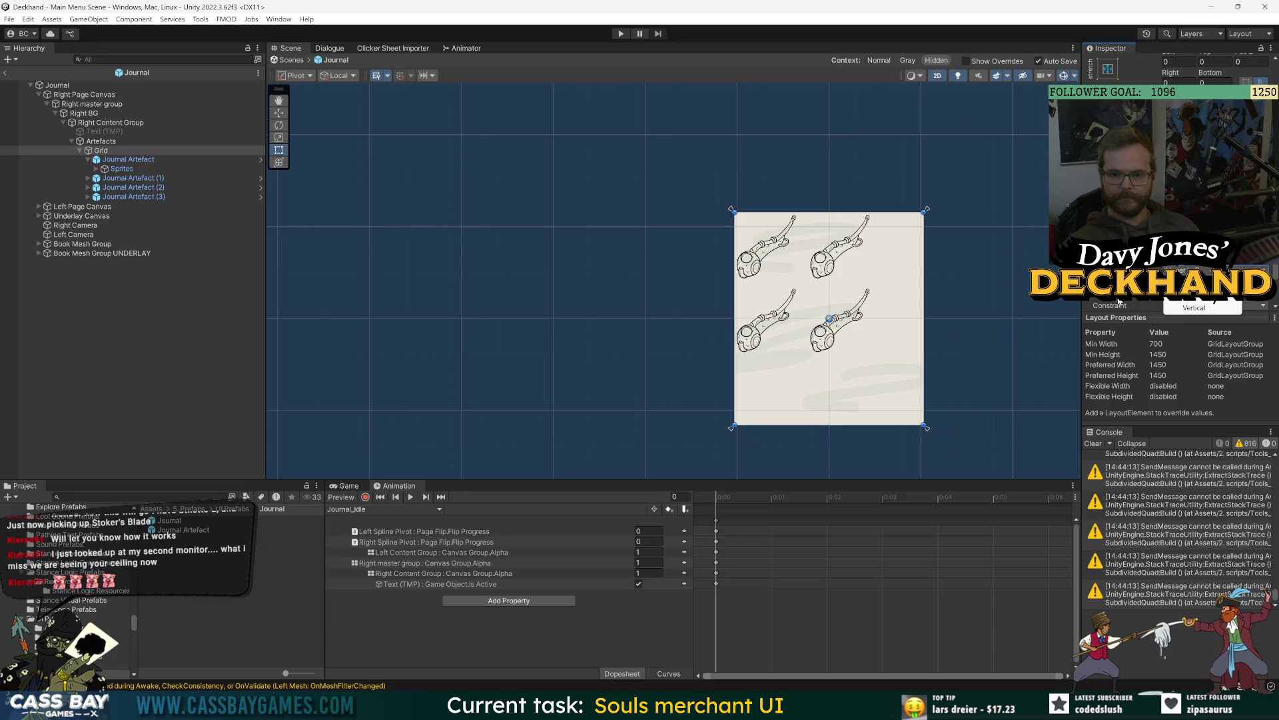
{"action": "left_click", "coordinate": [1199, 294]}
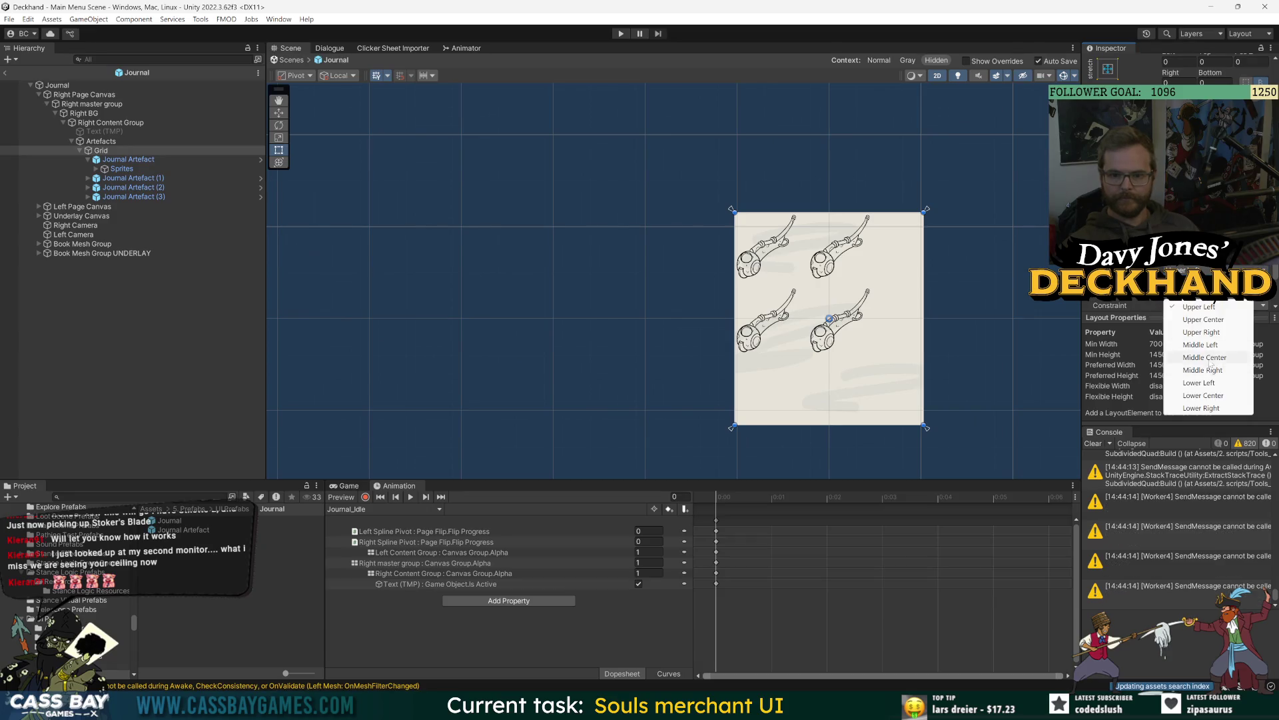
{"action": "left_click", "coordinate": [1209, 357]}
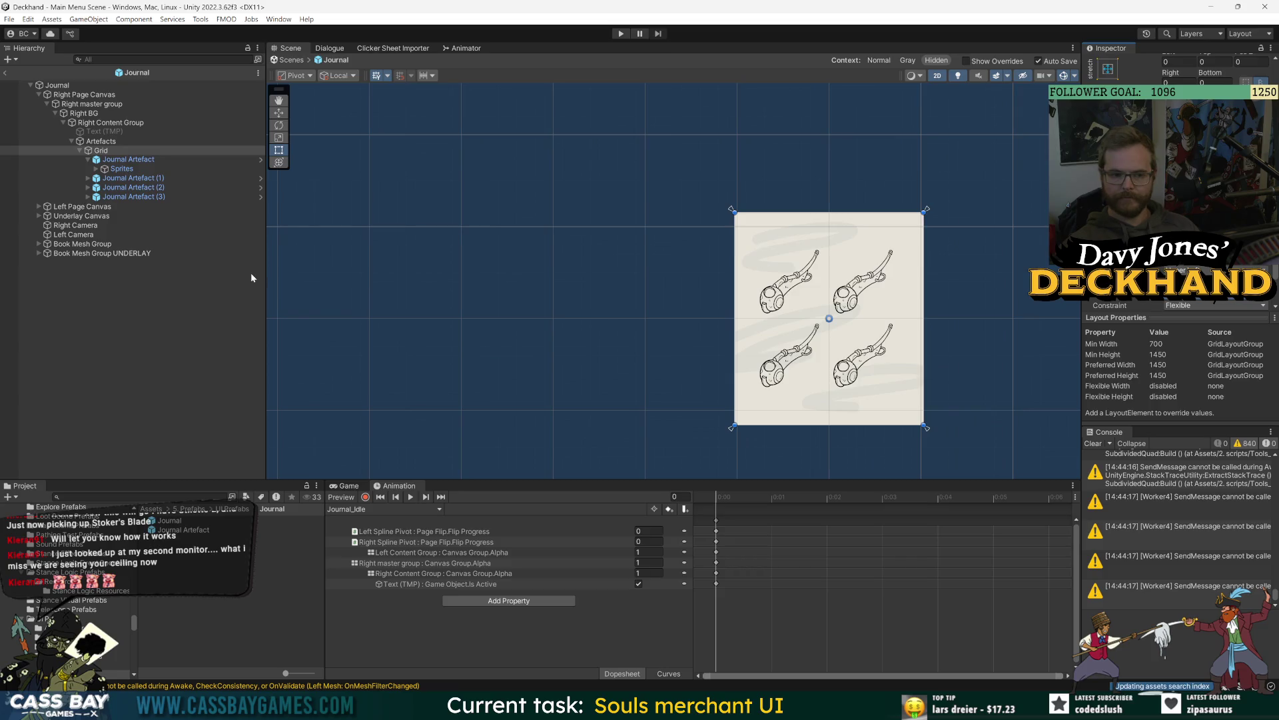
Step: Expand the first artefact's Sprites and toggle its Color layer on and off, leaving it hidden
{"action": "left_click", "coordinate": [126, 310]}
{"action": "scroll", "coordinate": [822, 253], "scroll_direction": "up", "scroll_amount": 3}
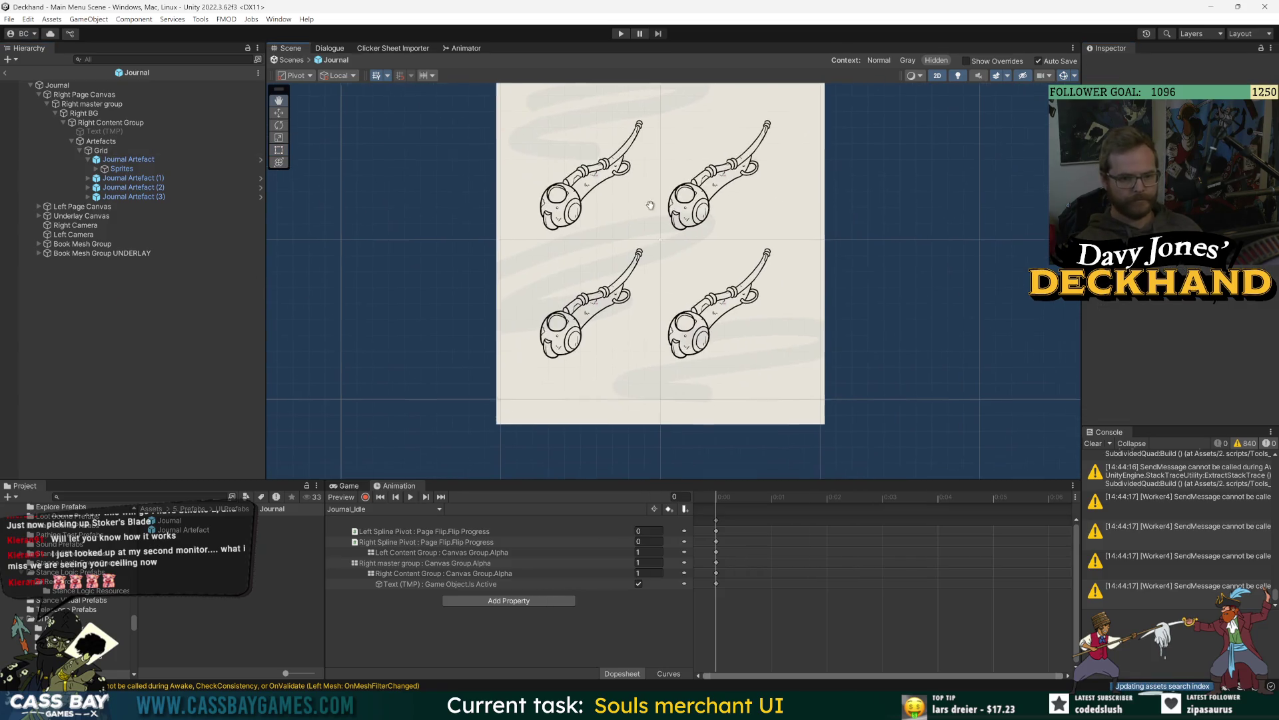
{"action": "left_click", "coordinate": [96, 169]}
{"action": "left_click", "coordinate": [126, 179]}
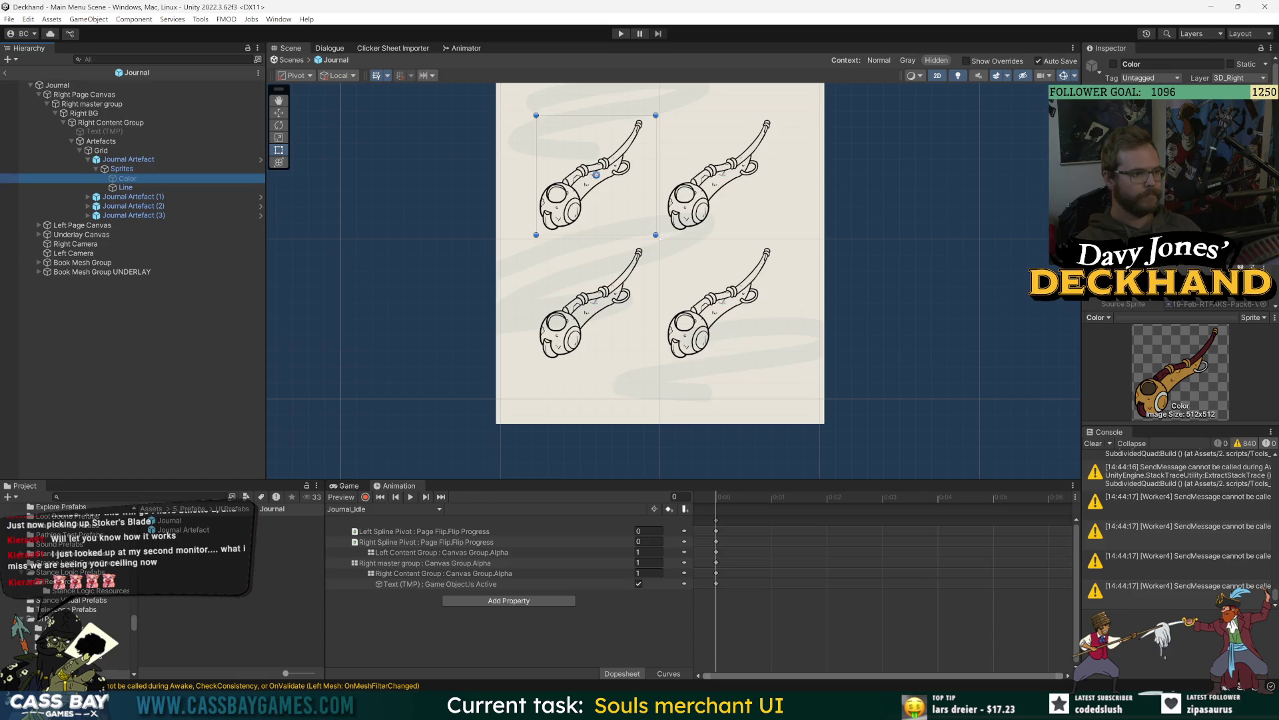
{"action": "left_click", "coordinate": [1113, 64]}
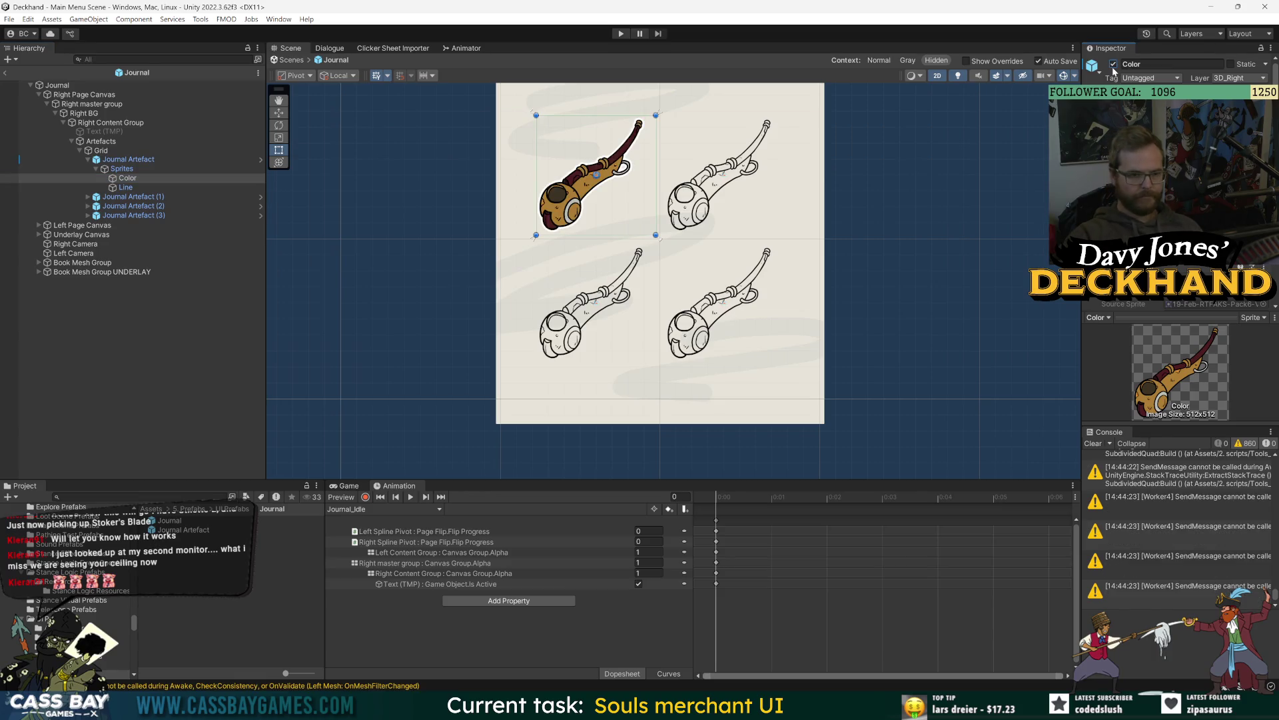
{"action": "left_click", "coordinate": [1113, 65]}
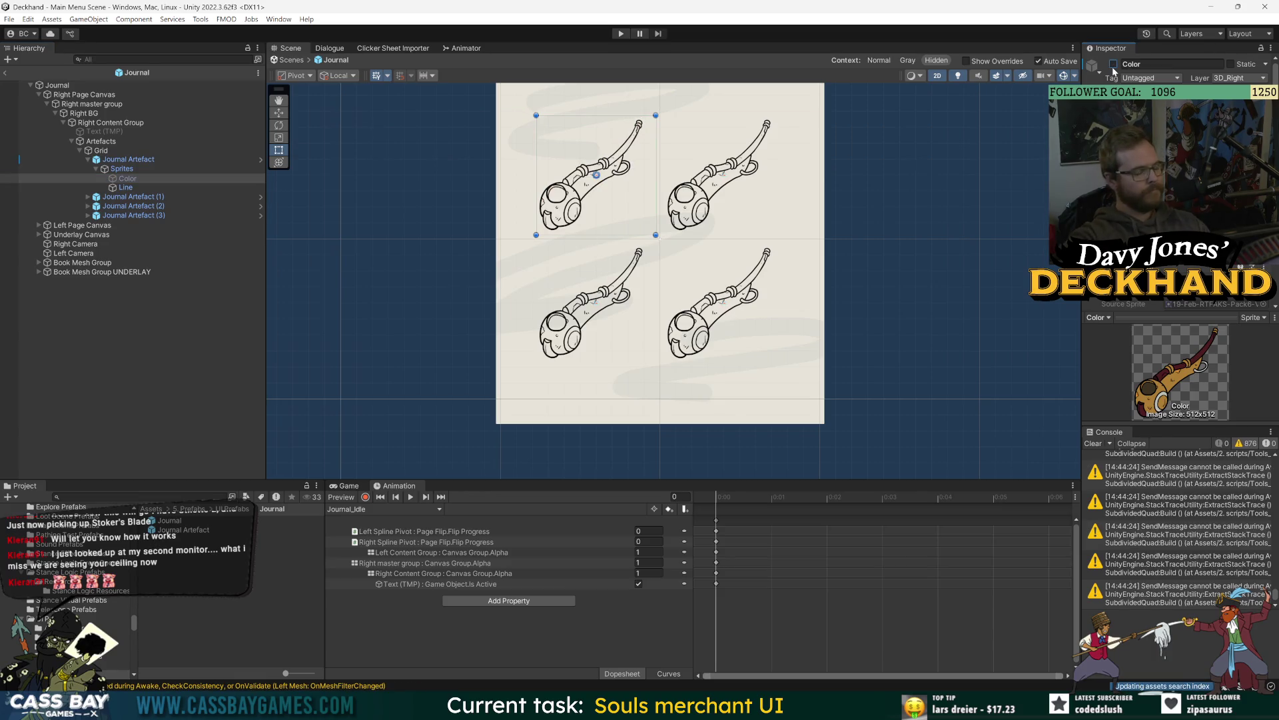
{"action": "scroll", "coordinate": [553, 205], "scroll_direction": "down", "scroll_amount": 2}
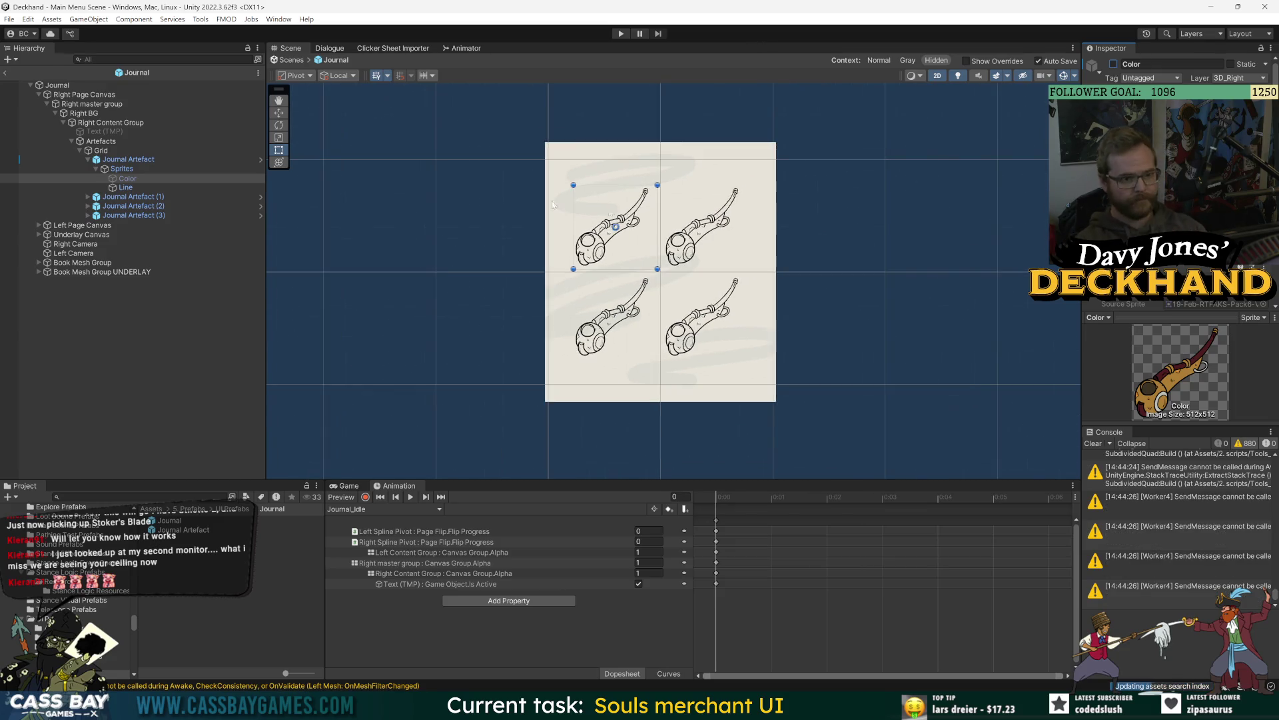
{"action": "left_click", "coordinate": [162, 382]}
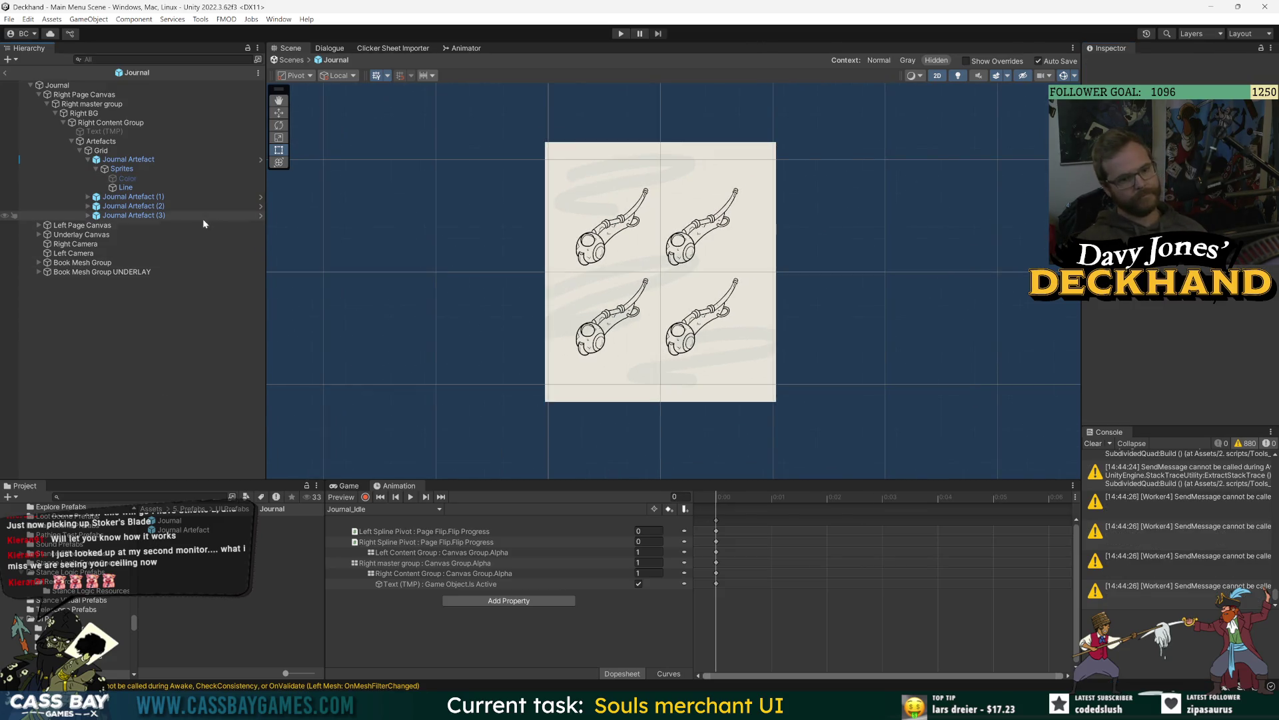
{"action": "left_click", "coordinate": [138, 160]}
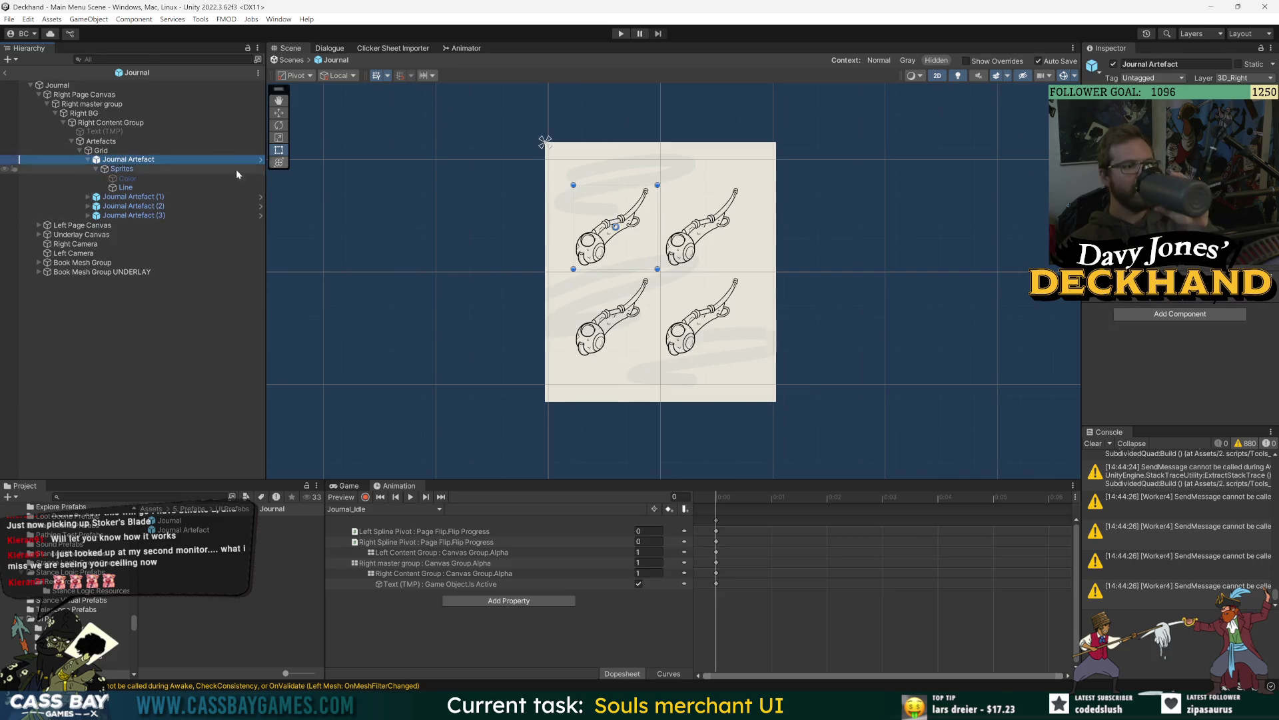
{"action": "left_click", "coordinate": [127, 179]}
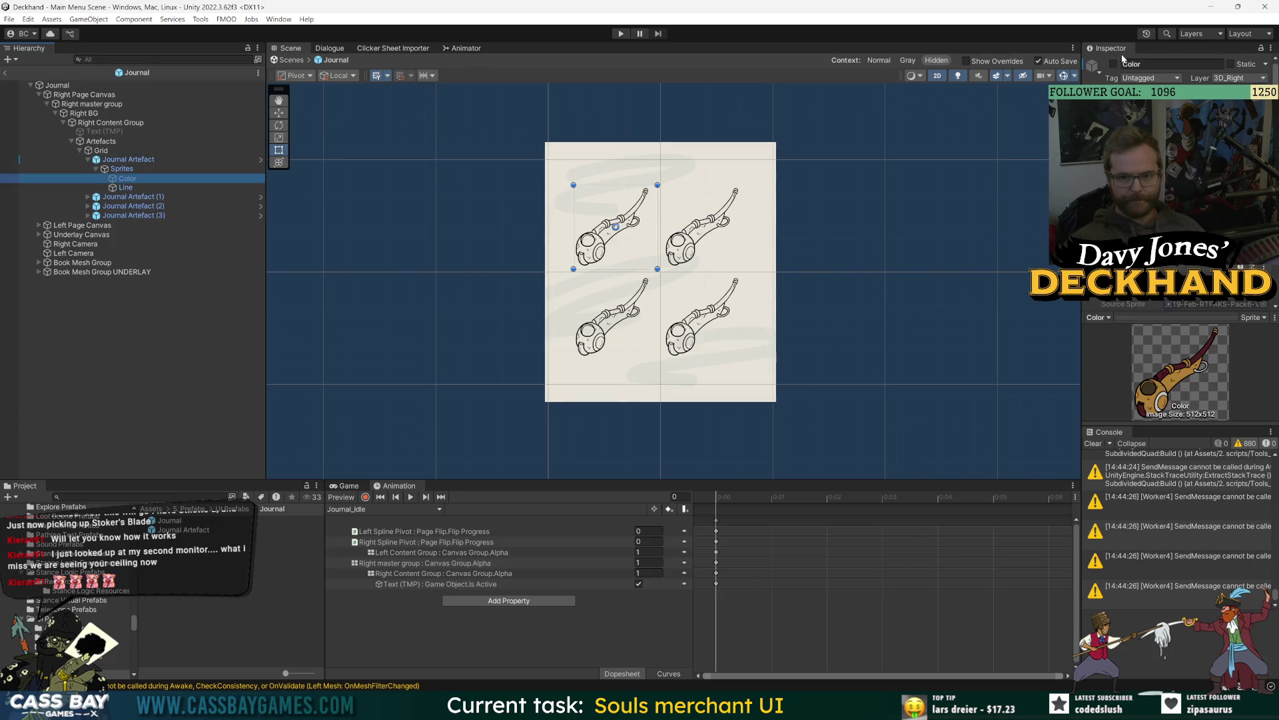
Step: Show the first artefact's Color layer and tint it dark grey 505050
{"action": "scroll", "coordinate": [1179, 200], "scroll_direction": "down", "scroll_amount": 5}
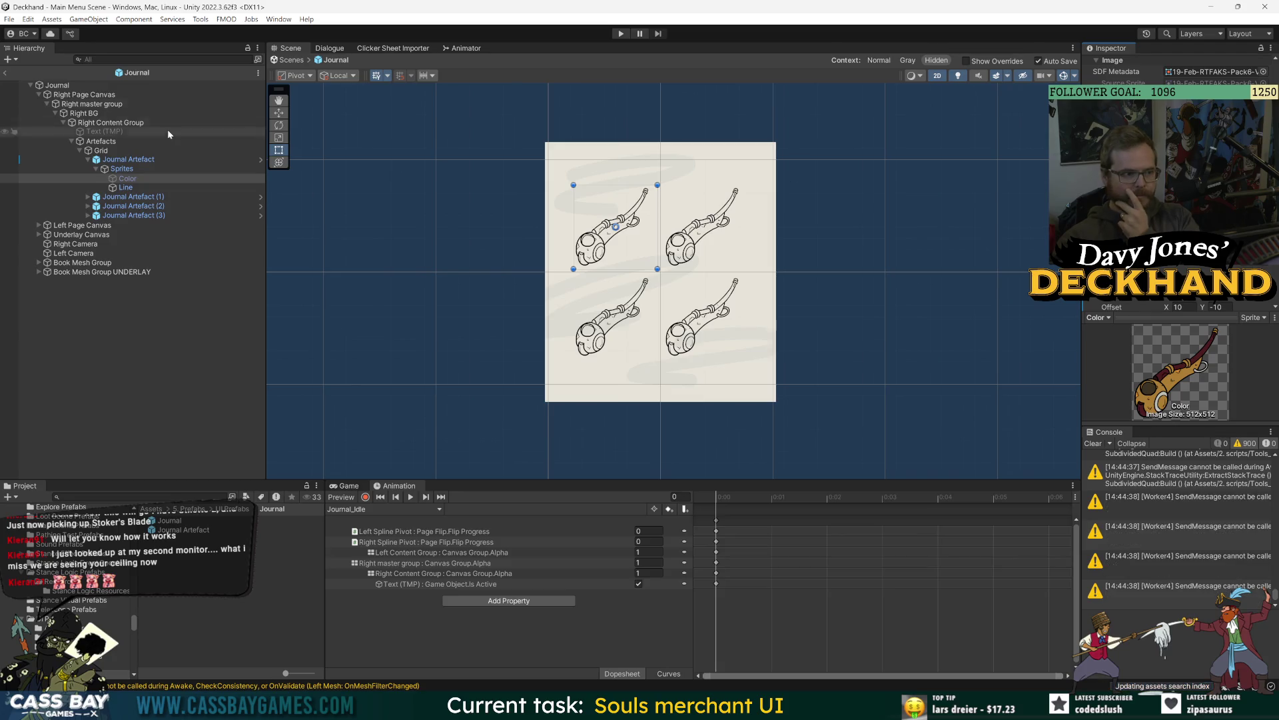
{"action": "scroll", "coordinate": [1103, 71], "scroll_direction": "up", "scroll_amount": 5}
{"action": "left_click", "coordinate": [1113, 64]}
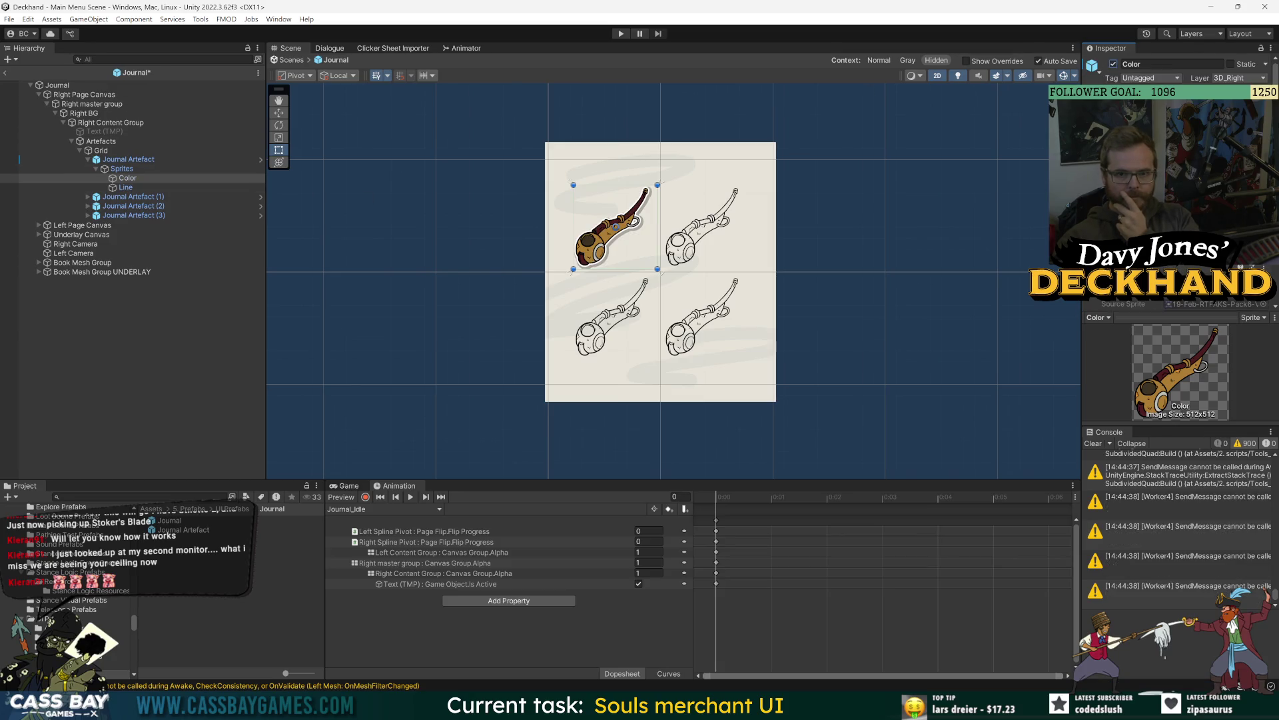
{"action": "left_click", "coordinate": [1133, 290]}
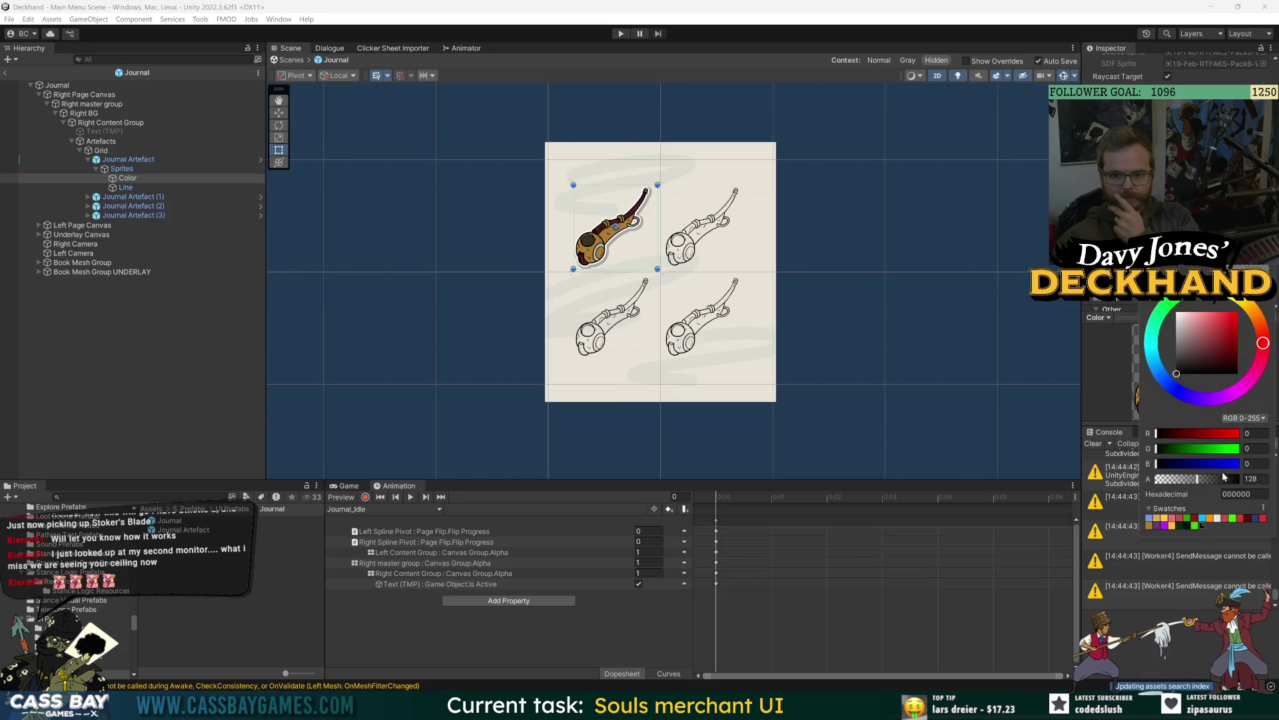
{"action": "key", "text": "Return"}
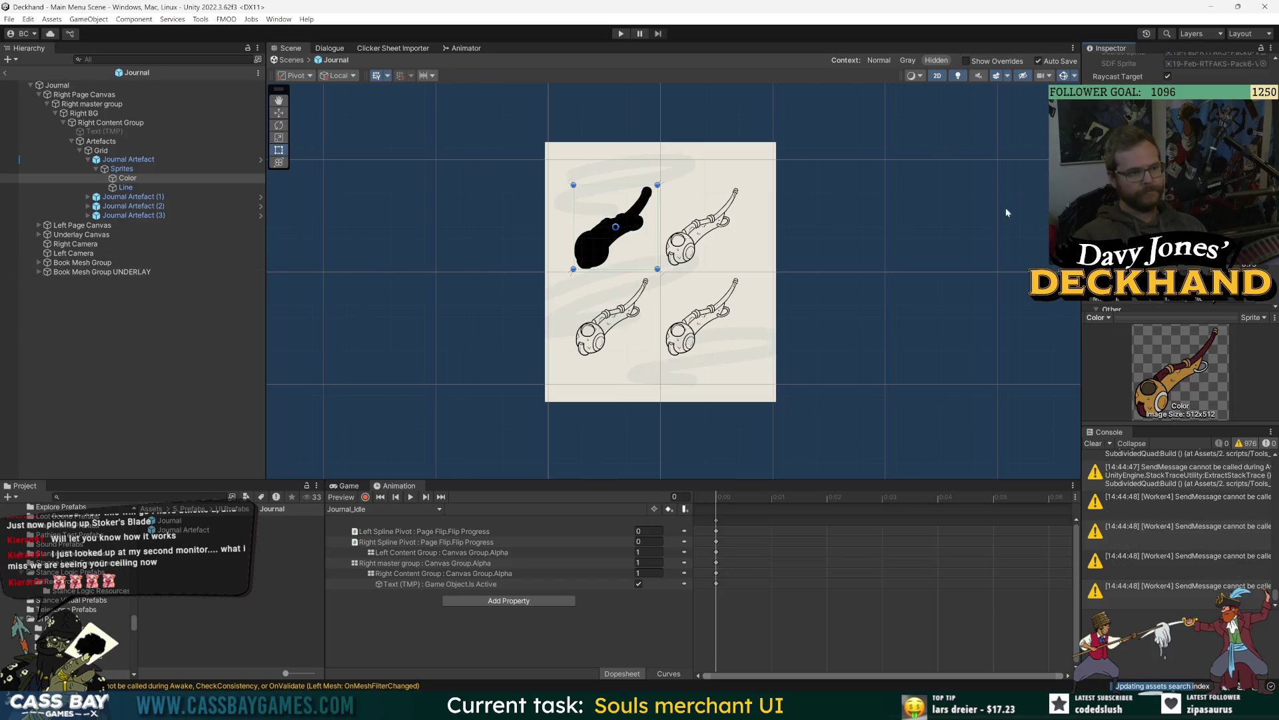
{"action": "left_click", "coordinate": [1199, 290]}
{"action": "left_click_drag", "start_coordinate": [1193, 363], "coordinate": [1176, 356]}
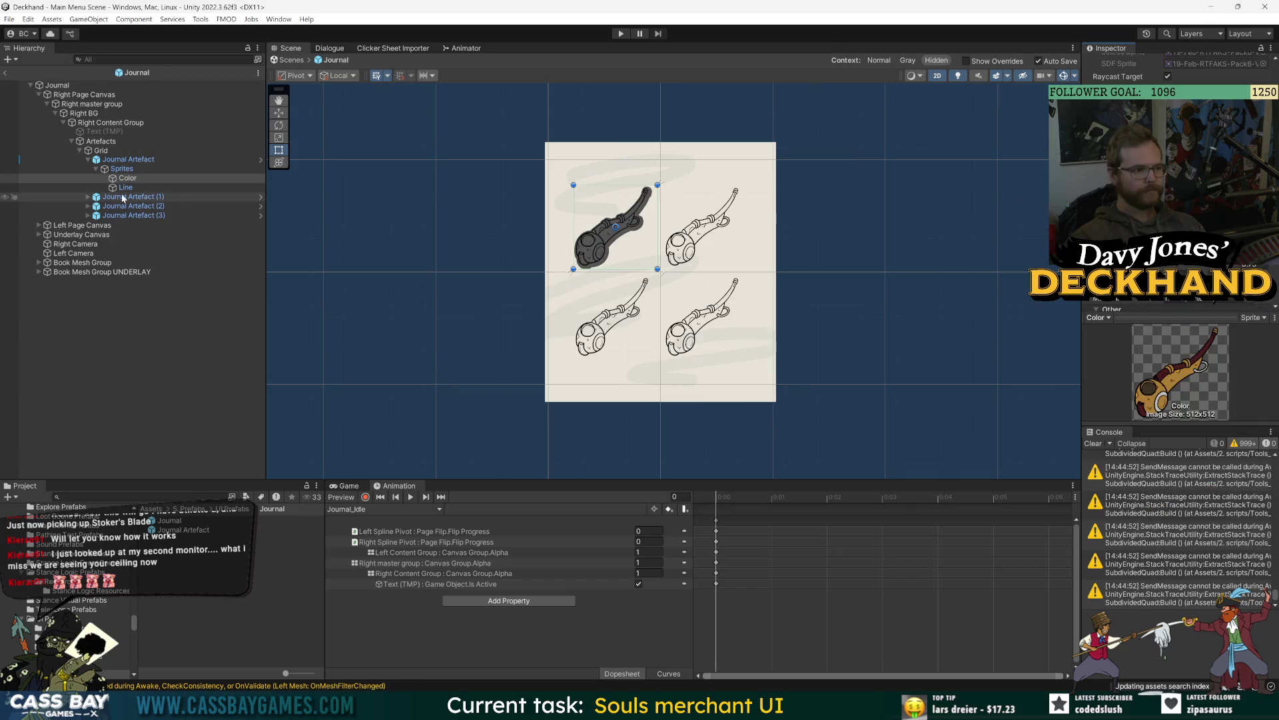
Step: Open the first Journal Artefact in Prefab Mode
{"action": "left_click", "coordinate": [137, 152]}
{"action": "left_click", "coordinate": [141, 160]}
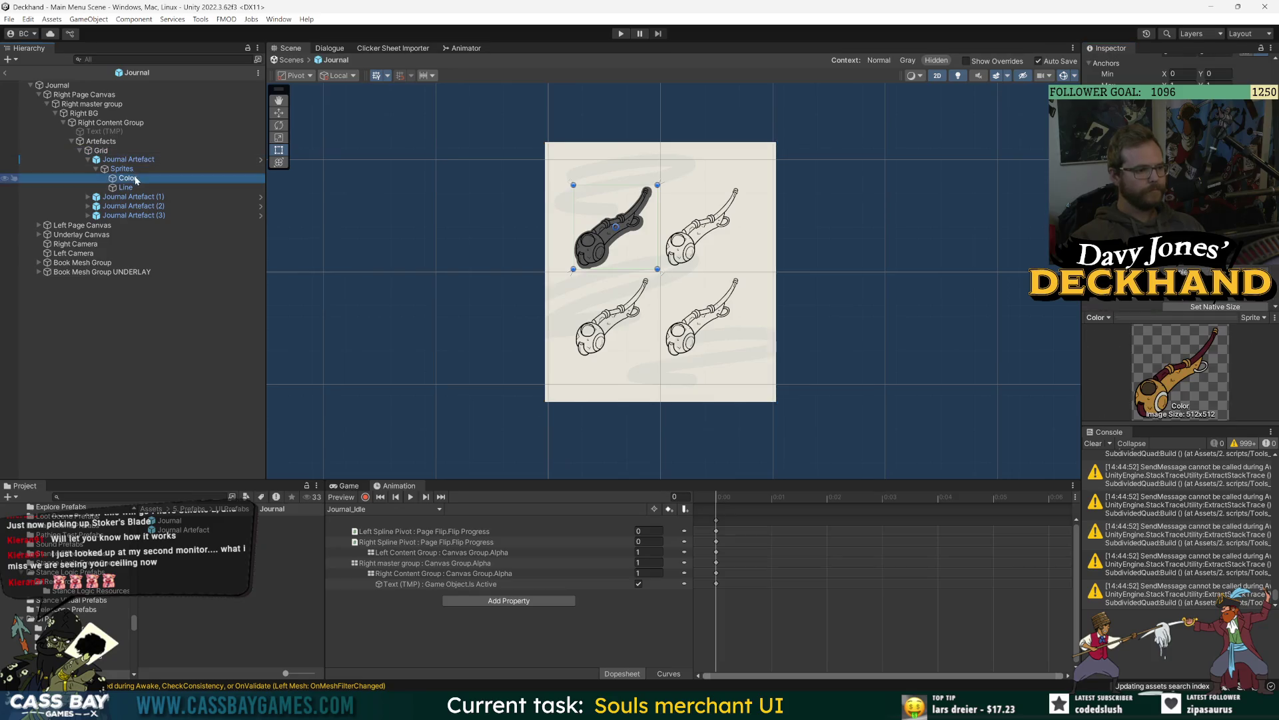
{"action": "left_click", "coordinate": [261, 160]}
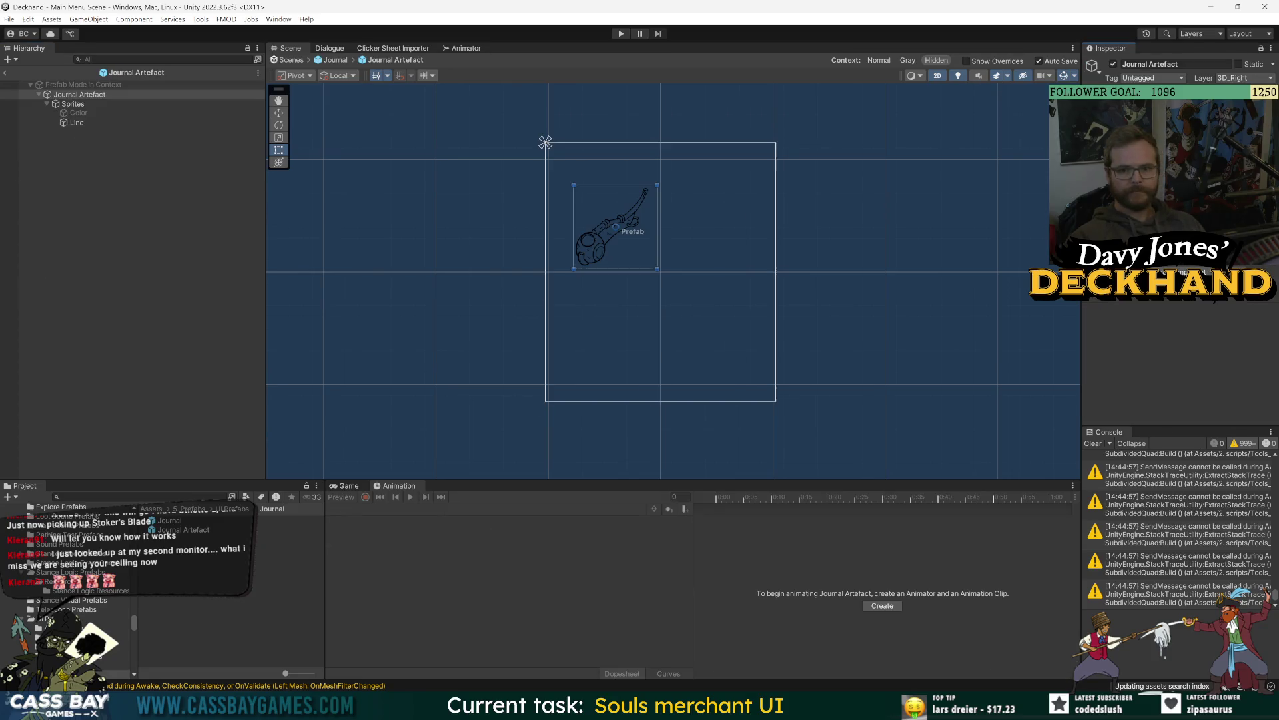
Step: Re-enable the artefact's Color sprite and duplicate it as a new sprite named Shadow
{"action": "left_click", "coordinate": [78, 113]}
{"action": "left_click", "coordinate": [1114, 64]}
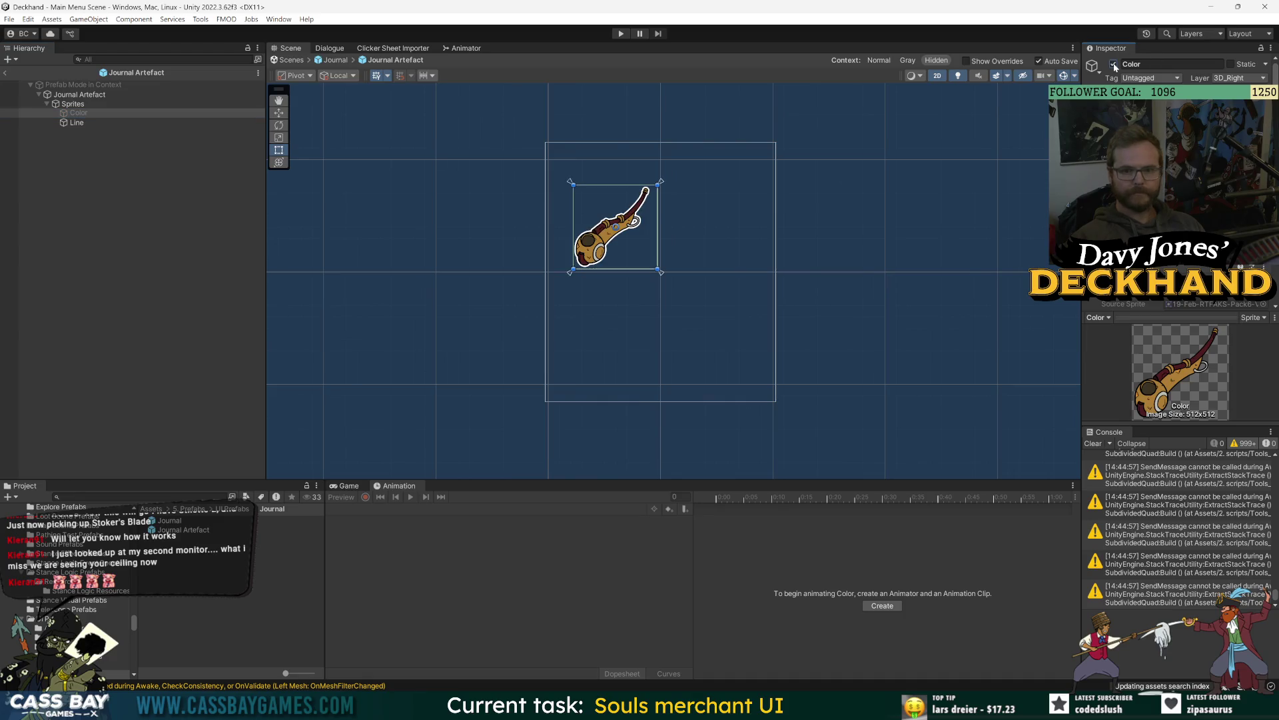
{"action": "key", "text": "ctrl+d"}
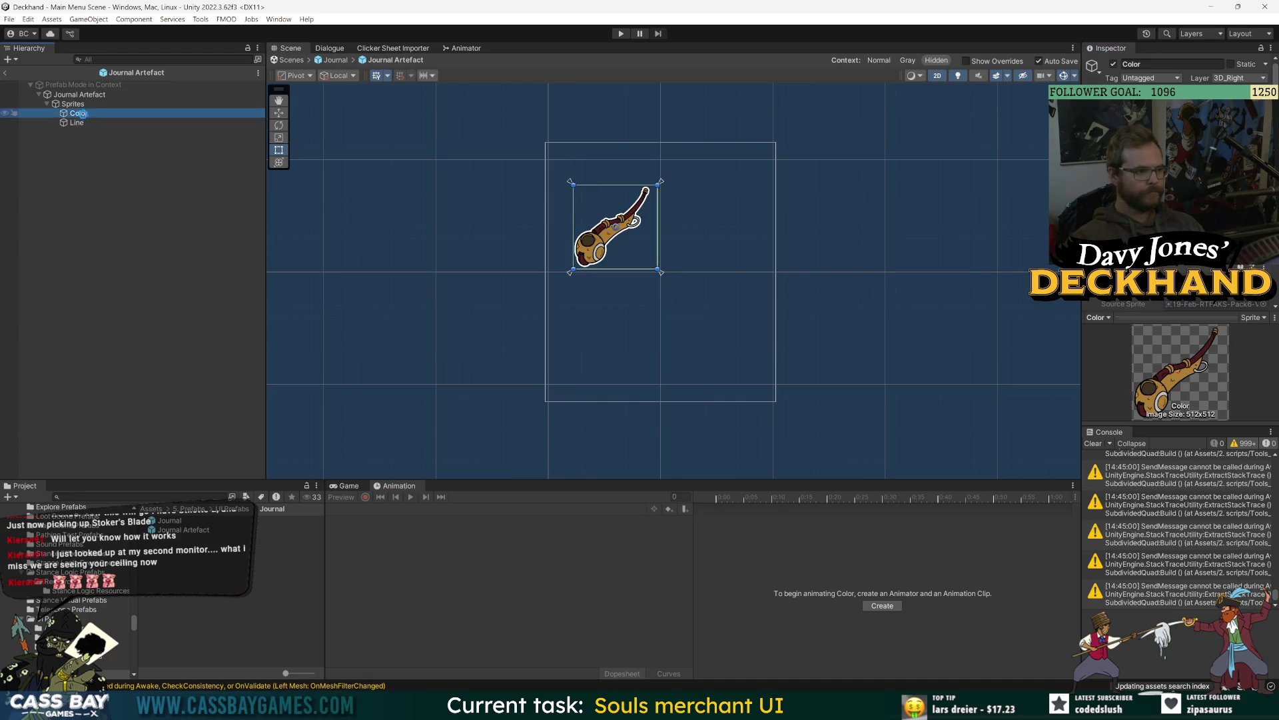
{"action": "key", "text": "F2"}
{"action": "type", "text": "Shadow"}
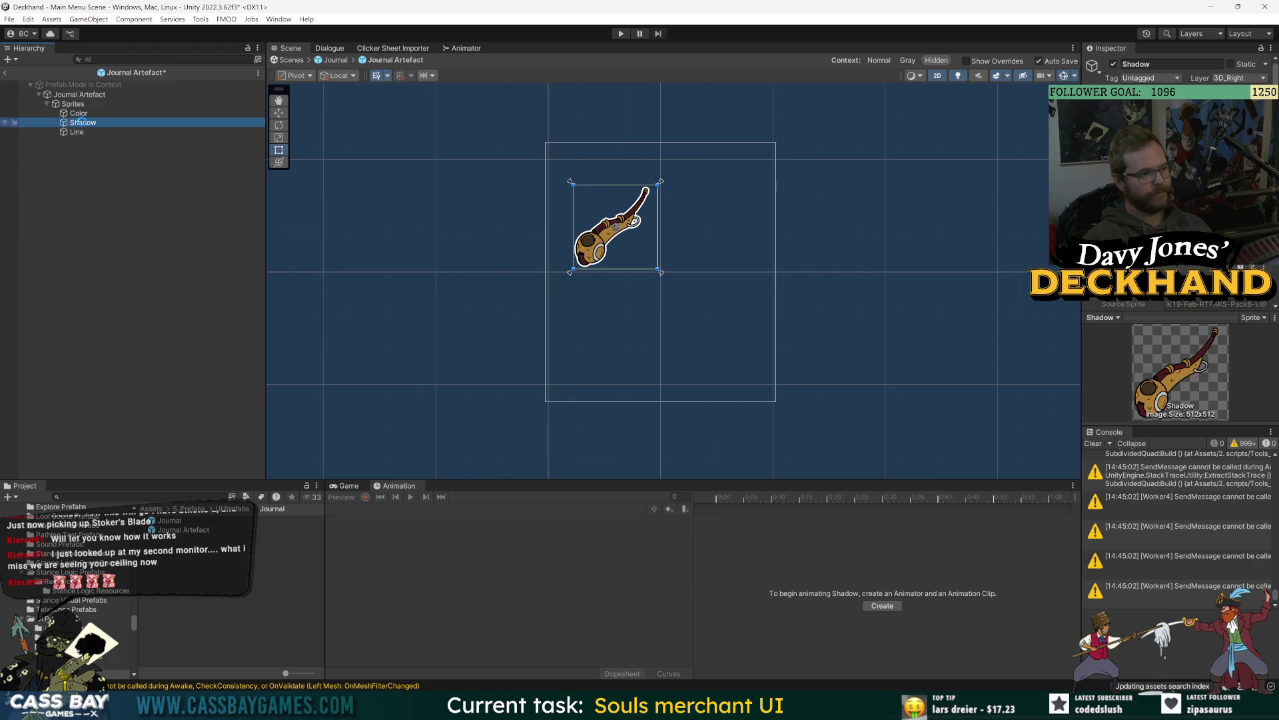
{"action": "key", "text": "Return"}
Step: Hide the Color sprite and tint the Shadow sprite dark
{"action": "key", "text": "Up"}
{"action": "left_click", "coordinate": [1114, 64]}
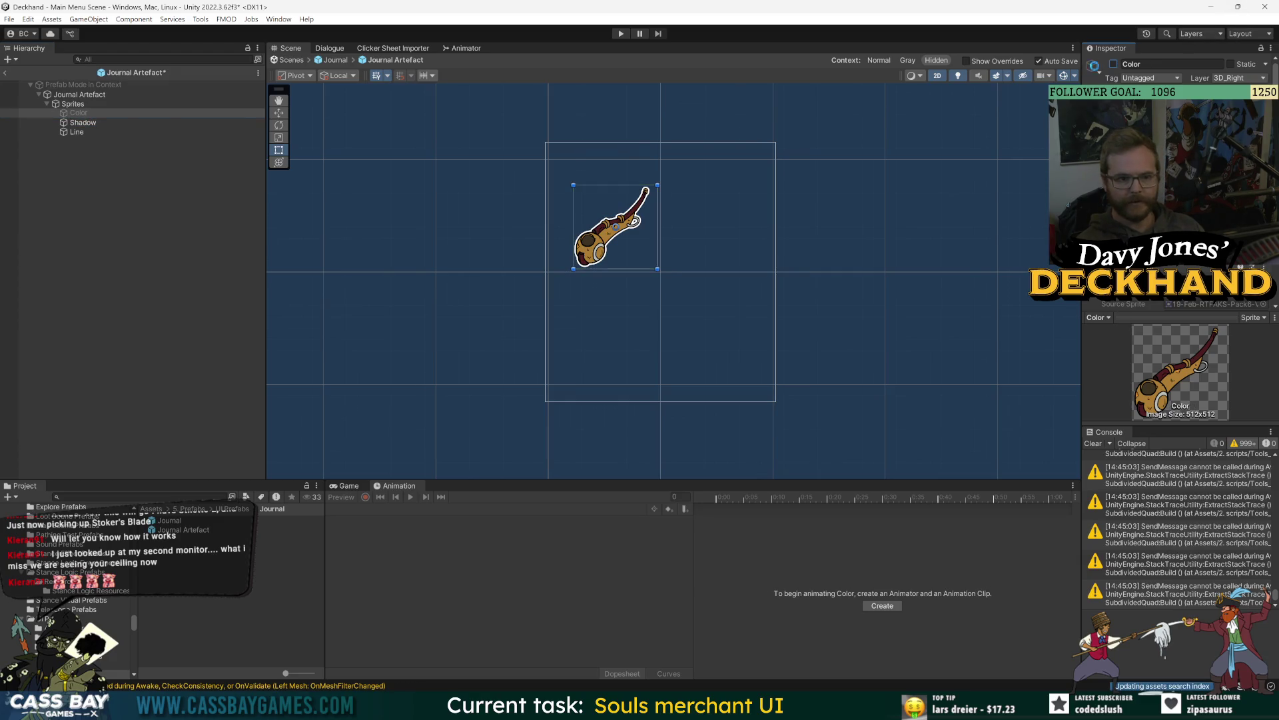
{"action": "left_click", "coordinate": [83, 123]}
{"action": "scroll", "coordinate": [1173, 200], "scroll_direction": "down", "scroll_amount": 3}
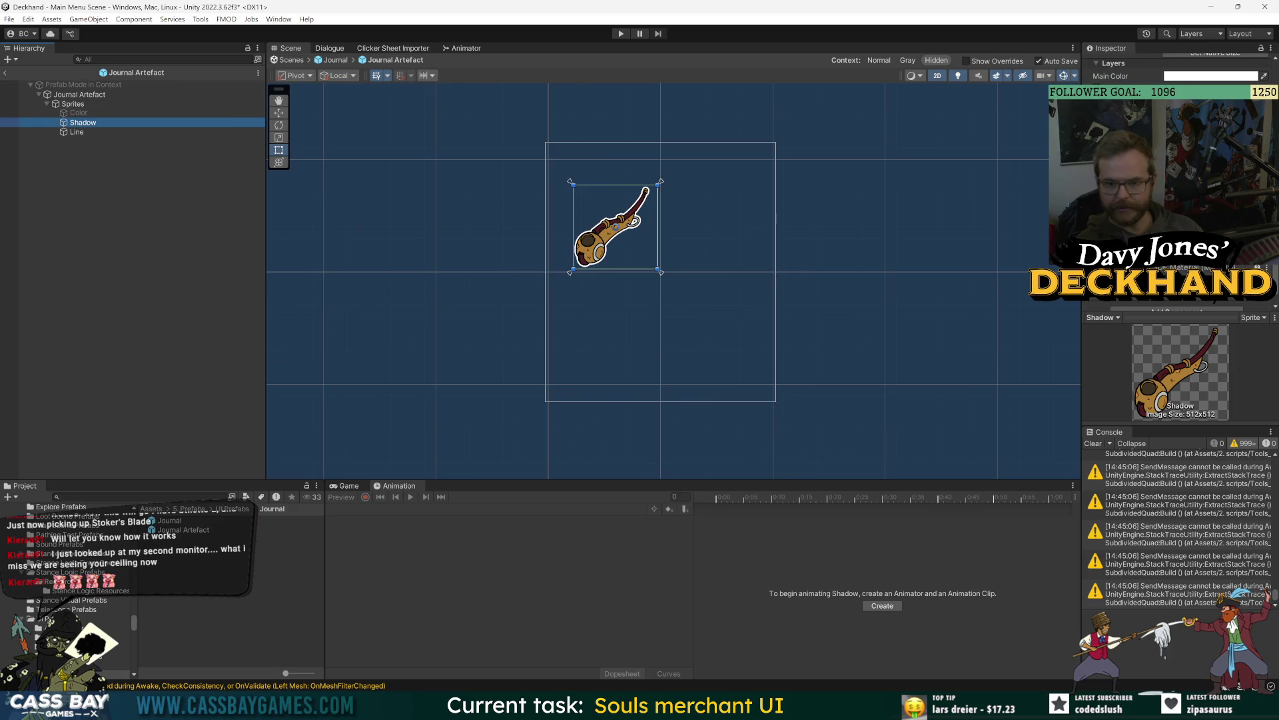
{"action": "left_click", "coordinate": [1167, 200]}
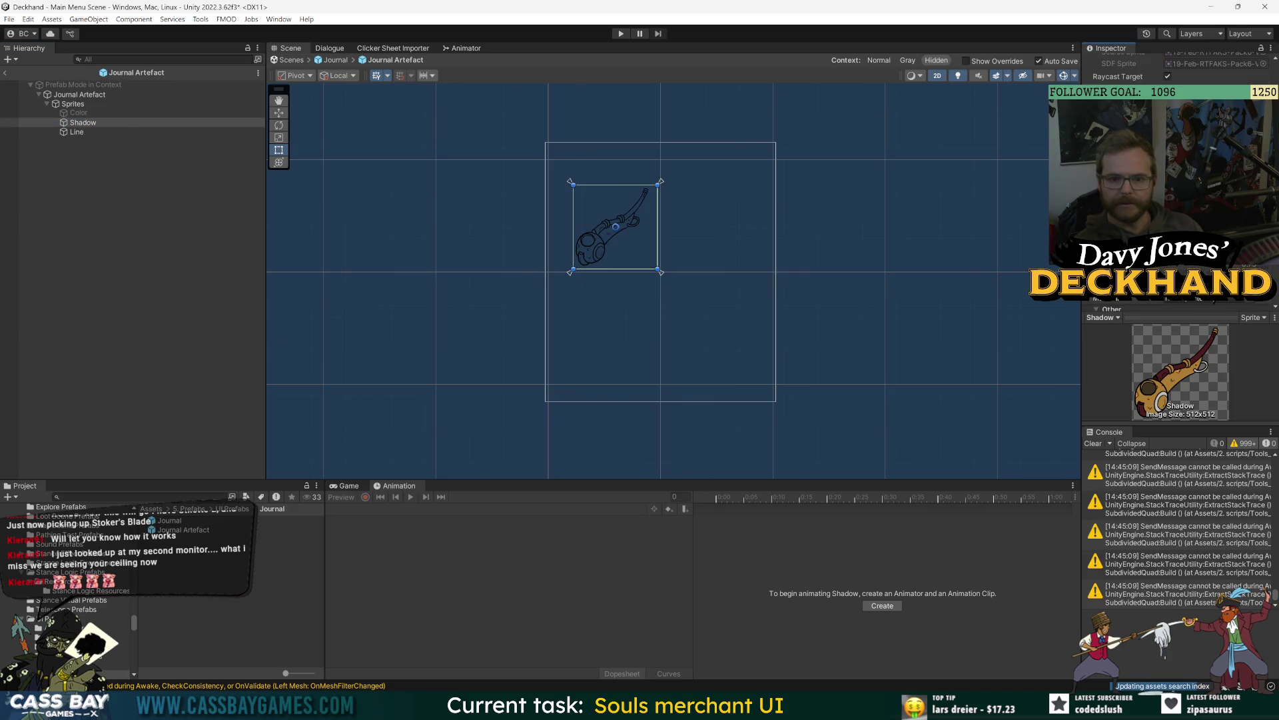
{"action": "key", "text": "ctrl+z"}
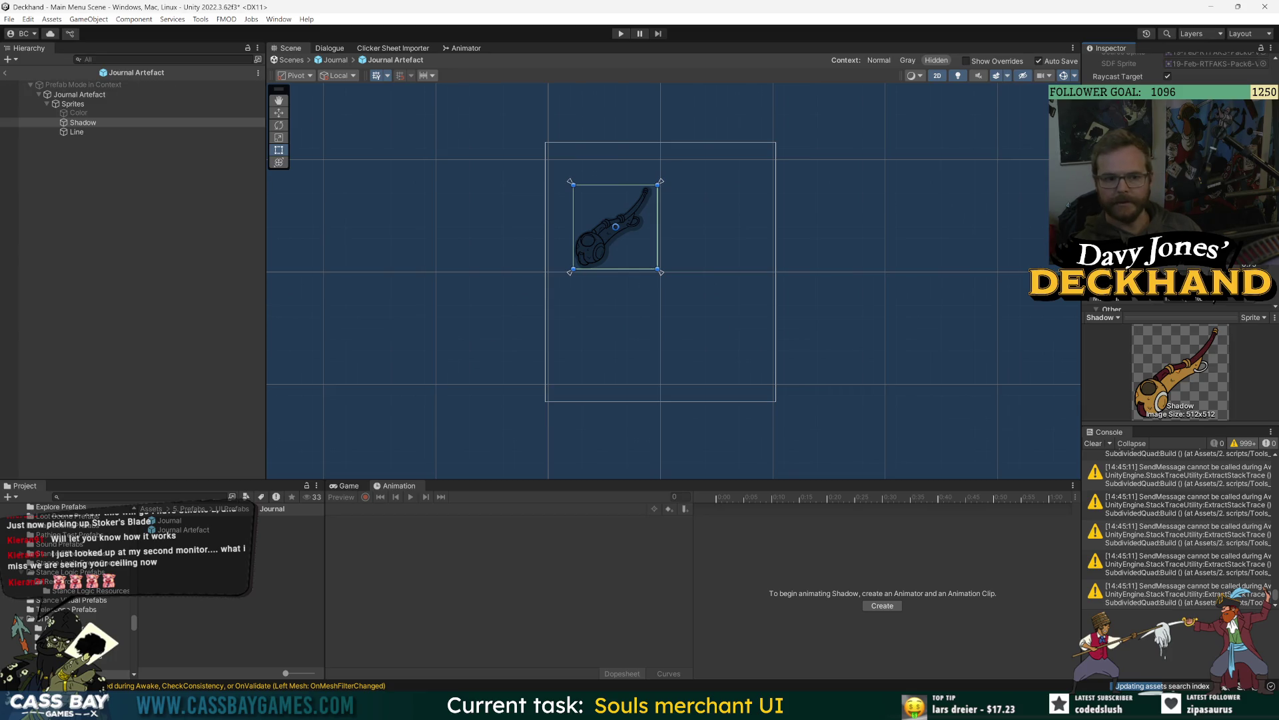
Step: Hide the Line sprite and return to the parent Journal prefab
{"action": "left_click", "coordinate": [107, 131]}
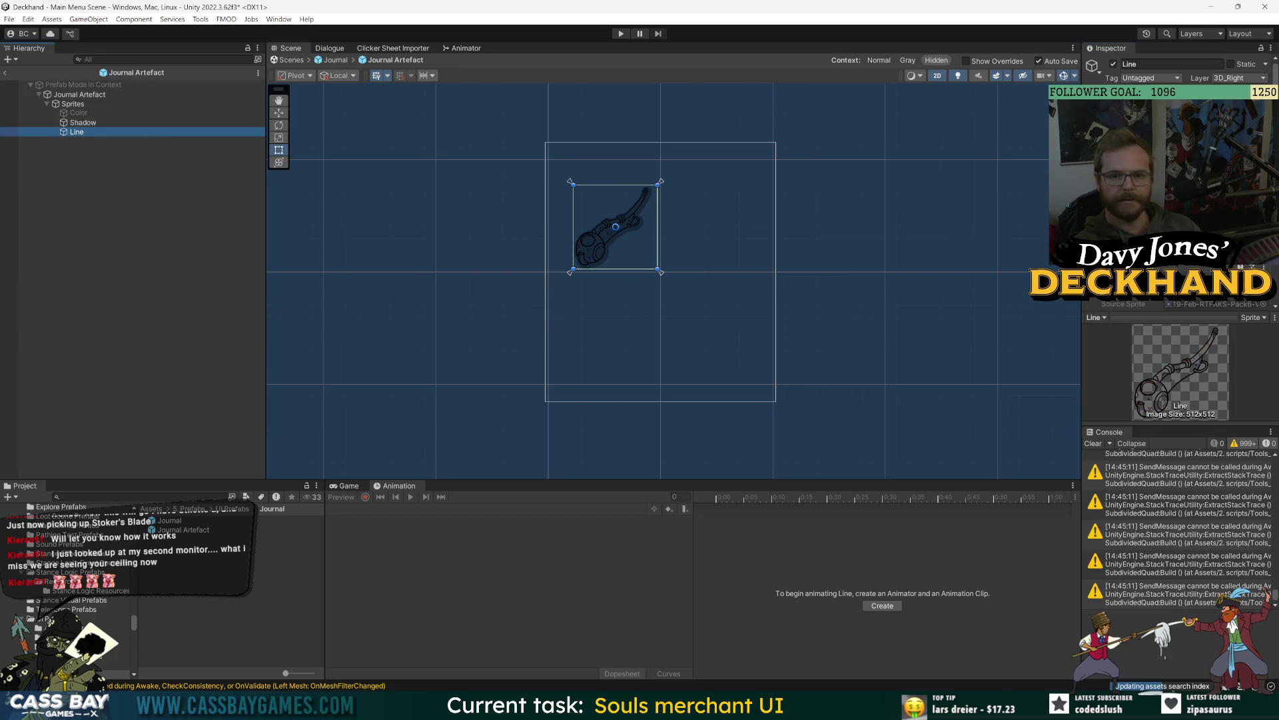
{"action": "left_click", "coordinate": [1113, 65]}
{"action": "left_click", "coordinate": [7, 73]}
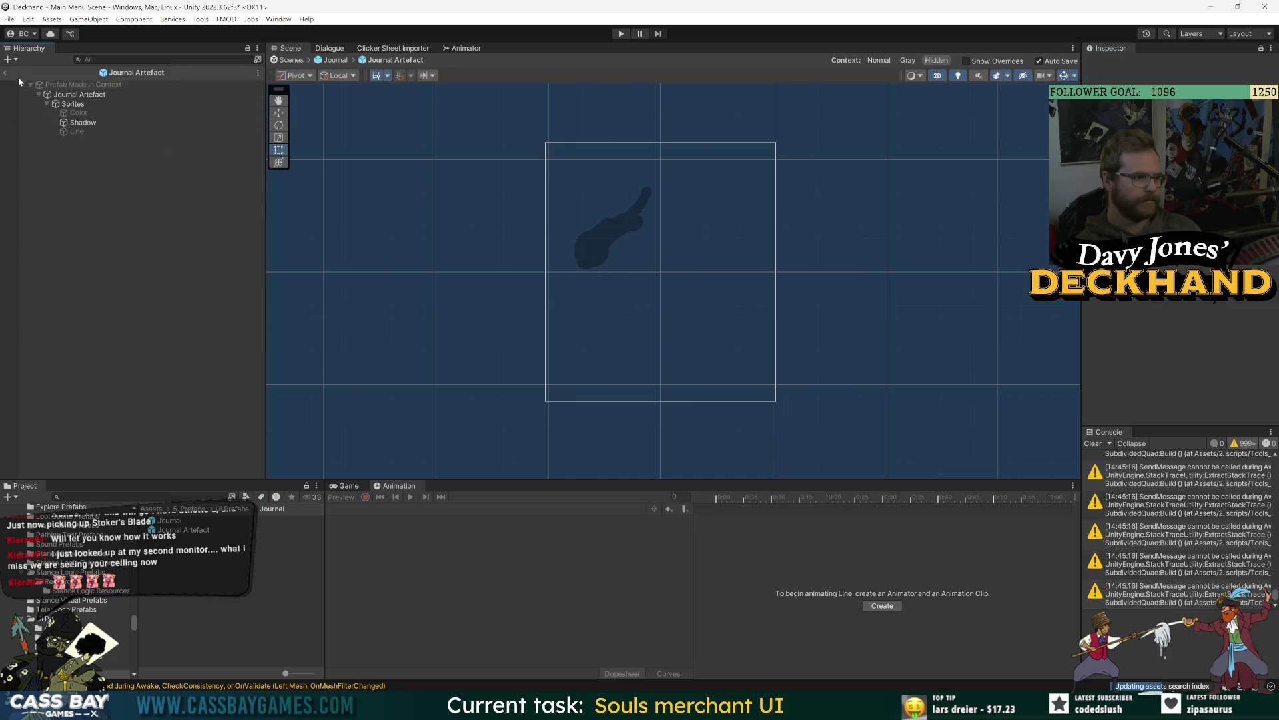
{"action": "left_click", "coordinate": [166, 382]}
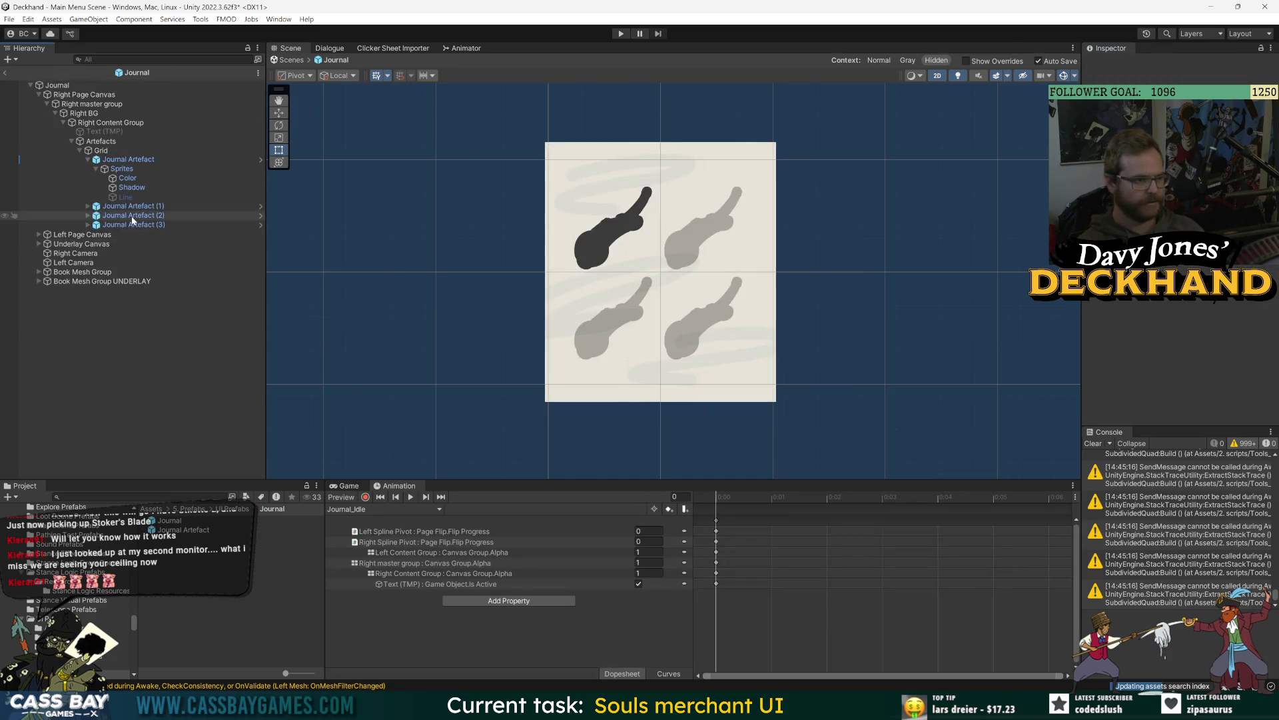
Step: In the Journal Artefact prefab, raise the Shadow Image colour alpha to 230, then return to Journal
{"action": "left_click", "coordinate": [134, 161]}
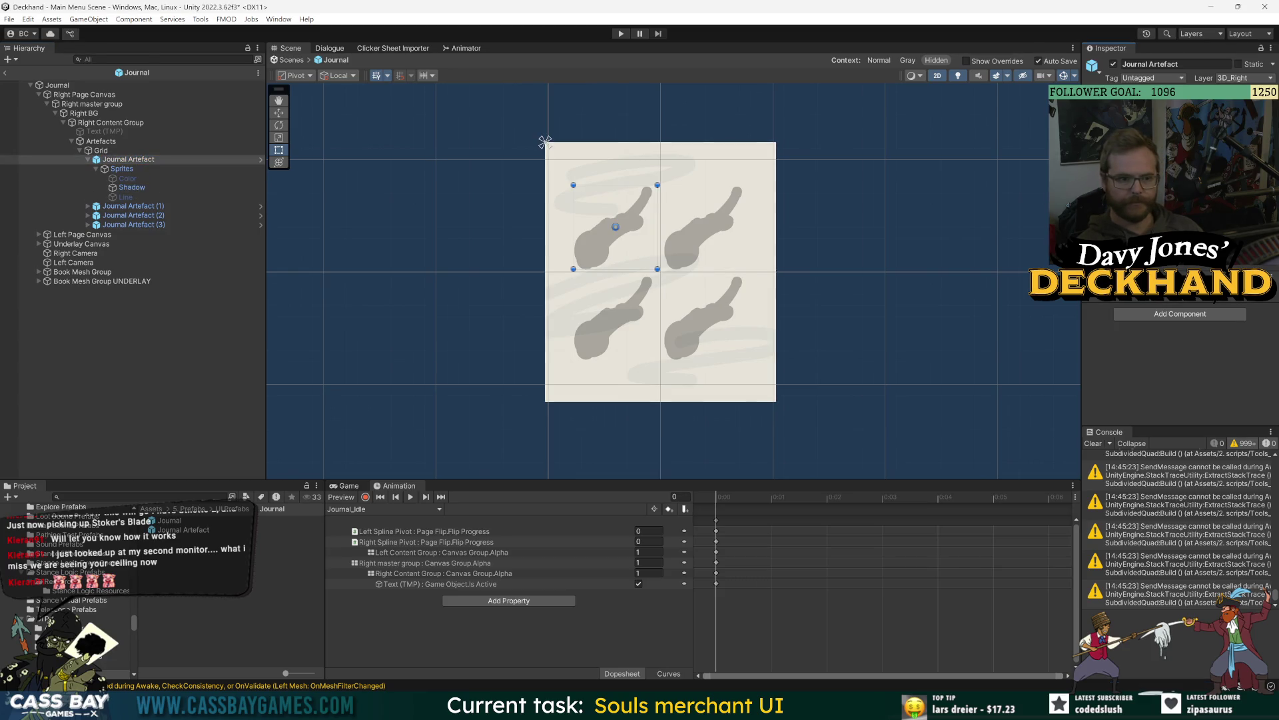
{"action": "left_click", "coordinate": [186, 368]}
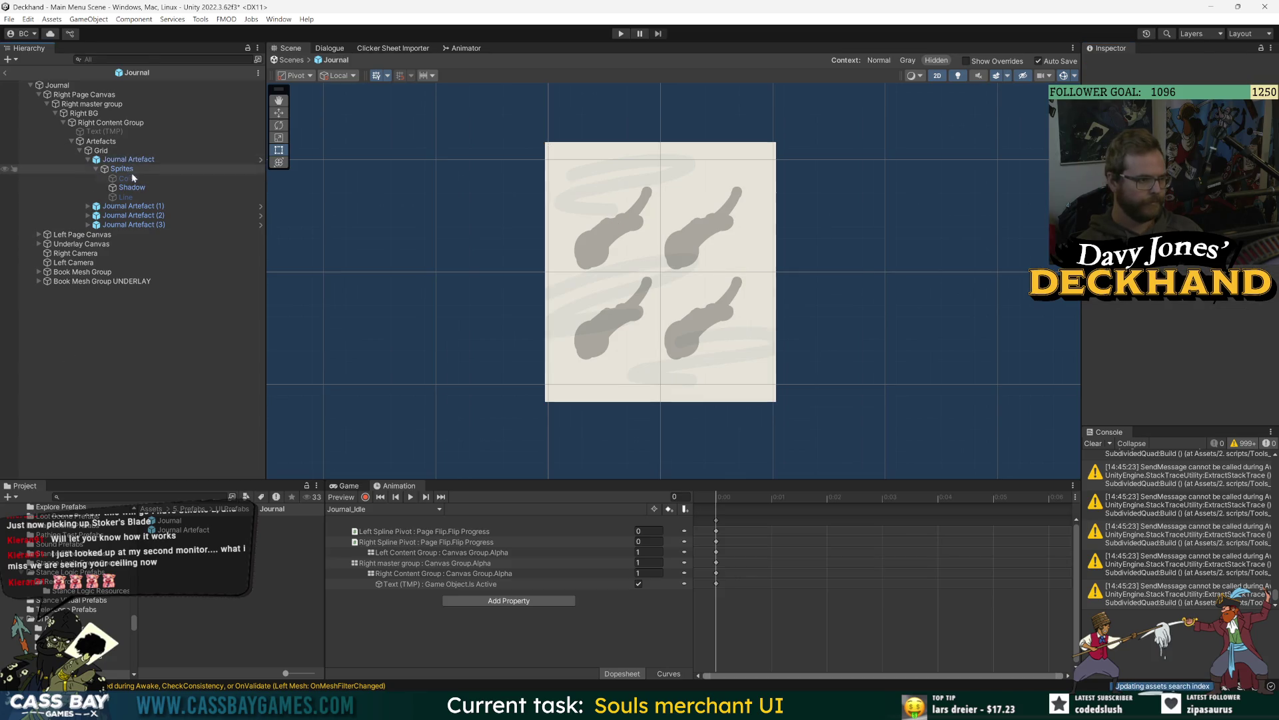
{"action": "left_click", "coordinate": [261, 160]}
{"action": "left_click", "coordinate": [84, 122]}
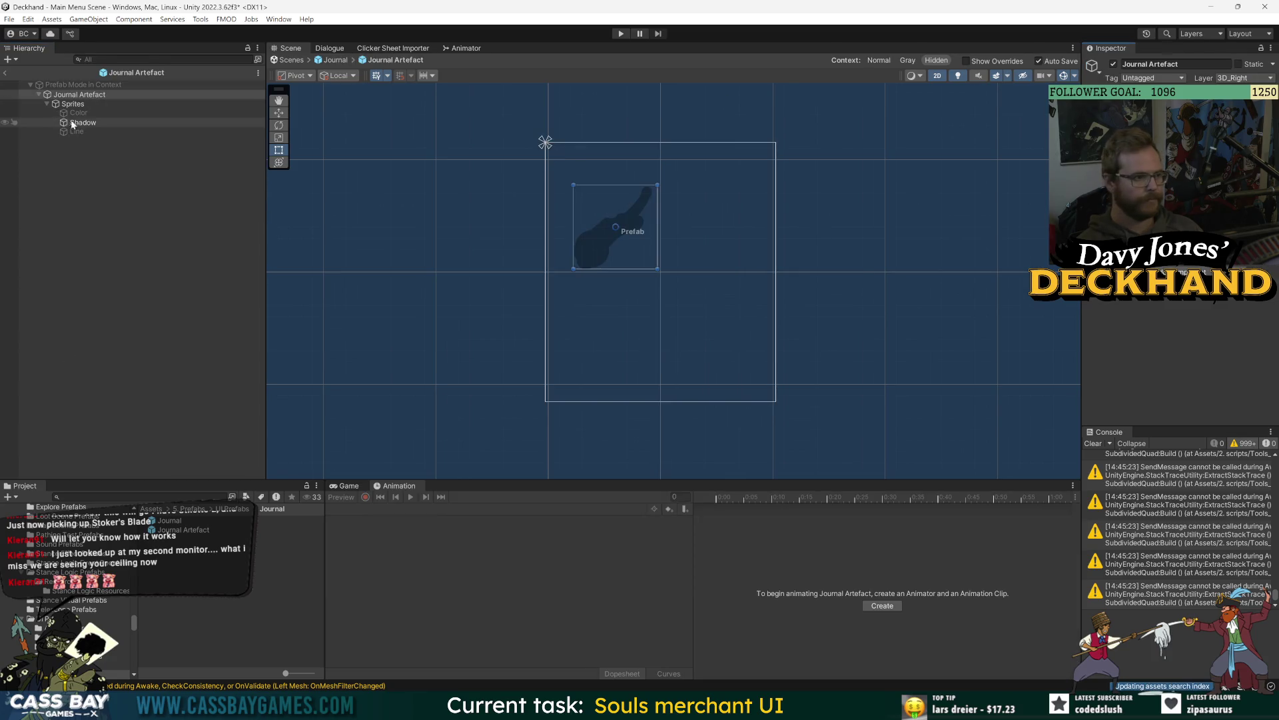
{"action": "scroll", "coordinate": [1180, 200], "scroll_direction": "down", "scroll_amount": 5}
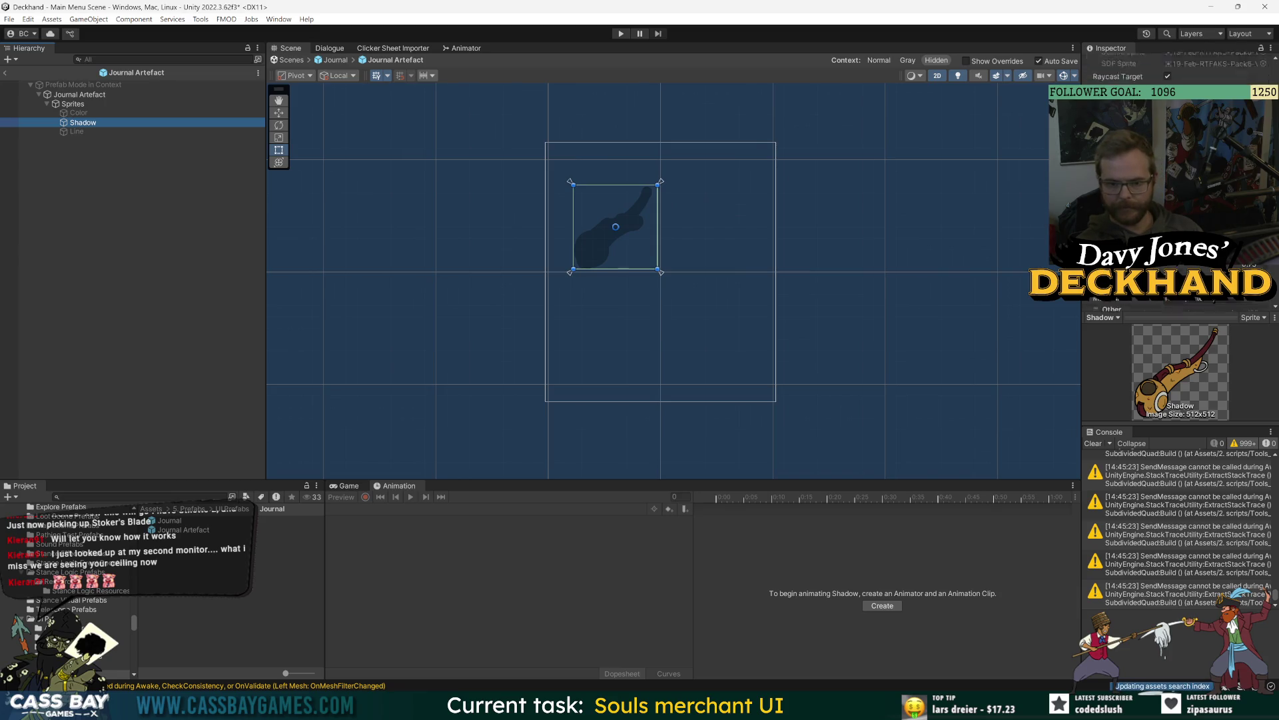
{"action": "left_click", "coordinate": [1199, 200]}
{"action": "left_click", "coordinate": [1232, 452]}
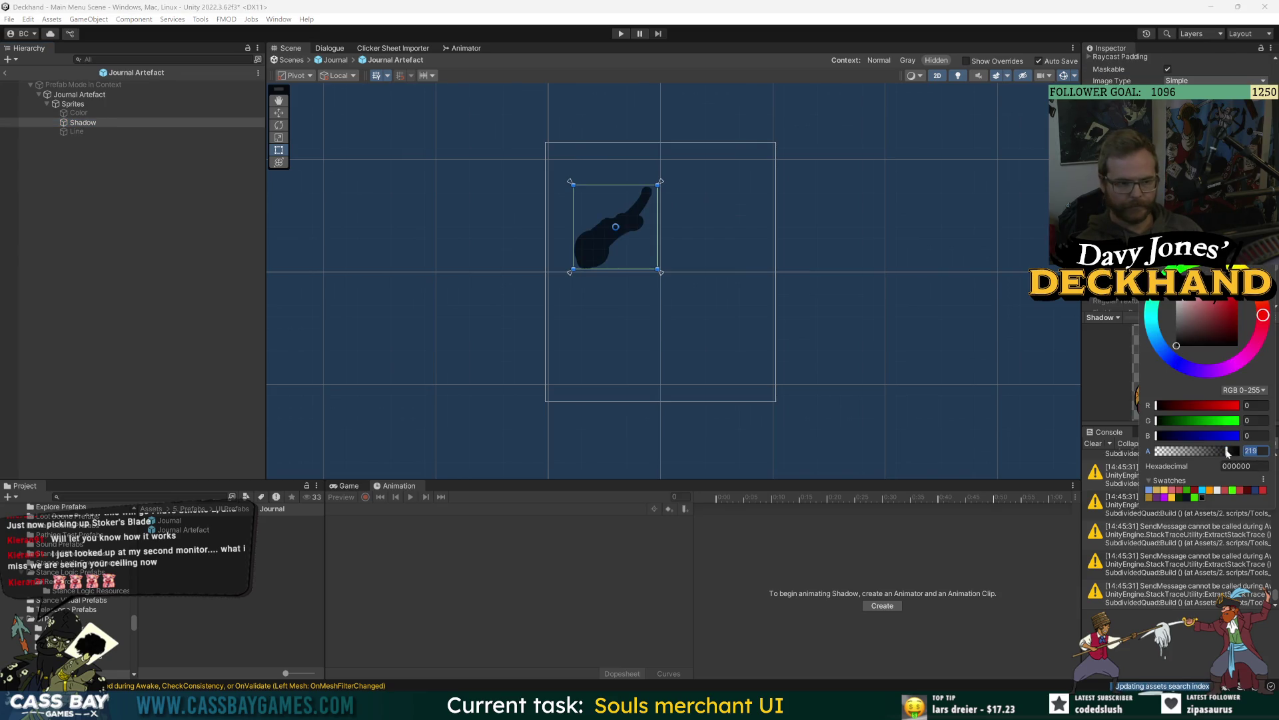
{"action": "left_click_drag", "start_coordinate": [1231, 451], "coordinate": [1233, 452]}
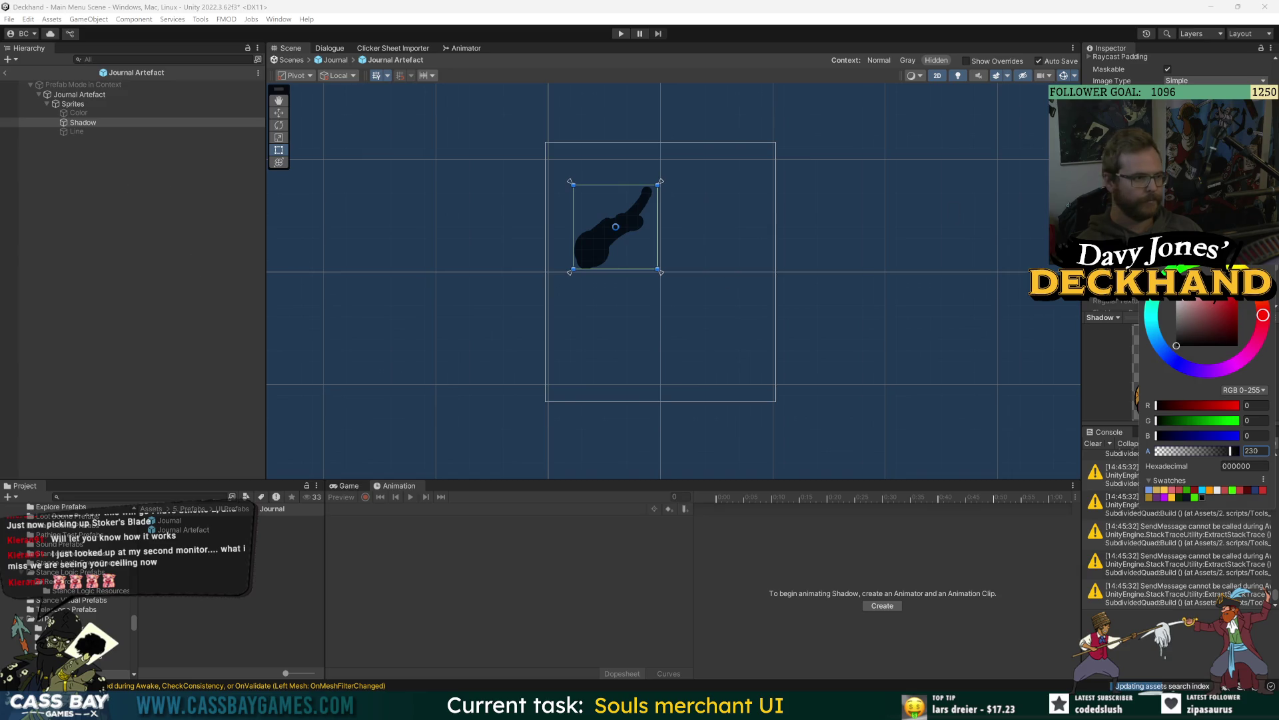
{"action": "left_click", "coordinate": [5, 72]}
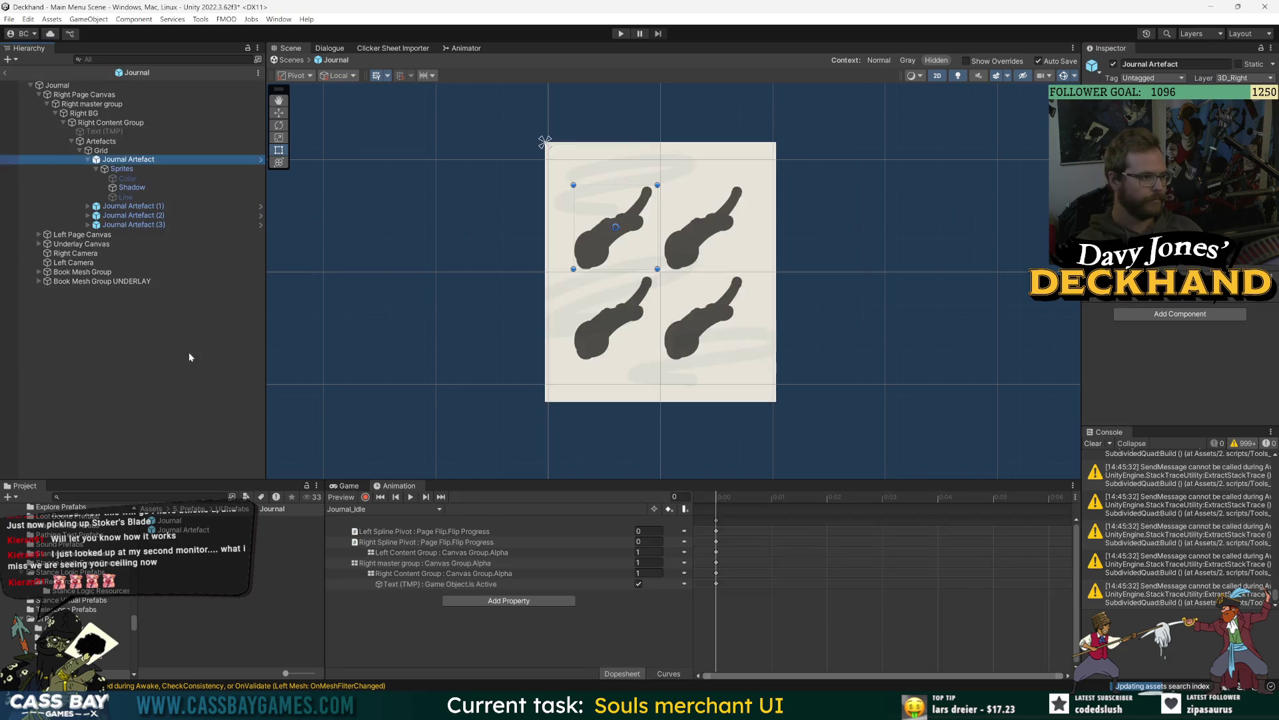
{"action": "left_click", "coordinate": [169, 419]}
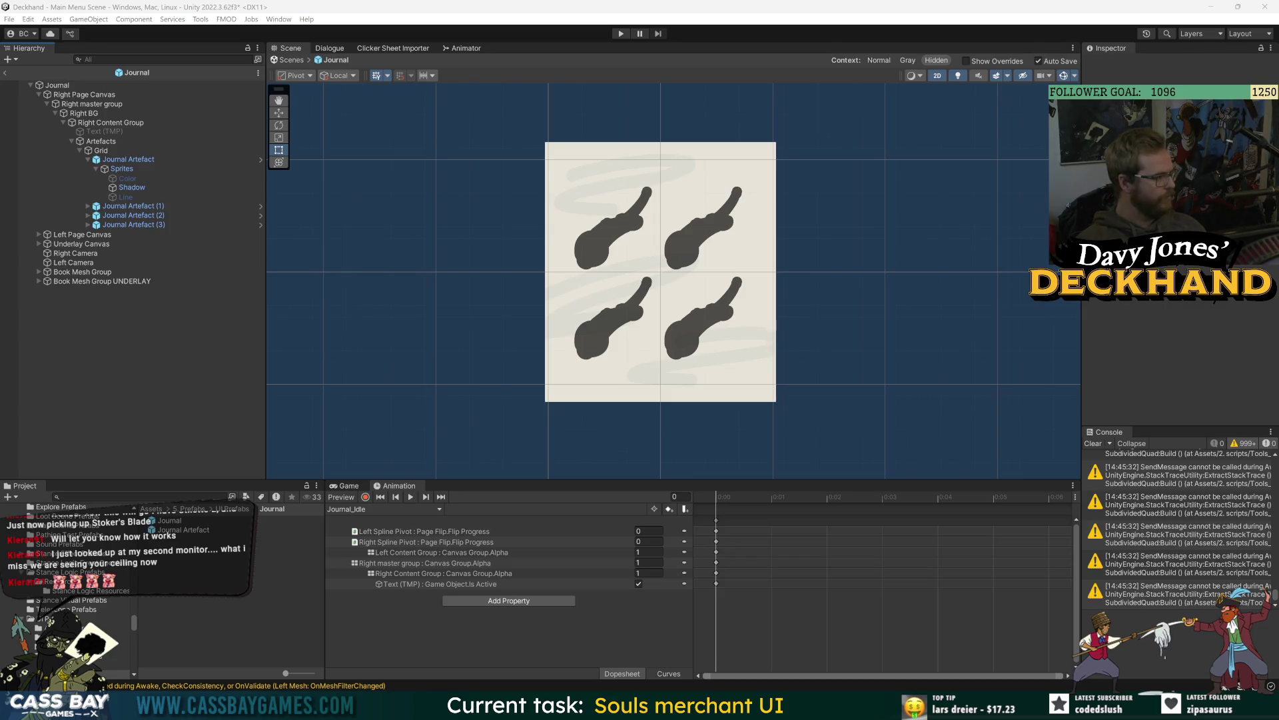
Step: Collapse the first artefact, toggle Journal Artefact (3) off and on, and select the Grid
{"action": "left_click", "coordinate": [89, 160]}
{"action": "left_click", "coordinate": [101, 151]}
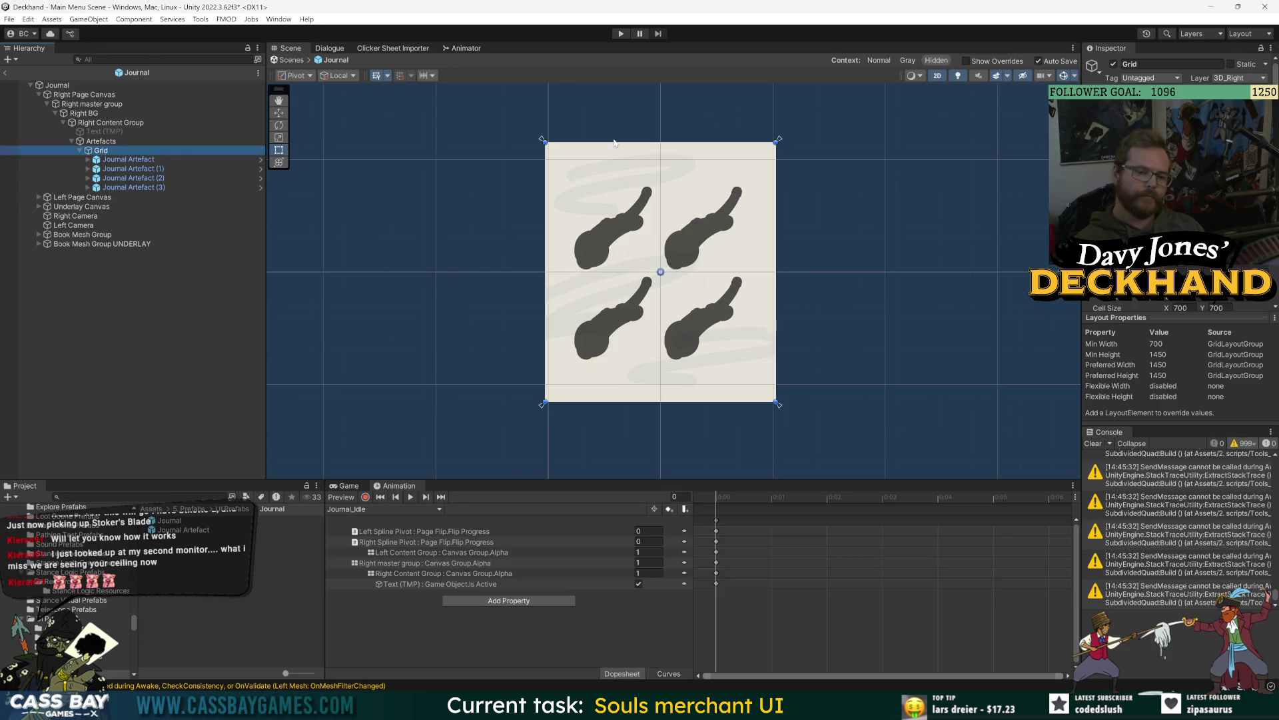
{"action": "left_click", "coordinate": [133, 188]}
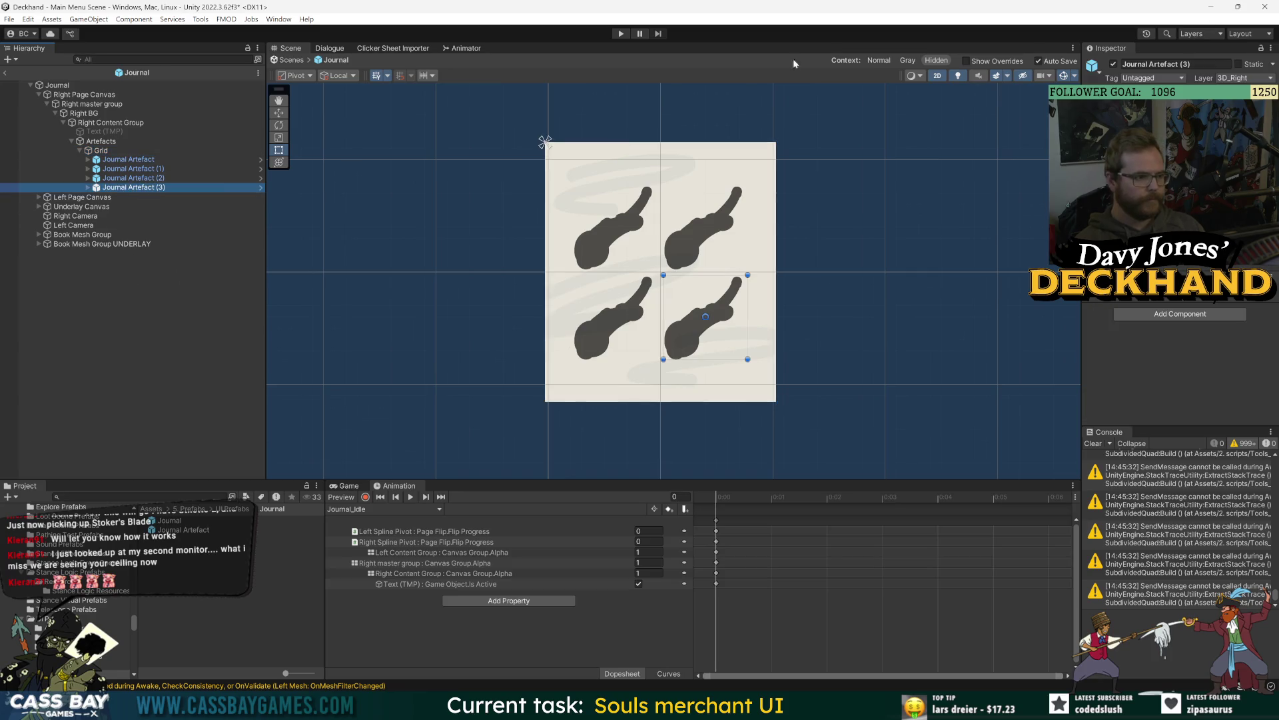
{"action": "left_click", "coordinate": [1113, 64]}
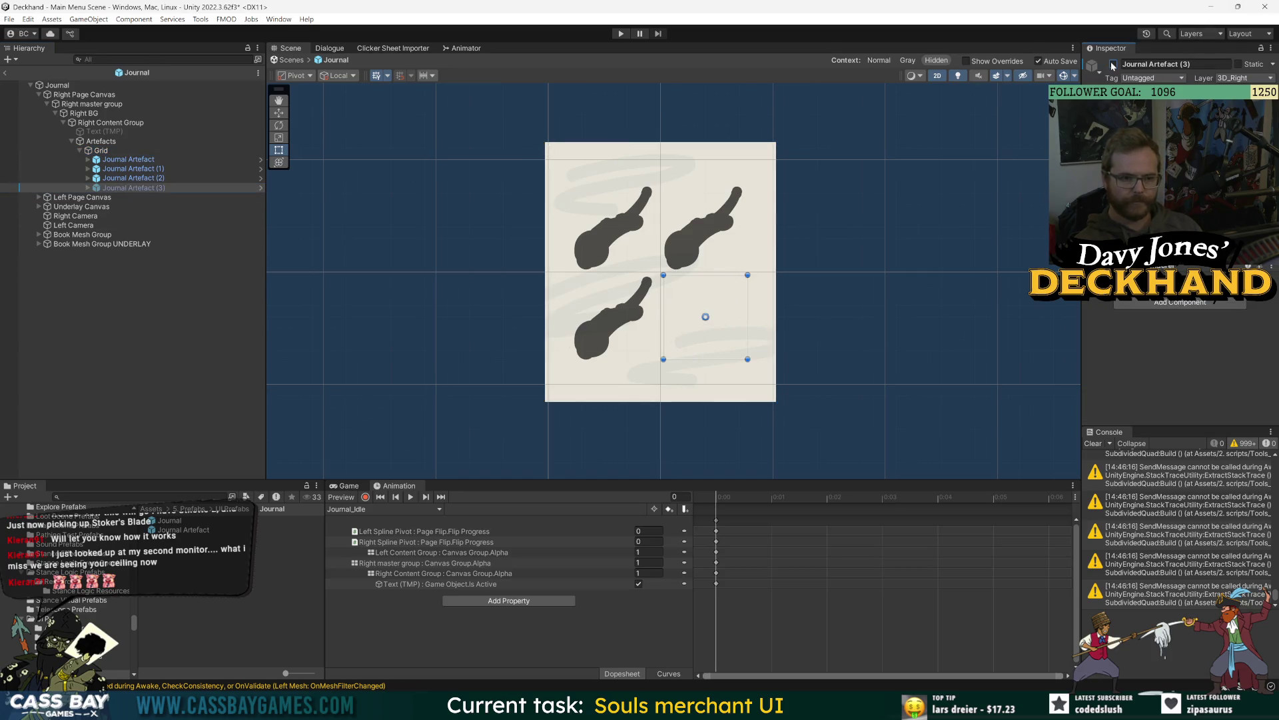
{"action": "left_click", "coordinate": [1113, 64]}
{"action": "left_click", "coordinate": [223, 320]}
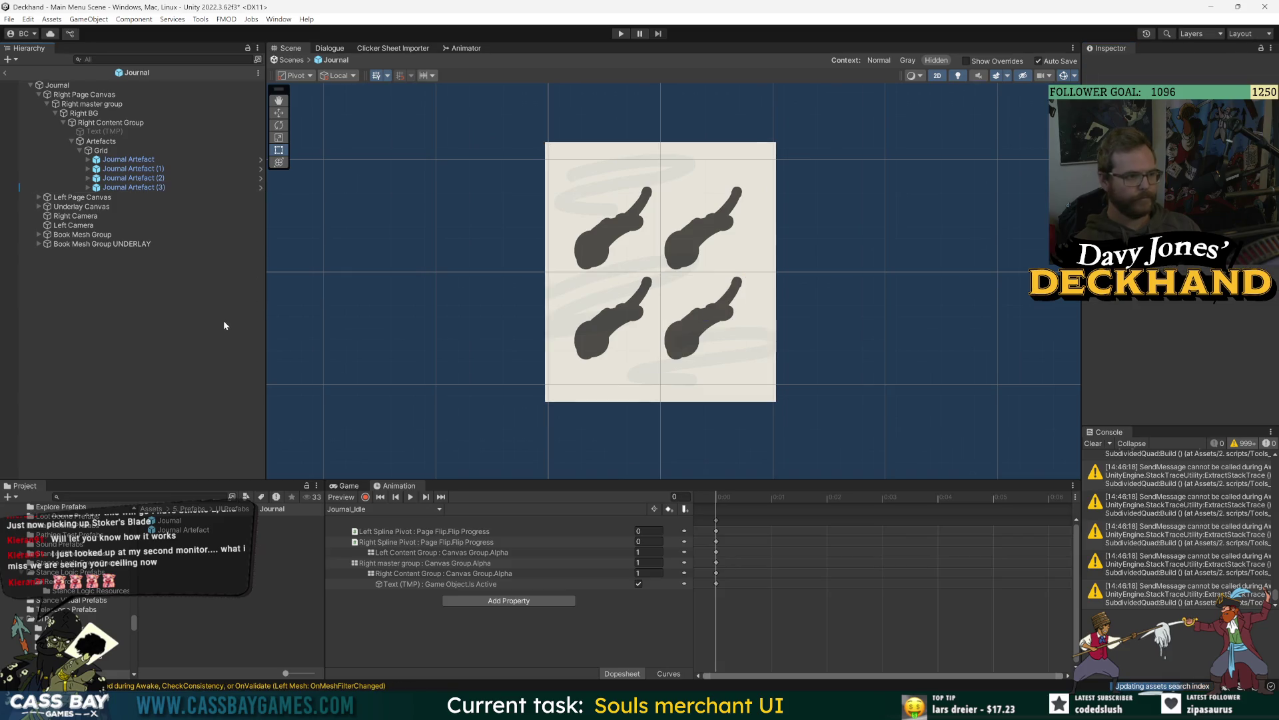
{"action": "left_click", "coordinate": [102, 151]}
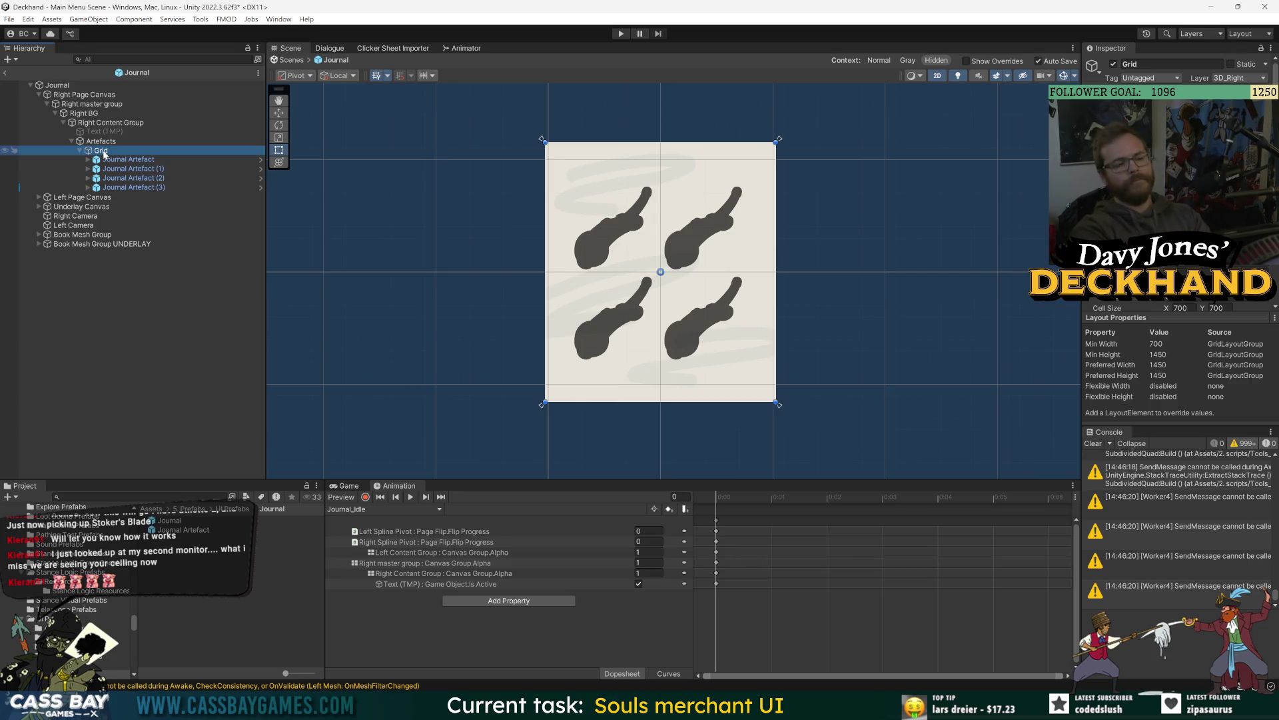
{"action": "scroll", "coordinate": [1180, 187], "scroll_direction": "down", "scroll_amount": 3}
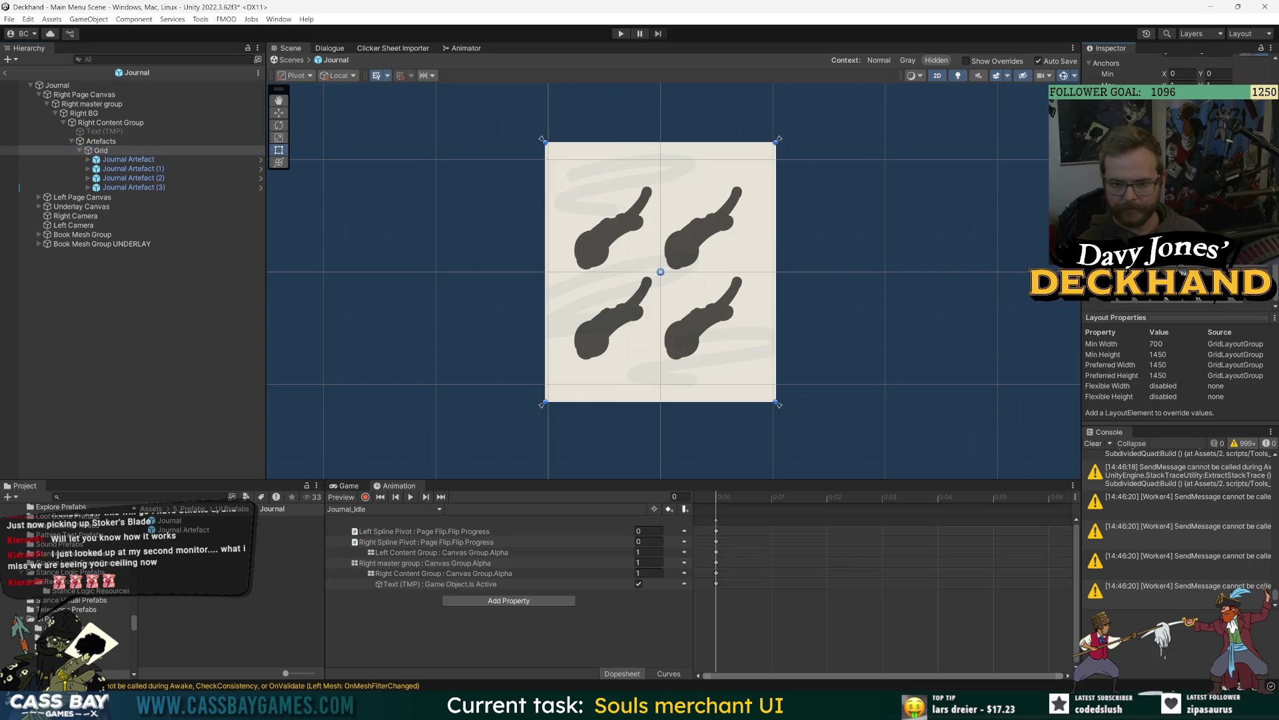
Step: Set the Grid Layout Group cell size to 400 by 400
{"action": "type", "text": "400"}
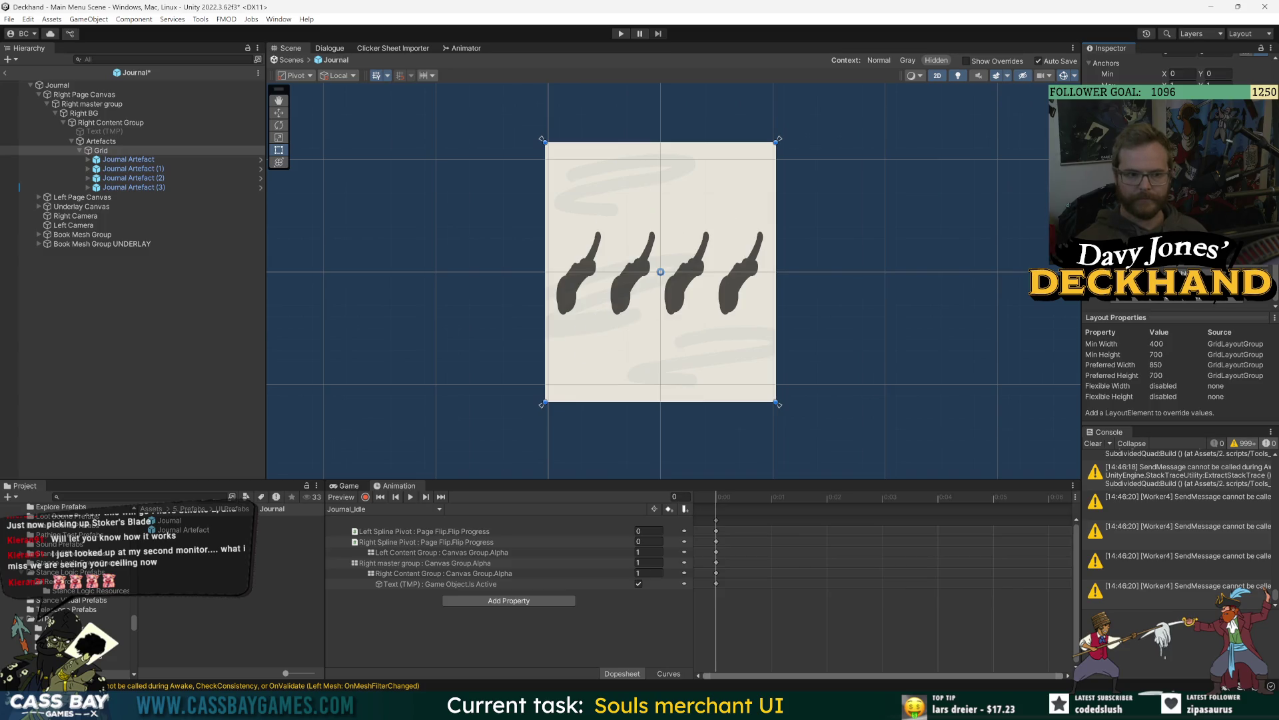
{"action": "key", "text": "Tab"}
{"action": "type", "text": "400"}
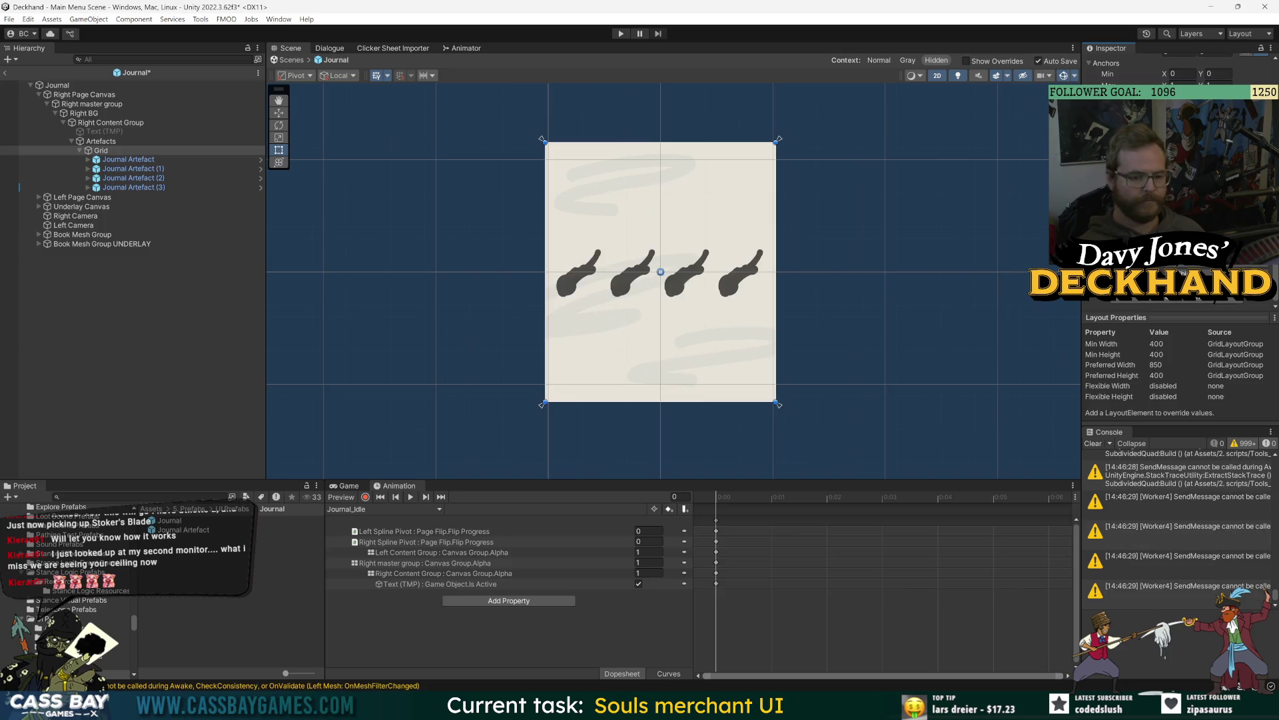
Step: Duplicate Journal Artefact (3) until the Grid holds 16 artefacts
{"action": "left_click", "coordinate": [137, 187]}
{"action": "key", "text": "ctrl+d"}
{"action": "key", "text": "ctrl+d"}
{"action": "key", "text": "ctrl+d"}
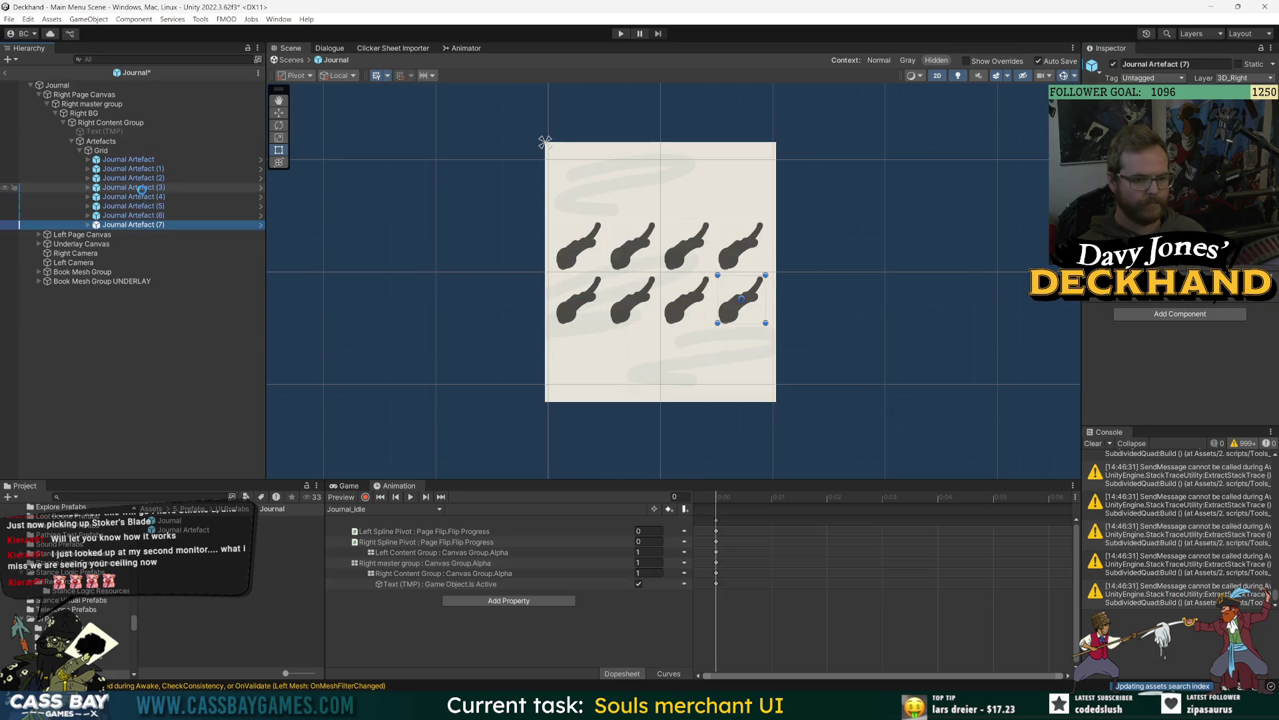
{"action": "key", "text": "ctrl+d"}
{"action": "key", "text": "ctrl+d"}
{"action": "key", "text": "ctrl+d"}
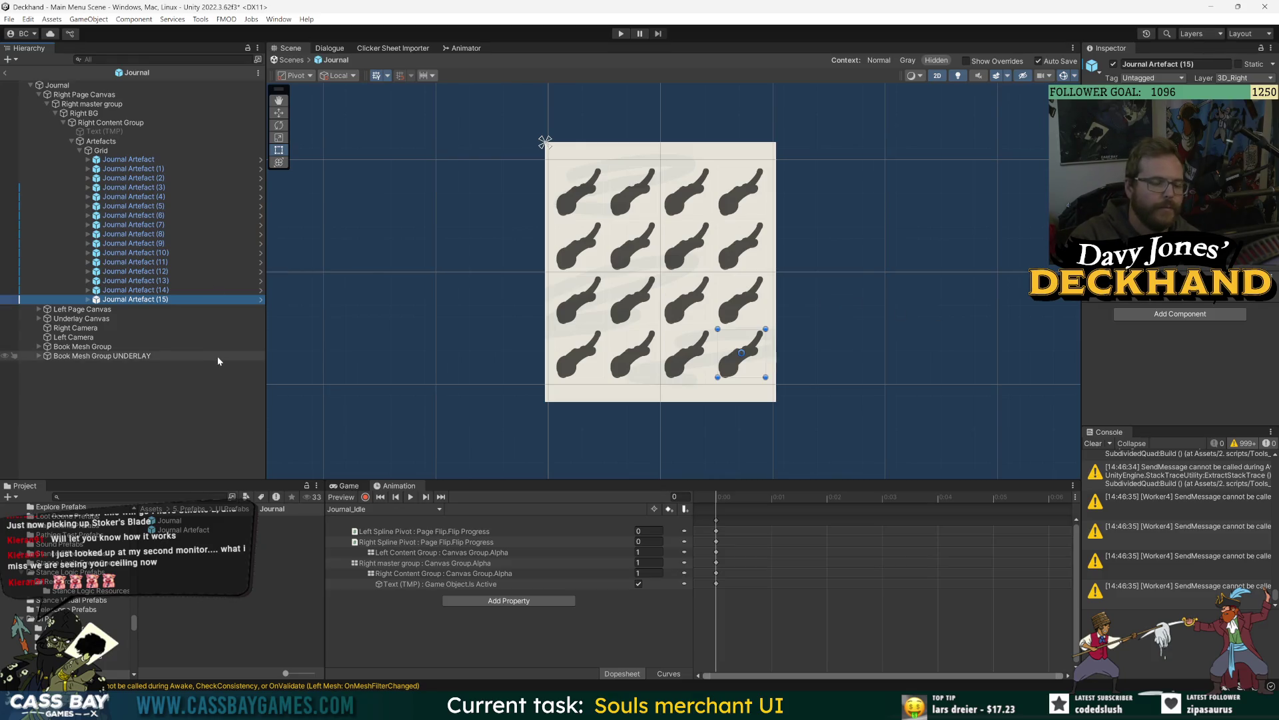
Step: Drag the Grid's Rect Transform edges inward in the Scene view
{"action": "left_click", "coordinate": [152, 424]}
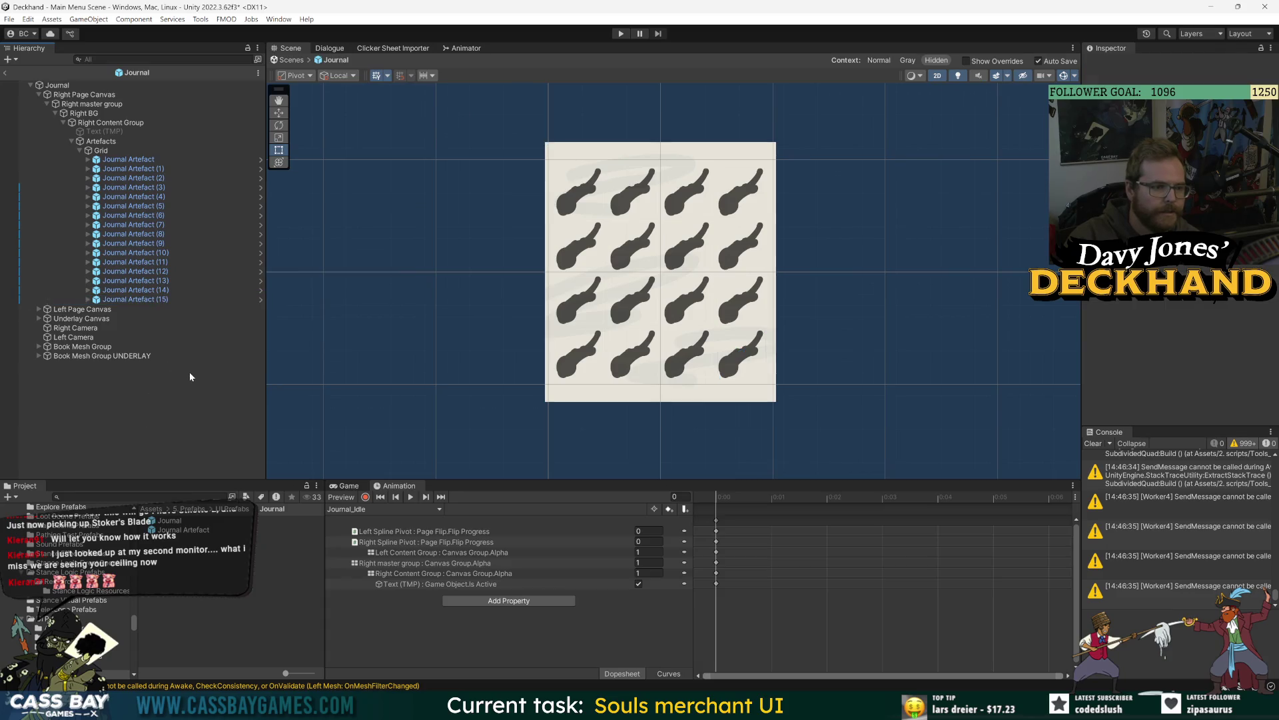
{"action": "left_click", "coordinate": [102, 151]}
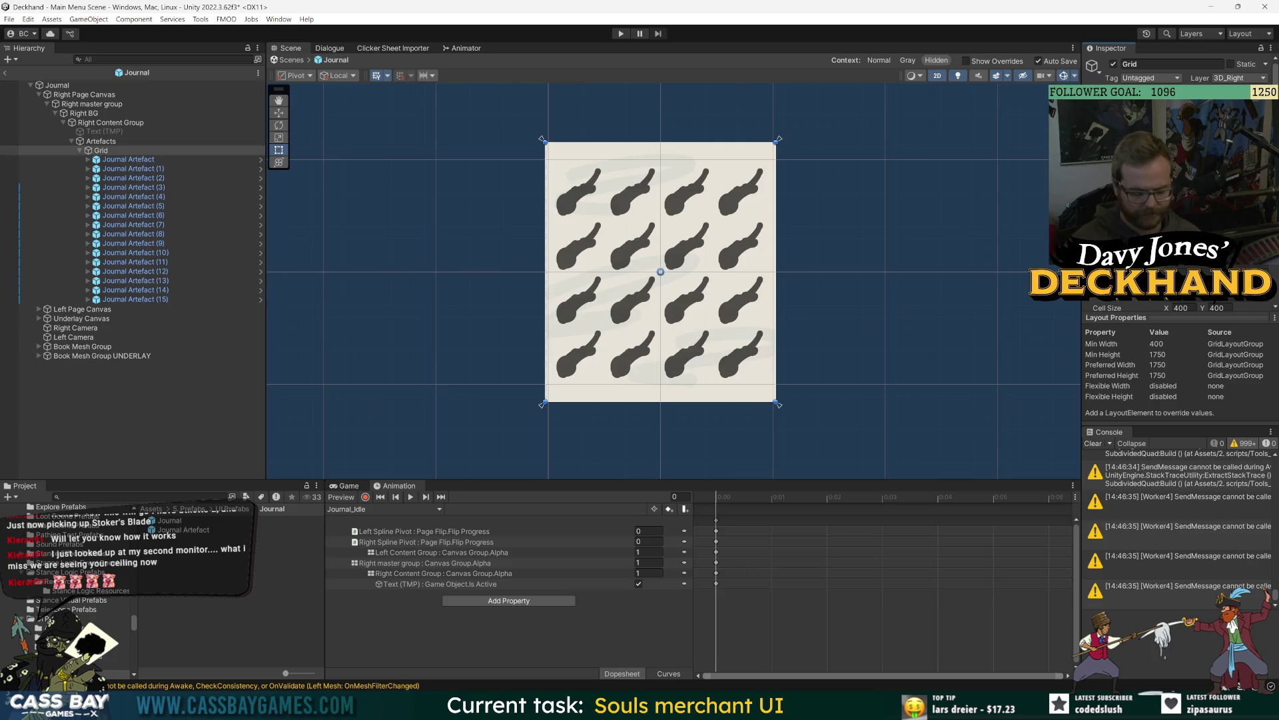
{"action": "left_click_drag", "start_coordinate": [545, 272], "coordinate": [551, 273]}
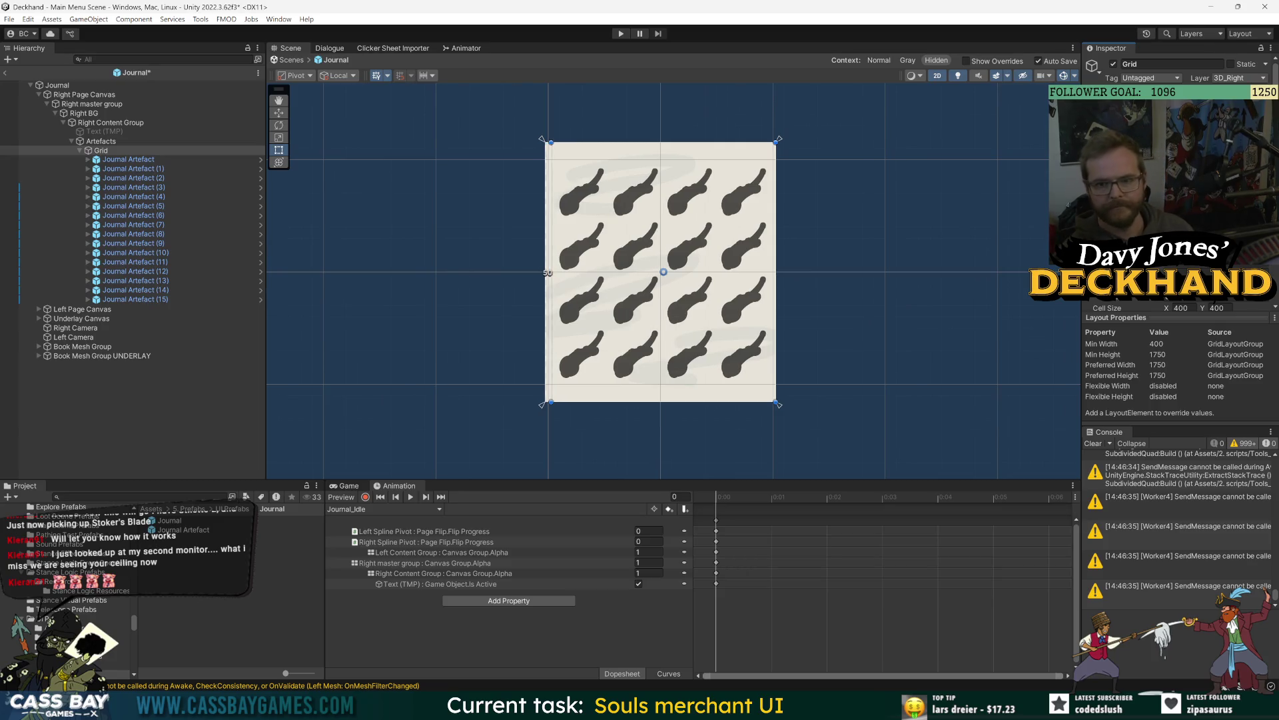
{"action": "left_click_drag", "start_coordinate": [660, 401], "coordinate": [659, 397]}
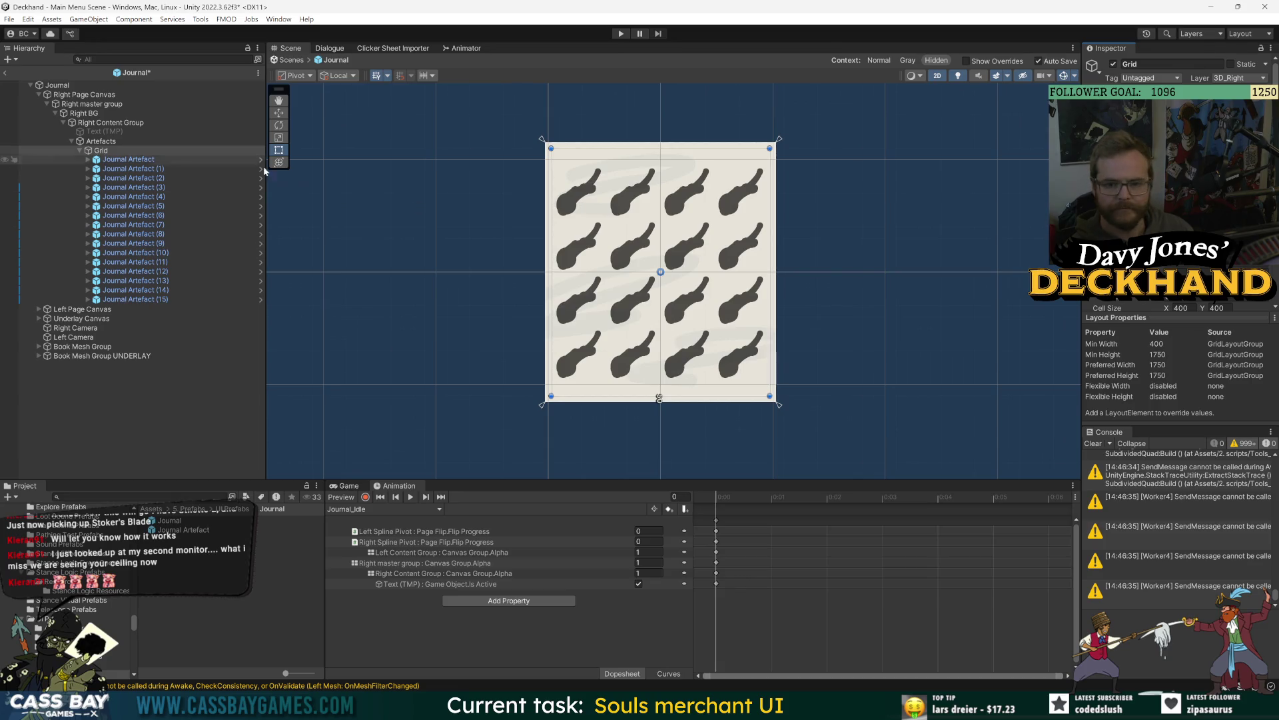
{"action": "scroll", "coordinate": [1173, 200], "scroll_direction": "down", "scroll_amount": 2}
{"action": "scroll", "coordinate": [1172, 200], "scroll_direction": "down", "scroll_amount": 2}
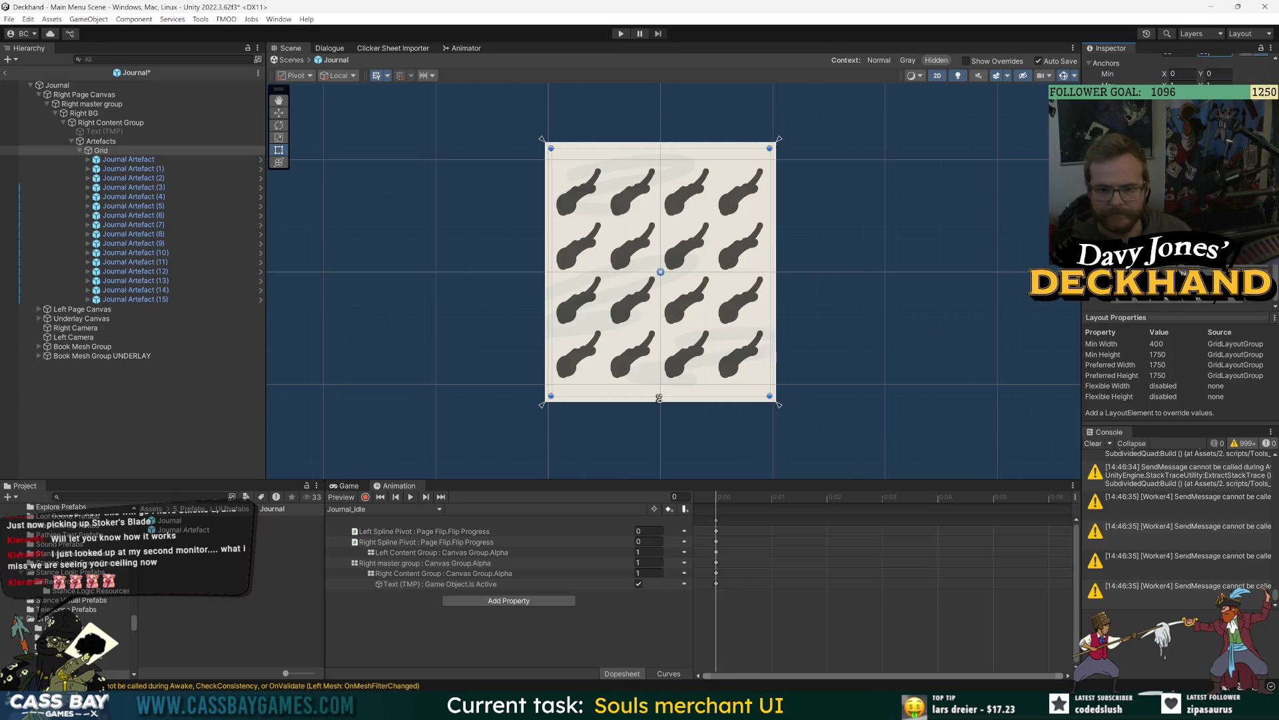
Step: Toggle Journal Artefact (15) off and back on, then clear the selection
{"action": "left_click", "coordinate": [134, 299]}
{"action": "left_click", "coordinate": [1113, 64]}
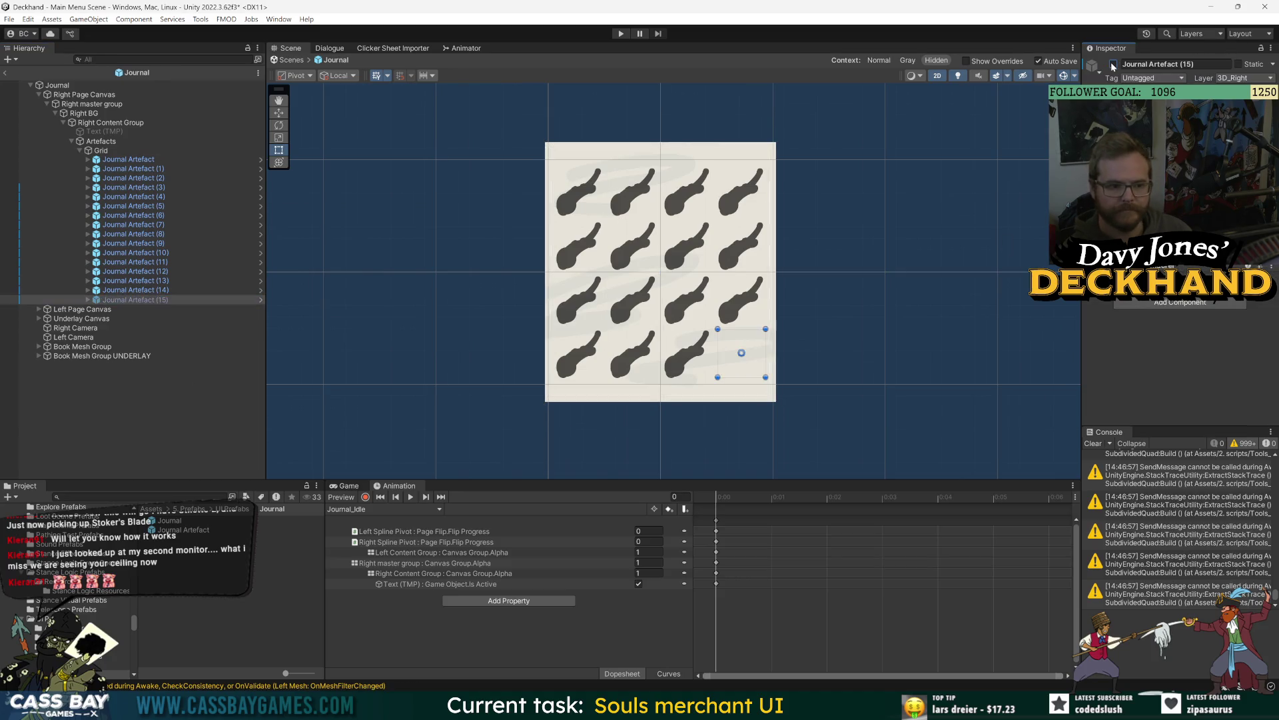
{"action": "left_click", "coordinate": [1112, 64]}
{"action": "left_click", "coordinate": [400, 133]}
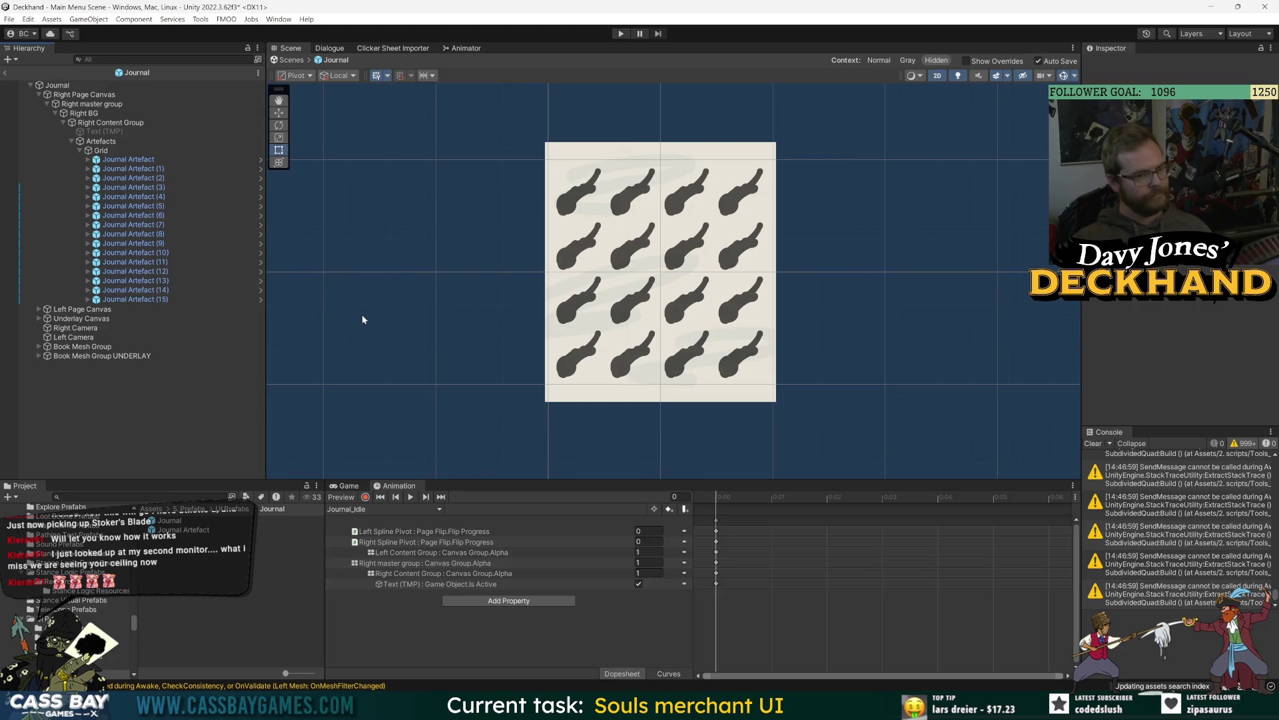
Step: Rename the artefacts container object to Artefacts
{"action": "left_click", "coordinate": [99, 141]}
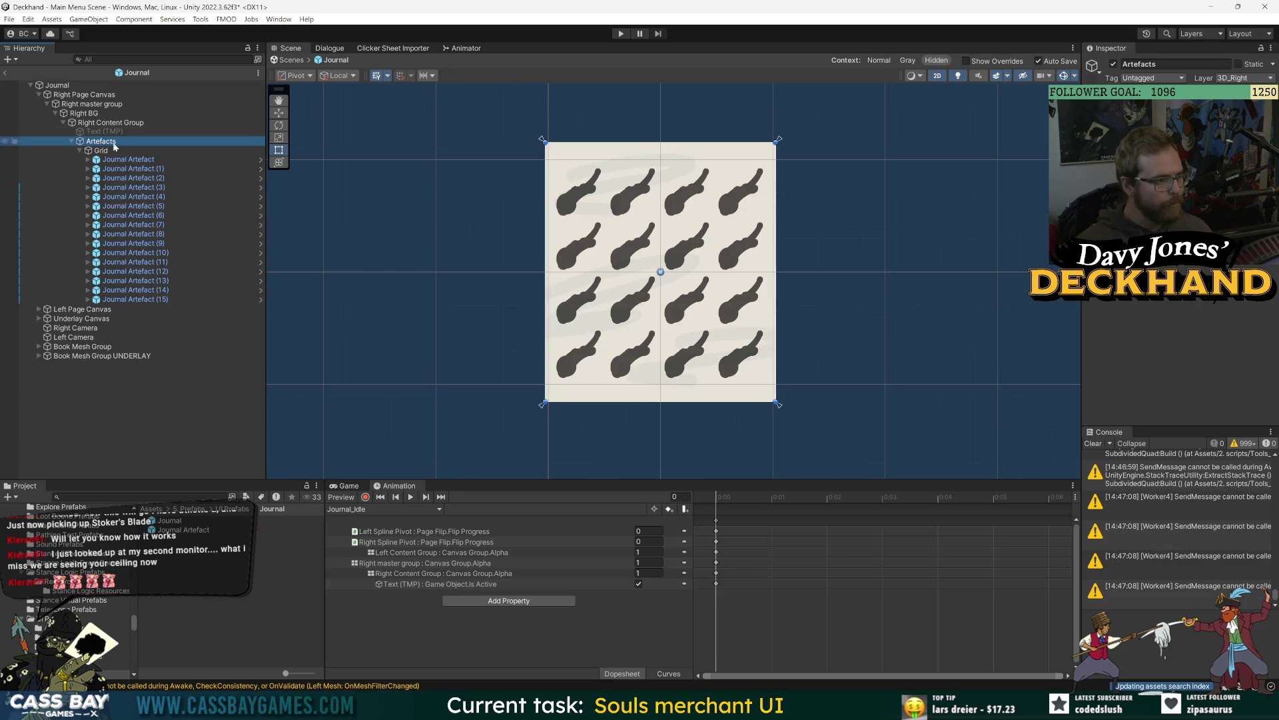
{"action": "left_click", "coordinate": [99, 141]}
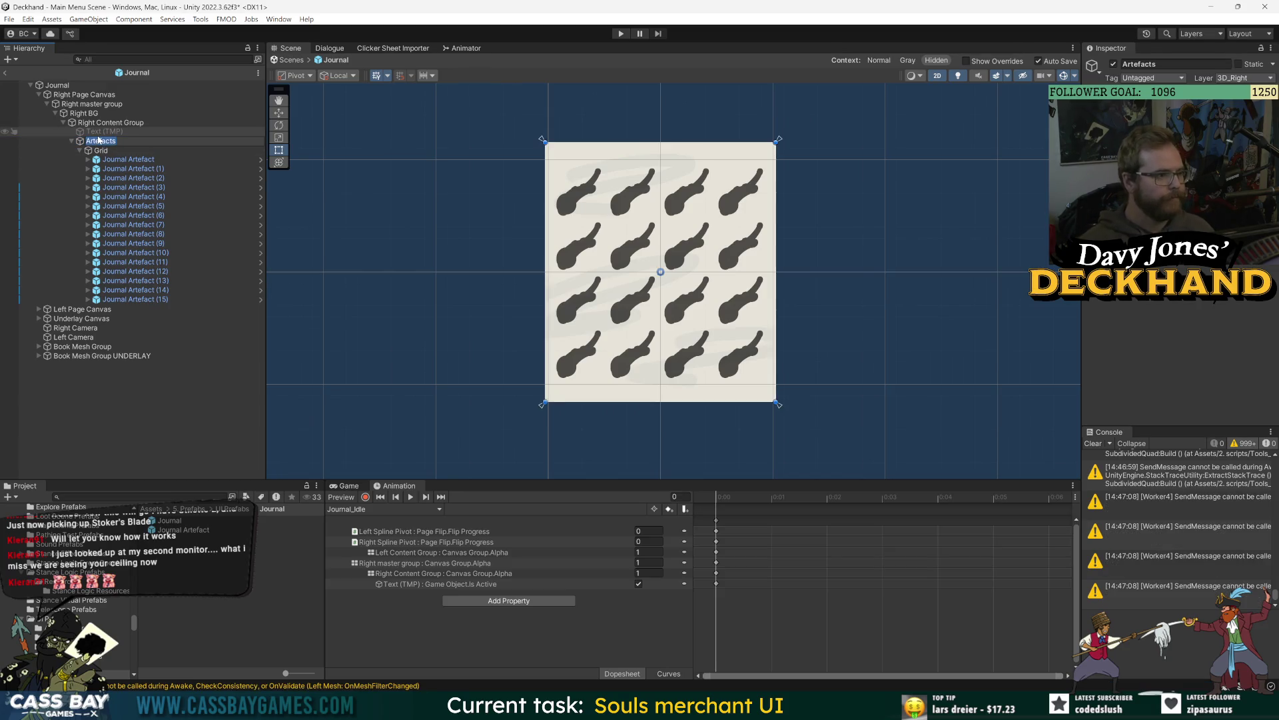
{"action": "type", "text": "Art"}
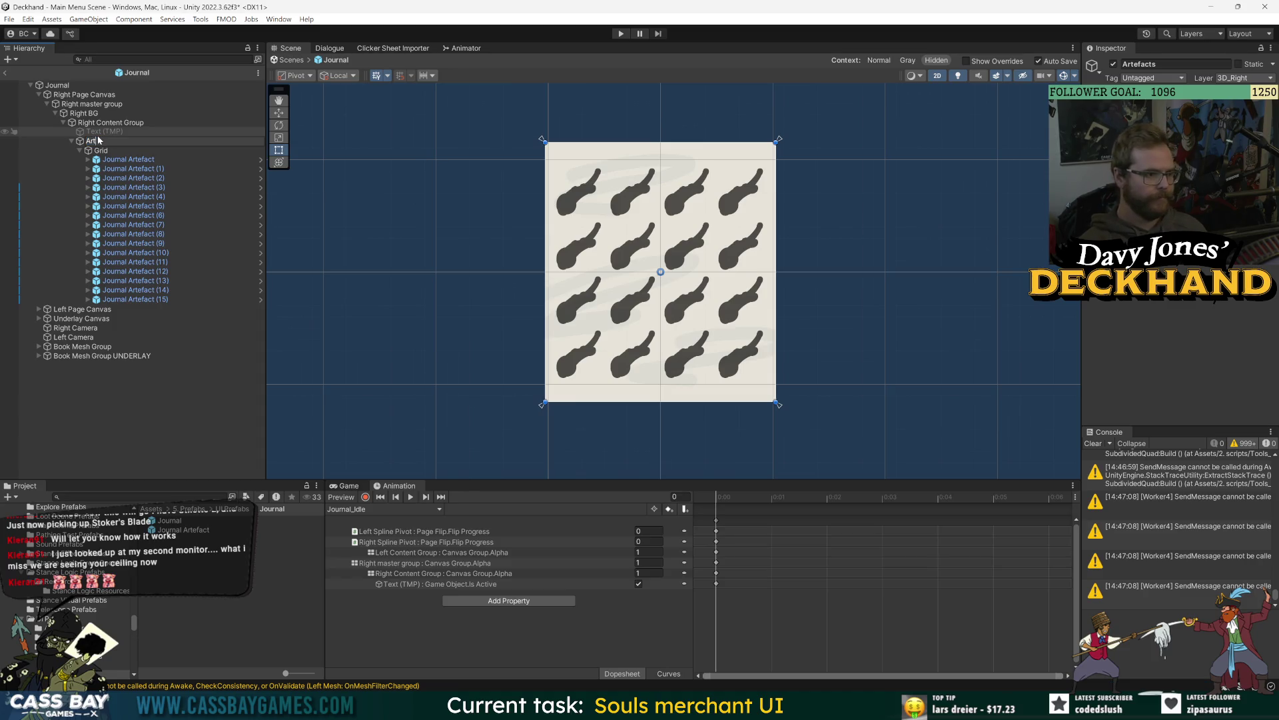
{"action": "key", "text": "Return"}
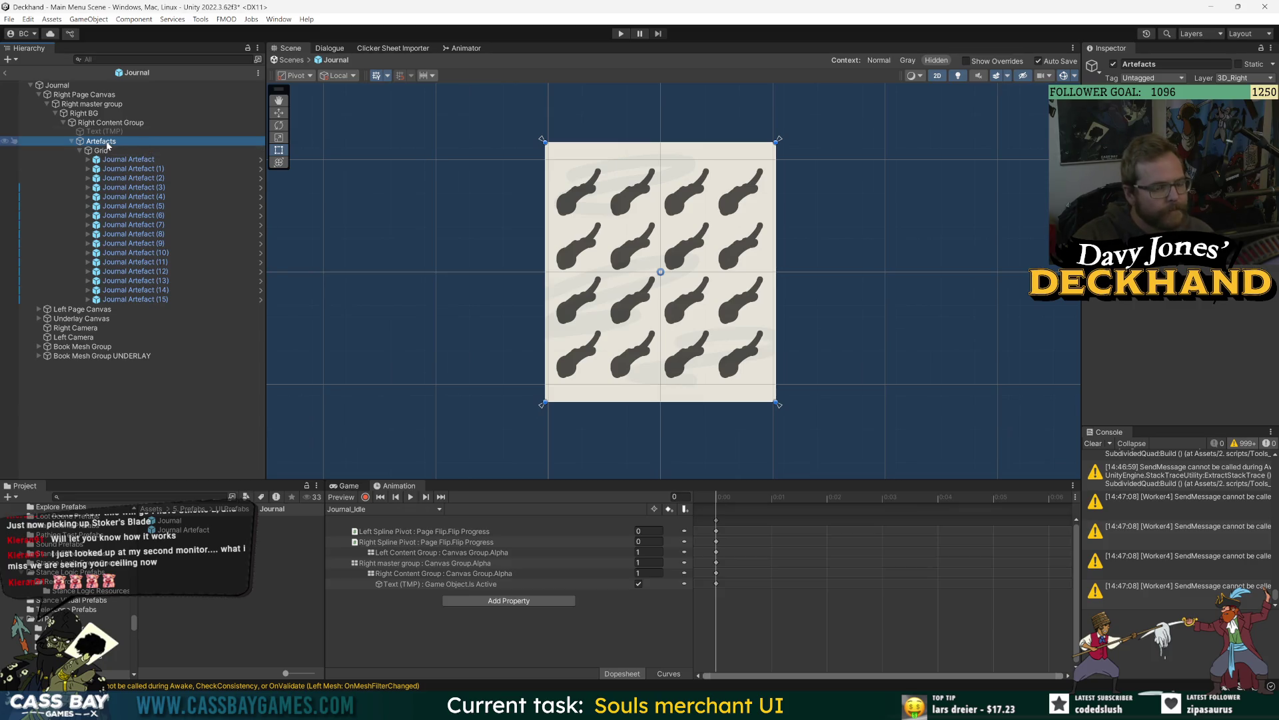
Step: Add a new script component to the root Journal object, searching 'davys'
{"action": "left_click", "coordinate": [67, 85]}
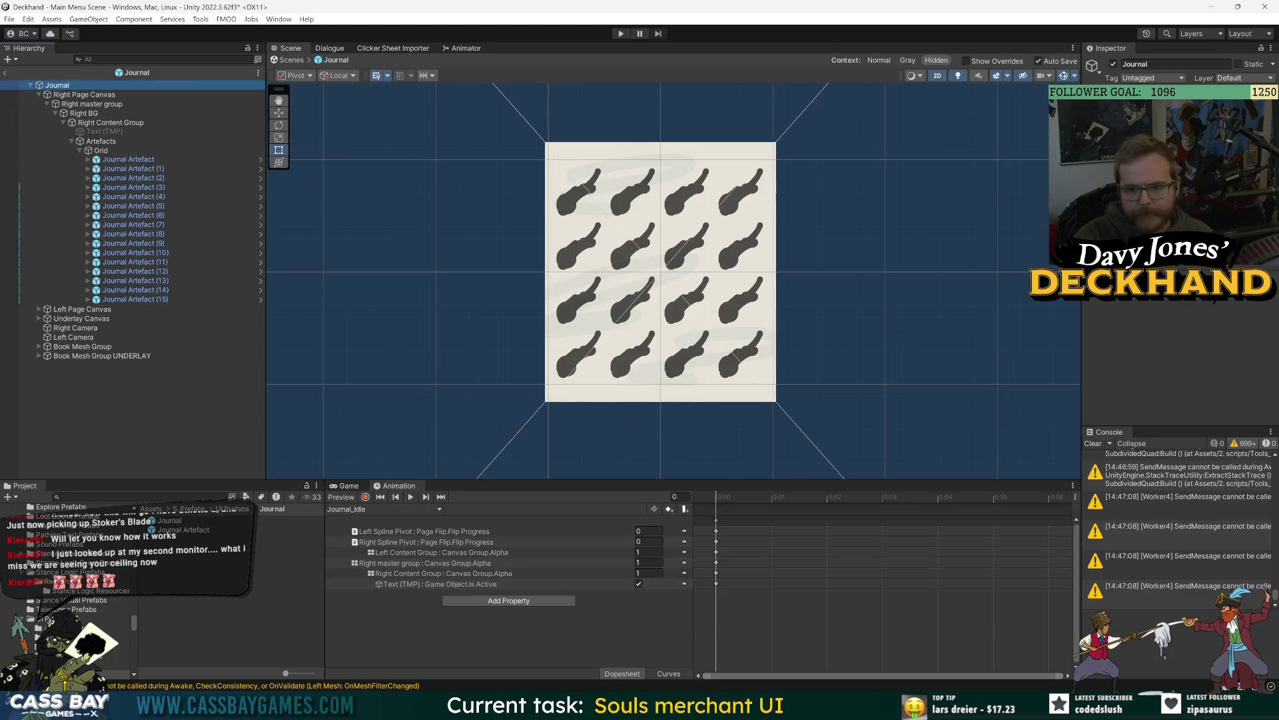
{"action": "left_click", "coordinate": [1176, 302]}
{"action": "type", "text": "davys"}
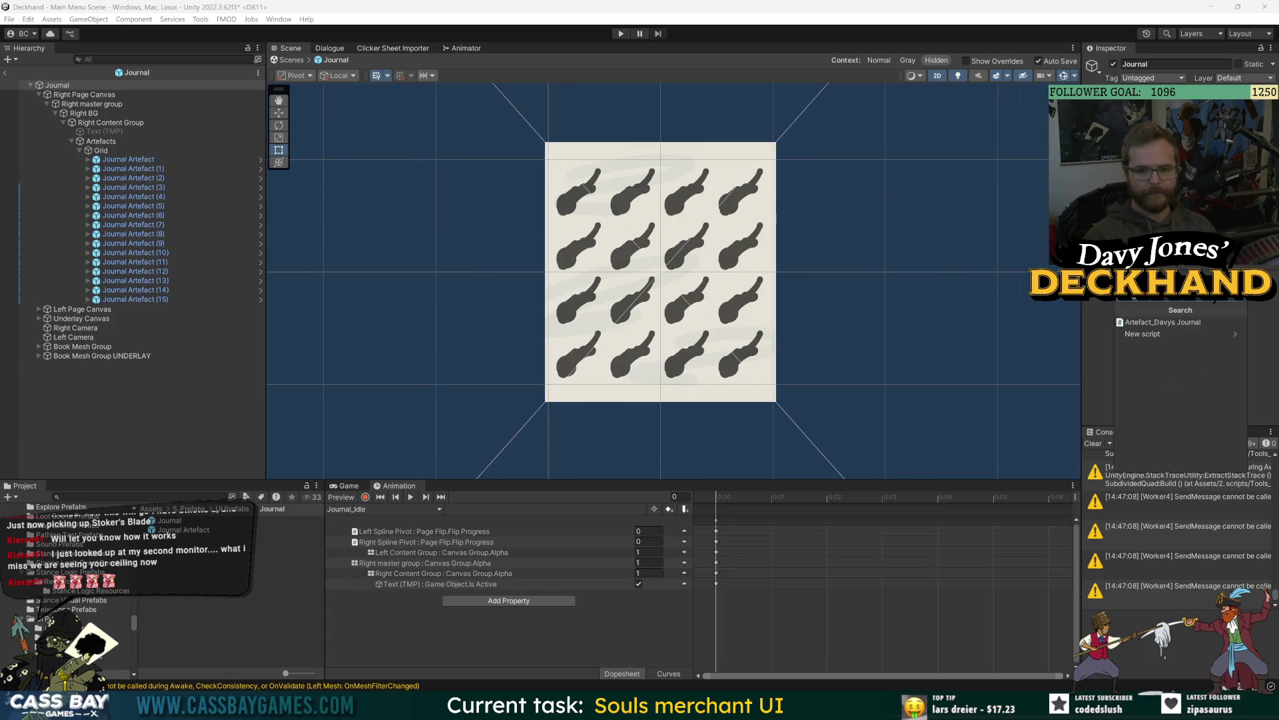
{"action": "left_click", "coordinate": [1173, 322]}
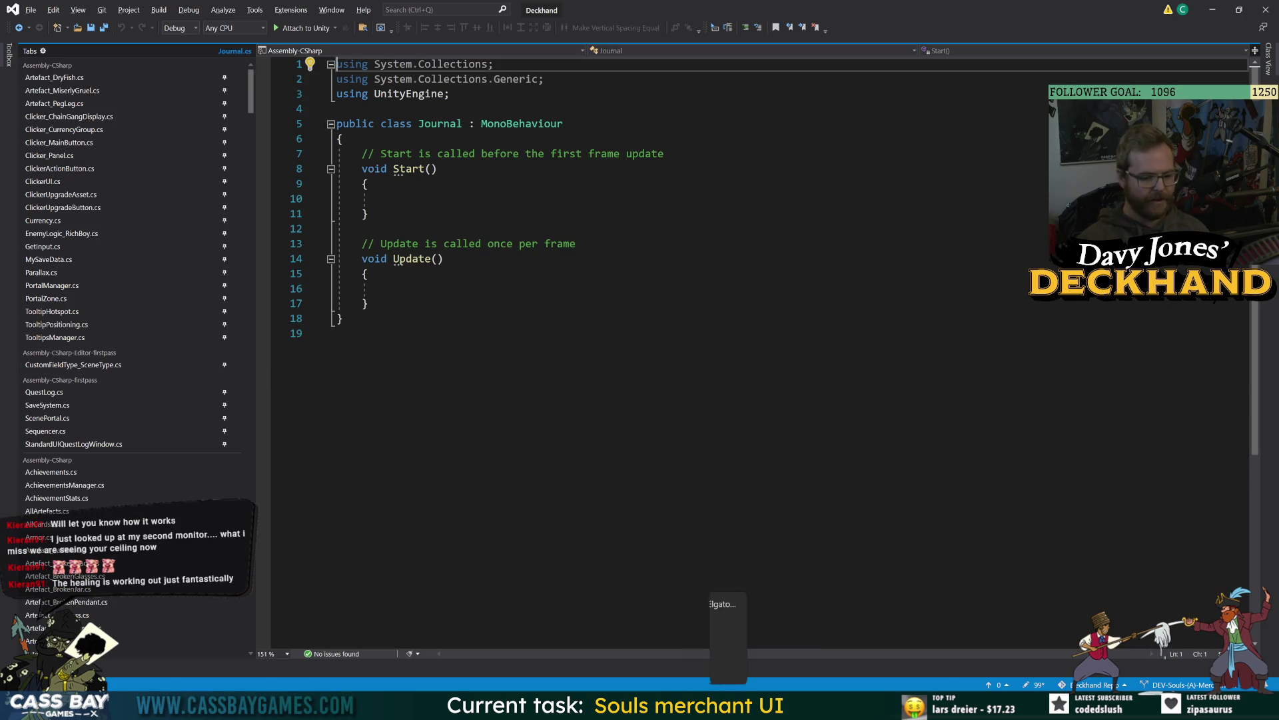
Step: Look at the Artefacts wiki page, then switch back to Journal.cs in Visual Studio
{"action": "mouse_move", "coordinate": [743, 706]}
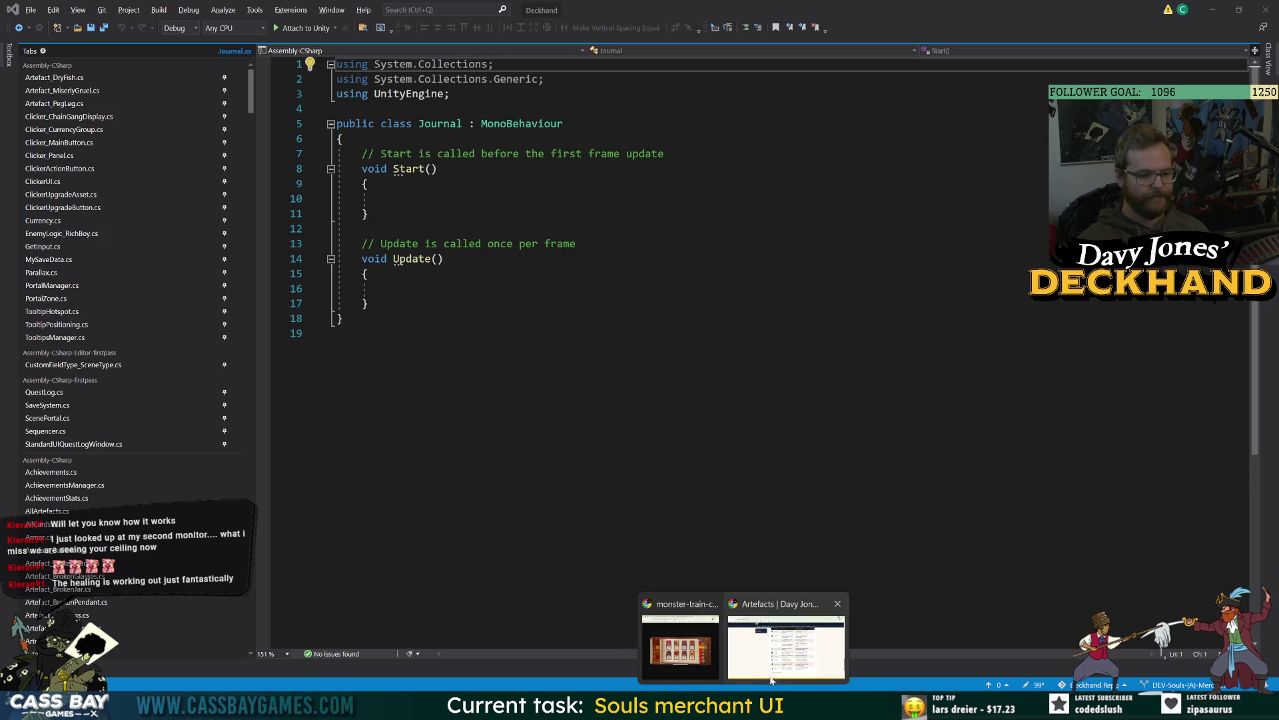
{"action": "left_click", "coordinate": [787, 643]}
{"action": "key", "text": "alt+Tab"}
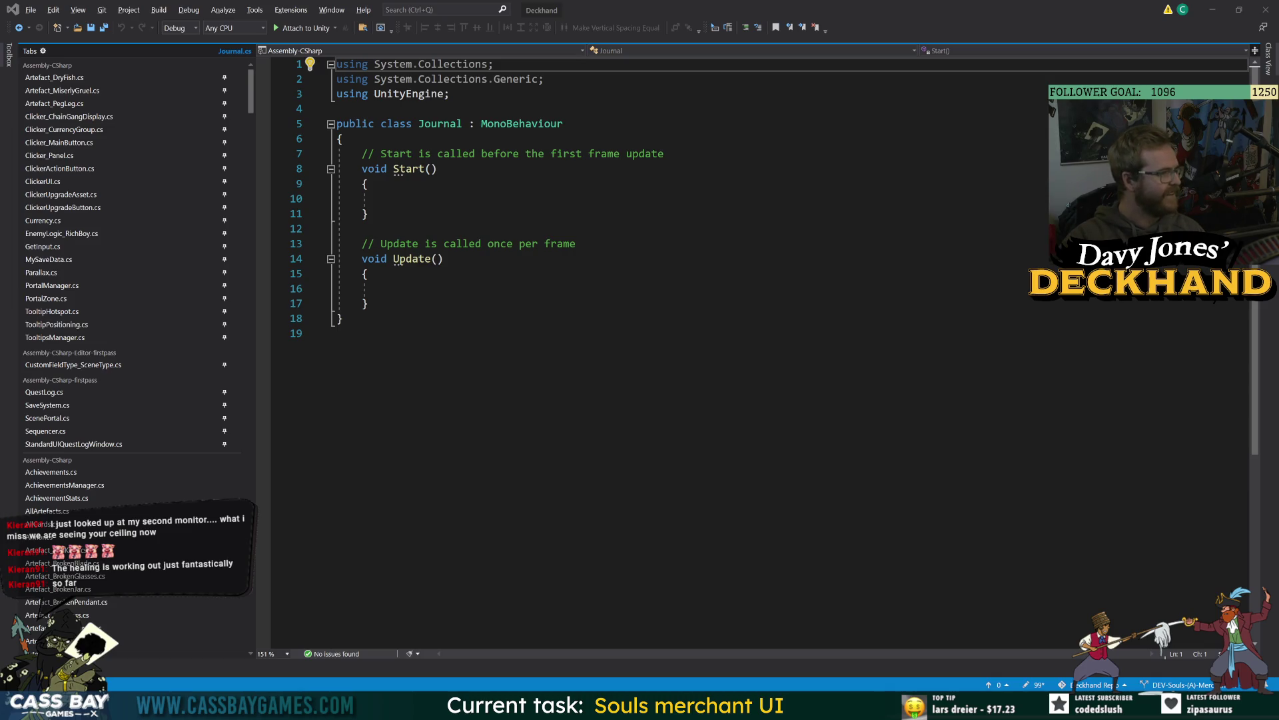
{"action": "key", "text": "alt+Tab"}
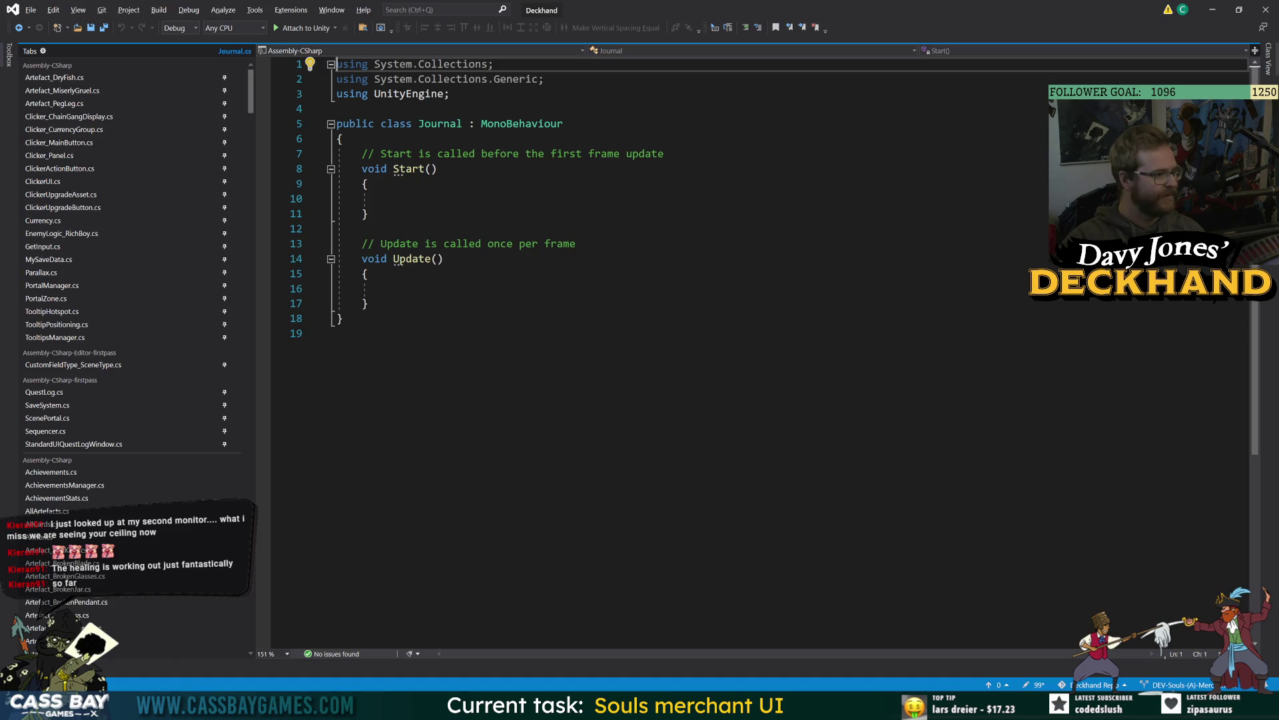
{"action": "key", "text": "alt+Tab"}
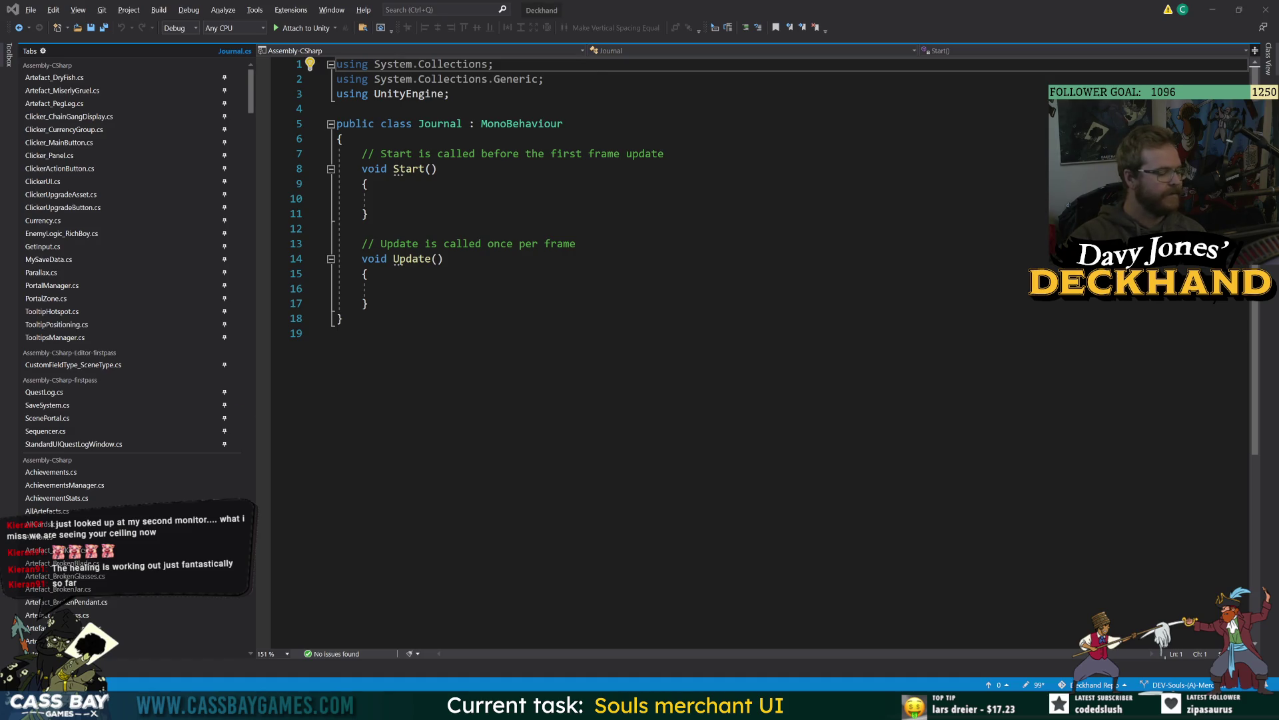
Step: Delete the default Start and Update methods from Journal.cs and save it
{"action": "left_click_drag", "start_coordinate": [371, 303], "coordinate": [362, 154]}
{"action": "key", "text": "Delete"}
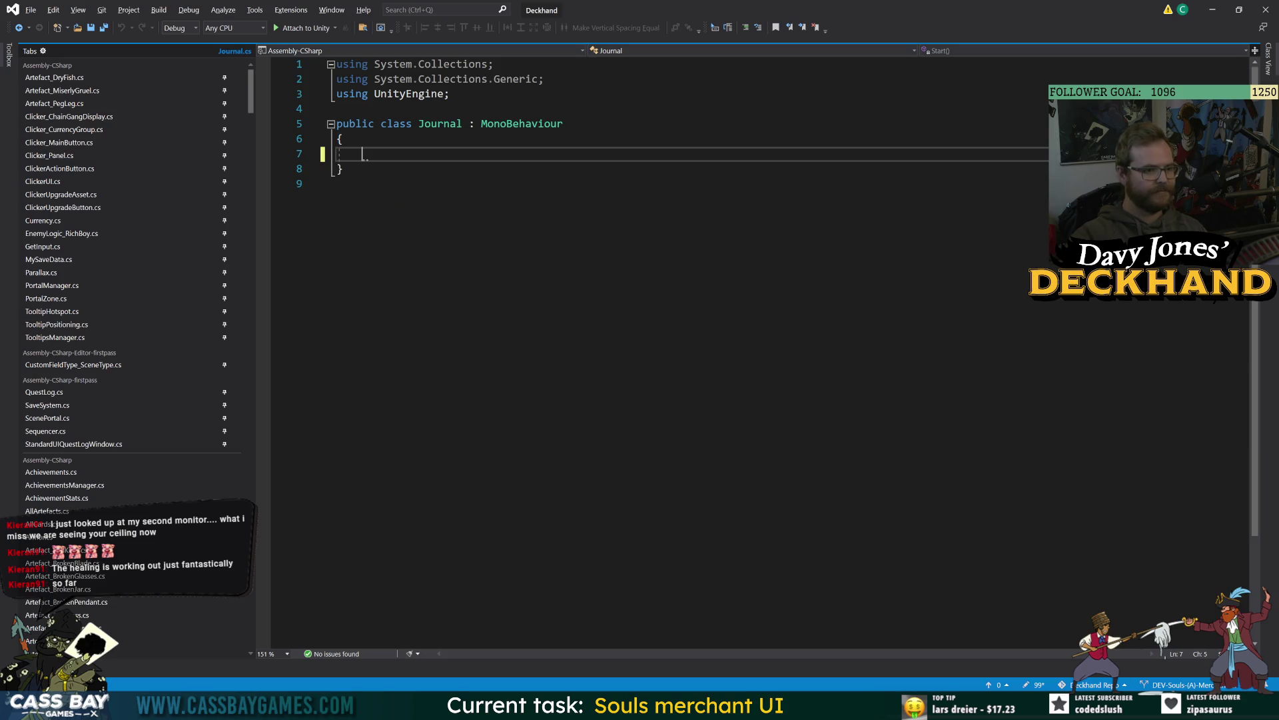
{"action": "mouse_move", "coordinate": [251, 107]}
{"action": "left_mouse_down"}
{"action": "mouse_move", "coordinate": [262, 393]}
{"action": "mouse_move", "coordinate": [274, 285]}
{"action": "mouse_move", "coordinate": [225, 80]}
{"action": "left_mouse_up"}
{"action": "left_click", "coordinate": [310, 184]}
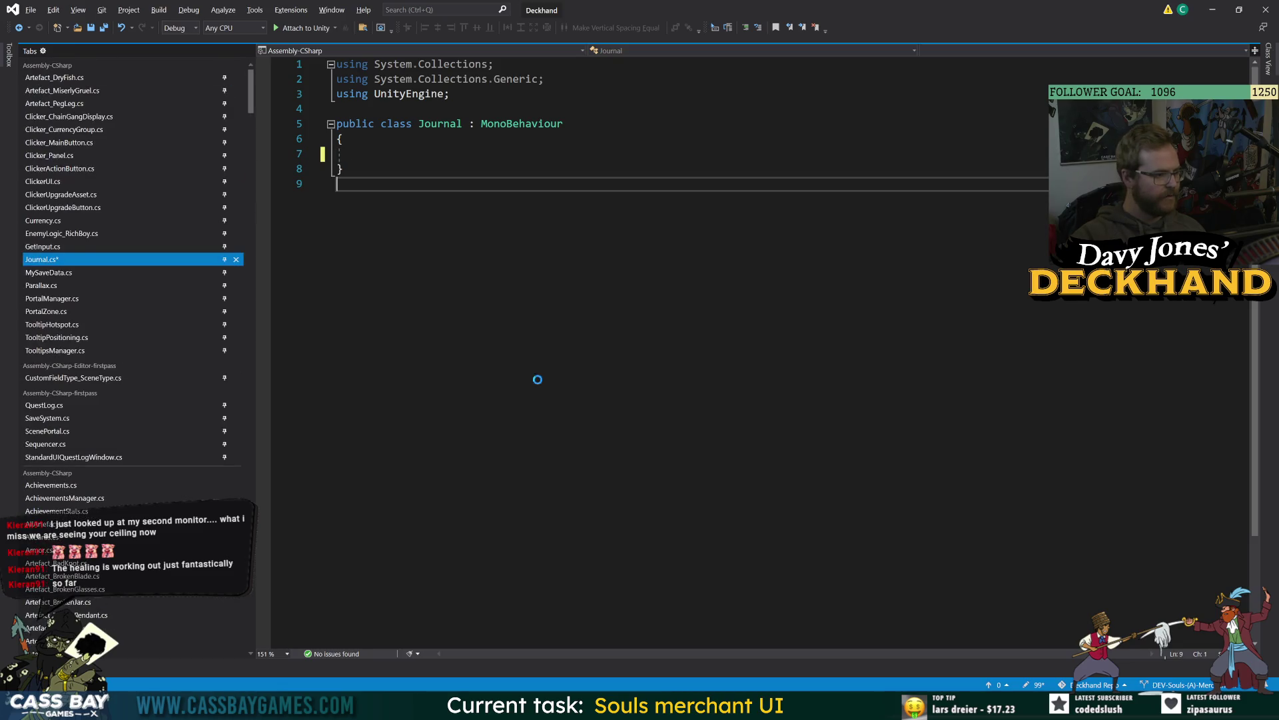
{"action": "key", "text": "ctrl+s"}
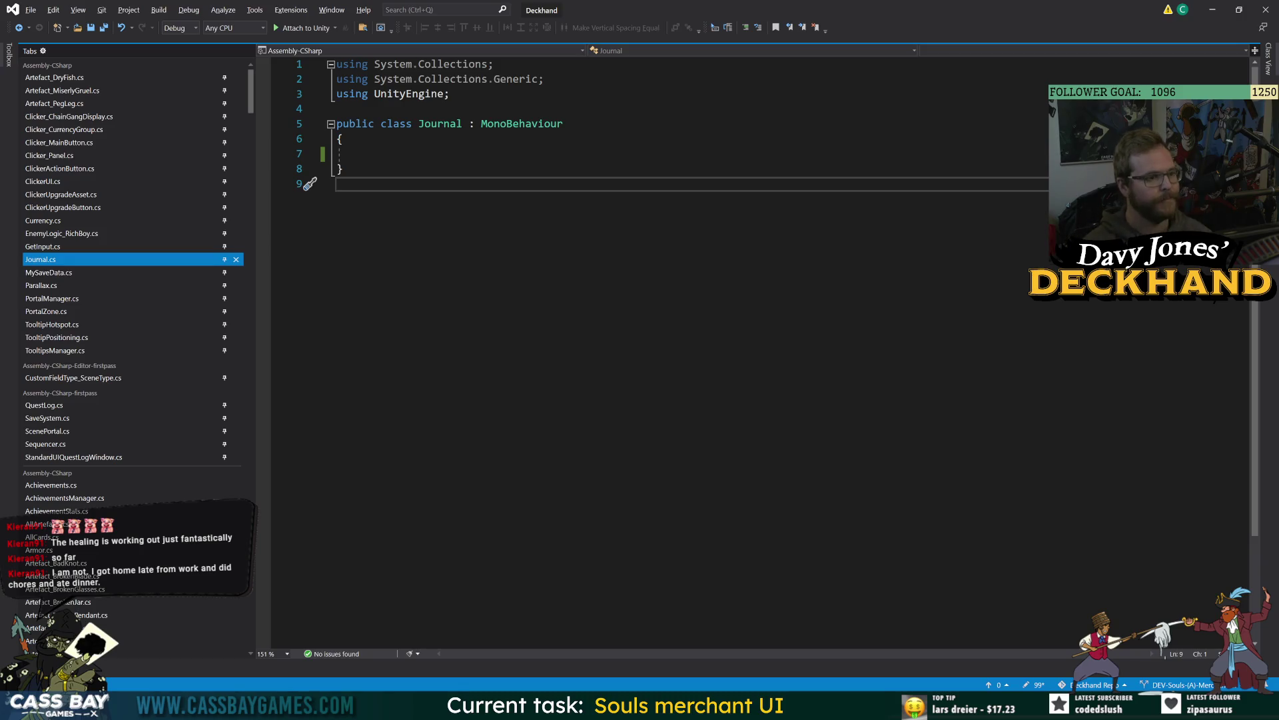
{"action": "key", "text": "Up"}
{"action": "key", "text": "Up"}
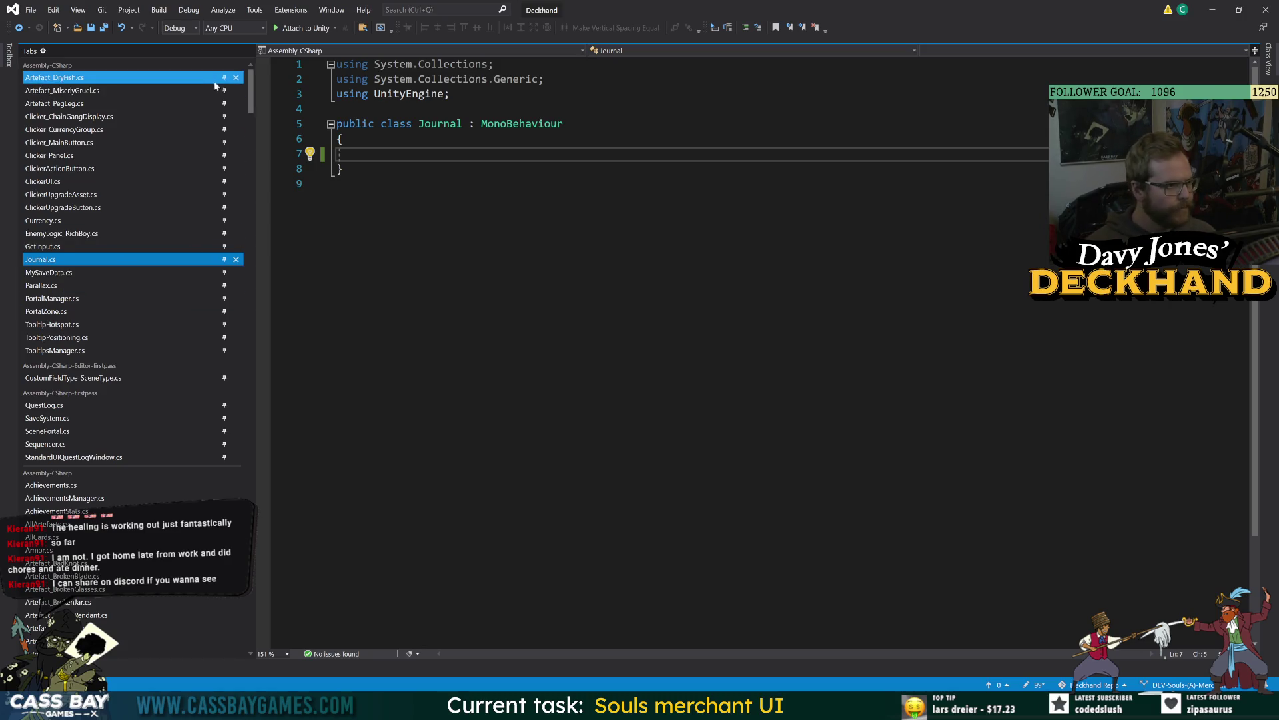
Step: Close the four unneeded scripts, MySaveData.cs through TooltipsManager.cs, from the Tabs list
{"action": "scroll", "coordinate": [225, 80], "scroll_direction": "down", "scroll_amount": 1}
{"action": "scroll", "coordinate": [225, 80], "scroll_direction": "down", "scroll_amount": 4}
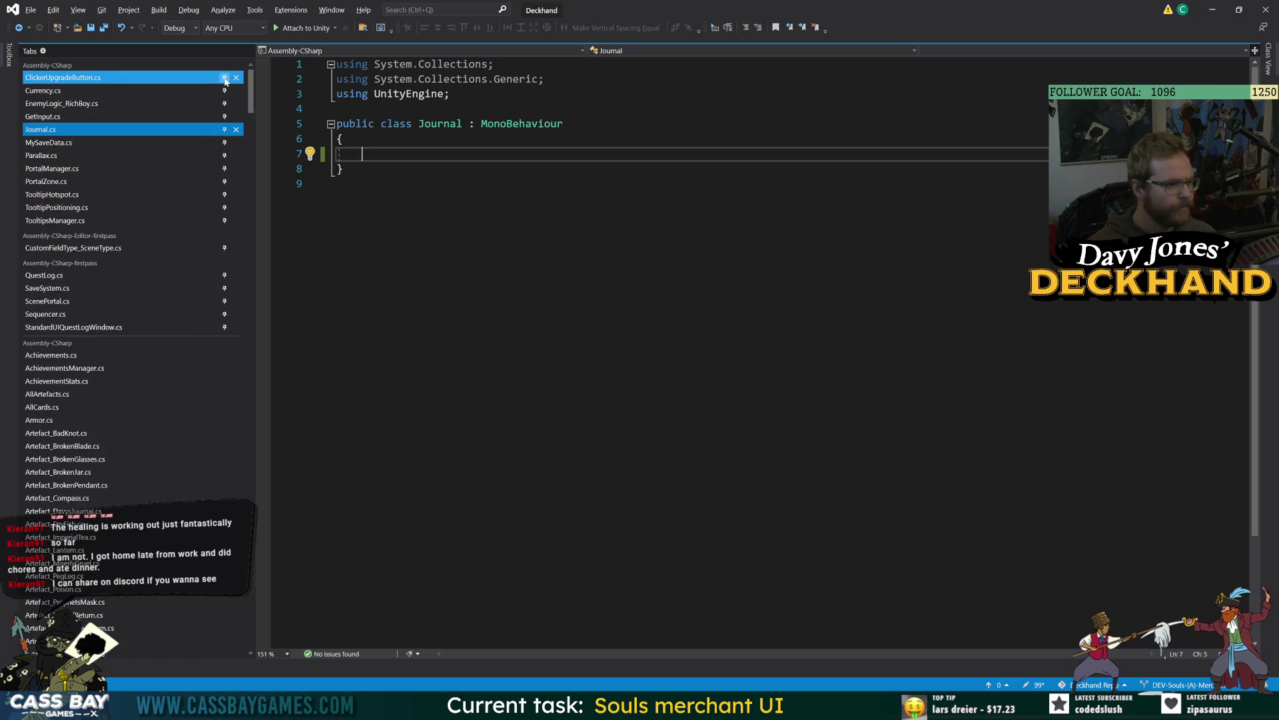
{"action": "middle_click", "coordinate": [224, 90]}
{"action": "middle_click", "coordinate": [224, 91]}
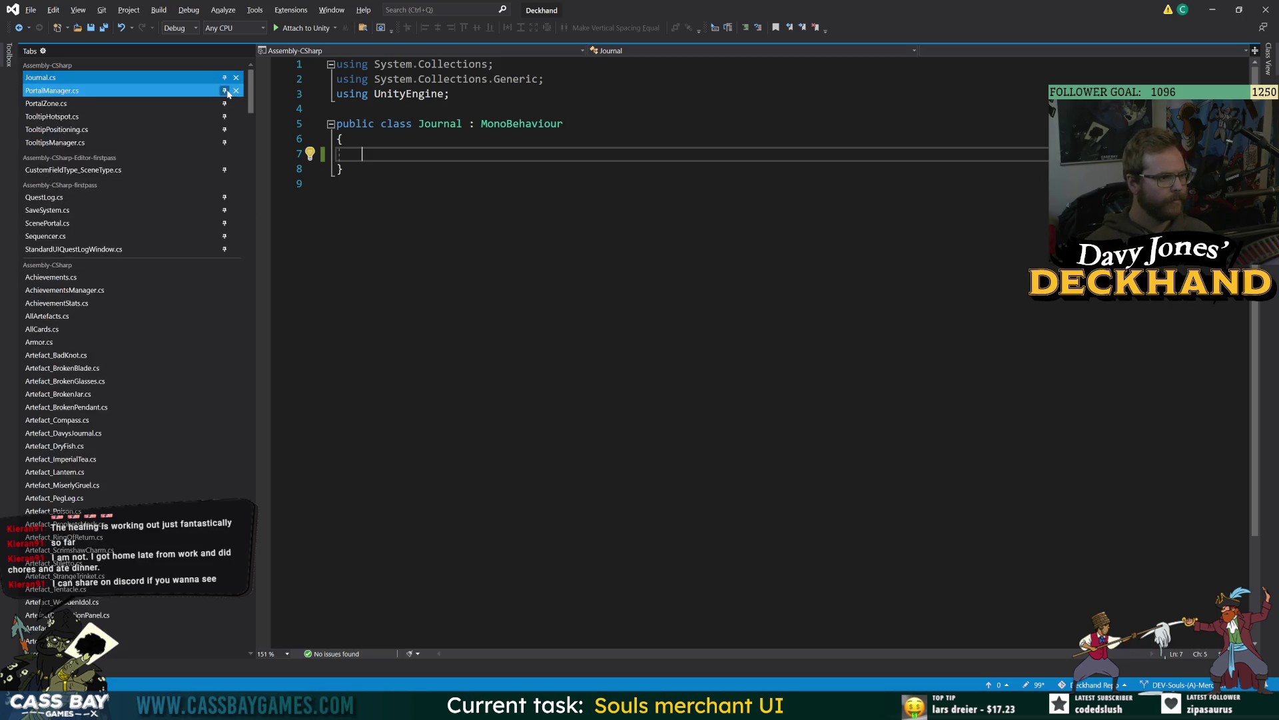
{"action": "middle_click", "coordinate": [226, 91]}
{"action": "middle_click", "coordinate": [225, 91]}
{"action": "middle_click", "coordinate": [226, 93]}
{"action": "middle_click", "coordinate": [227, 93]}
{"action": "middle_click", "coordinate": [228, 93]}
Step: Place the cursor back inside the empty Journal class body
{"action": "left_click", "coordinate": [336, 184]}
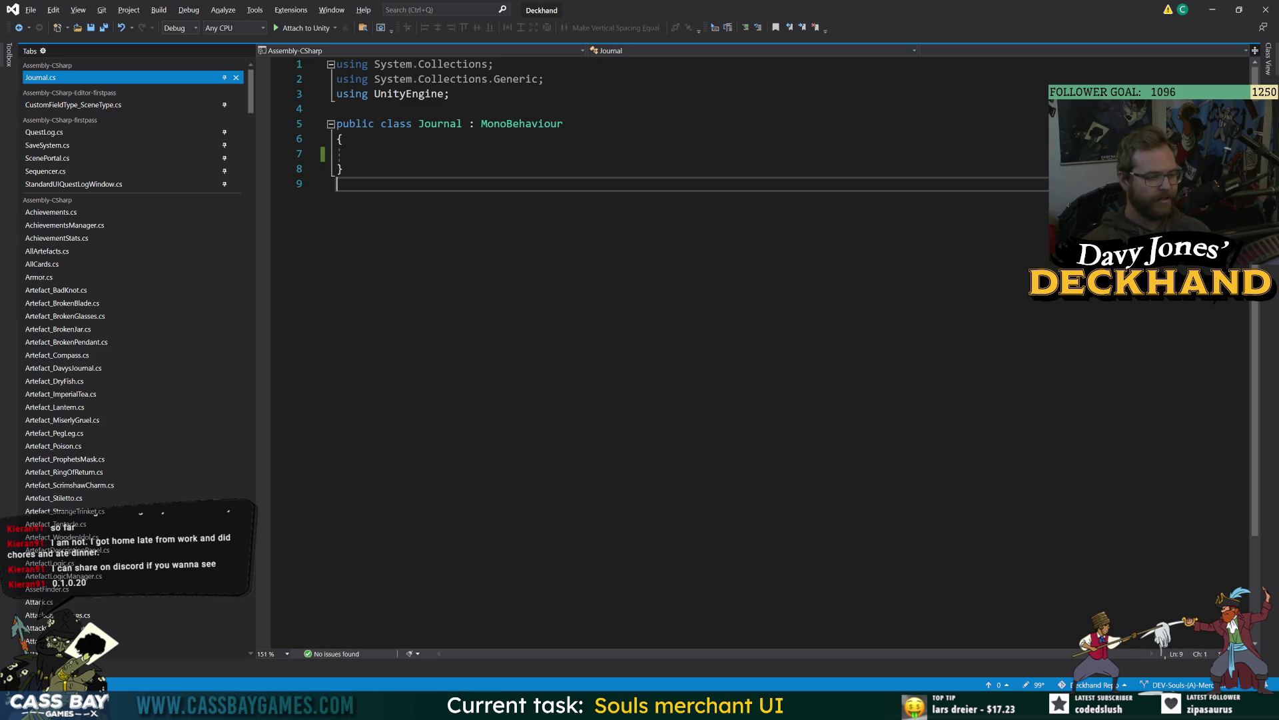
{"action": "key", "text": "Up"}
{"action": "key", "text": "Up"}
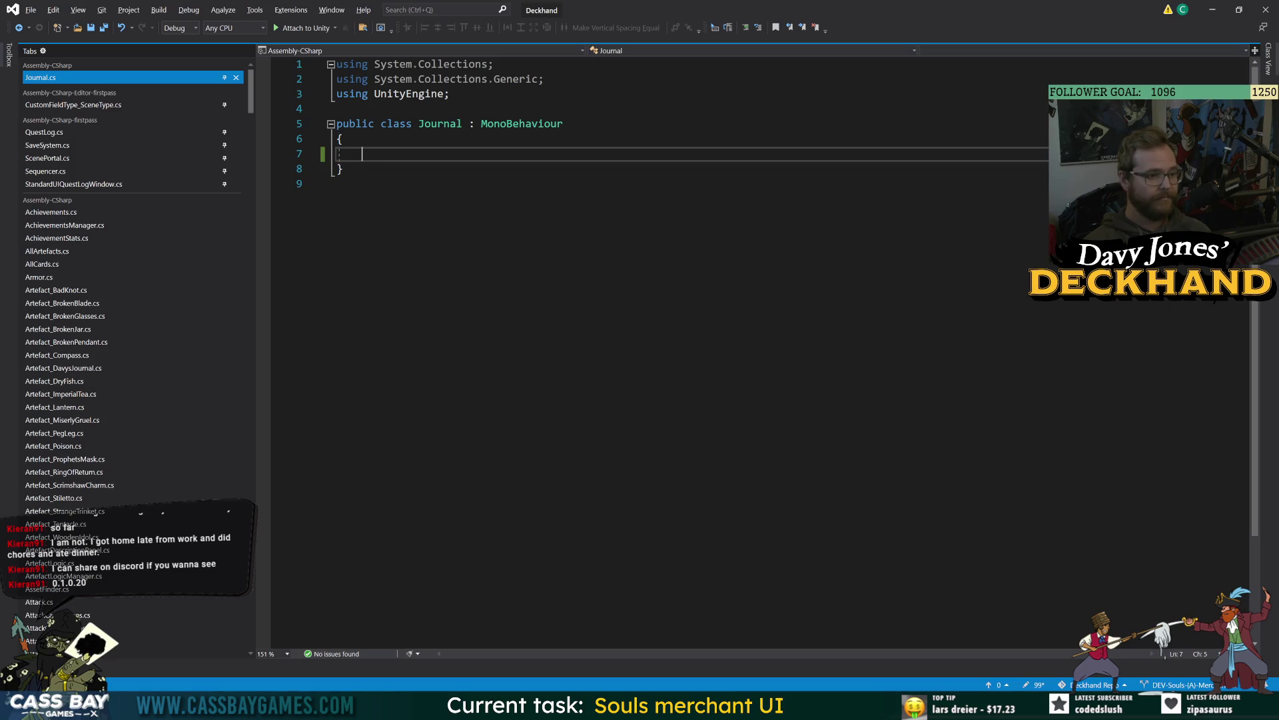
{"action": "key", "text": "Down"}
{"action": "key", "text": "Down"}
{"action": "key", "text": "Up"}
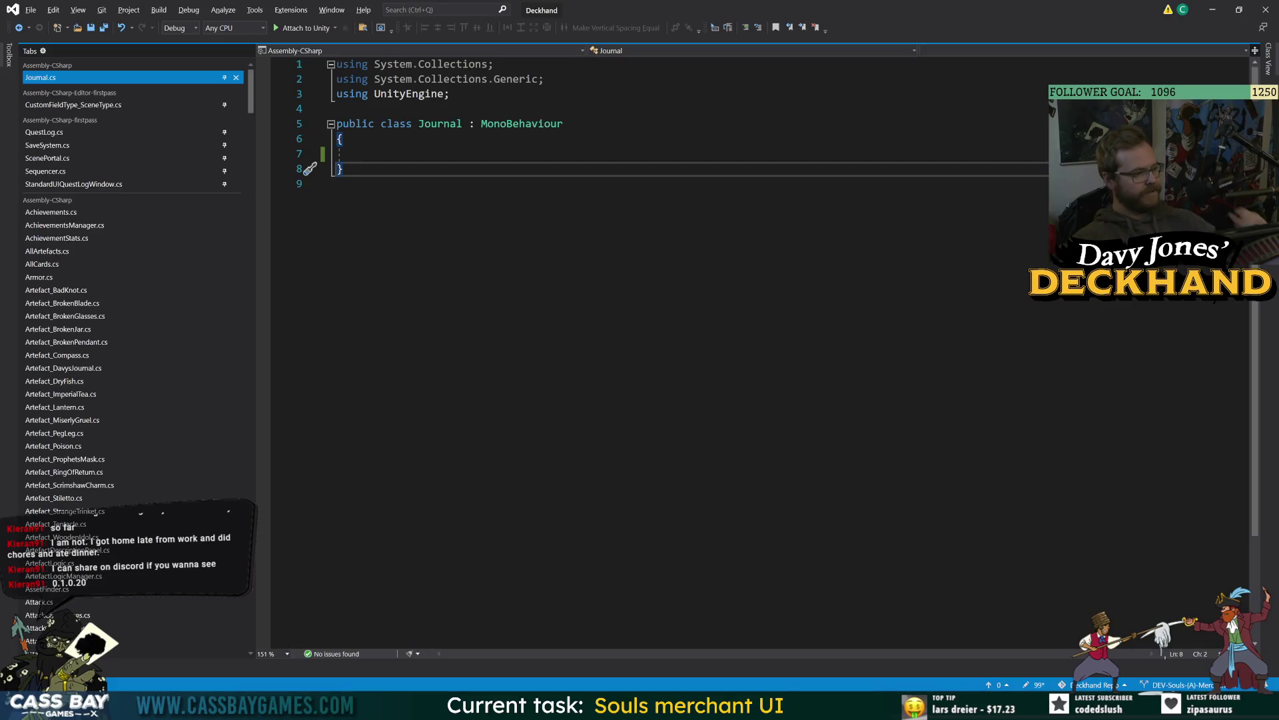
{"action": "key", "text": "Up"}
{"action": "key", "text": "Up"}
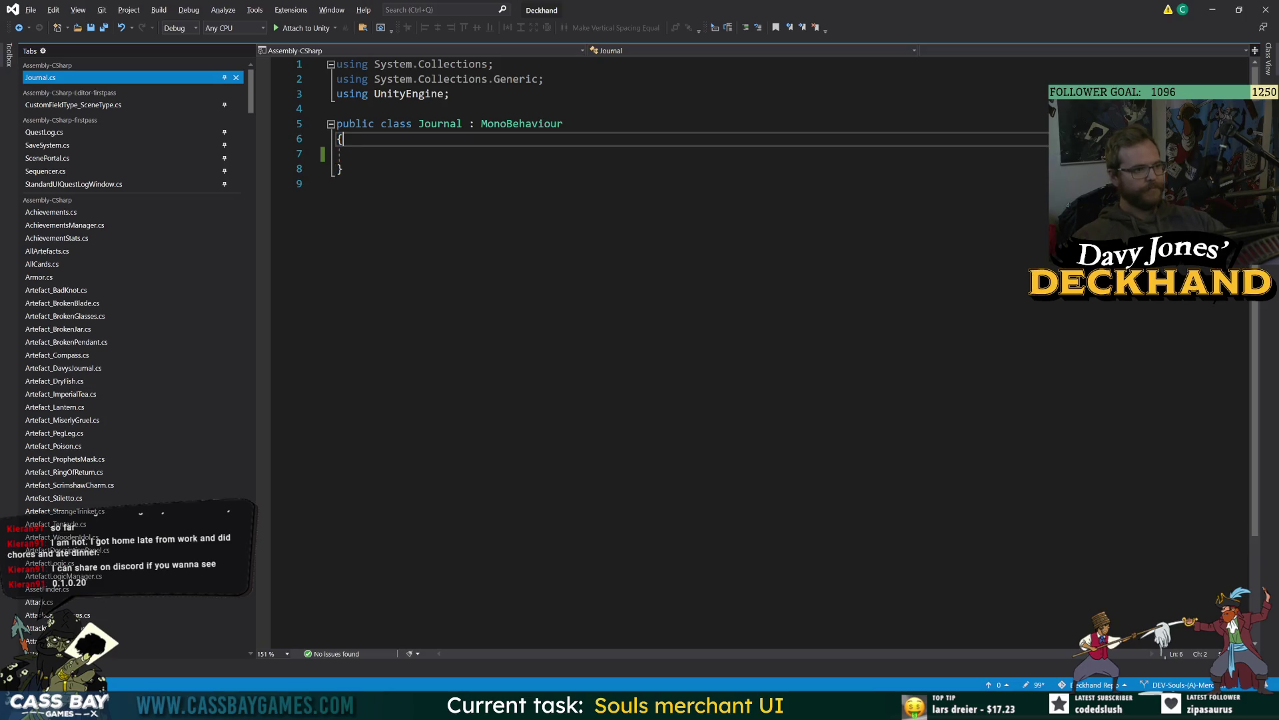
{"action": "key", "text": "Down"}
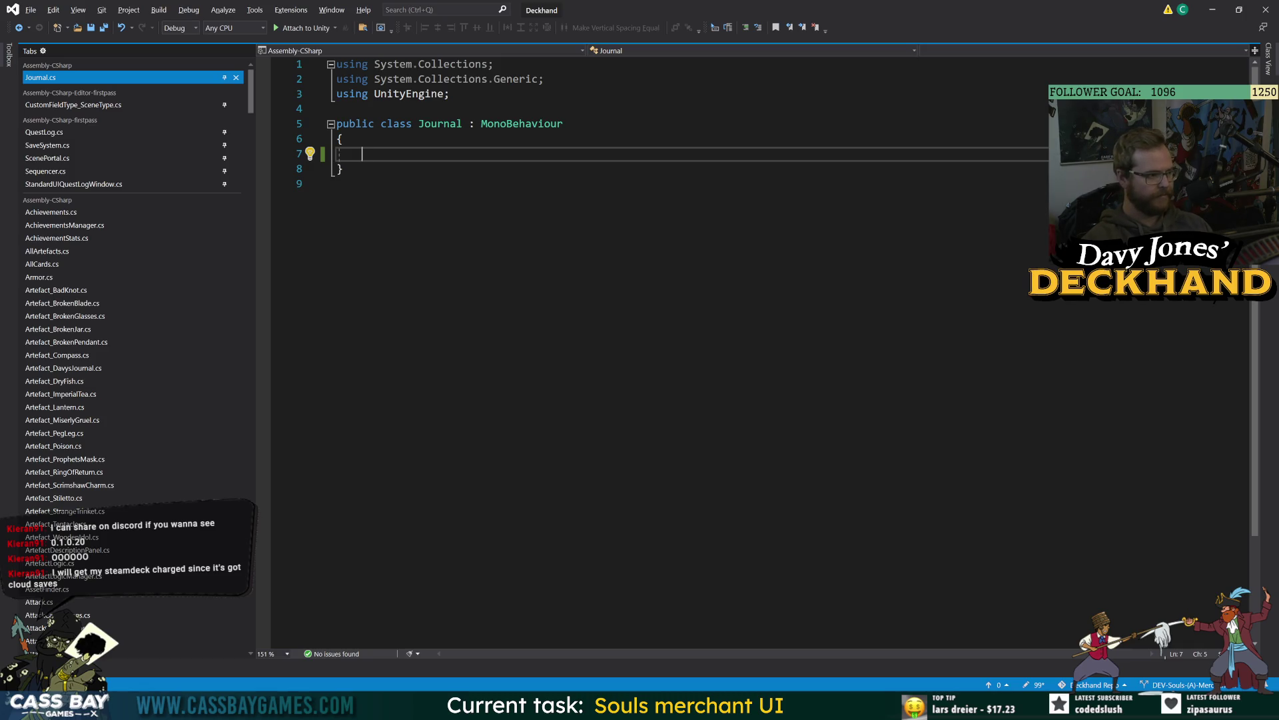
Step: Declare 'public enum Tab' with its braces on separate lines and artefacts on its own line
{"action": "type", "text": "public "}
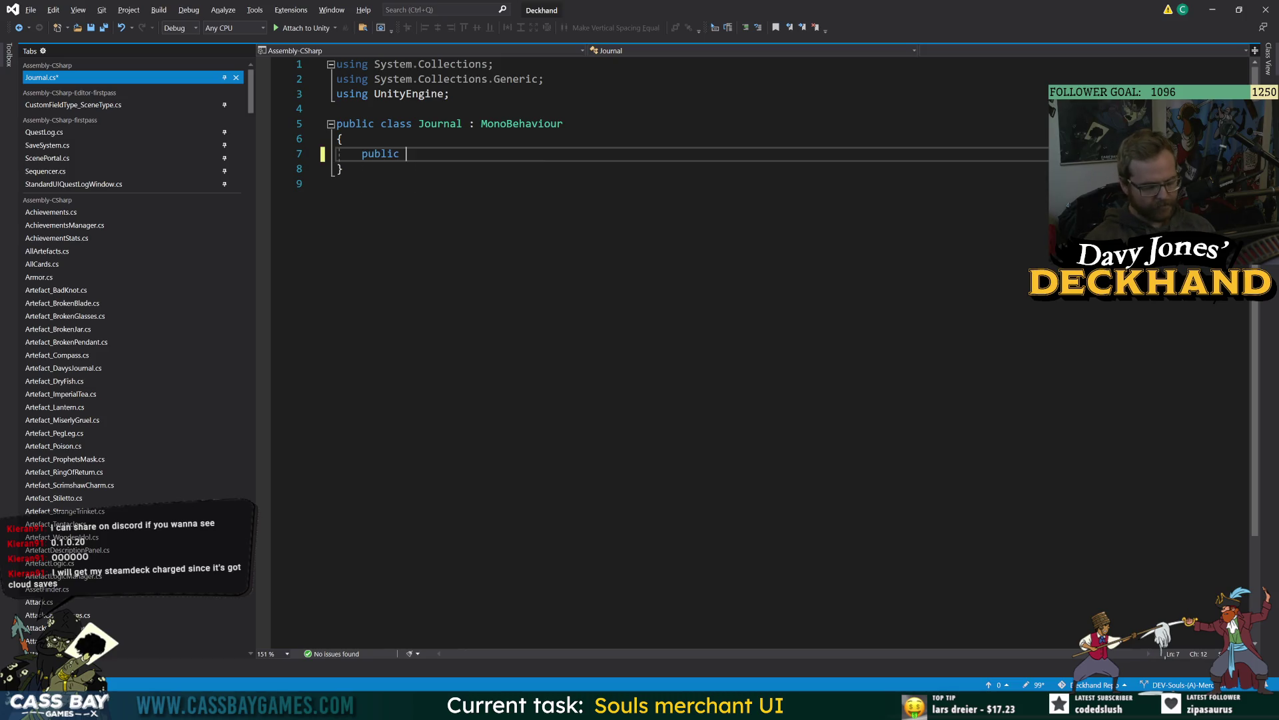
{"action": "type", "text": "enum Tab { "}
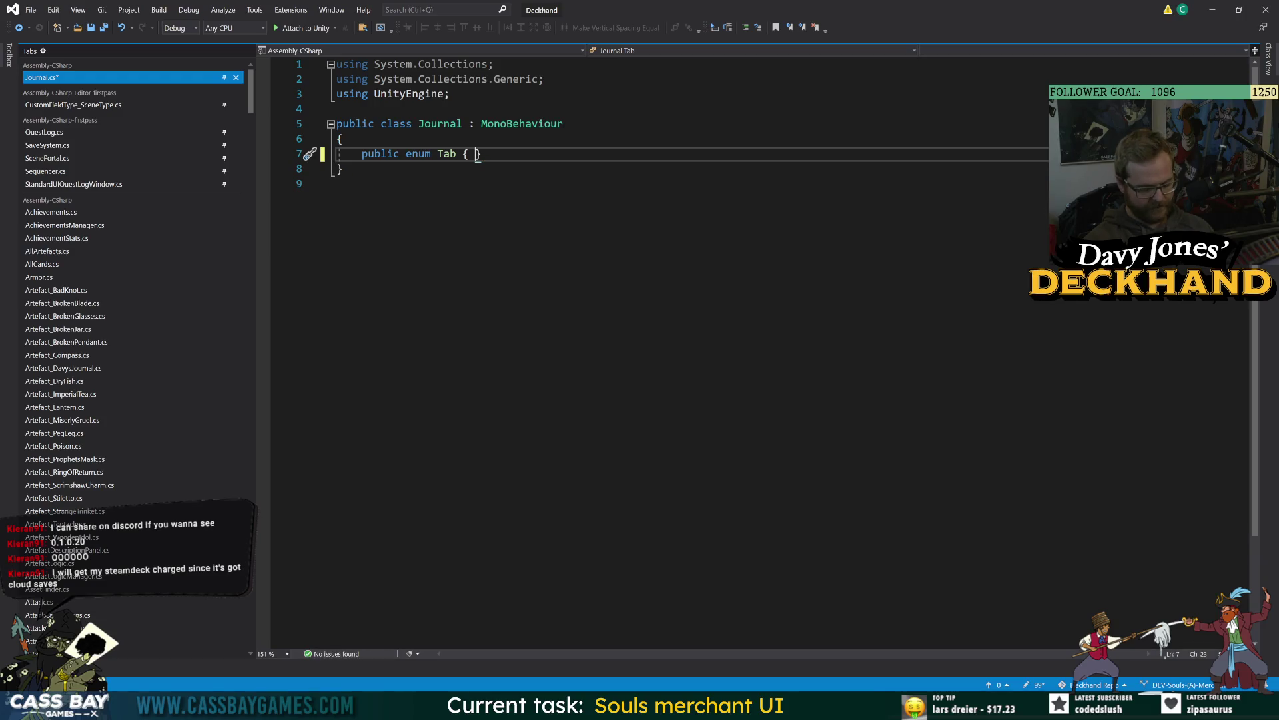
{"action": "type", "text": "artefacts, cards"}
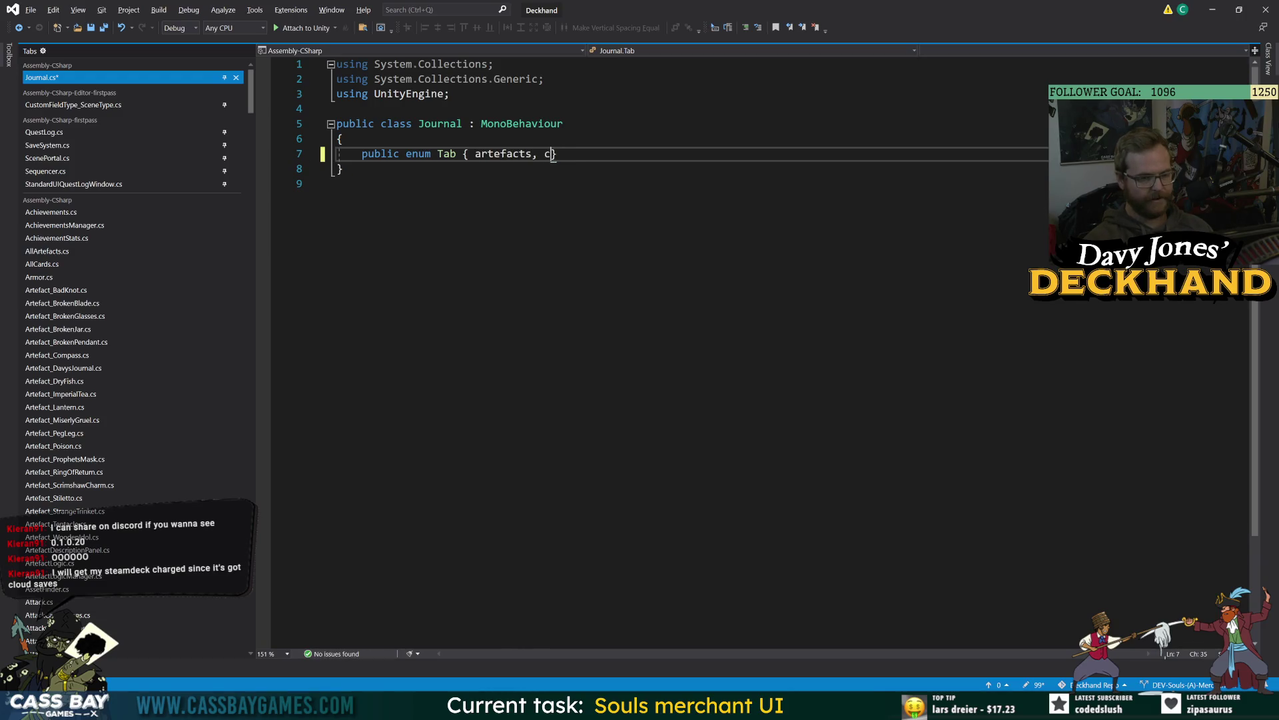
{"action": "type", "text": ", enemies"}
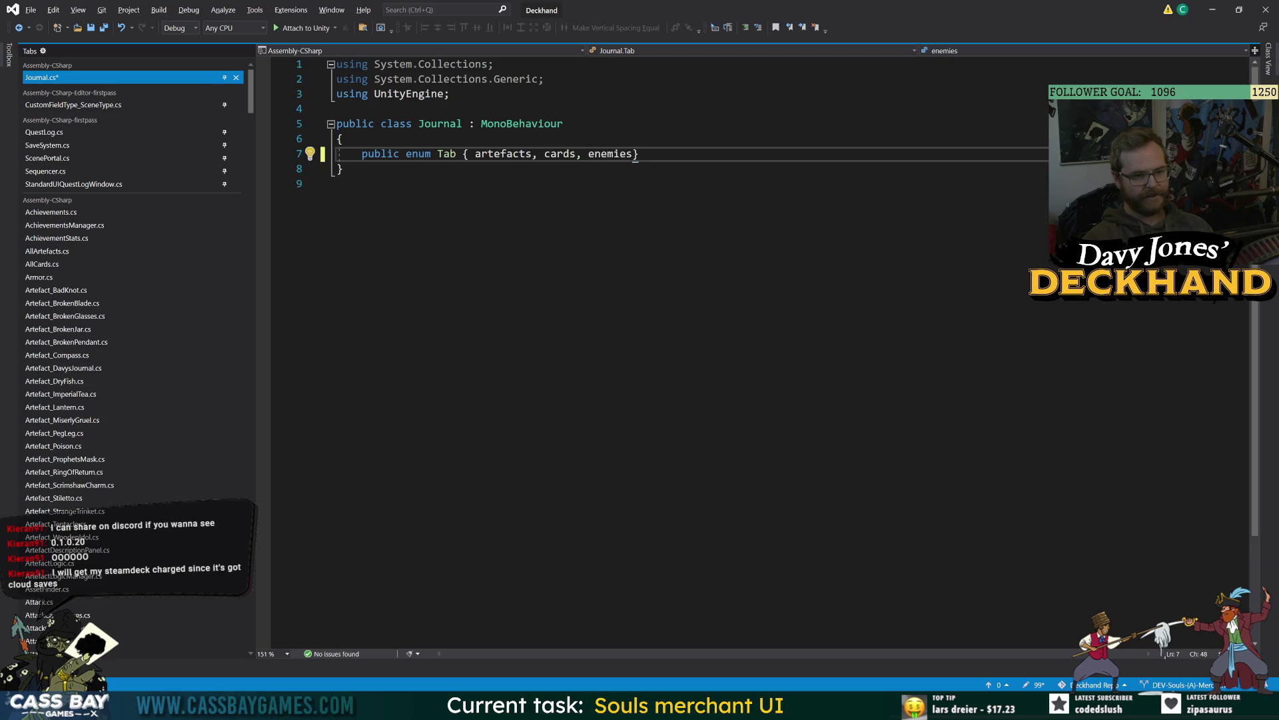
{"action": "type", "text": ","}
{"action": "key", "text": "BackSpace"}
{"action": "key", "text": "BackSpace"}
{"action": "key", "text": "BackSpace"}
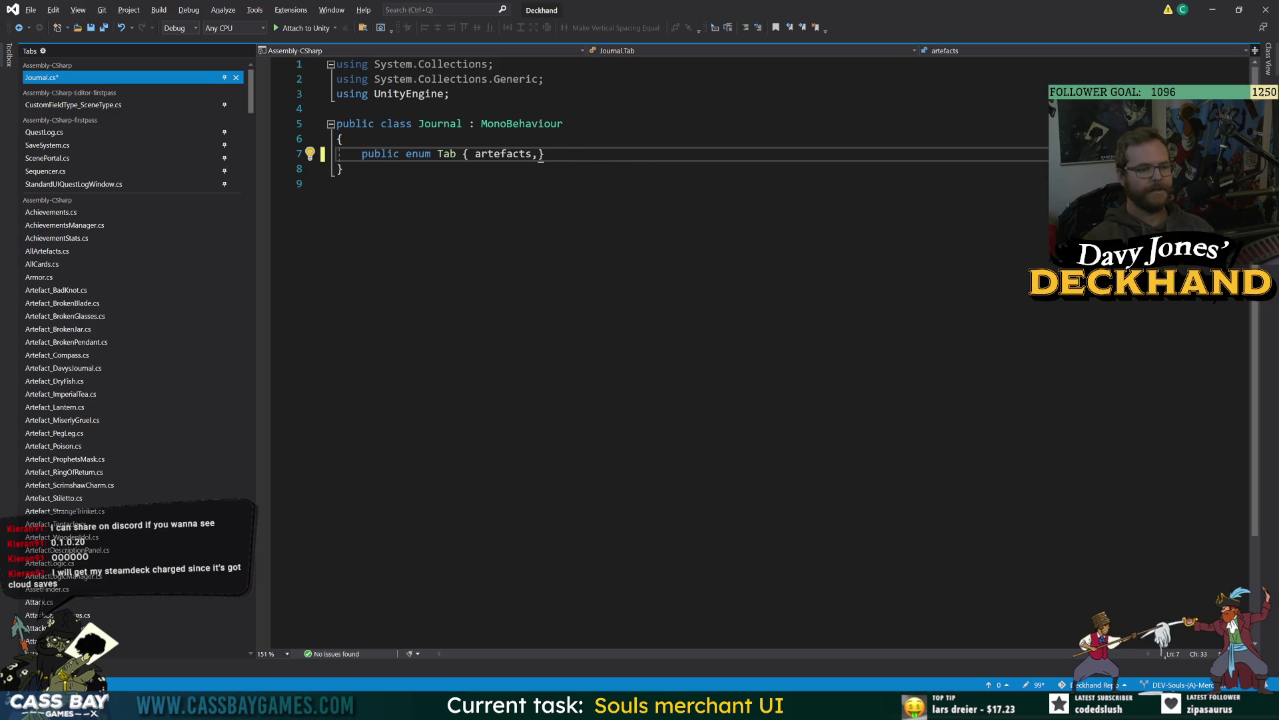
{"action": "key", "text": "Return"}
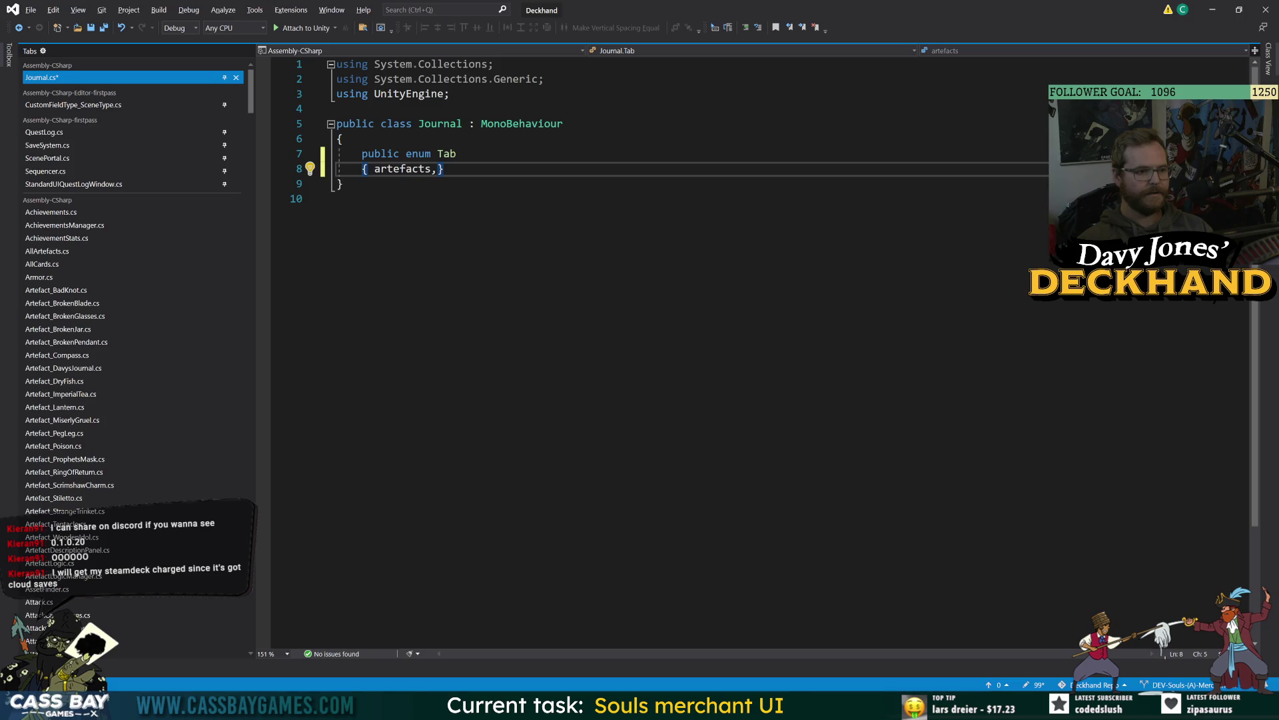
{"action": "key", "text": "Return"}
{"action": "key", "text": "Return"}
{"action": "key", "text": "Up"}
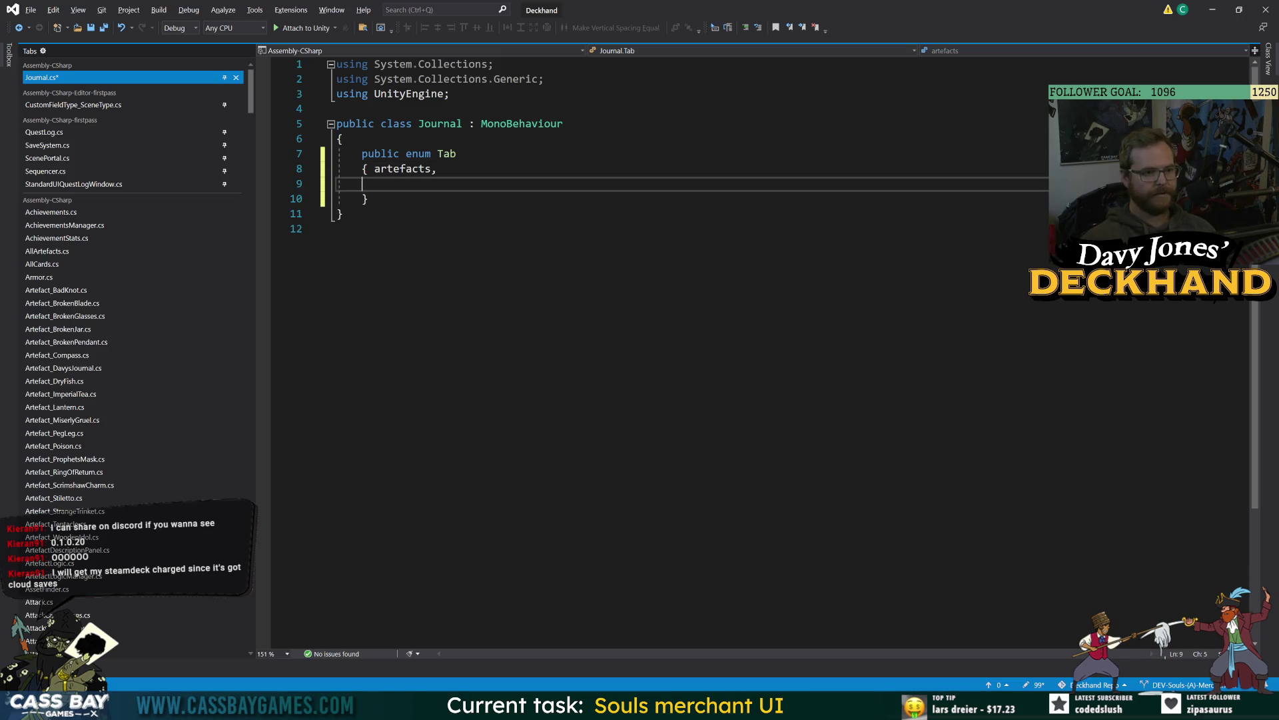
{"action": "key", "text": "Up"}
{"action": "key", "text": "Right"}
{"action": "key", "text": "Right"}
{"action": "key", "text": "Return"}
{"action": "key", "text": "End"}
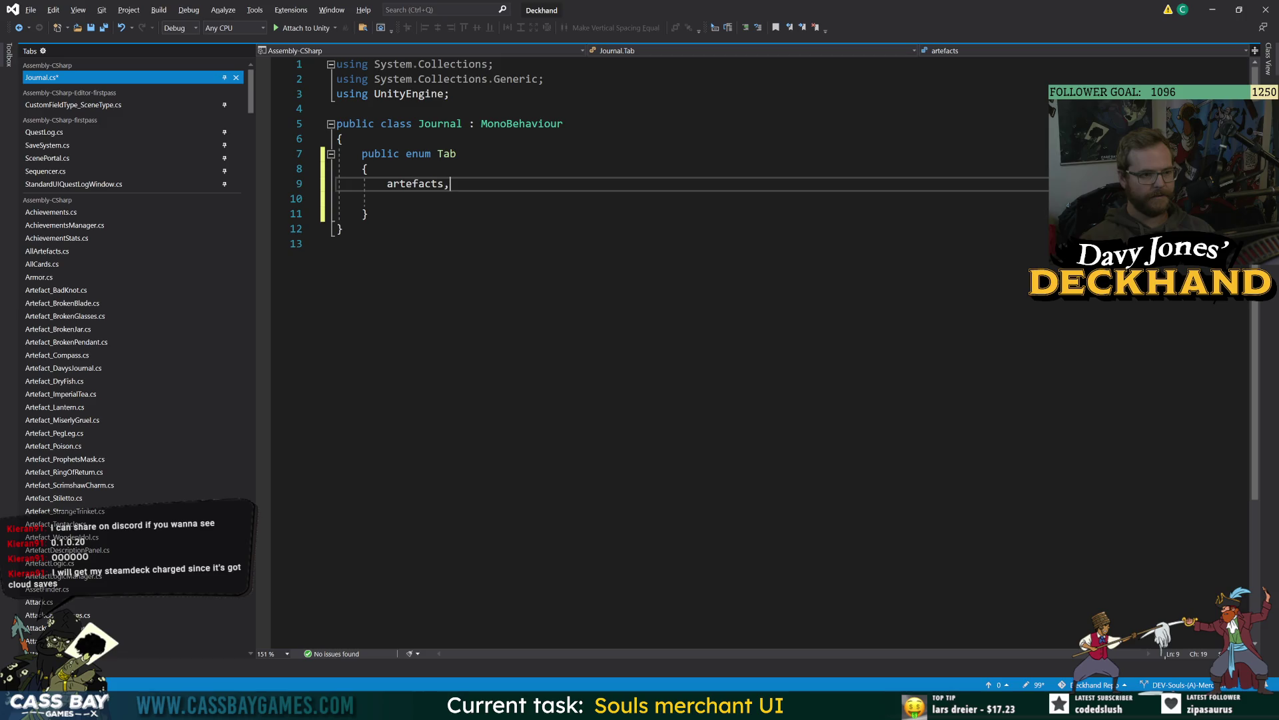
{"action": "key", "text": "Down"}
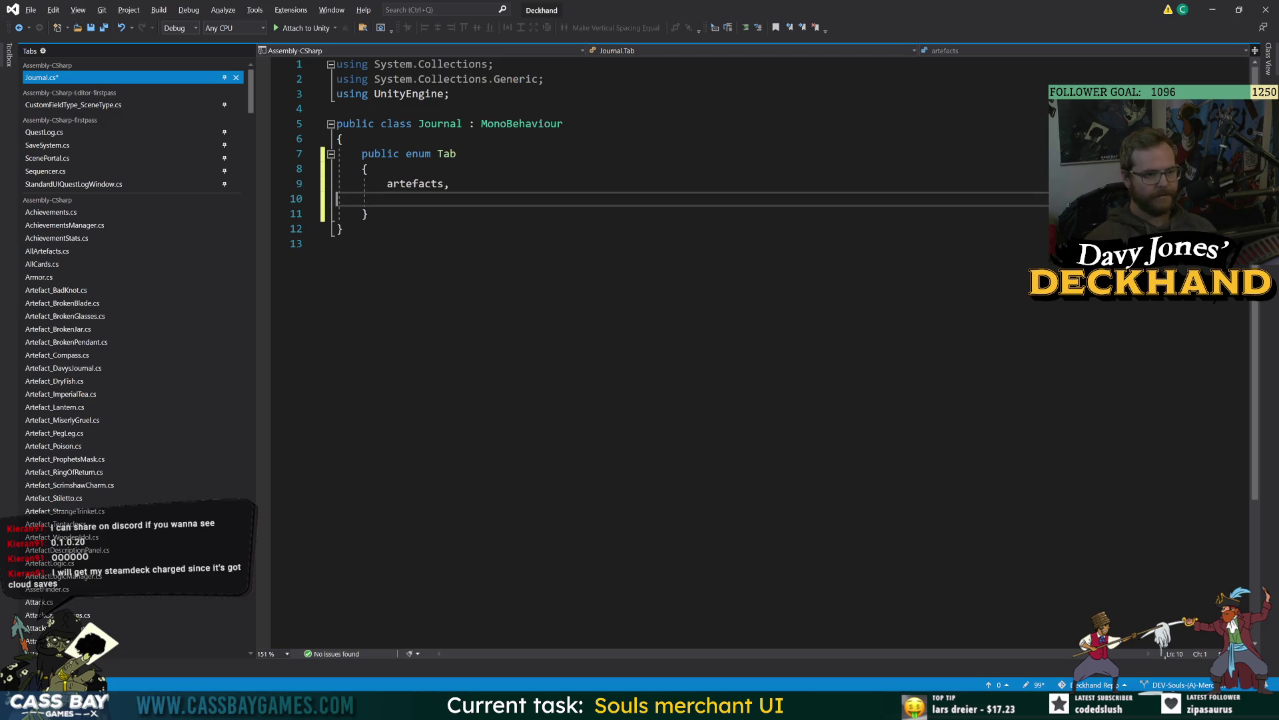
{"action": "key", "text": "BackSpace"}
Step: Add cards and enemies entries on their own lines and save the script
{"action": "key", "text": "Return"}
{"action": "type", "text": "cards,"}
{"action": "key", "text": "Return"}
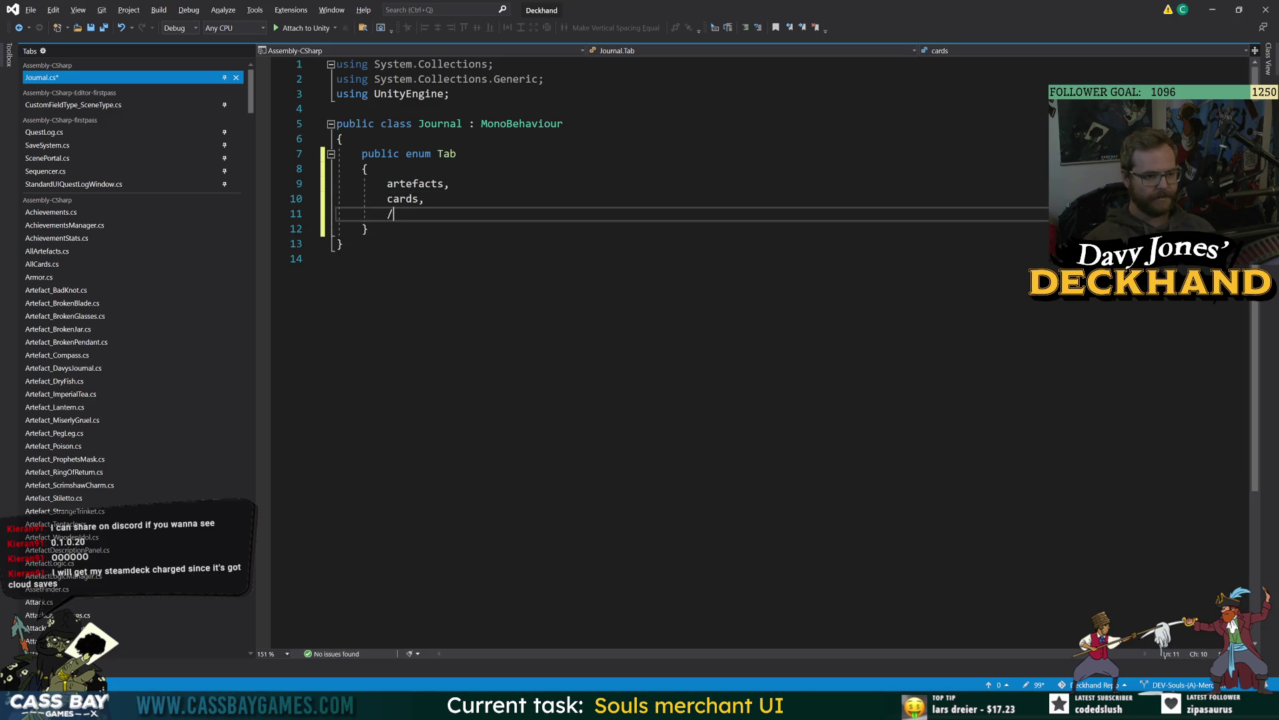
{"action": "type", "text": "//enemies,"}
{"action": "key", "text": "Return"}
{"action": "type", "text": "//"}
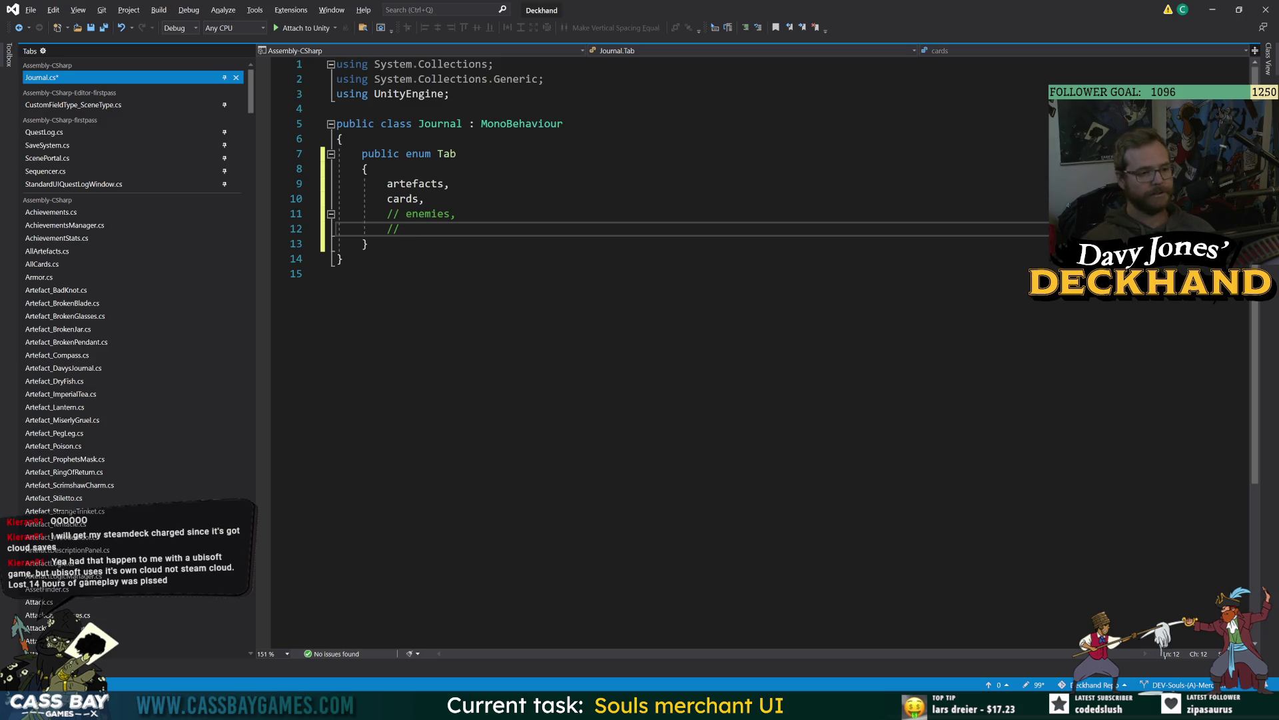
{"action": "key", "text": "ctrl+z"}
{"action": "key", "text": "ctrl+z"}
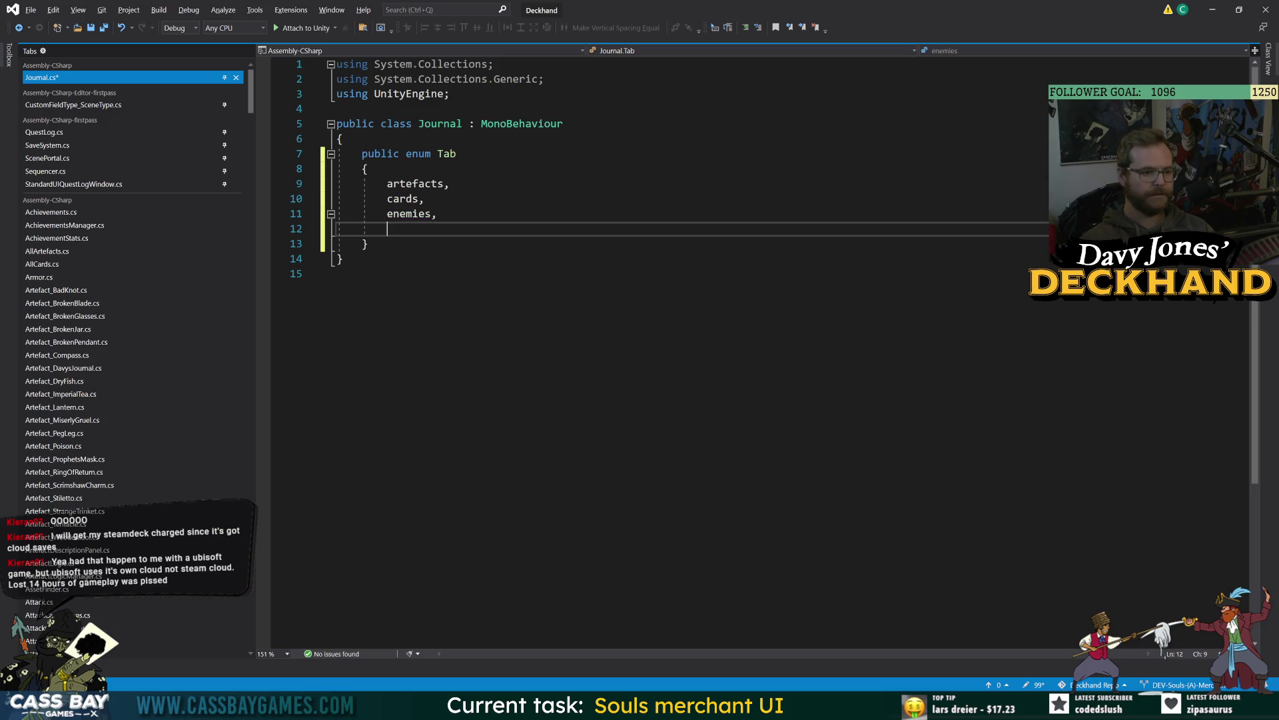
{"action": "key", "text": "ctrl+s"}
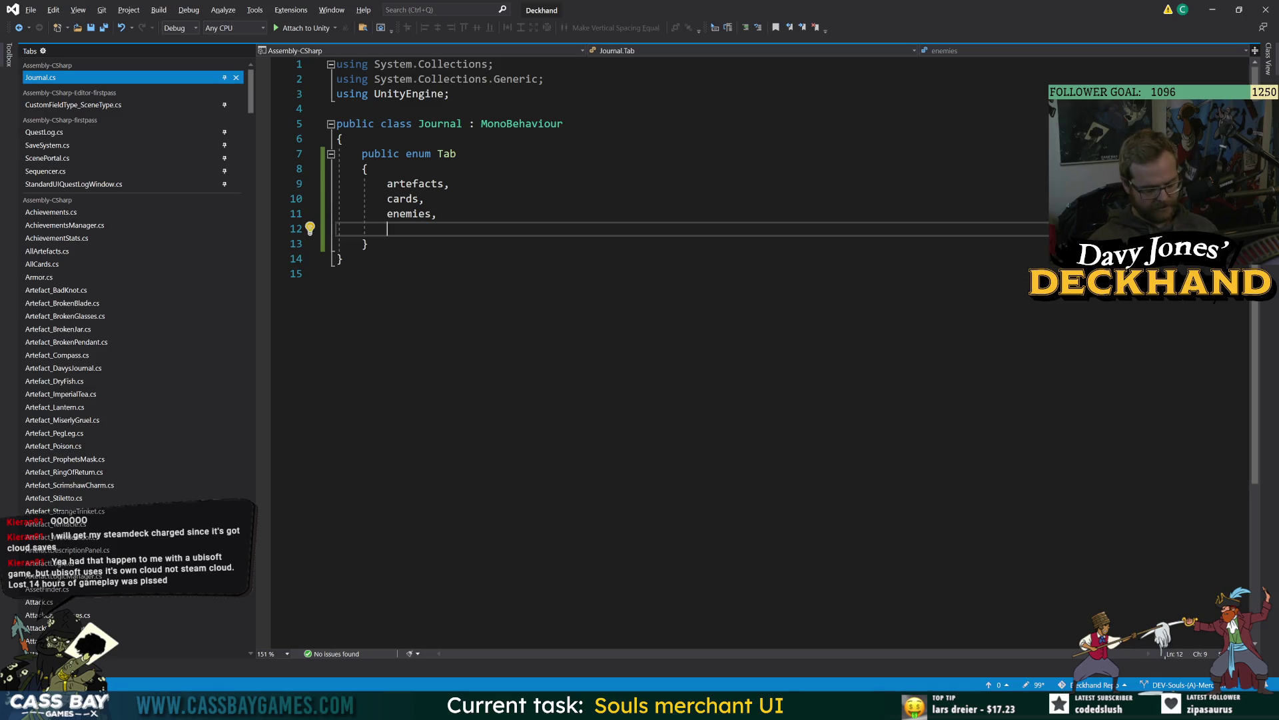
Step: Insert weapons after cards and add voyages as the last entry, then save
{"action": "type", "text": "weapons"}
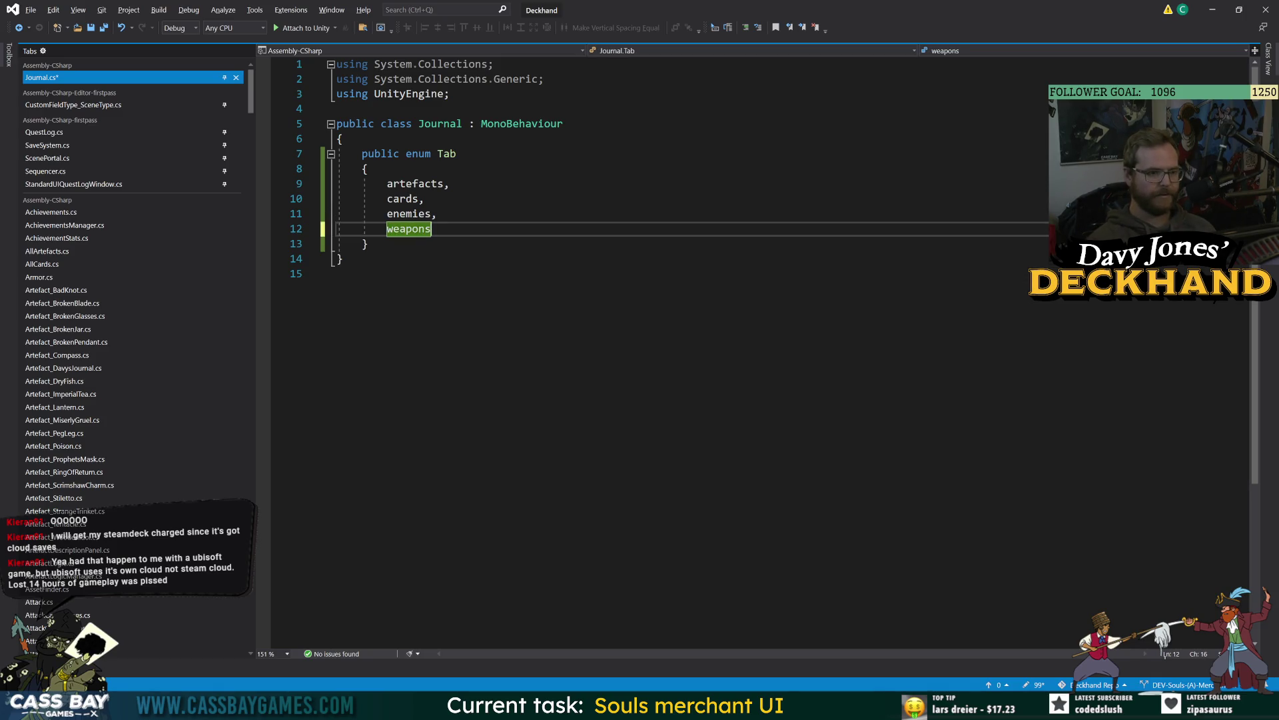
{"action": "left_click", "coordinate": [424, 198]}
{"action": "key", "text": "Return"}
{"action": "type", "text": "weapons,"}
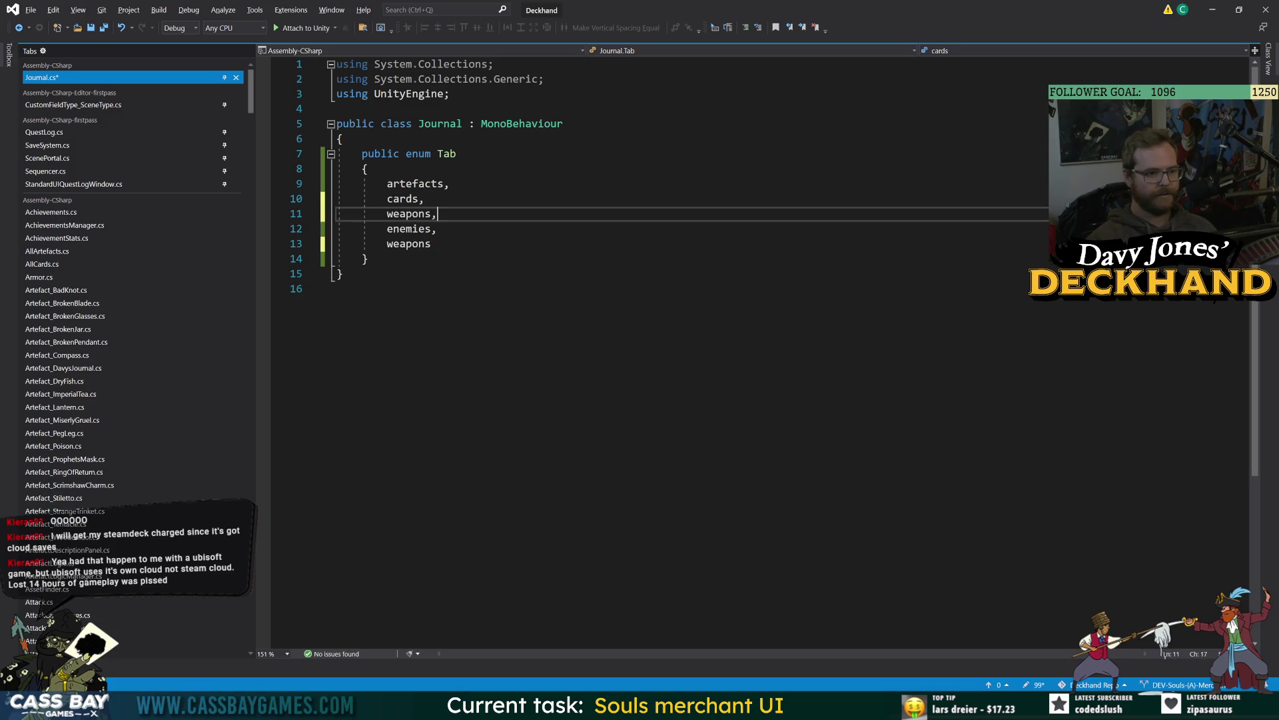
{"action": "double_click", "coordinate": [391, 244]}
{"action": "type", "text": "w"}
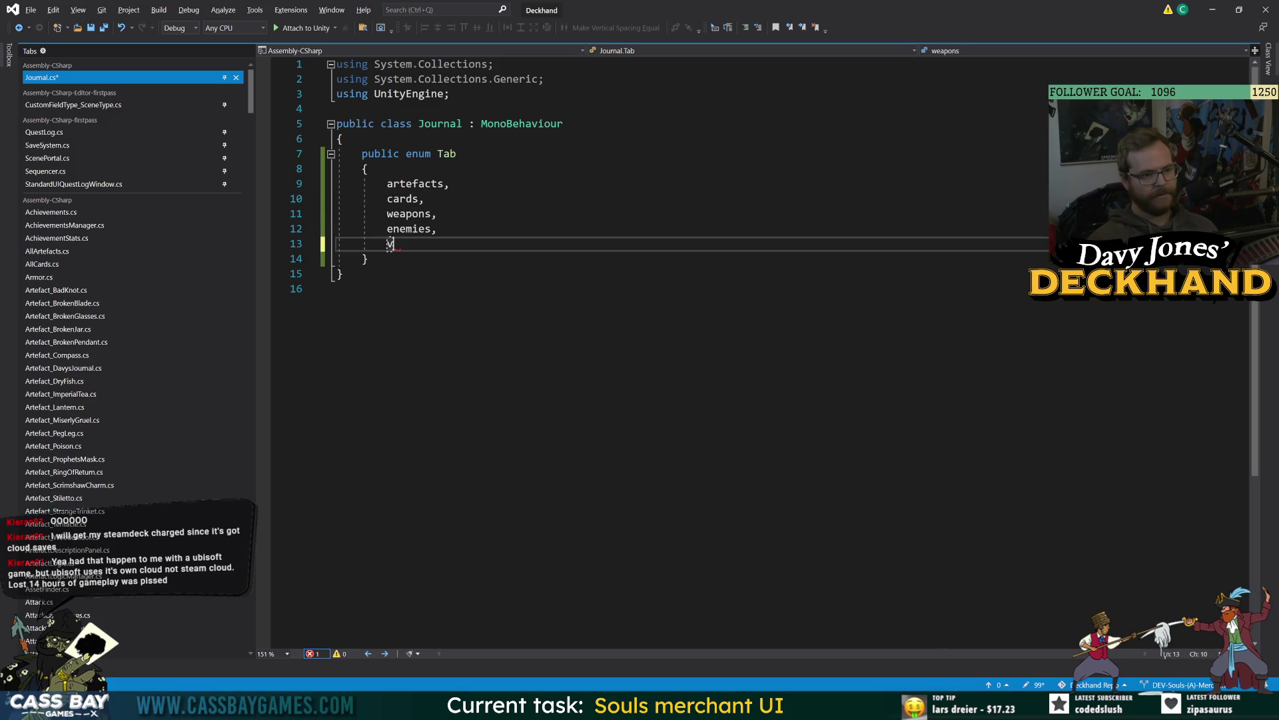
{"action": "type", "text": "oyages,"}
{"action": "key", "text": "ctrl+s"}
Step: Comment out the enemies and voyages entries, then undo to restore them
{"action": "left_click", "coordinate": [337, 288]}
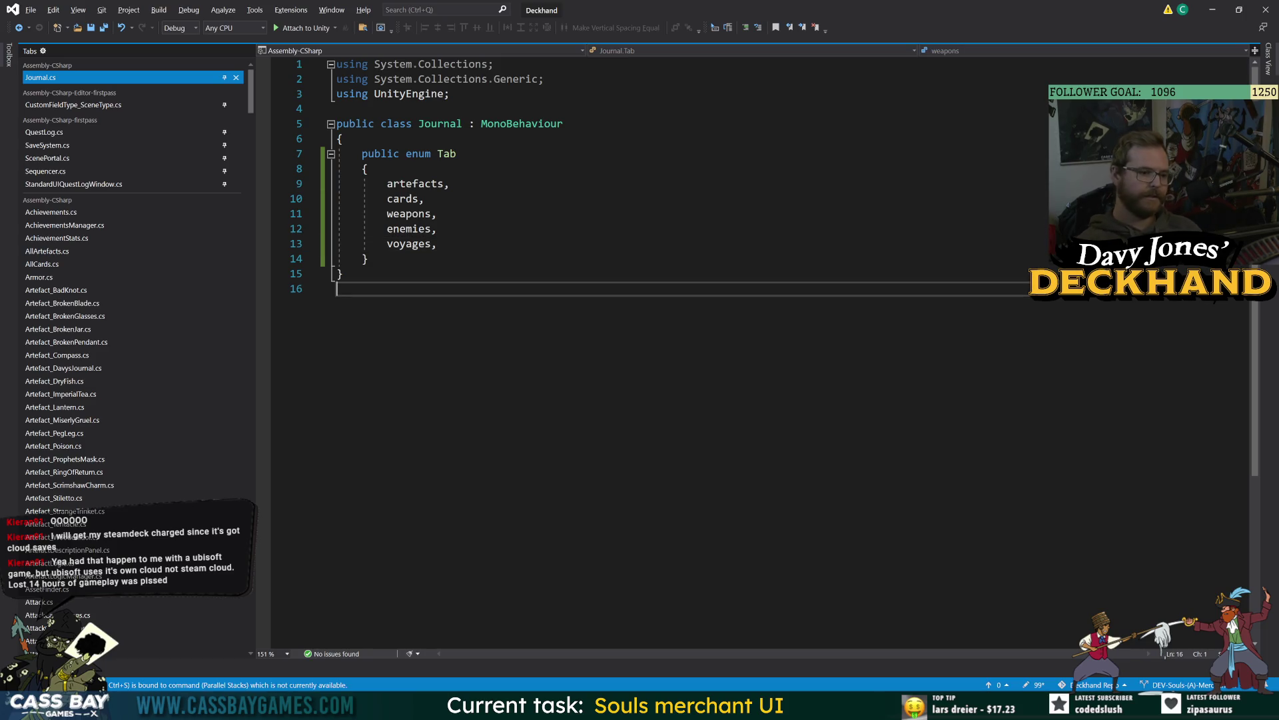
{"action": "left_click", "coordinate": [440, 229]}
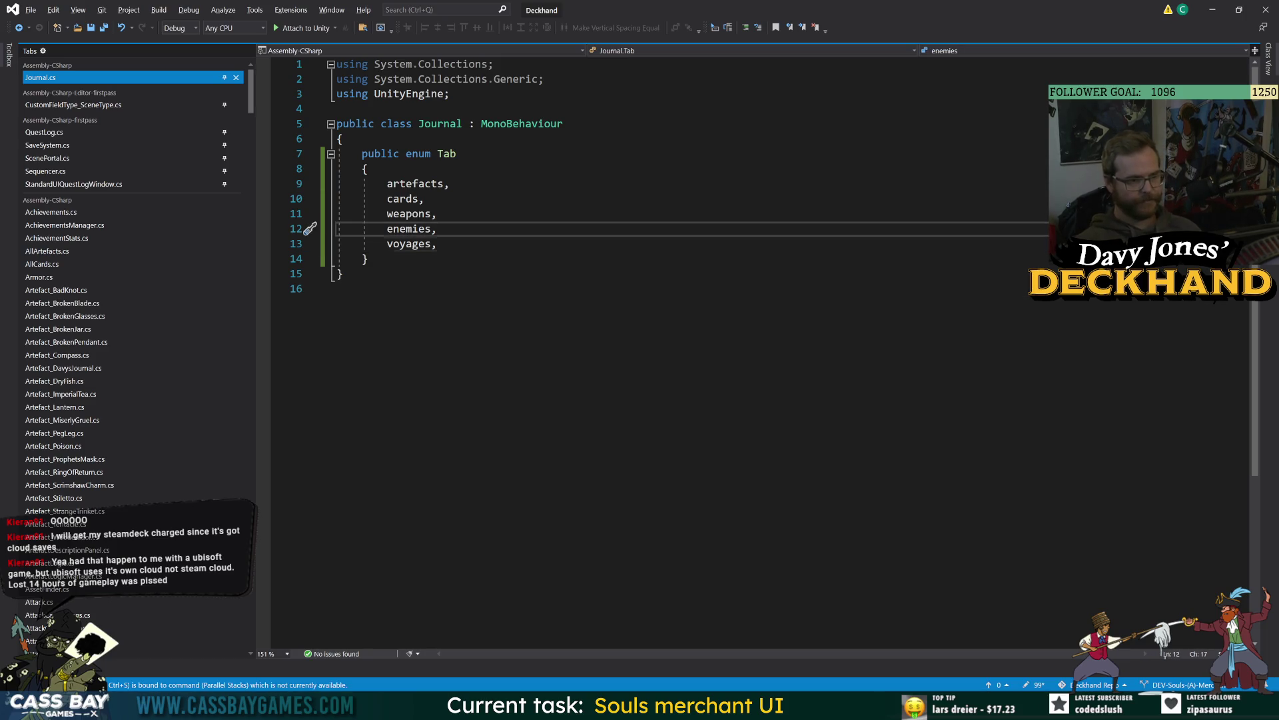
{"action": "left_click_drag", "start_coordinate": [336, 229], "coordinate": [450, 243]}
{"action": "key", "text": "ctrl+k"}
{"action": "key", "text": "ctrl+c"}
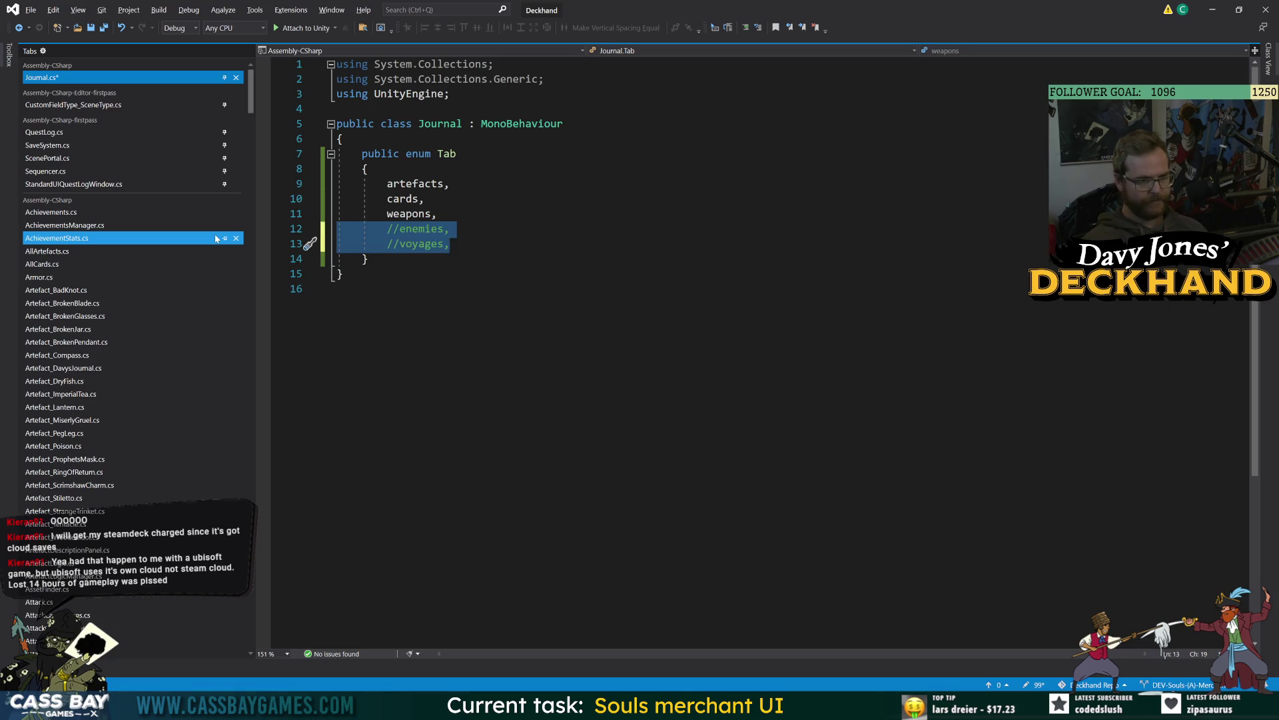
{"action": "left_click", "coordinate": [337, 288]}
{"action": "key", "text": "ctrl+z"}
Step: Check the enemies entry and move the cursor to the end of voyages
{"action": "left_click", "coordinate": [343, 273]}
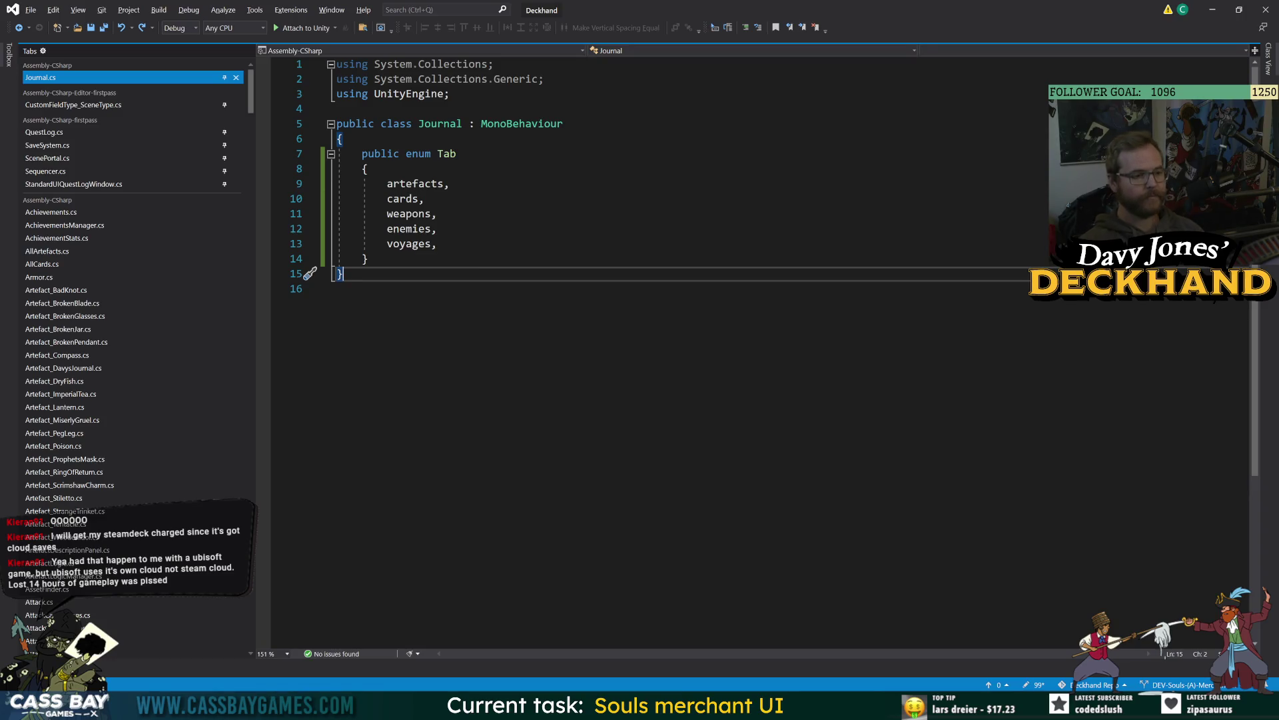
{"action": "left_click", "coordinate": [436, 228]}
{"action": "double_click", "coordinate": [408, 228]}
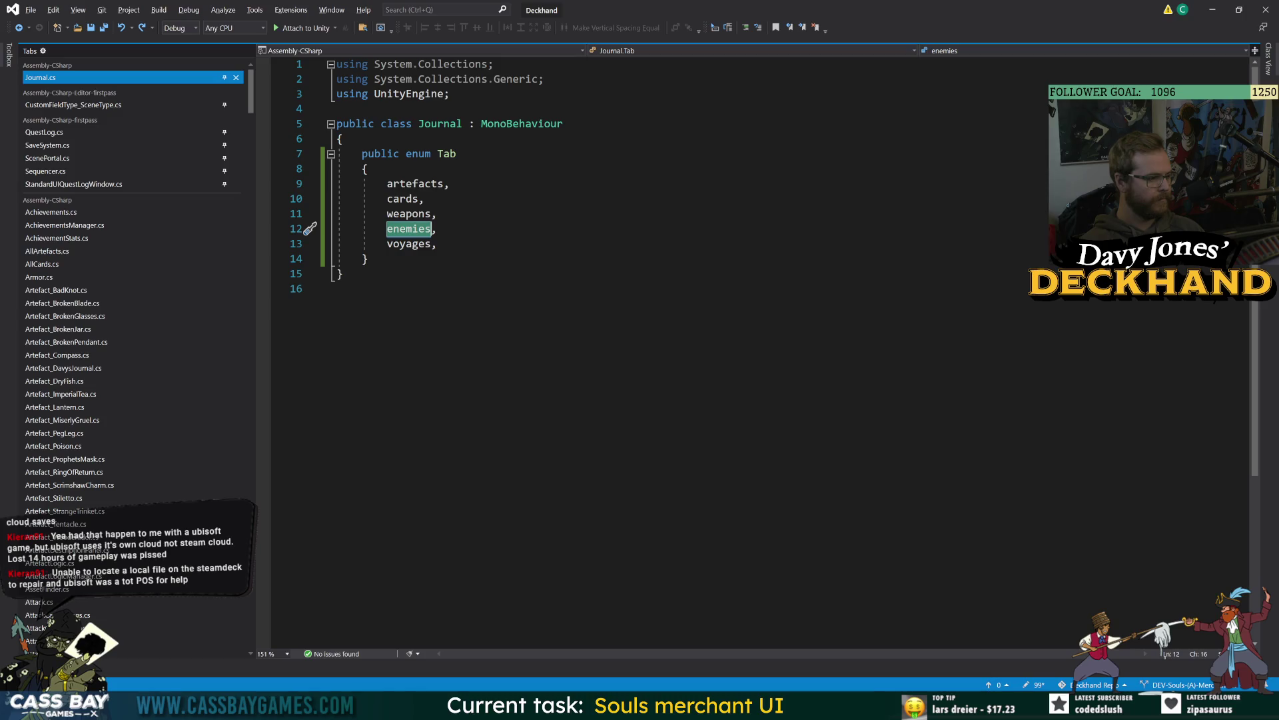
{"action": "left_click", "coordinate": [336, 289]}
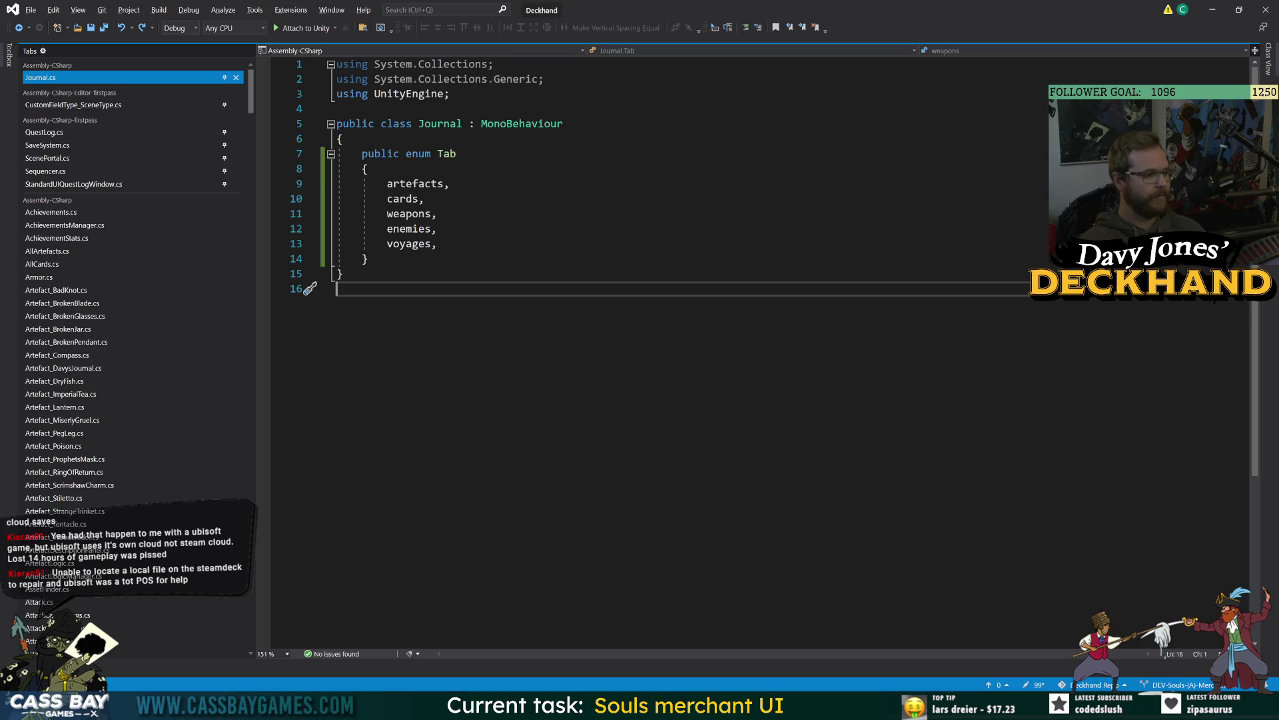
{"action": "key", "text": "Up"}
{"action": "key", "text": "Up"}
{"action": "key", "text": "Up"}
{"action": "key", "text": "End"}
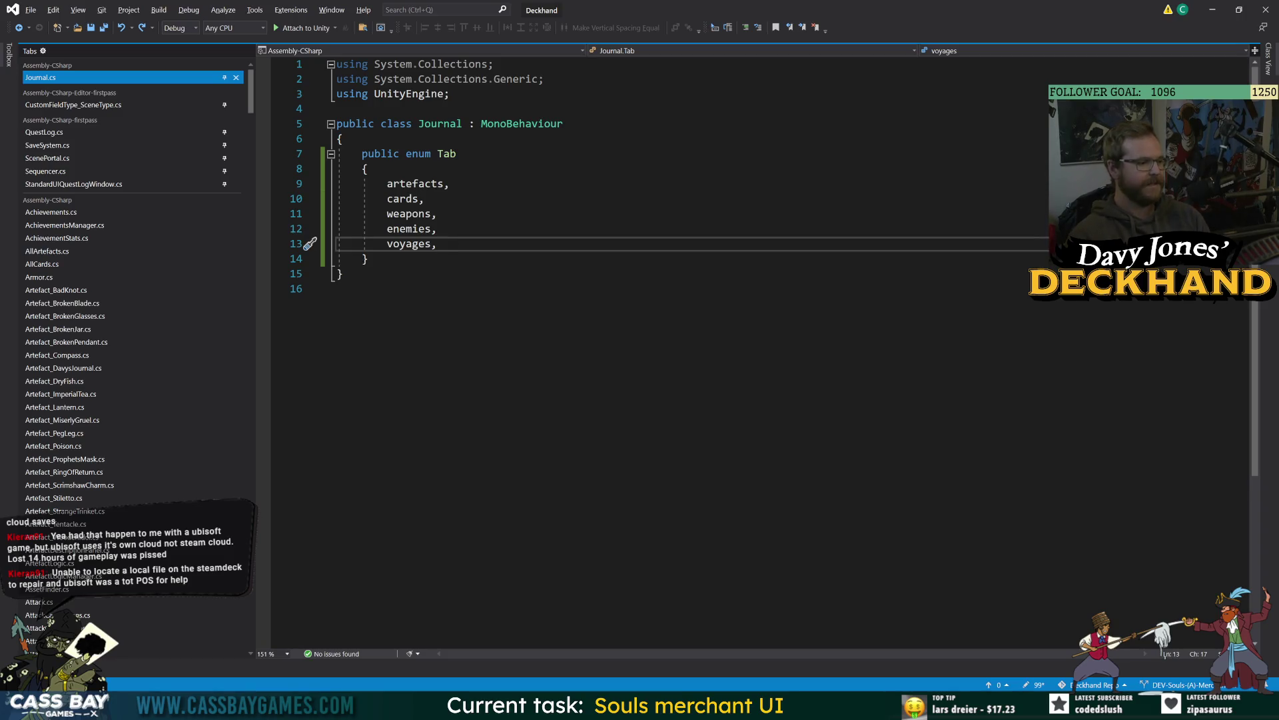
{"action": "left_click", "coordinate": [338, 288]}
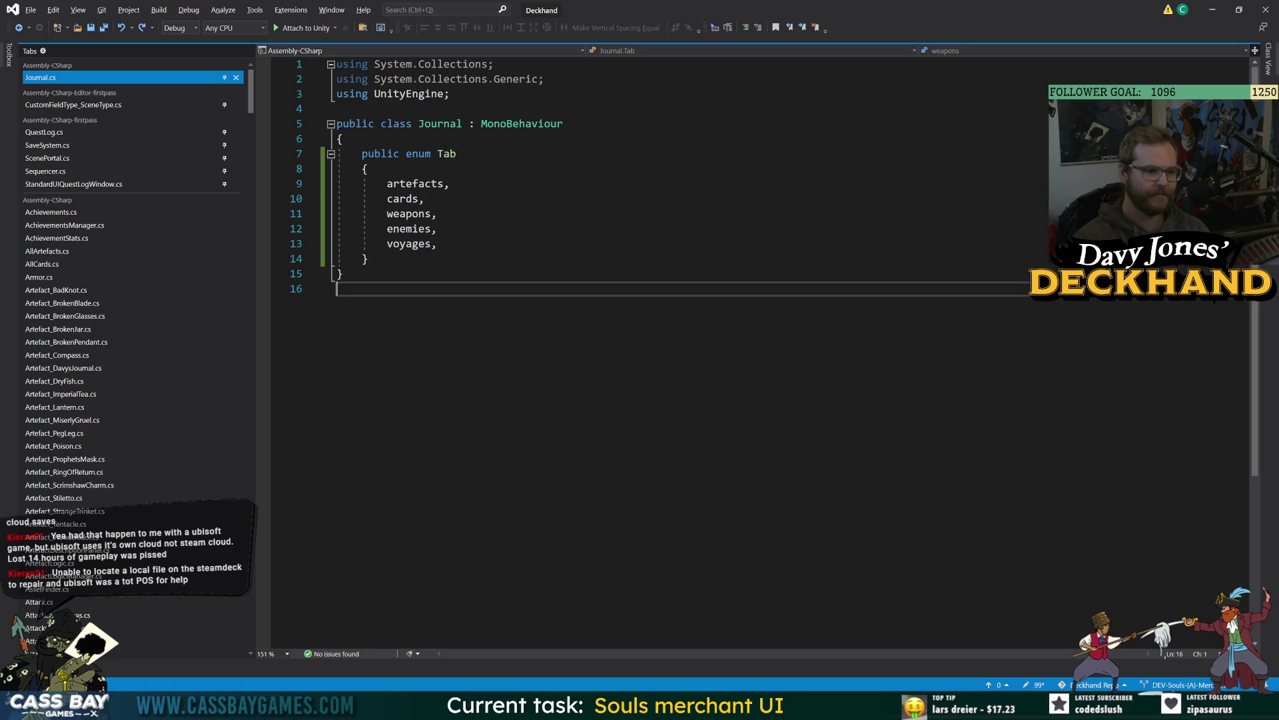
Step: Add 'public Tab tab;' below the enum, save, and leave blank lines after it
{"action": "left_click", "coordinate": [438, 213]}
{"action": "key", "text": "Down"}
{"action": "key", "text": "Down"}
{"action": "key", "text": "Down"}
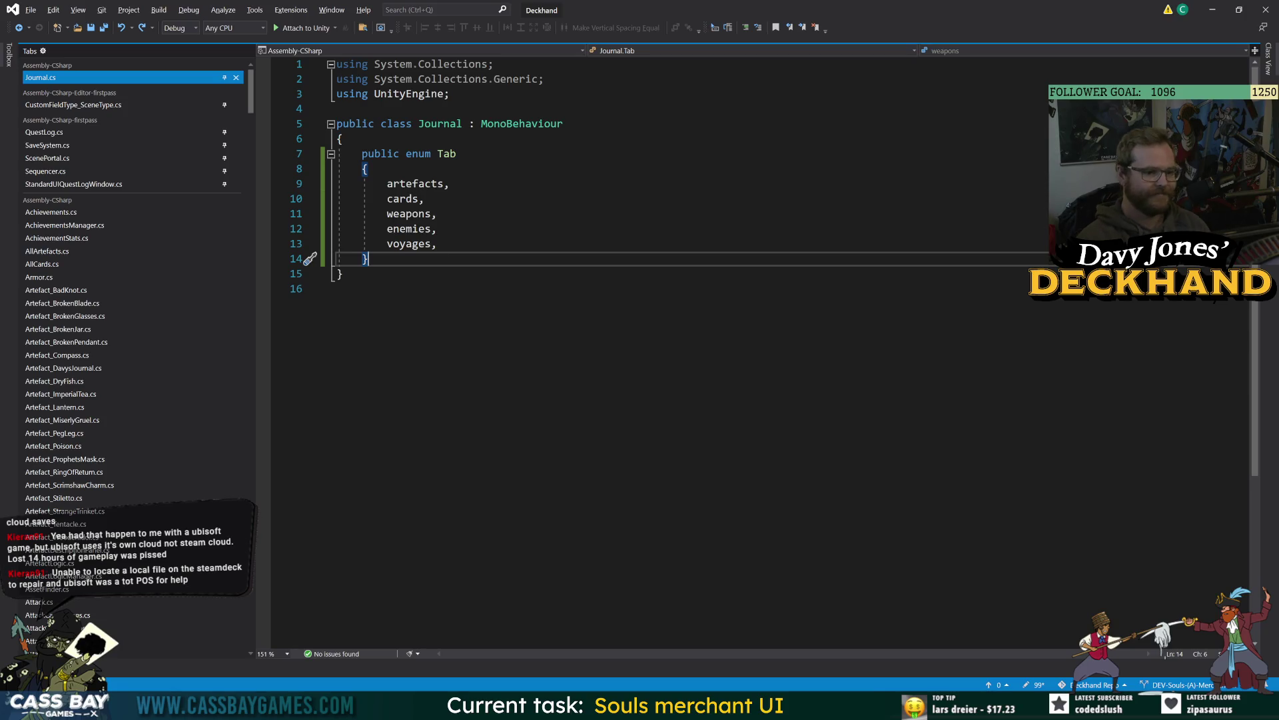
{"action": "key", "text": "Return"}
{"action": "key", "text": "Return"}
{"action": "type", "text": "public Tab "}
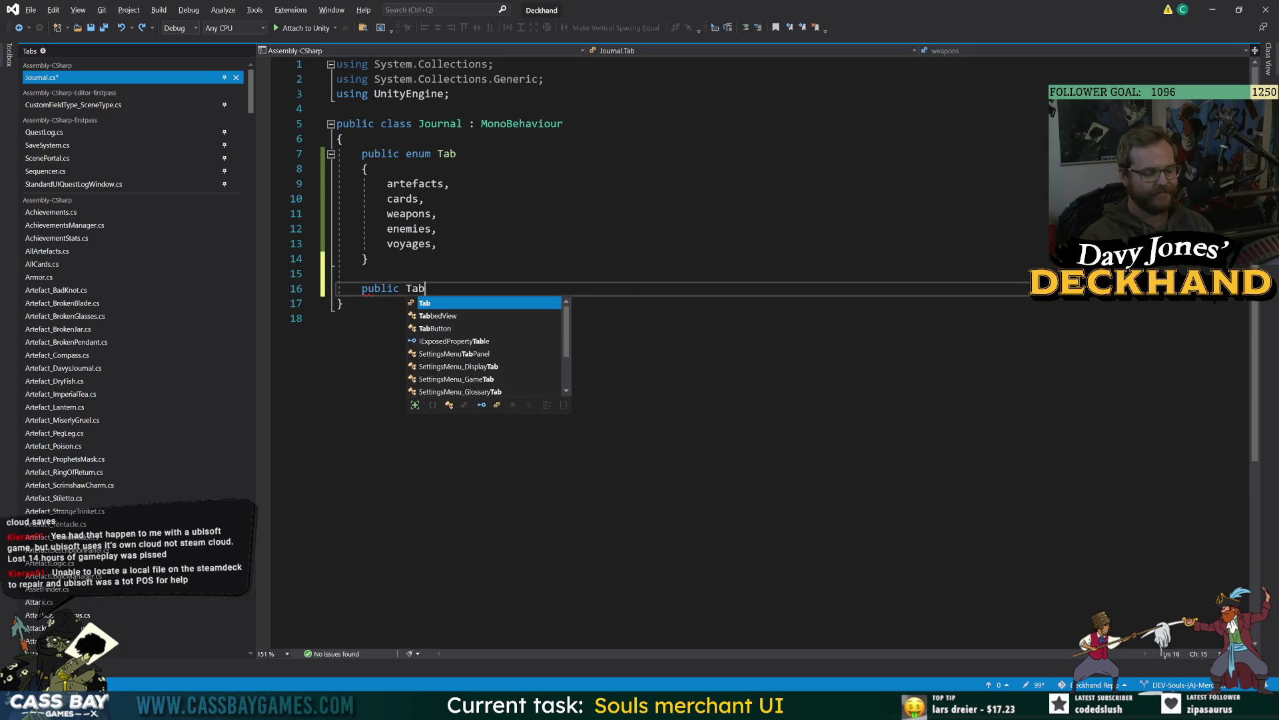
{"action": "type", "text": "tab;"}
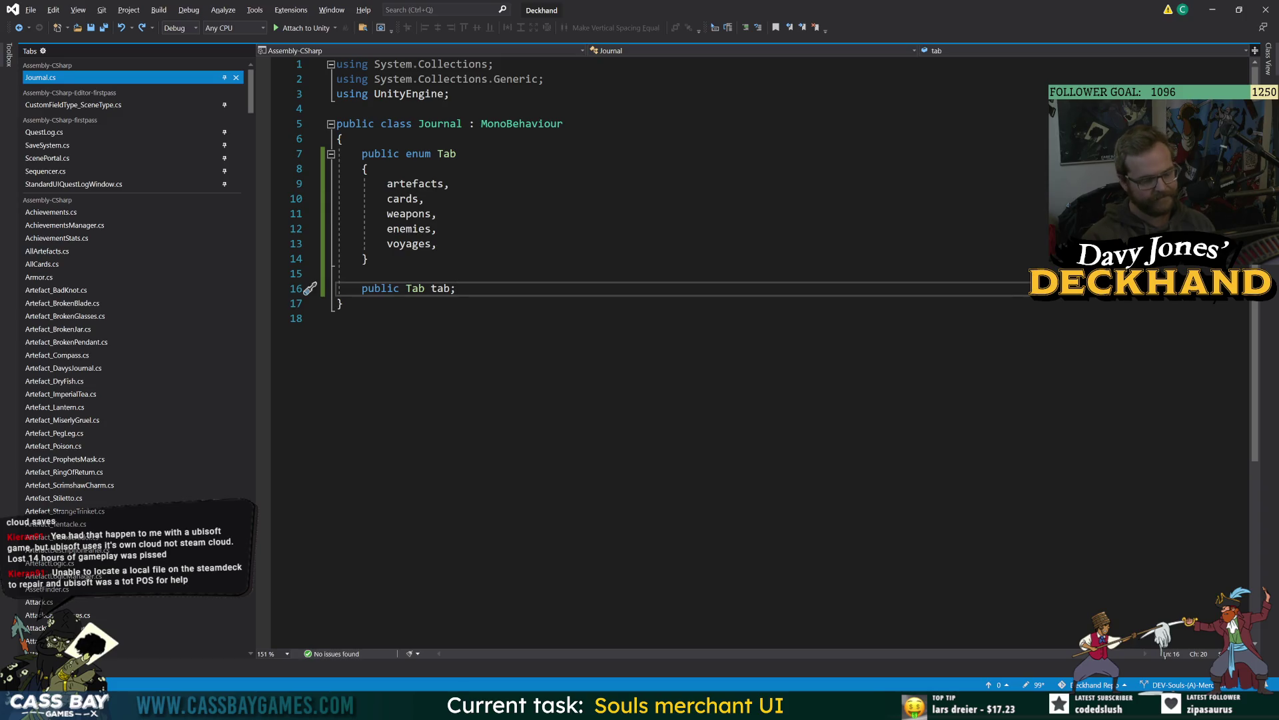
{"action": "key", "text": "ctrl+s"}
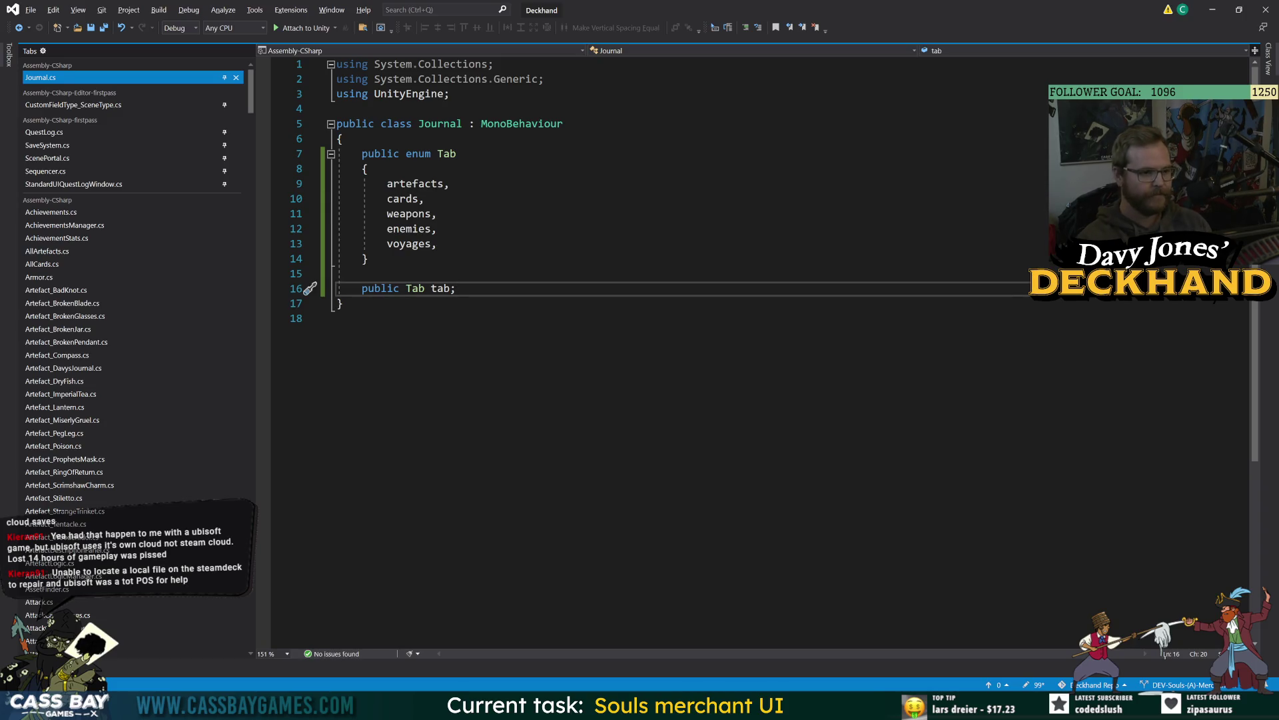
{"action": "key", "text": "Return"}
{"action": "key", "text": "Return"}
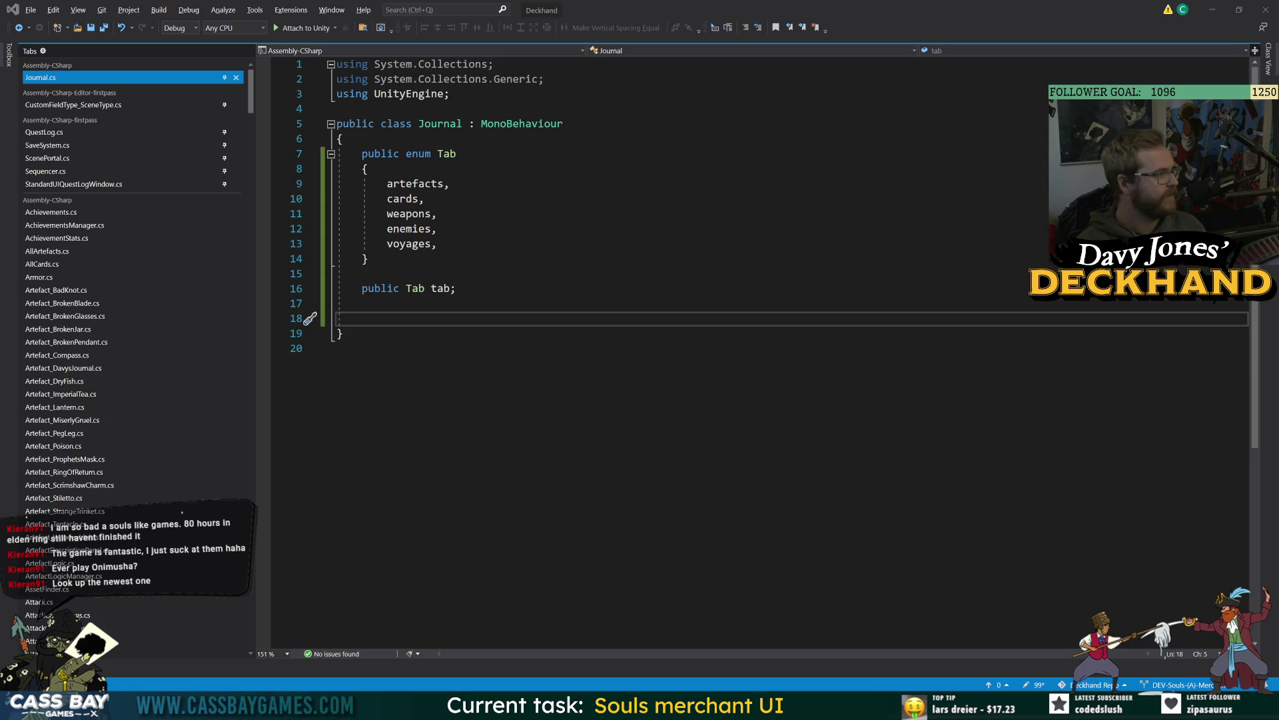
Step: Add a new Journal_Artefacts script component to the Artefacts object, clear the Console warnings, and widen the Inspector
{"action": "left_click", "coordinate": [337, 348]}
{"action": "left_click", "coordinate": [362, 318]}
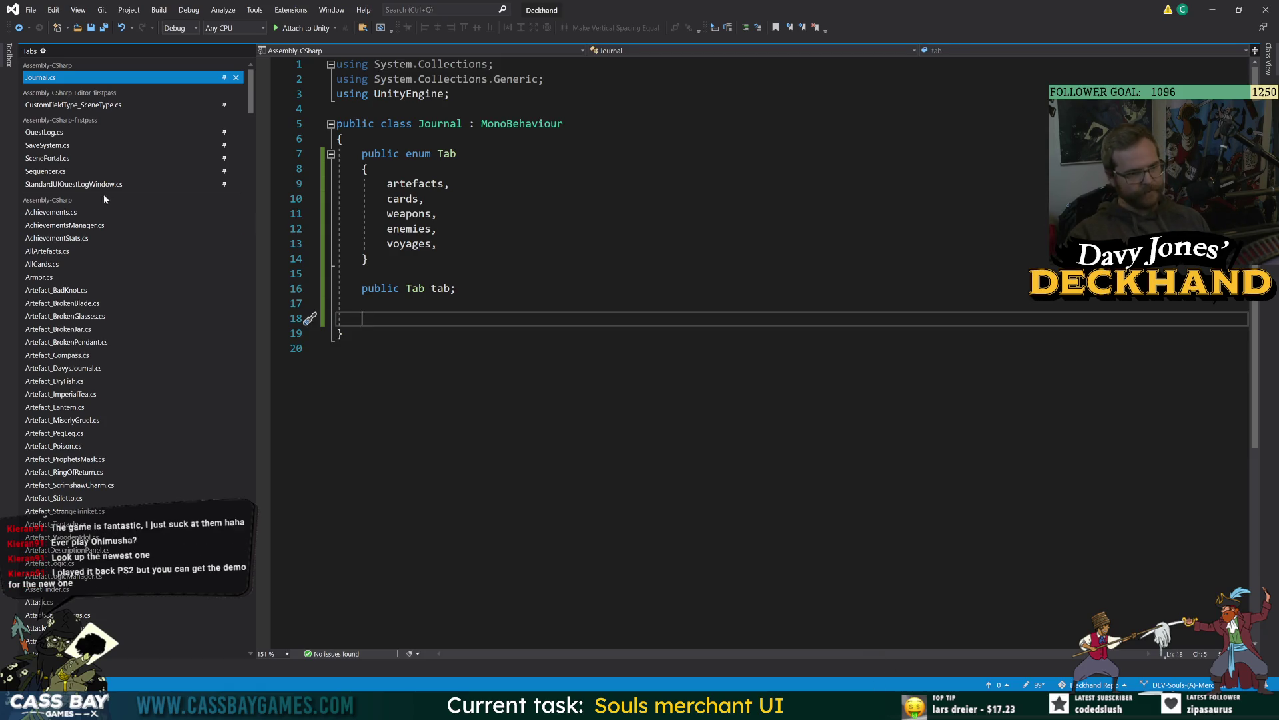
{"action": "key", "text": "alt+Tab"}
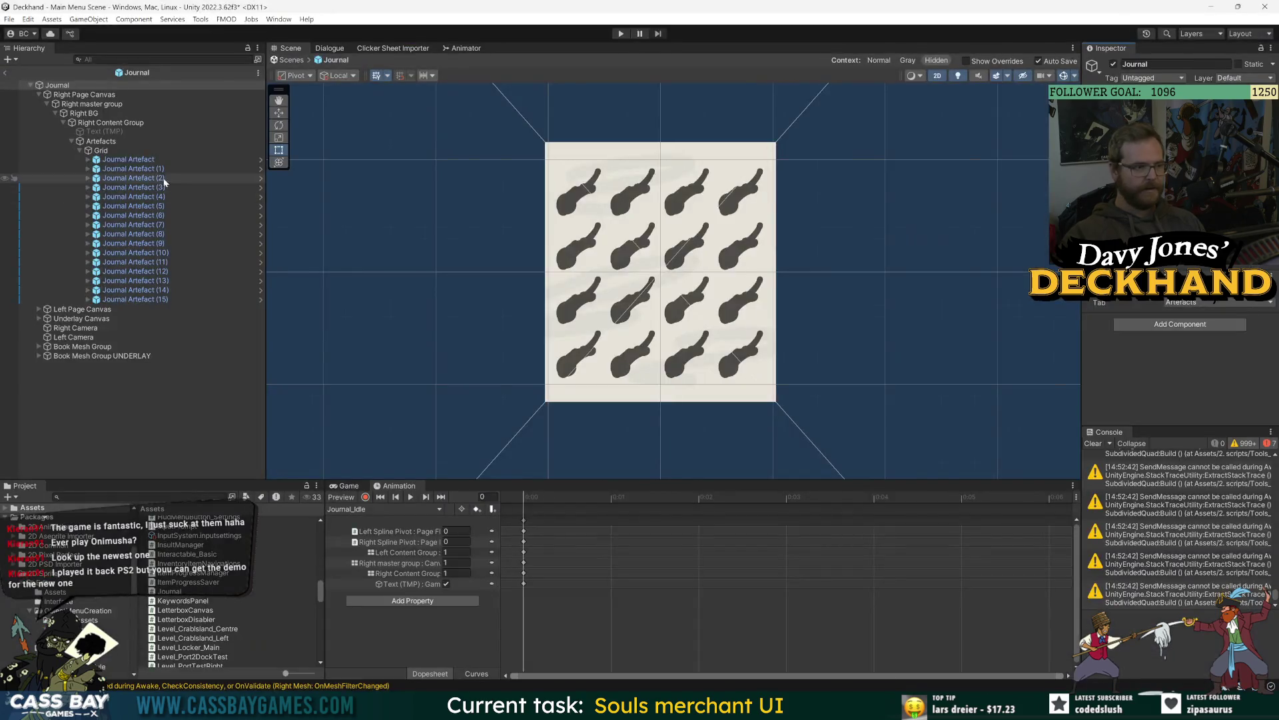
{"action": "left_click", "coordinate": [106, 142]}
{"action": "key", "text": "ctrl+shift+a"}
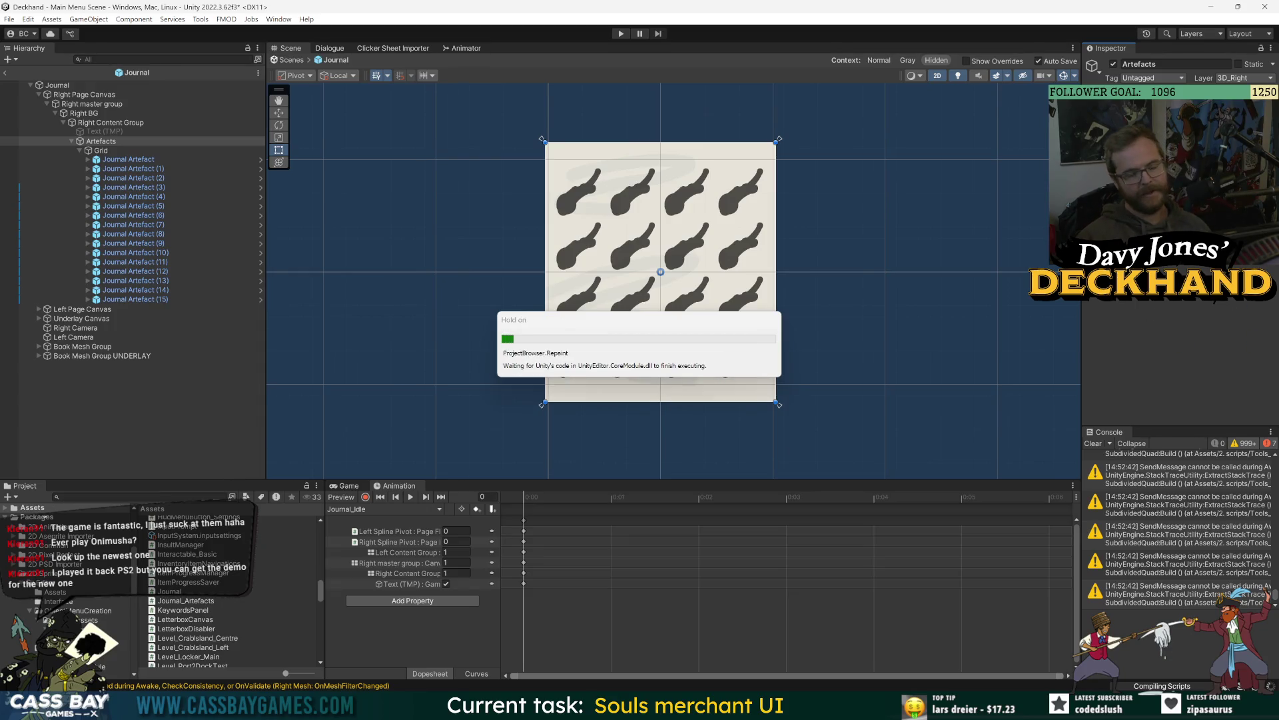
{"action": "left_click", "coordinate": [1095, 443]}
{"action": "left_click_drag", "start_coordinate": [1082, 389], "coordinate": [1054, 389]}
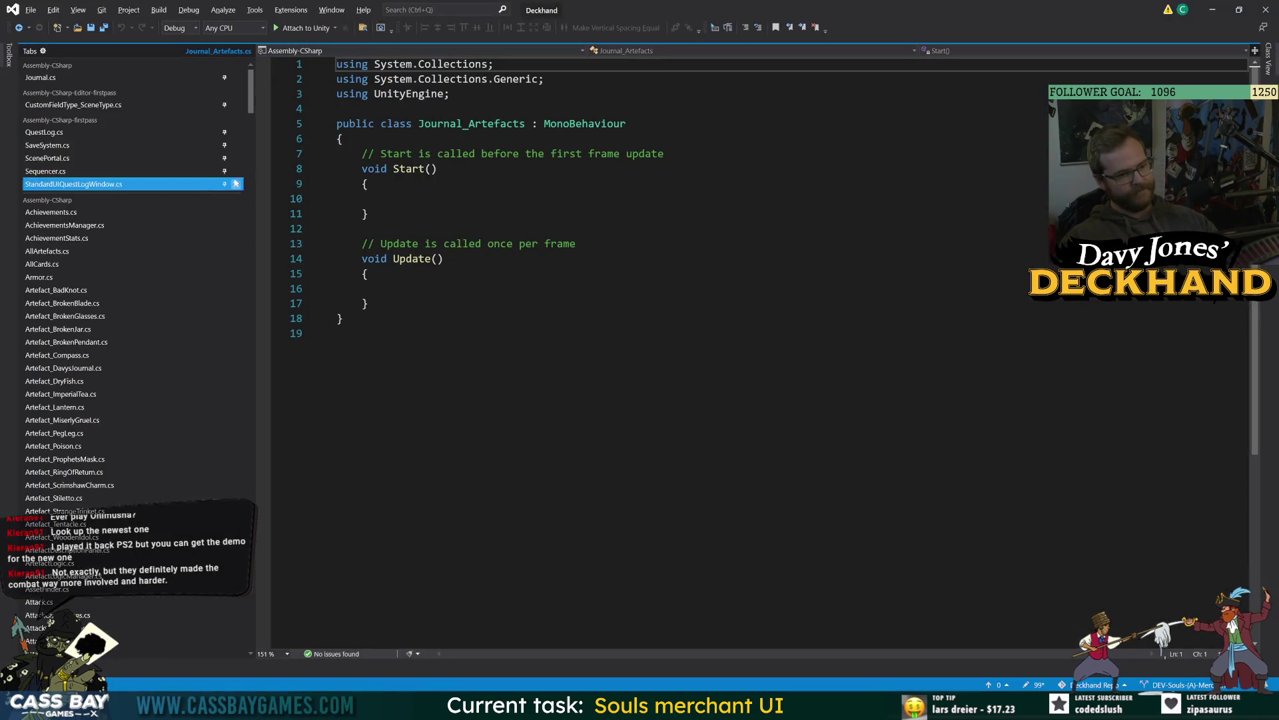
Step: Pin Journal_Artefacts.cs and delete its template Start and Update methods
{"action": "left_click_drag", "start_coordinate": [250, 89], "coordinate": [251, 325]}
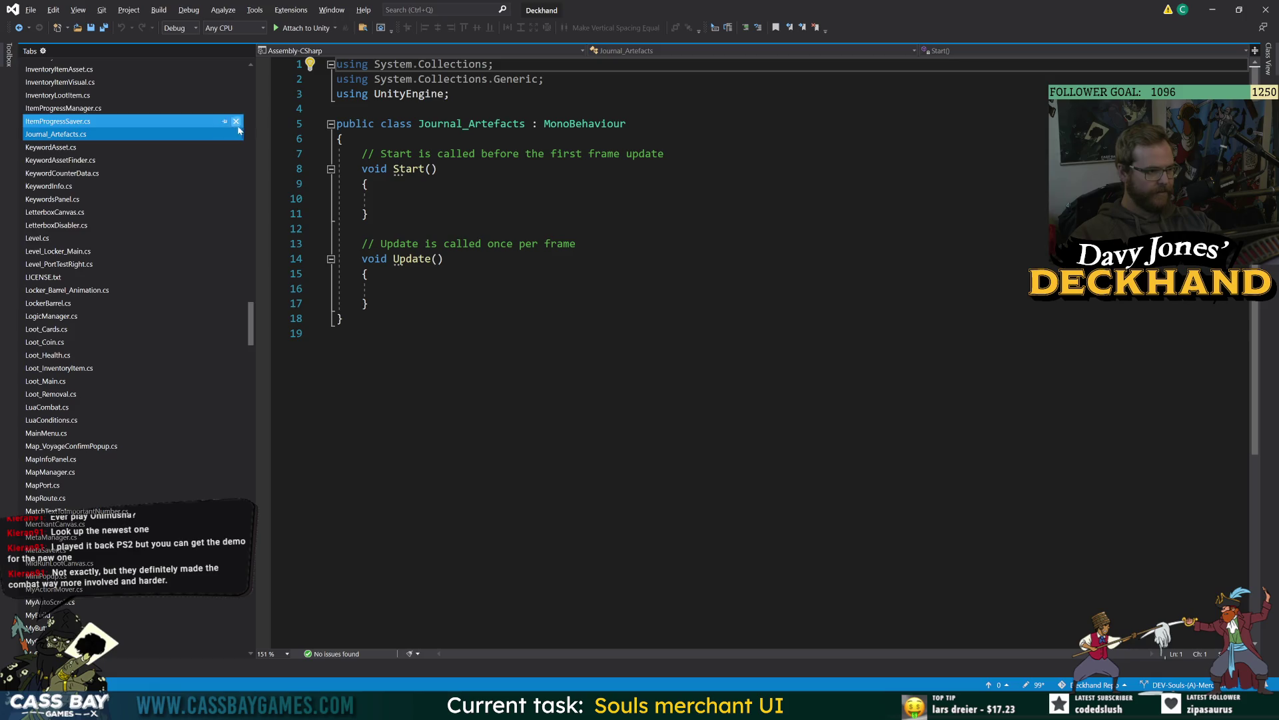
{"action": "left_click", "coordinate": [225, 135]}
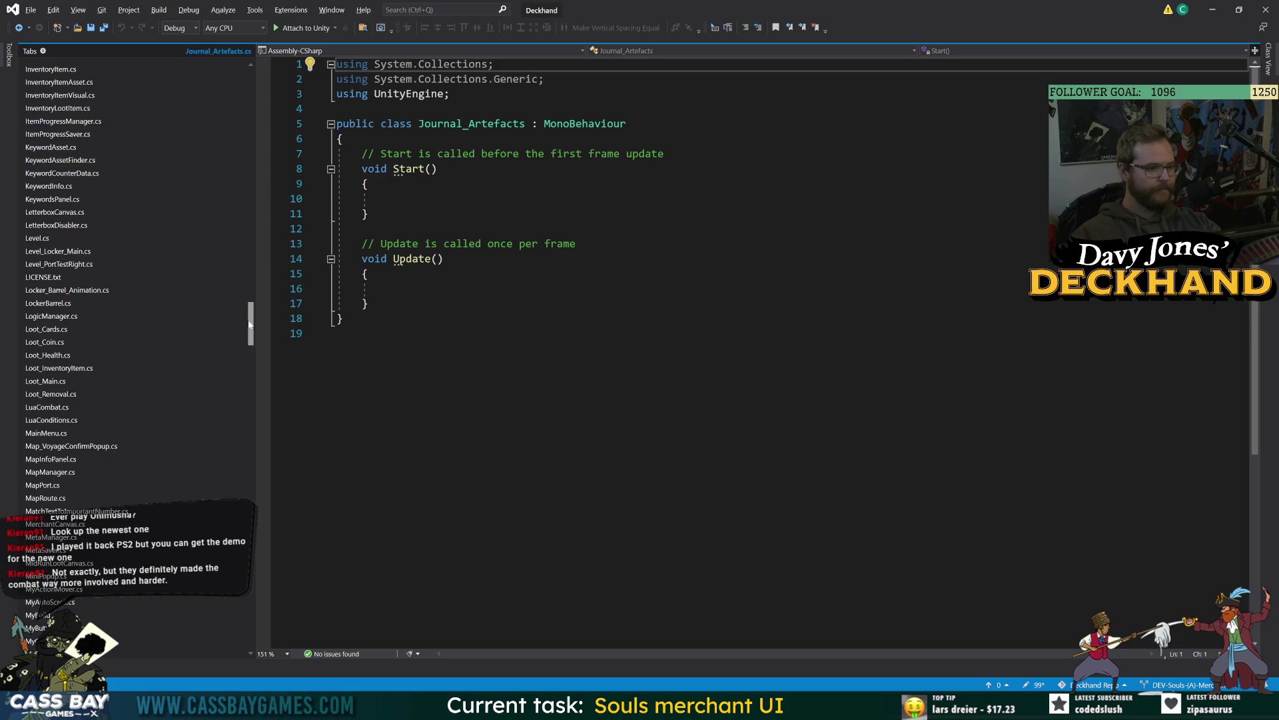
{"action": "left_click_drag", "start_coordinate": [337, 154], "coordinate": [370, 310]}
{"action": "key", "text": "Delete"}
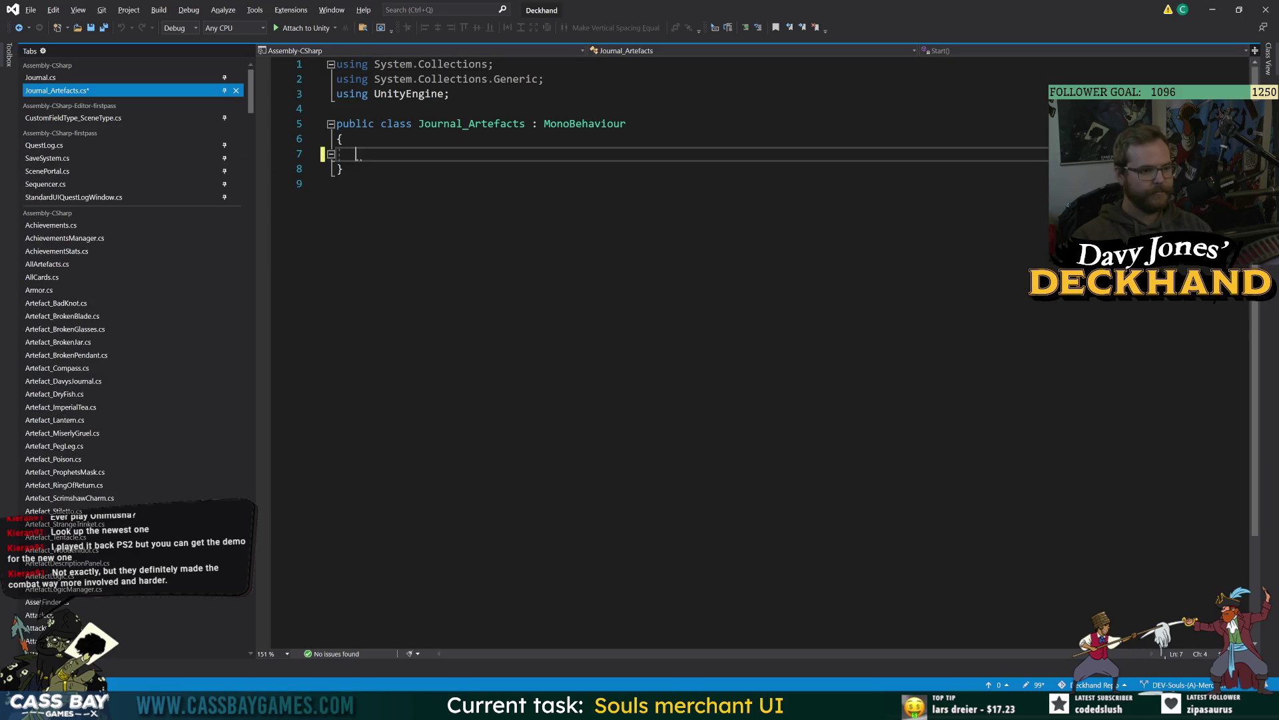
{"action": "key", "text": "Down"}
{"action": "key", "text": "Down"}
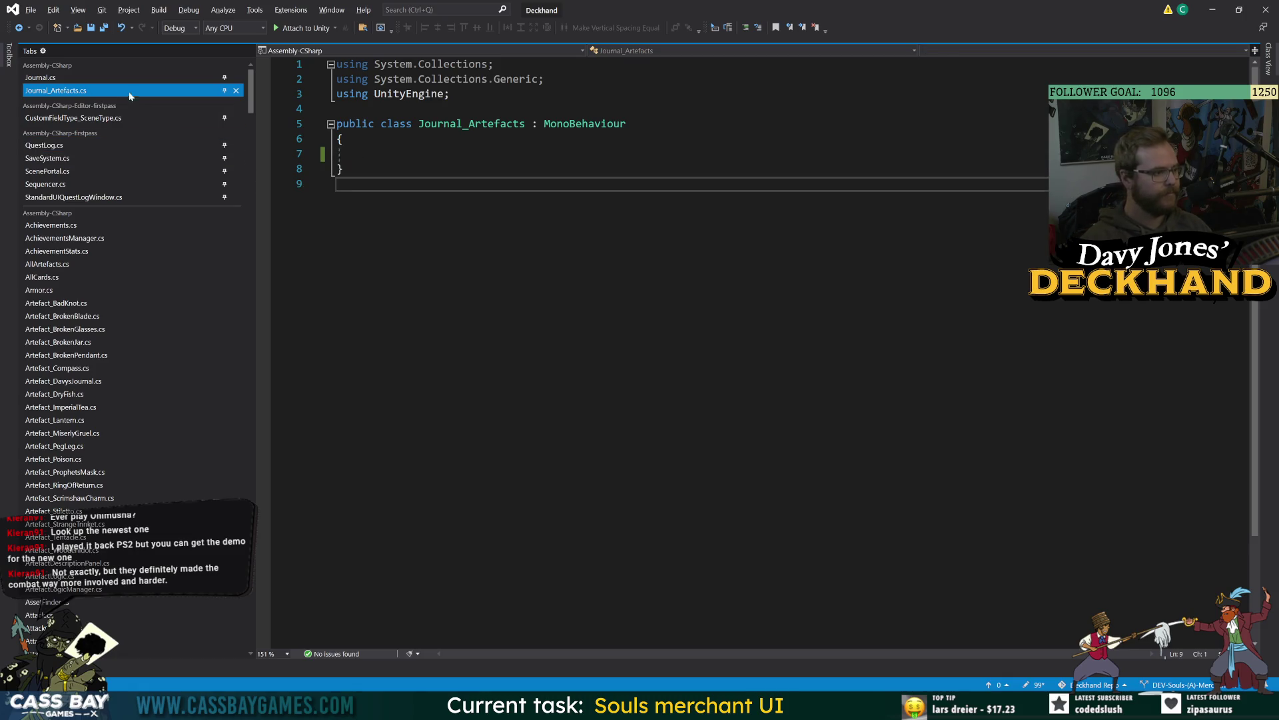
Step: Check Journal.cs for reference, then declare [SerializeField] private Transform gridParent; in Journal_Artefacts
{"action": "left_click", "coordinate": [93, 78]}
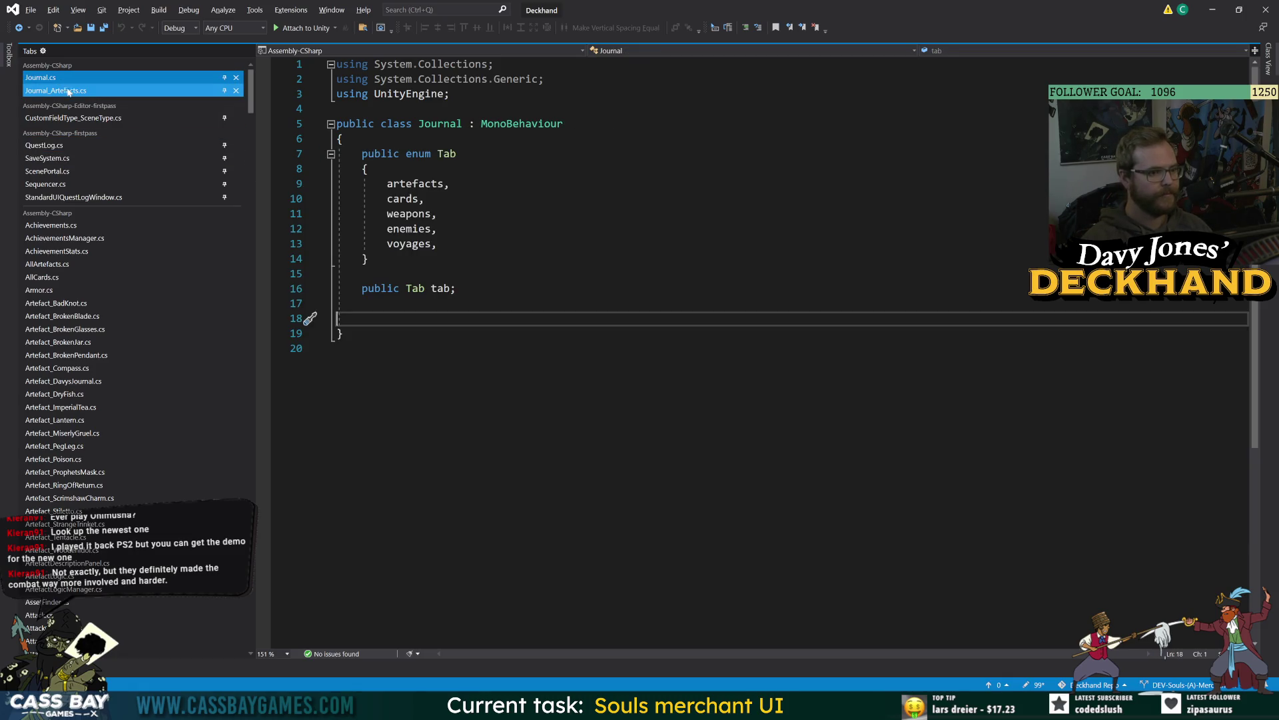
{"action": "left_click", "coordinate": [67, 90]}
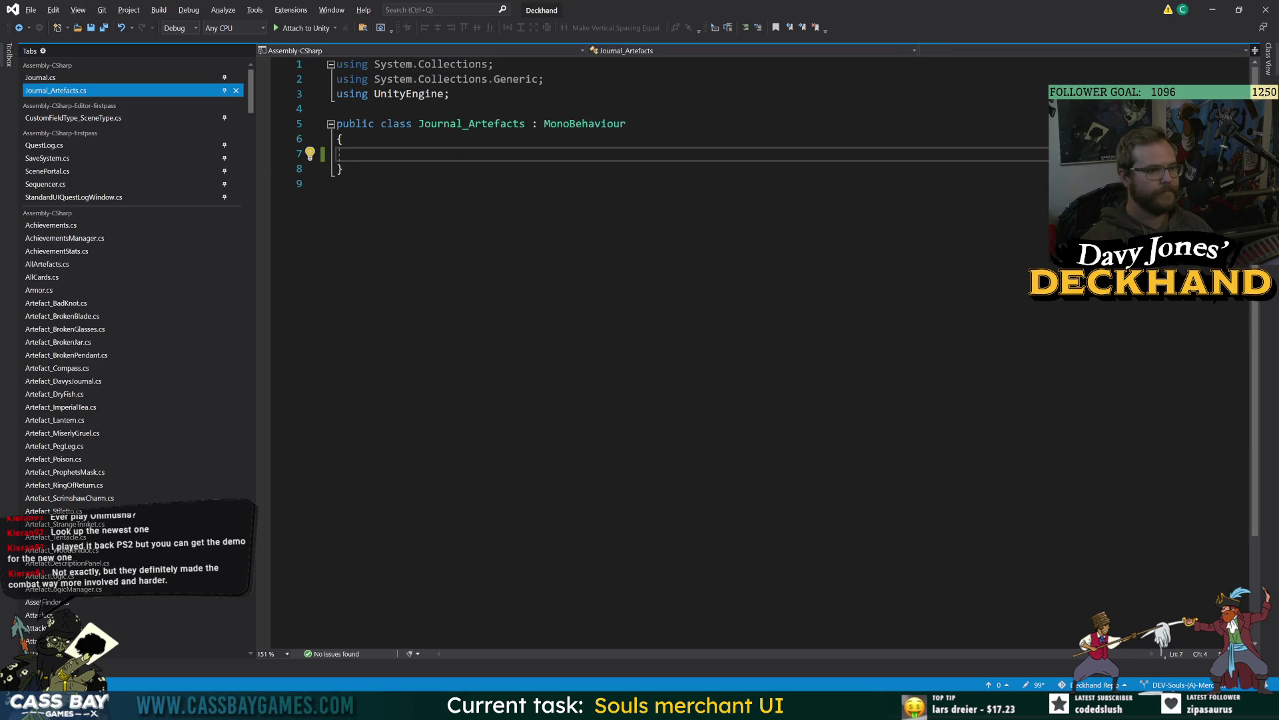
{"action": "left_click", "coordinate": [57, 77]}
{"action": "left_click", "coordinate": [75, 91]}
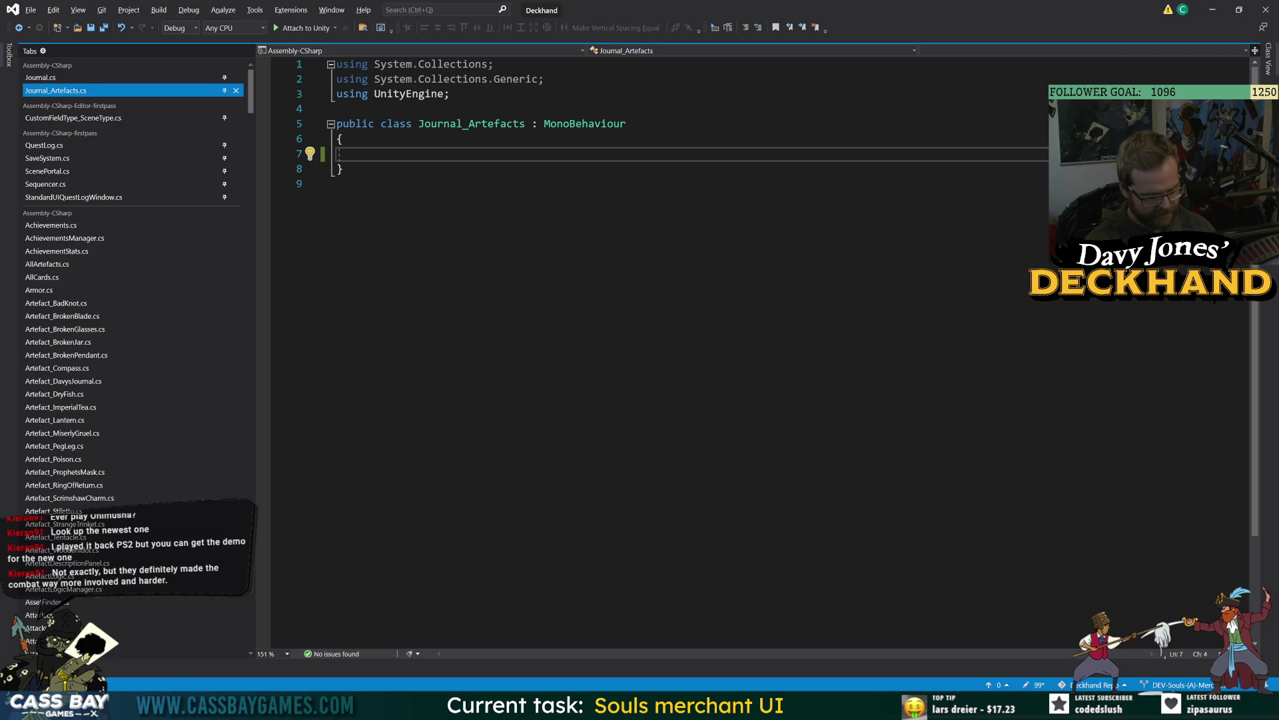
{"action": "type", "text": "[SerializeField] pri"}
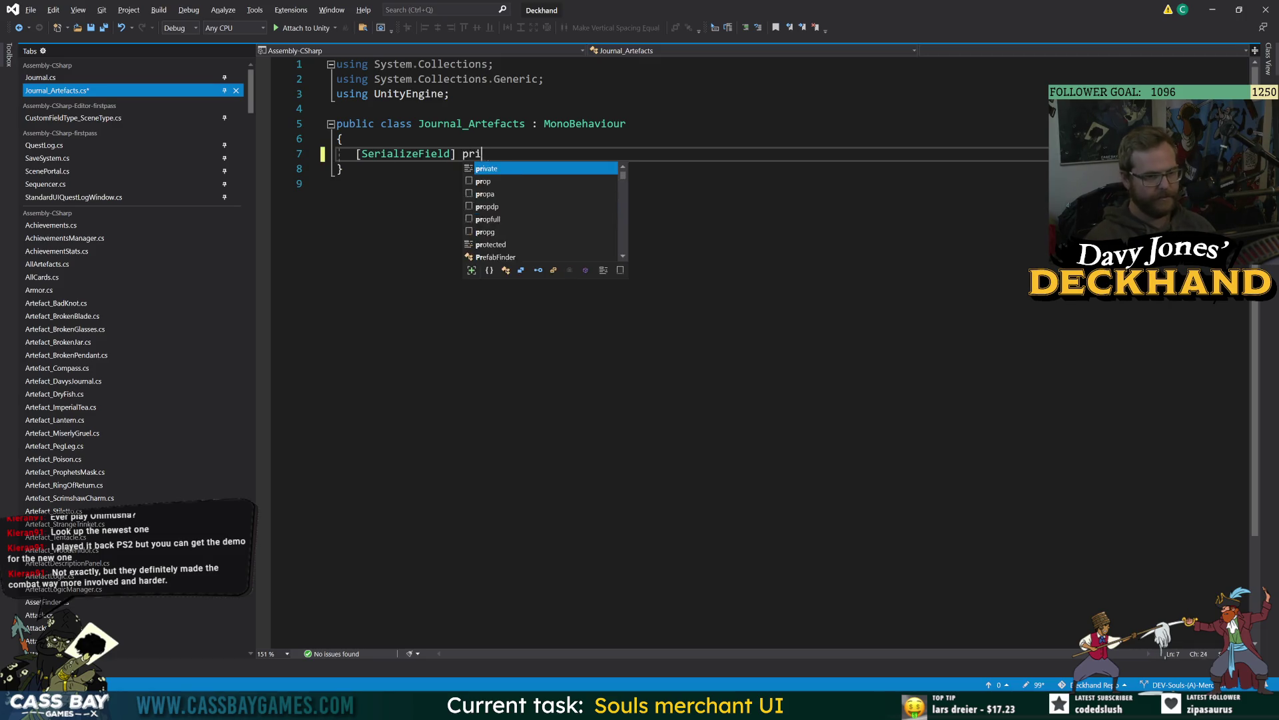
{"action": "type", "text": "vate Transform "}
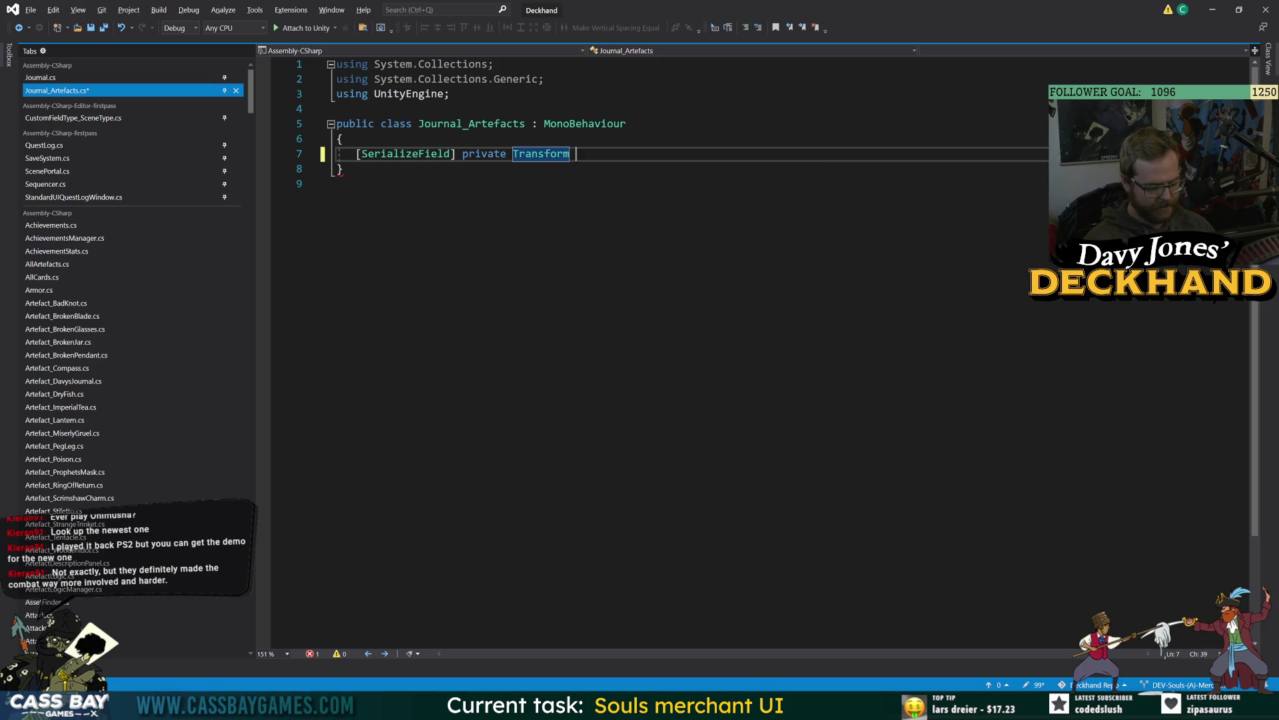
{"action": "type", "text": "gridParent;"}
Step: Save the gridParent field and add an empty public void Open() method below it
{"action": "key", "text": "ctrl+s"}
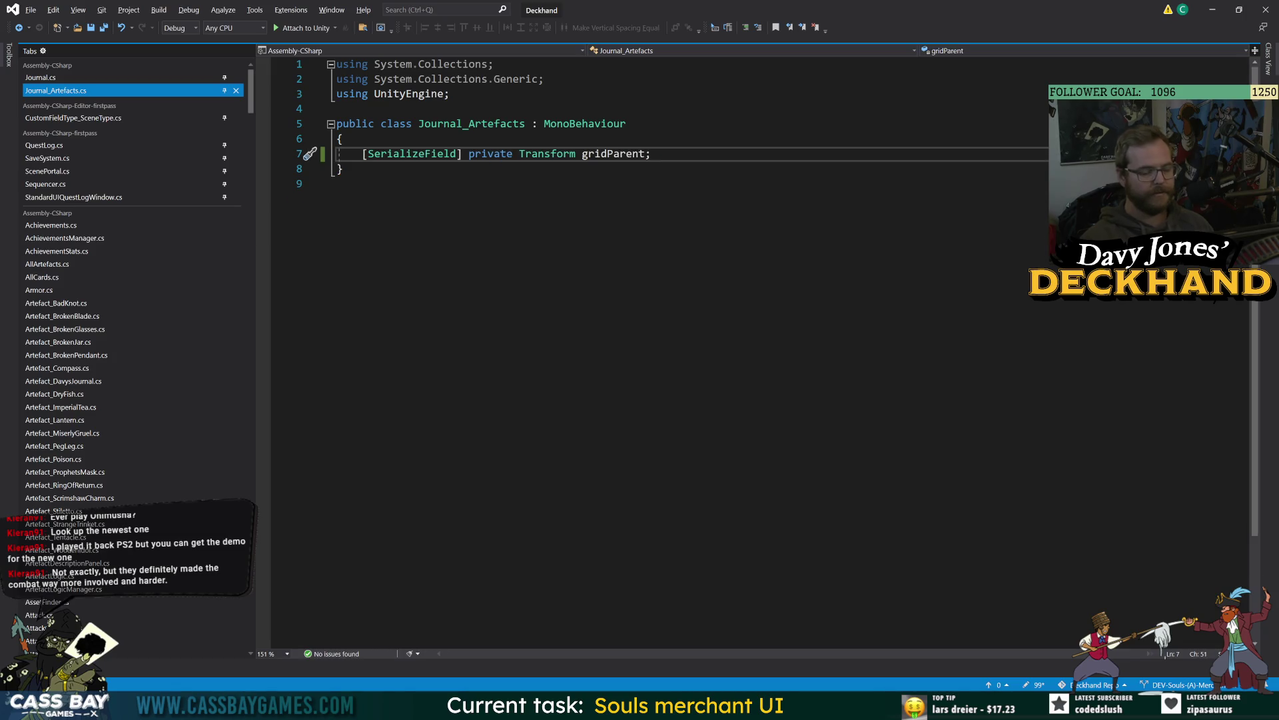
{"action": "key", "text": "Return"}
{"action": "key", "text": "Return"}
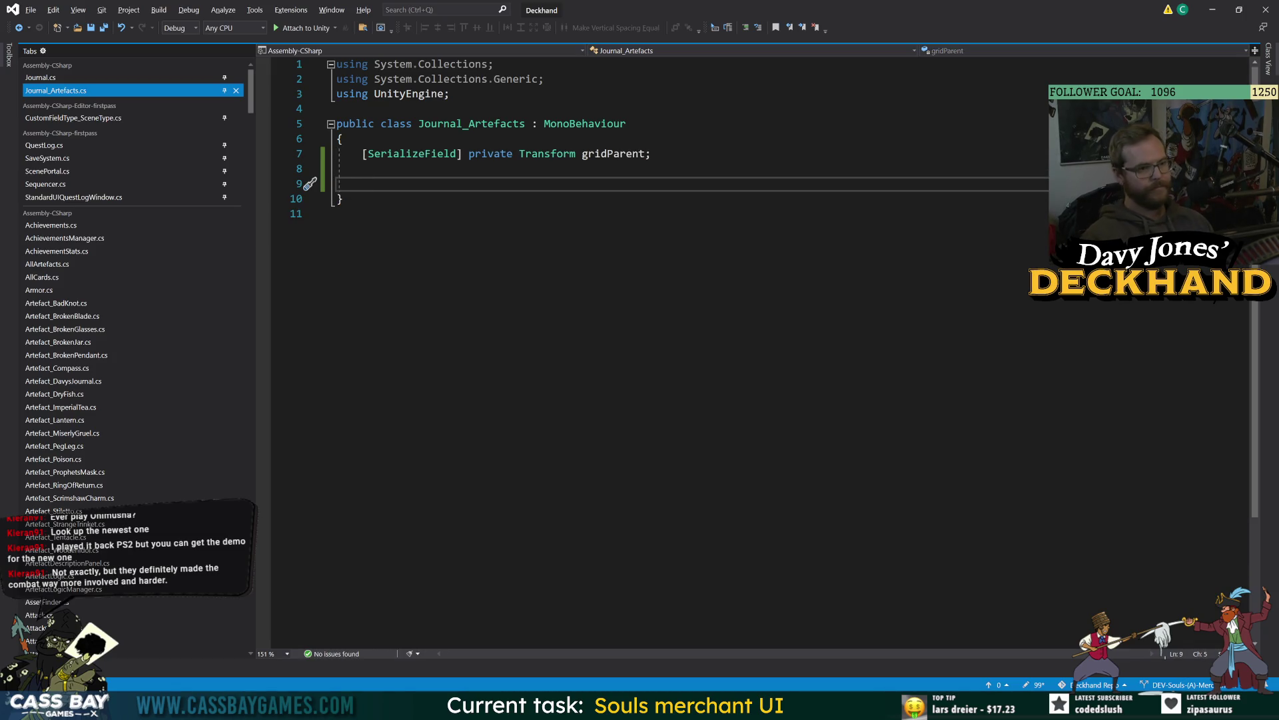
{"action": "type", "text": "public void "}
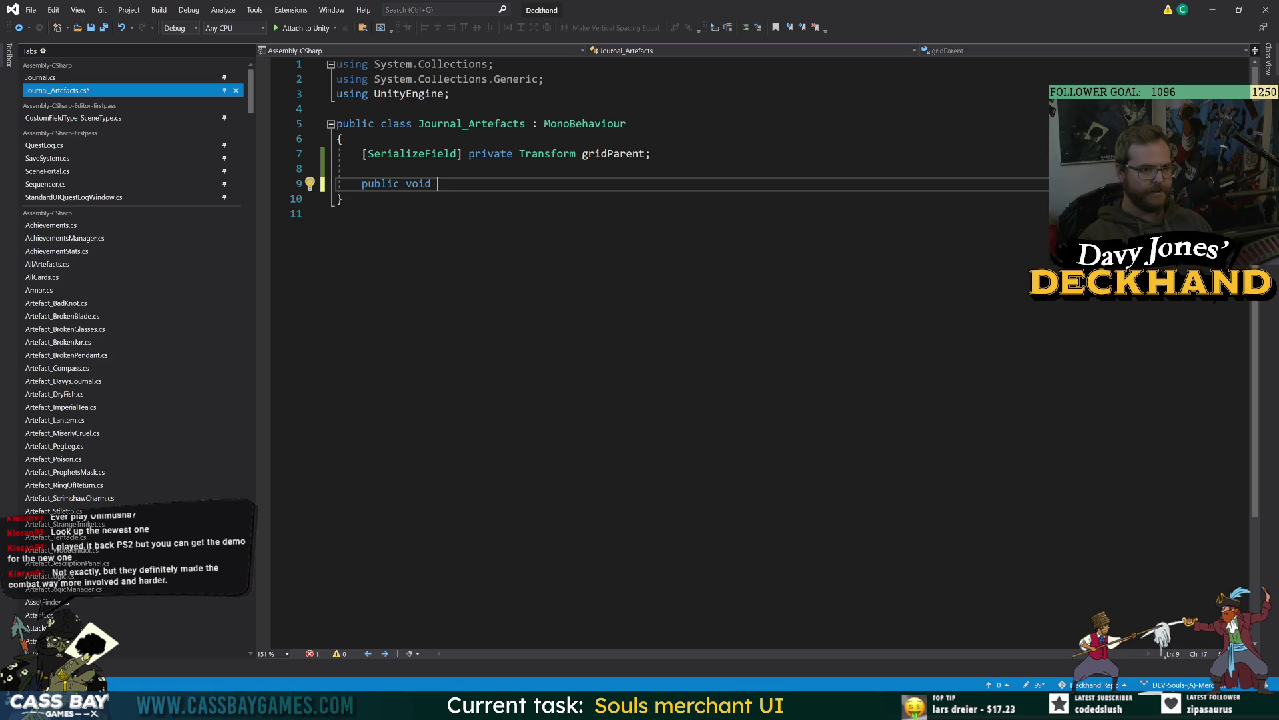
{"action": "type", "text": "Setup"}
{"action": "key", "text": "BackSpace"}
{"action": "key", "text": "BackSpace"}
{"action": "key", "text": "BackSpace"}
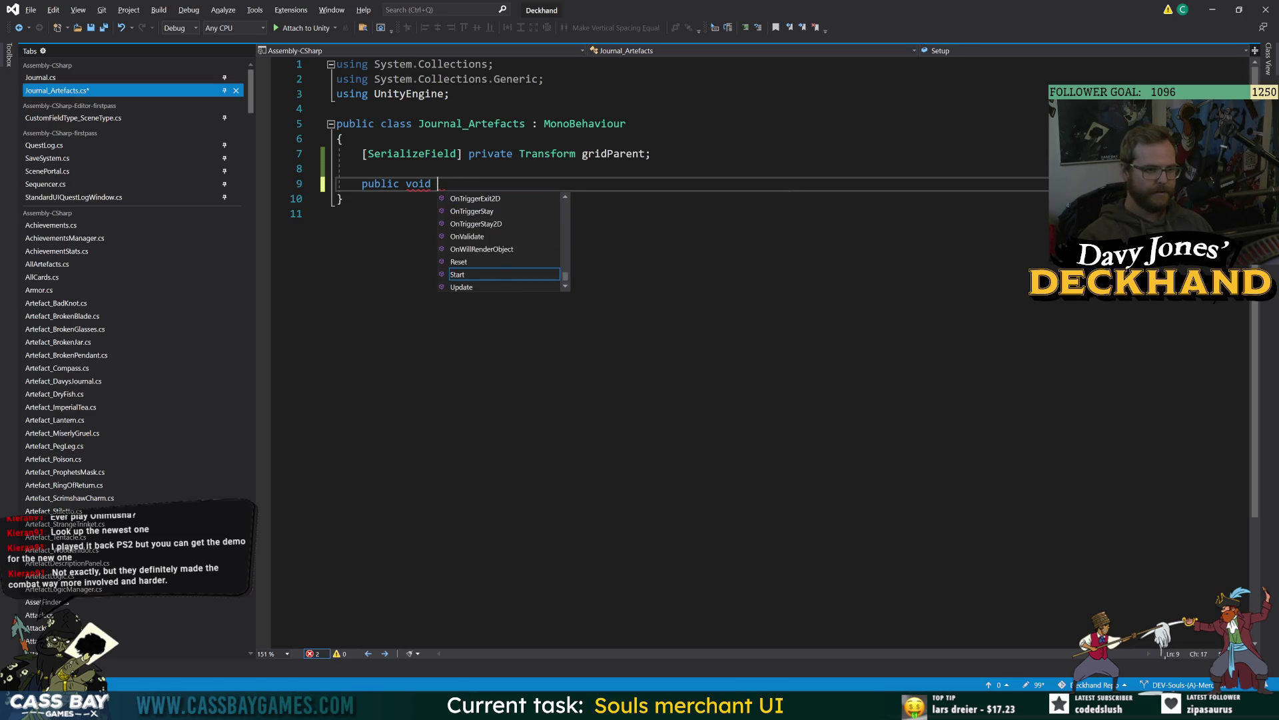
{"action": "type", "text": "Open()"}
{"action": "key", "text": "Return"}
{"action": "type", "text": "{"}
{"action": "key", "text": "Return"}
{"action": "key", "text": "ctrl+s"}
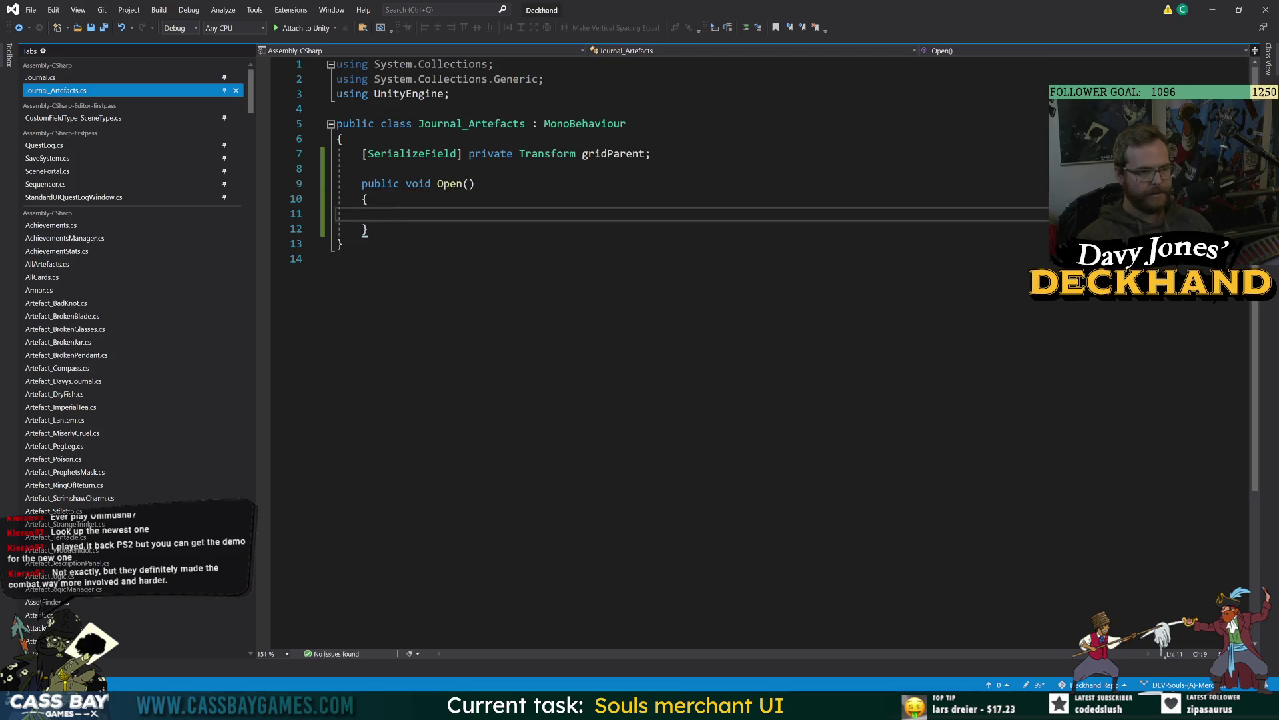
{"action": "left_click", "coordinate": [361, 168]}
{"action": "key", "text": "Return"}
{"action": "key", "text": "Return"}
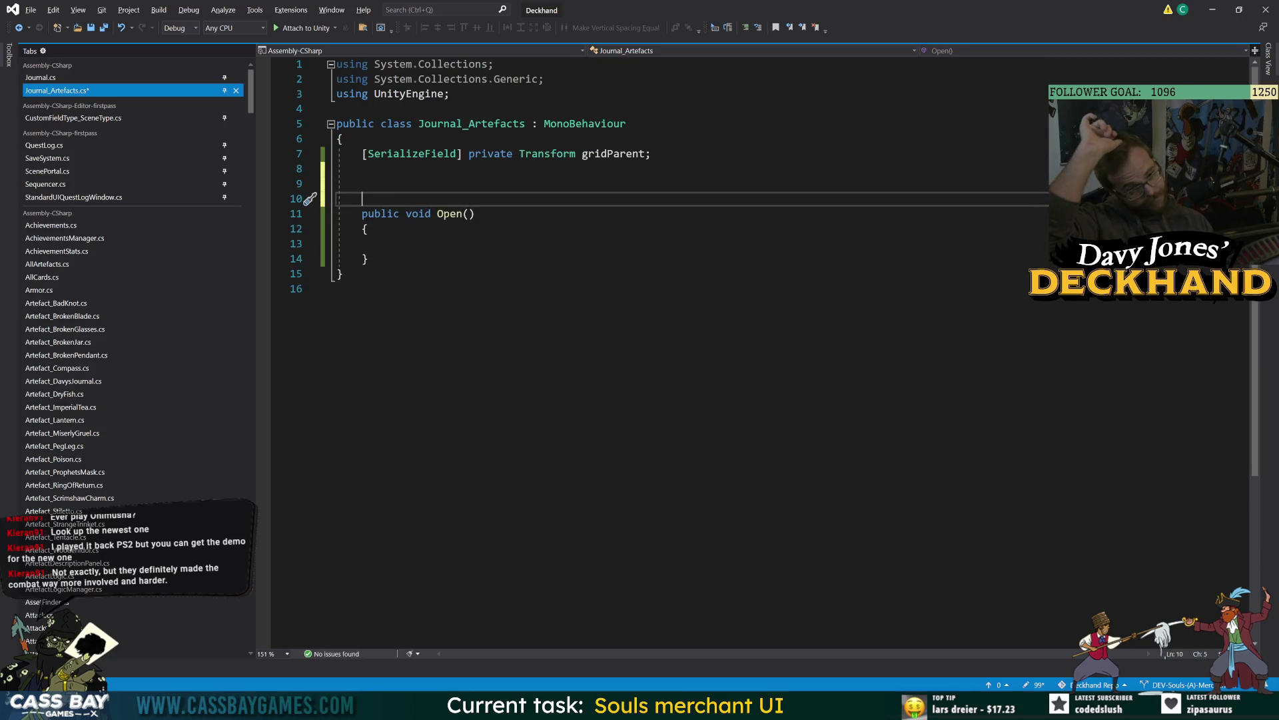
{"action": "key", "text": "ctrl+s"}
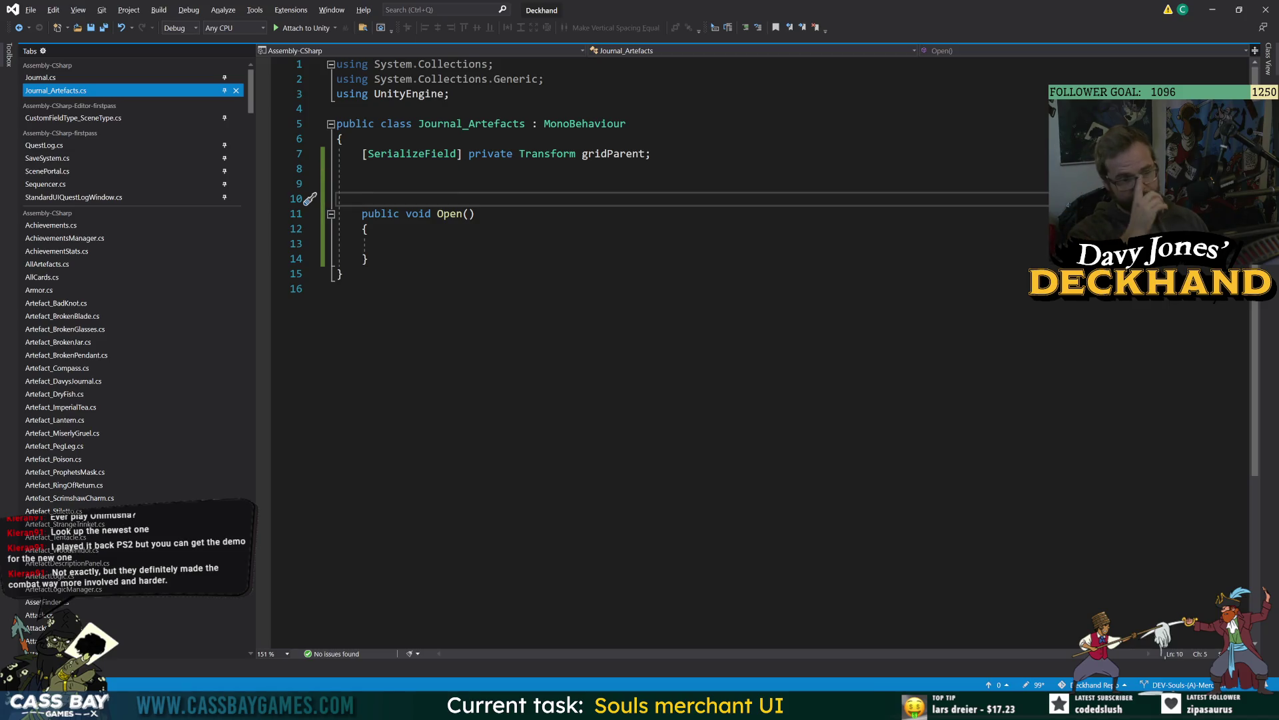
Step: Delete and retype the public void Open() method, opening a blank line for its body
{"action": "left_click", "coordinate": [368, 258]}
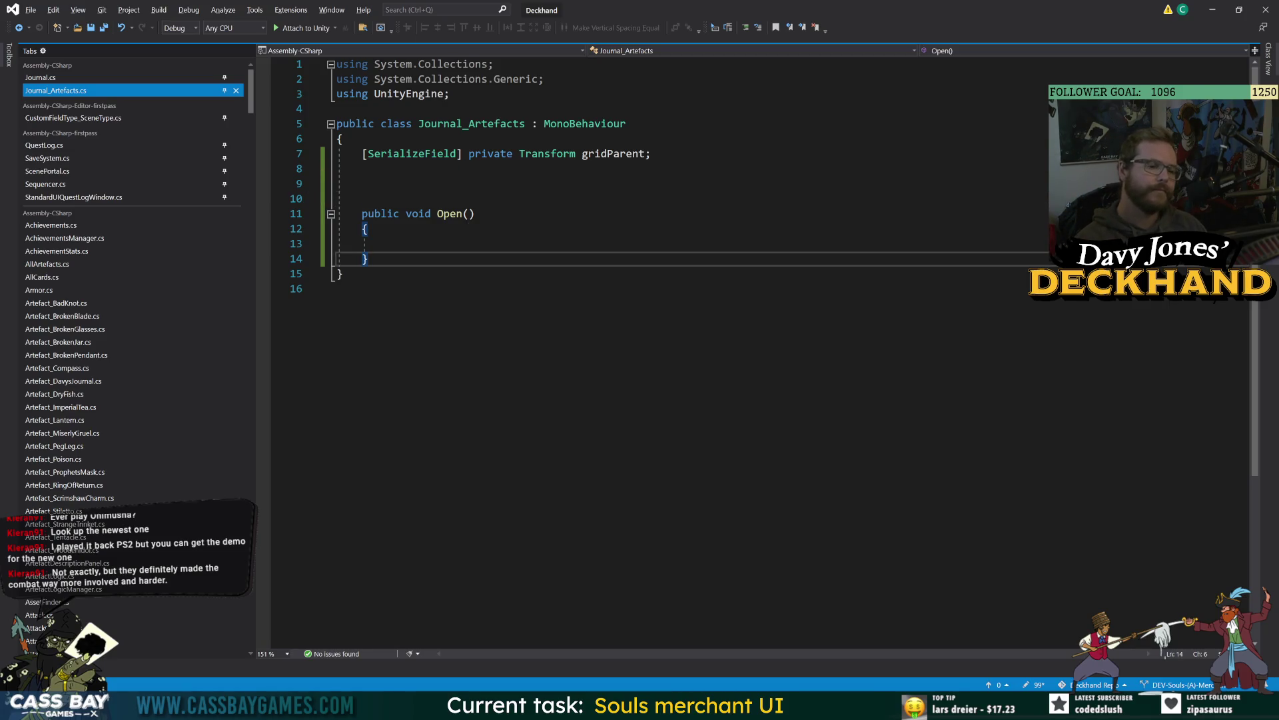
{"action": "key", "text": "shift+Up"}
{"action": "key", "text": "shift+Up"}
{"action": "key", "text": "shift+Up"}
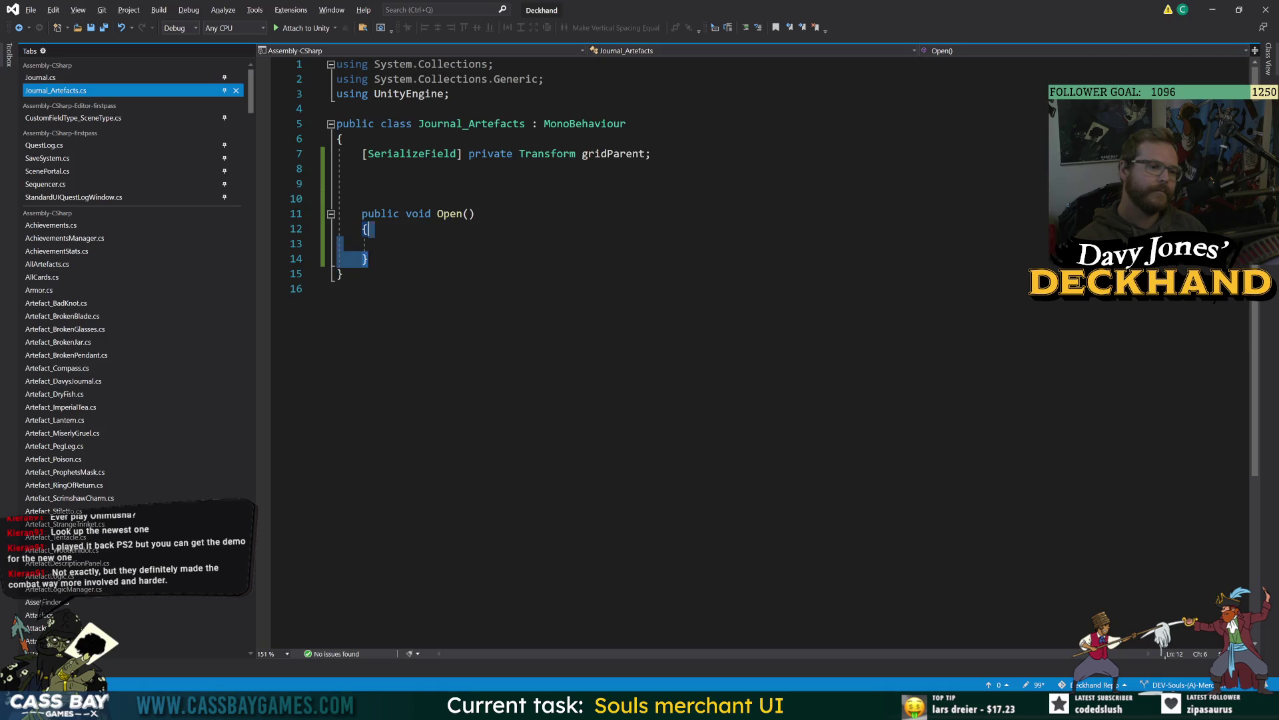
{"action": "key", "text": "BackSpace"}
{"action": "type", "text": "public void "}
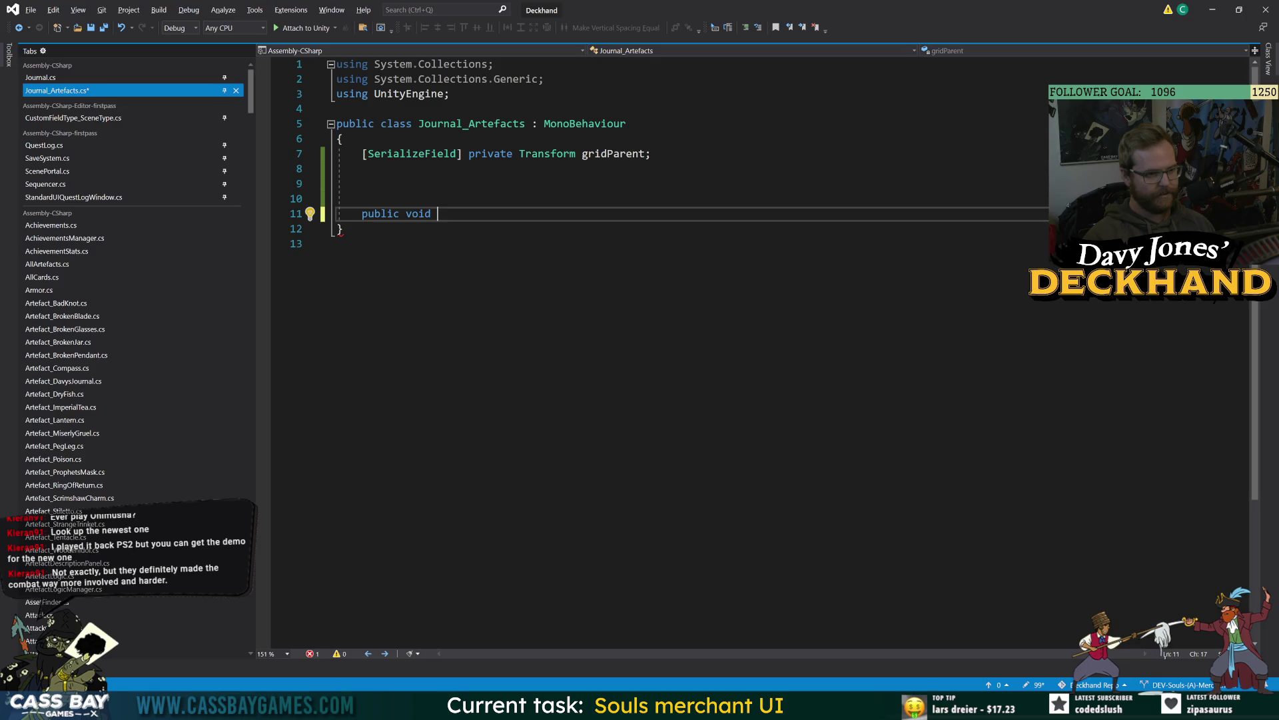
{"action": "type", "text": "Open()"}
{"action": "key", "text": "Return"}
Step: Add a [Header("SETTINGS:")] attribute above the gridParent field
{"action": "type", "text": "{"}
{"action": "key", "text": "Return"}
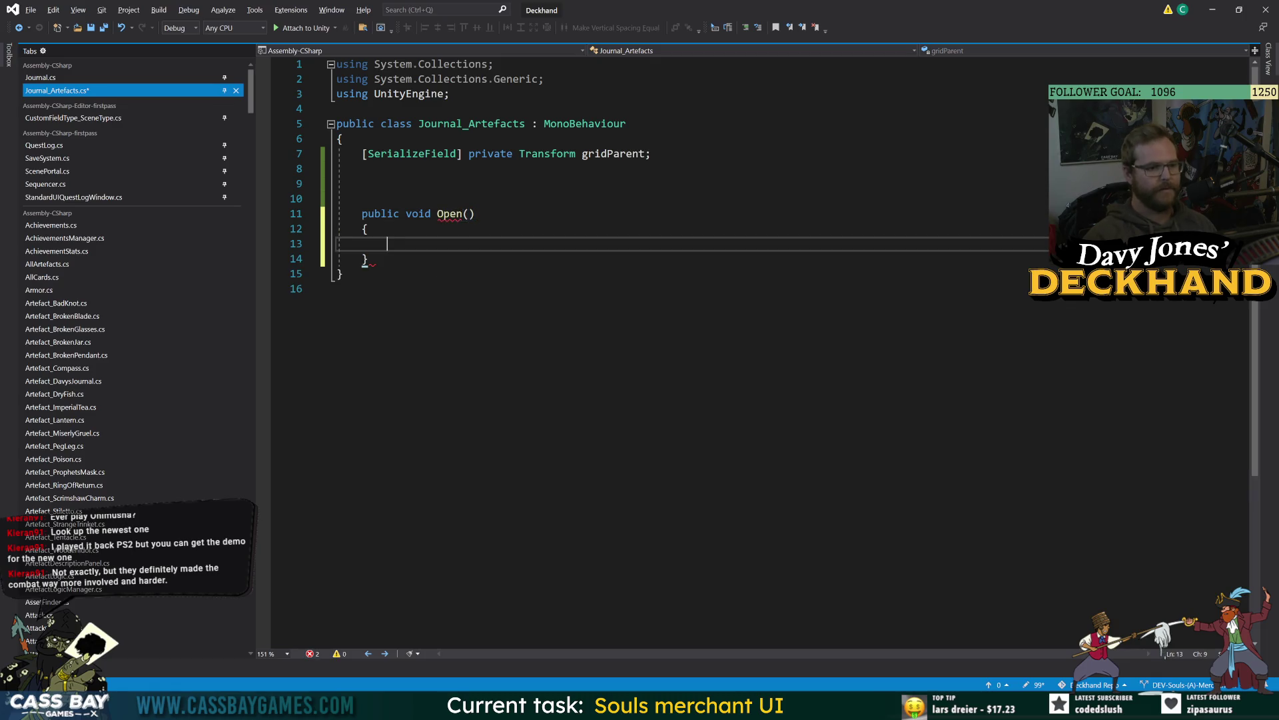
{"action": "left_click", "coordinate": [343, 139]}
{"action": "key", "text": "Return"}
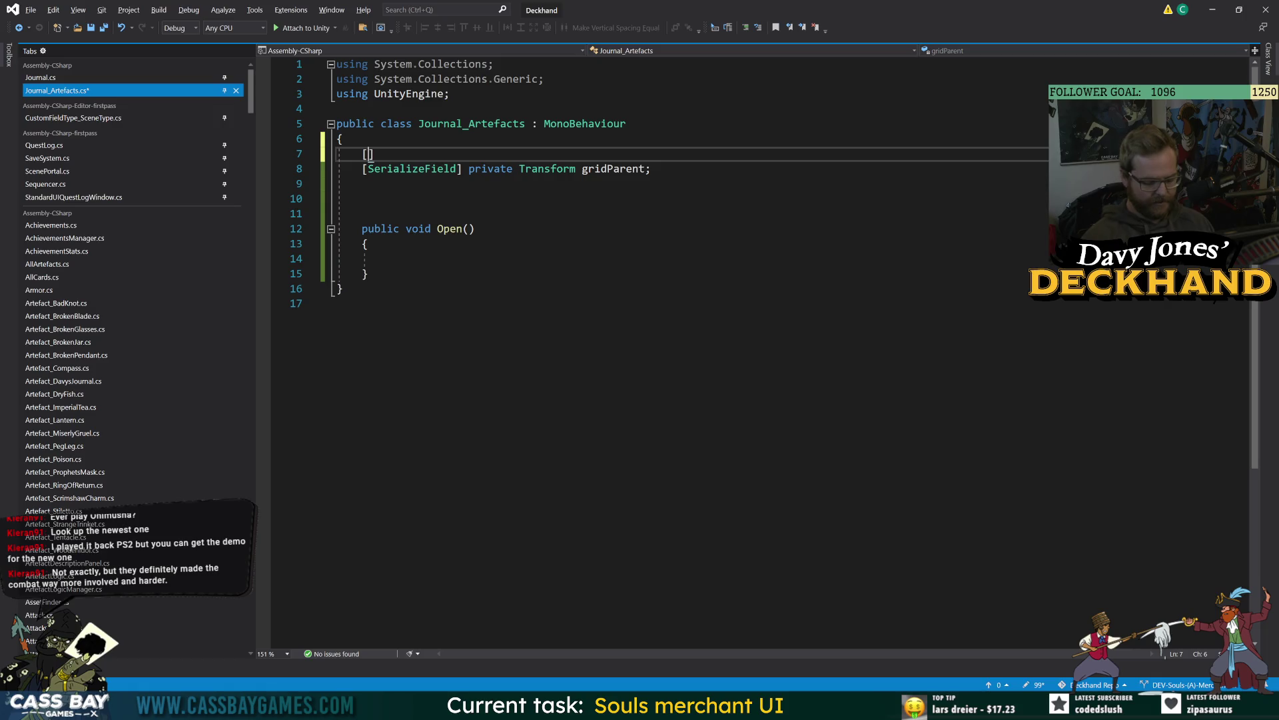
{"action": "type", "text": "[Header"}
{"action": "type", "text": "(\"SETT"}
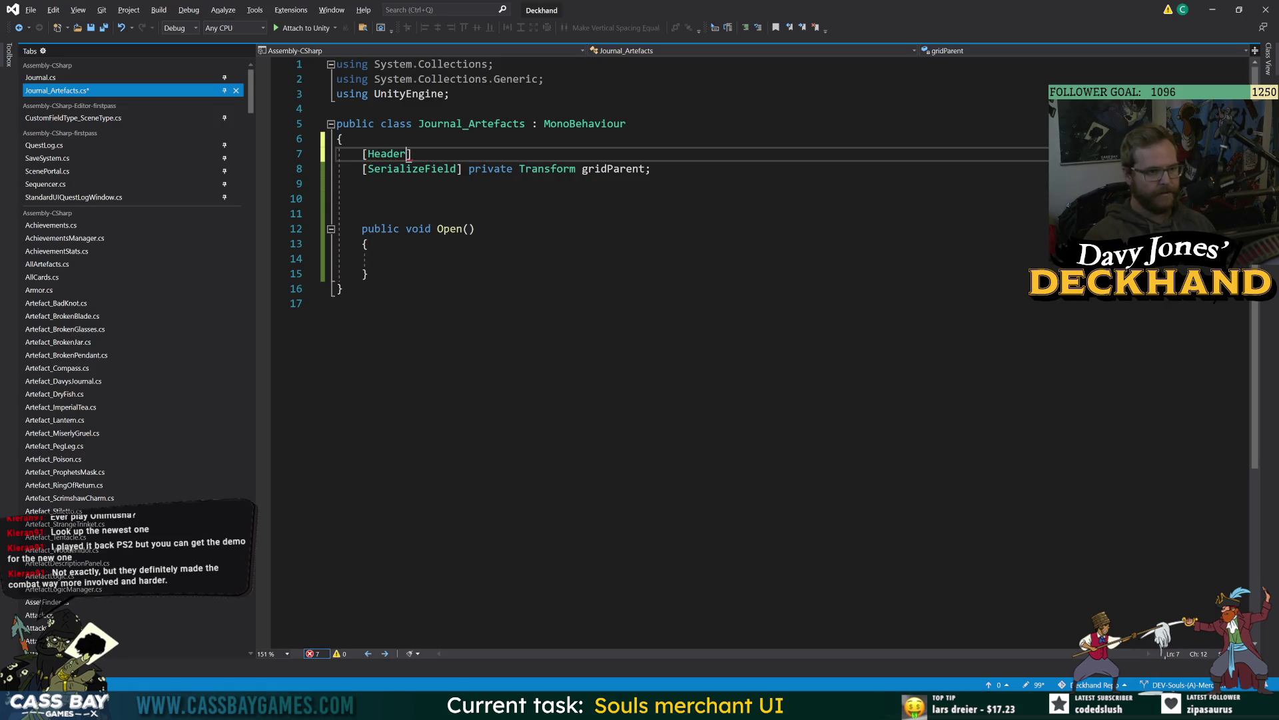
{"action": "type", "text": "INGS:"}
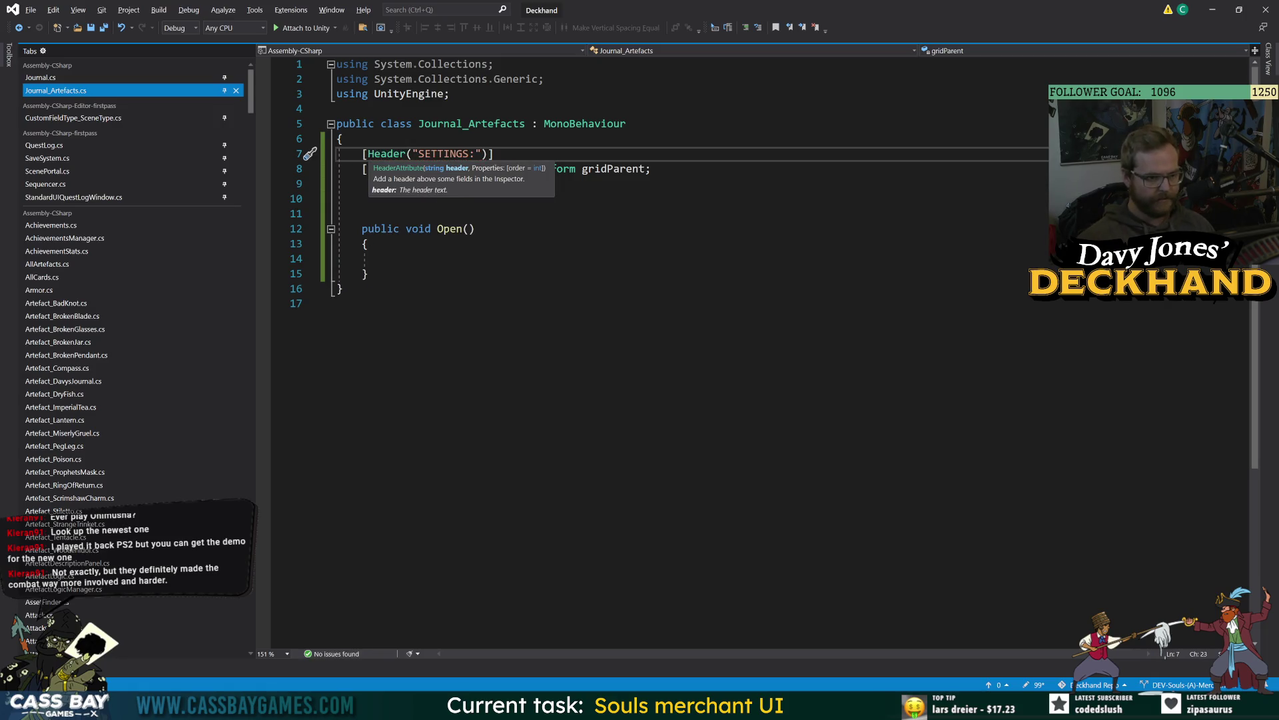
{"action": "key", "text": "End"}
{"action": "left_click", "coordinate": [367, 273]}
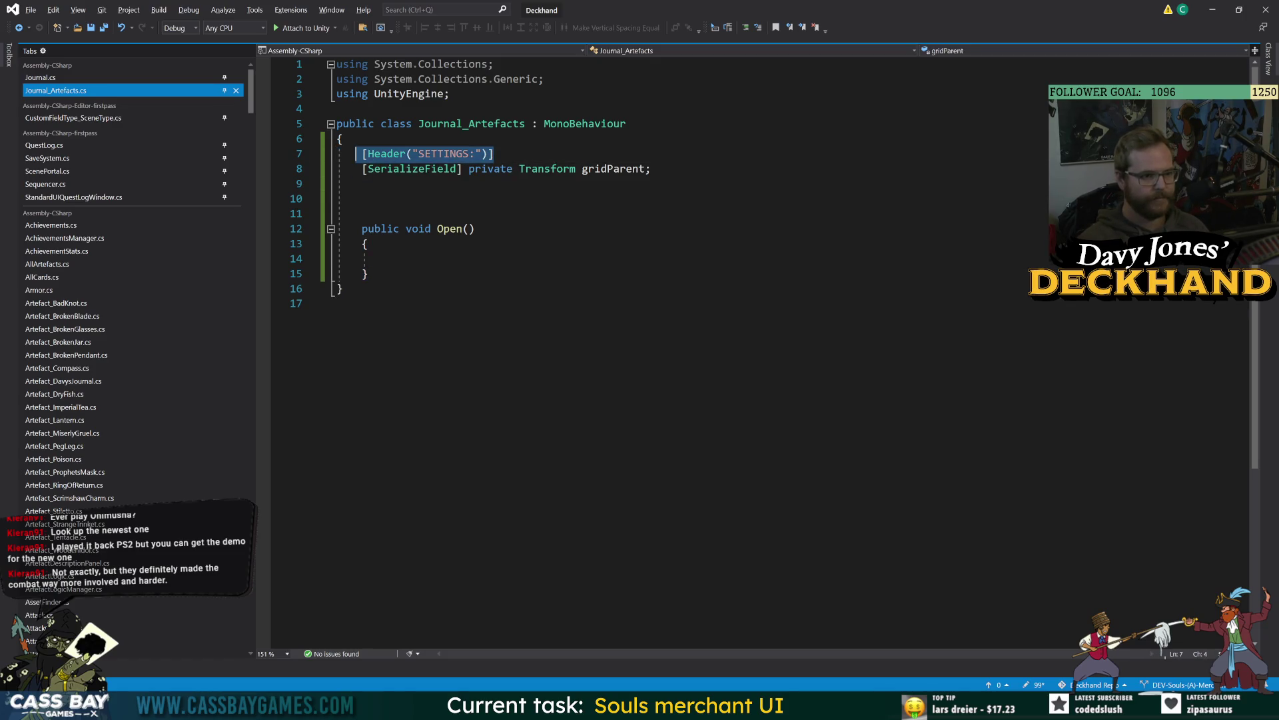
Step: Add a MONITOR: header with public bool isOpen = false; beneath it, and save
{"action": "left_click", "coordinate": [363, 198]}
{"action": "type", "text": "[Header(\"SETTINGS:\")]"}
{"action": "double_click", "coordinate": [440, 198]}
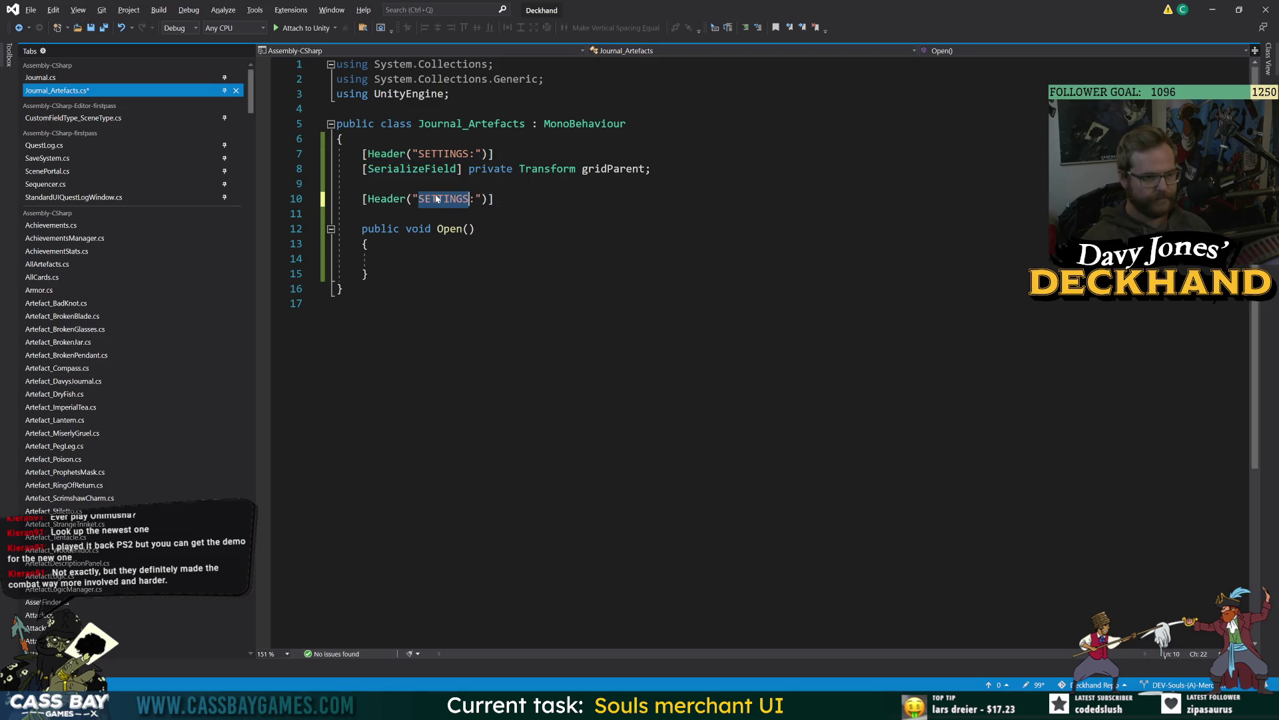
{"action": "type", "text": "MONITOR"}
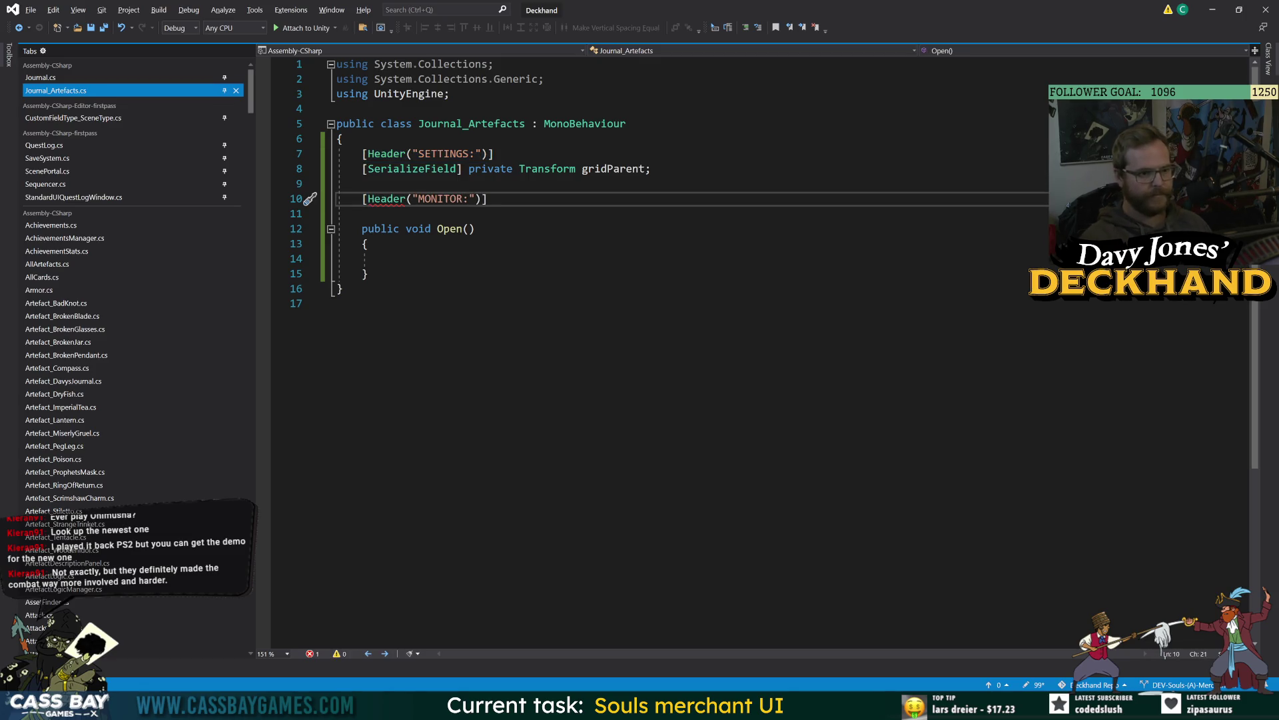
{"action": "key", "text": "End"}
{"action": "key", "text": "Return"}
{"action": "type", "text": "publ"}
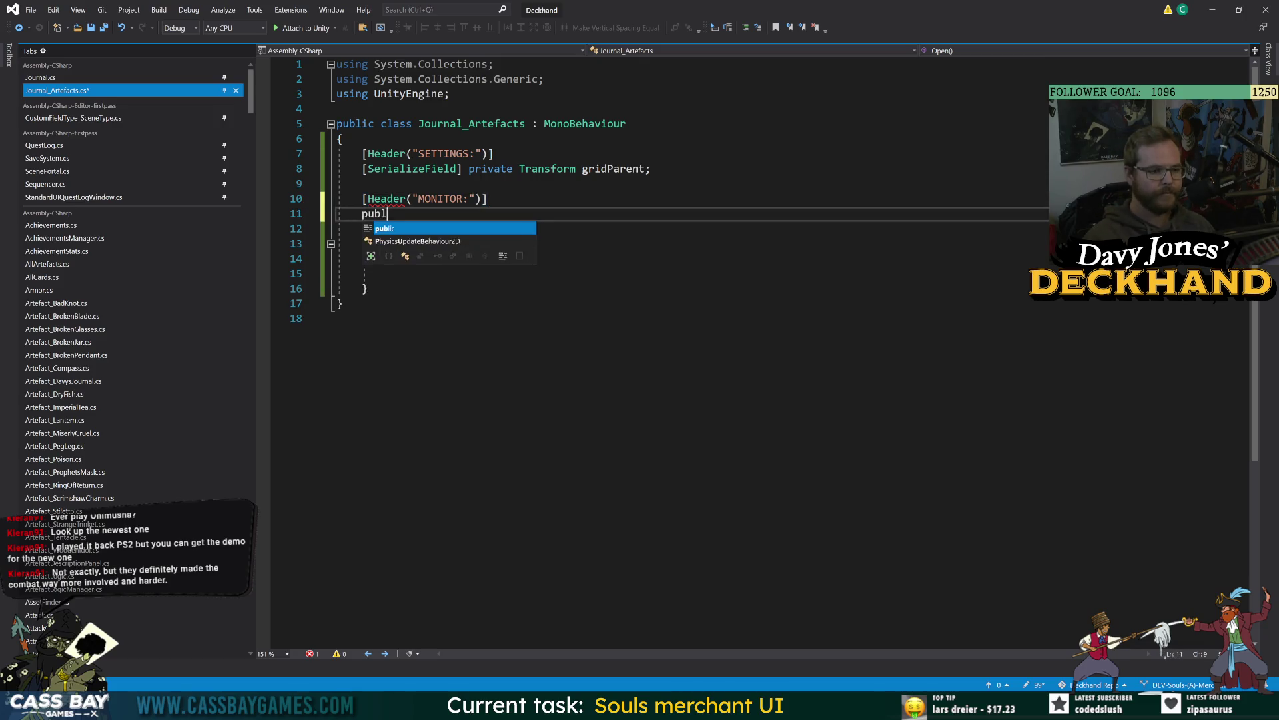
{"action": "type", "text": "ic bool is"}
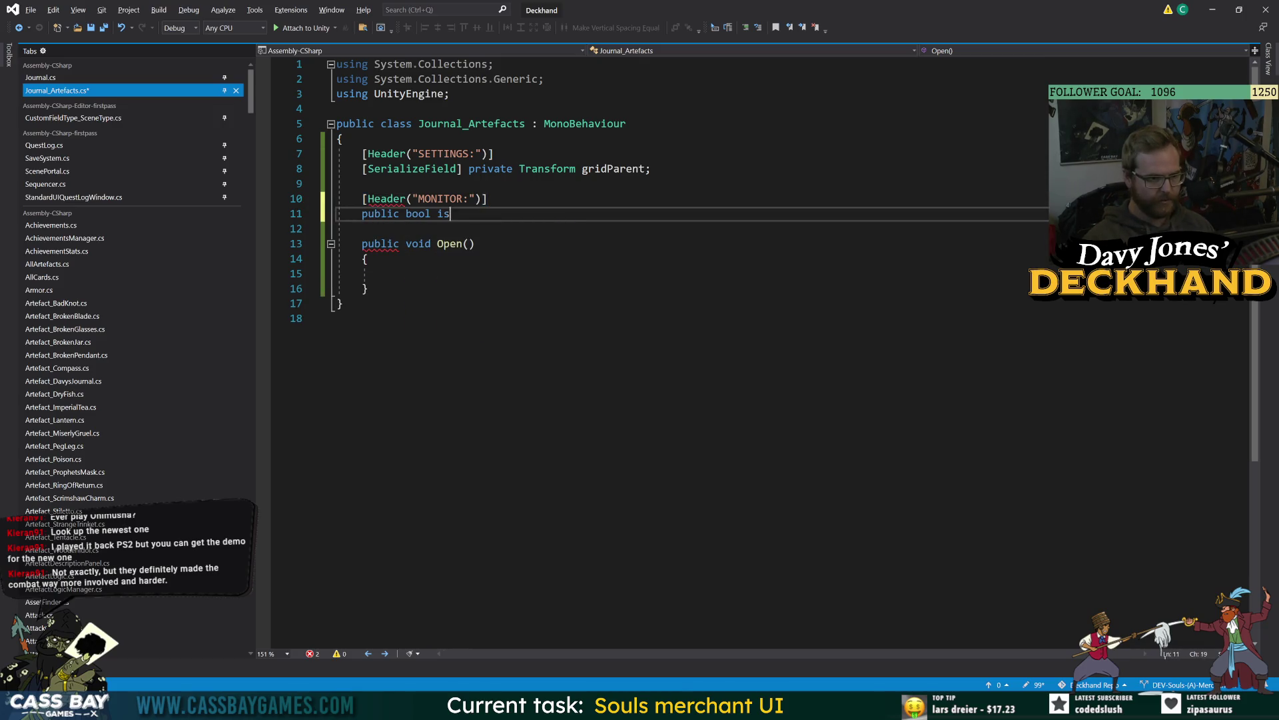
{"action": "type", "text": "Open = false;"}
{"action": "key", "text": "ctrl+s"}
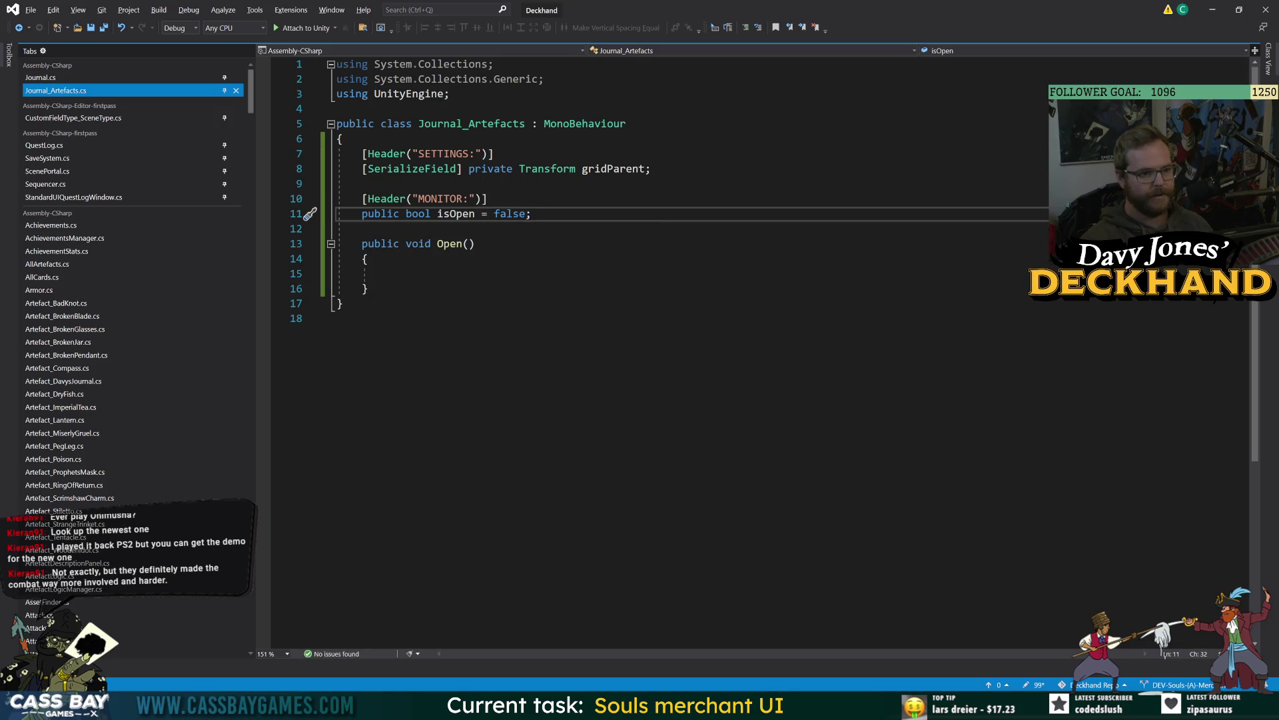
Step: Make Open() set isOpen = true;
{"action": "left_click", "coordinate": [387, 273]}
{"action": "type", "text": "isOpen = true;"}
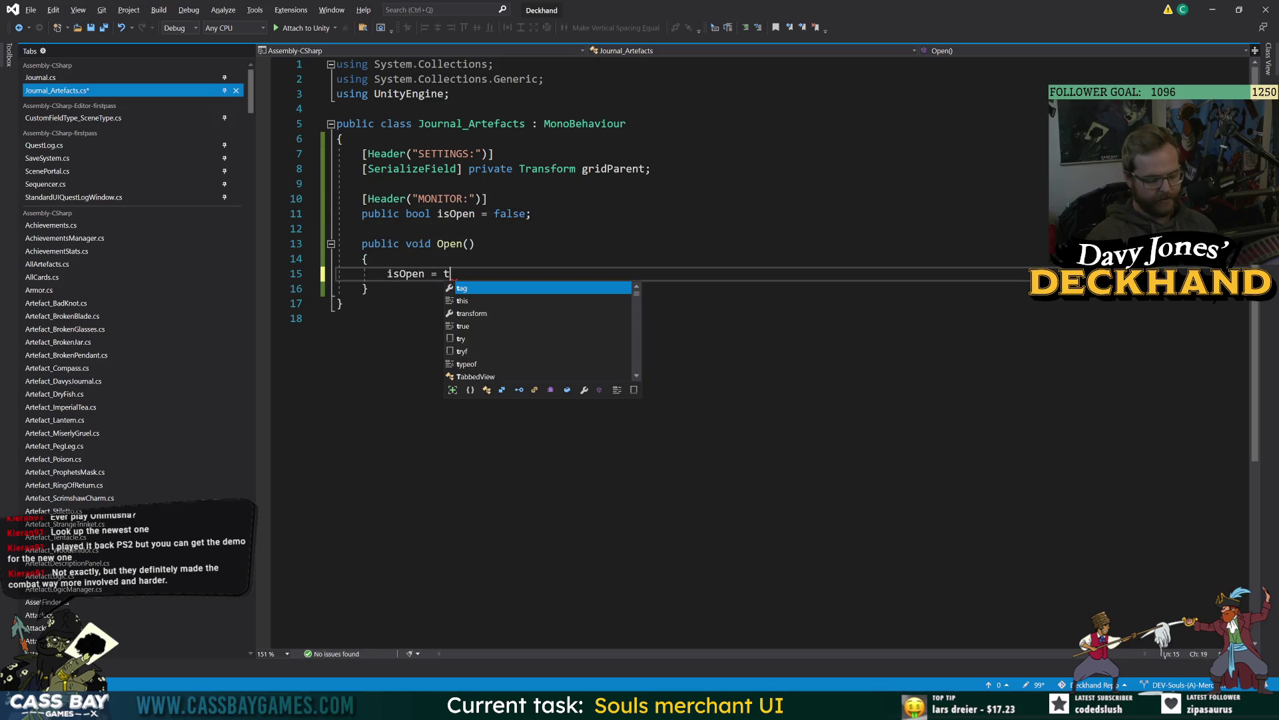
{"action": "key", "text": "Down"}
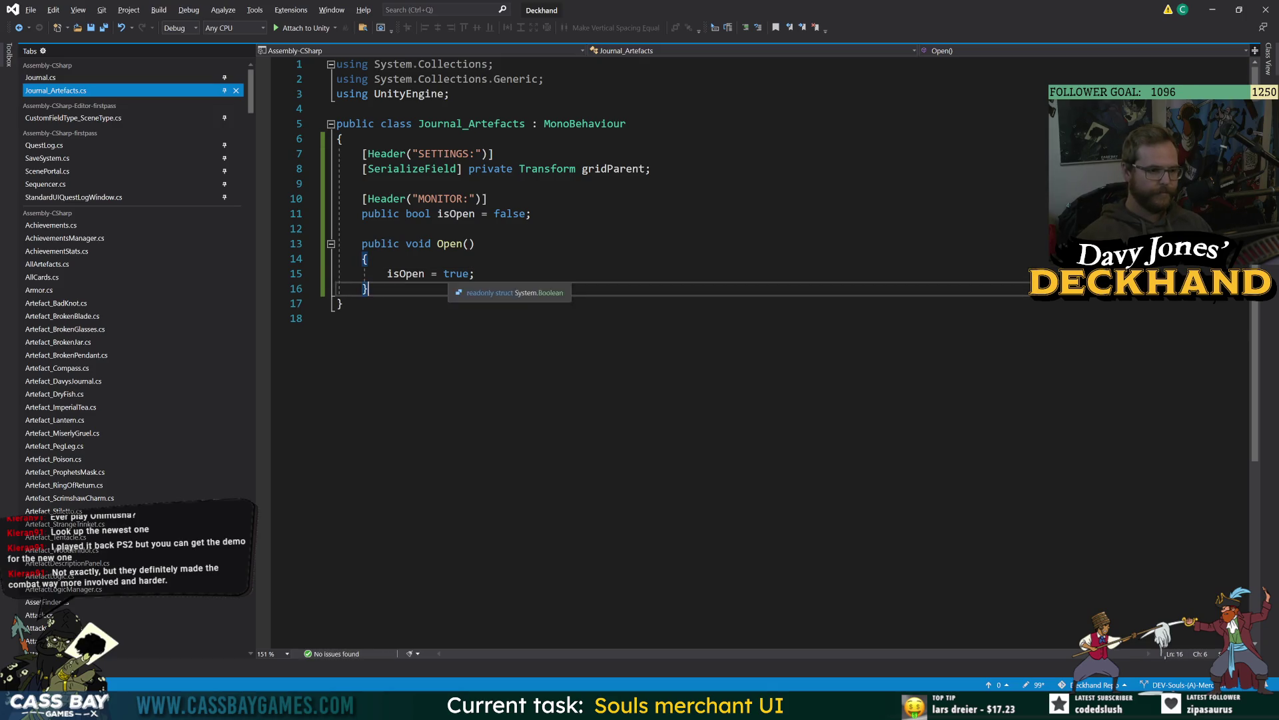
{"action": "key", "text": "Return"}
{"action": "key", "text": "Return"}
Step: Add a public void Close() method that sets isOpen = false;, and save
{"action": "type", "text": "public void Close()"}
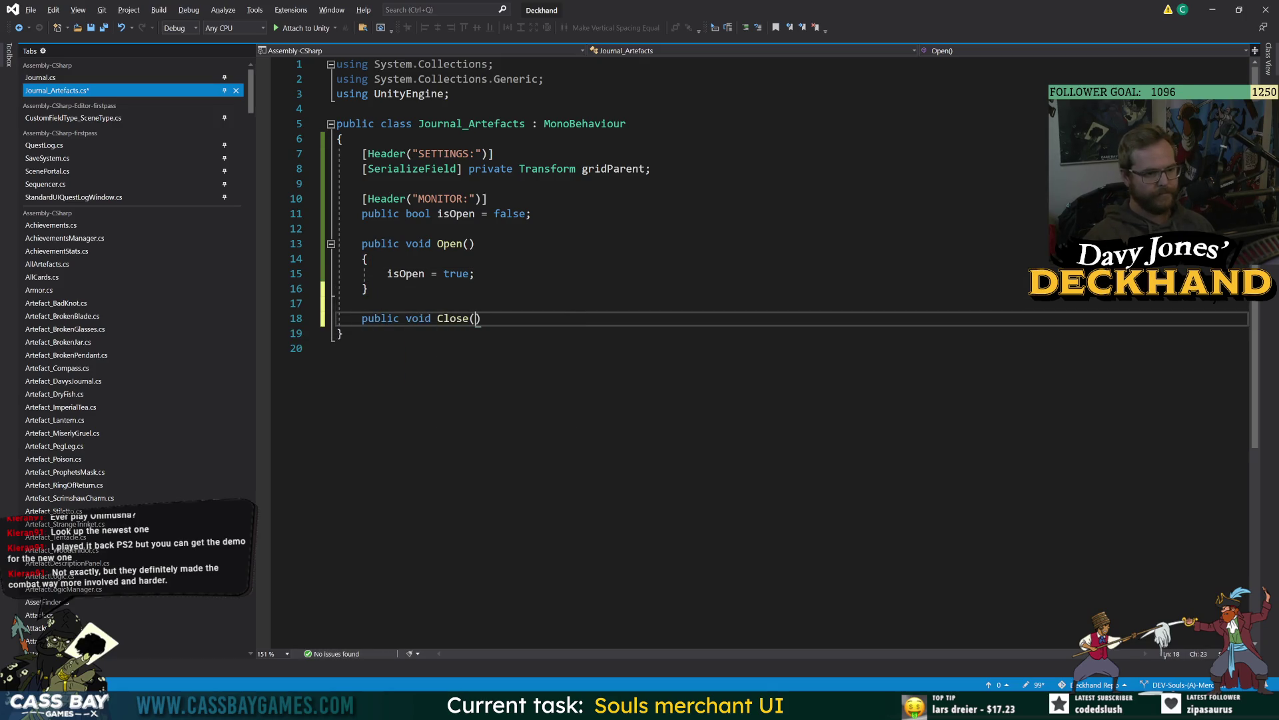
{"action": "type", "text": ")"}
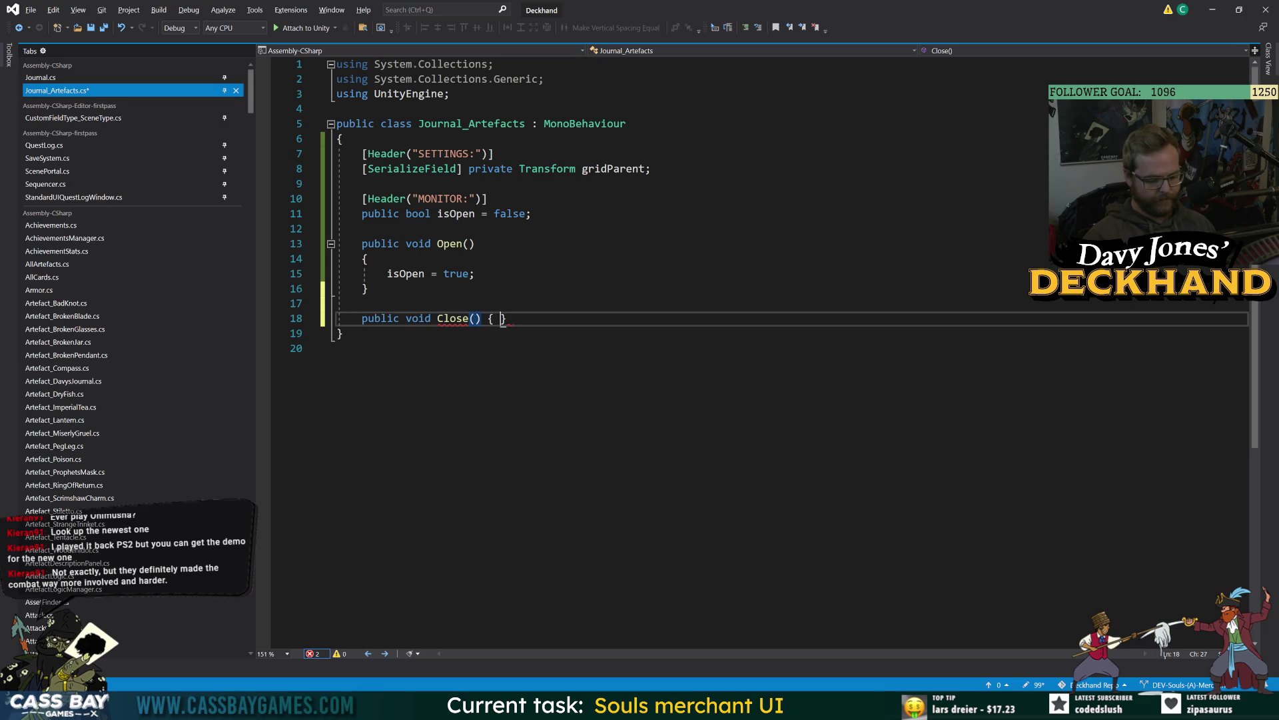
{"action": "key", "text": "Return"}
{"action": "type", "text": "{"}
{"action": "key", "text": "Return"}
{"action": "type", "text": "isOpen = "}
{"action": "type", "text": "false;"}
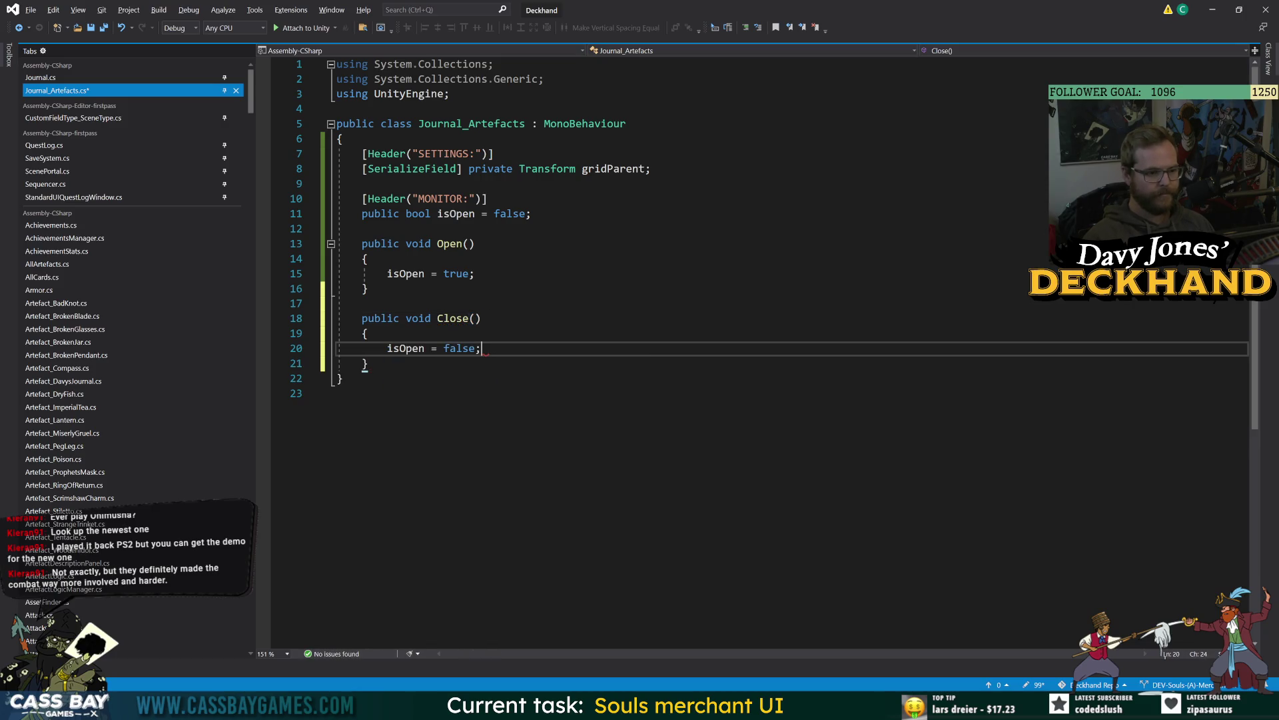
{"action": "key", "text": "ctrl+s"}
{"action": "left_click", "coordinate": [338, 394]}
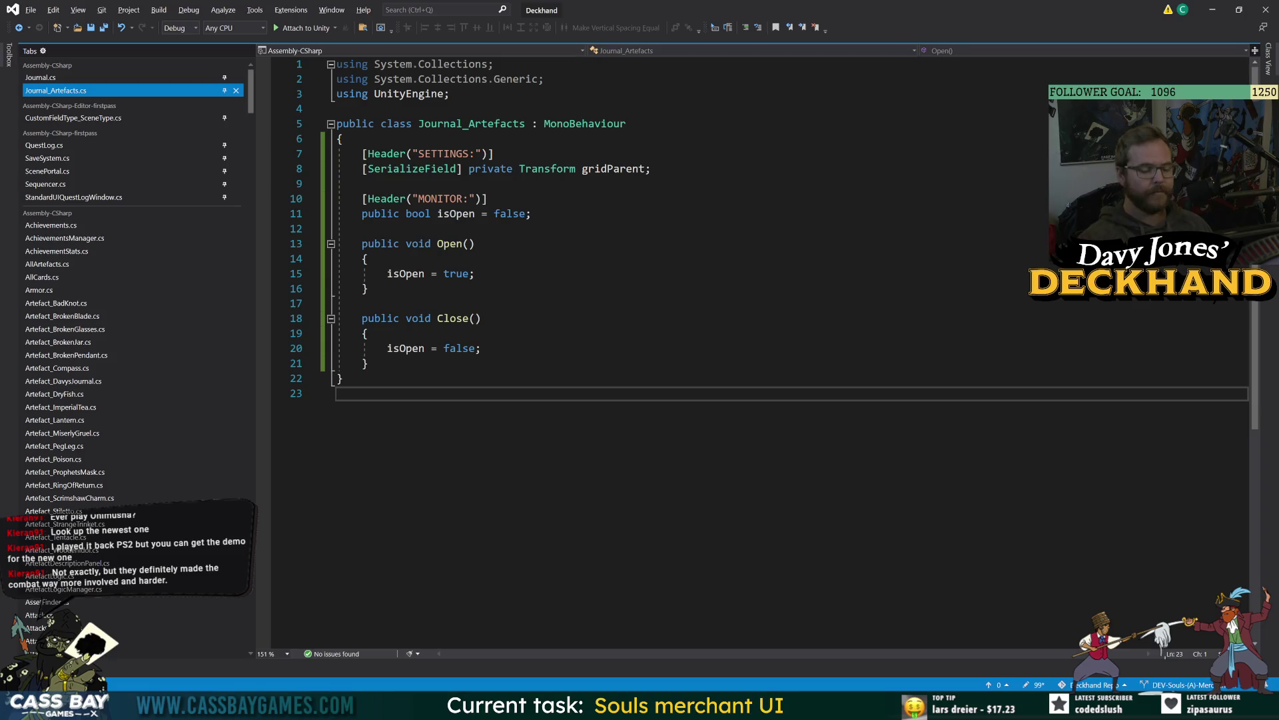
{"action": "left_click", "coordinate": [481, 348]}
{"action": "key", "text": "Down"}
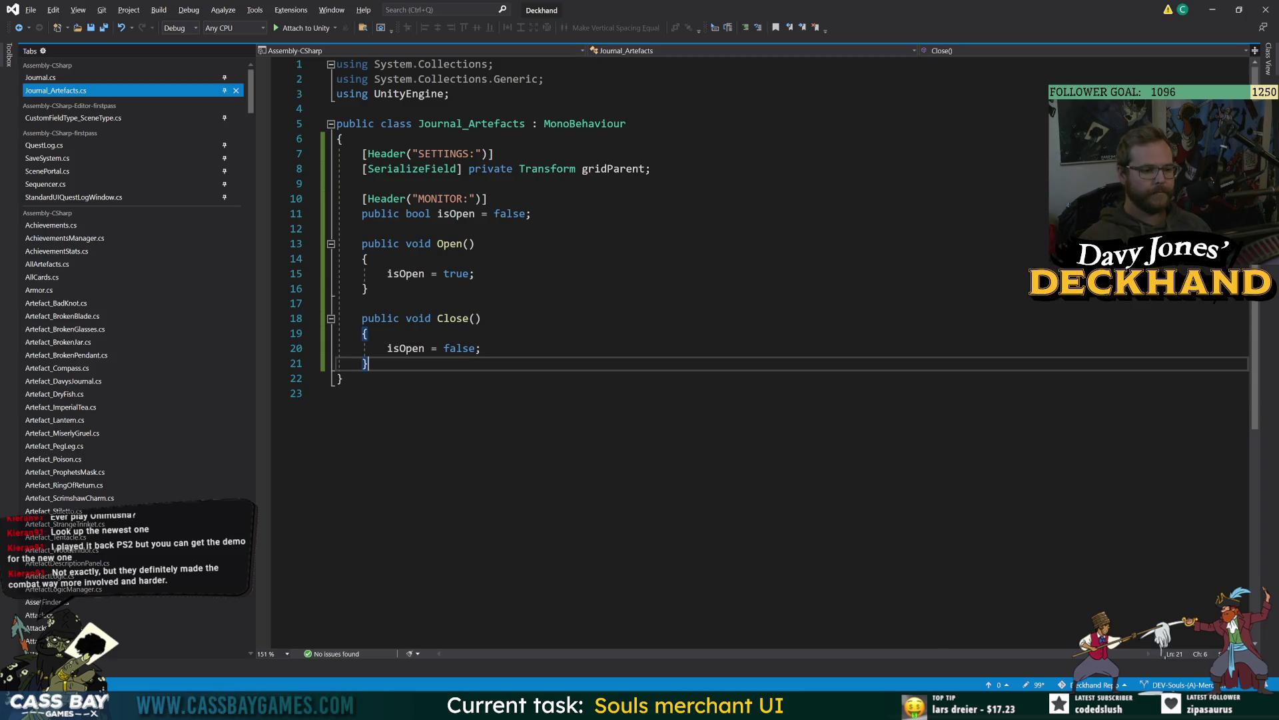
Step: Add an empty private void Setup() method below Close()
{"action": "key", "text": "Return"}
{"action": "key", "text": "Return"}
{"action": "type", "text": "privatre vo"}
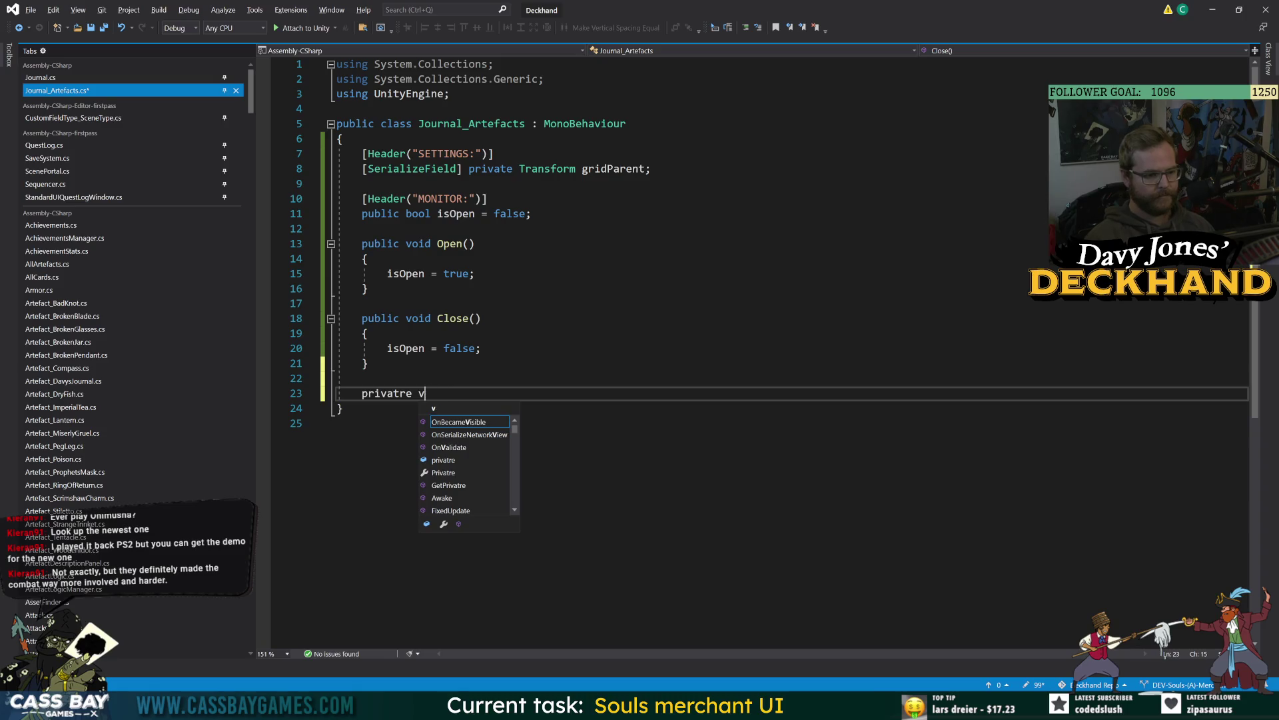
{"action": "key", "text": "BackSpace"}
{"action": "key", "text": "BackSpace"}
{"action": "key", "text": "BackSpace"}
{"action": "type", "text": "e void Setup"}
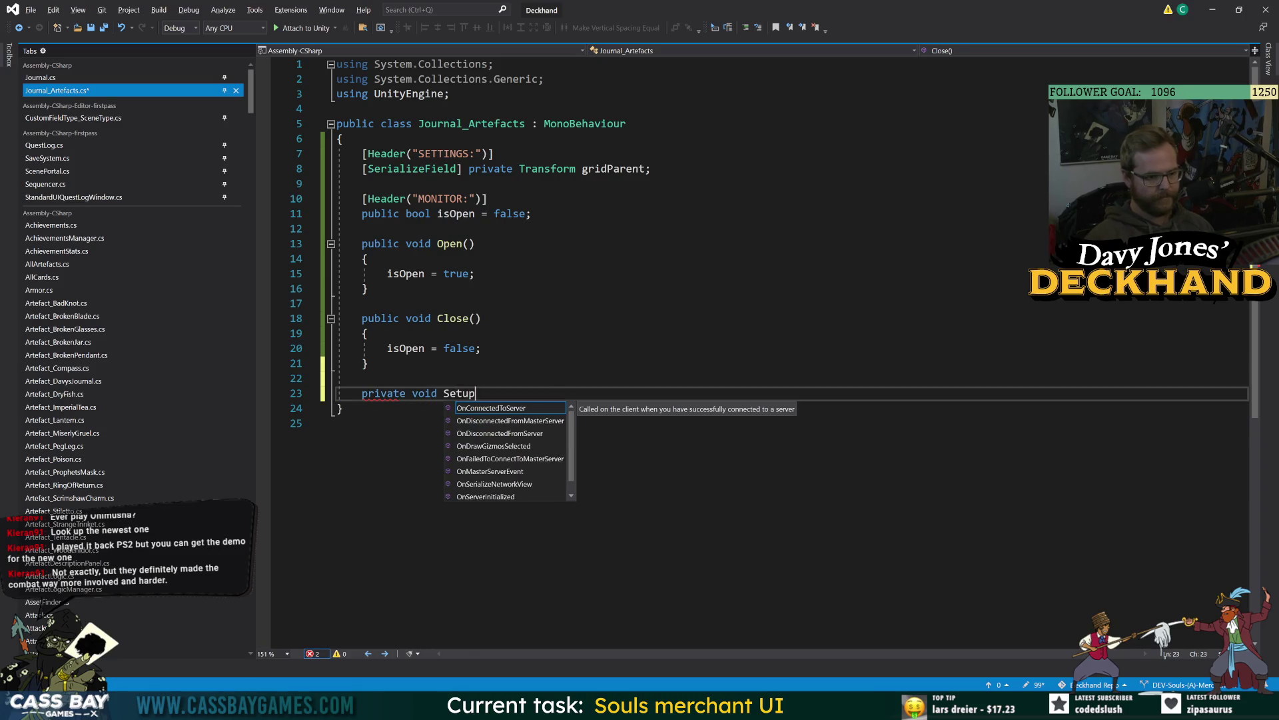
{"action": "type", "text": "(){"}
{"action": "key", "text": "Return"}
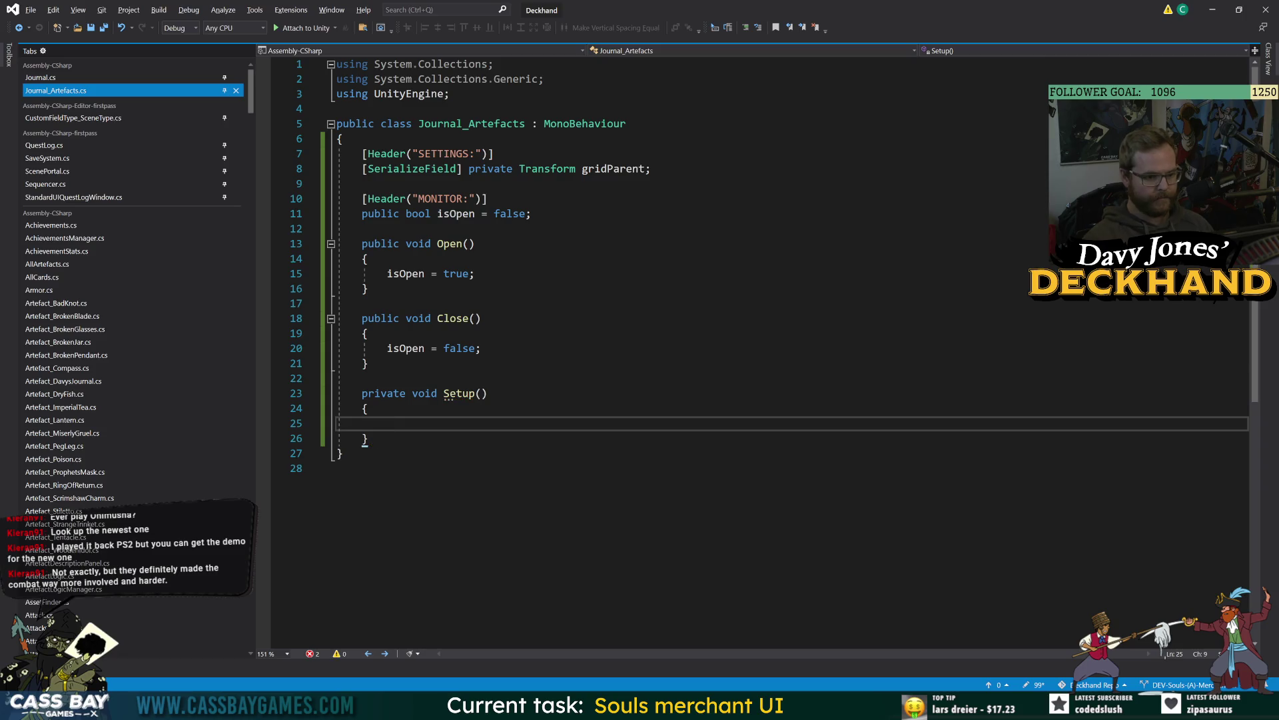
Step: Give Setup() an int page parameter and call Setup(0); from Open()
{"action": "left_click", "coordinate": [481, 393]}
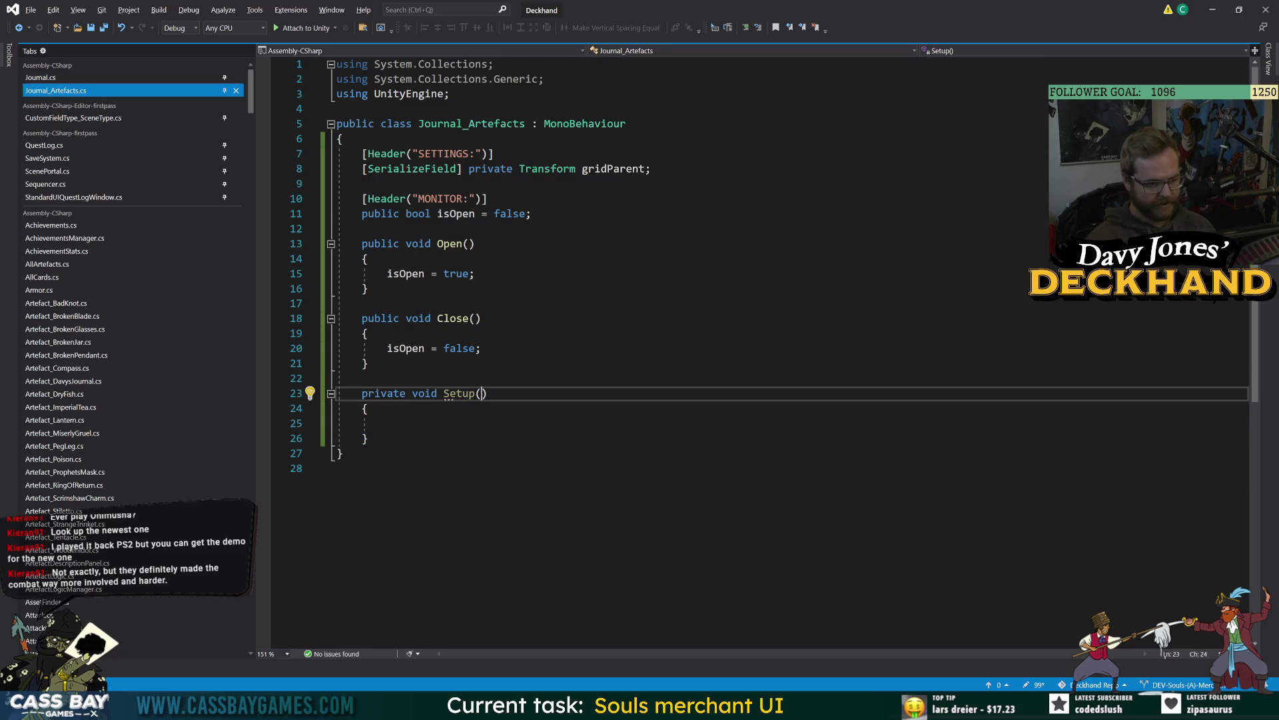
{"action": "type", "text": "int page"}
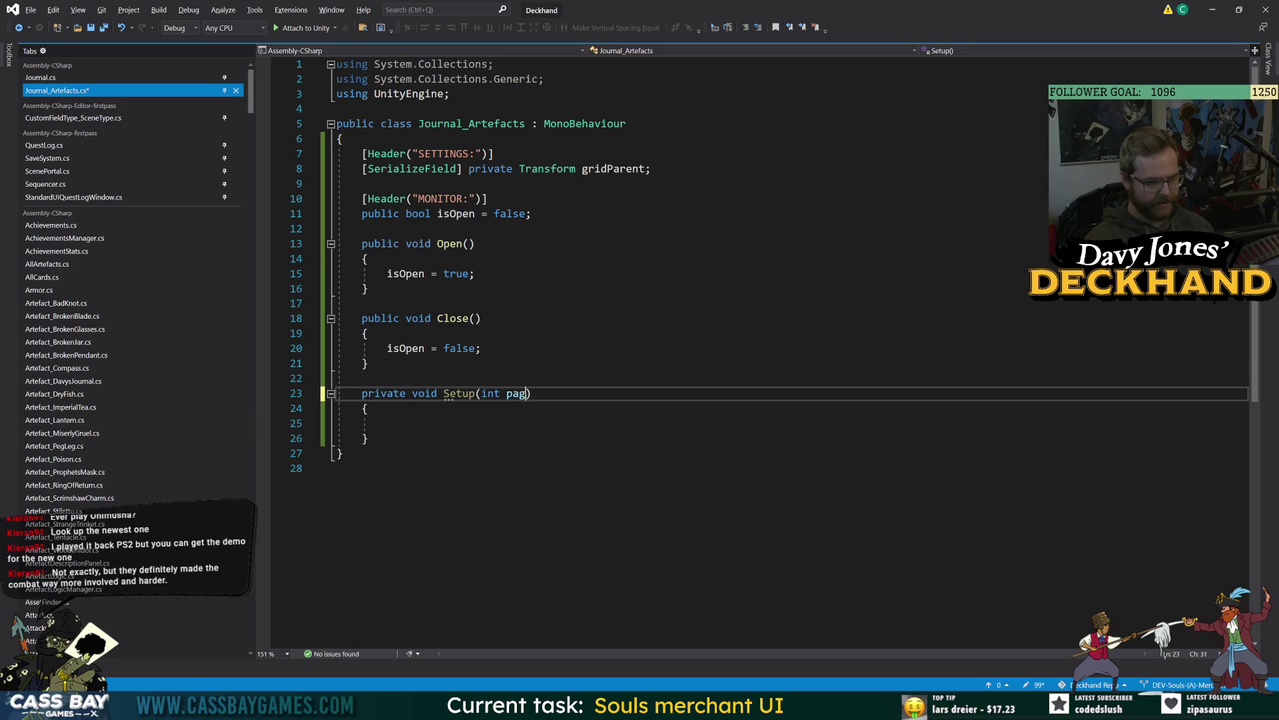
{"action": "key", "text": "BackSpace"}
{"action": "key", "text": "BackSpace"}
{"action": "key", "text": "BackSpace"}
{"action": "type", "text": "page"}
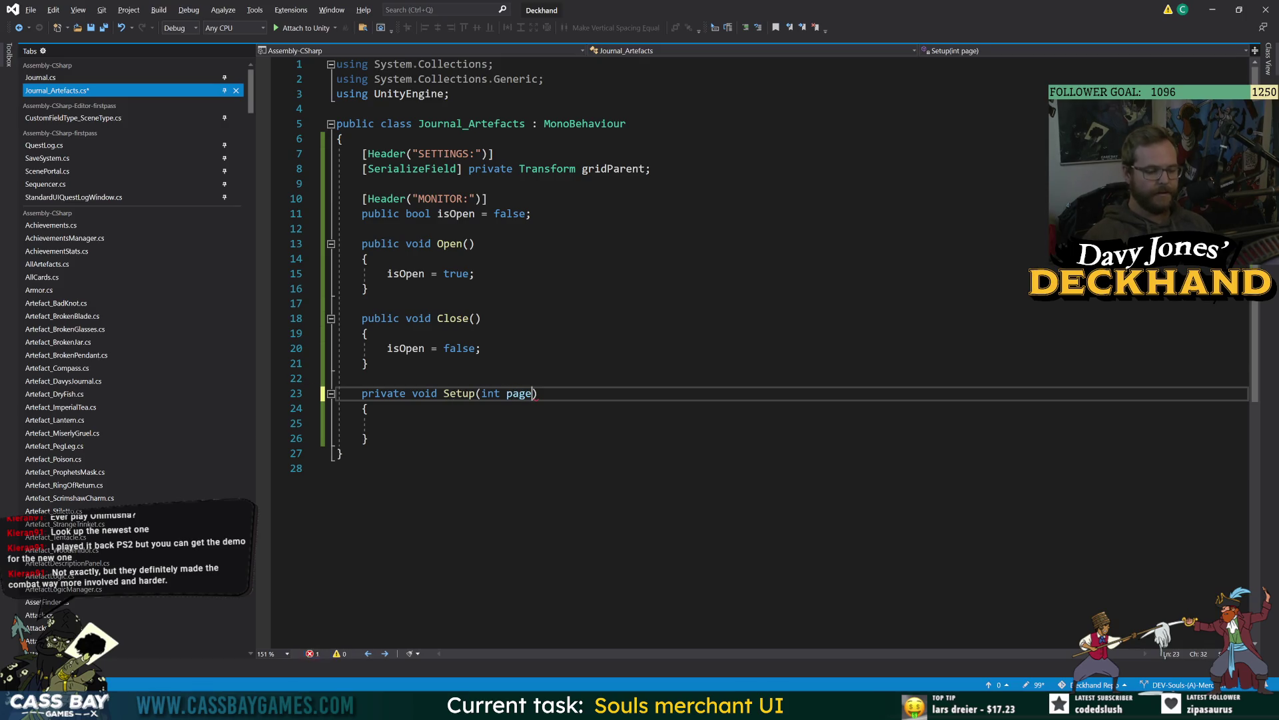
{"action": "left_click", "coordinate": [475, 274]}
{"action": "left_click", "coordinate": [367, 437]}
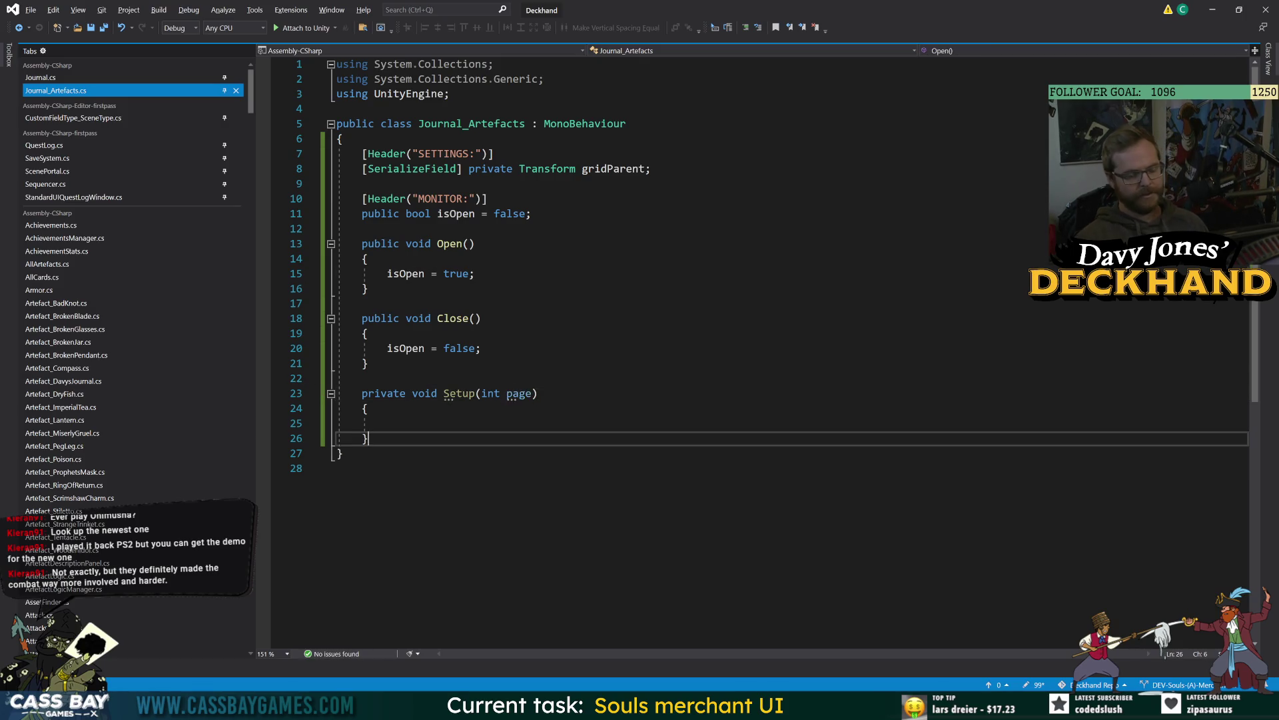
{"action": "left_click", "coordinate": [475, 273]}
{"action": "key", "text": "Return"}
{"action": "type", "text": "Se"}
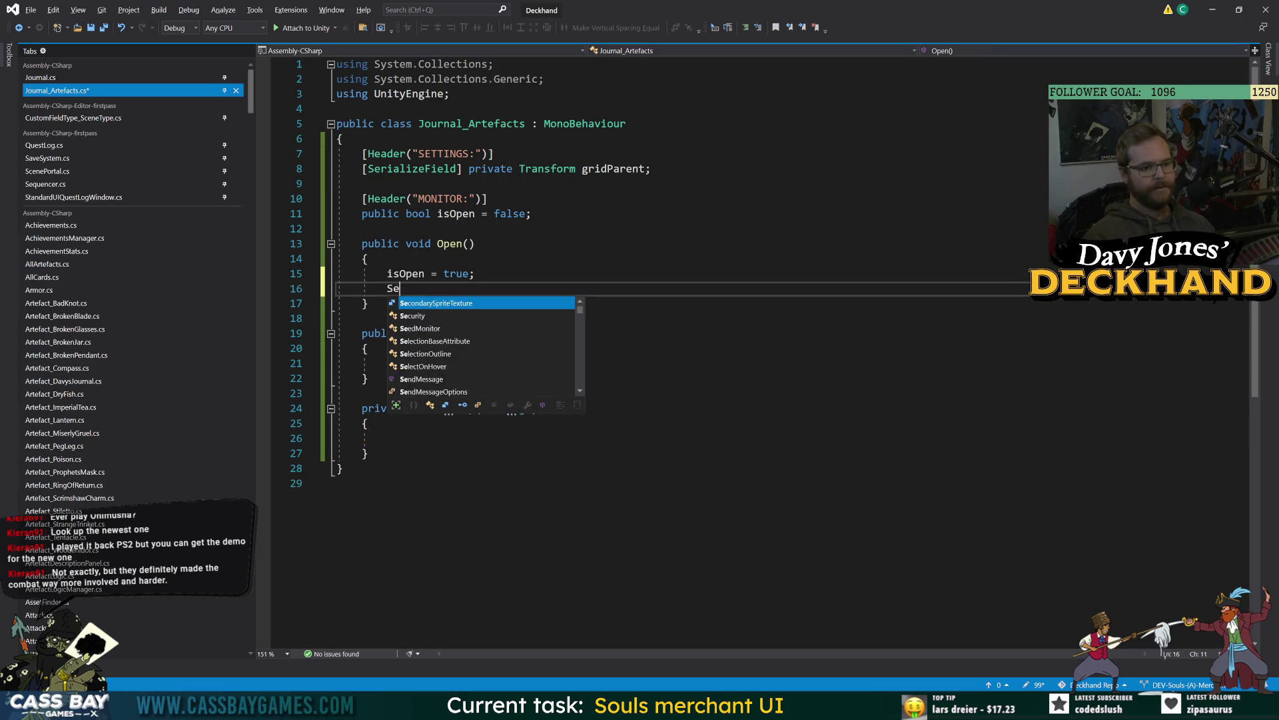
{"action": "type", "text": "tup(0);"}
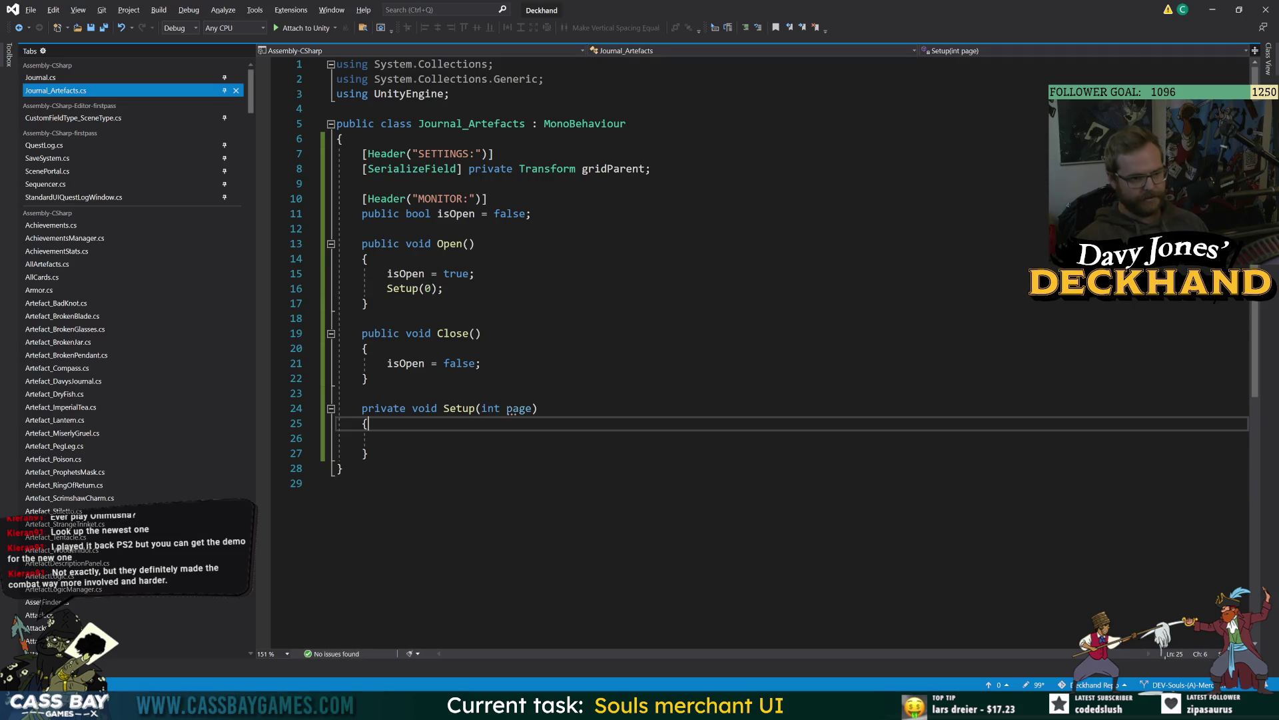
Step: Remove the int page parameter from Setup() and select the Setup(0) call line
{"action": "left_click", "coordinate": [387, 438]}
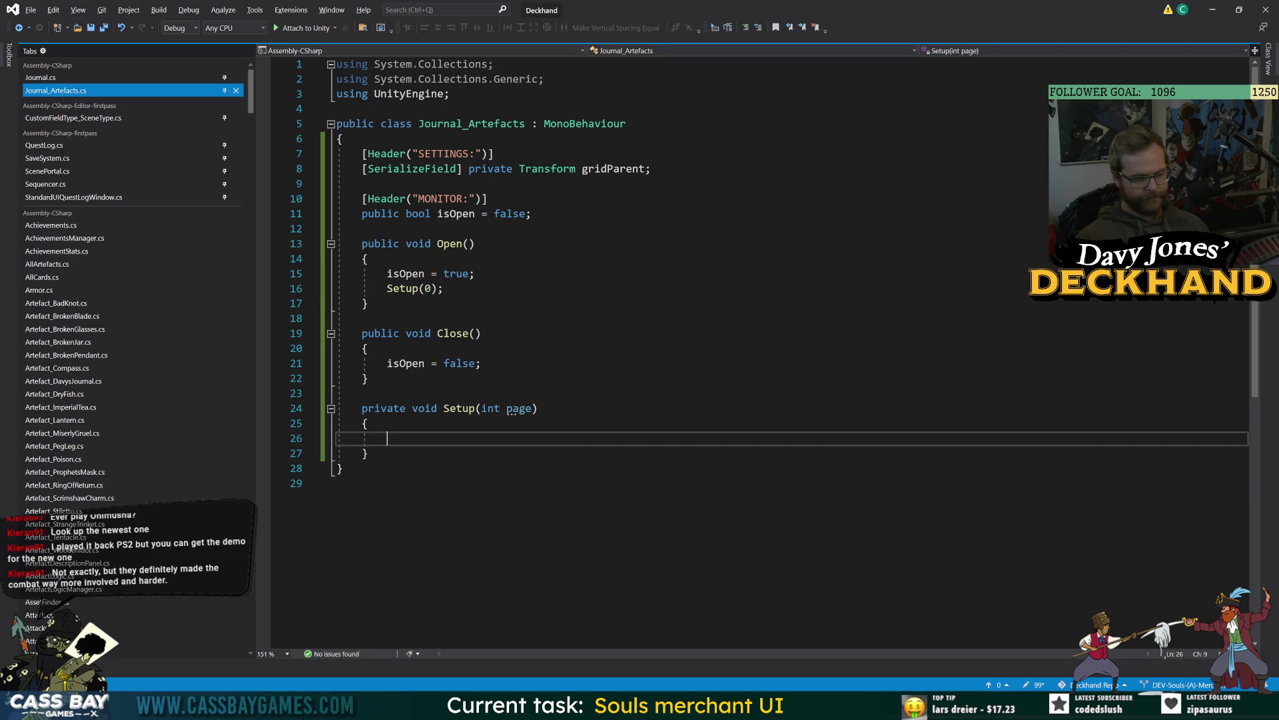
{"action": "left_click", "coordinate": [342, 467]}
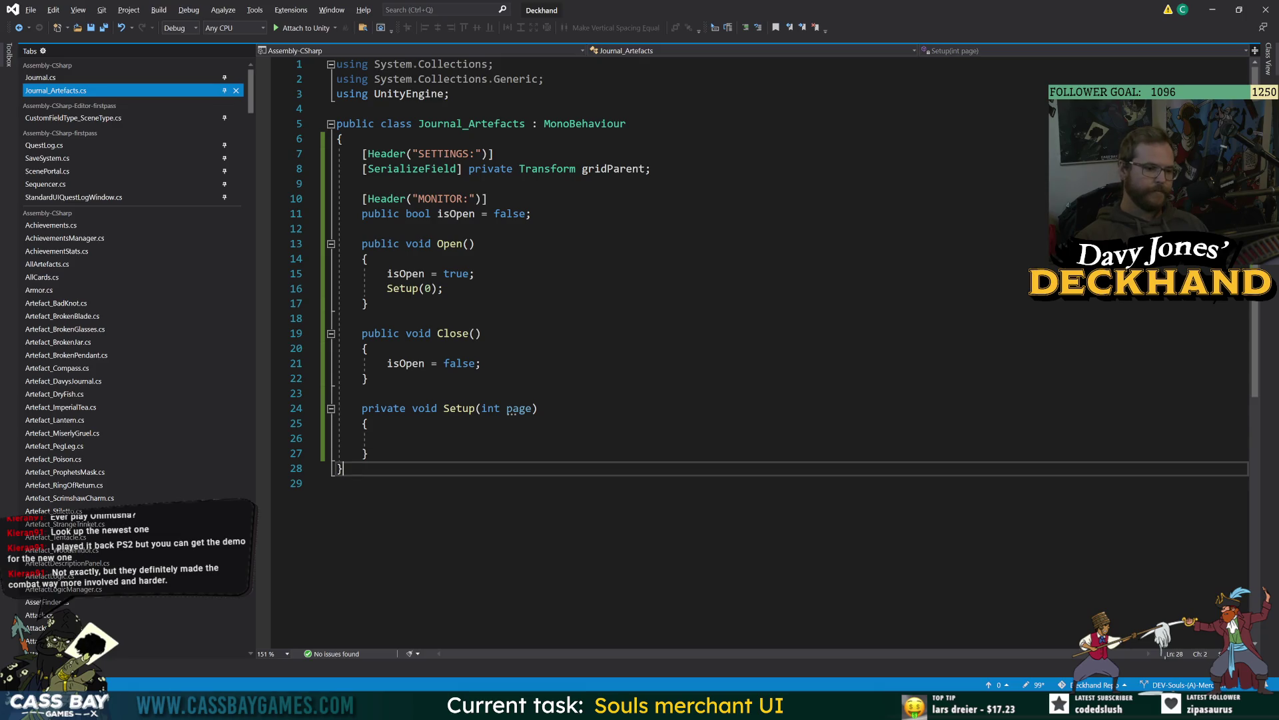
{"action": "left_click", "coordinate": [338, 483]}
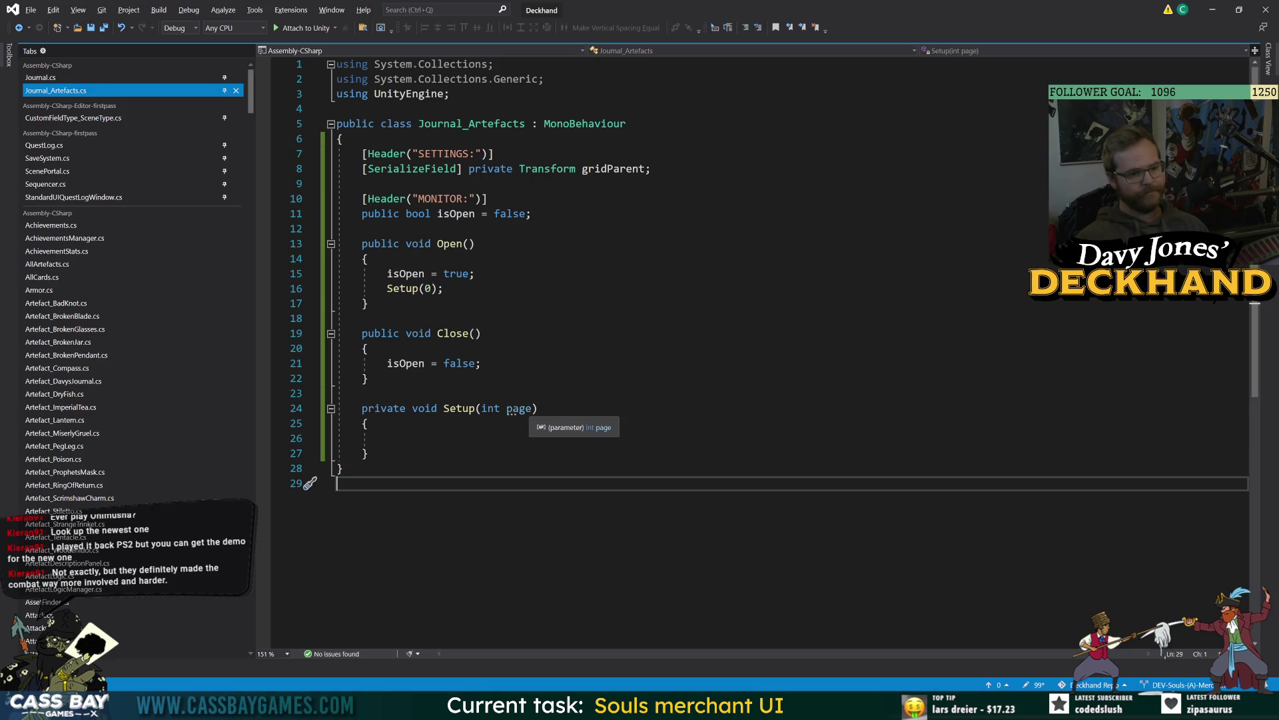
{"action": "left_click_drag", "start_coordinate": [531, 407], "coordinate": [481, 407]}
{"action": "key", "text": "BackSpace"}
{"action": "triple_click", "coordinate": [413, 288]}
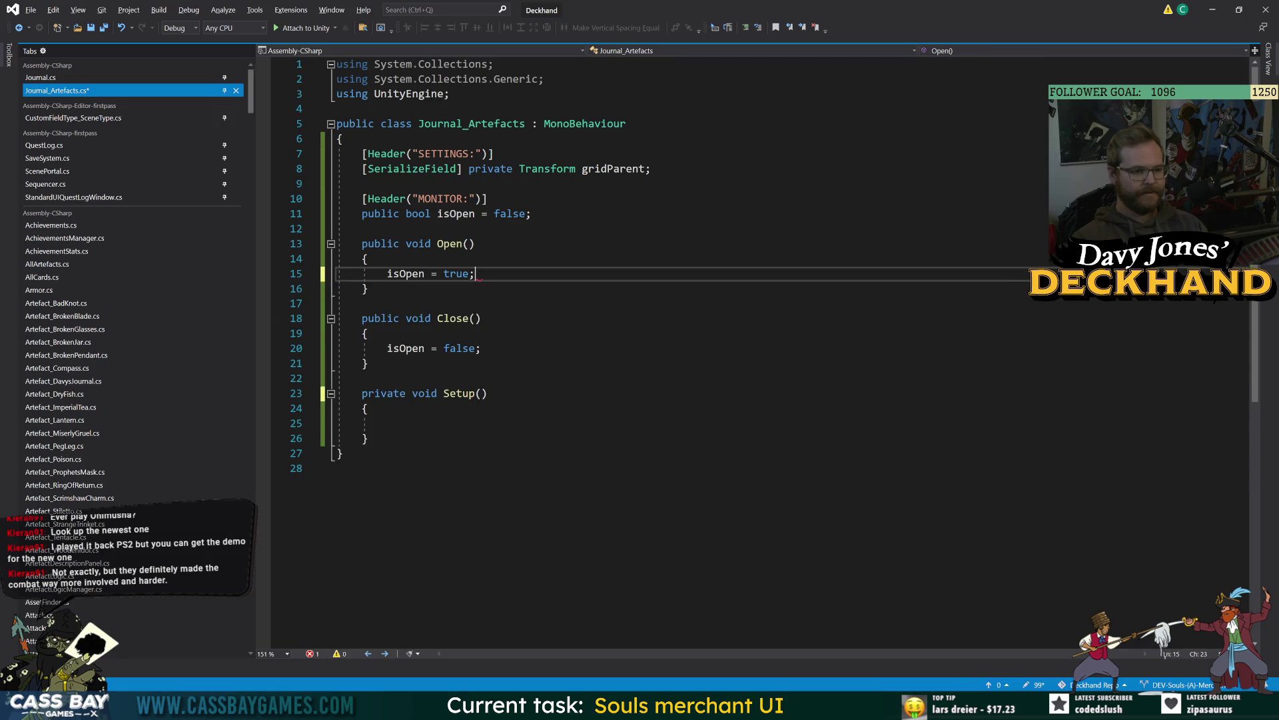
Step: Delete the Setup(0) call from Open() and discard an unfinished public int field
{"action": "key", "text": "Delete"}
{"action": "left_click", "coordinate": [340, 468]}
{"action": "left_click", "coordinate": [387, 423]}
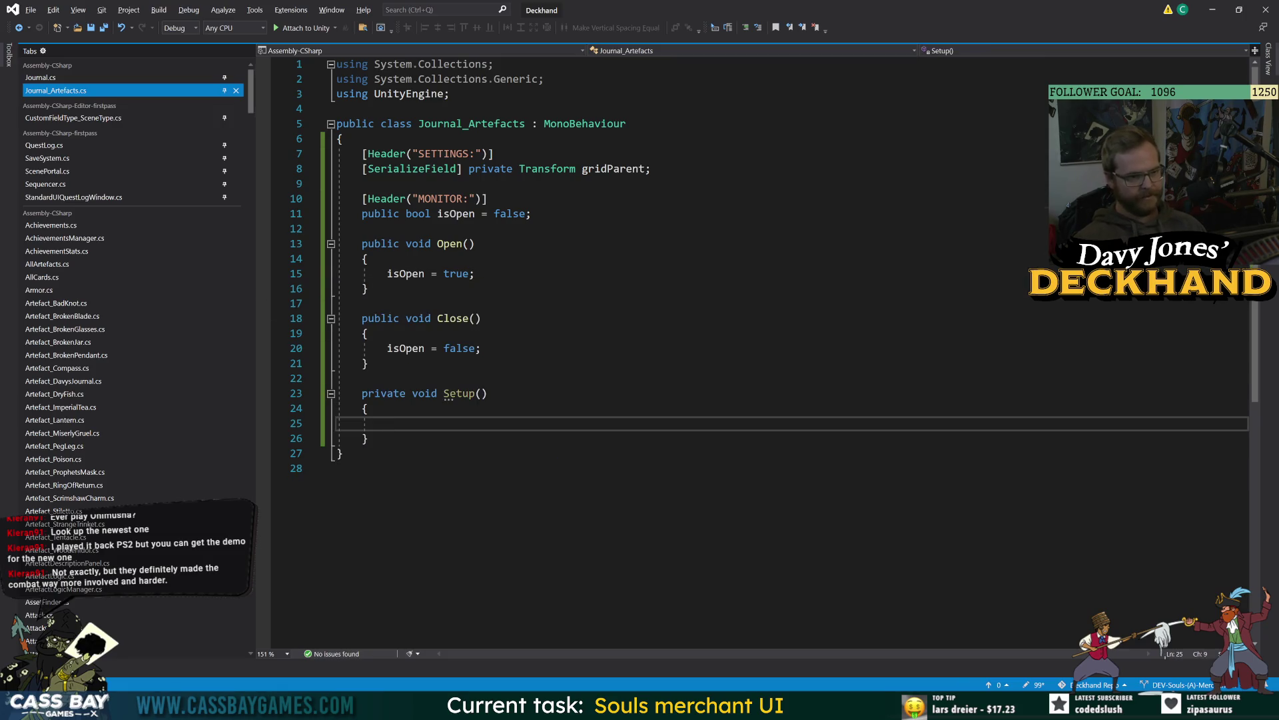
{"action": "left_click", "coordinate": [531, 213]}
{"action": "key", "text": "Return"}
{"action": "type", "text": "pu"}
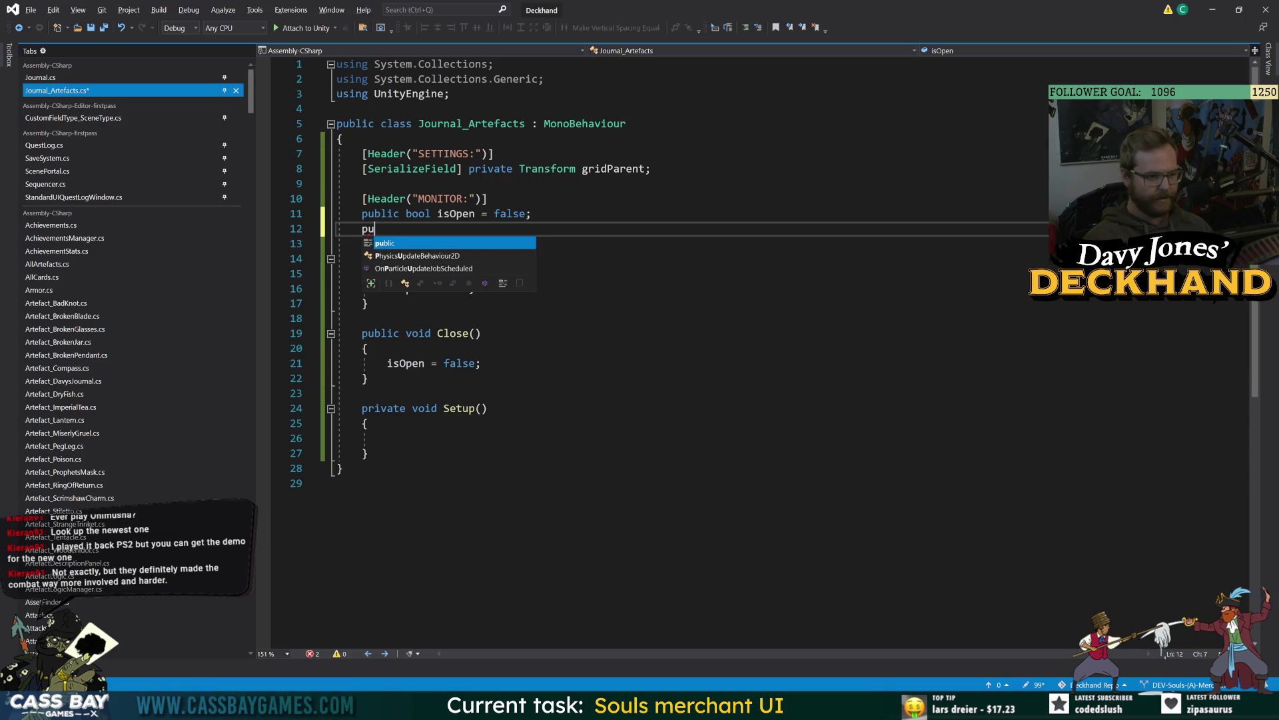
{"action": "type", "text": "blic int"}
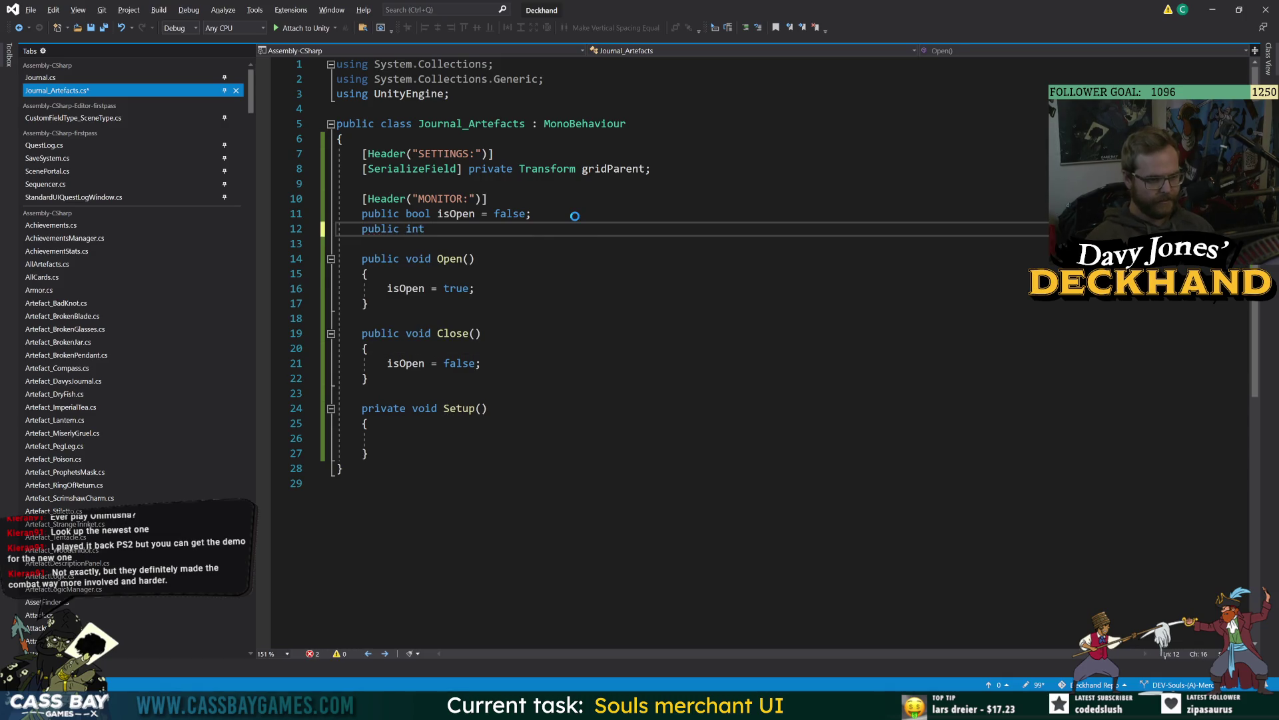
{"action": "key", "text": "ctrl+BackSpace"}
{"action": "key", "text": "ctrl+BackSpace"}
{"action": "key", "text": "ctrl+BackSpace"}
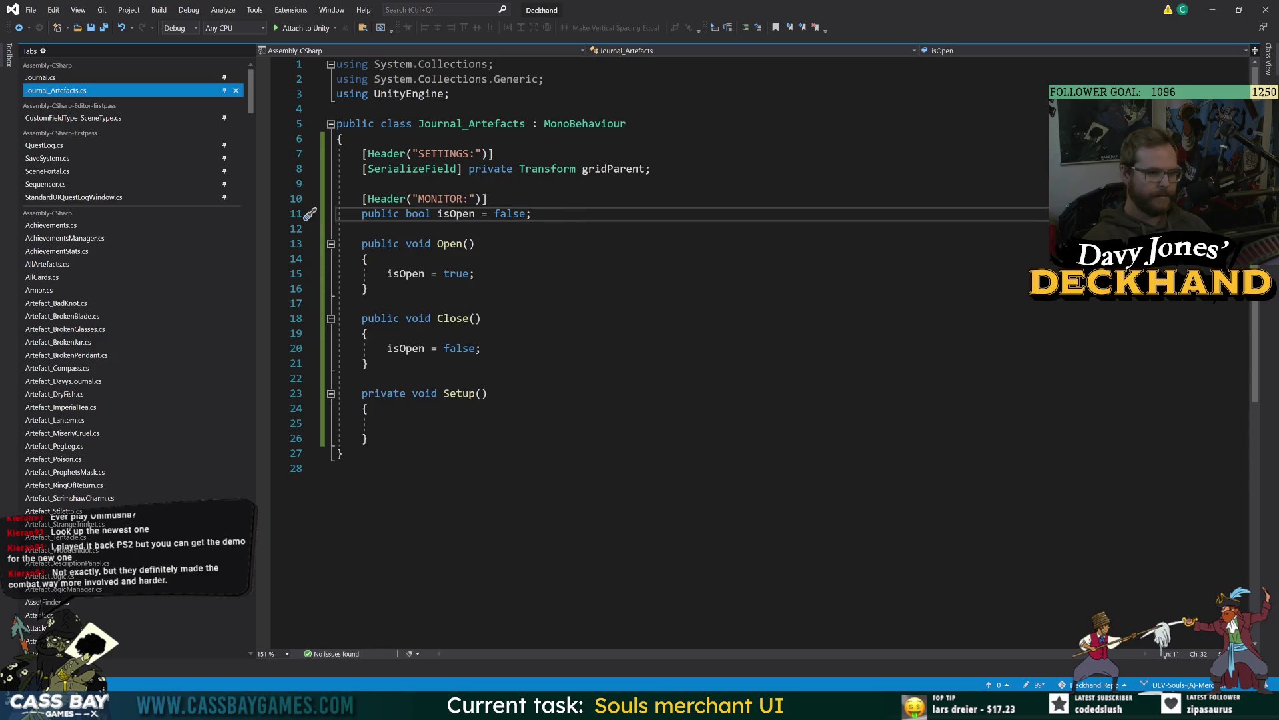
Step: Declare public List<InventoryItemAsset> allArtefacts = new(); below the isOpen field
{"action": "left_click", "coordinate": [337, 468]}
{"action": "left_click", "coordinate": [531, 214]}
{"action": "key", "text": "Return"}
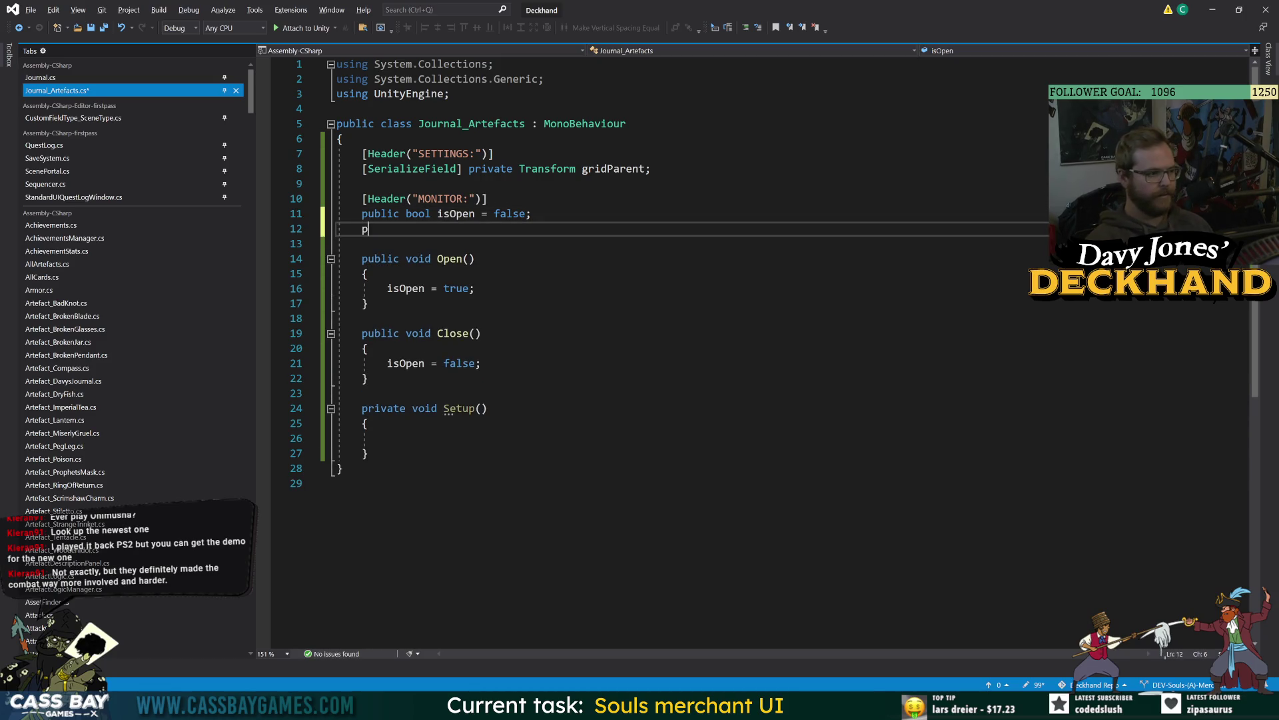
{"action": "type", "text": "public List<>"}
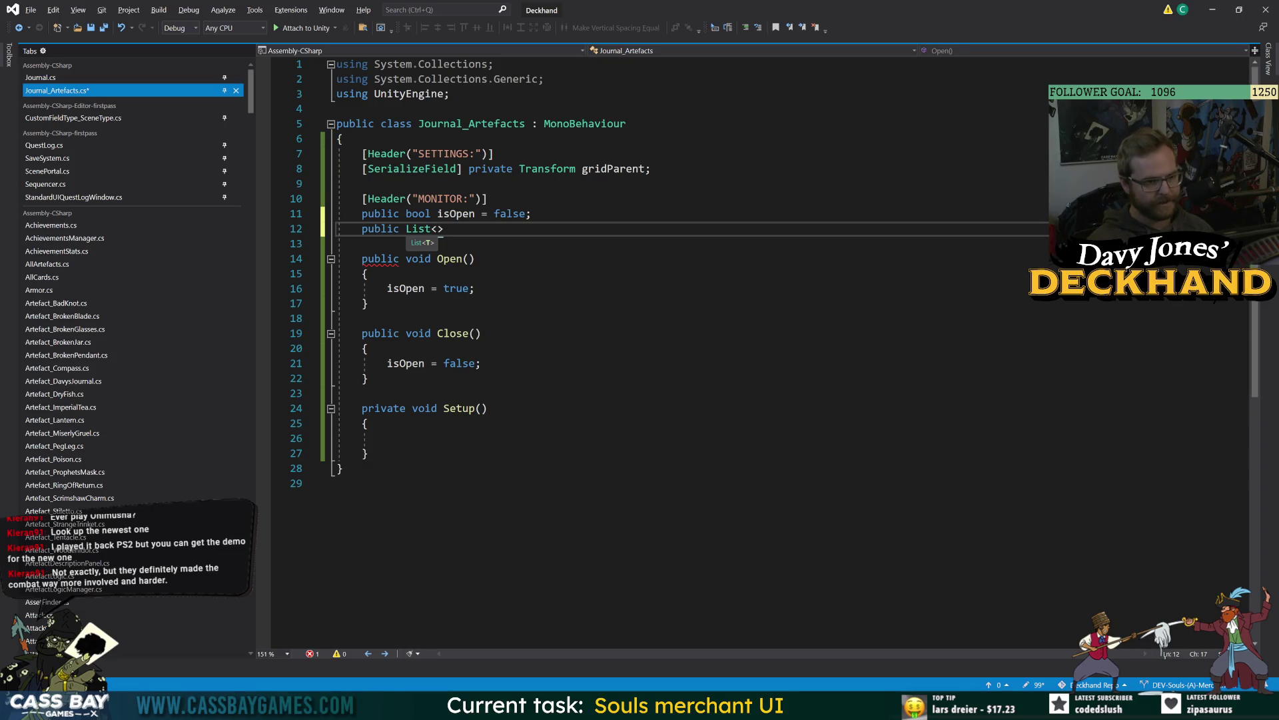
{"action": "type", "text": "ArtefactA"}
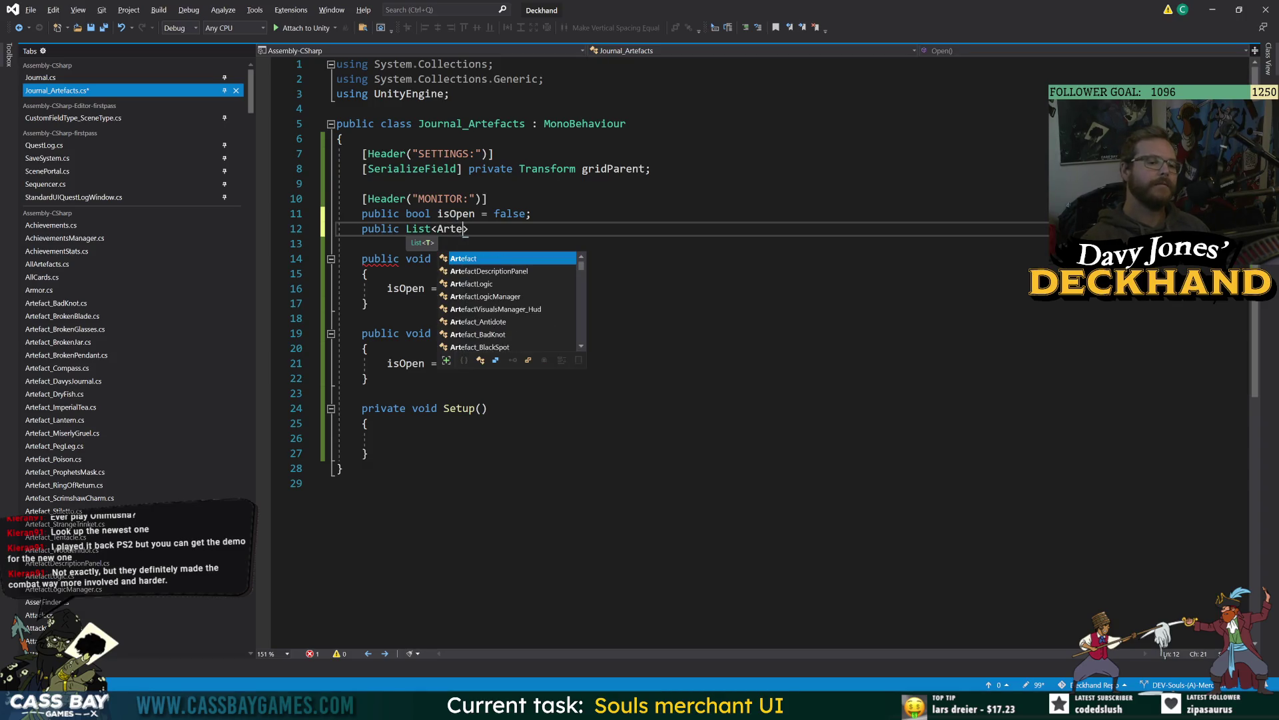
{"action": "key", "text": "BackSpace"}
{"action": "key", "text": "BackSpace"}
{"action": "key", "text": "BackSpace"}
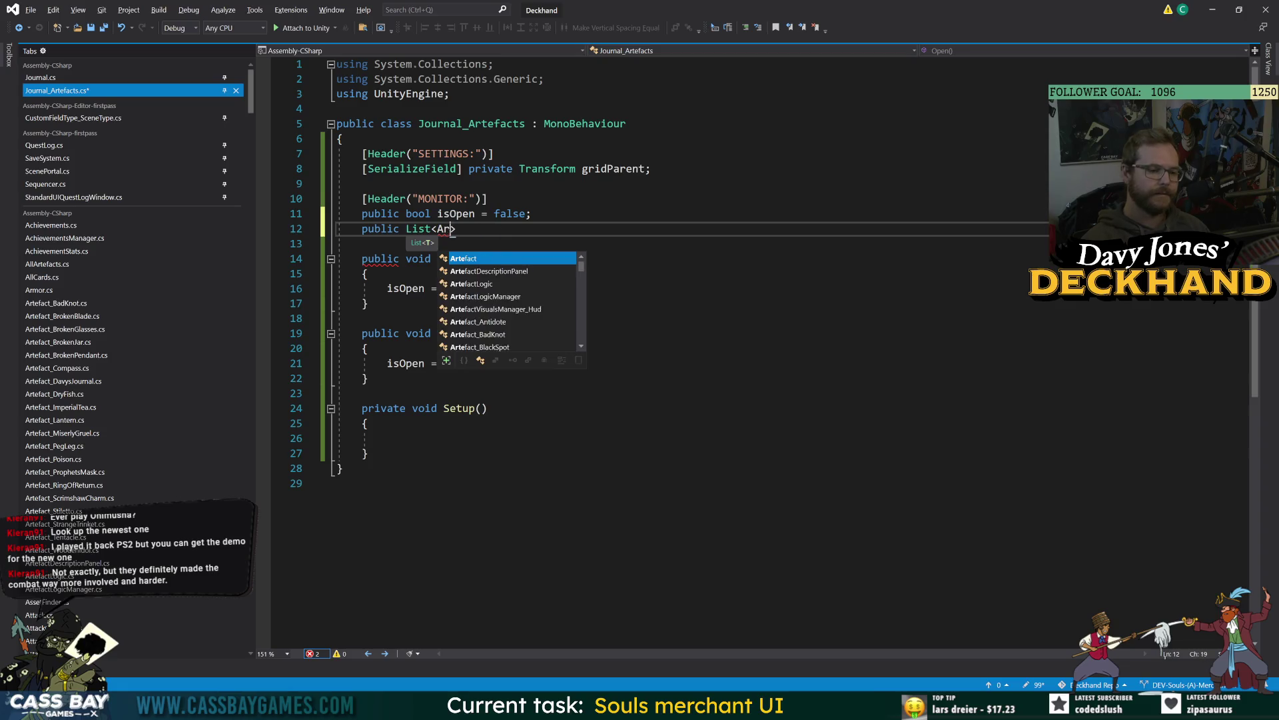
{"action": "type", "text": "Invent"}
{"action": "key", "text": "Tab"}
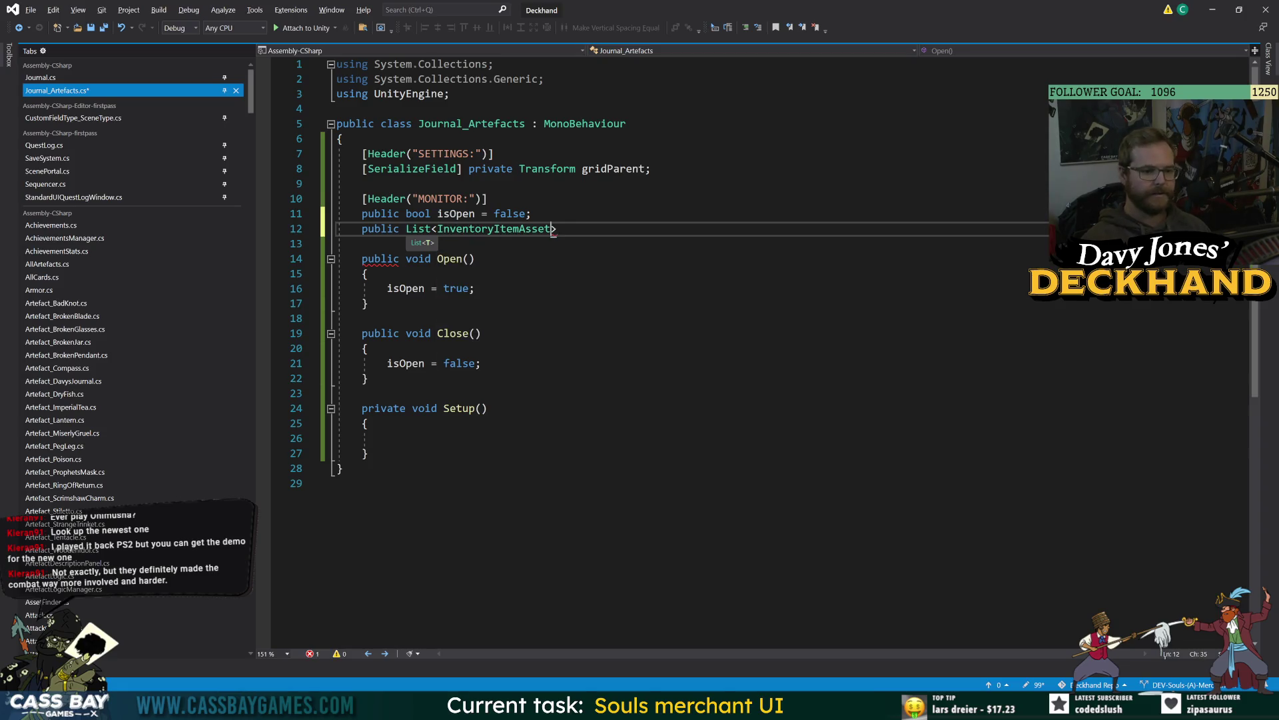
{"action": "type", "text": "> "}
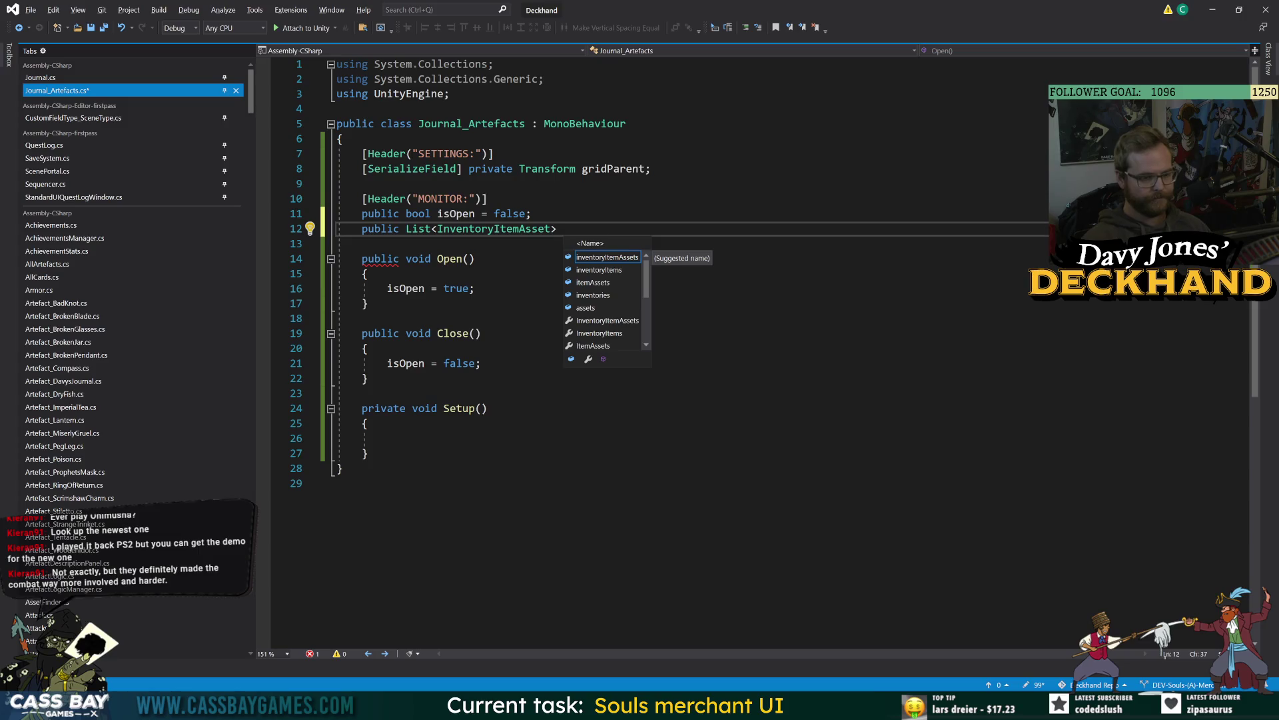
{"action": "type", "text": "allArtefacts"}
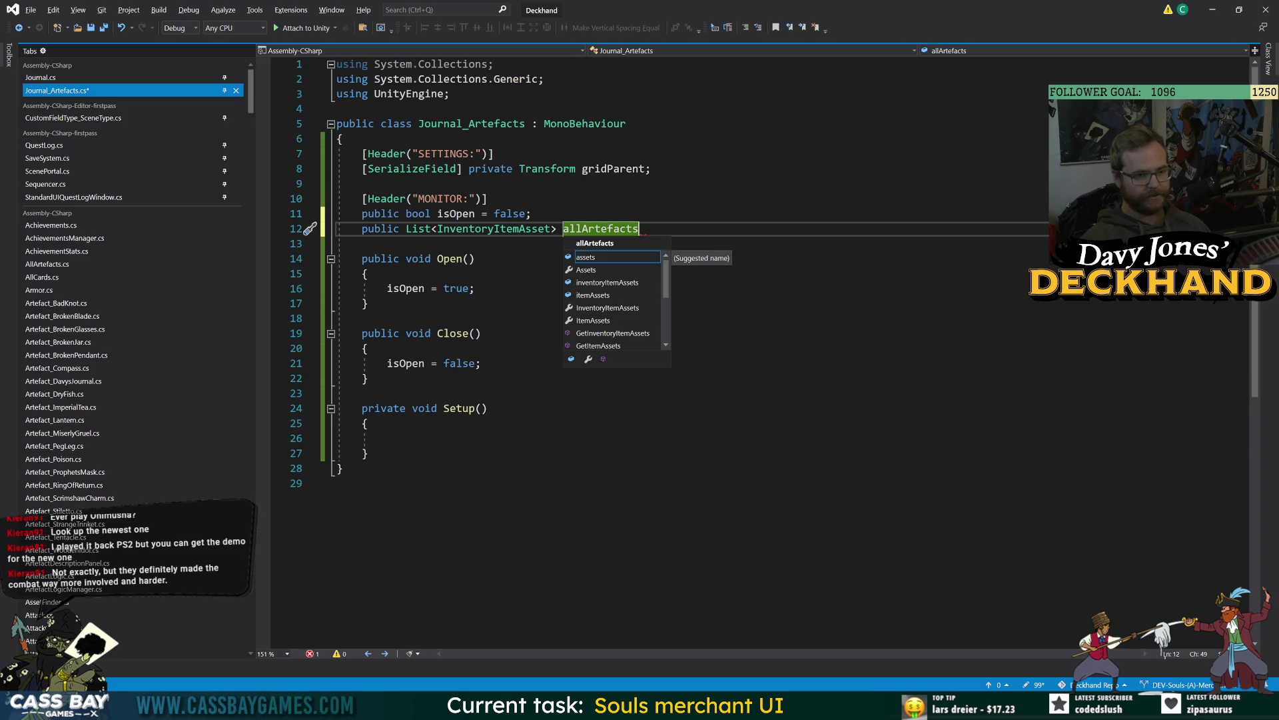
{"action": "type", "text": " = new()"}
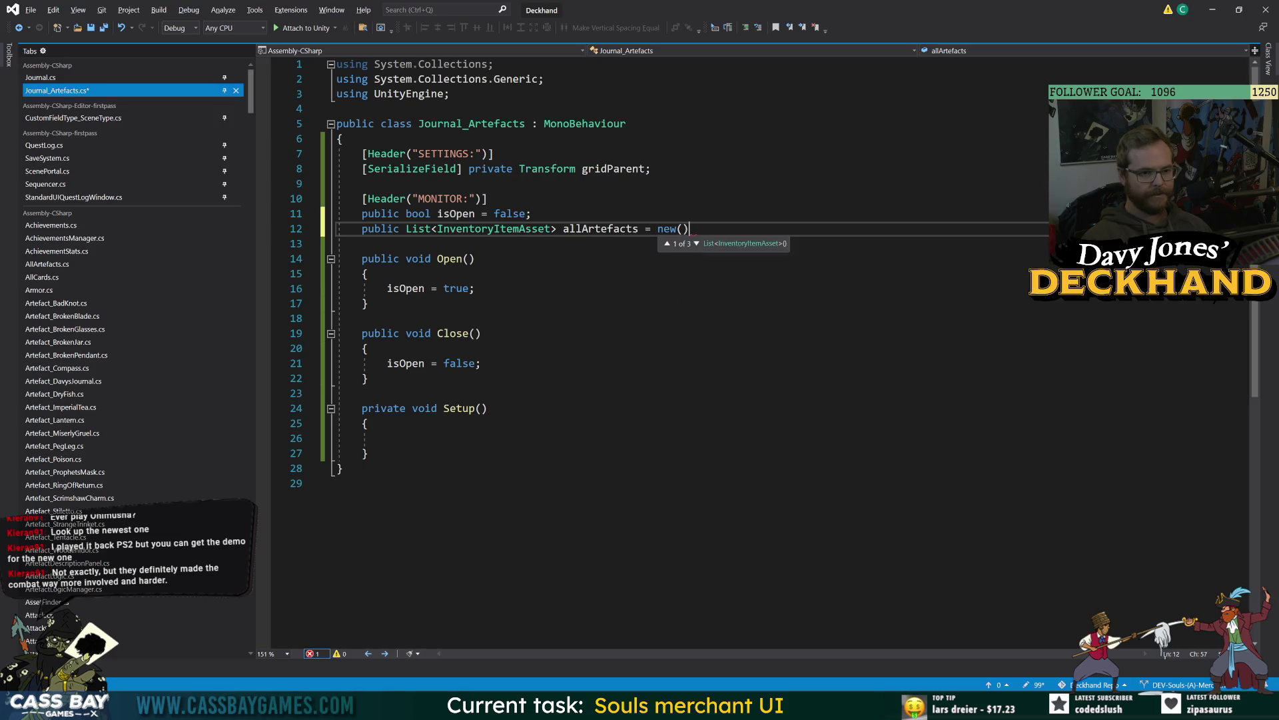
{"action": "type", "text": ";"}
{"action": "left_click", "coordinate": [387, 438]}
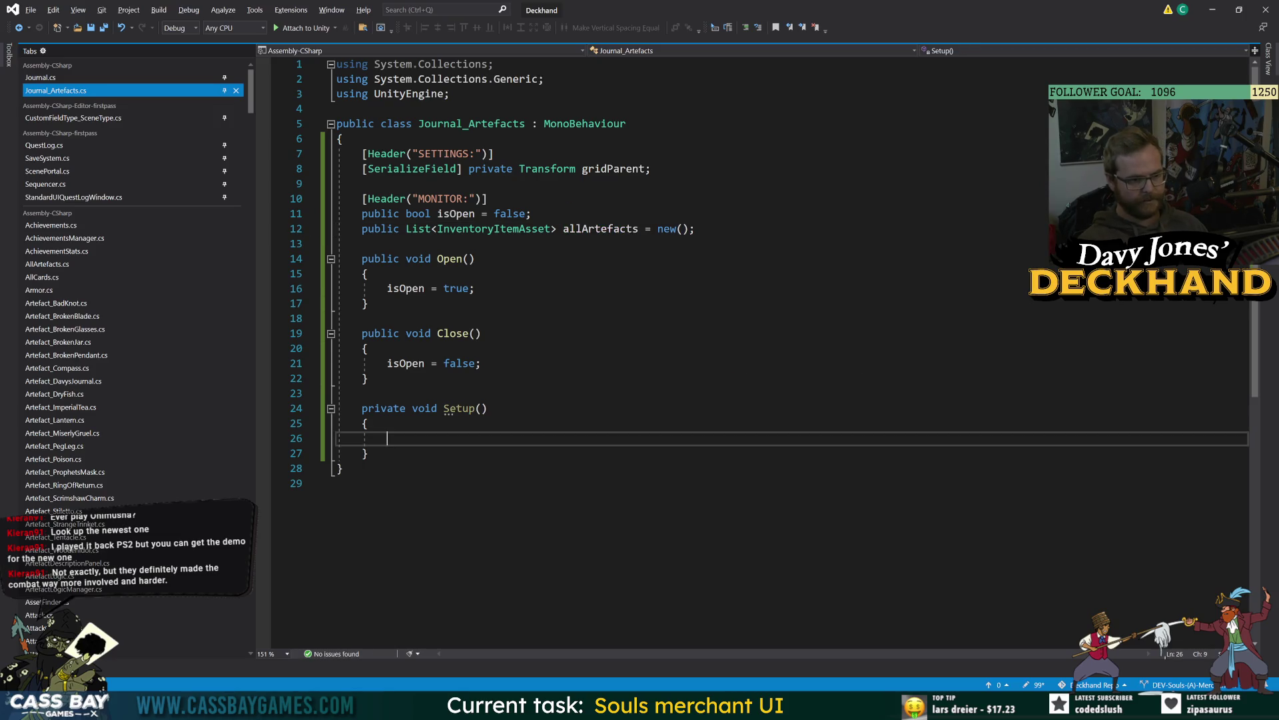
Step: In Setup(), assign allArtefacts = AllArtefacts._allArtefacts;
{"action": "type", "text": "allArtefacts = "}
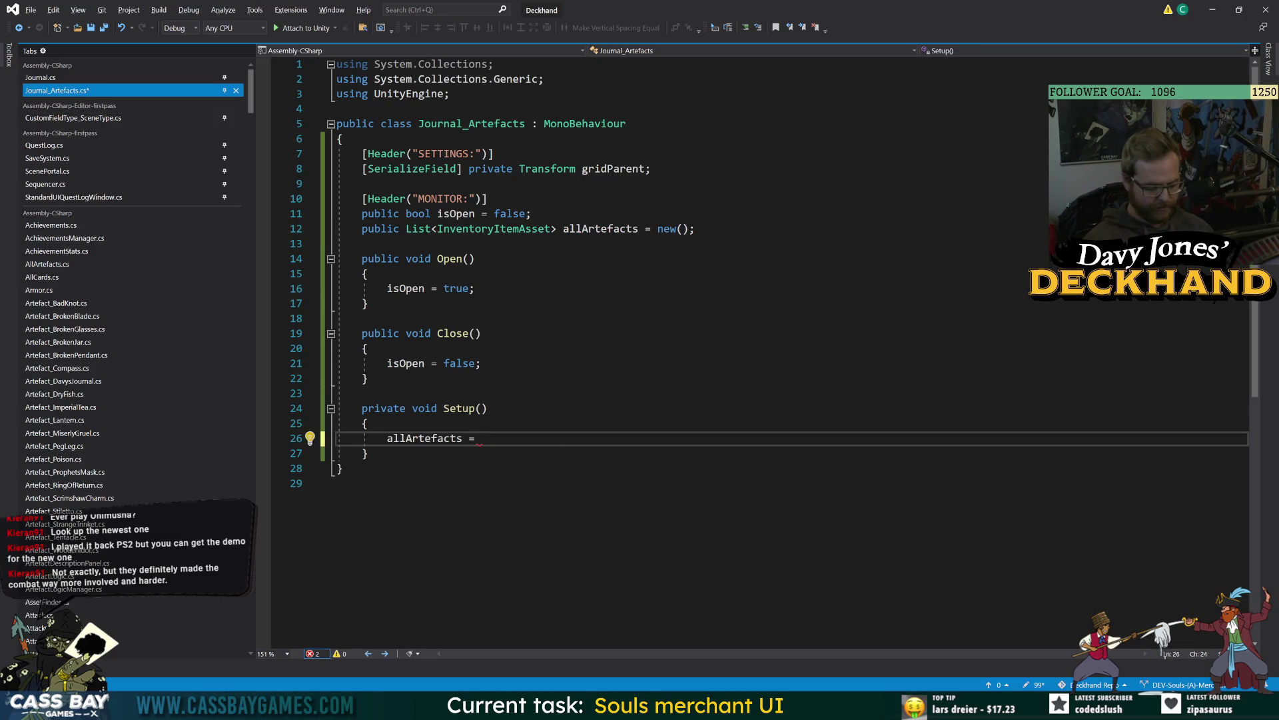
{"action": "type", "text": "Artefact"}
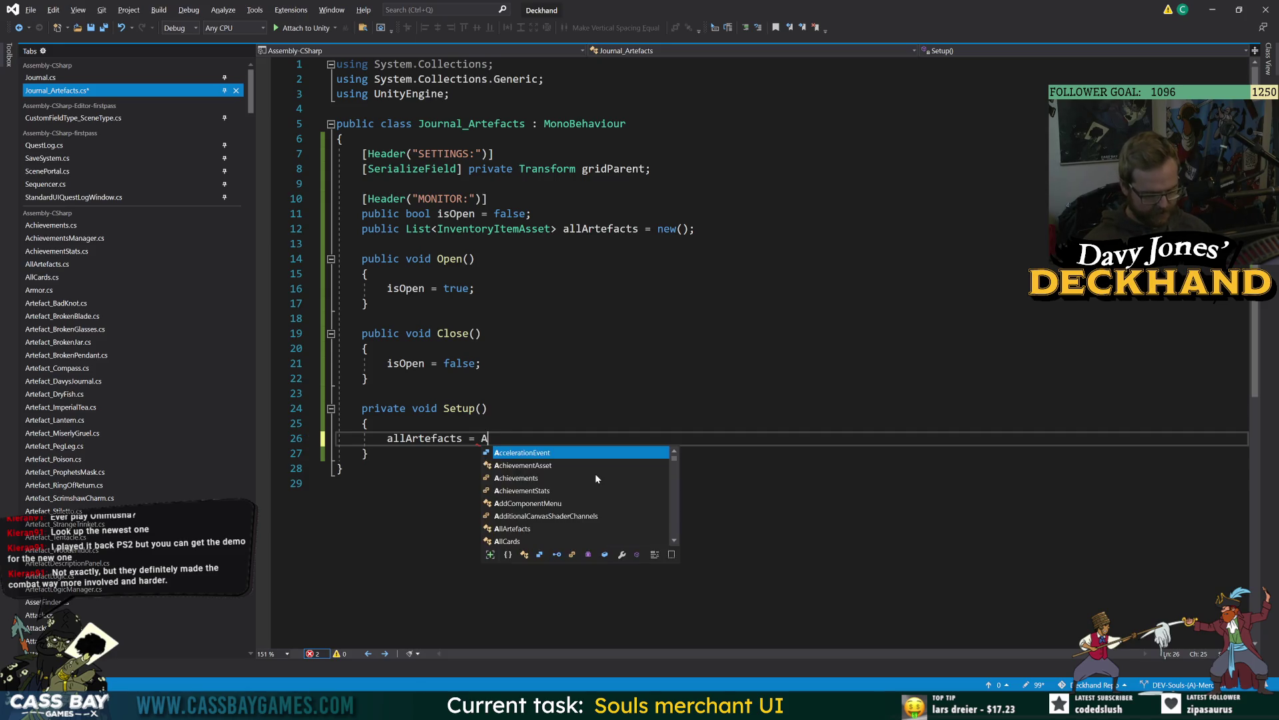
{"action": "key", "text": "BackSpace"}
{"action": "key", "text": "BackSpace"}
{"action": "key", "text": "BackSpace"}
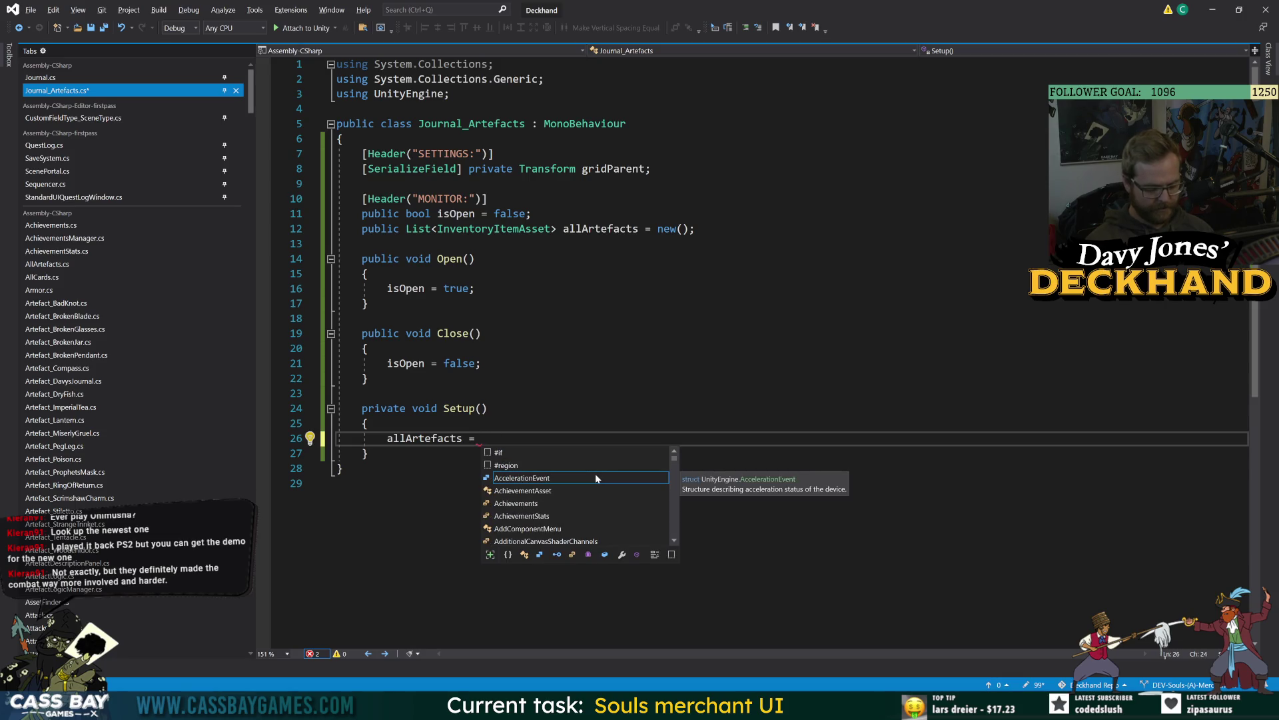
{"action": "type", "text": "Finder.artefa"}
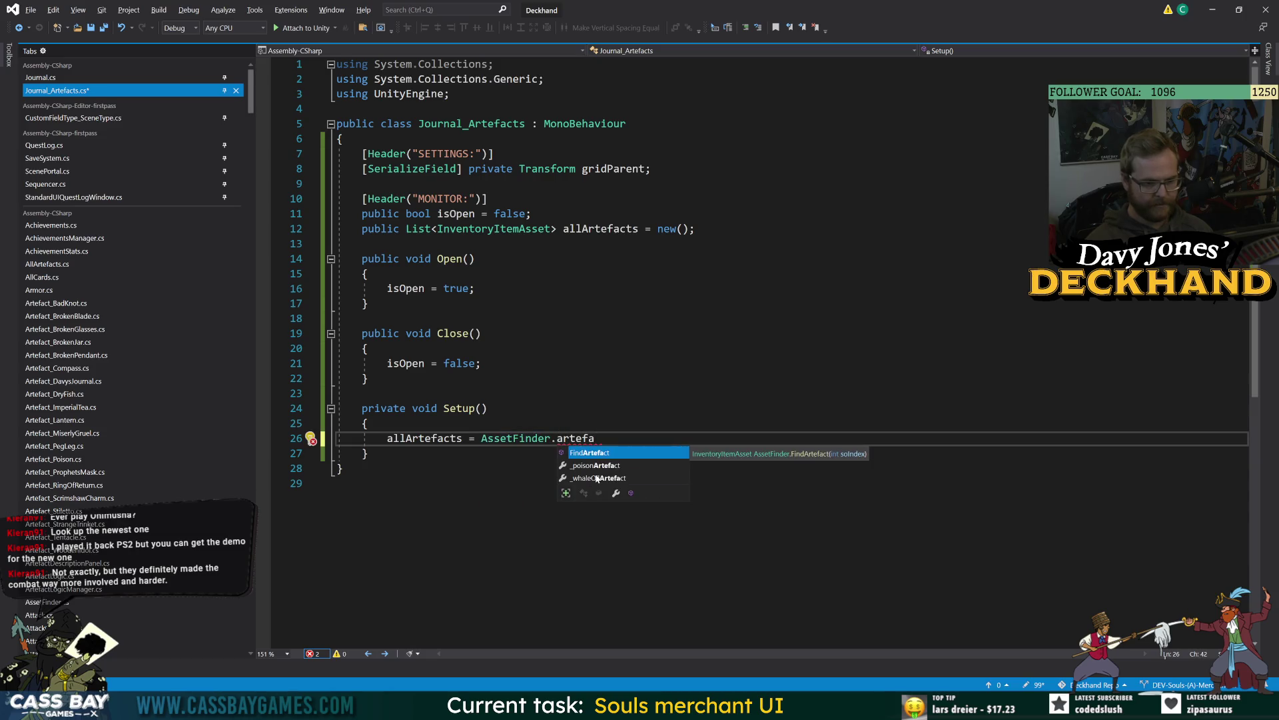
{"action": "key", "text": "ctrl+BackSpace"}
{"action": "key", "text": "ctrl+BackSpace"}
{"action": "key", "text": "ctrl+BackSpace"}
{"action": "type", "text": "AllArtefacts."}
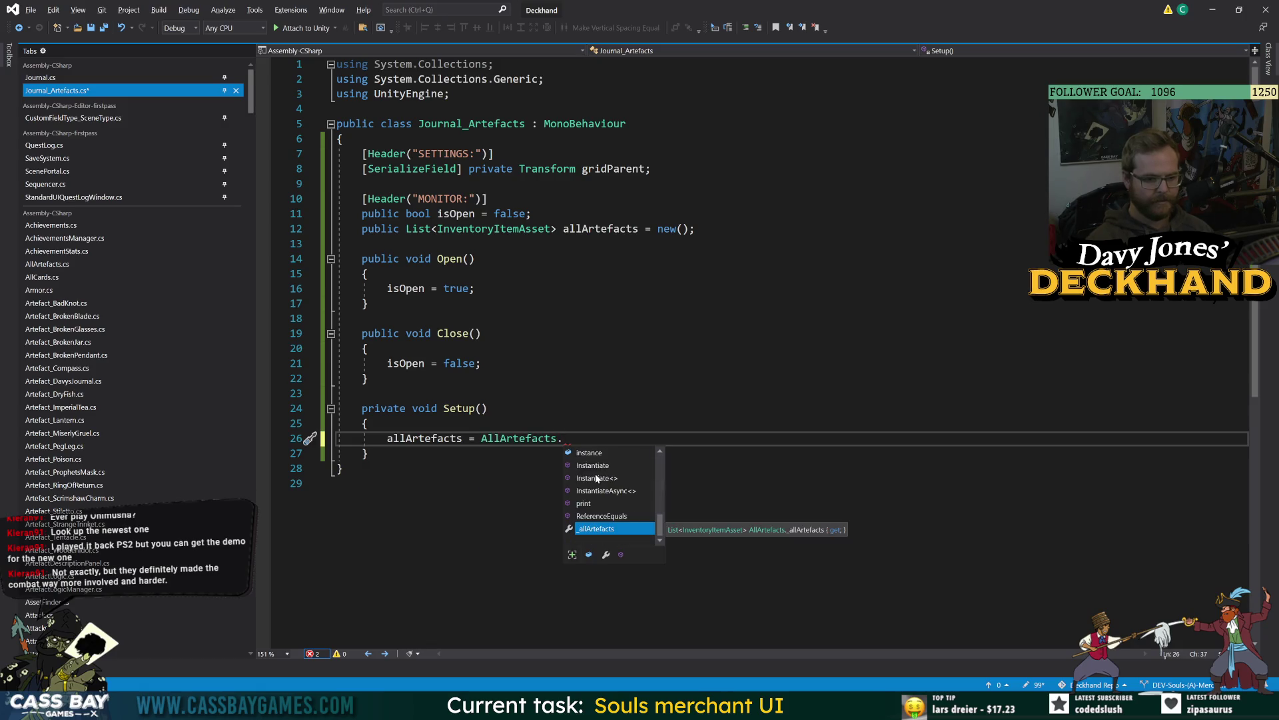
{"action": "type", "text": "_allArtefacts;"}
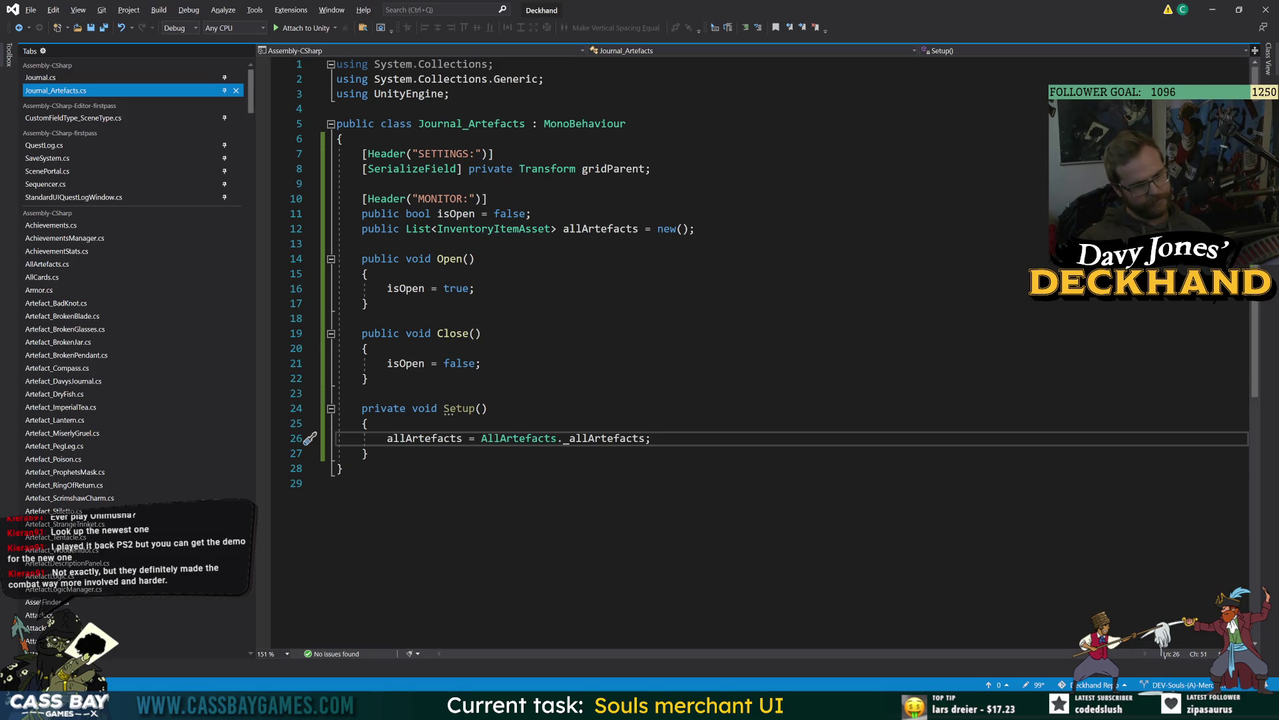
Step: Call Setup(); inside Open(), save, and switch to Journal.cs
{"action": "left_click", "coordinate": [474, 288]}
{"action": "key", "text": "Return"}
{"action": "type", "text": "Setup();"}
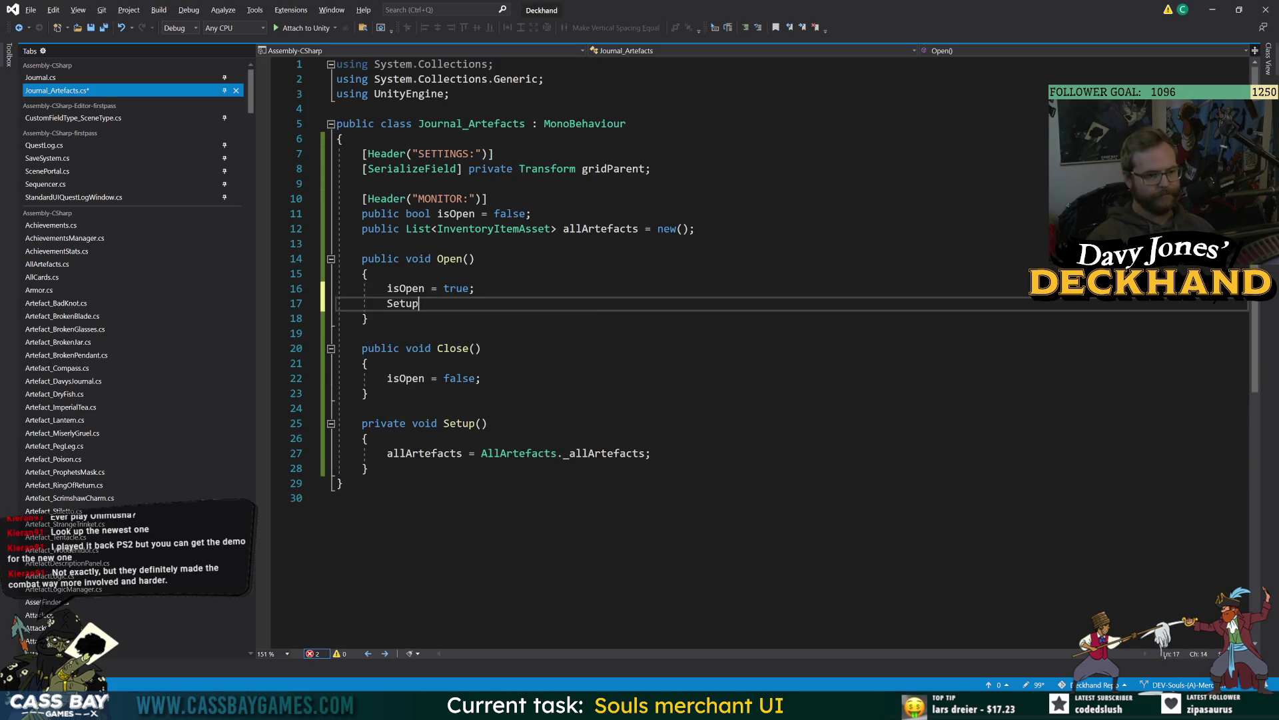
{"action": "key", "text": "ctrl+s"}
{"action": "key", "text": "ctrl+Tab"}
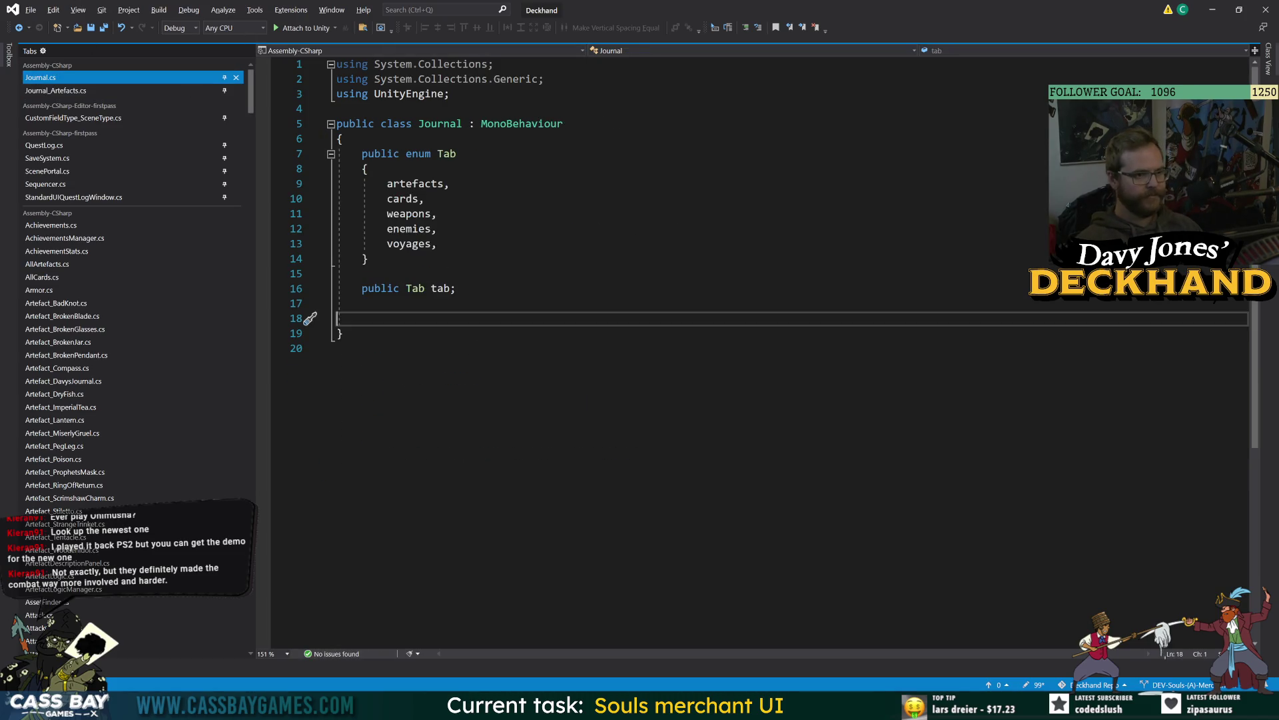
Step: Add an empty Start() method to Journal.cs and save
{"action": "key", "text": "Return"}
{"action": "type", "text": "Start"}
{"action": "key", "text": "Tab"}
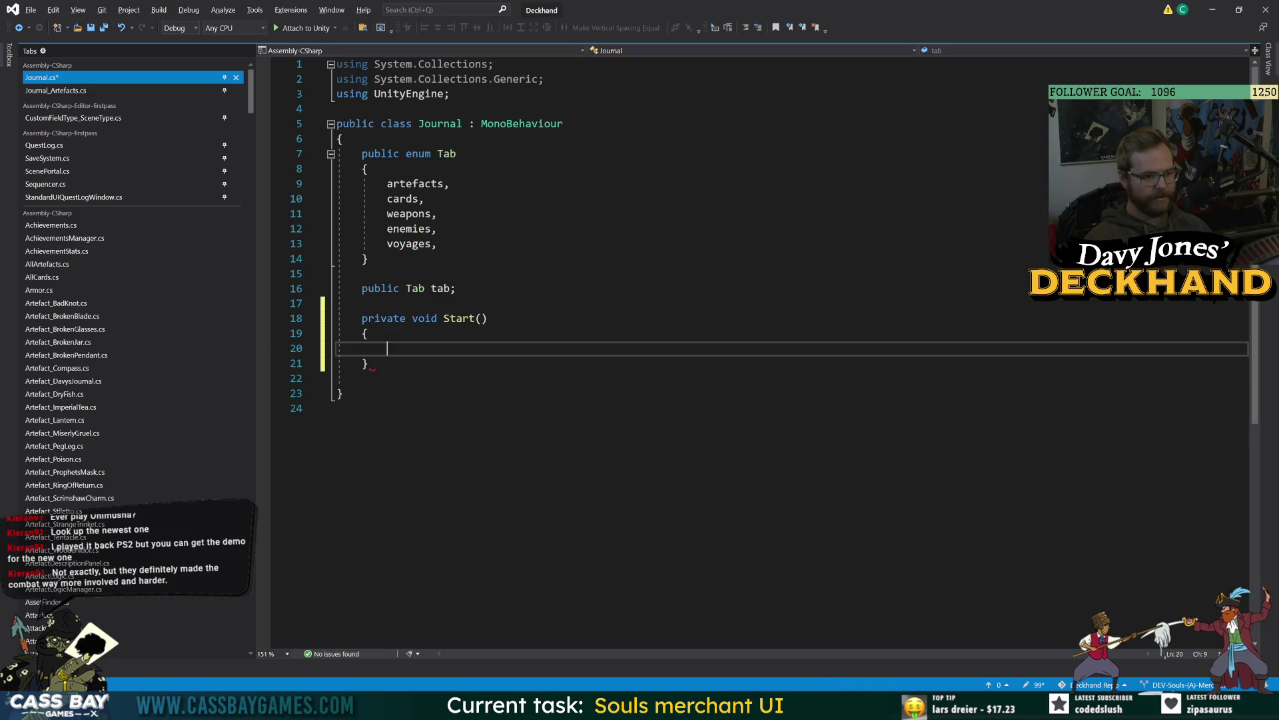
{"action": "key", "text": "ctrl+s"}
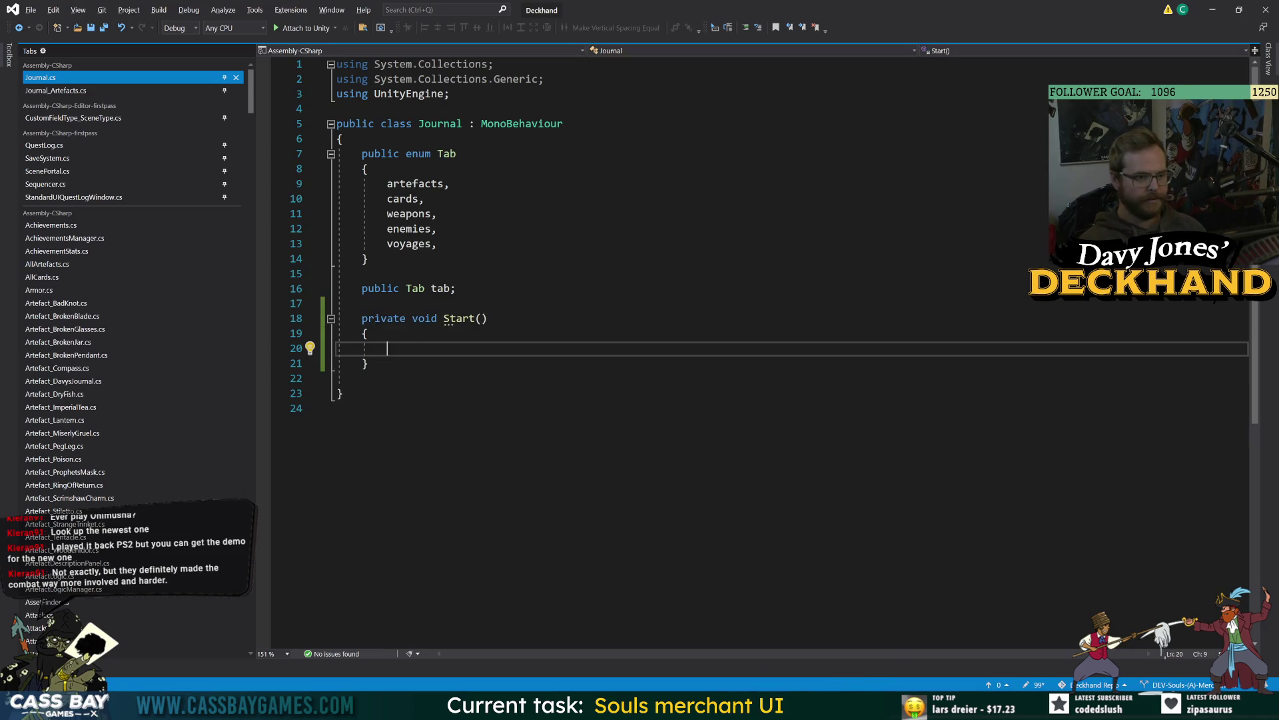
Step: Collapse the Tab enum and add a [Header("MONITOR:")] above the tab field
{"action": "left_click", "coordinate": [331, 154]}
{"action": "left_click", "coordinate": [483, 154]}
{"action": "key", "text": "Return"}
{"action": "key", "text": "Return"}
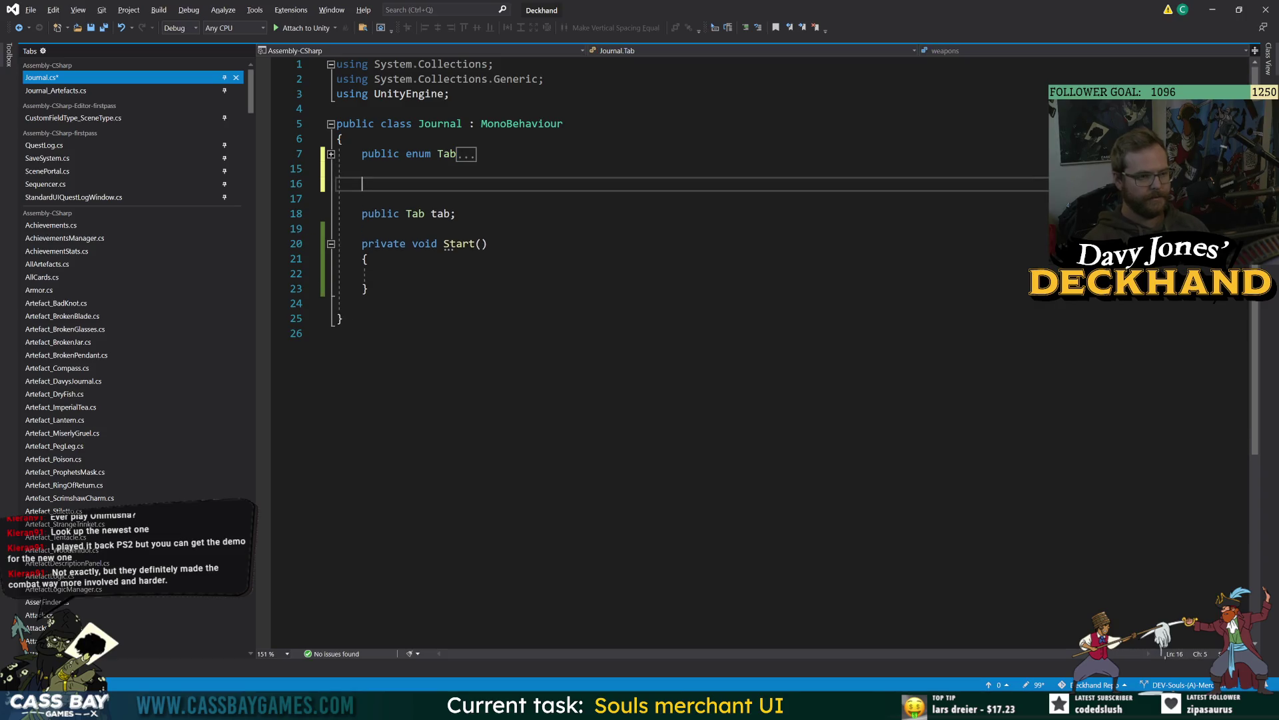
{"action": "key", "text": "Down"}
{"action": "type", "text": "[Header)"}
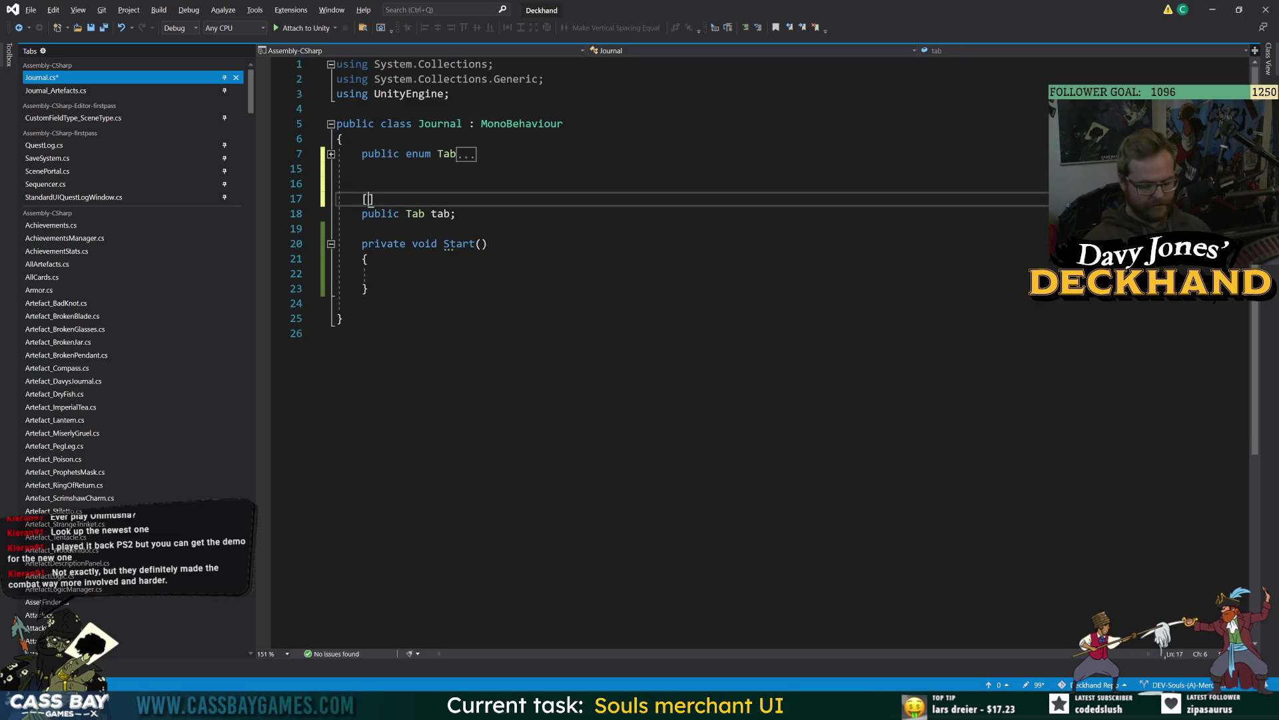
{"action": "key", "text": "BackSpace"}
{"action": "key", "text": "BackSpace"}
{"action": "type", "text": "(\"MONITOR"}
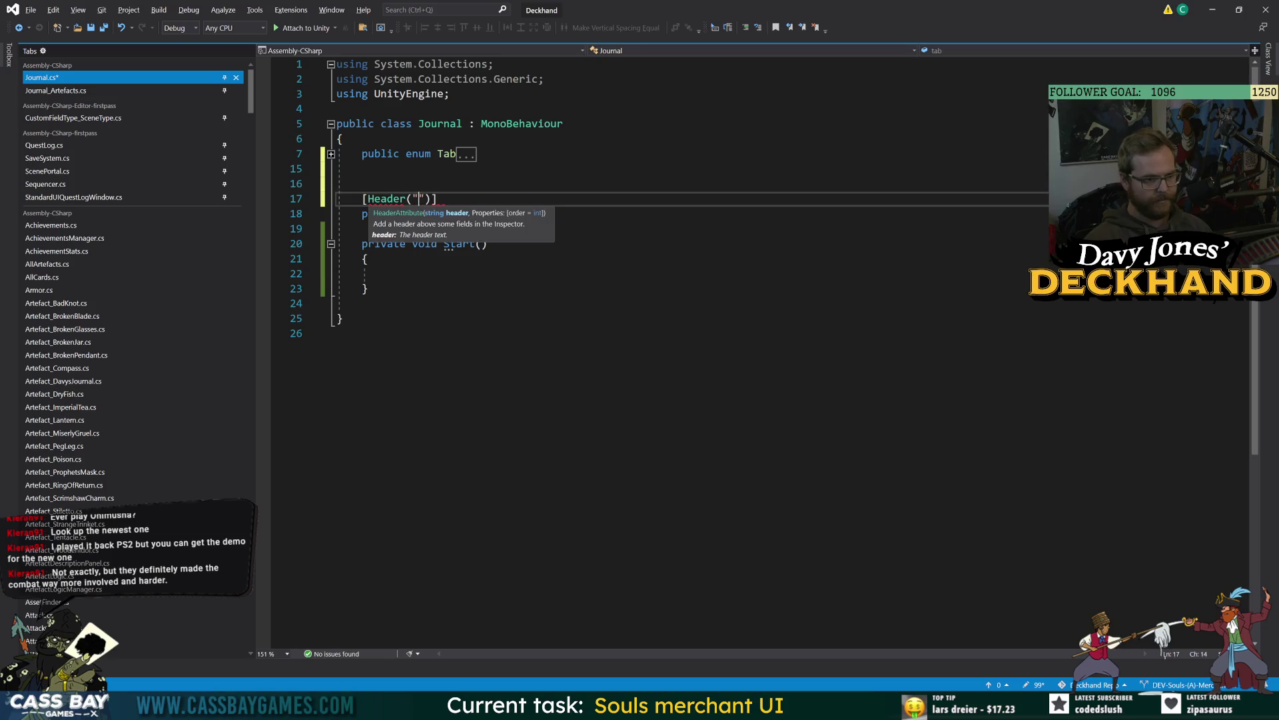
{"action": "type", "text": ":"}
{"action": "key", "text": "ctrl+s"}
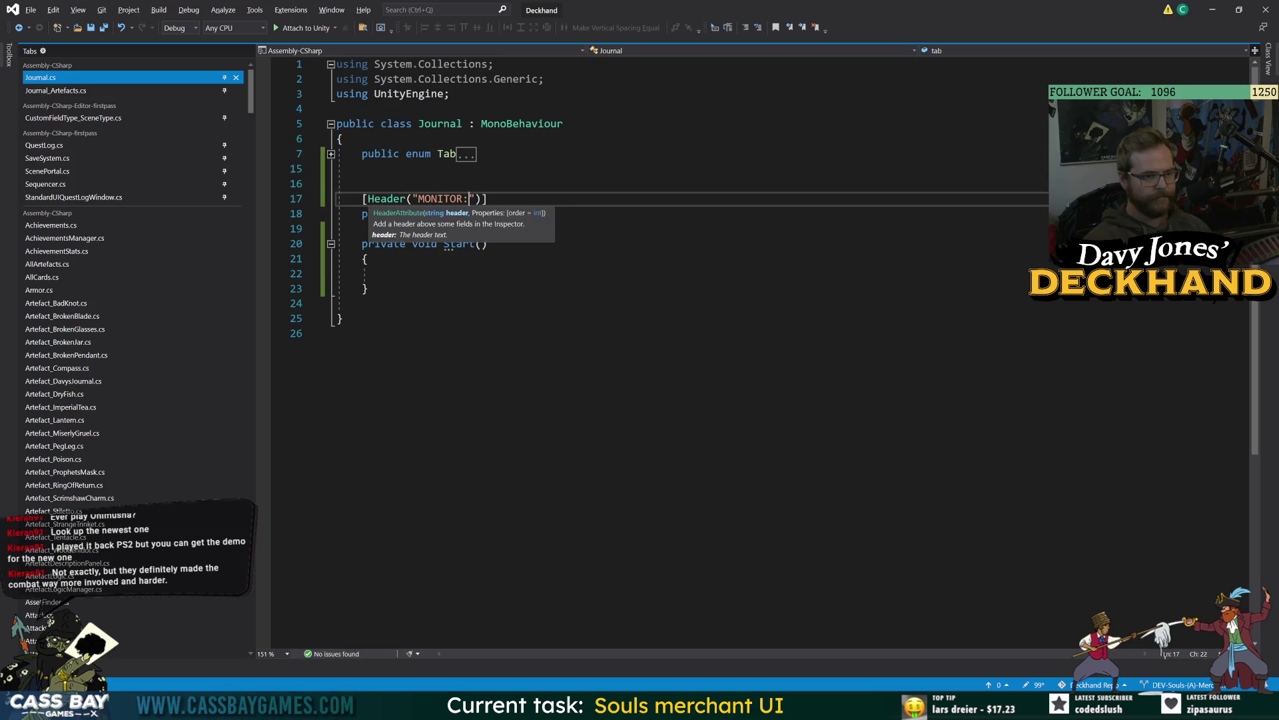
Step: Add a [Header("SETTINGS:")] line above the MONITOR: header and open a line beneath it
{"action": "key", "text": "Up"}
{"action": "key", "text": "Down"}
{"action": "key", "text": "Up"}
{"action": "key", "text": "Up"}
{"action": "key", "text": "Return"}
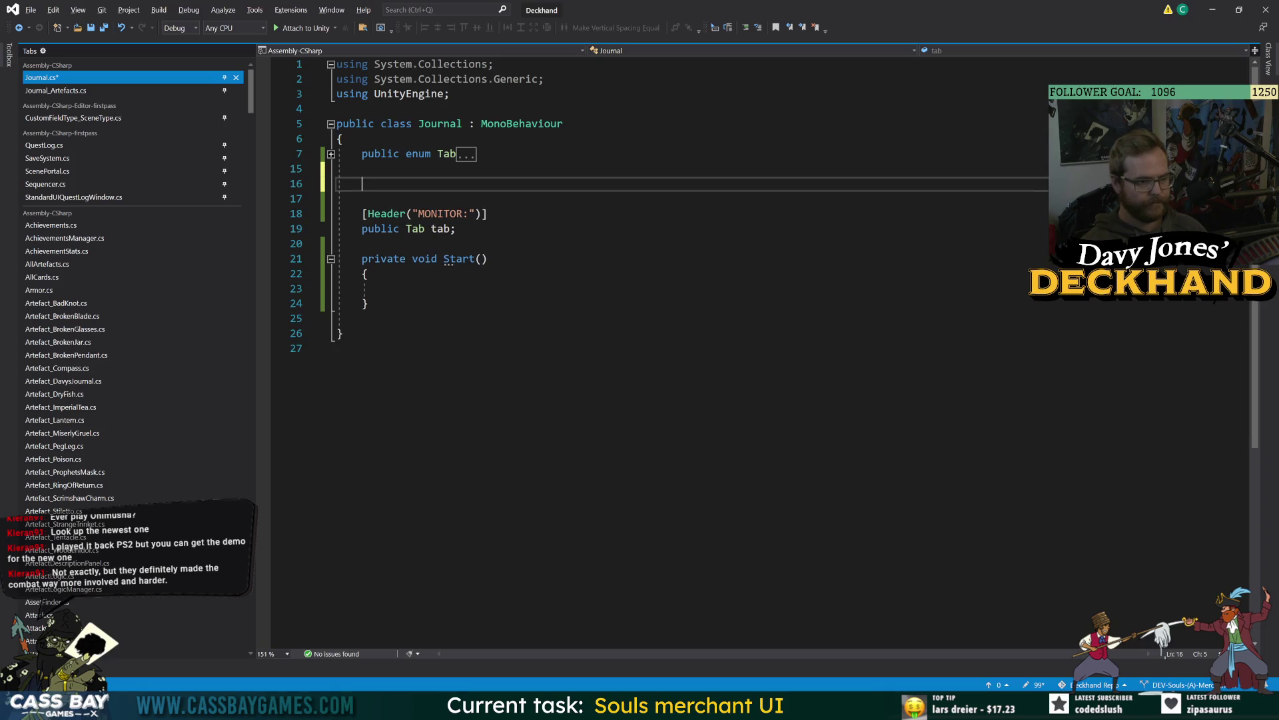
{"action": "type", "text": "[Header(\"MONITOR:\")]"}
{"action": "double_click", "coordinate": [437, 198]}
{"action": "type", "text": "SETTINGS"}
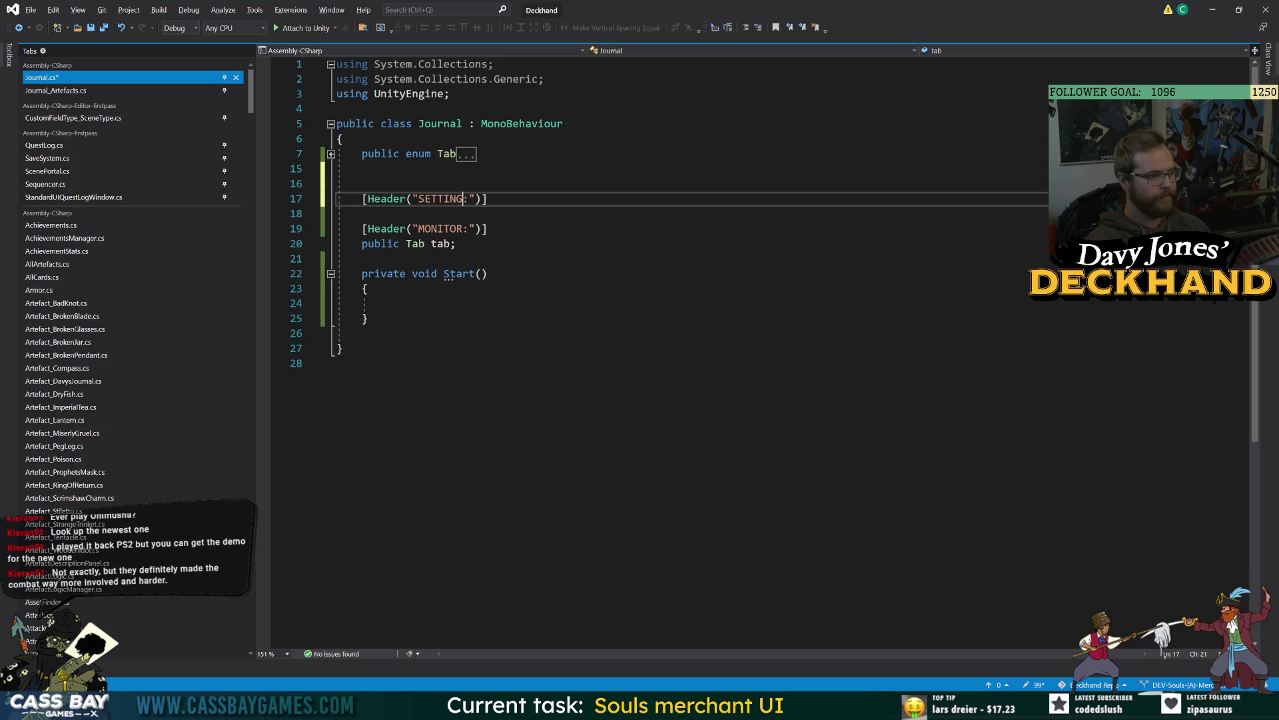
{"action": "key", "text": "ctrl+s"}
{"action": "left_click", "coordinate": [337, 363]}
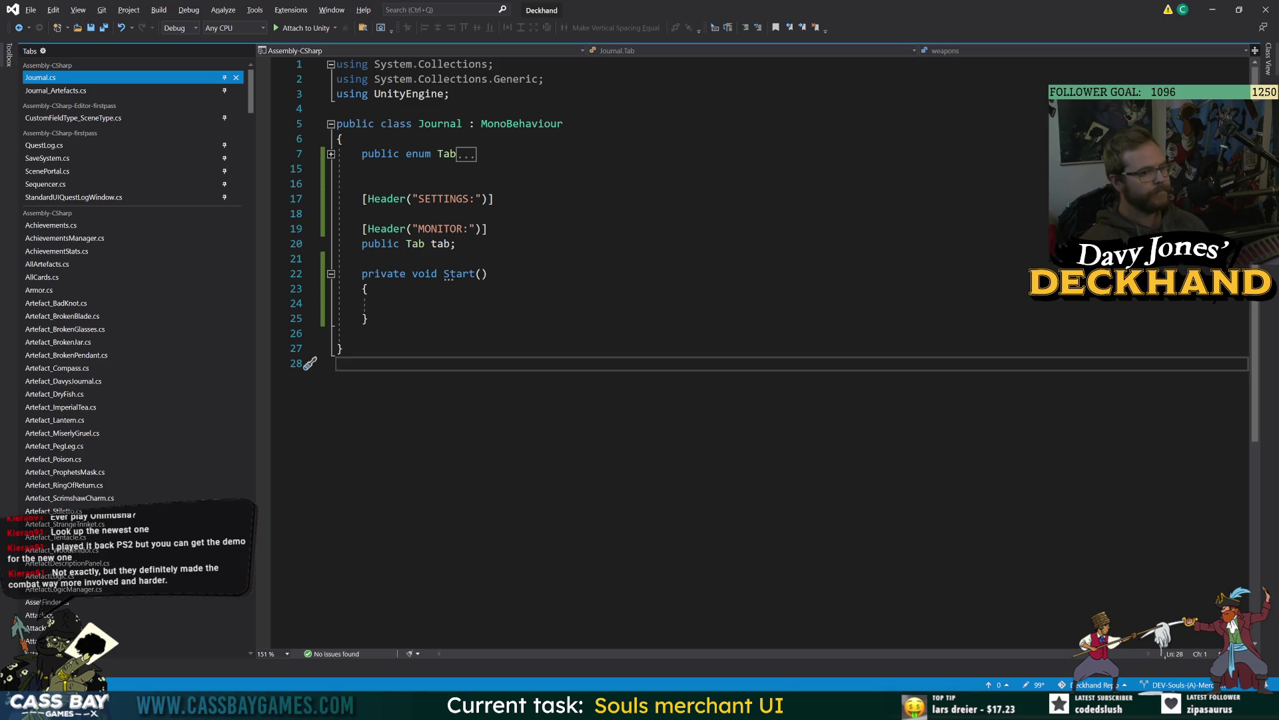
{"action": "left_click", "coordinate": [373, 318]}
{"action": "left_click", "coordinate": [497, 198]}
{"action": "key", "text": "Return"}
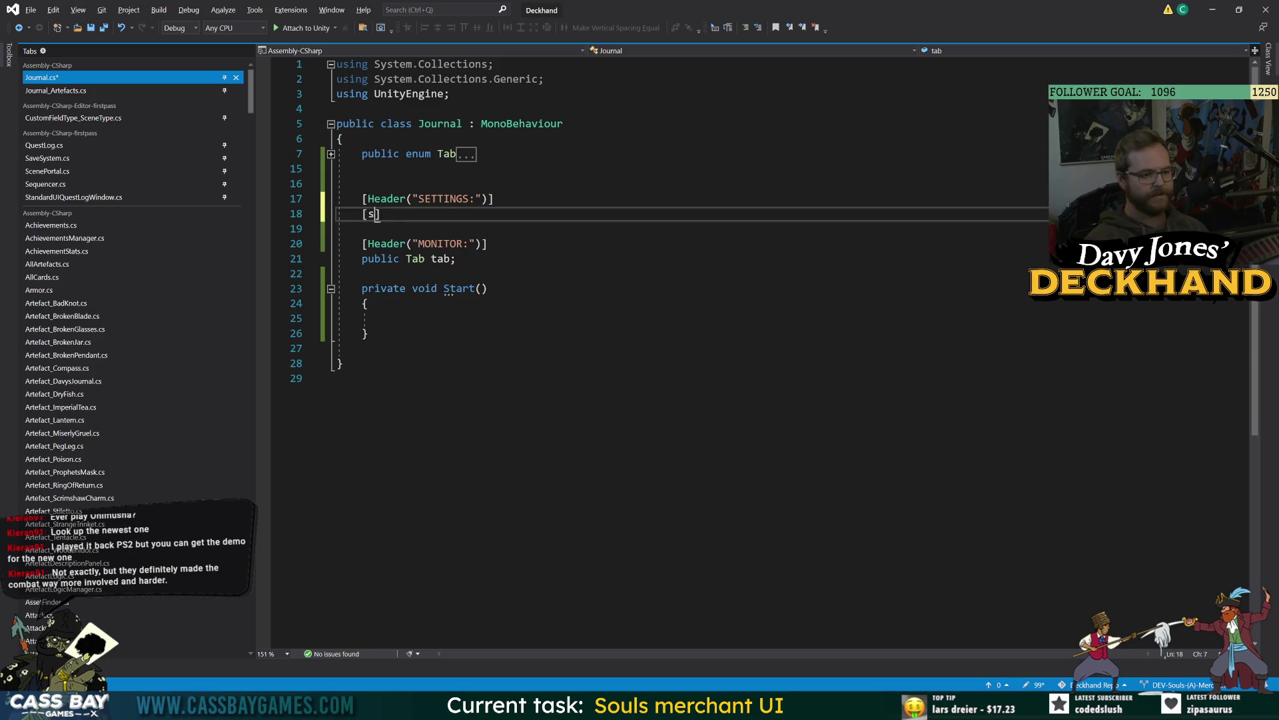
Step: Declare a [SerializeField] private Journal_Artefacts field named artefactTab in Journal.cs
{"action": "type", "text": "rivate"}
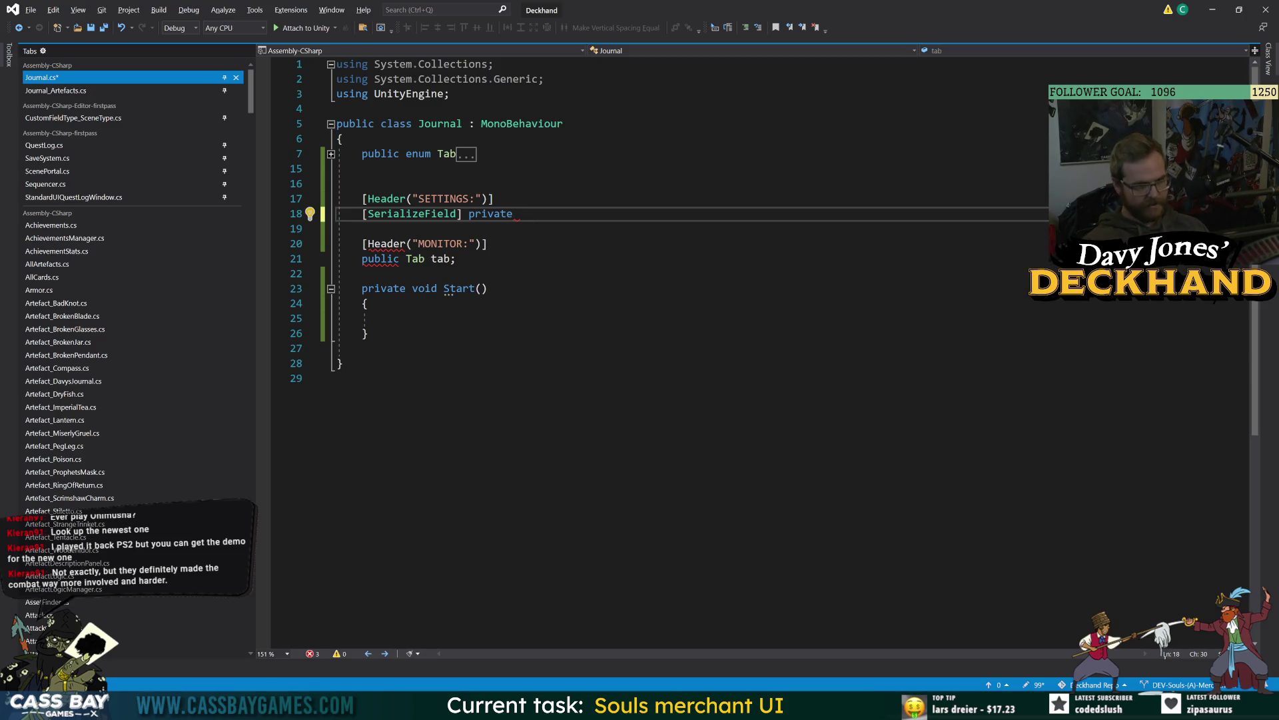
{"action": "type", "text": "Journ"}
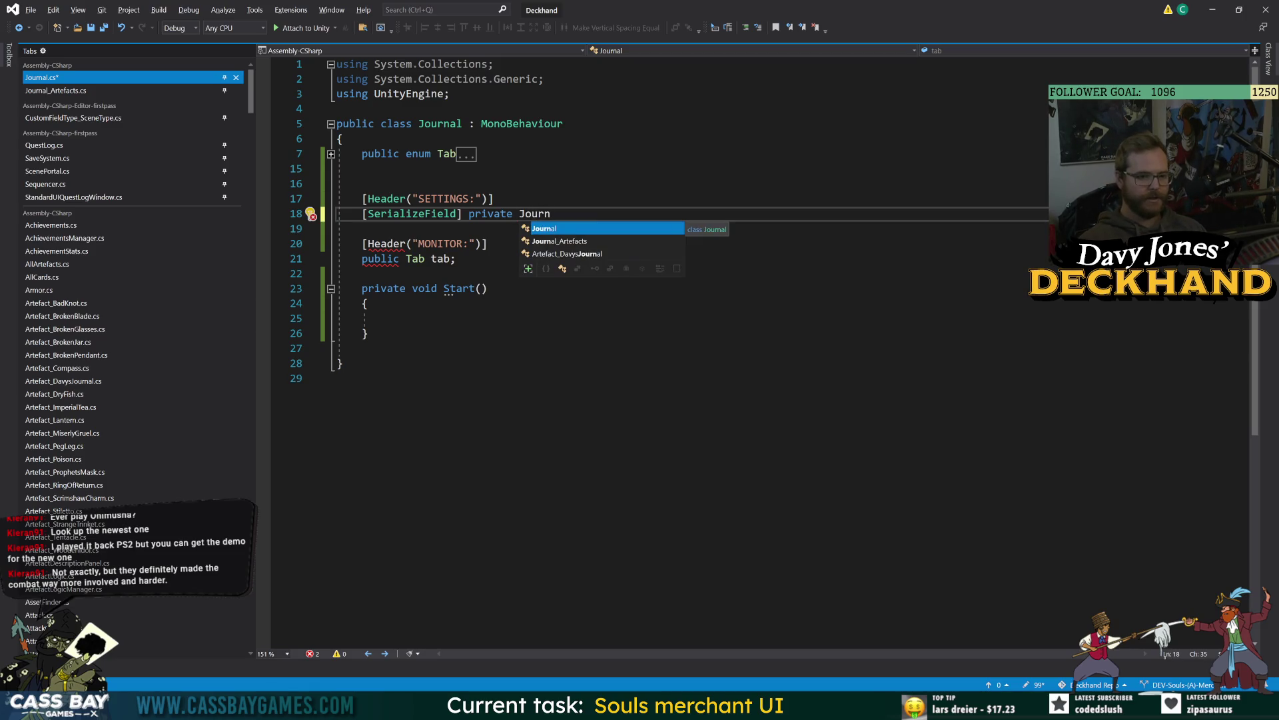
{"action": "key", "text": "Down"}
{"action": "key", "text": "Tab"}
{"action": "type", "text": "rtefact"}
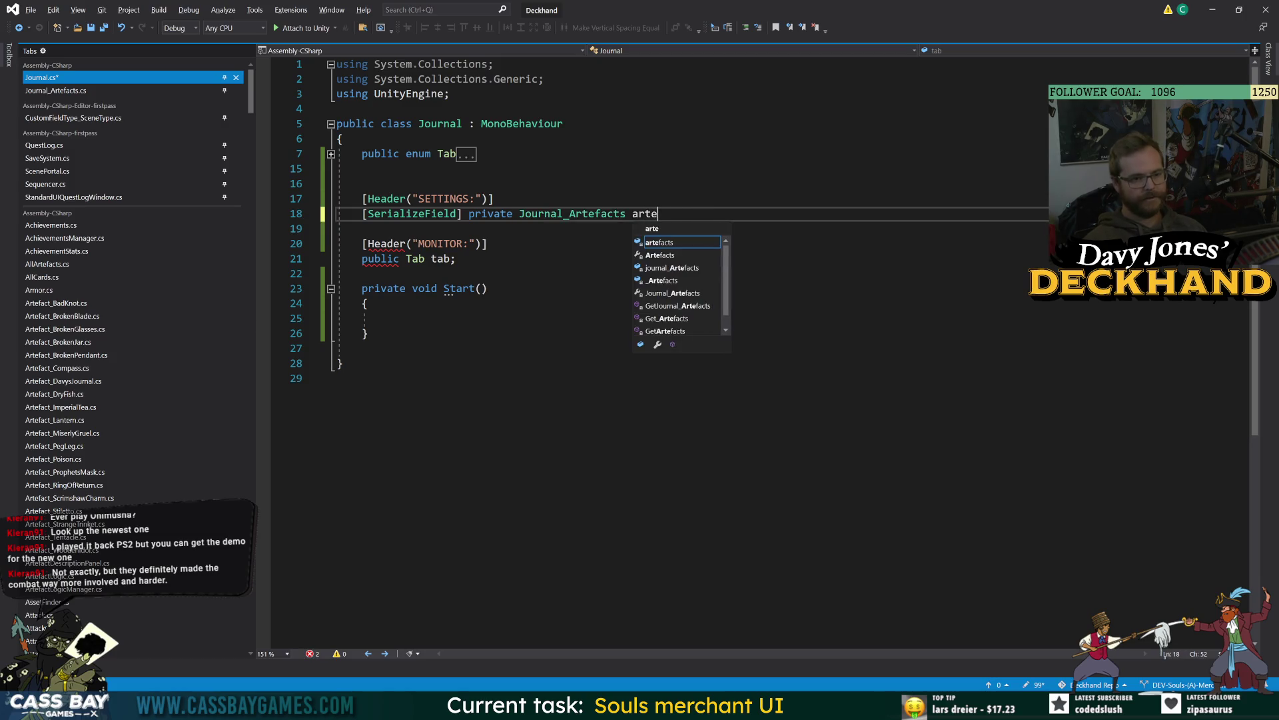
{"action": "type", "text": "Tab;"}
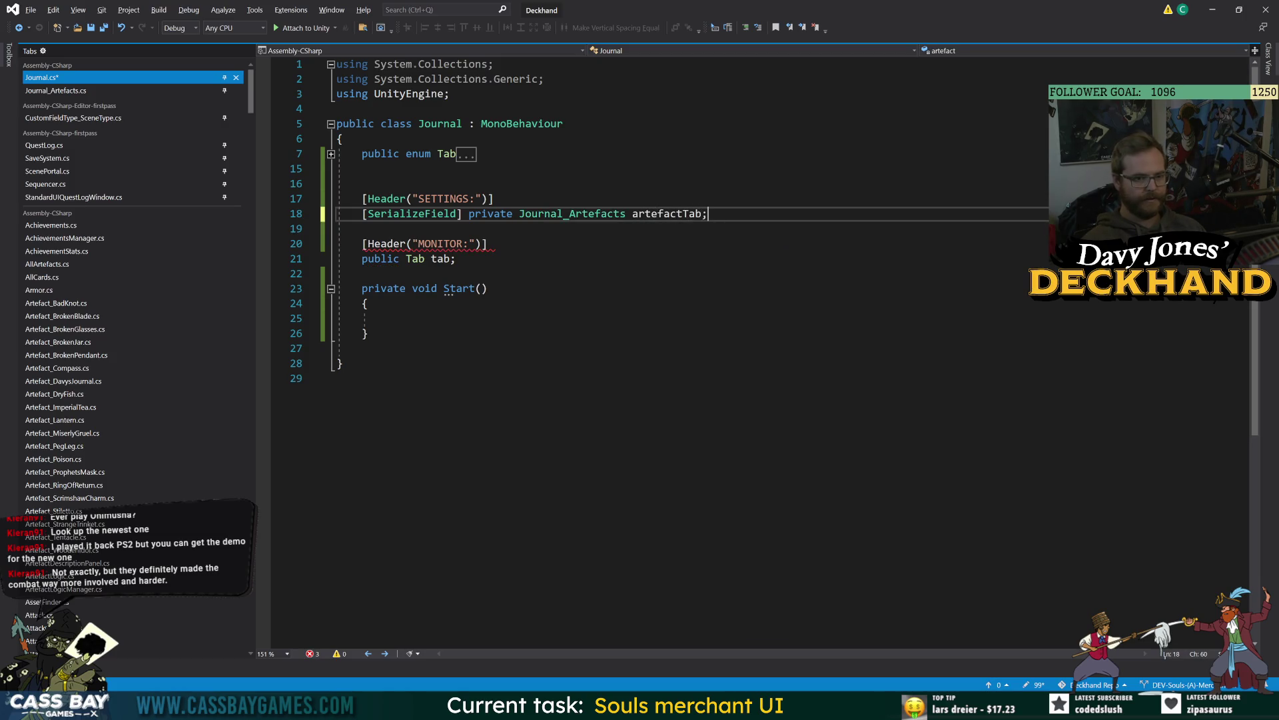
Step: Call artefactTab.Open(); inside Journal's Start method, then switch to Journal_Artefacts.cs
{"action": "double_click", "coordinate": [674, 222]}
{"action": "key", "text": "ctrl+c"}
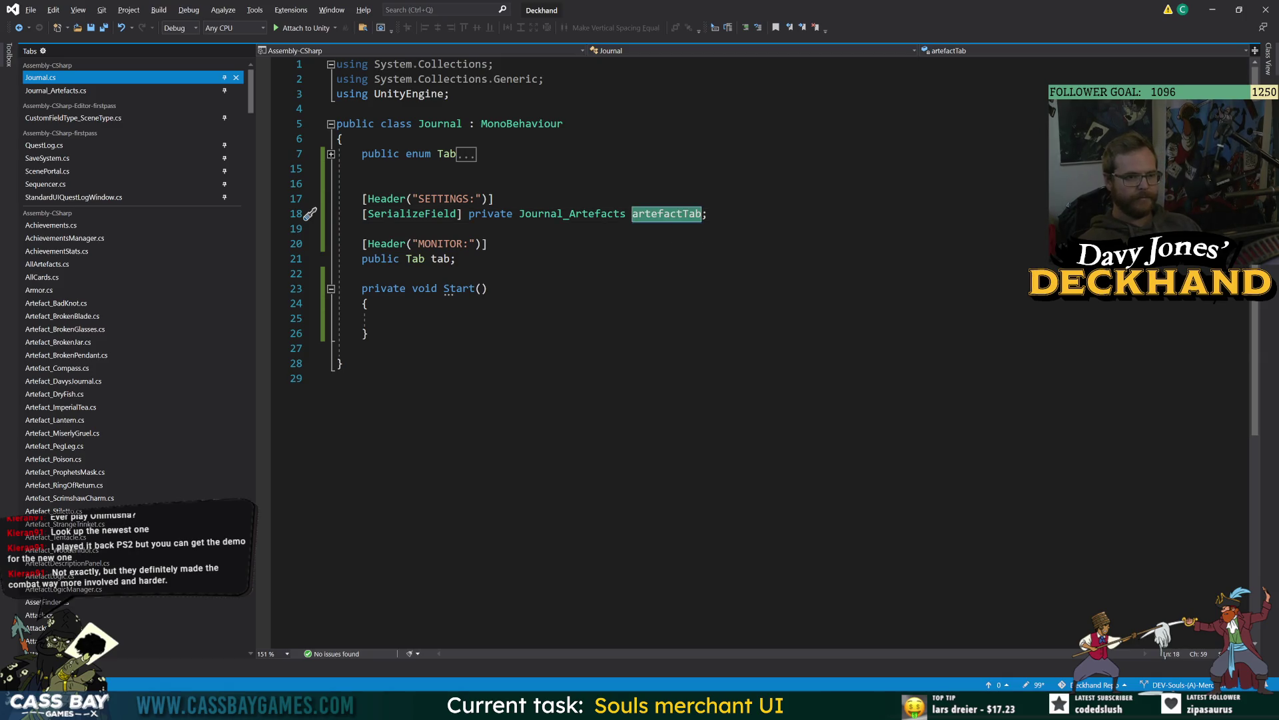
{"action": "key", "text": "Escape"}
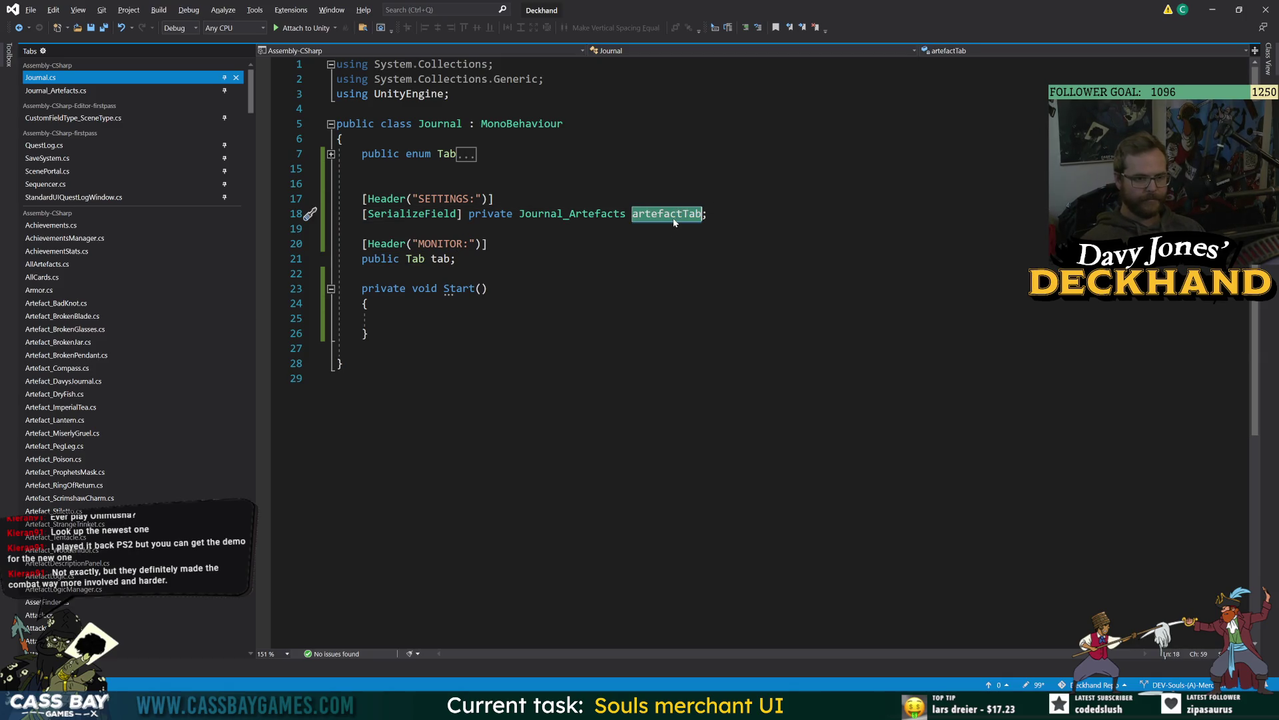
{"action": "left_click", "coordinate": [399, 318]}
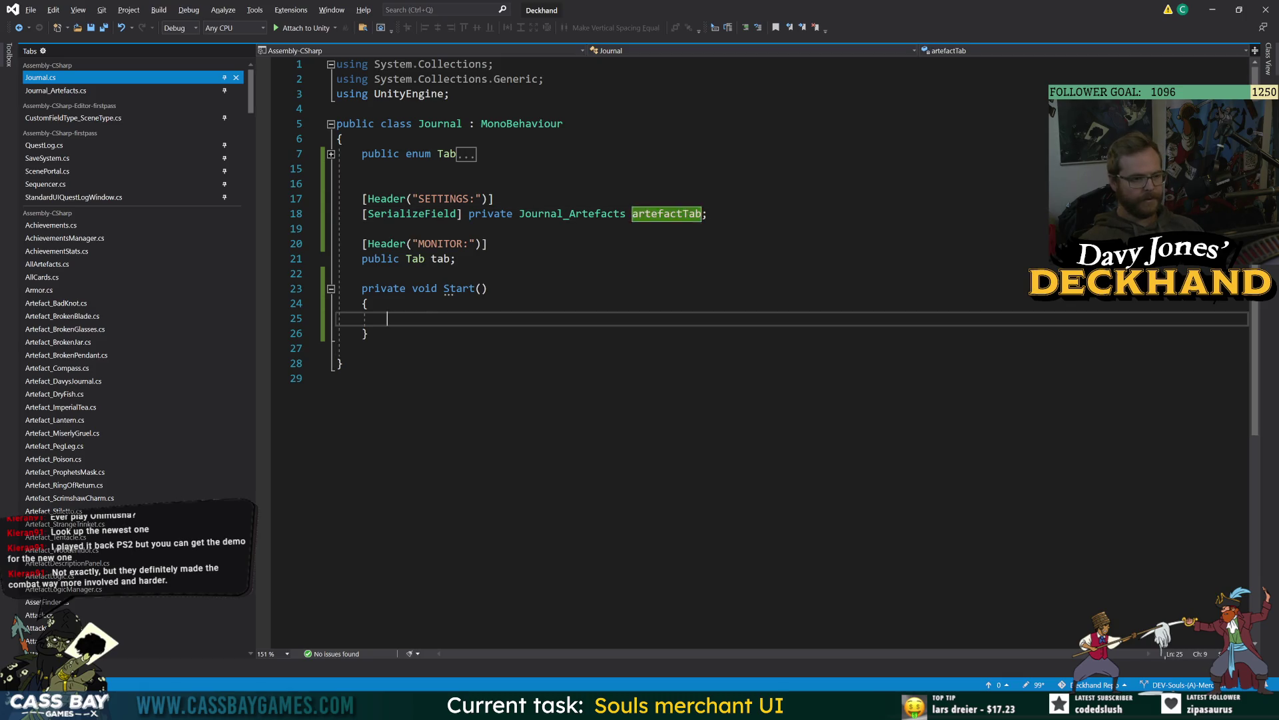
{"action": "key", "text": "ctrl+v"}
{"action": "type", "text": ".Open()l;"}
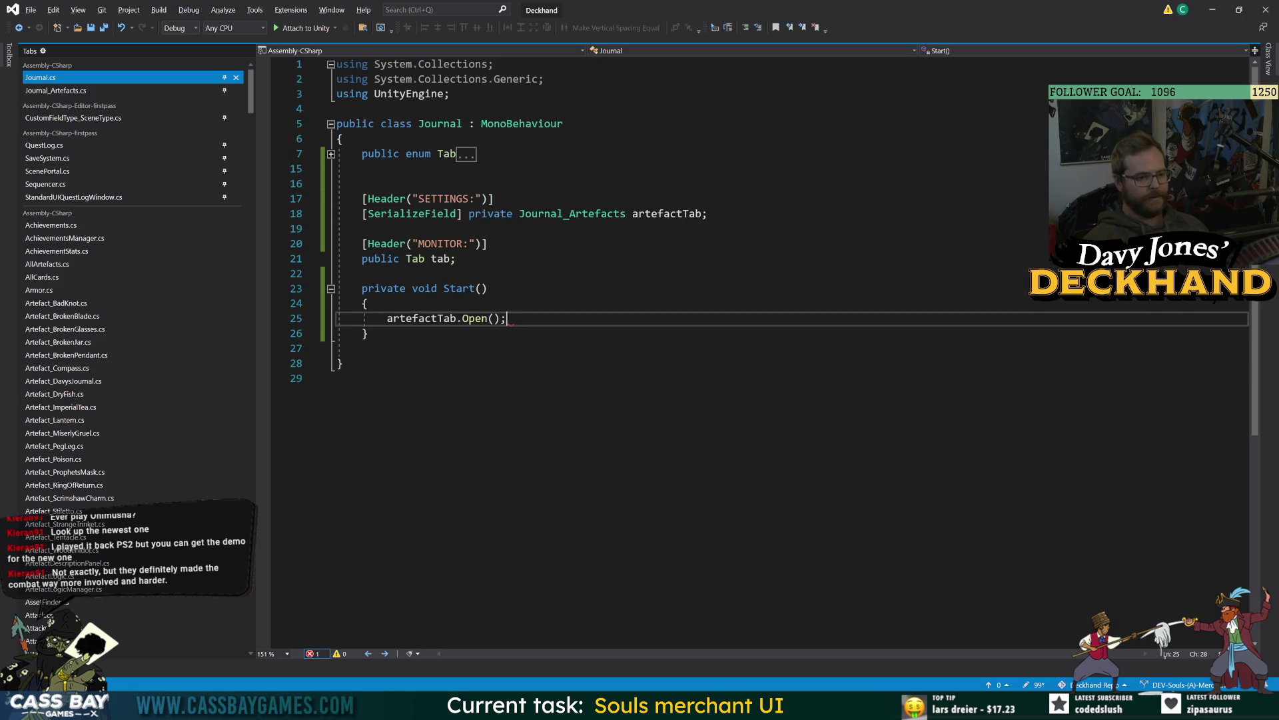
{"action": "left_click", "coordinate": [338, 378]}
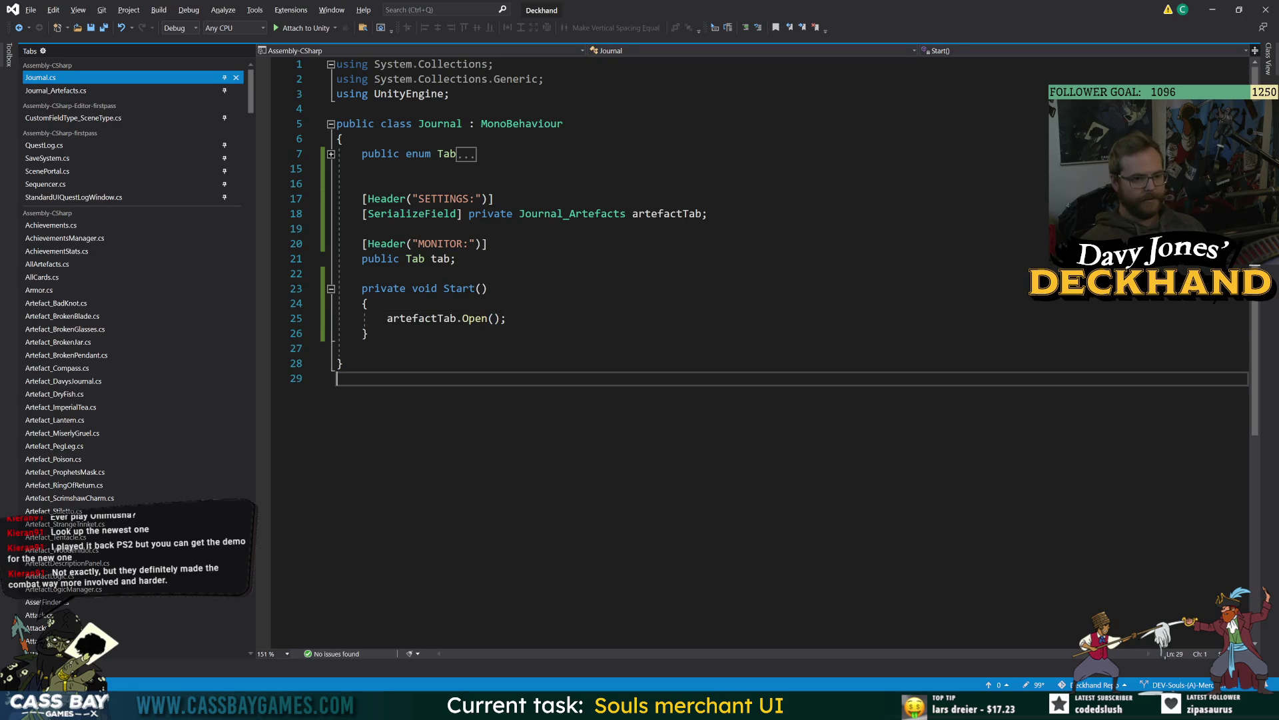
{"action": "left_click", "coordinate": [57, 90]}
Step: Add [SerializeField] private CanvasGroup masterGroup; on a new line below gridParent
{"action": "left_click", "coordinate": [450, 259]}
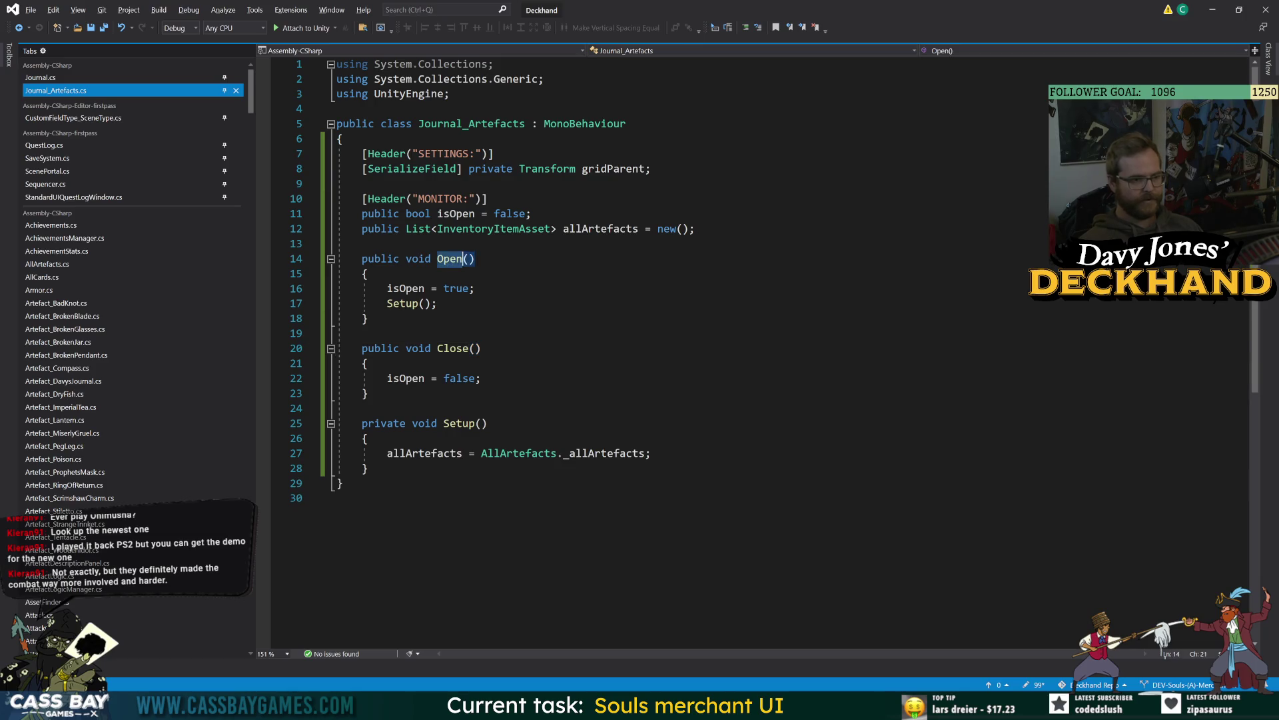
{"action": "left_click", "coordinate": [361, 334]}
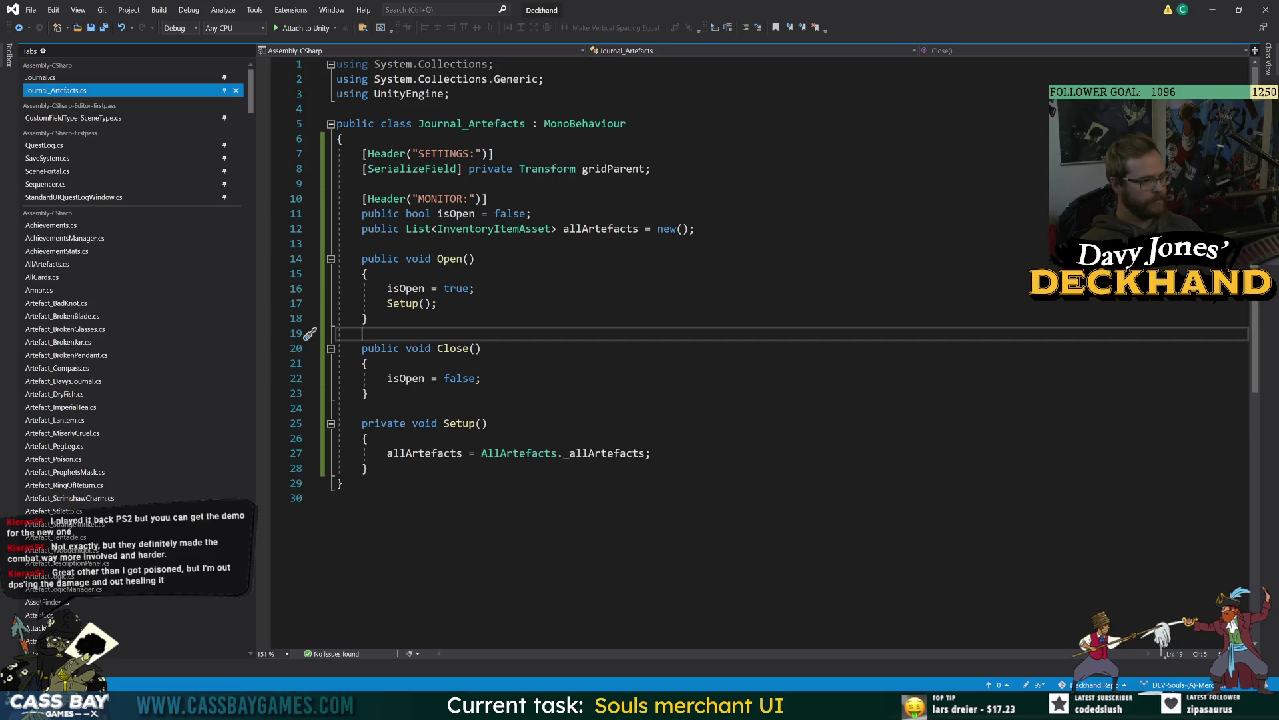
{"action": "left_click", "coordinate": [653, 169]}
{"action": "key", "text": "Return"}
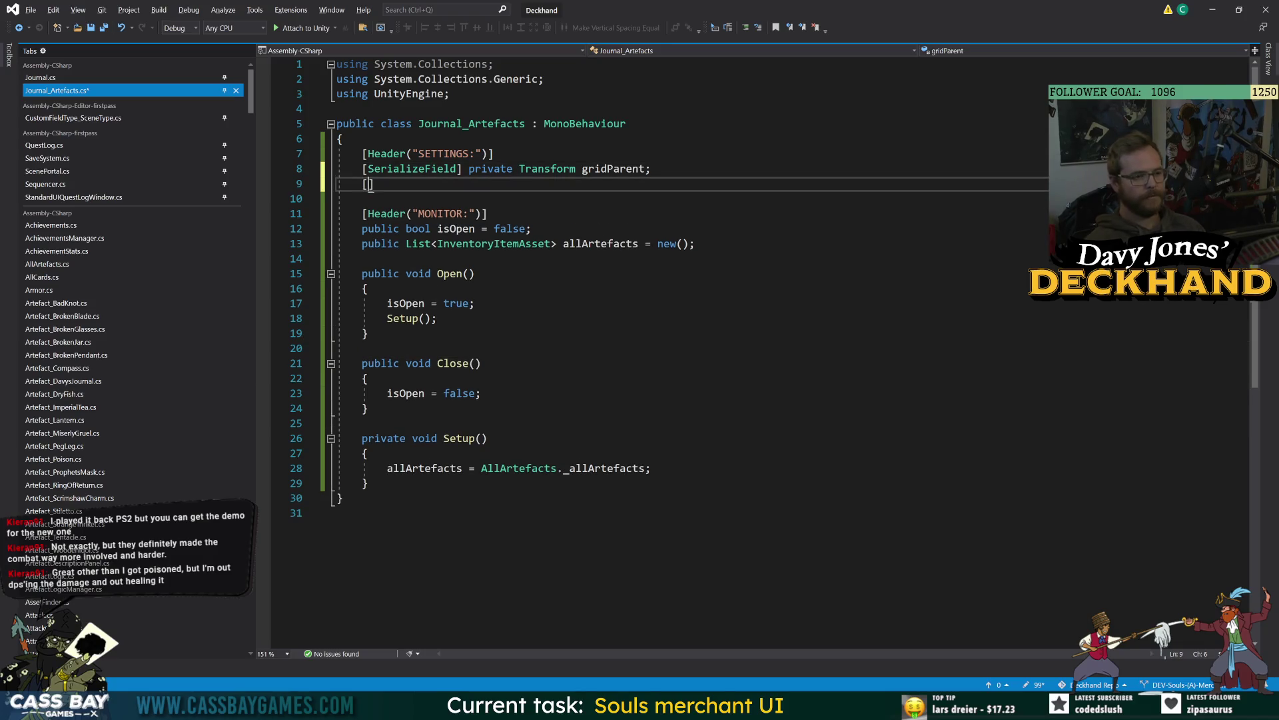
{"action": "type", "text": "[sedr"}
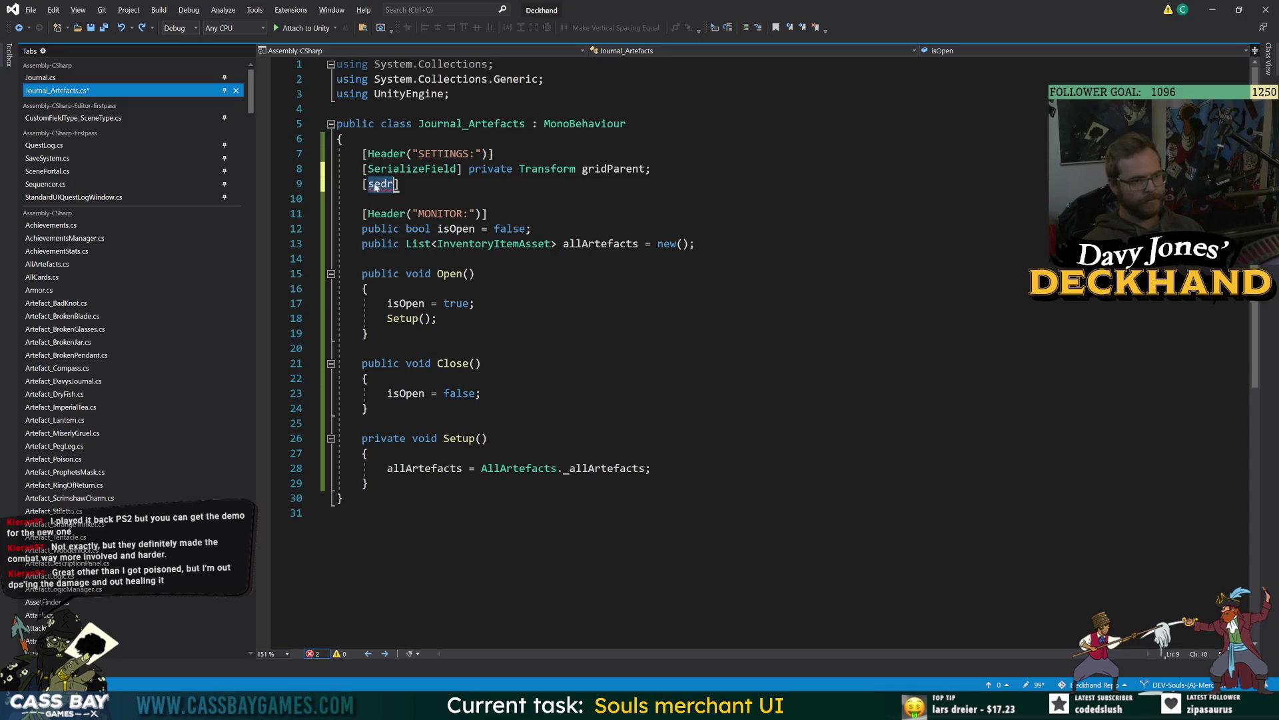
{"action": "key", "text": "ctrl+space"}
{"action": "key", "text": "Tab"}
{"action": "key", "text": "Down"}
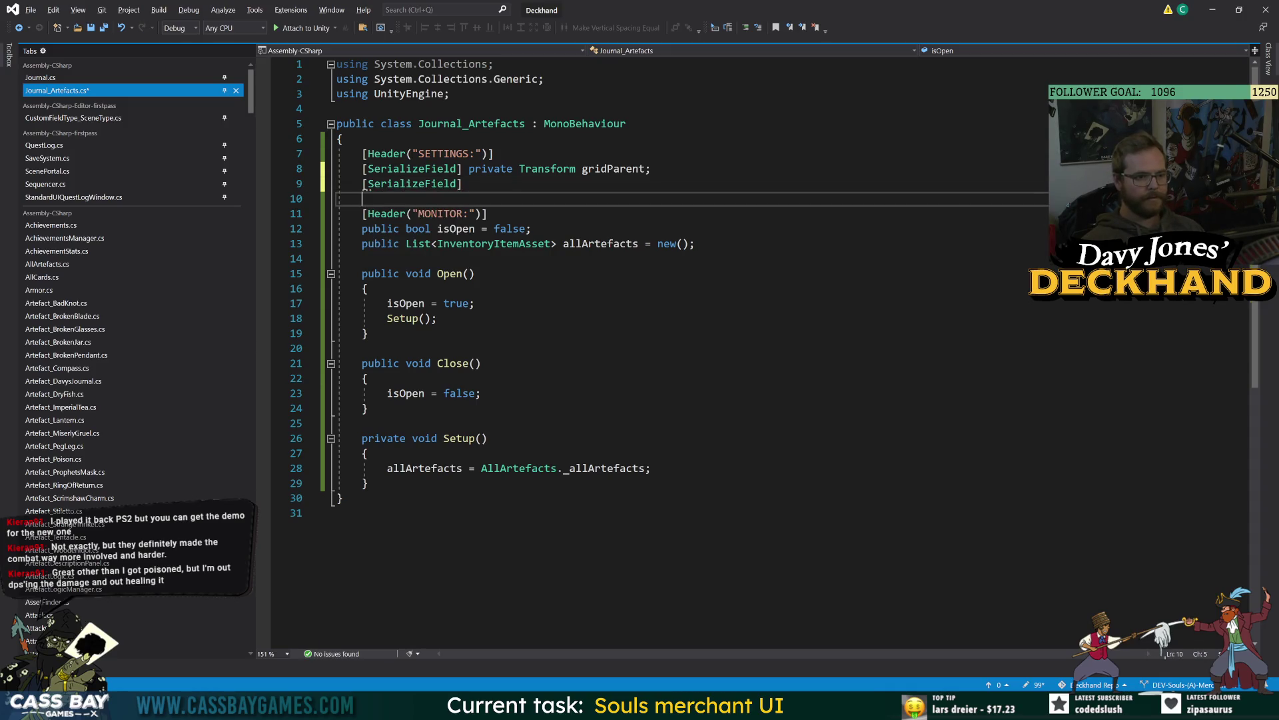
{"action": "key", "text": "Up"}
{"action": "key", "text": "End"}
{"action": "type", "text": "private "}
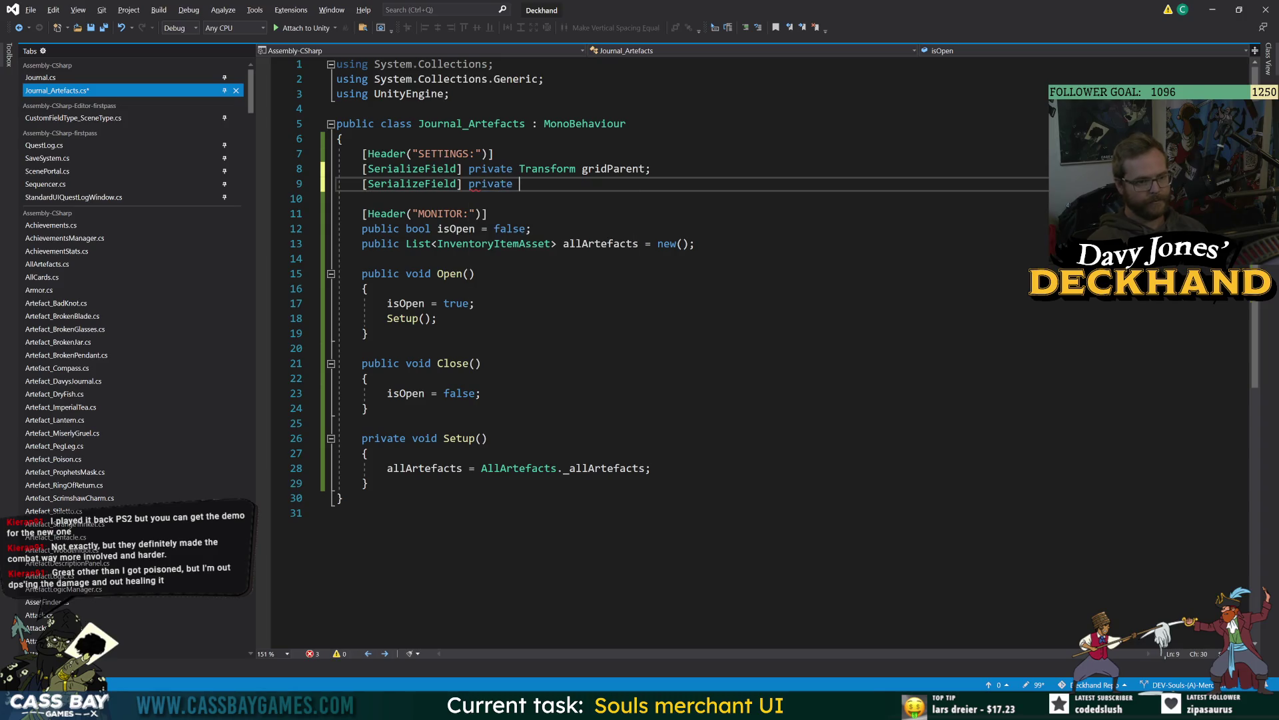
{"action": "type", "text": "CanvasG"}
{"action": "key", "text": "Tab"}
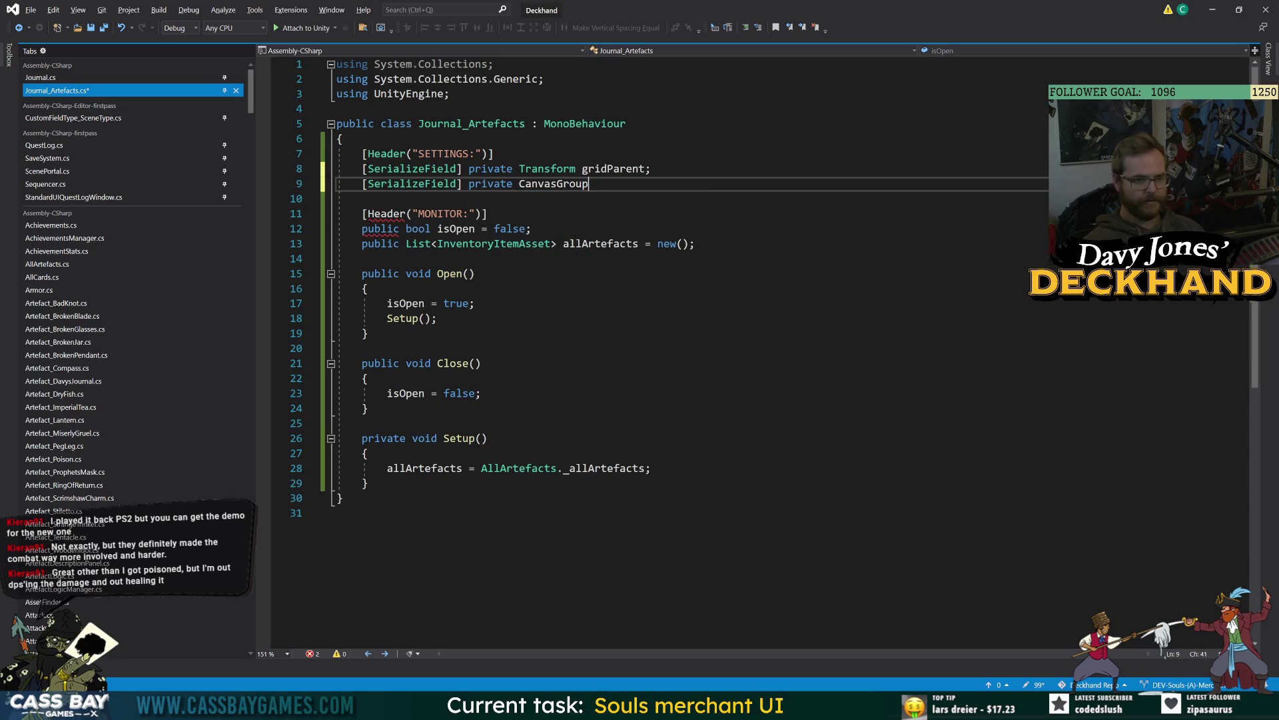
{"action": "type", "text": "masterGroup;"}
Step: Start a masterGroup.alpha = line in Open, right after isOpen = true
{"action": "left_click", "coordinate": [368, 333]}
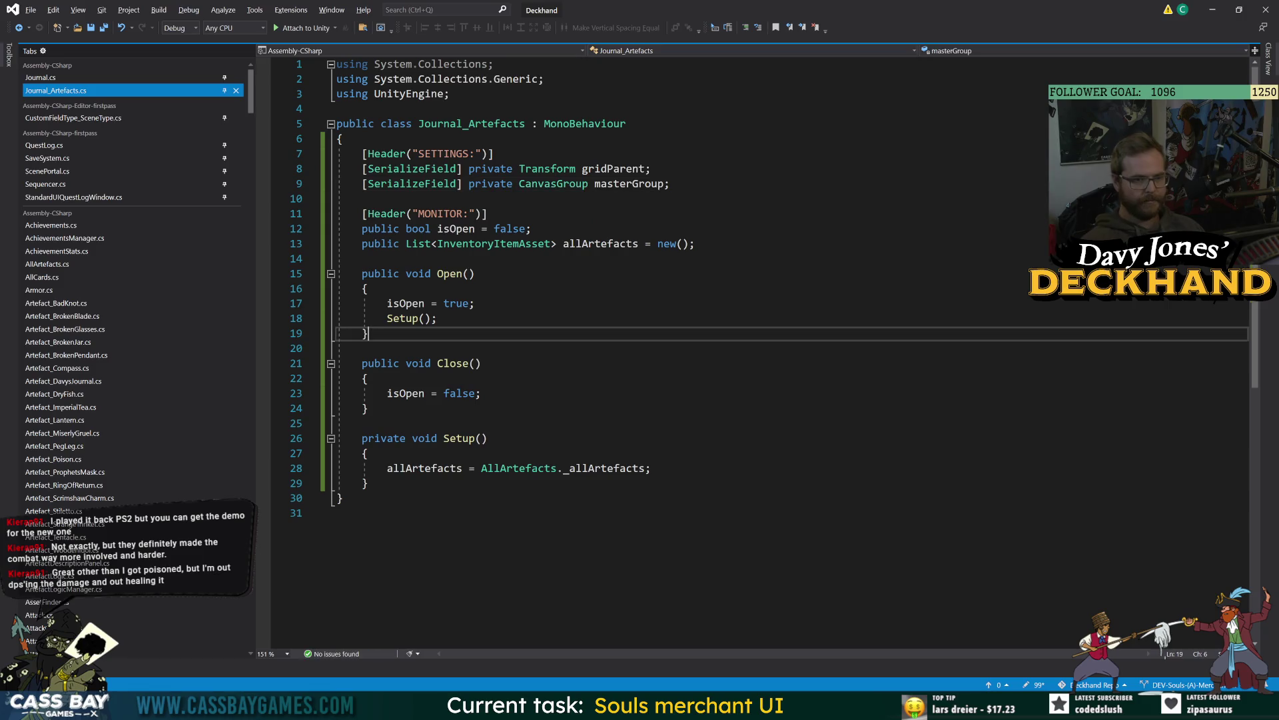
{"action": "double_click", "coordinate": [630, 183]}
{"action": "key", "text": "ctrl+c"}
{"action": "left_click", "coordinate": [475, 303]}
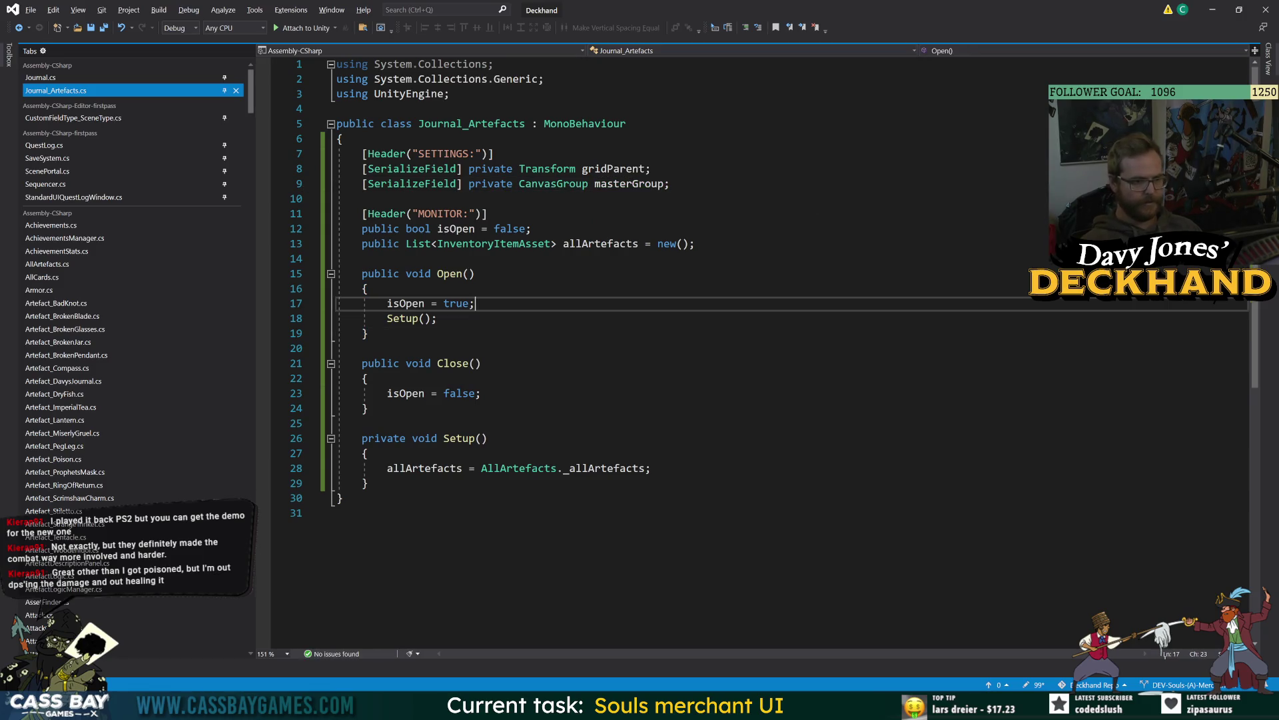
{"action": "key", "text": "Return"}
{"action": "key", "text": "ctrl+v"}
{"action": "type", "text": ".alpha ="}
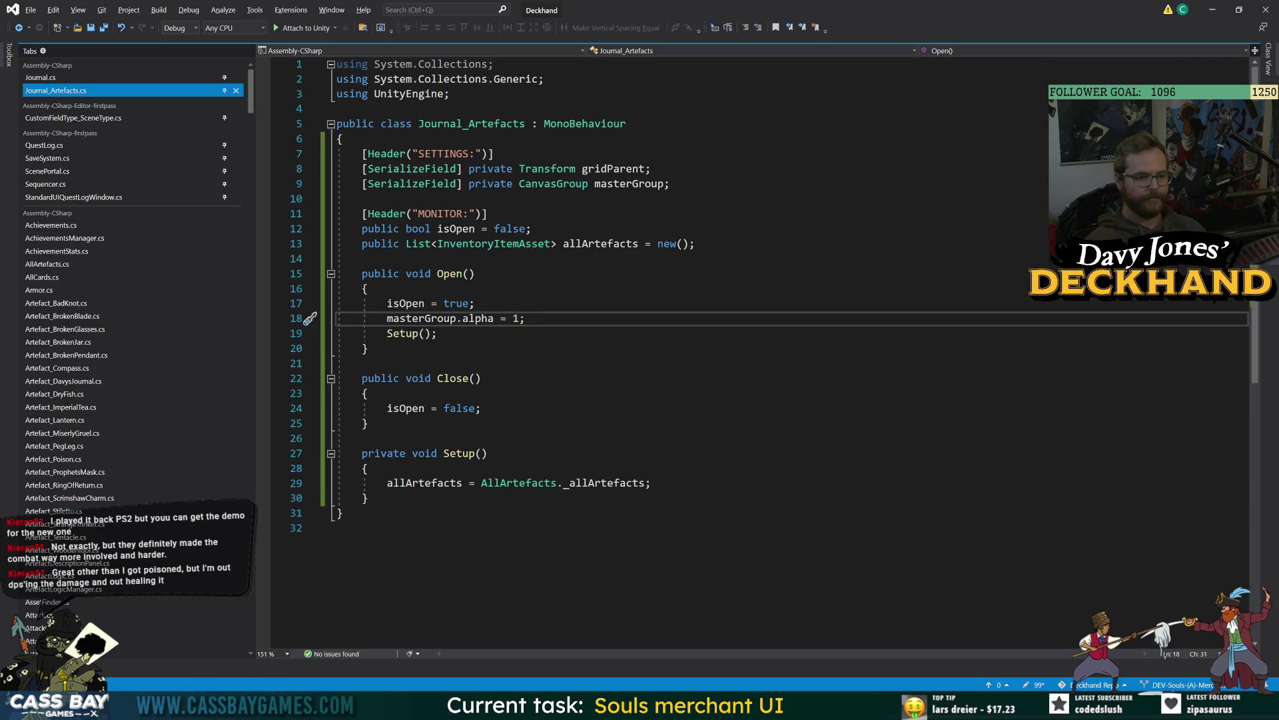
Step: Finish masterGroup.alpha = 1 in Open, add masterGroup.alpha = 0 inside Close, and save
{"action": "key", "text": "shift+Home"}
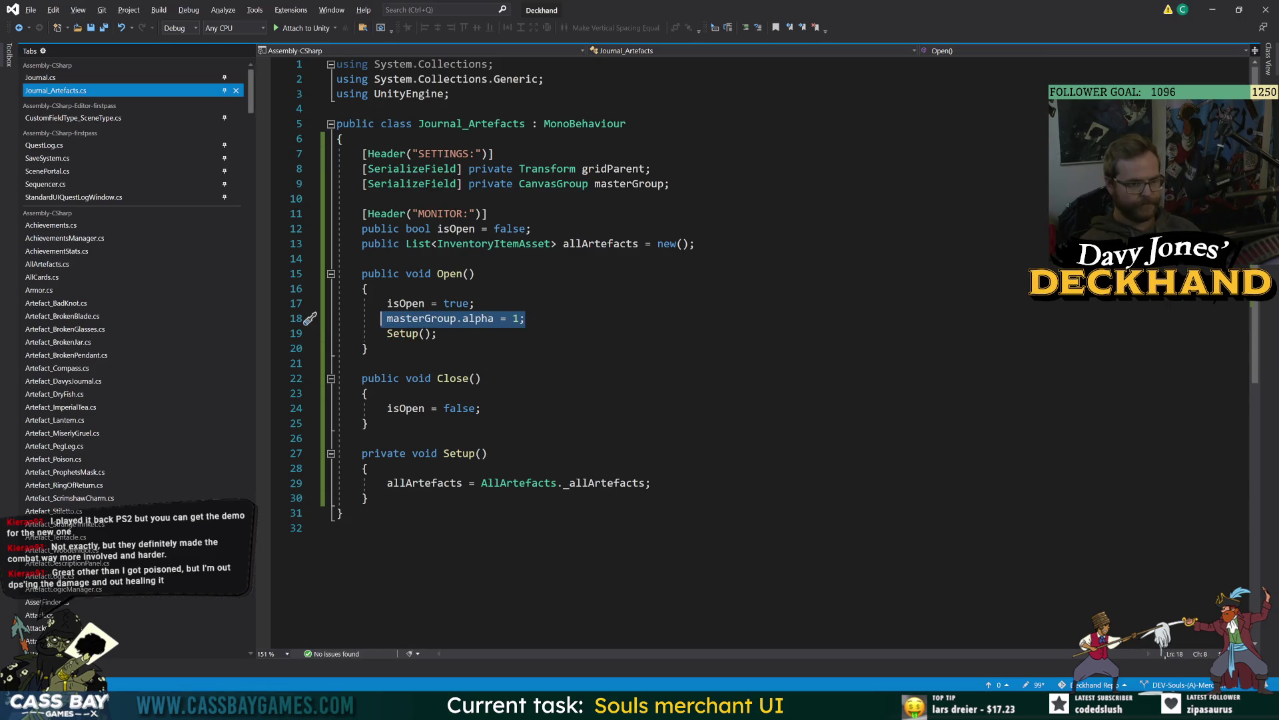
{"action": "left_click", "coordinate": [369, 393]}
{"action": "key", "text": "ctrl+v"}
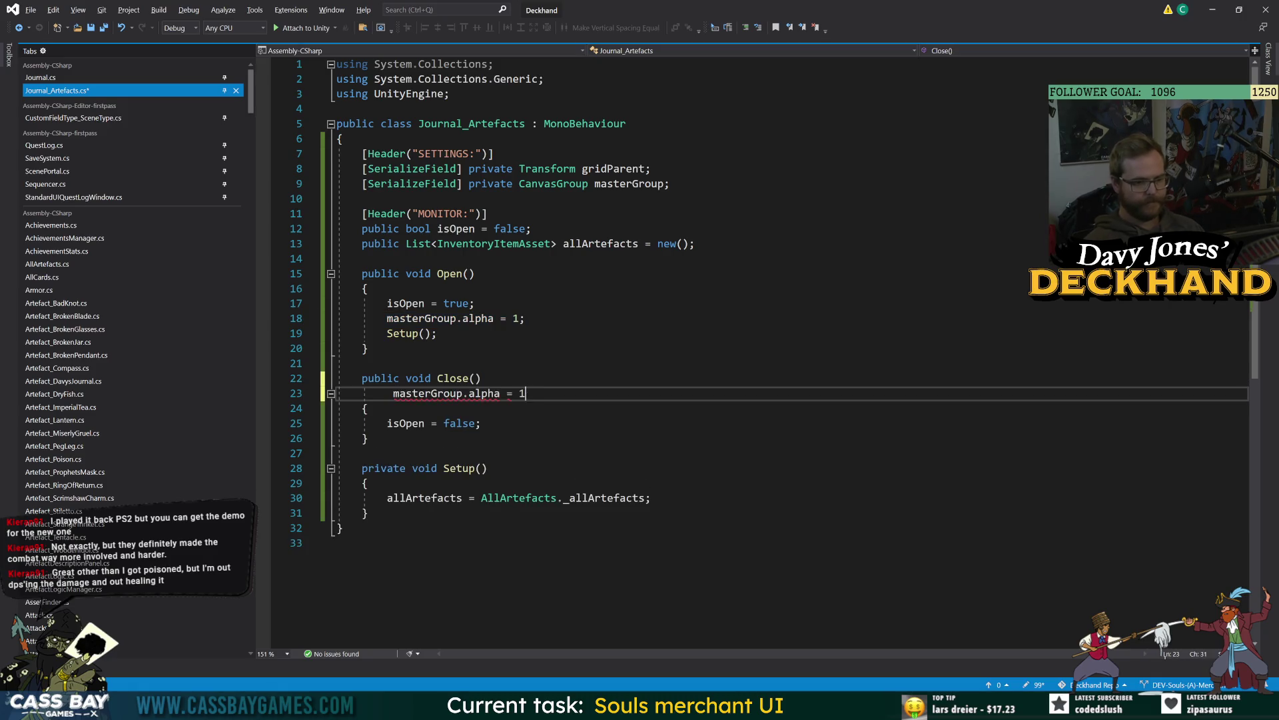
{"action": "type", "text": "0;"}
{"action": "key", "text": "ctrl+s"}
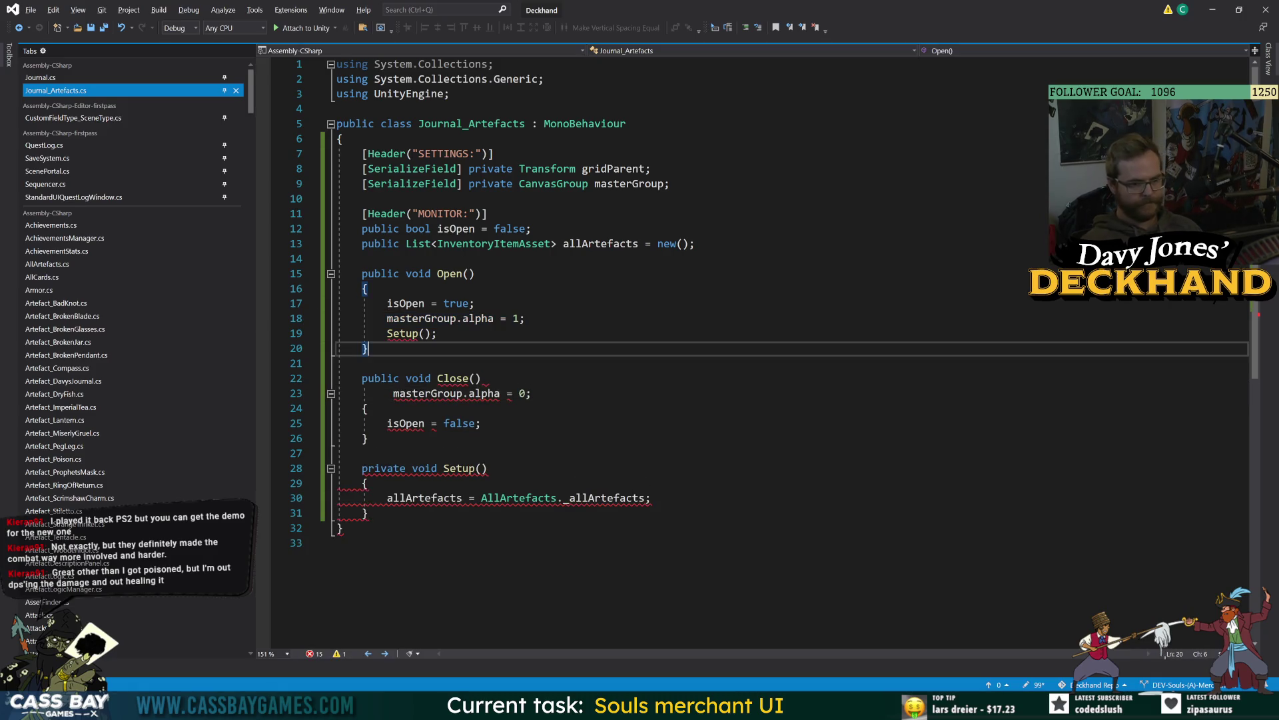
{"action": "left_click", "coordinate": [342, 528]}
{"action": "left_click_drag", "start_coordinate": [392, 393], "coordinate": [534, 393]}
{"action": "key", "text": "BackSpace"}
{"action": "key", "text": "Down"}
{"action": "key", "text": "Return"}
{"action": "key", "text": "ctrl+v"}
{"action": "key", "text": "ctrl+s"}
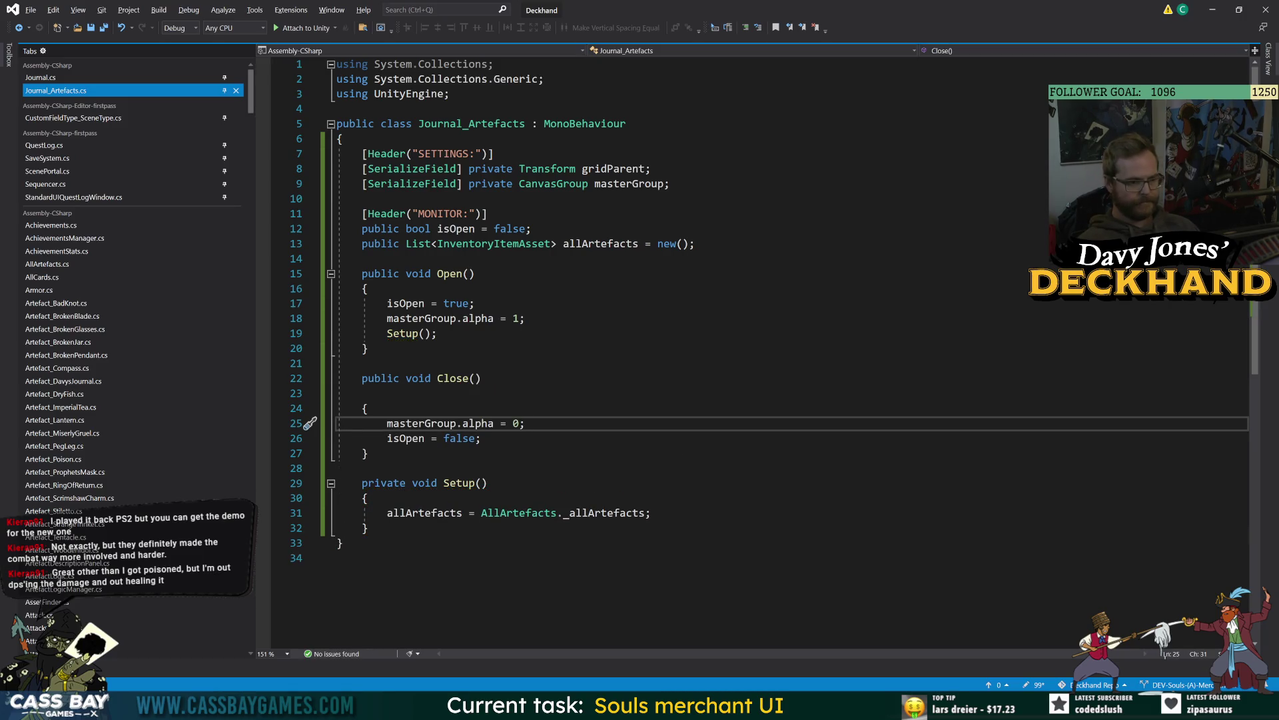
Step: Remove the leftover blank line in Close, reformat the Open, Close and Setup code, and return to Unity
{"action": "left_click", "coordinate": [362, 393]}
{"action": "key", "text": "BackSpace"}
{"action": "key", "text": "Up"}
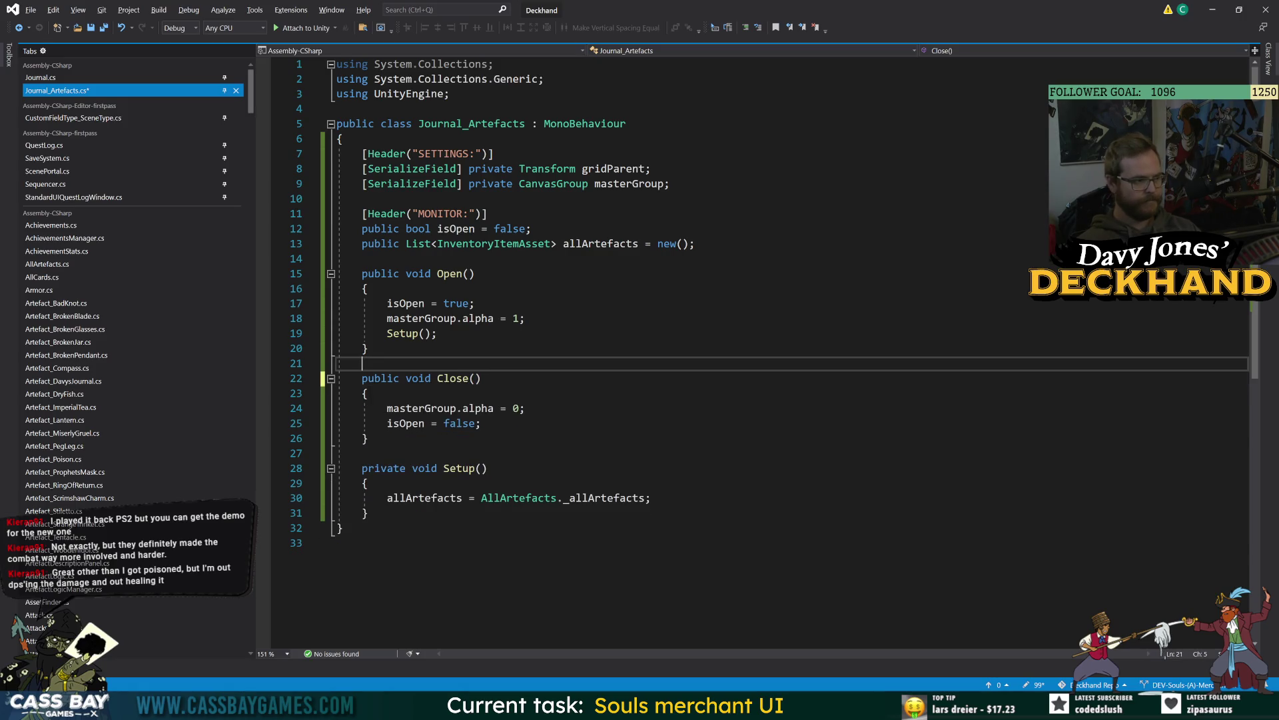
{"action": "left_click_drag", "start_coordinate": [444, 318], "coordinate": [526, 498]}
{"action": "key", "text": "ctrl+f"}
{"action": "left_click", "coordinate": [368, 438]}
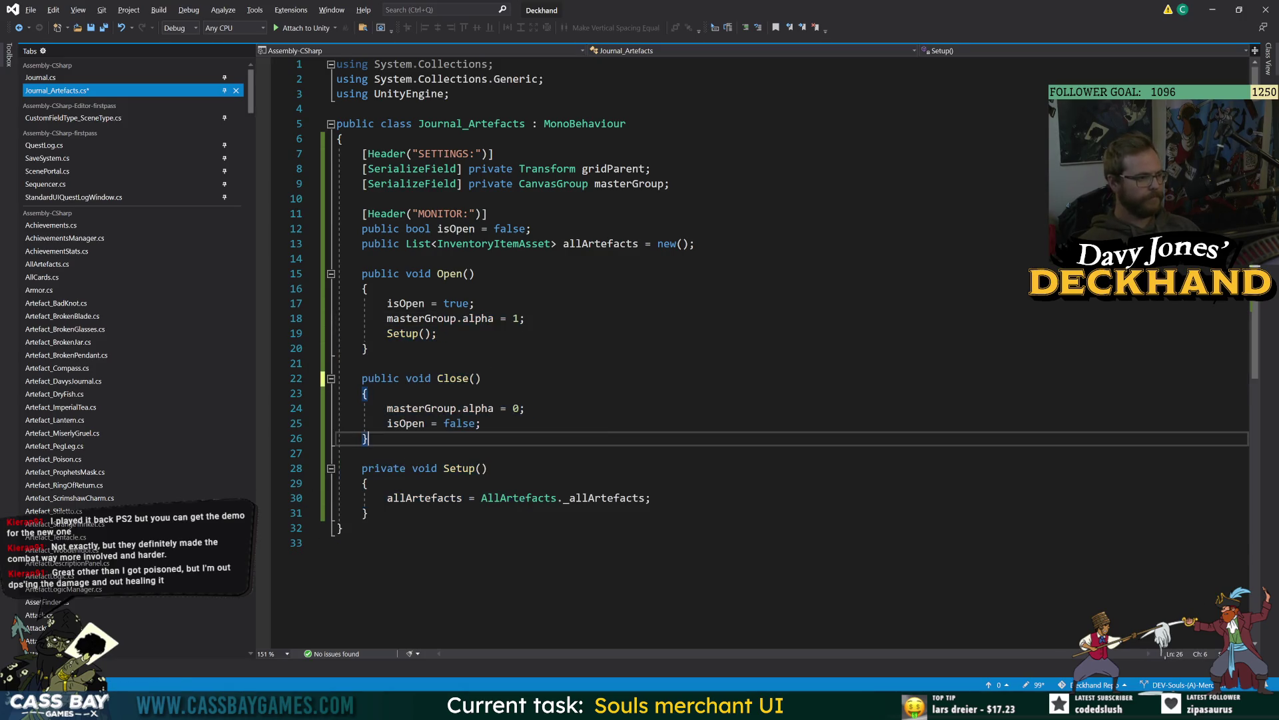
{"action": "left_click", "coordinate": [341, 528]}
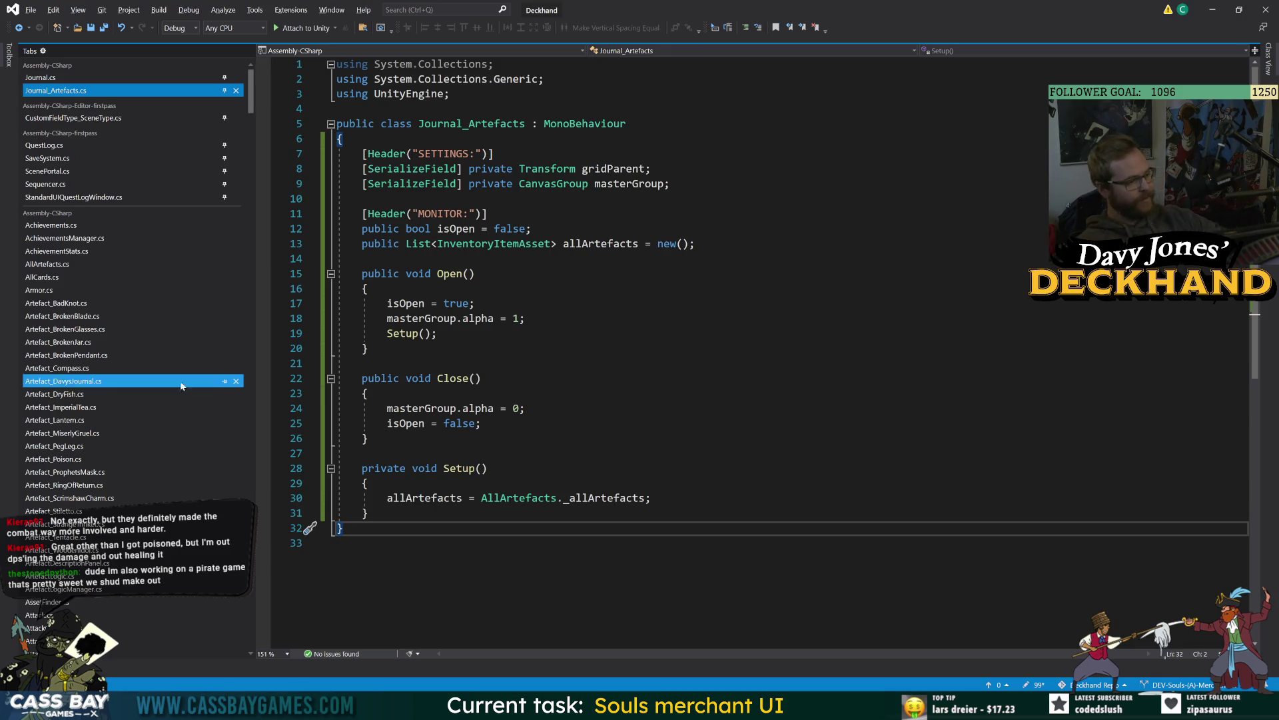
{"action": "left_click", "coordinate": [367, 394]}
{"action": "left_click", "coordinate": [482, 378]}
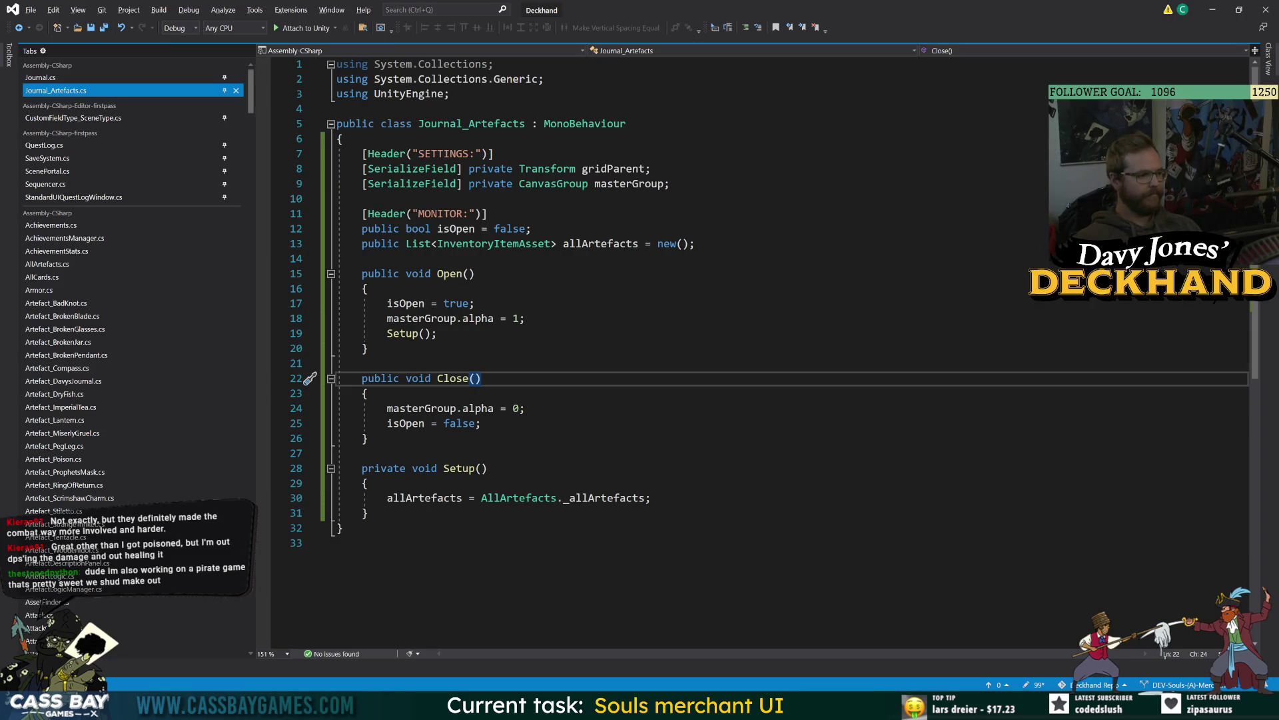
{"action": "key", "text": "Up"}
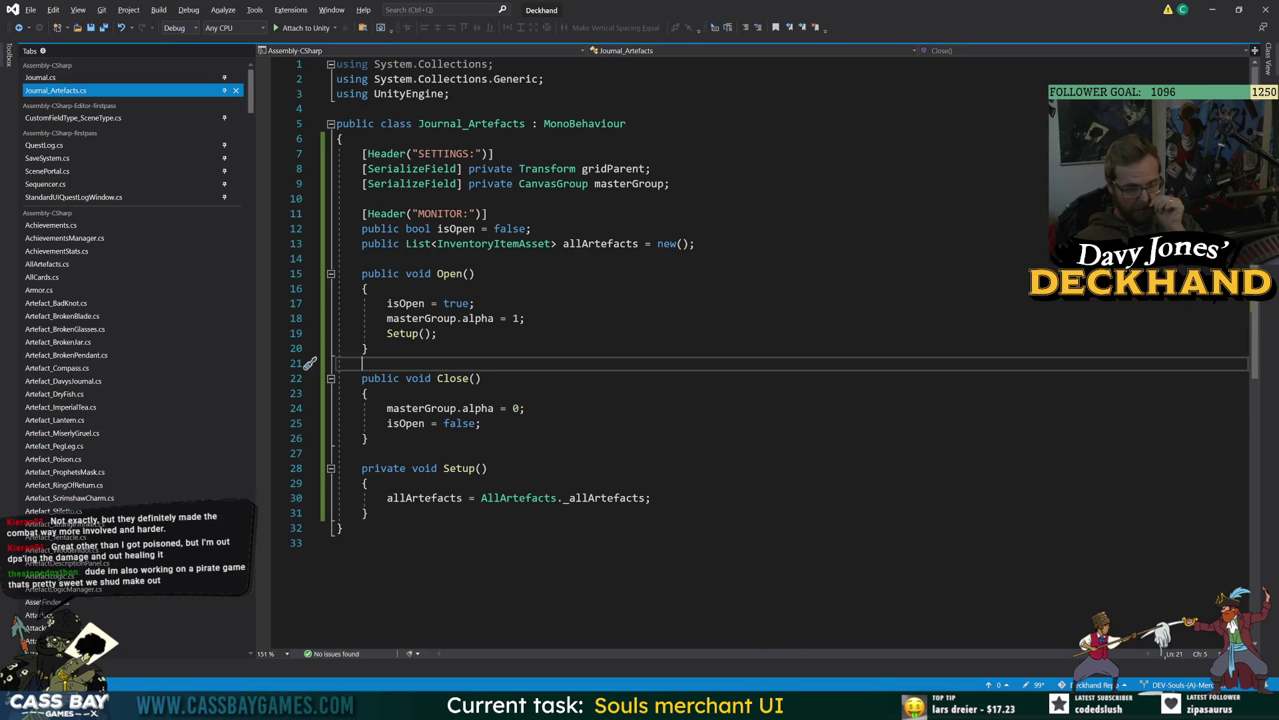
{"action": "key", "text": "alt+Tab"}
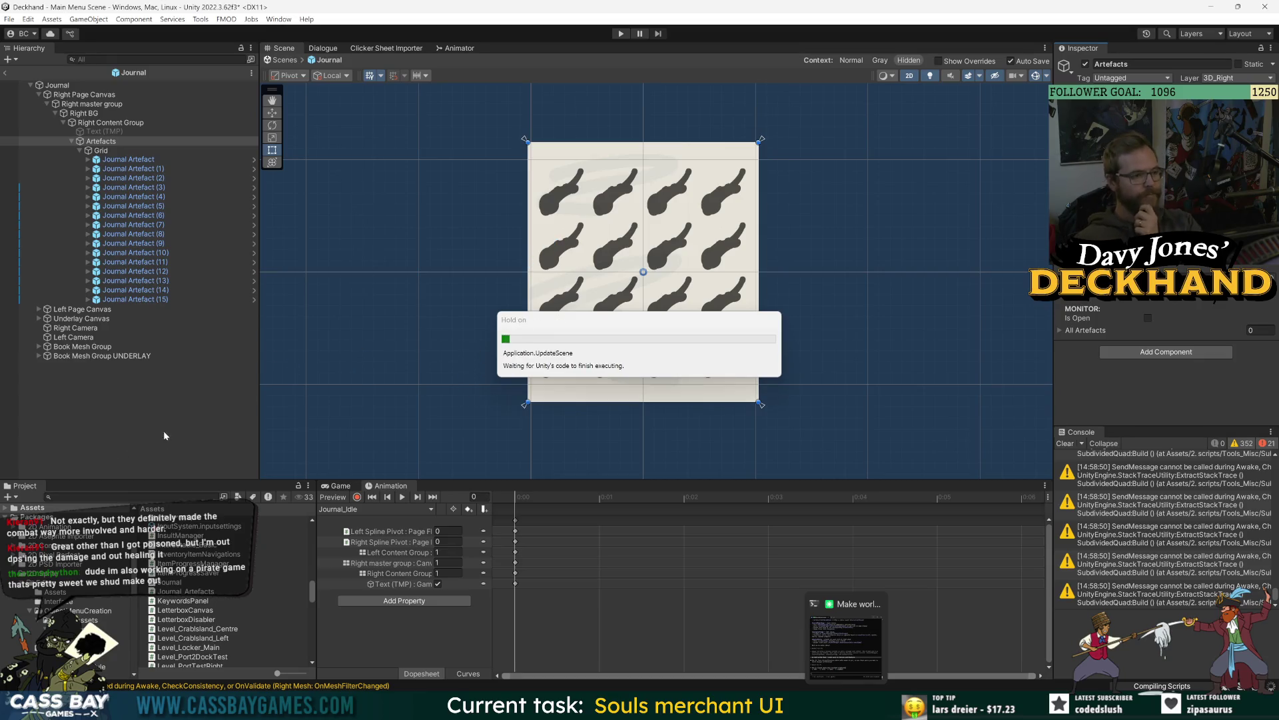
Step: Exit the Journal prefab, frame the open book in the Main Menu Scene, and save the scene
{"action": "left_click", "coordinate": [5, 72]}
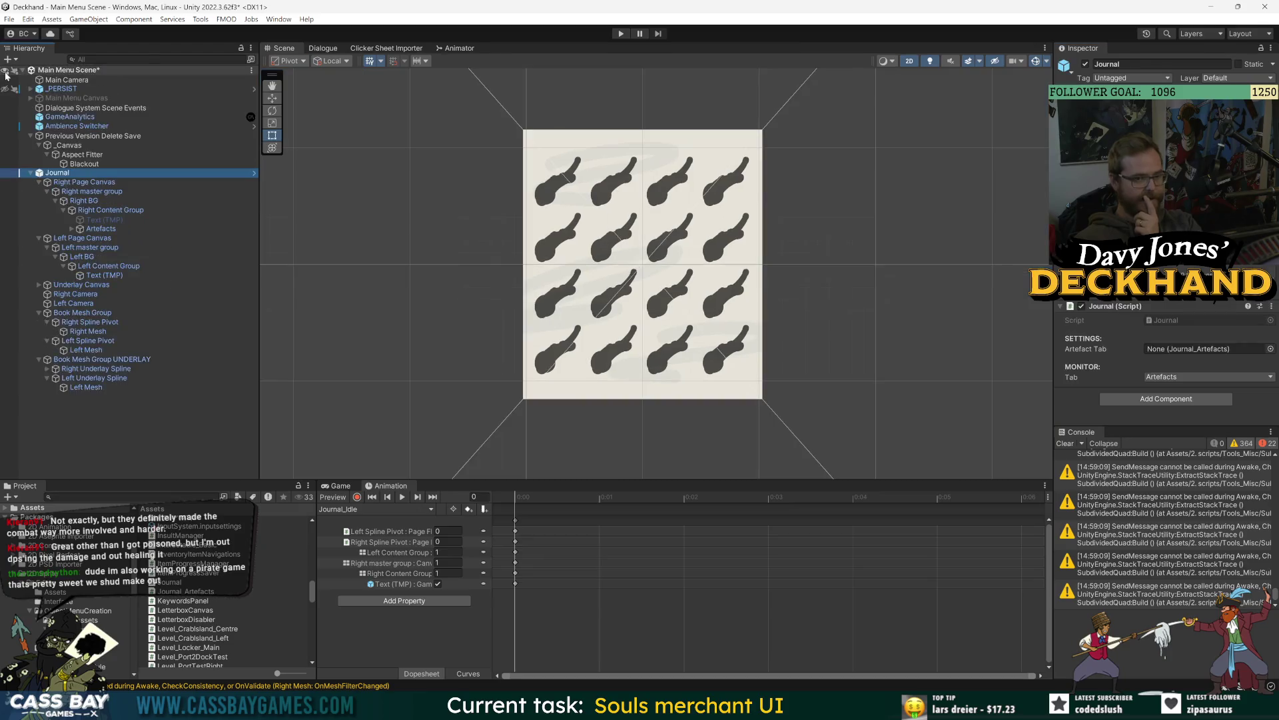
{"action": "left_click", "coordinate": [100, 340]}
{"action": "double_click", "coordinate": [103, 360]}
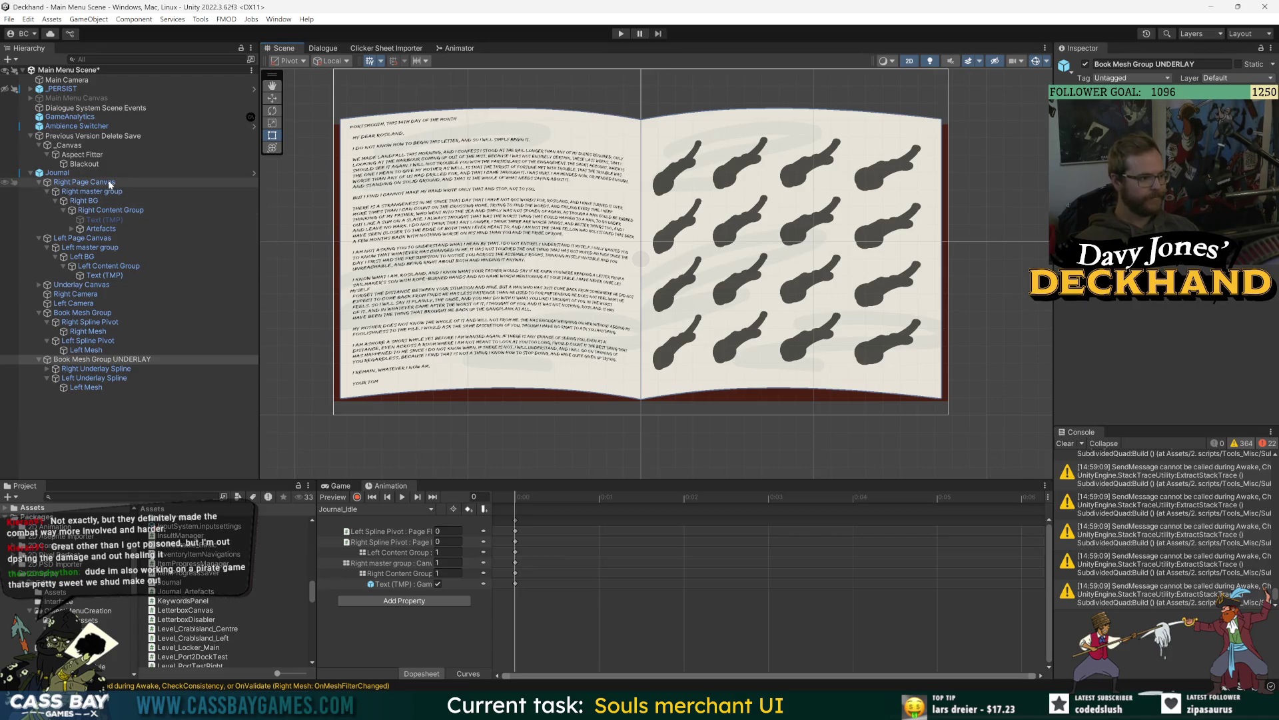
{"action": "left_click", "coordinate": [157, 442]}
{"action": "key", "text": "ctrl+s"}
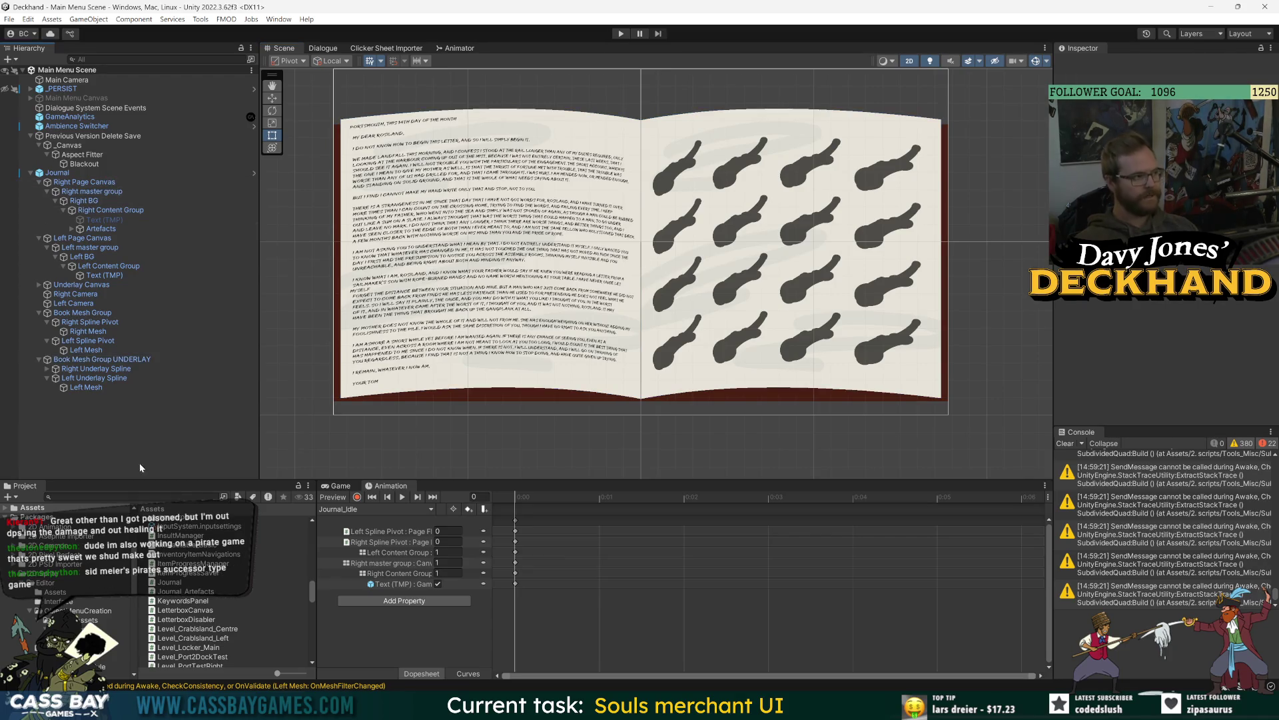
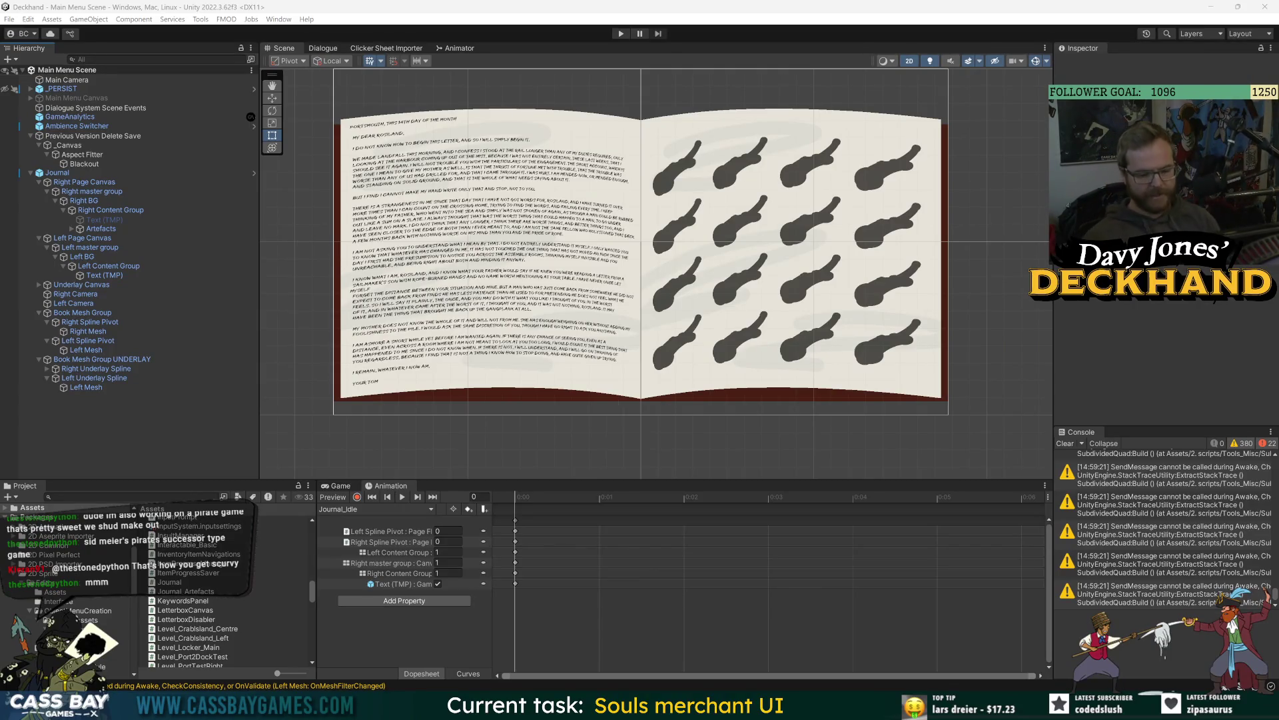
Step: Clear the console, open the Journal prefab, and hide the Shadow sprites of Artefacts (1) and (2)
{"action": "left_click", "coordinate": [1076, 447]}
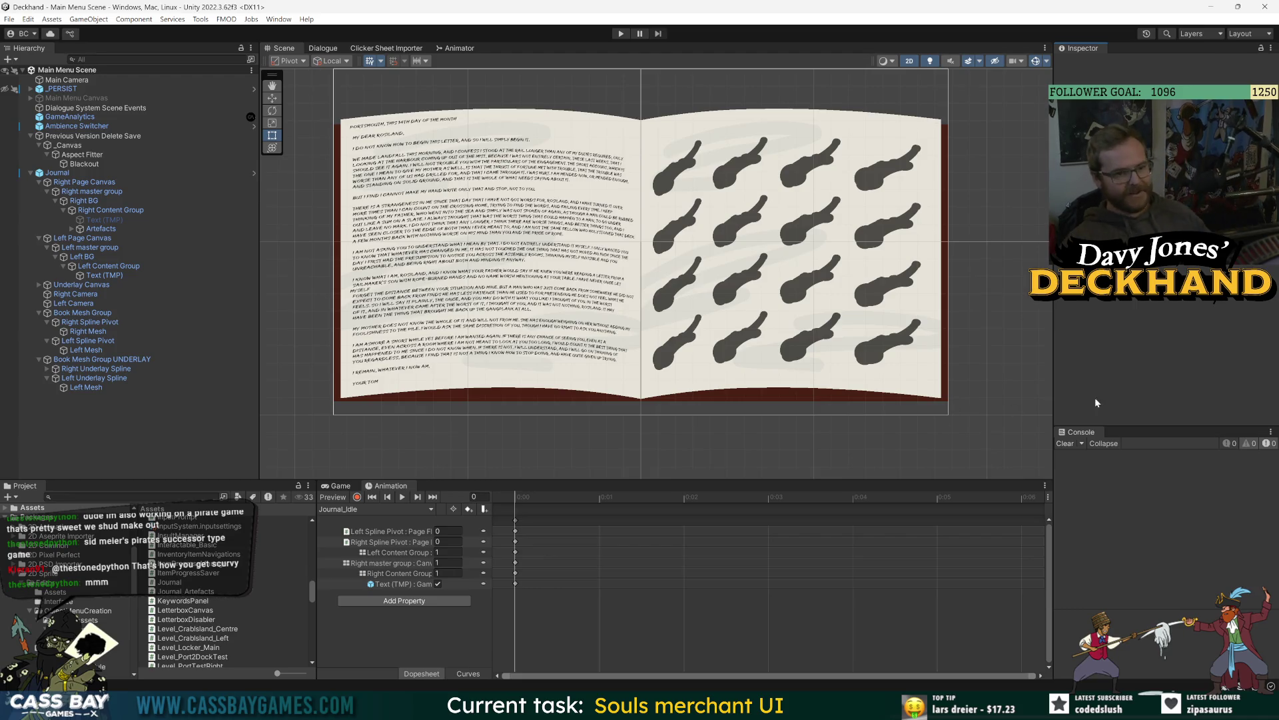
{"action": "left_click", "coordinate": [80, 175]}
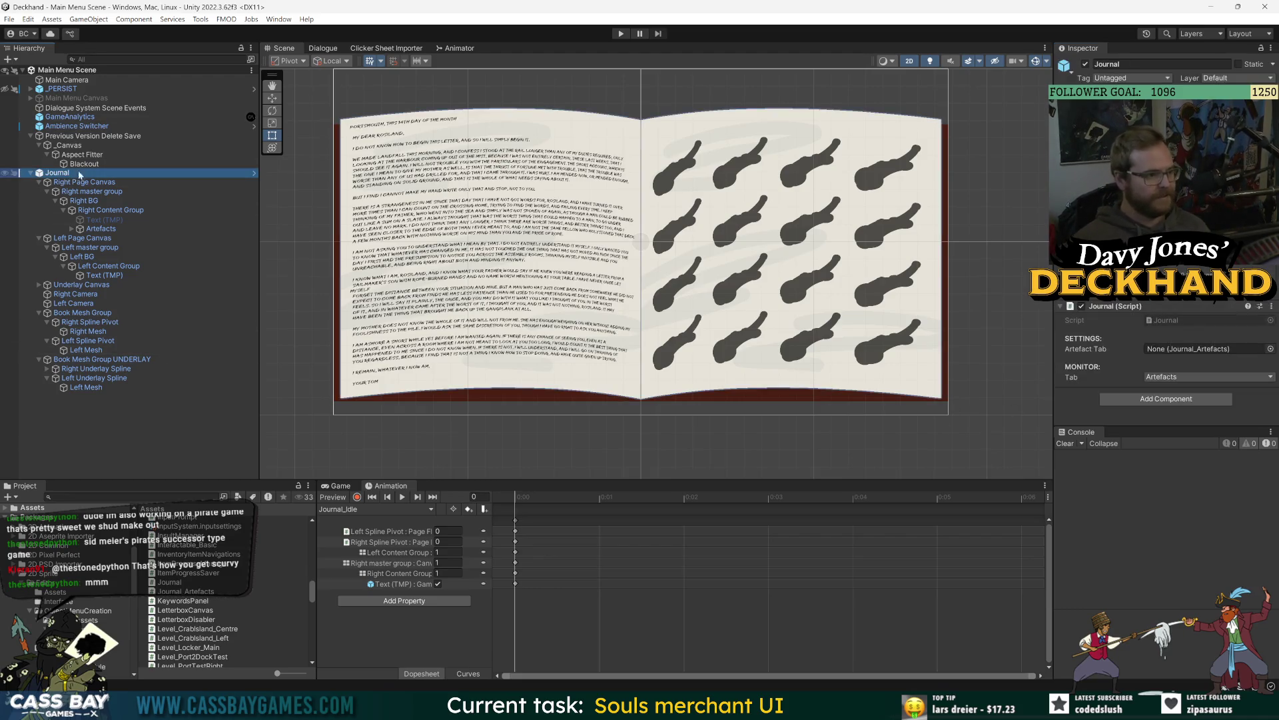
{"action": "left_click", "coordinate": [254, 173]}
{"action": "left_click", "coordinate": [133, 178]}
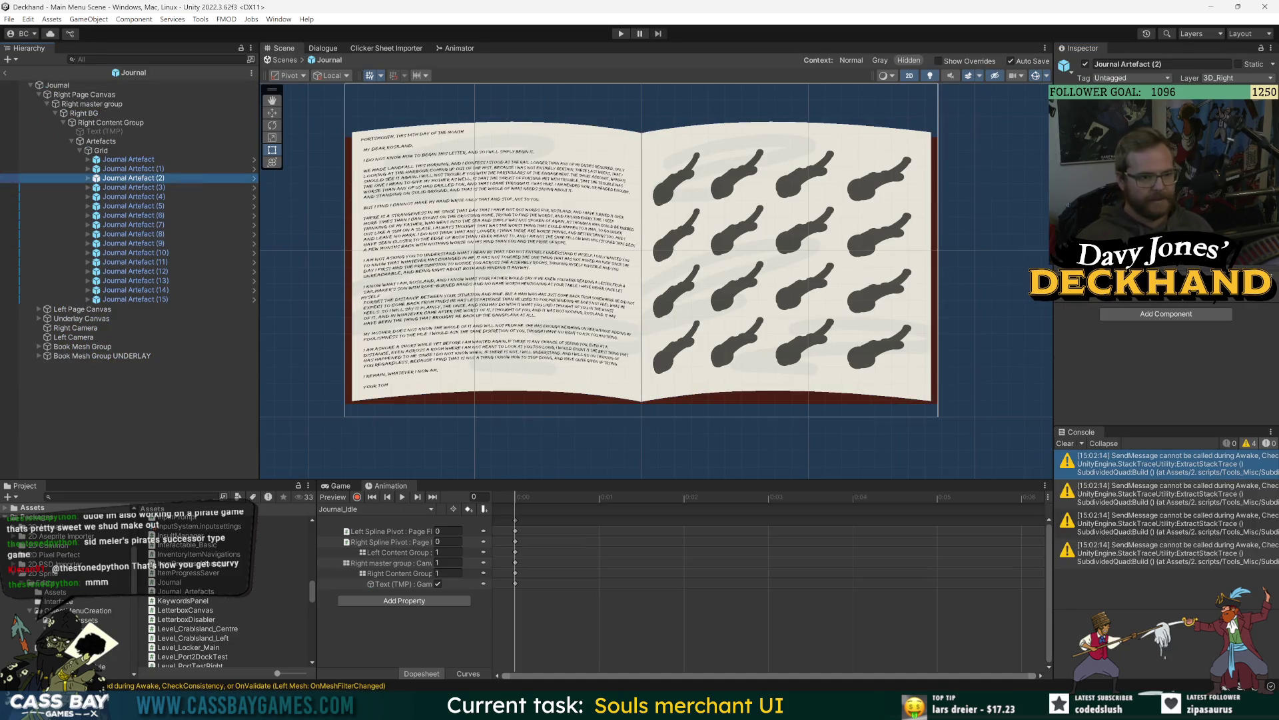
{"action": "left_click", "coordinate": [88, 178]}
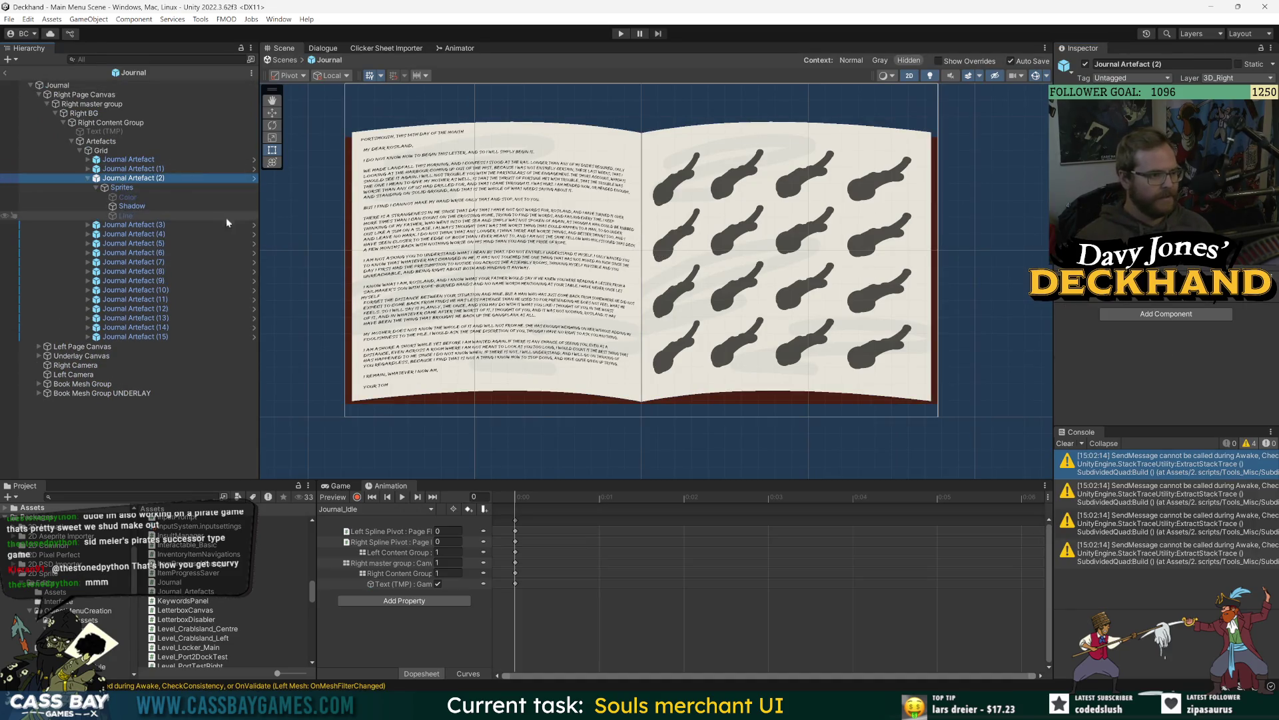
{"action": "left_click", "coordinate": [88, 168]}
{"action": "left_click", "coordinate": [96, 178]}
{"action": "left_click", "coordinate": [137, 243]}
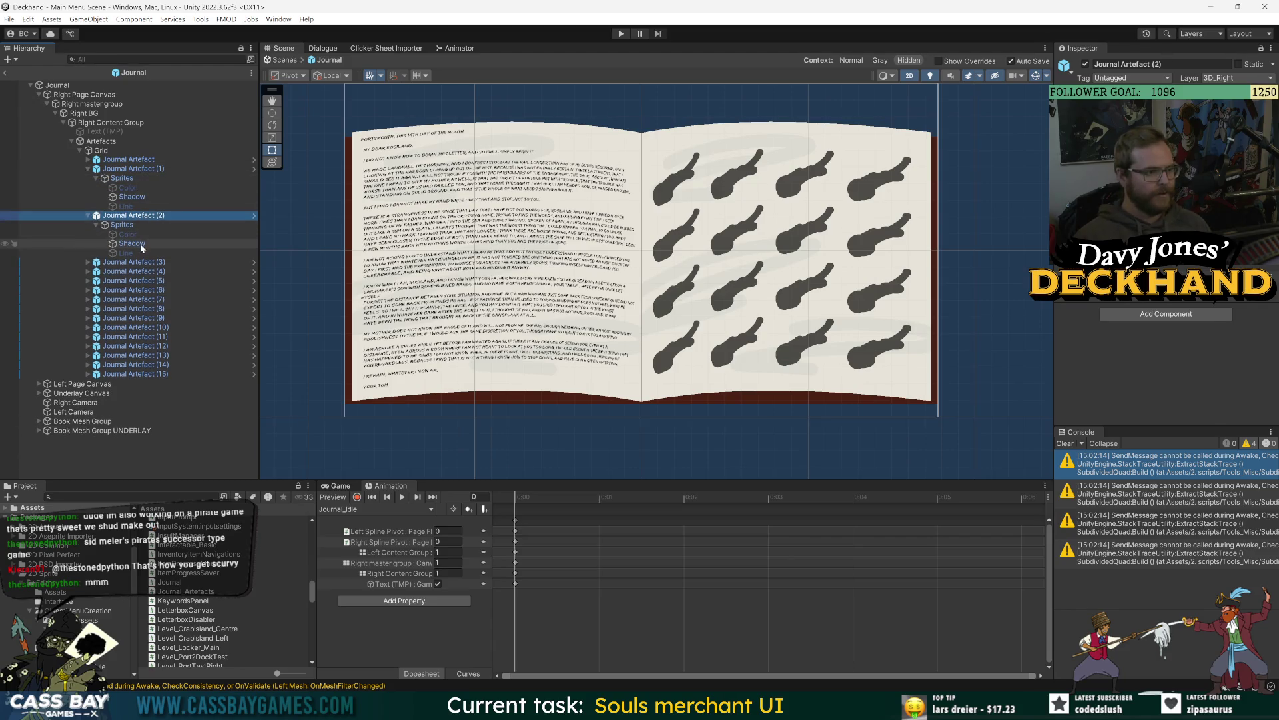
{"action": "left_click", "coordinate": [132, 196], "text": "ctrl"}
{"action": "left_click", "coordinate": [1085, 64]}
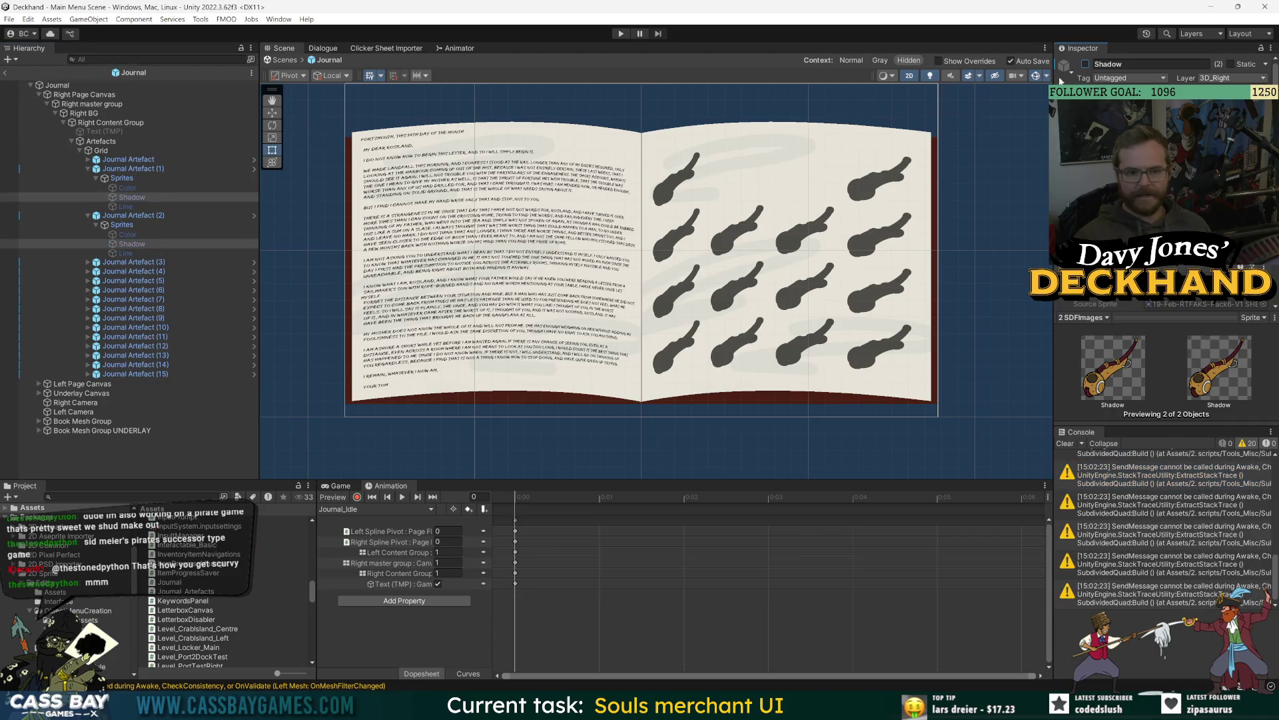
Step: Enable the Line sprites on Artefacts (1) and (2) and the Color sprite on the first artefact
{"action": "left_click", "coordinate": [125, 206]}
{"action": "left_click", "coordinate": [125, 253], "text": "ctrl"}
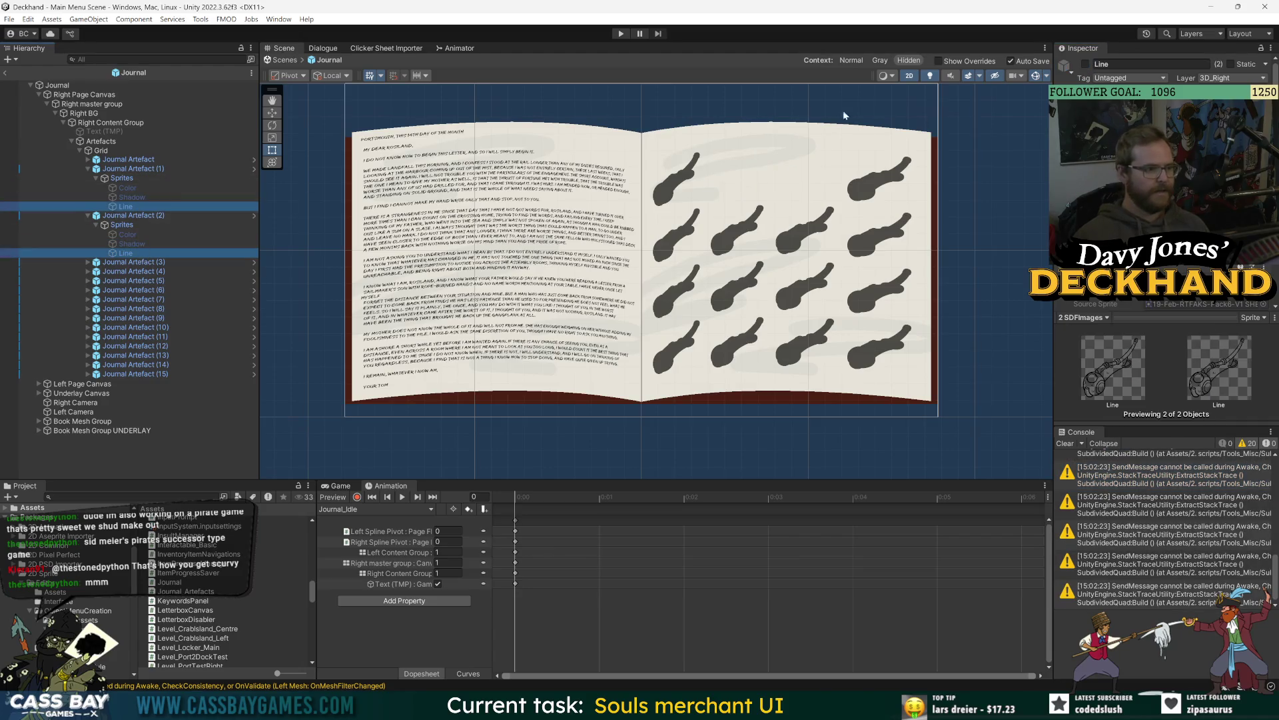
{"action": "left_click", "coordinate": [1086, 64]}
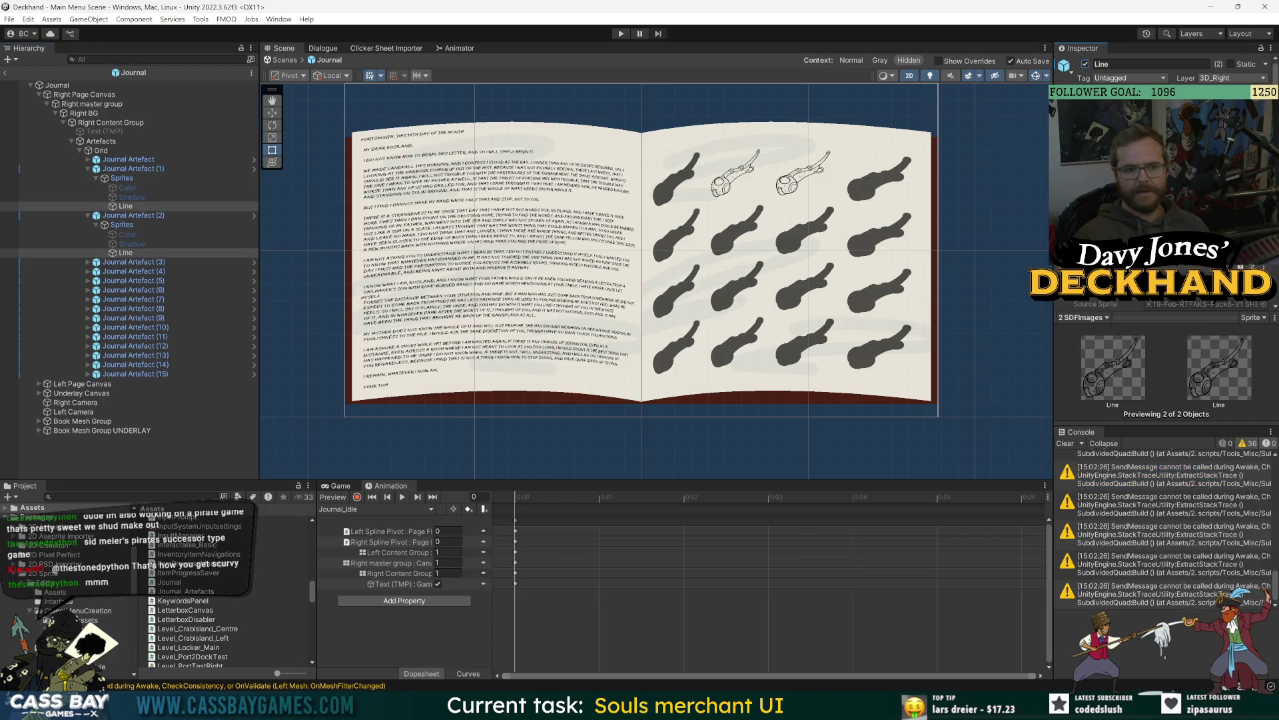
{"action": "left_click", "coordinate": [87, 160]}
{"action": "left_click", "coordinate": [96, 168]}
{"action": "left_click", "coordinate": [127, 178]}
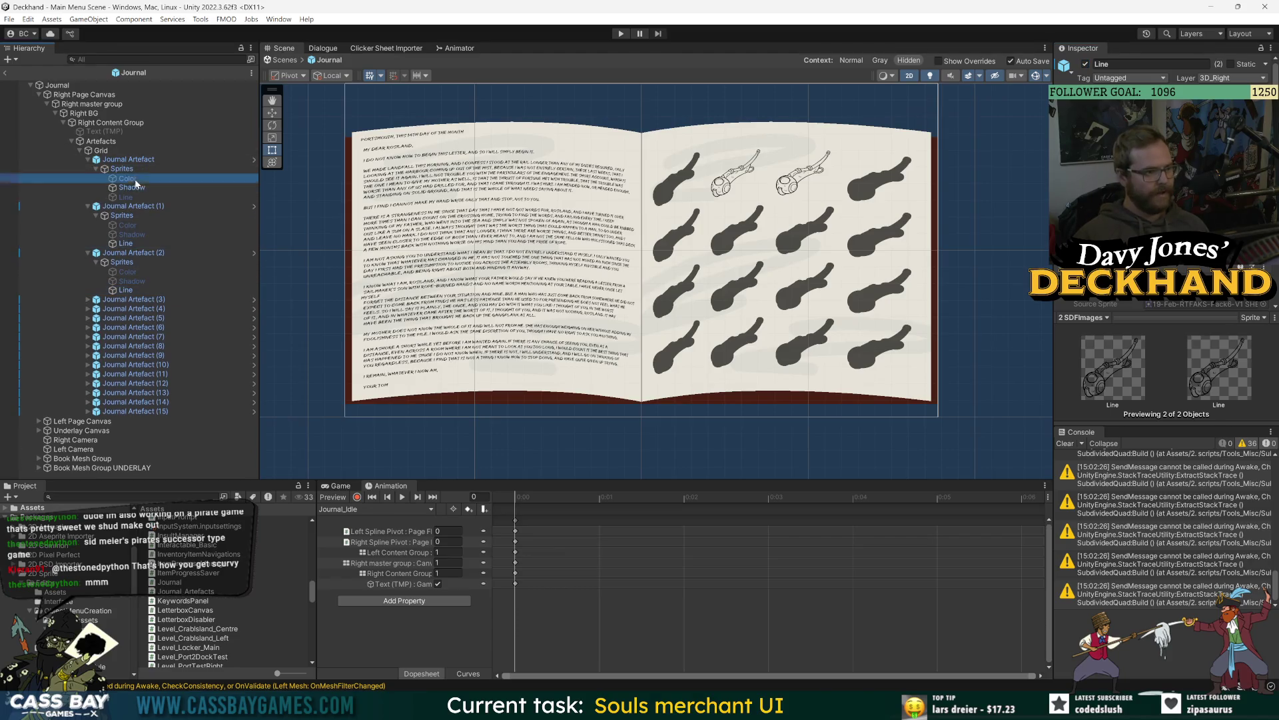
{"action": "left_click", "coordinate": [1085, 64]}
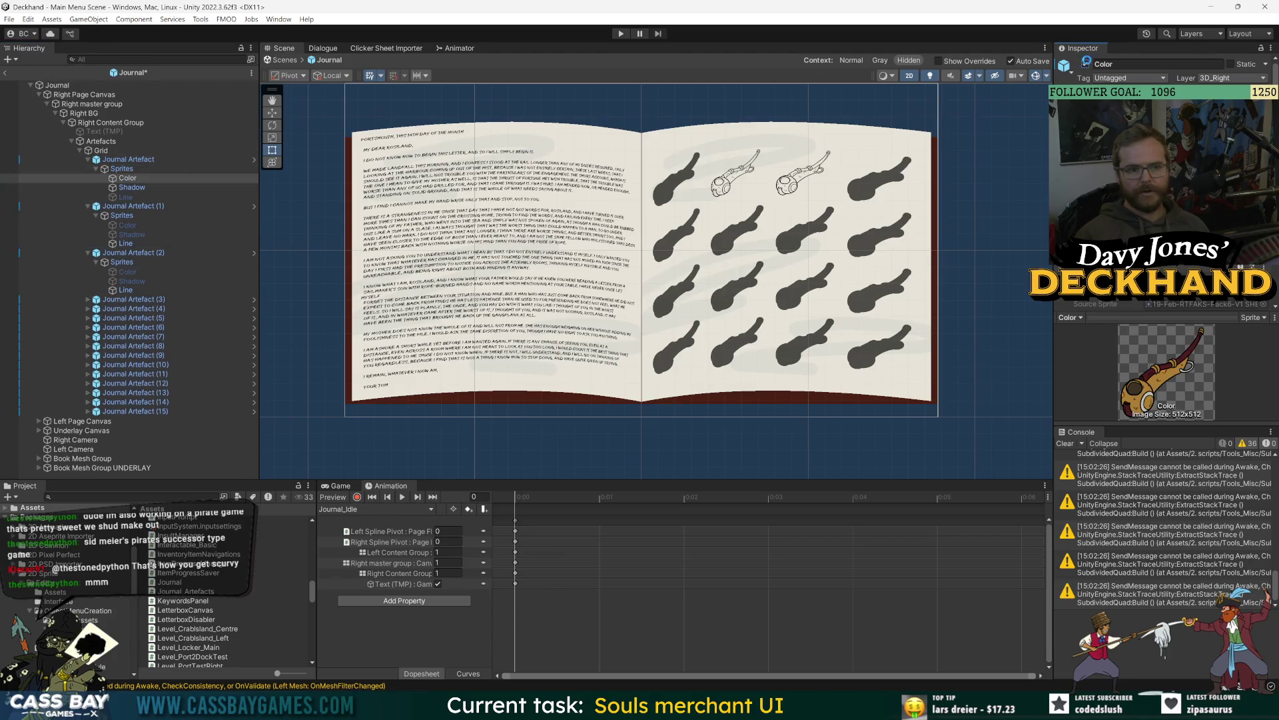
Step: Hide the first artefact's Shadow sprite, leave prefab mode, and show the Game view
{"action": "left_click", "coordinate": [132, 188]}
{"action": "left_click", "coordinate": [1085, 64]}
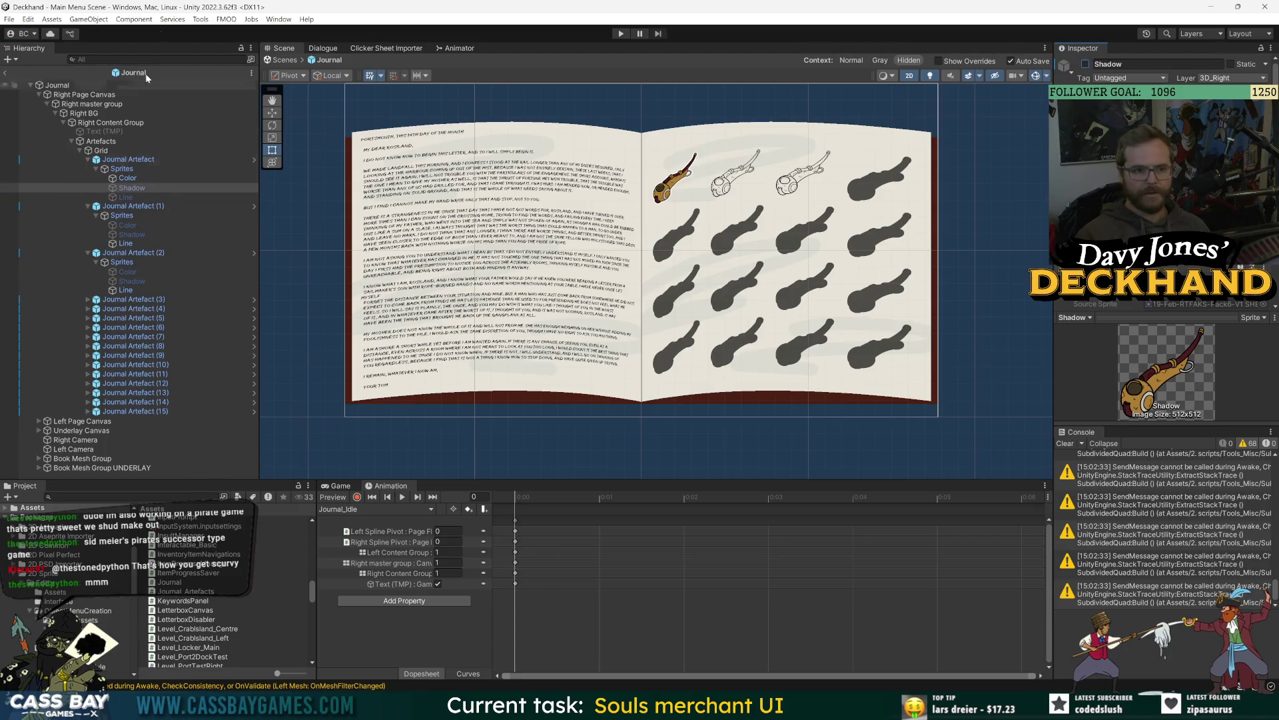
{"action": "left_click", "coordinate": [5, 72]}
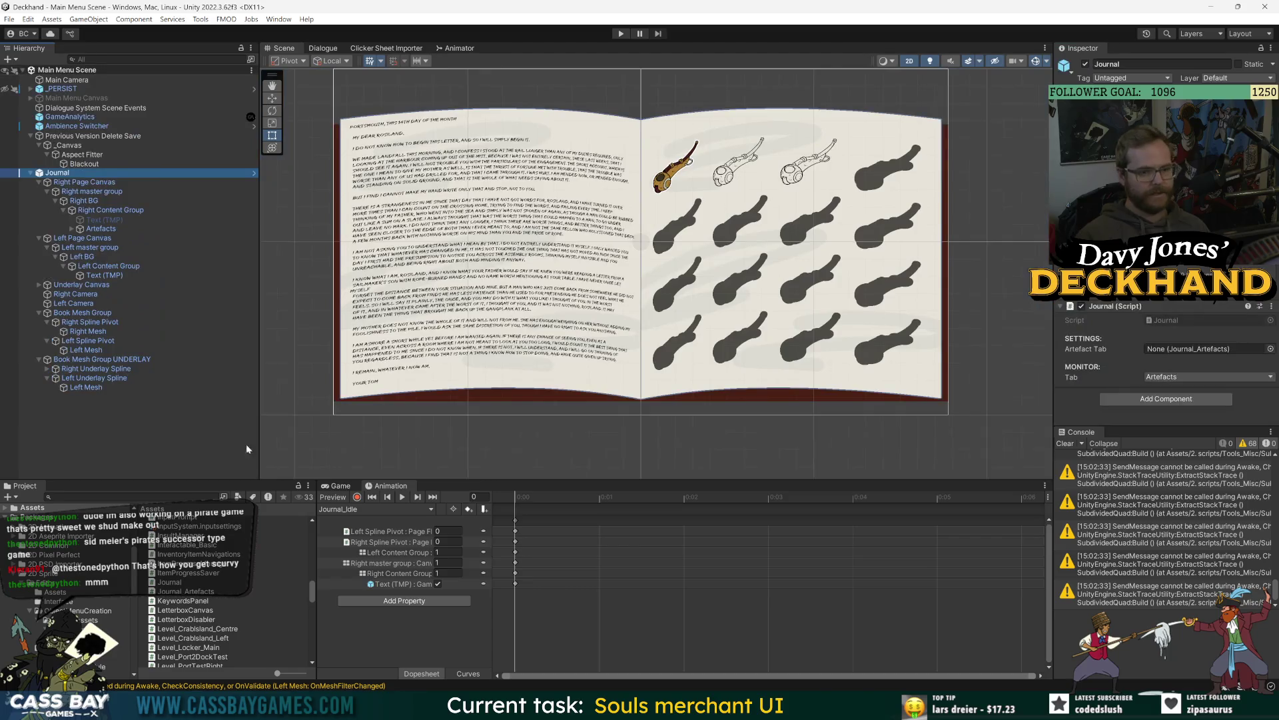
{"action": "left_click", "coordinate": [197, 436]}
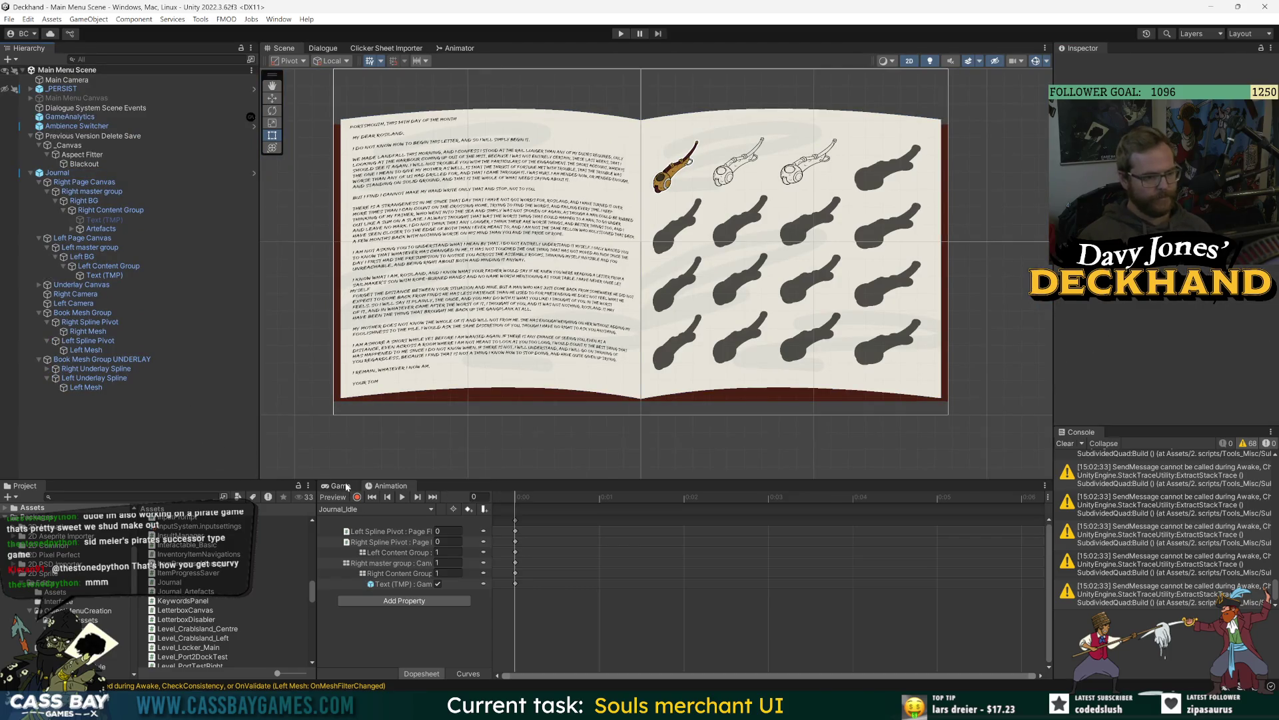
Step: Enlarge the Game view by dragging the Scene/Game splitter upward
{"action": "left_click", "coordinate": [340, 486]}
{"action": "left_click_drag", "start_coordinate": [634, 477], "coordinate": [634, 270]}
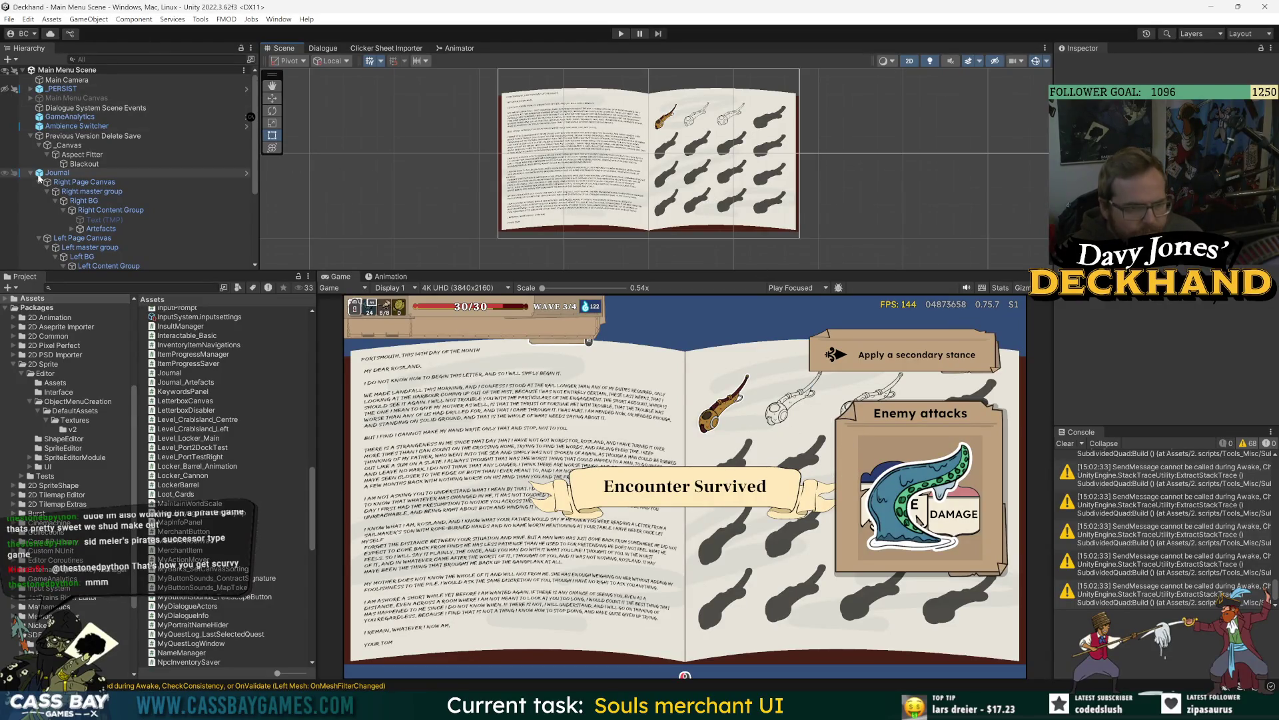
{"action": "scroll", "coordinate": [101, 214], "scroll_direction": "down", "scroll_amount": 4}
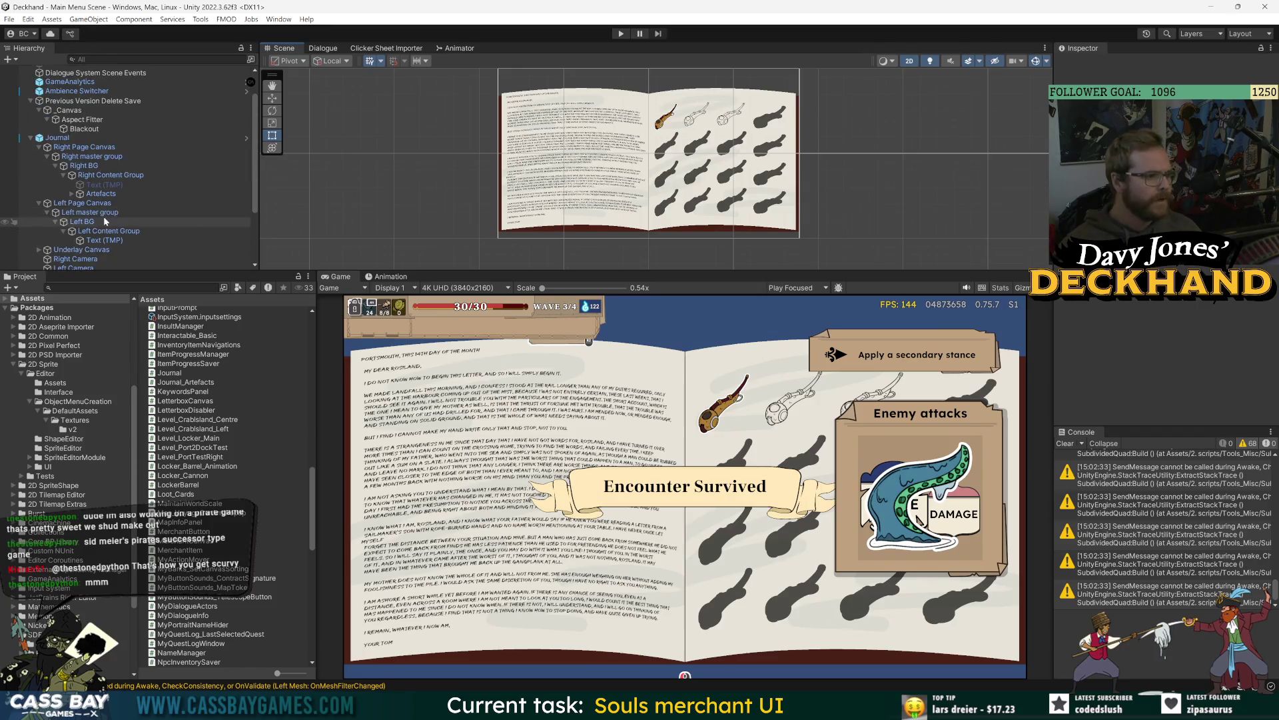
Step: Select and frame Right Spline Pivot, then start Play mode
{"action": "left_click", "coordinate": [90, 198]}
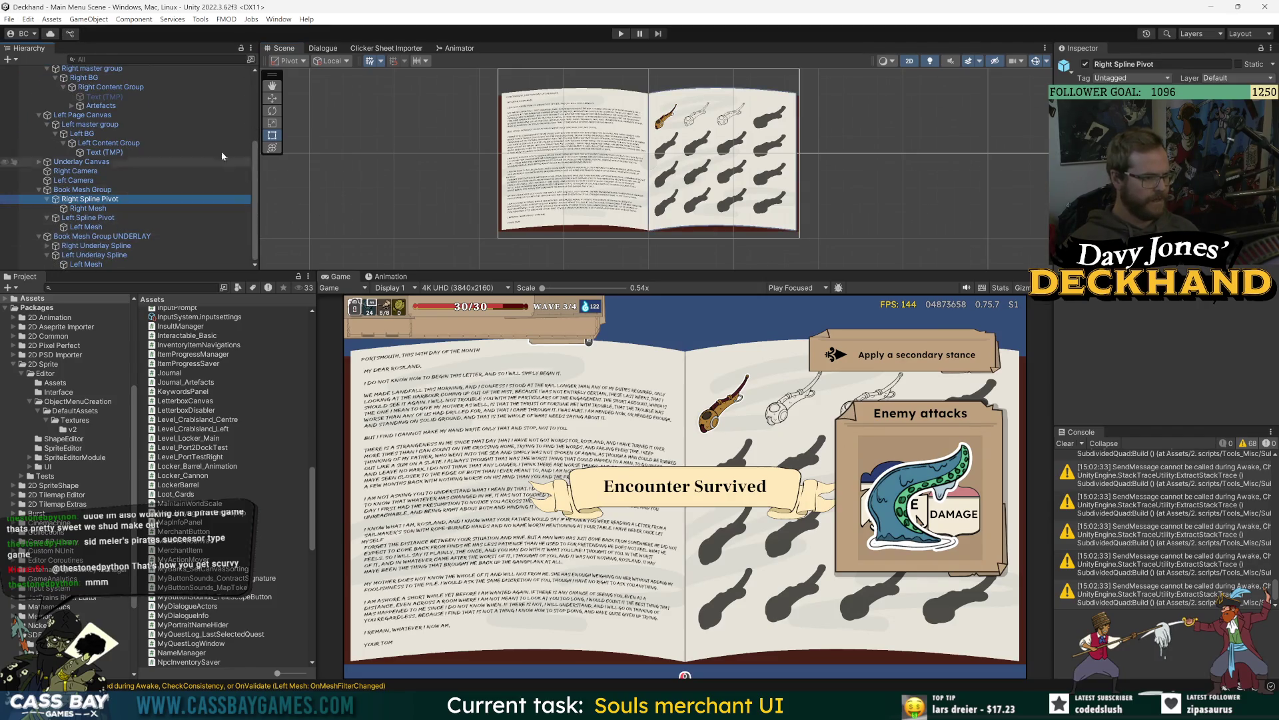
{"action": "key", "text": "f"}
{"action": "left_click", "coordinate": [86, 249]}
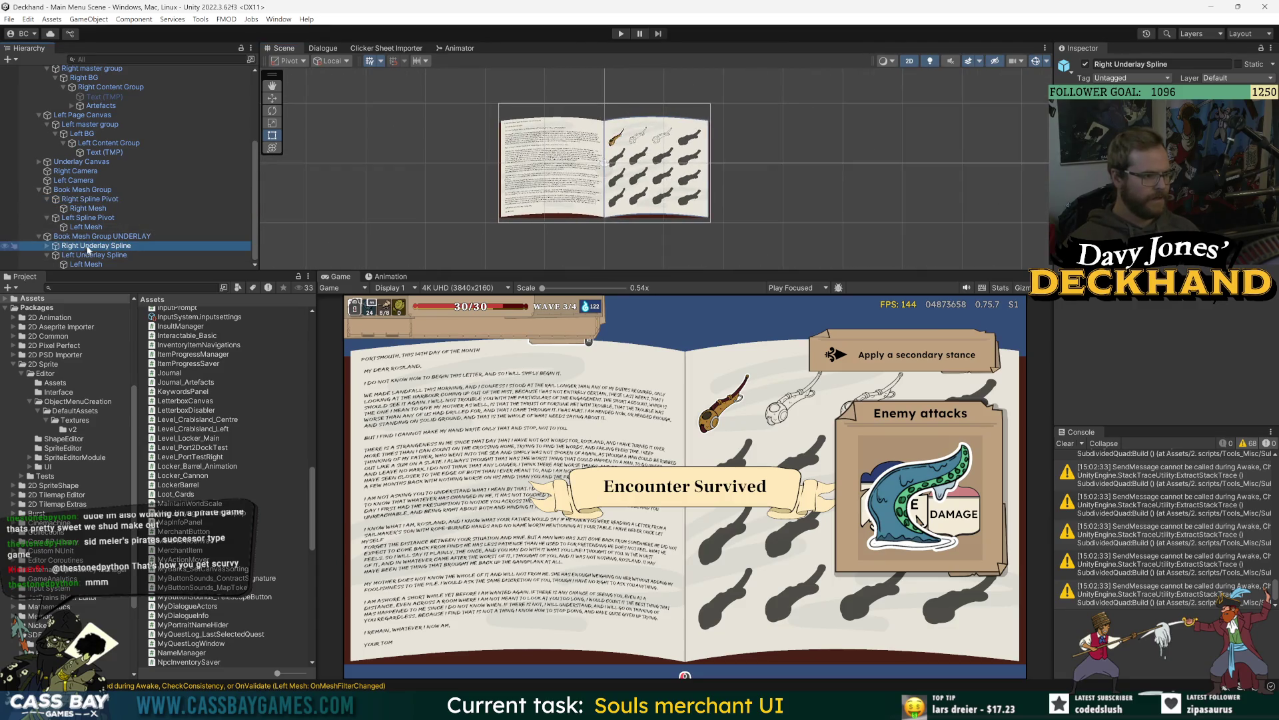
{"action": "left_click", "coordinate": [83, 190]}
{"action": "left_click", "coordinate": [84, 199]}
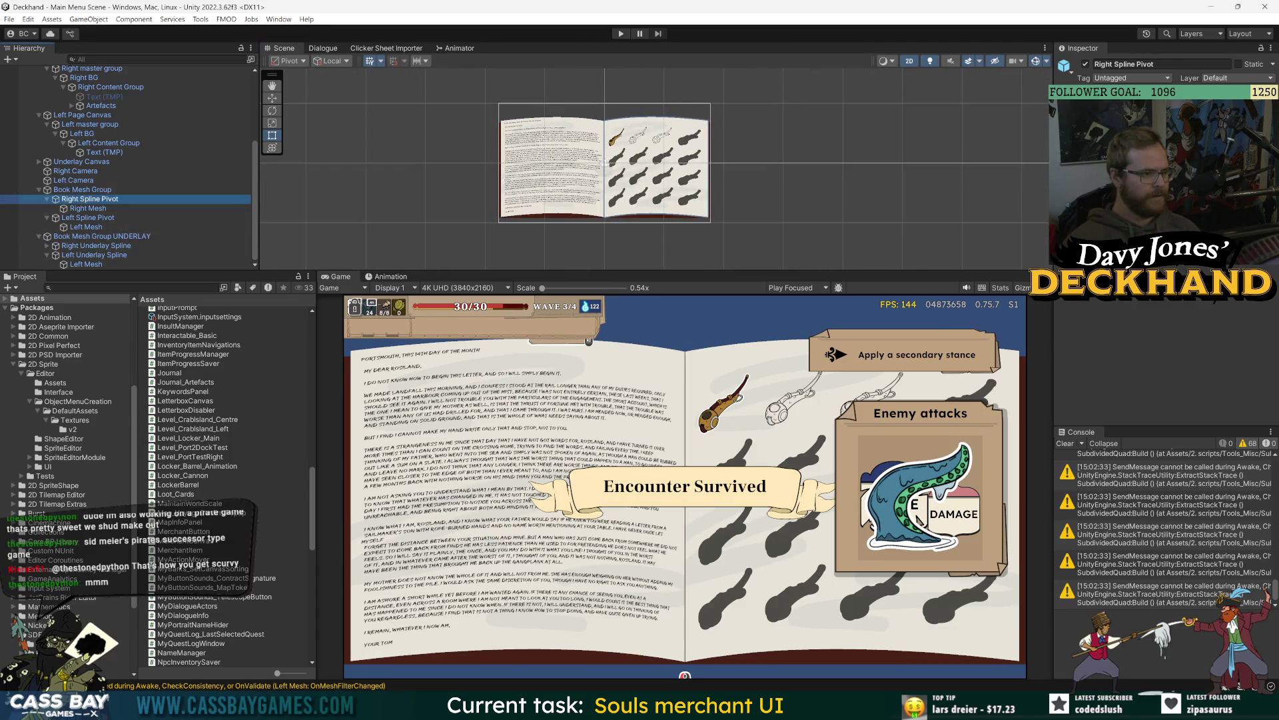
{"action": "left_click", "coordinate": [918, 519]}
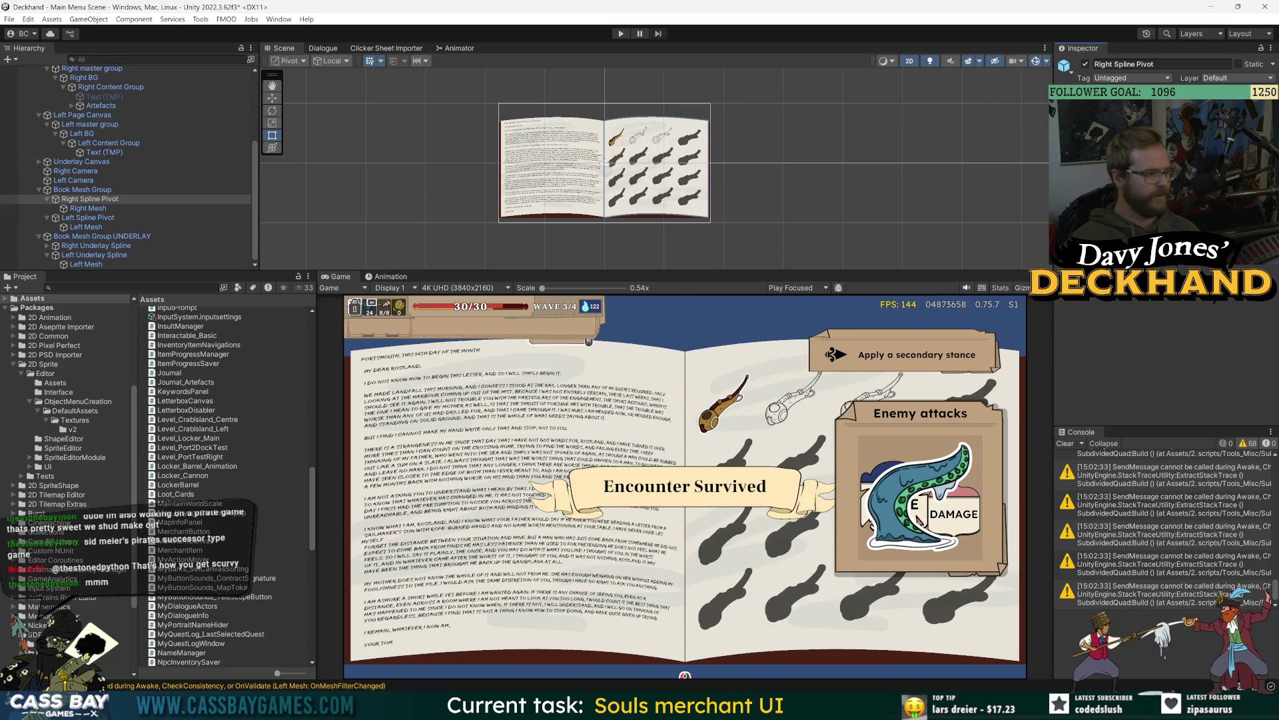
{"action": "left_click", "coordinate": [620, 38]}
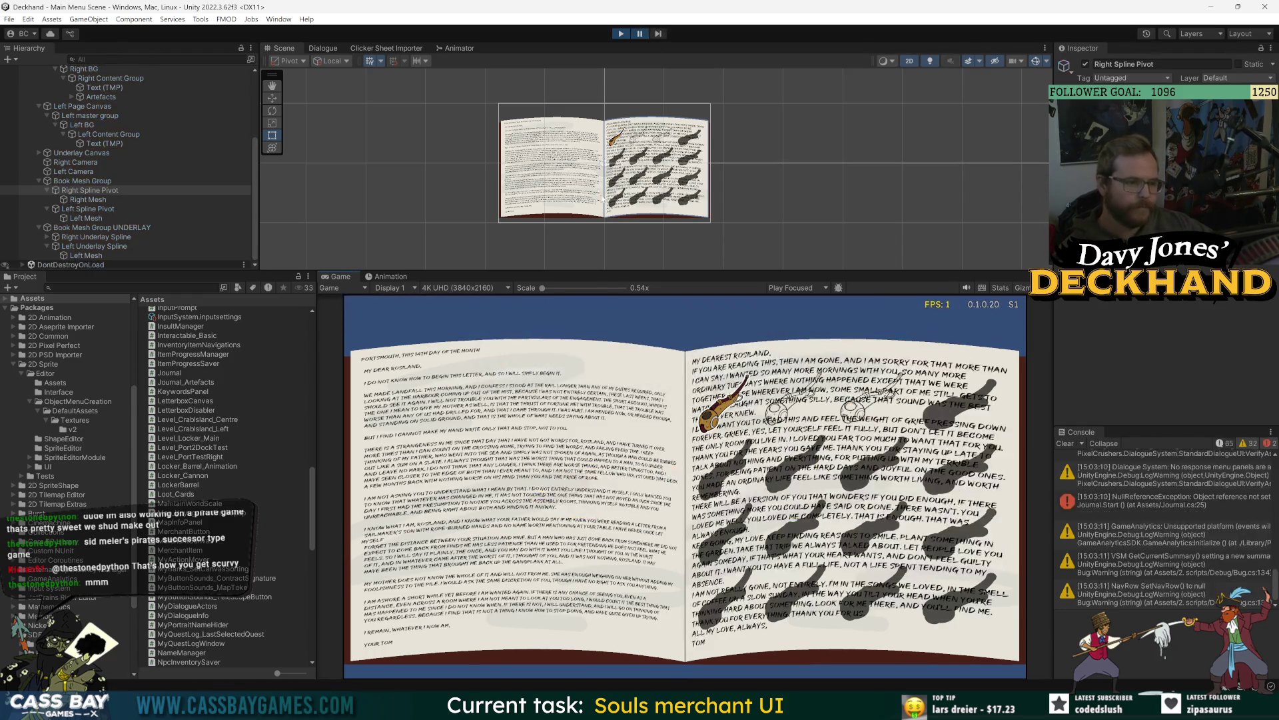
Step: Show the Animator graph, inspect both Text (TMP) objects and Journal, and trace the Journal.Start NullReferenceException
{"action": "left_click", "coordinate": [448, 49]}
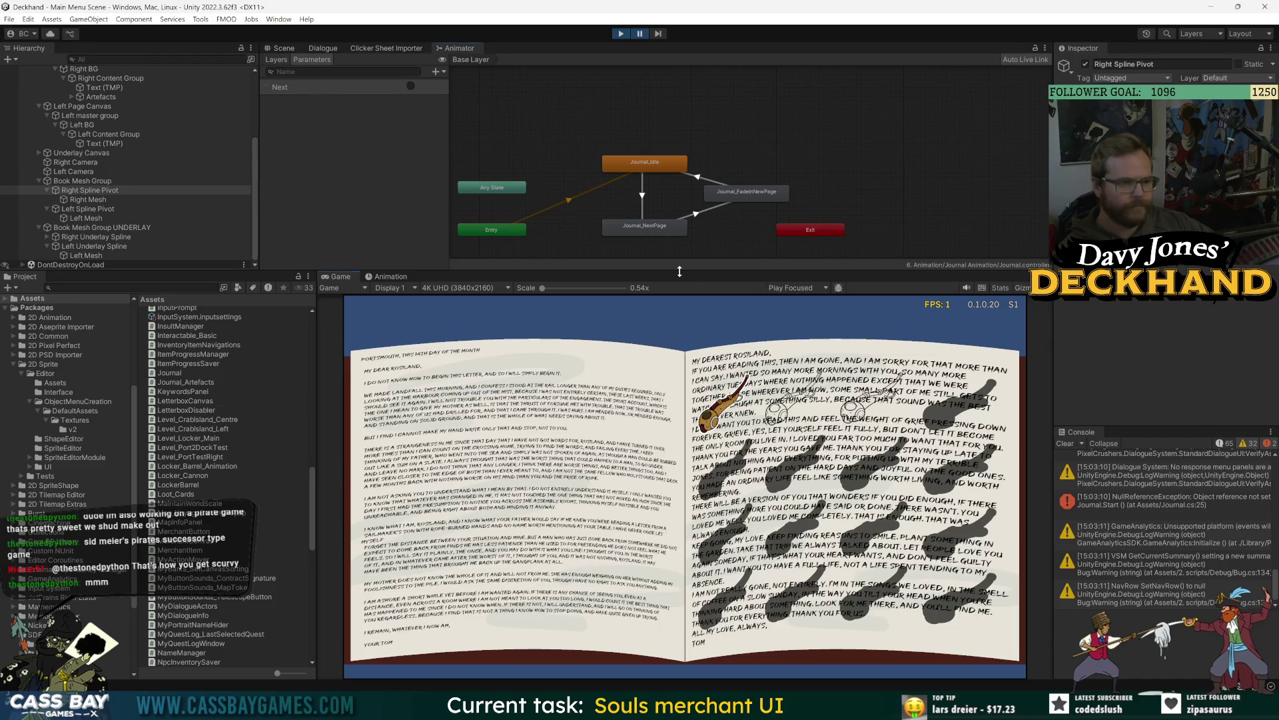
{"action": "left_click_drag", "start_coordinate": [680, 270], "coordinate": [680, 244]}
{"action": "left_click", "coordinate": [100, 143]}
{"action": "scroll", "coordinate": [118, 140], "scroll_direction": "up", "scroll_amount": 3}
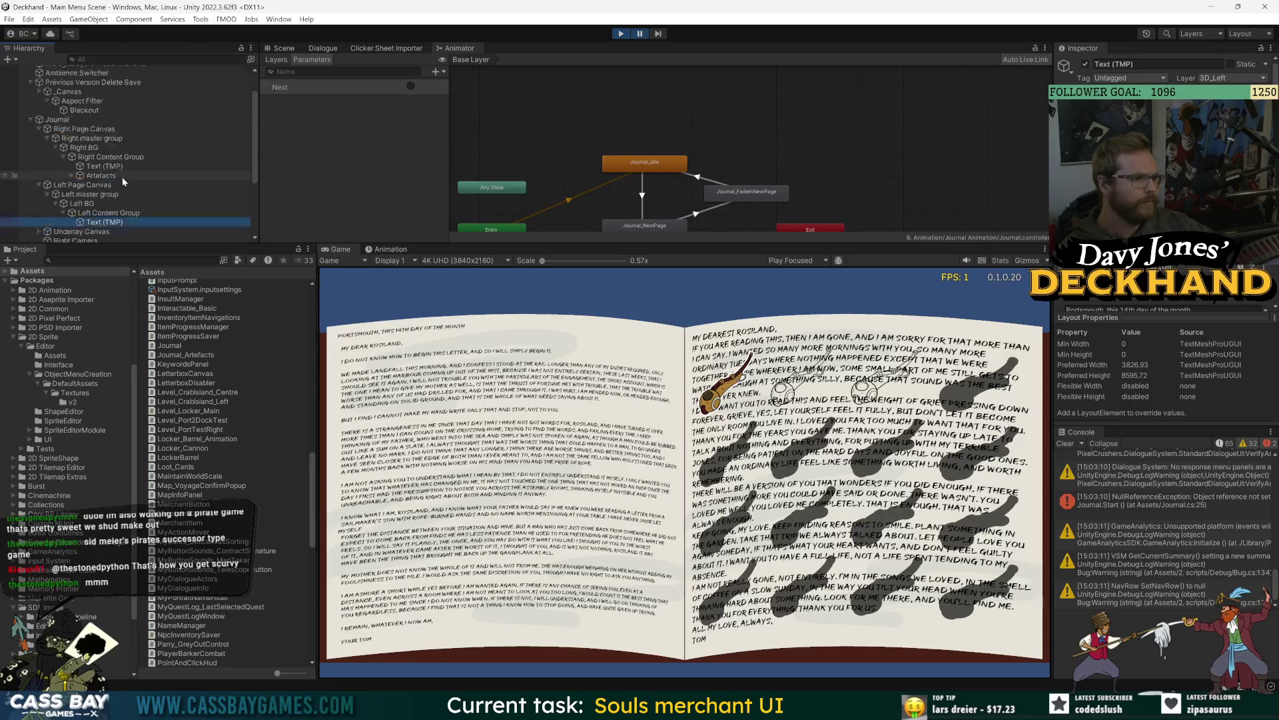
{"action": "left_click", "coordinate": [58, 119]}
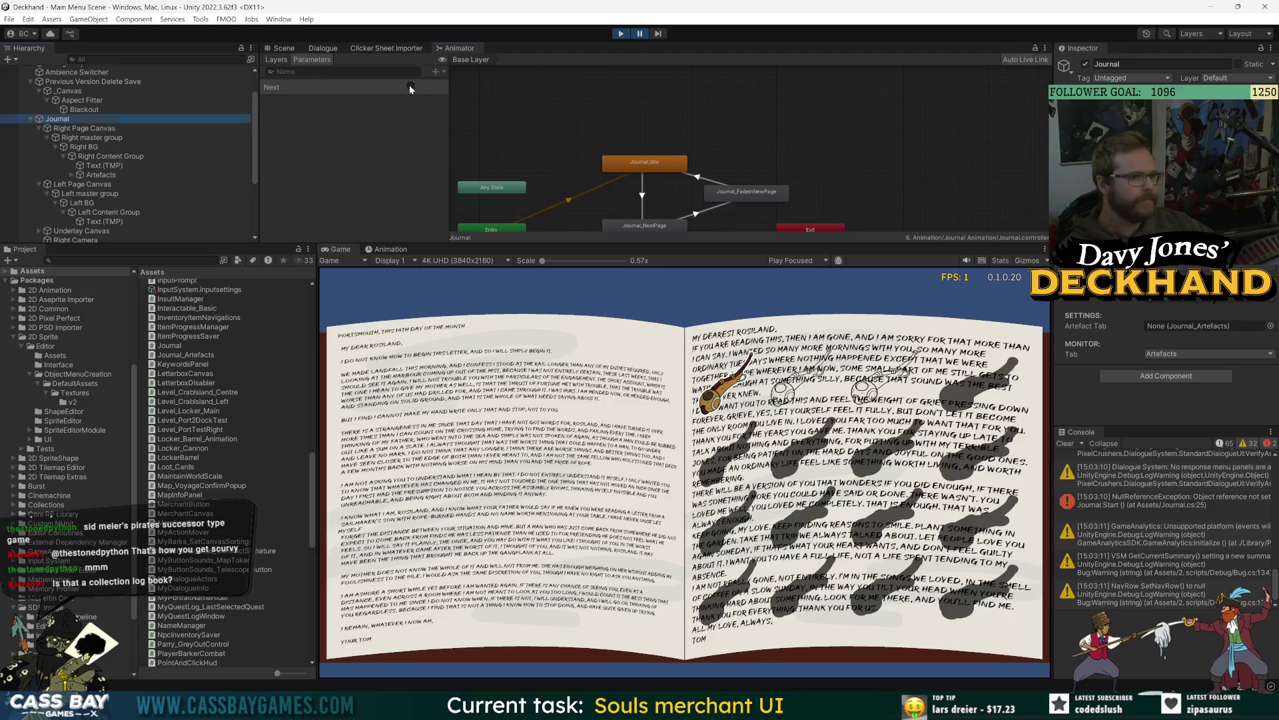
{"action": "left_click", "coordinate": [100, 165]}
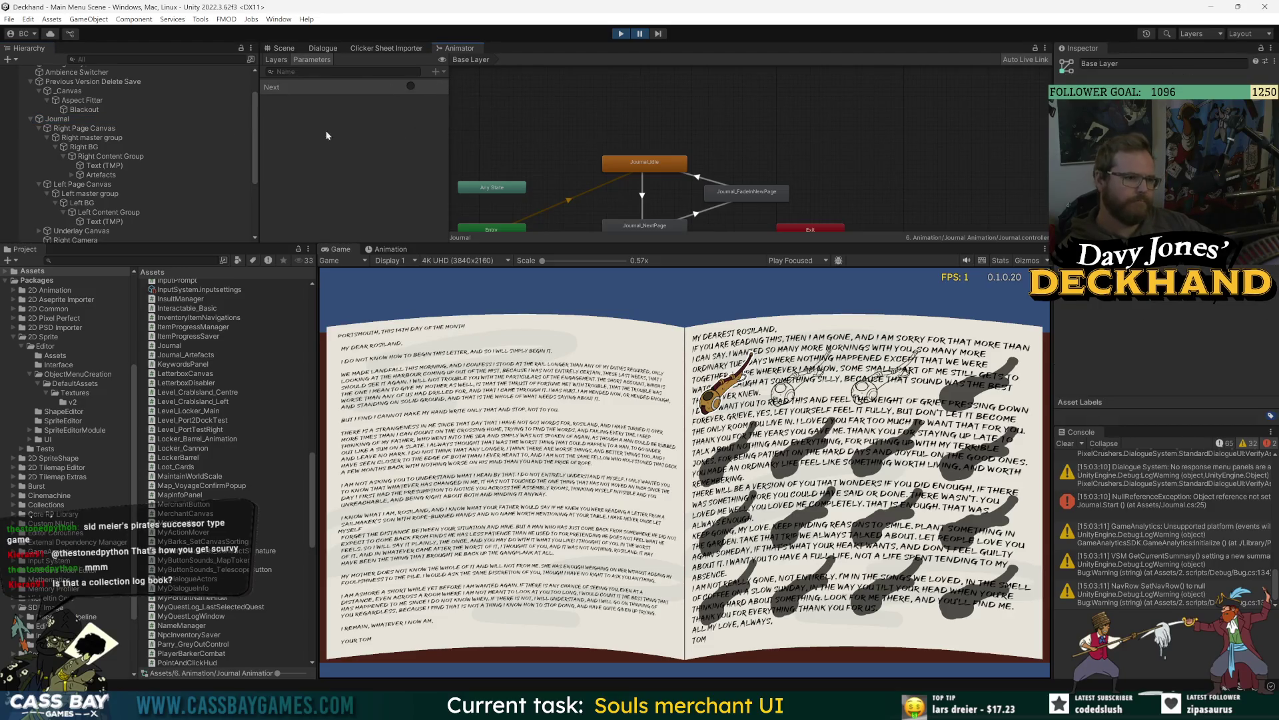
{"action": "left_click", "coordinate": [1144, 510]}
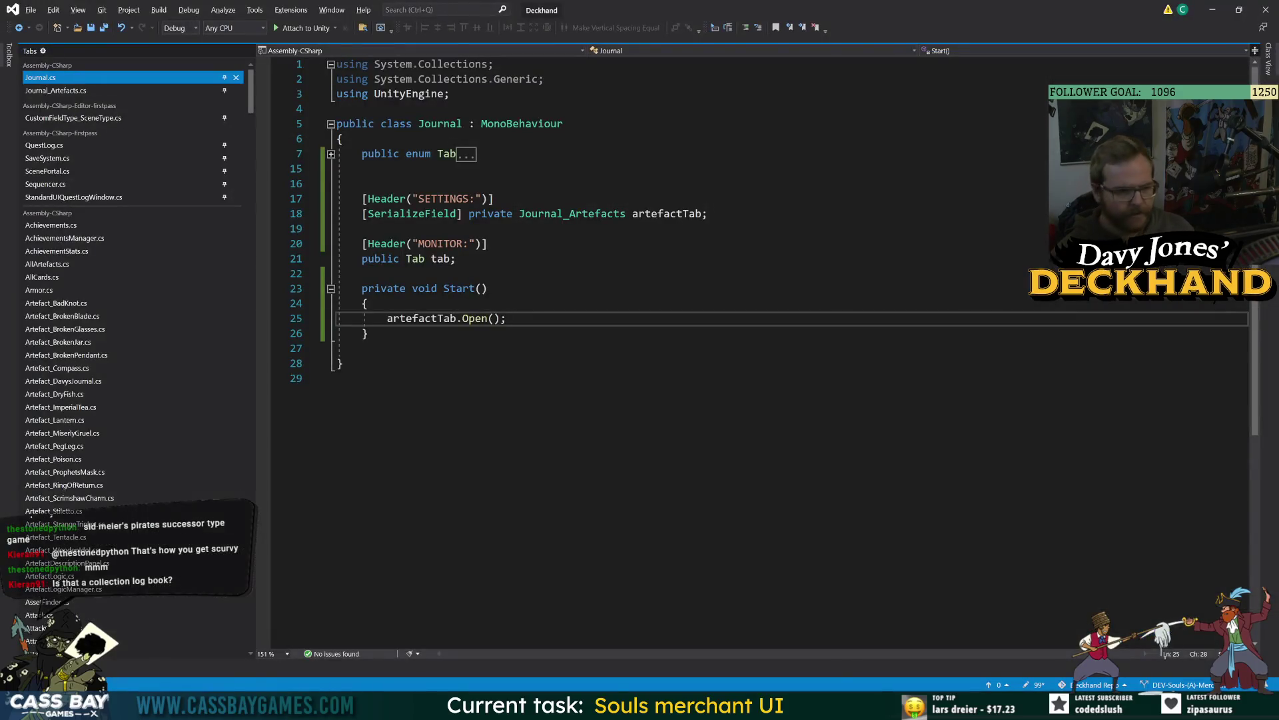
{"action": "key", "text": "alt+Tab"}
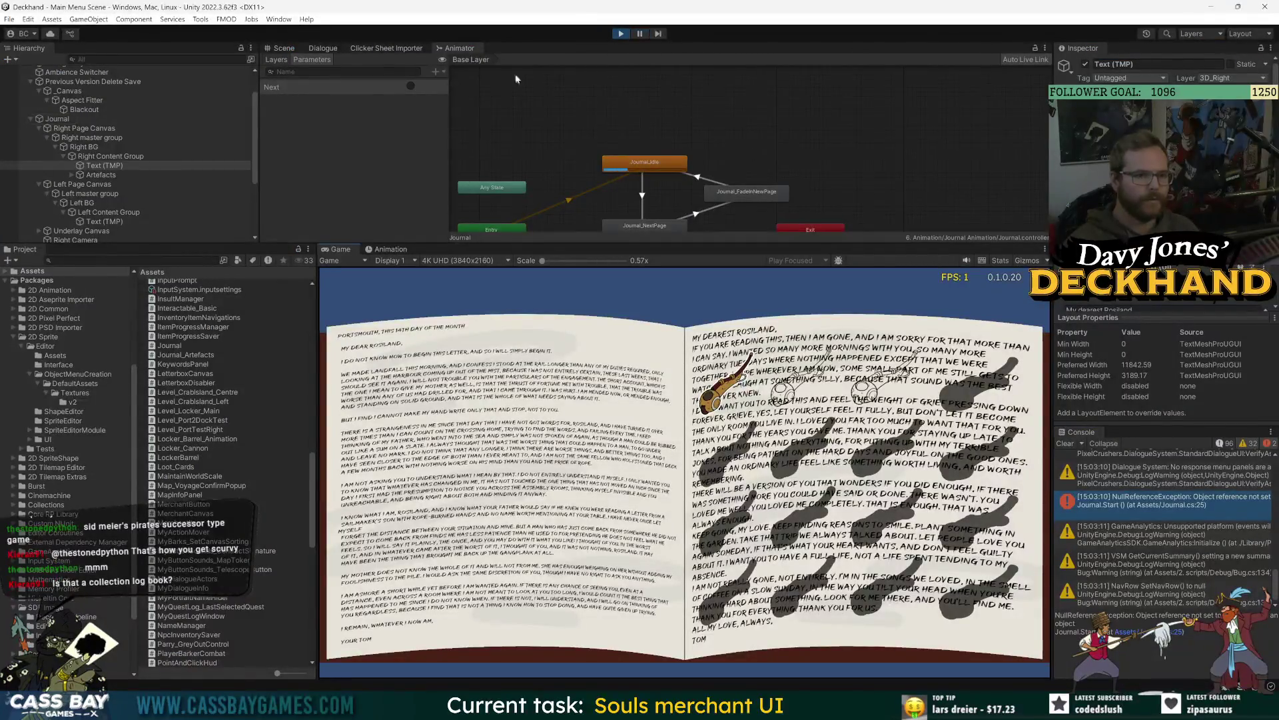
Step: Fire the Next trigger four times to flip pages, then show the Journal_Idle clip
{"action": "left_click", "coordinate": [412, 85]}
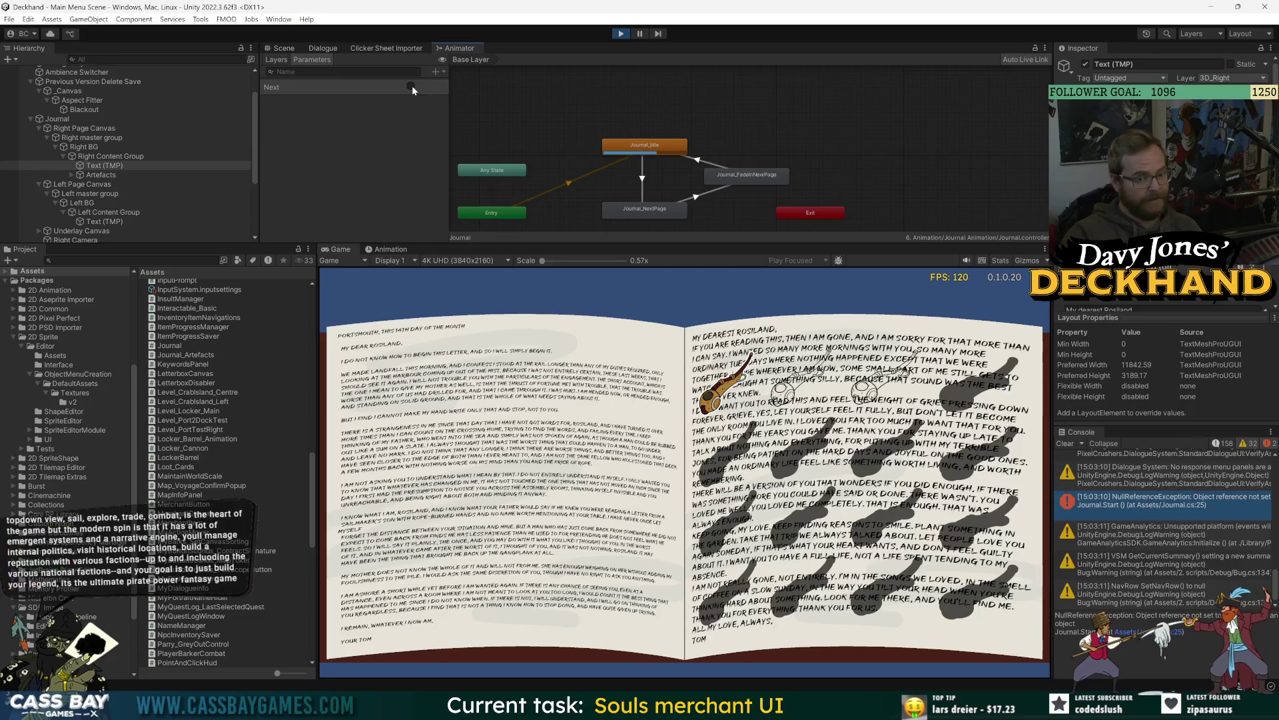
{"action": "left_click", "coordinate": [411, 85]}
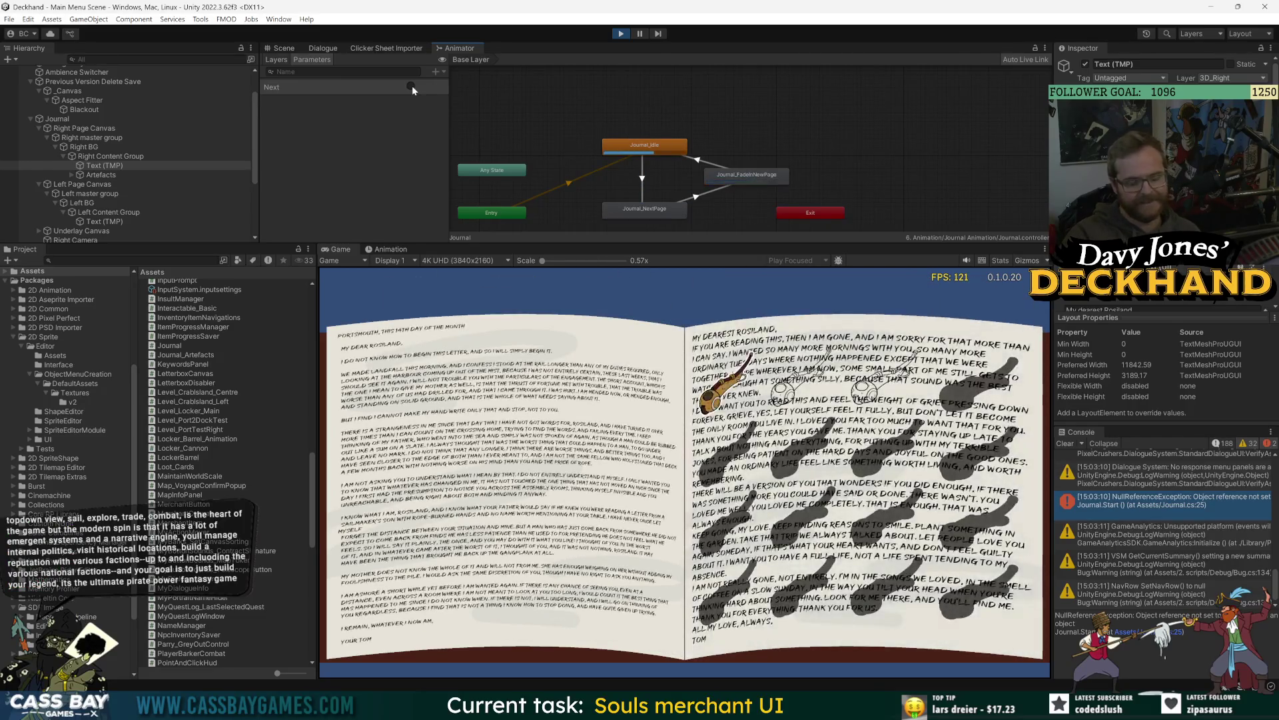
{"action": "left_click", "coordinate": [411, 85]}
{"action": "left_click", "coordinate": [411, 86]}
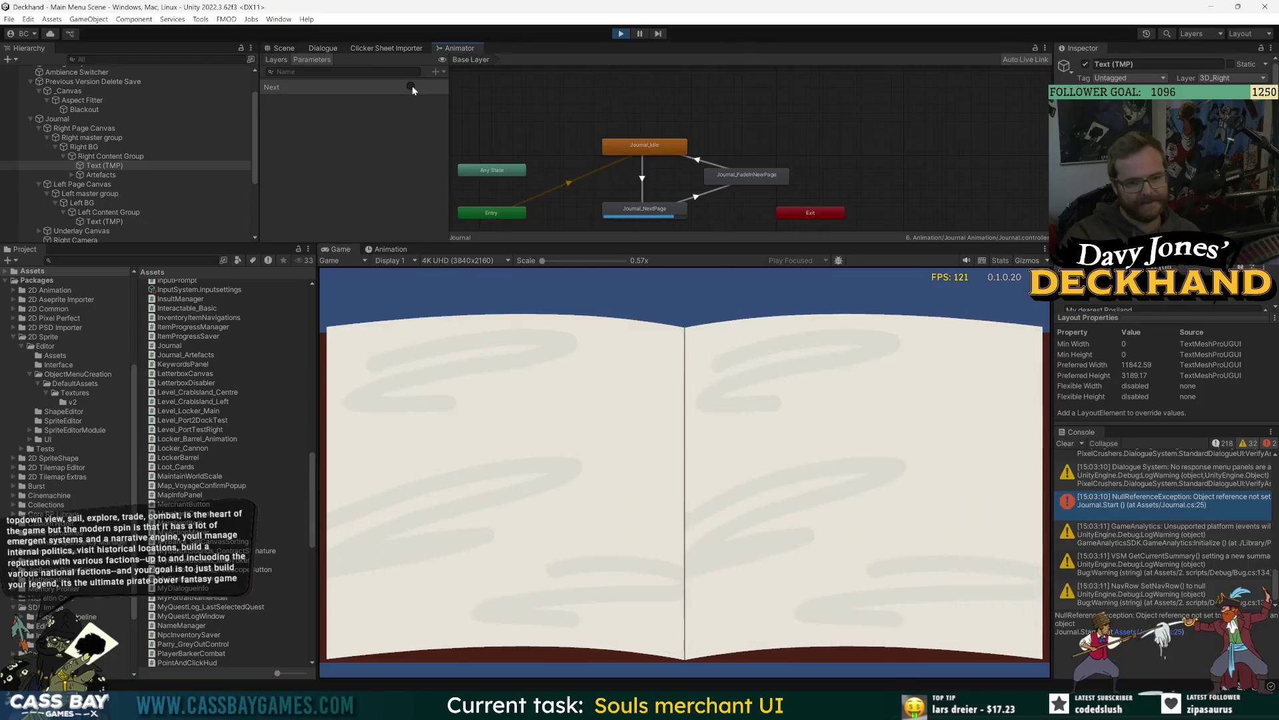
{"action": "left_click", "coordinate": [391, 249]}
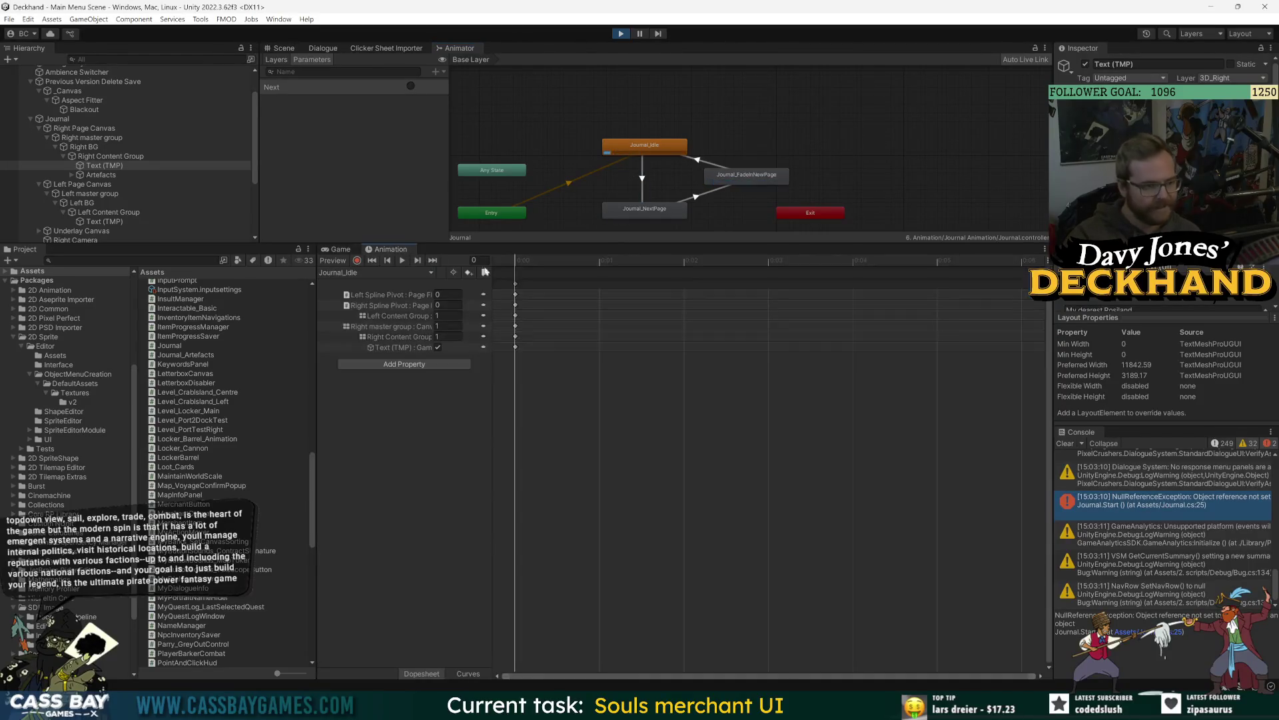
Step: Stop the game and delete the Text (TMP) property from the Journal_Idle clip
{"action": "left_click", "coordinate": [620, 33]}
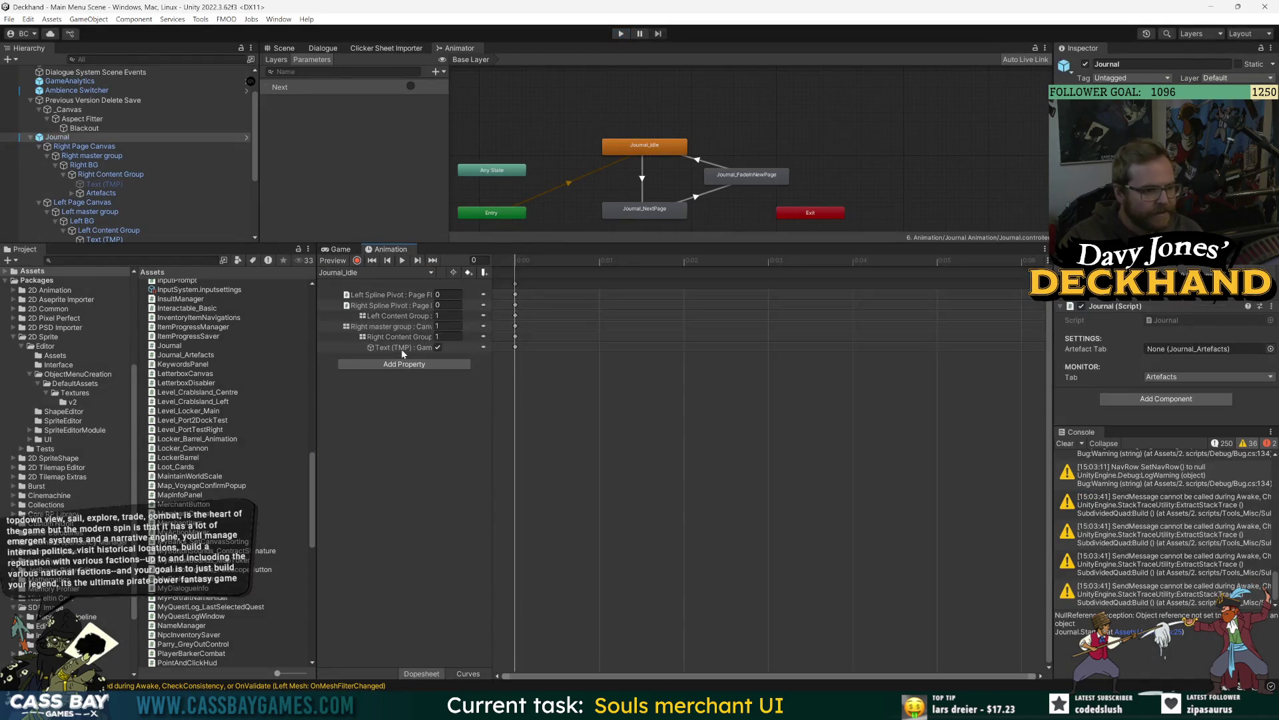
{"action": "left_click", "coordinate": [401, 348]}
{"action": "key", "text": "Delete"}
Step: Switch the Animation window through Journal_FadeInNewPage to the Journal_NextPage clip
{"action": "left_click", "coordinate": [371, 273]}
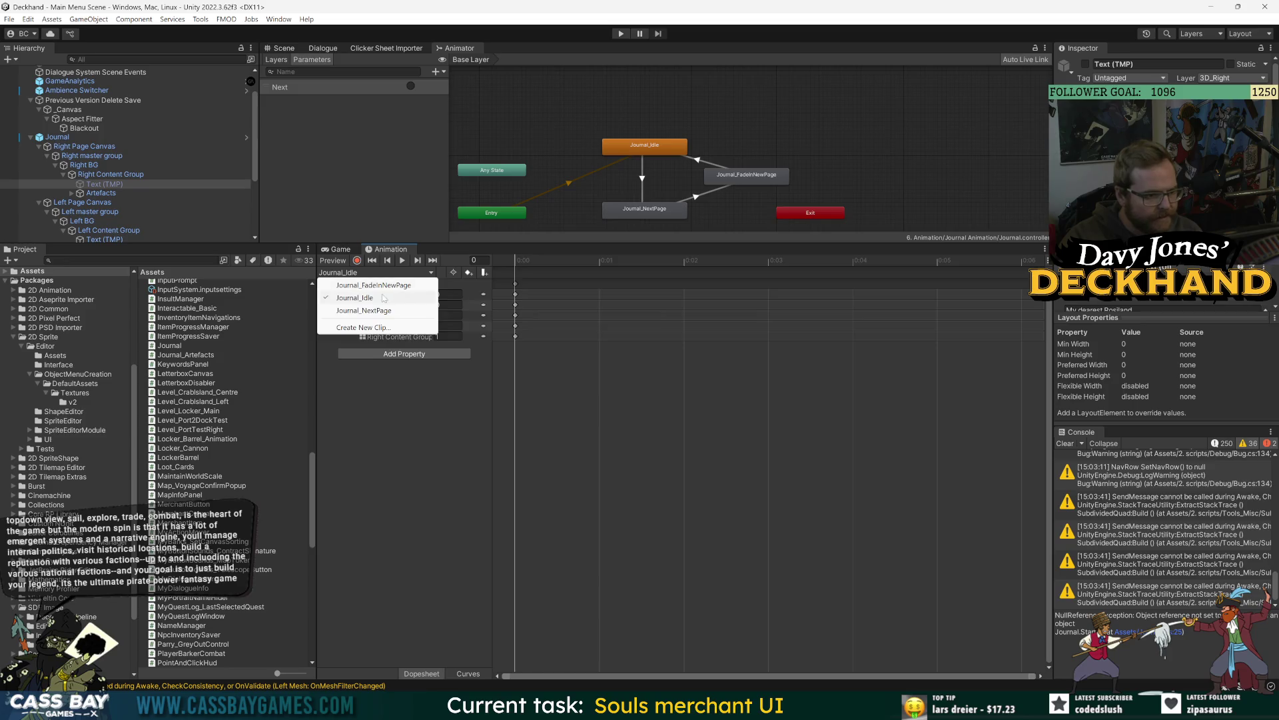
{"action": "left_click", "coordinate": [373, 285]}
{"action": "left_click", "coordinate": [375, 274]}
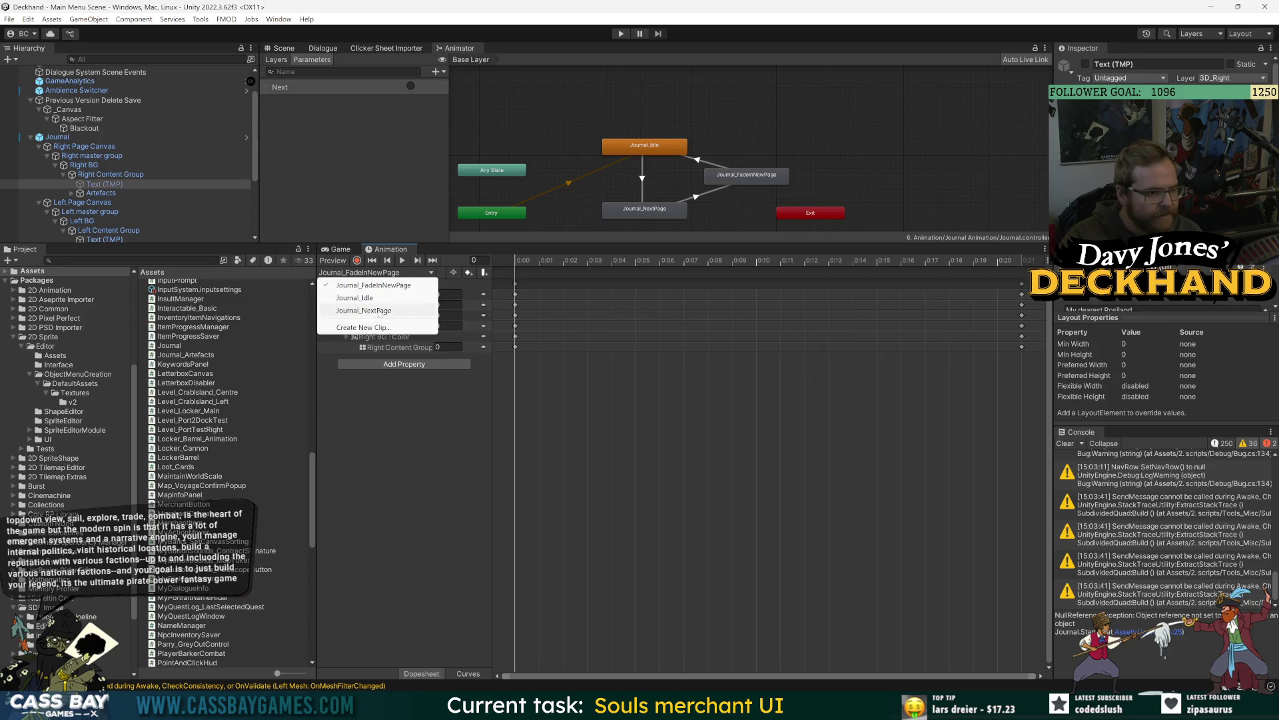
{"action": "left_click", "coordinate": [389, 309]}
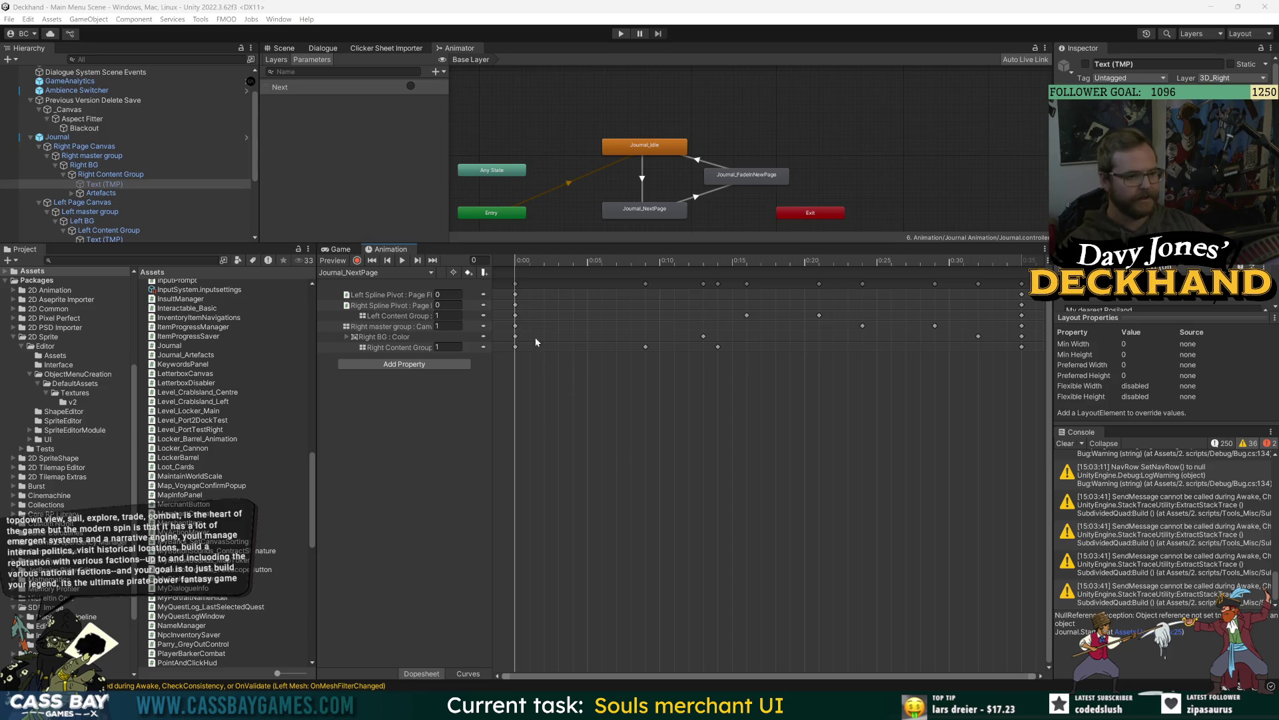
{"action": "left_click_drag", "start_coordinate": [670, 242], "coordinate": [670, 309]}
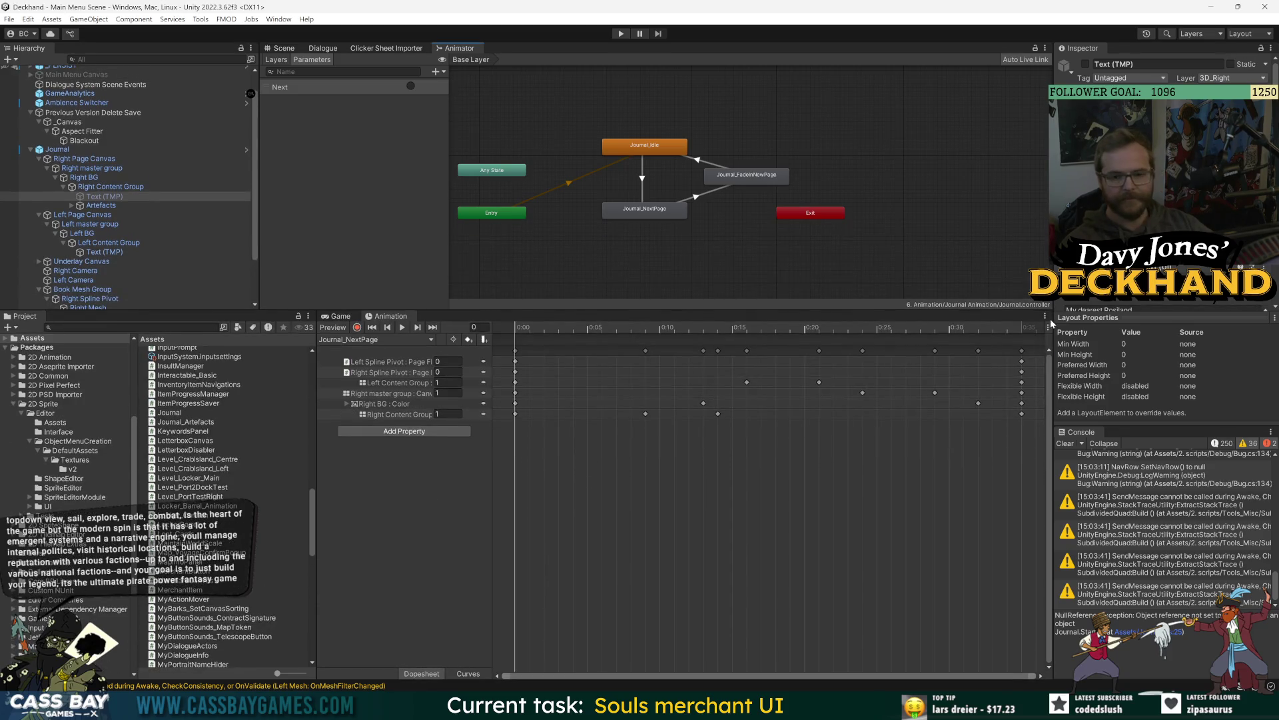
Step: Resize the hierarchy panels, clear the console, and enter Prefab Mode on Journal
{"action": "left_click", "coordinate": [1069, 443]}
{"action": "left_click", "coordinate": [382, 580]}
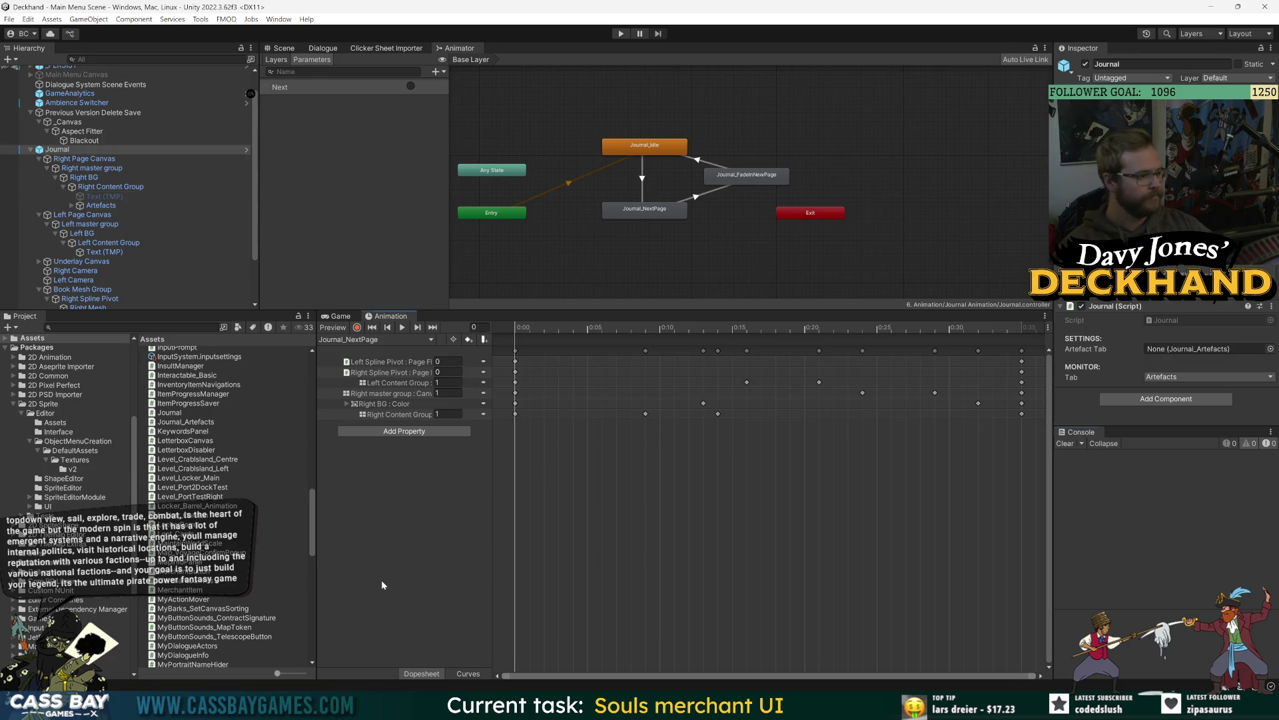
{"action": "left_click_drag", "start_coordinate": [473, 311], "coordinate": [469, 336]}
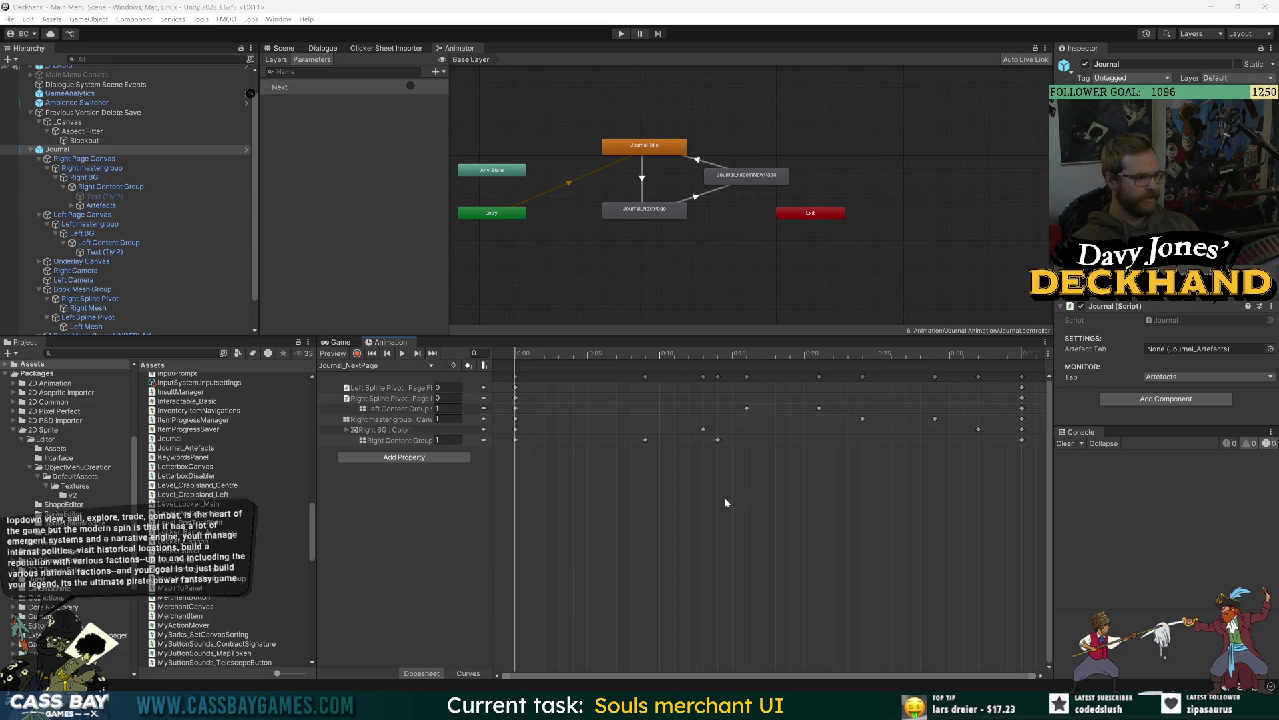
{"action": "left_click_drag", "start_coordinate": [686, 338], "coordinate": [686, 352]}
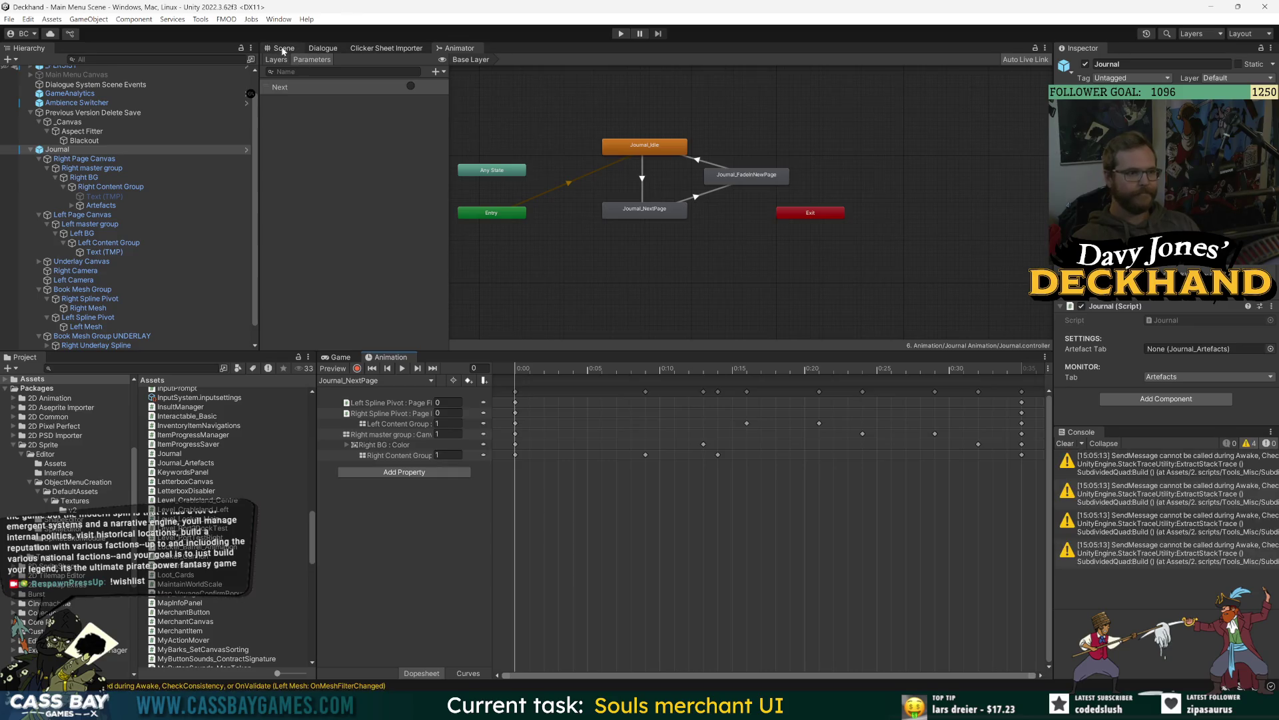
{"action": "left_click", "coordinate": [1065, 443]}
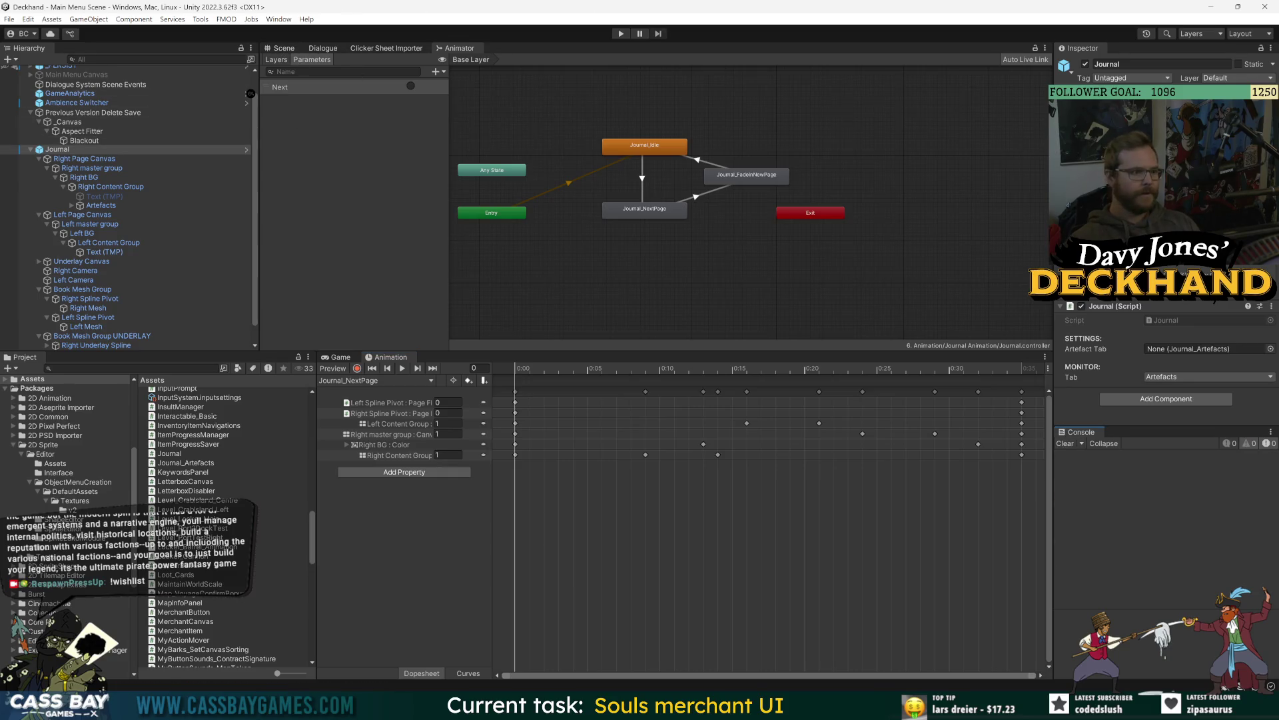
{"action": "left_click", "coordinate": [247, 149]}
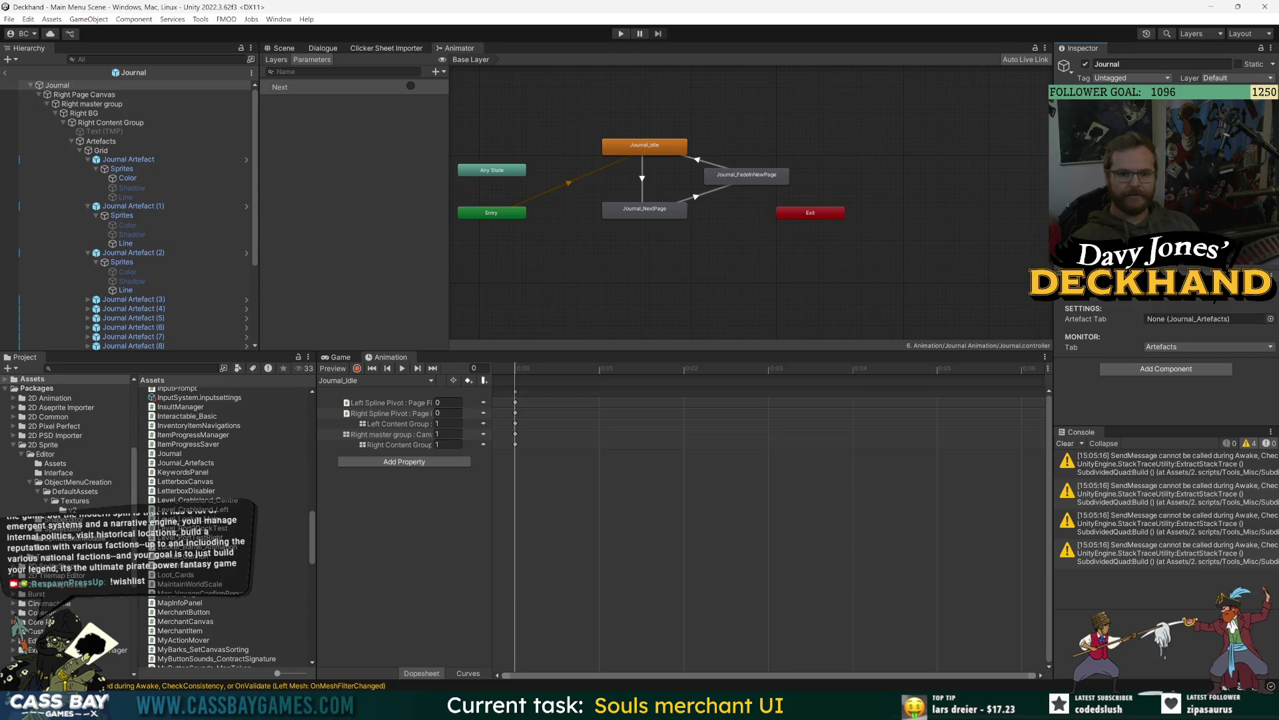
Step: Expand Right BG > Right Content Group to reveal Artefacts, inspecting each, then select Journal
{"action": "left_click", "coordinate": [56, 114]}
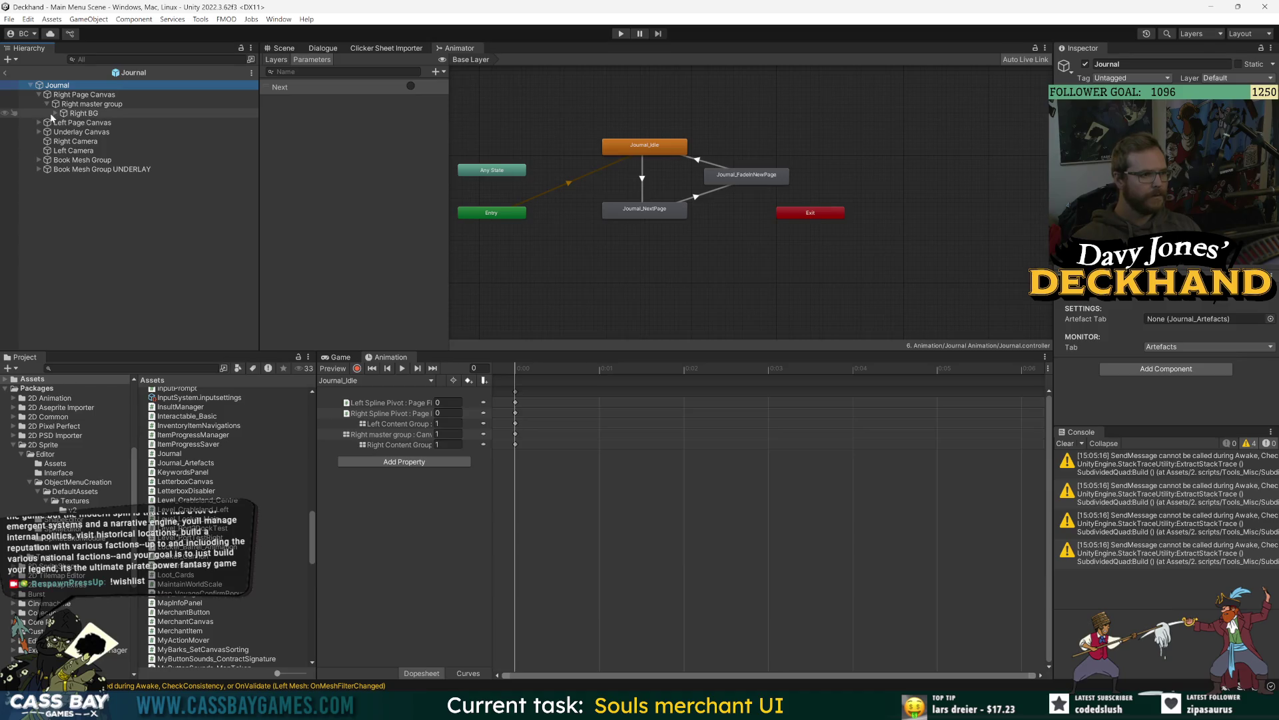
{"action": "left_click", "coordinate": [73, 113]}
{"action": "left_click", "coordinate": [55, 113]}
{"action": "left_click", "coordinate": [64, 123]}
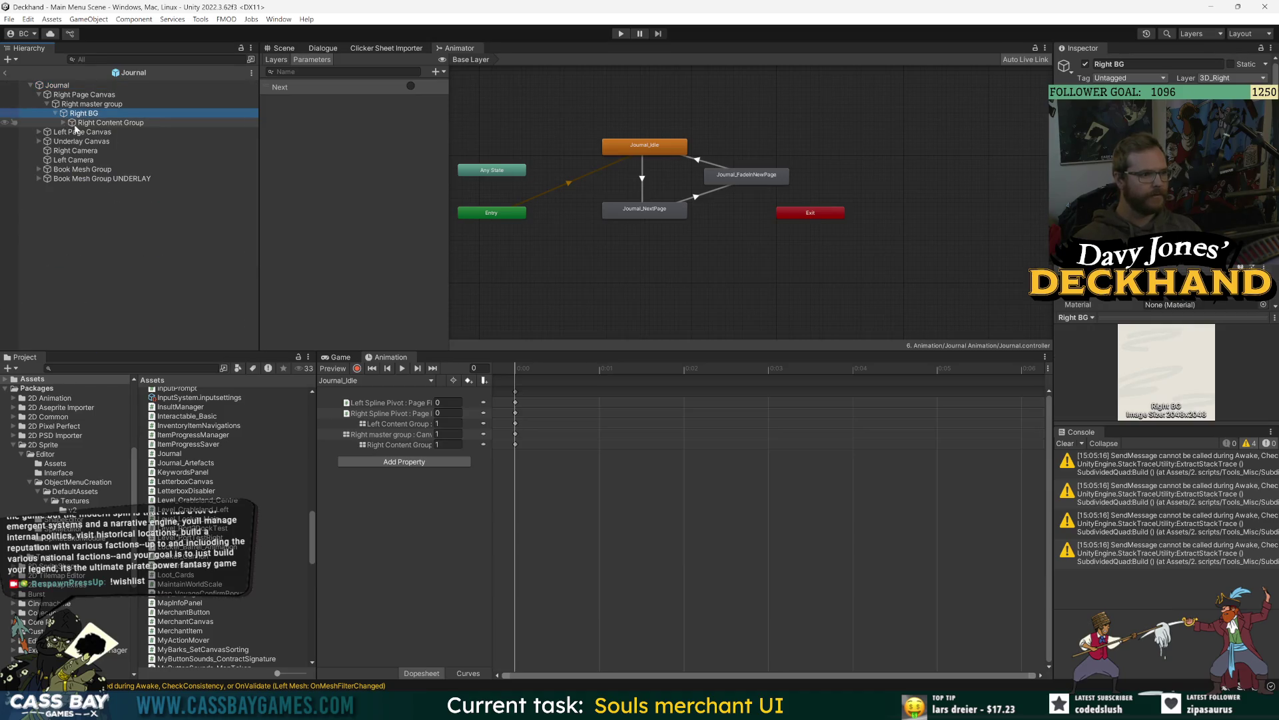
{"action": "left_click", "coordinate": [64, 123]}
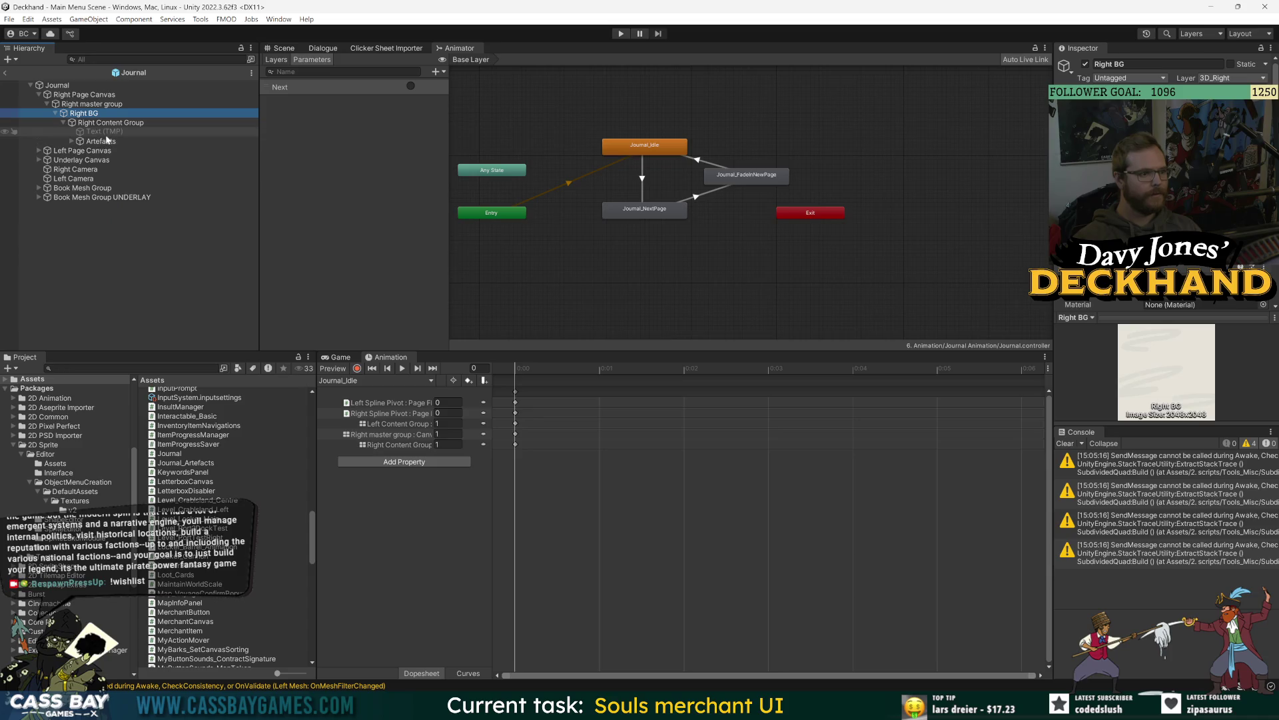
{"action": "left_click", "coordinate": [95, 122]}
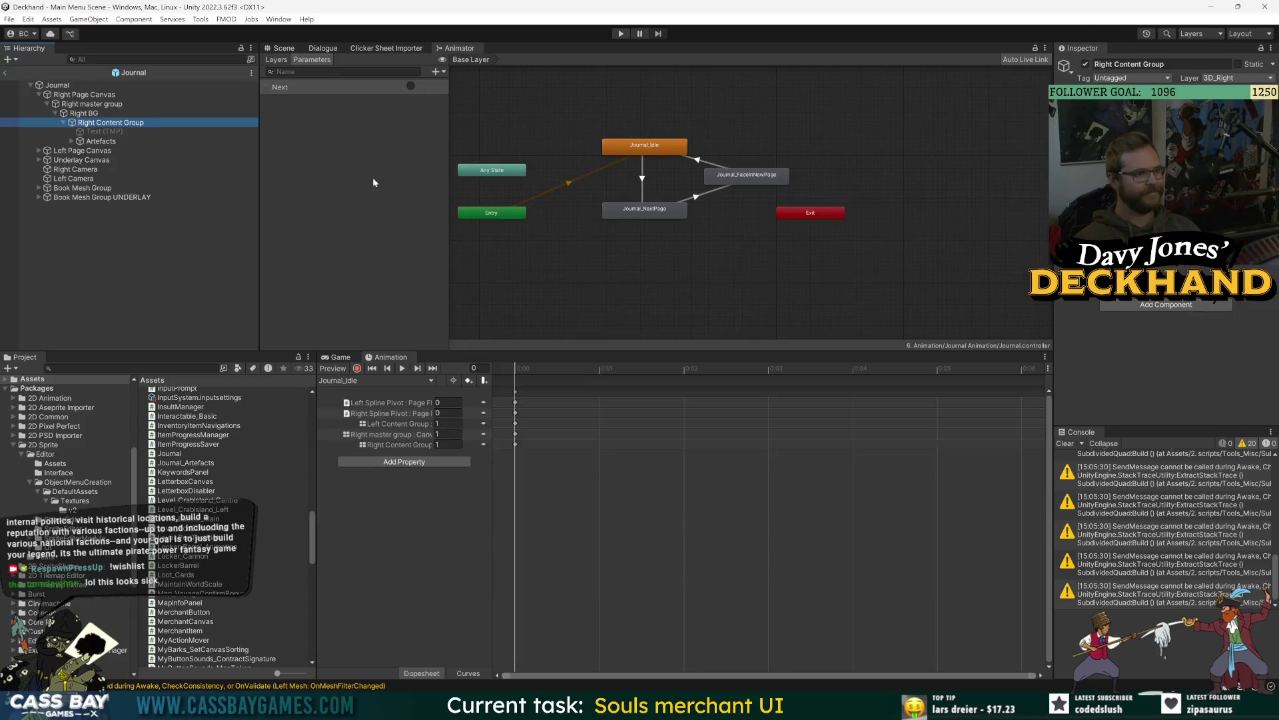
{"action": "left_click", "coordinate": [149, 235]}
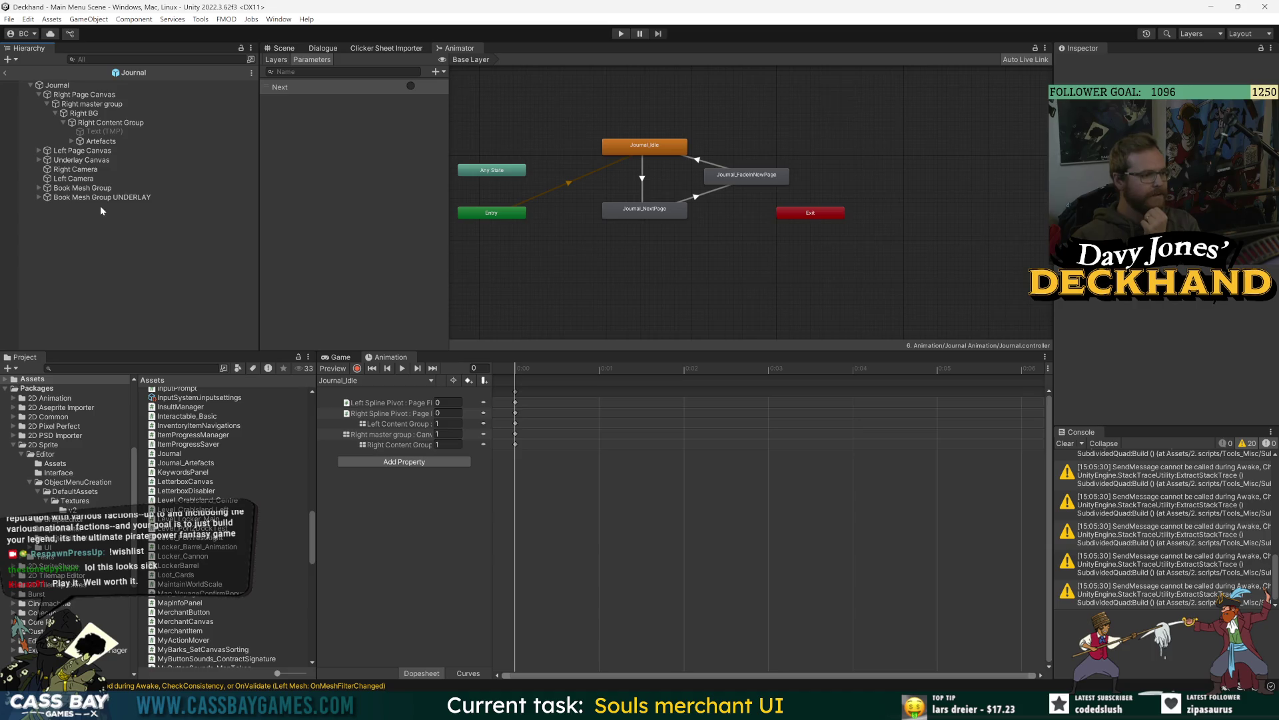
{"action": "left_click", "coordinate": [117, 124]}
{"action": "left_click", "coordinate": [100, 141]}
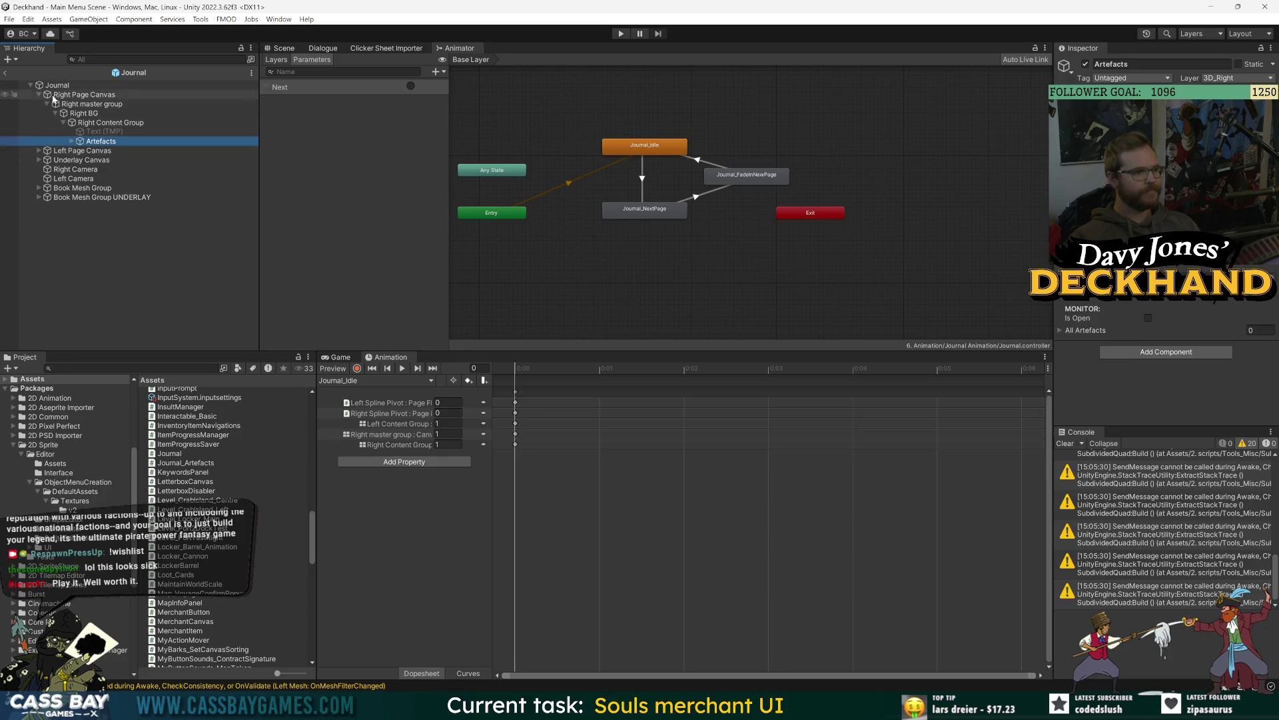
{"action": "left_click", "coordinate": [57, 85]}
Step: Switch to the Game view, start Play mode, and expand Artefacts to show its children
{"action": "key", "text": "ctrl+2"}
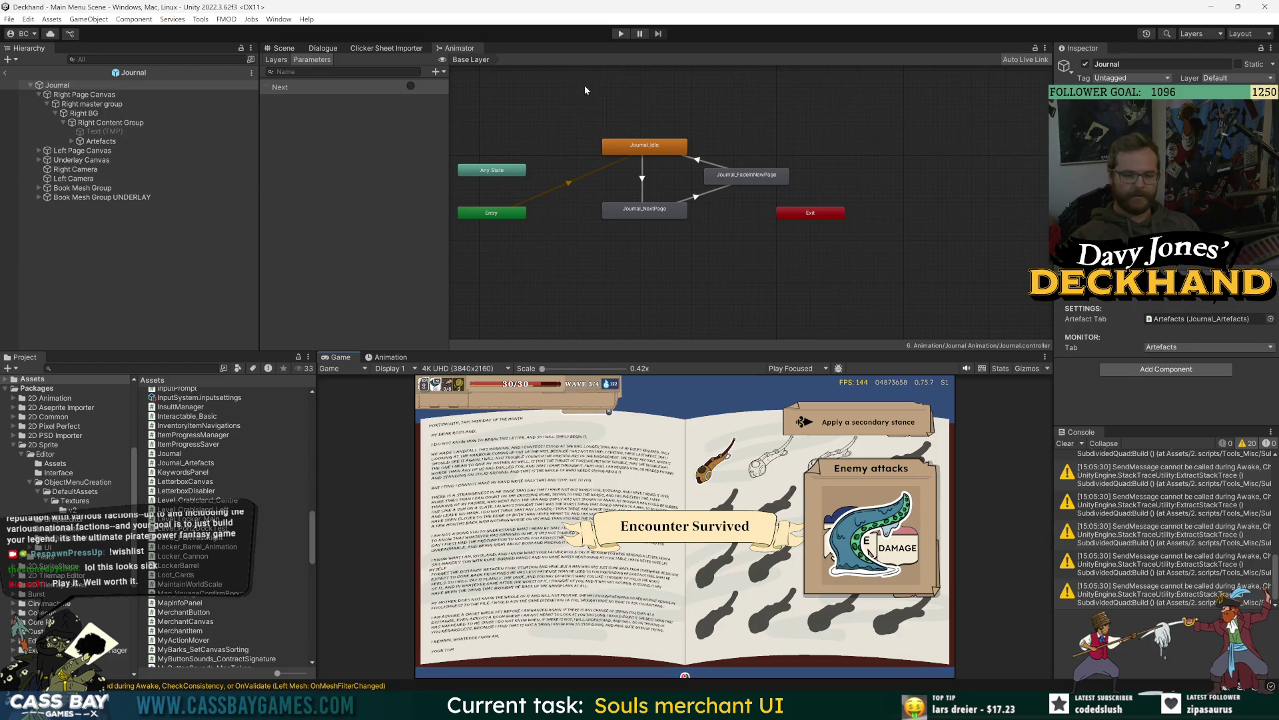
{"action": "left_click", "coordinate": [621, 33]}
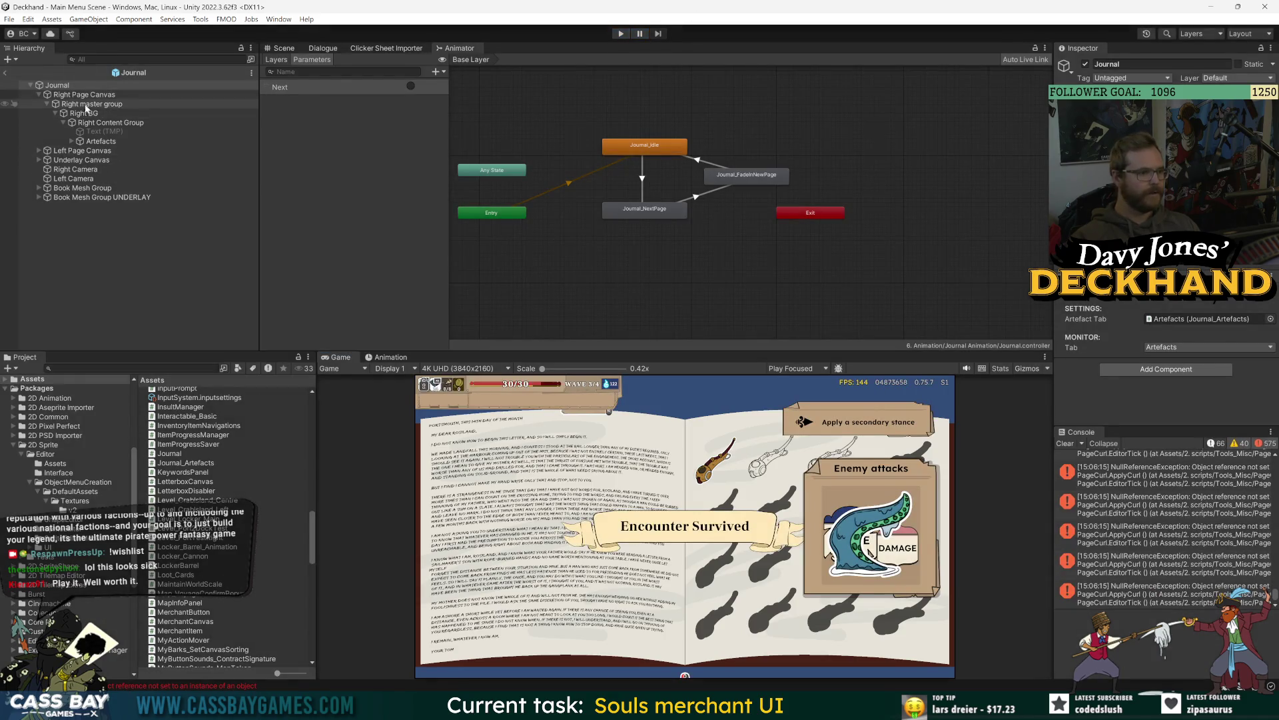
{"action": "left_click", "coordinate": [100, 142]}
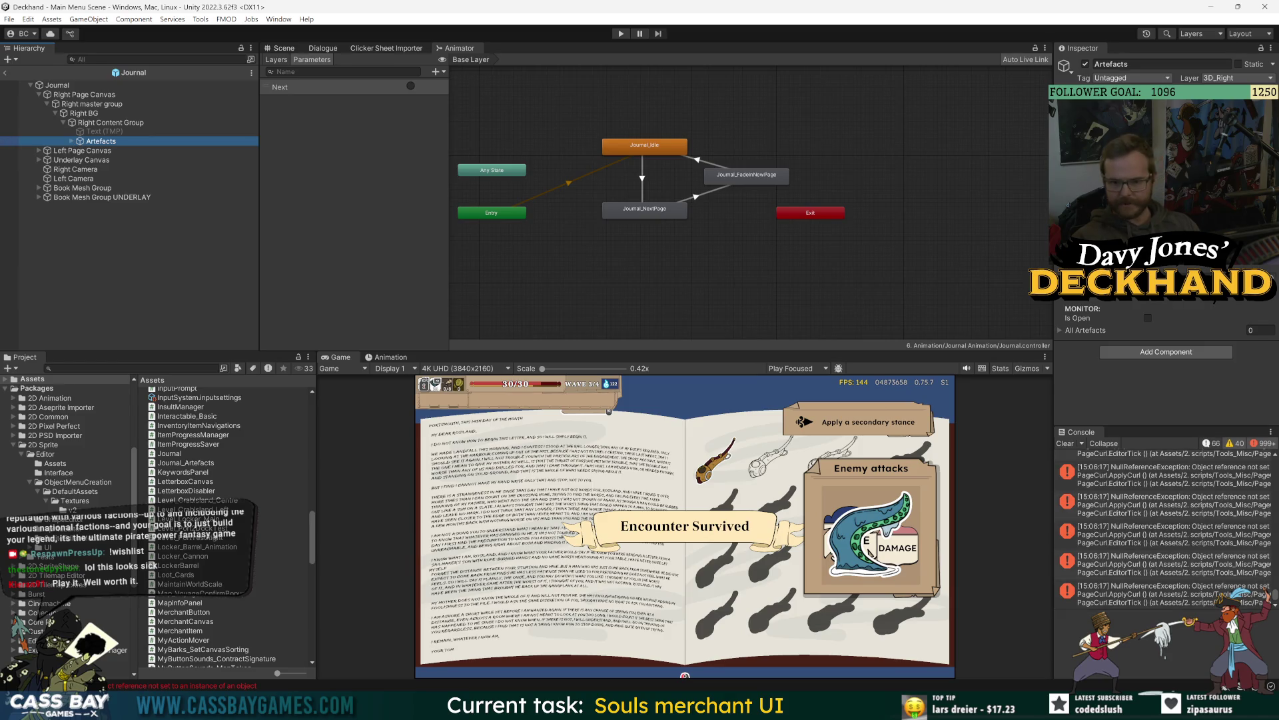
{"action": "key", "text": "Right"}
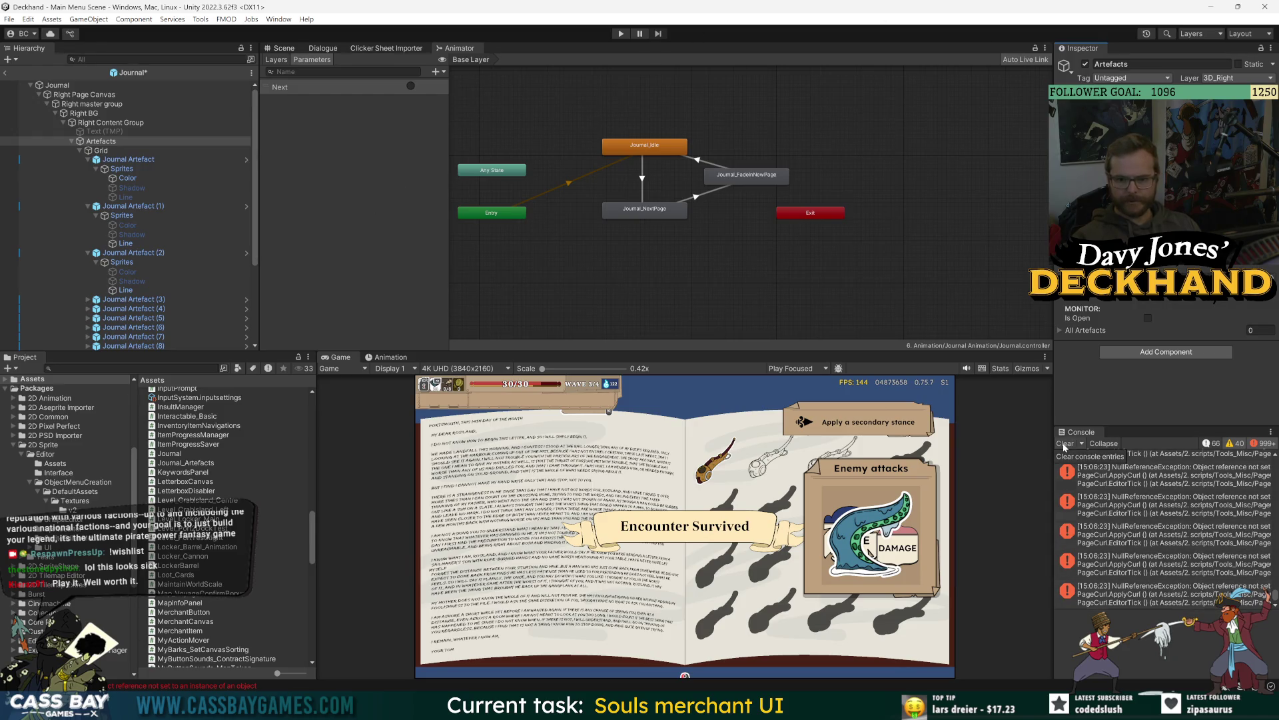
Step: Inspect the PageCurl.ApplyCurl NullReferenceException stack traces and clear the console
{"action": "left_click", "coordinate": [1193, 495]}
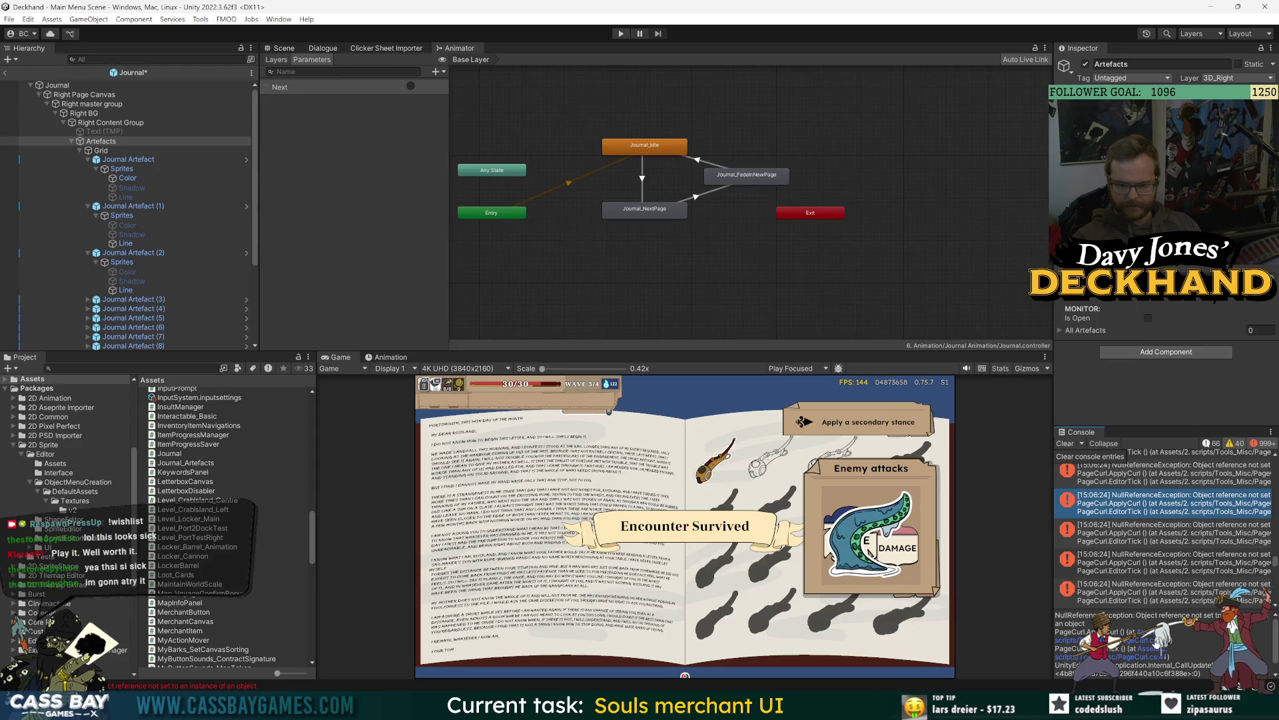
{"action": "key", "text": "alt+Tab"}
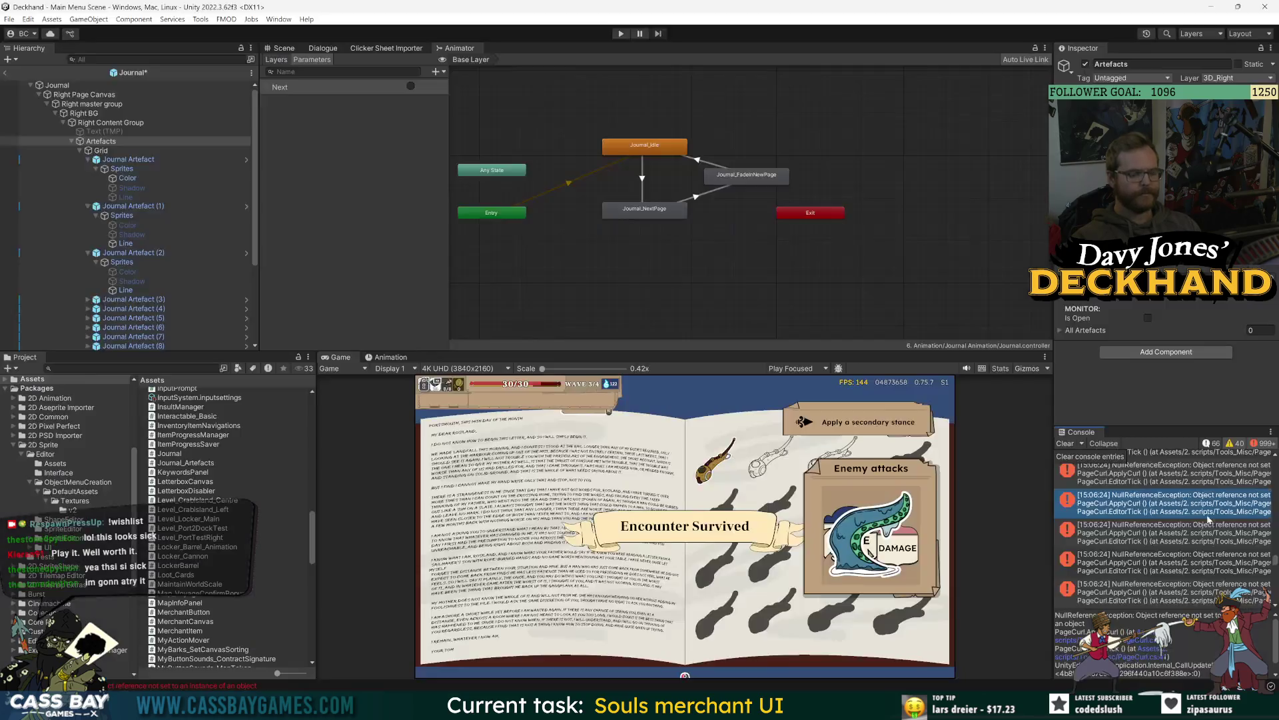
{"action": "left_click", "coordinate": [1067, 450]}
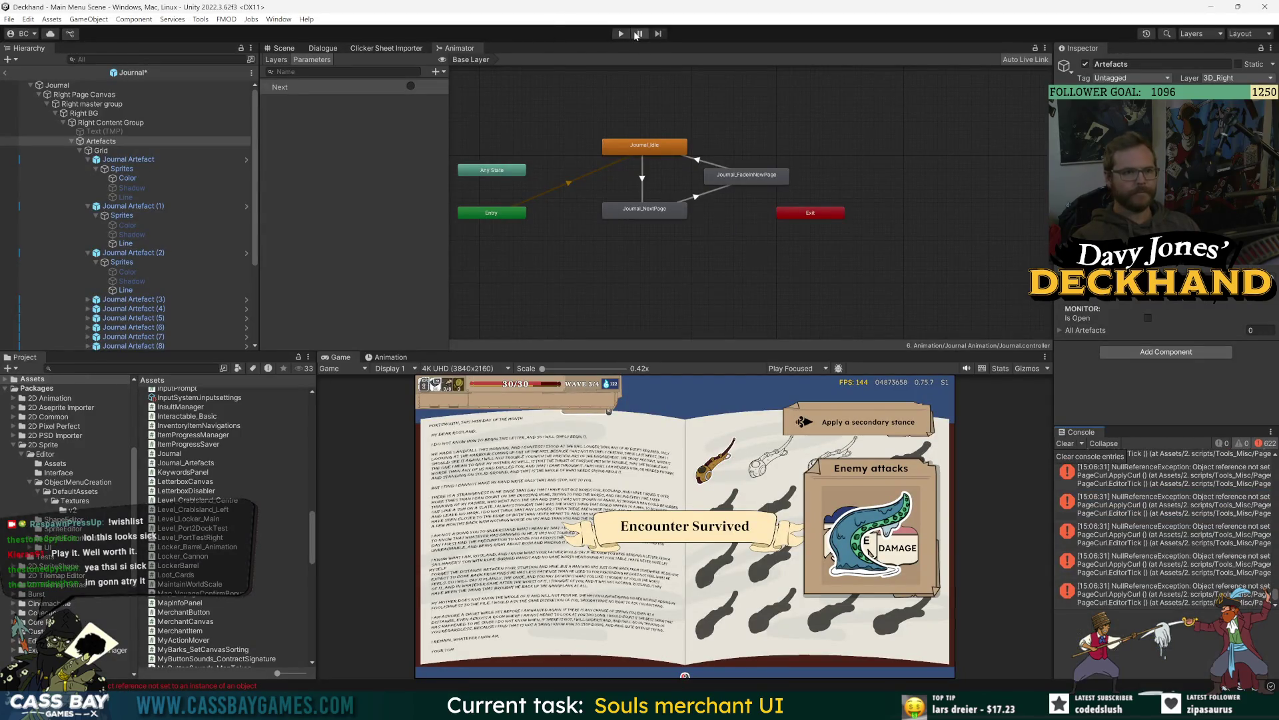
{"action": "left_click", "coordinate": [1122, 454]}
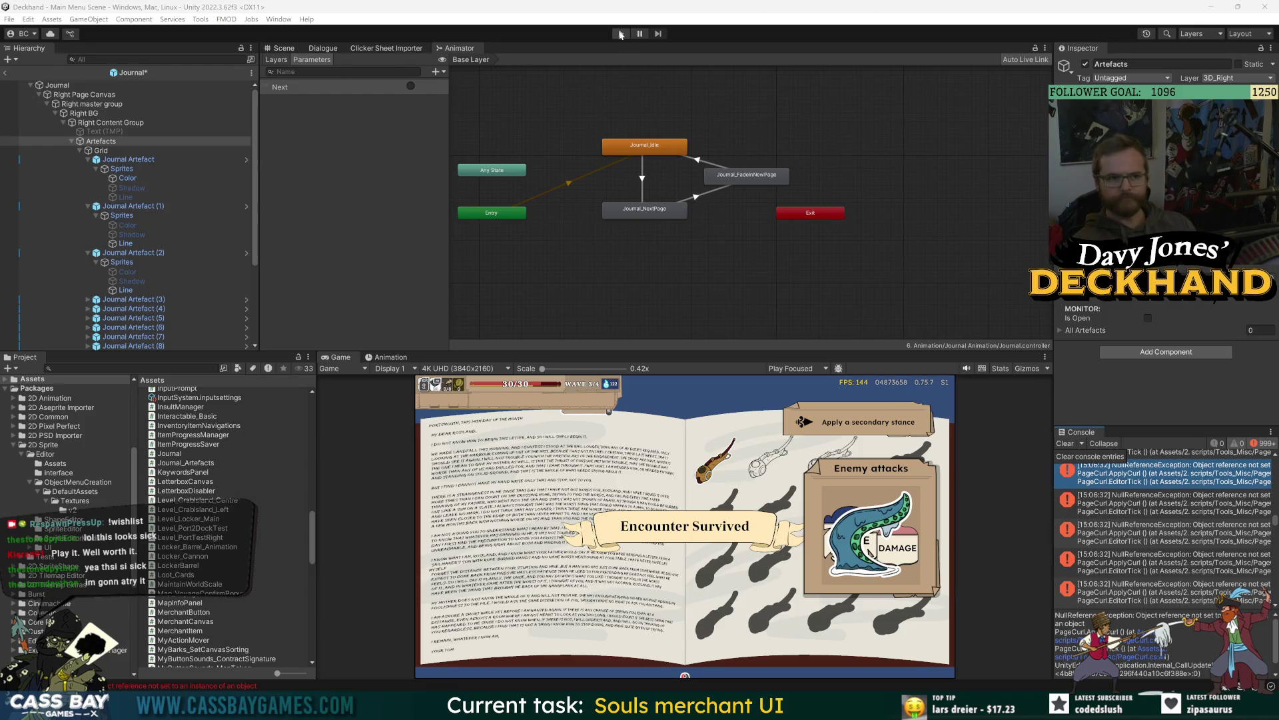
{"action": "left_click", "coordinate": [1070, 444]}
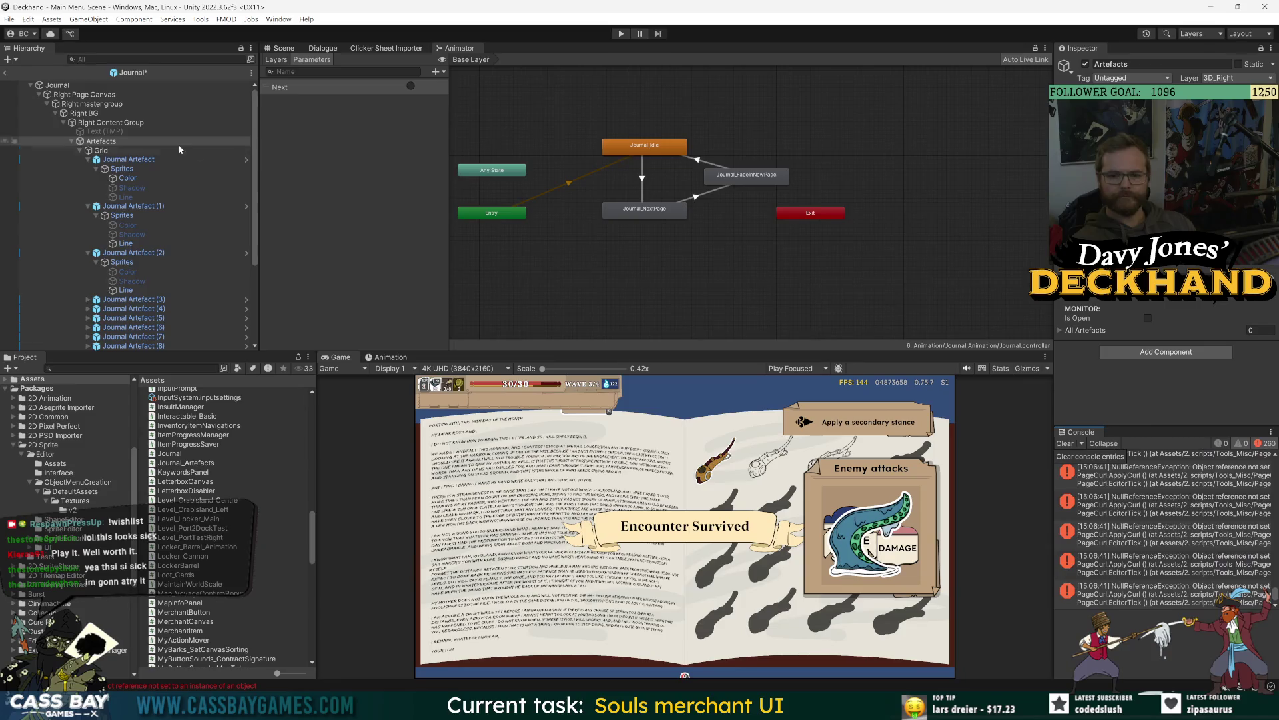
{"action": "left_click", "coordinate": [132, 280]}
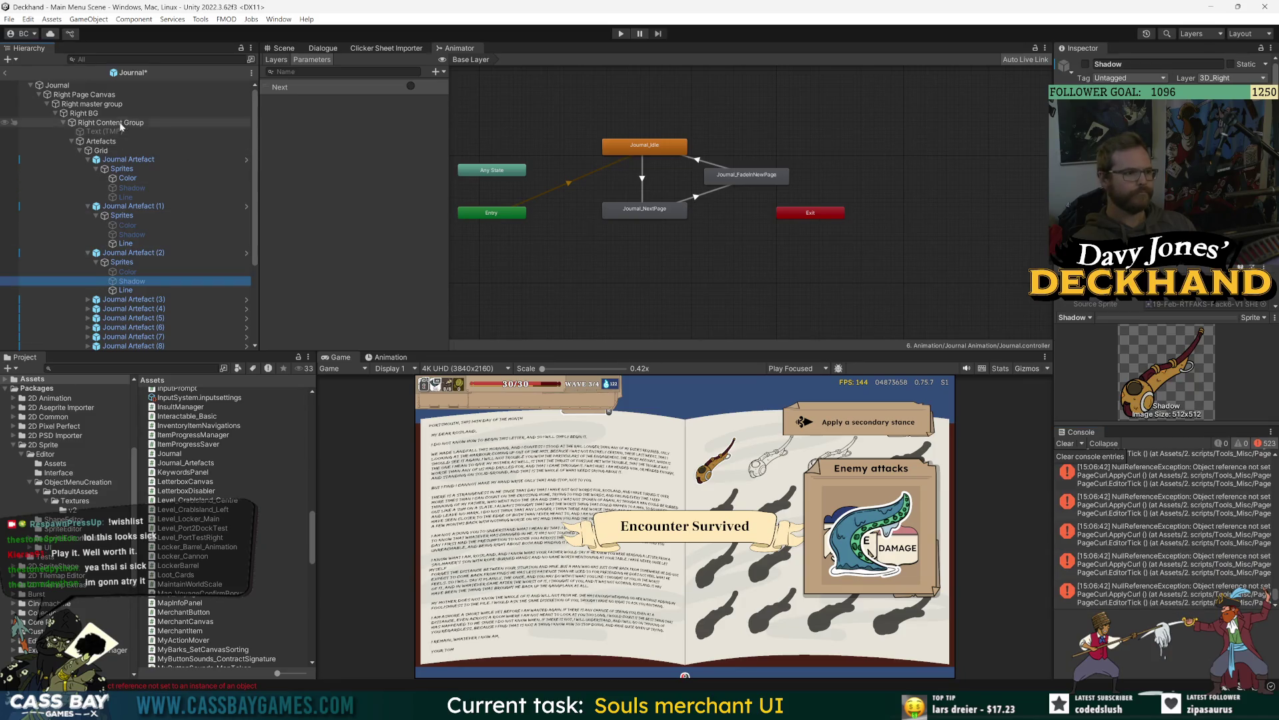
Step: Exit Prefab Mode, apply all Journal overrides to the prefab, then reopen it and select Artefacts
{"action": "left_click", "coordinate": [5, 72]}
{"action": "left_click", "coordinate": [137, 280]}
{"action": "left_click", "coordinate": [48, 150]}
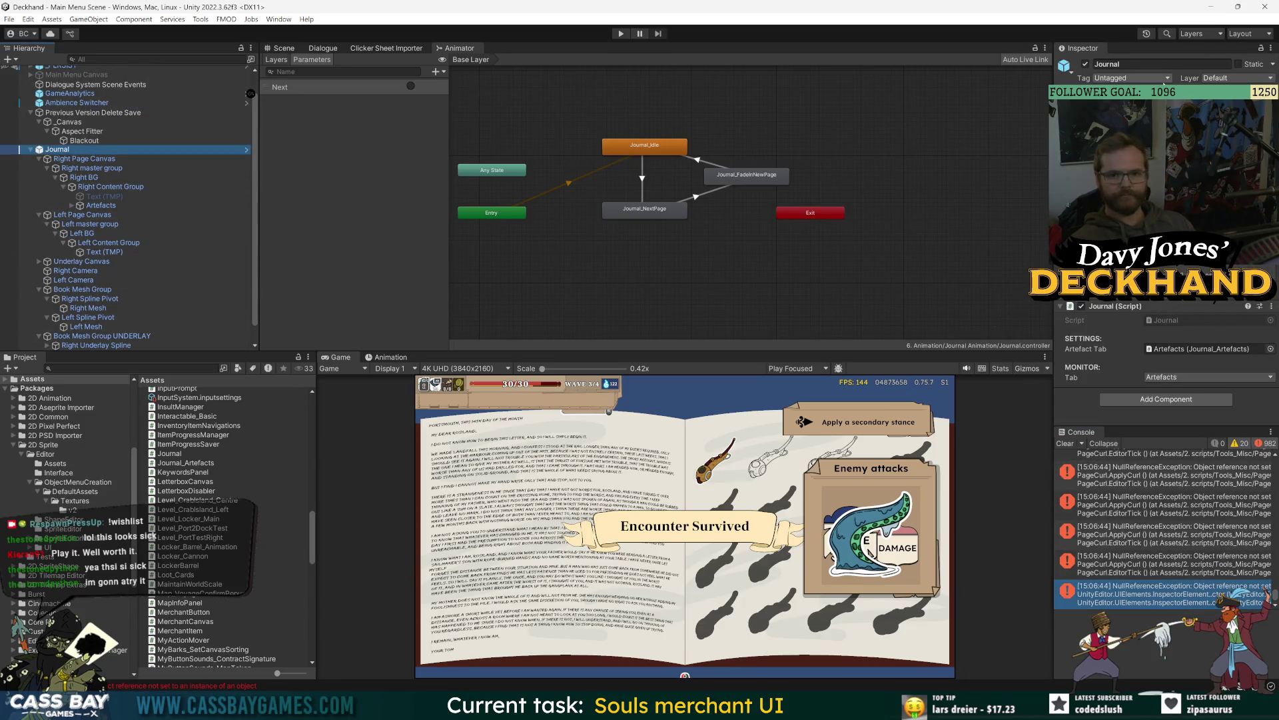
{"action": "left_click", "coordinate": [1241, 92]}
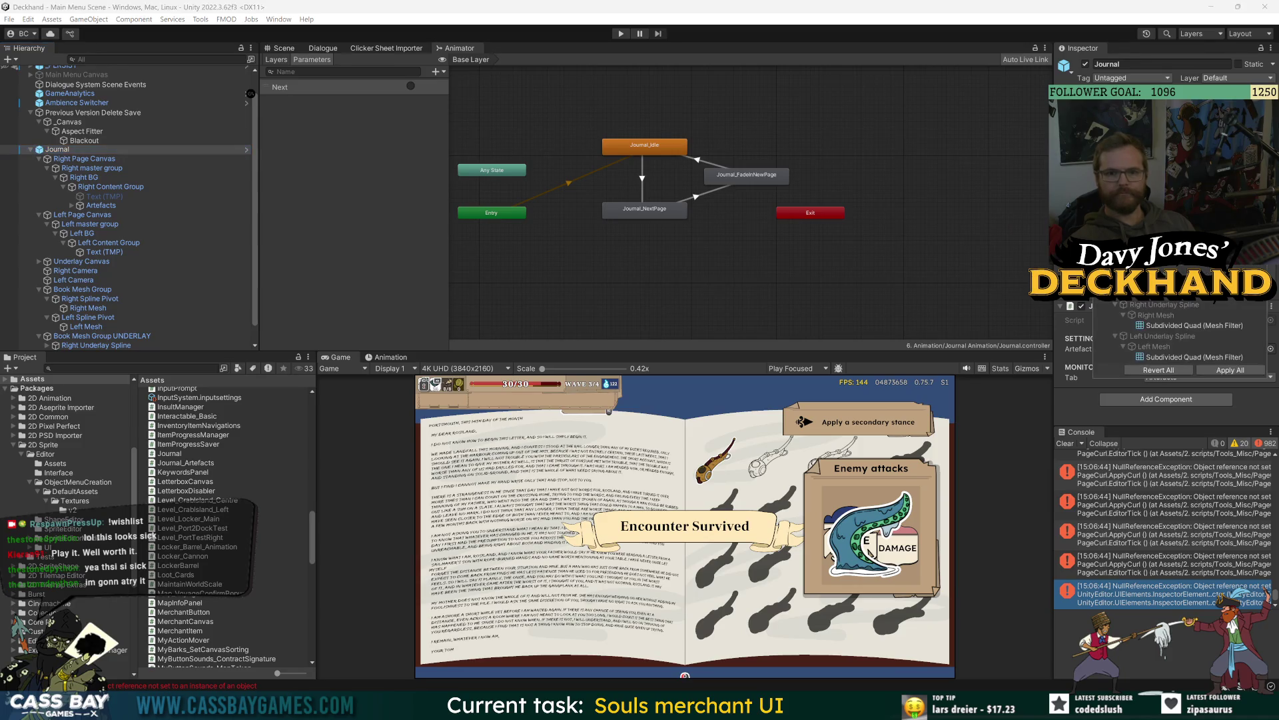
{"action": "left_click", "coordinate": [1241, 372]}
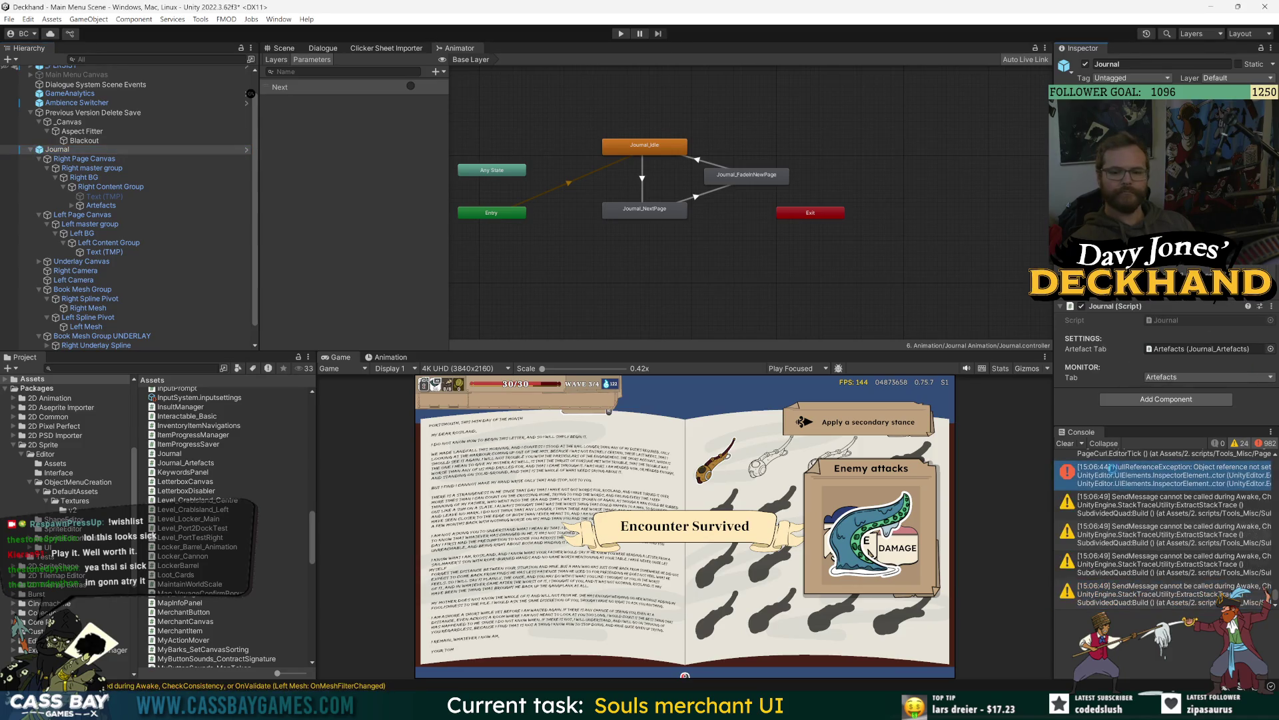
{"action": "left_click", "coordinate": [1065, 443]}
{"action": "left_click", "coordinate": [246, 149]}
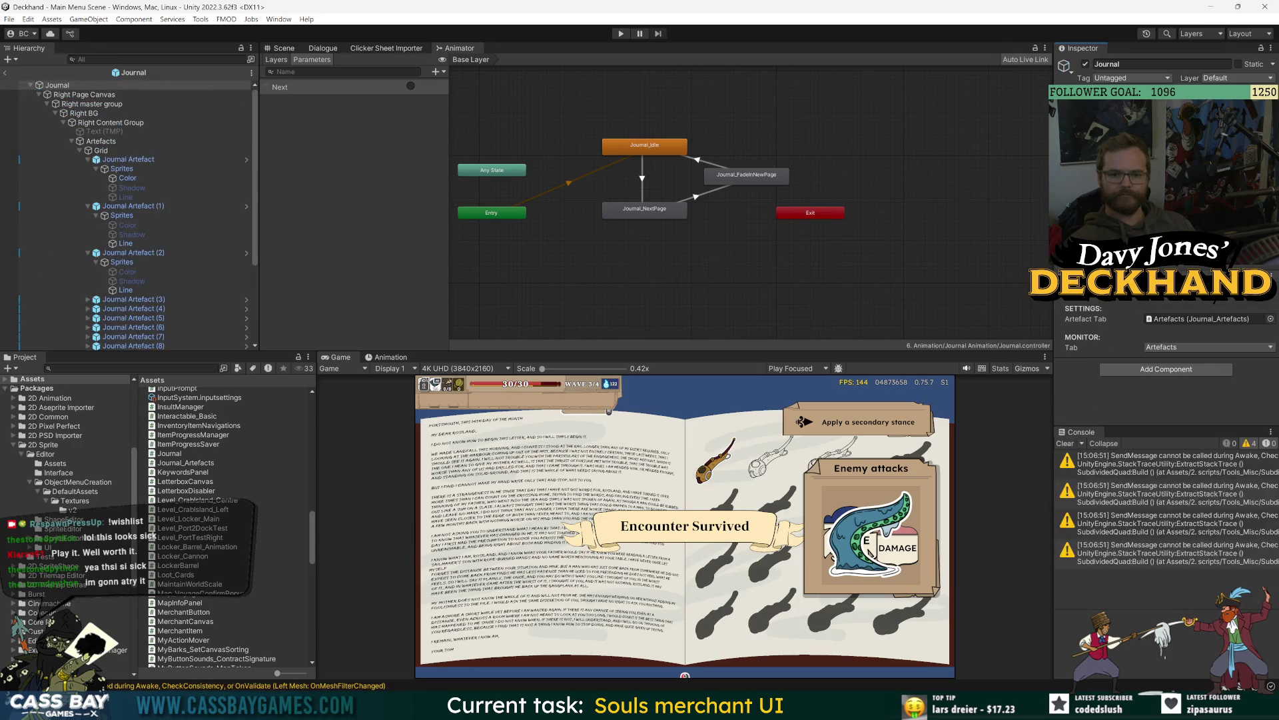
{"action": "left_click", "coordinate": [101, 141]}
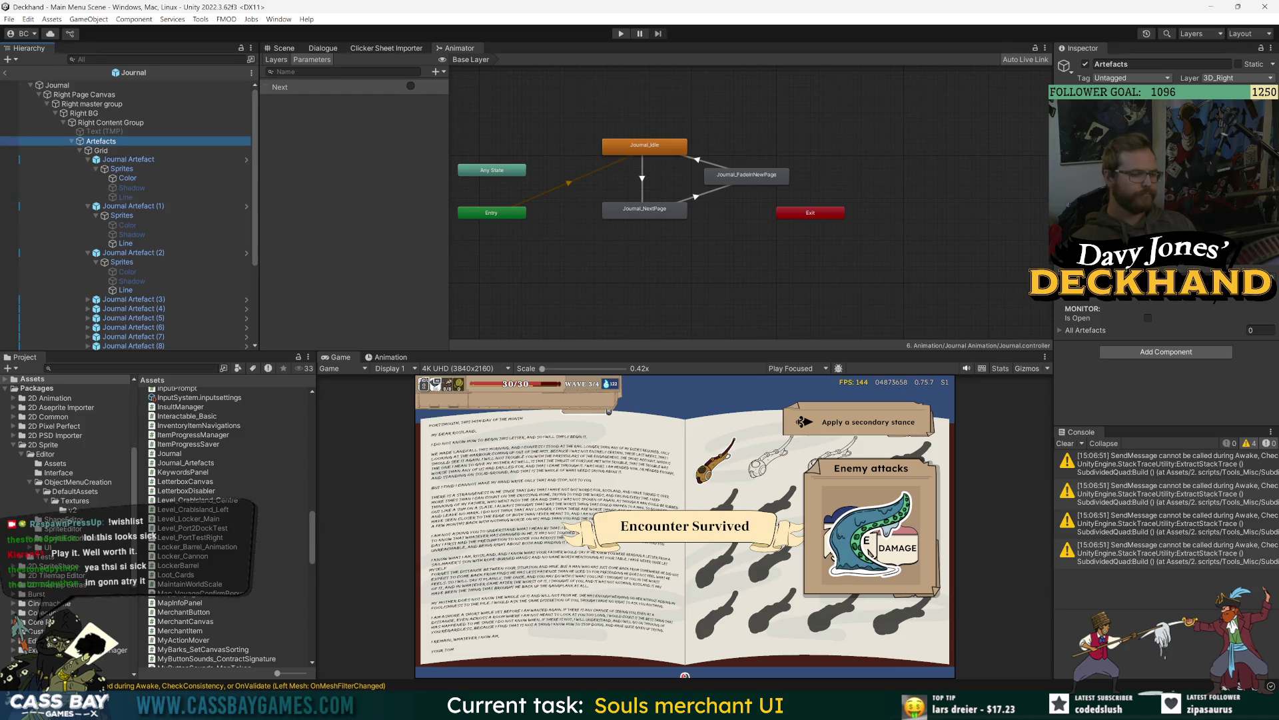
Step: Add a Canvas Group component to Artefacts, then clear the console's old messages
{"action": "left_click", "coordinate": [1176, 352]}
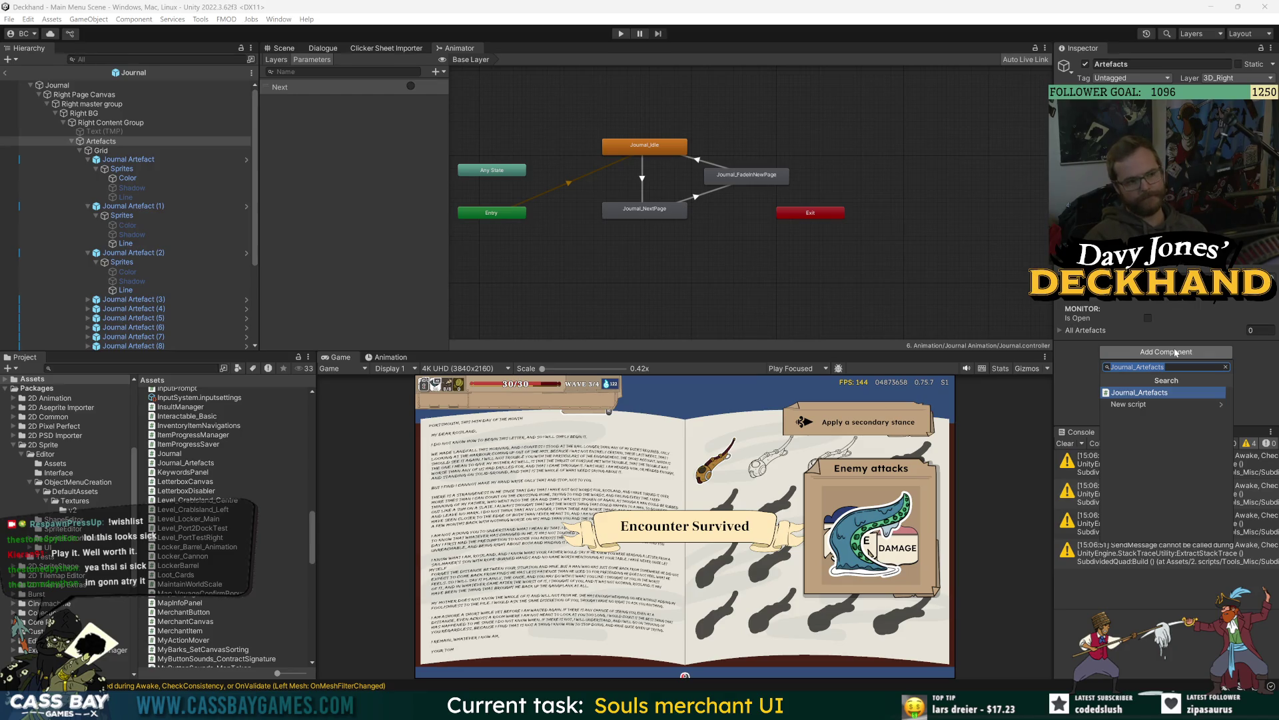
{"action": "type", "text": "canvas"}
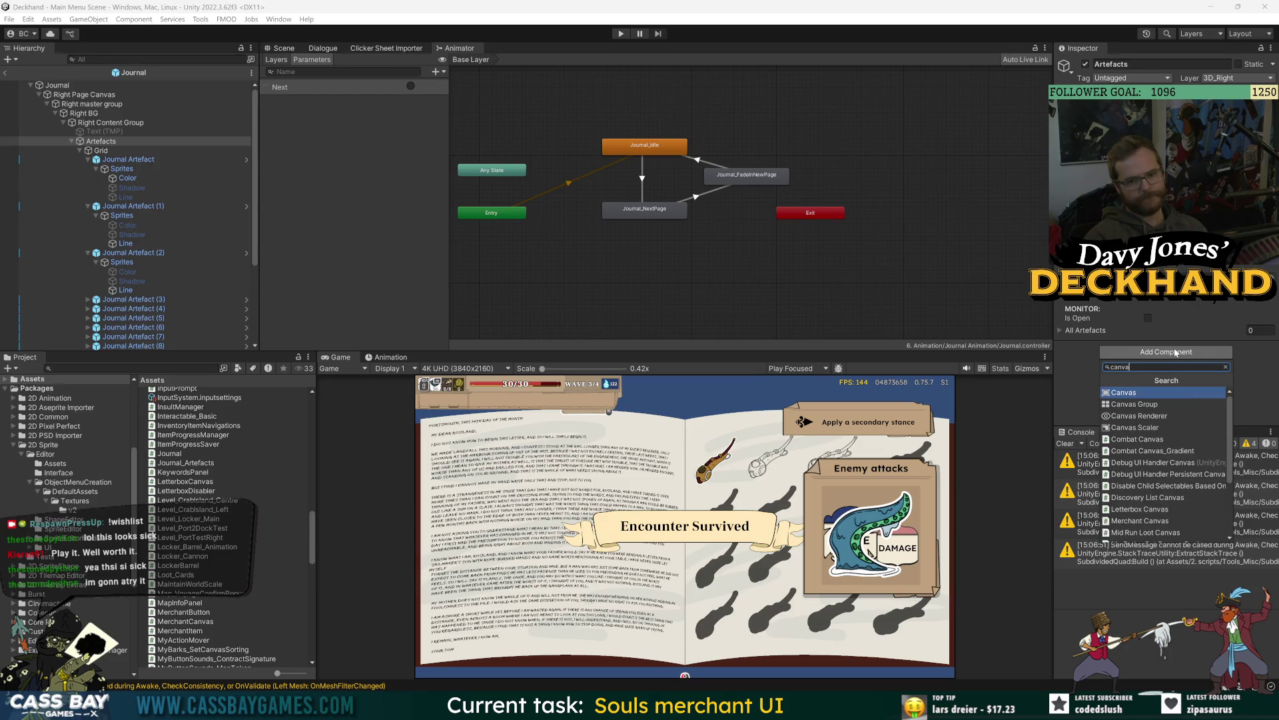
{"action": "key", "text": "Return"}
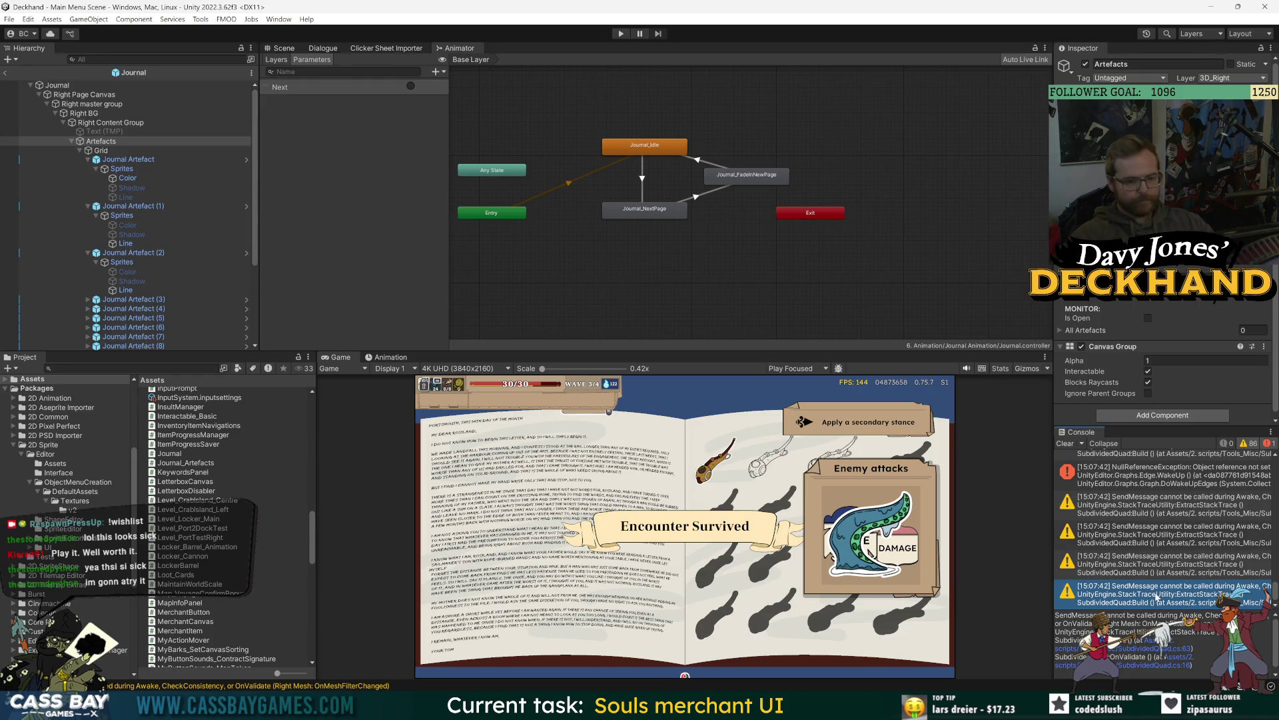
{"action": "left_click", "coordinate": [1064, 443]}
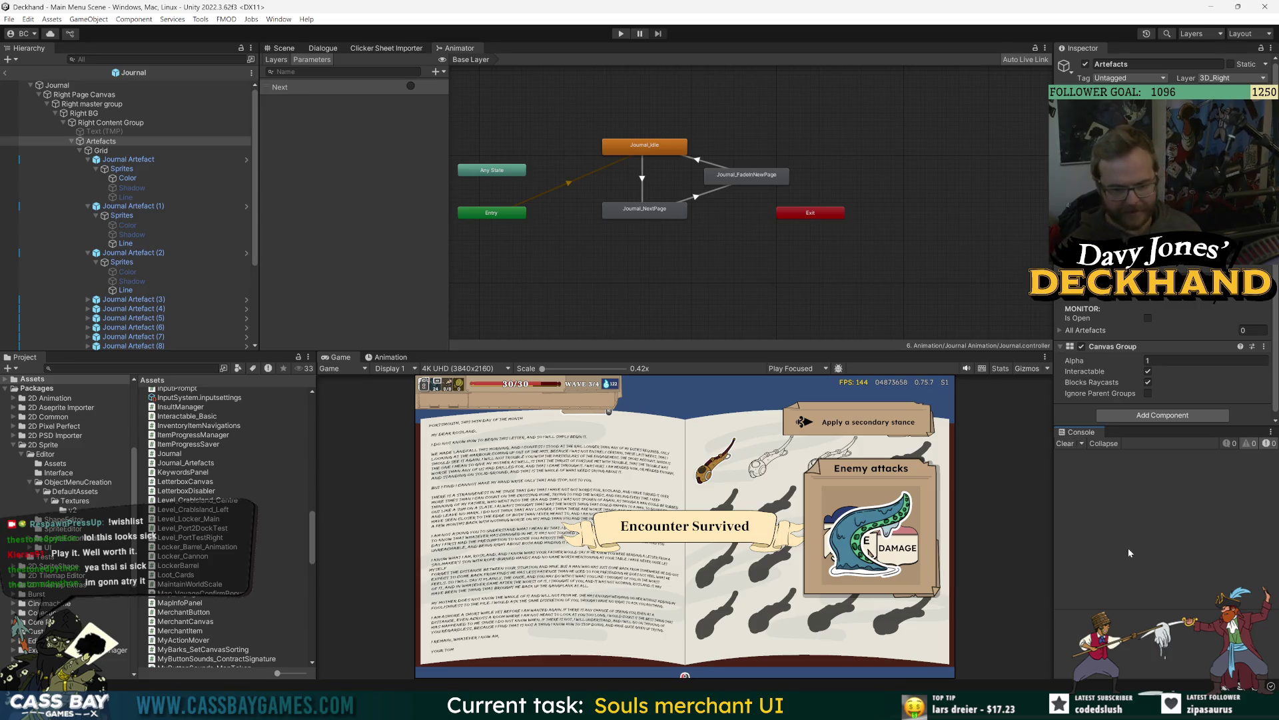
Step: Collapse Journal Artefact, (1) and (2) in the Hierarchy, reselect Artefacts, and enter Play mode
{"action": "left_click", "coordinate": [90, 142]}
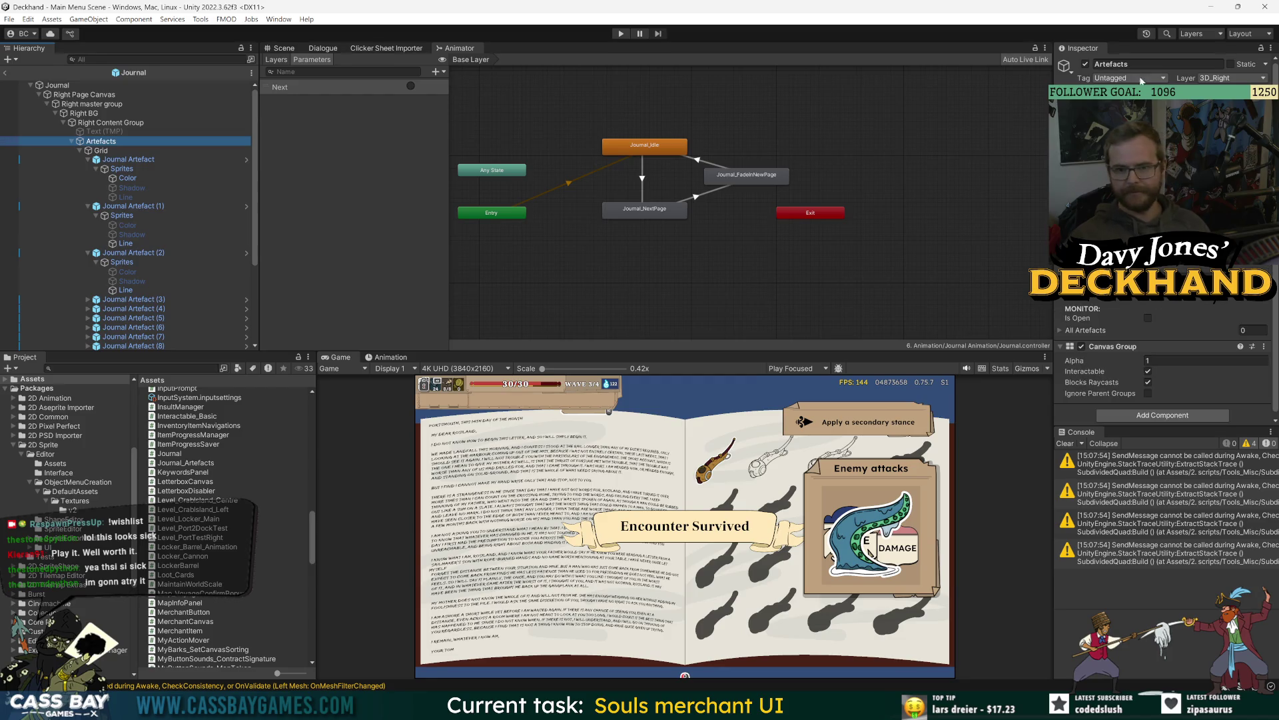
{"action": "left_click", "coordinate": [142, 160]}
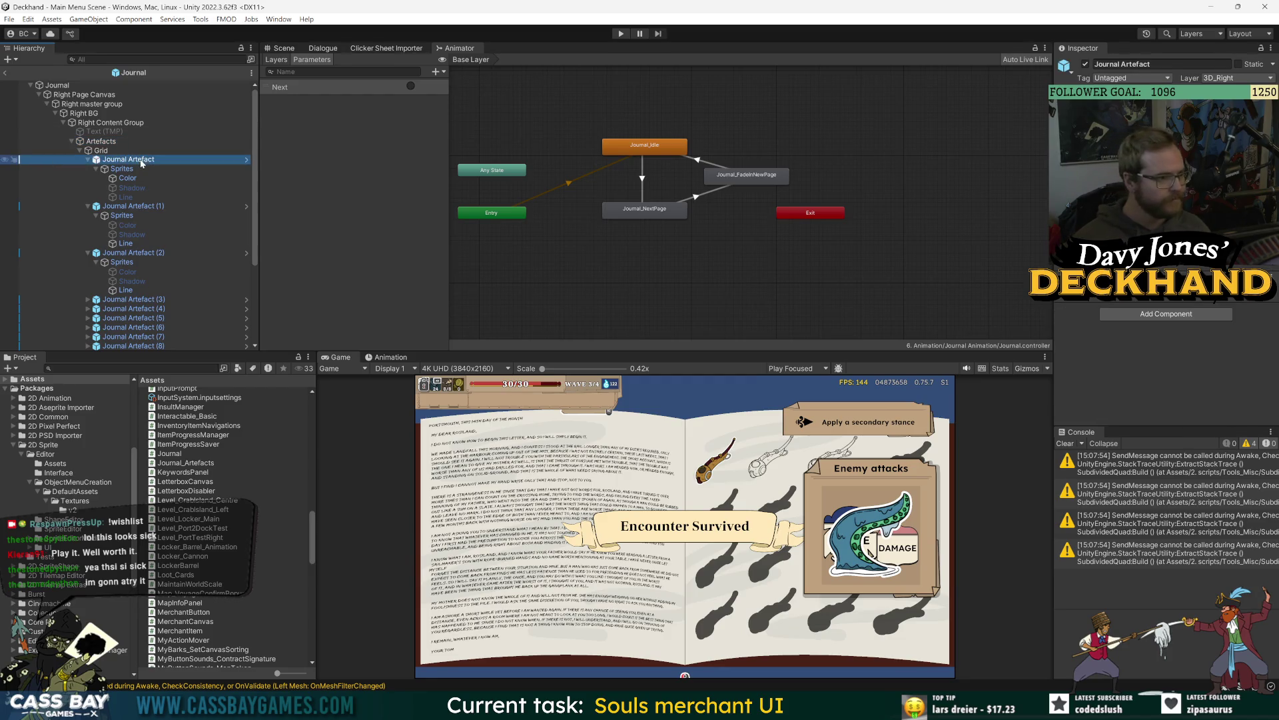
{"action": "left_click", "coordinate": [88, 160]}
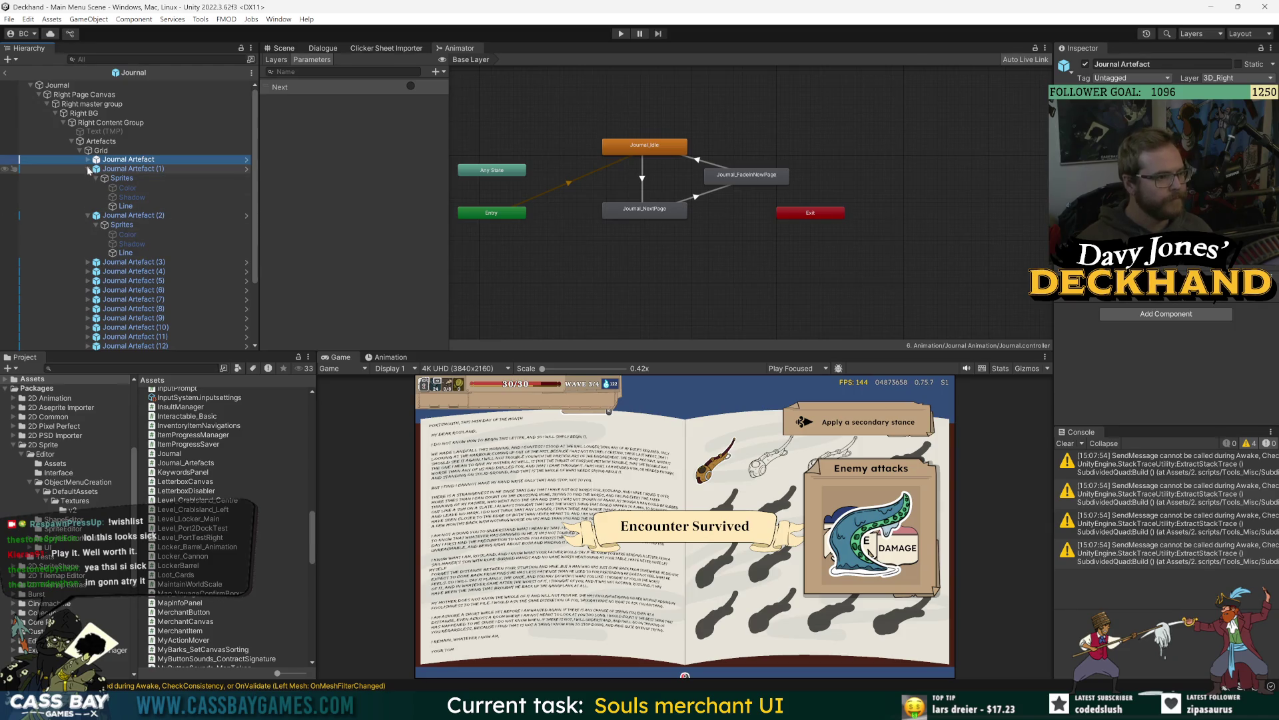
{"action": "left_click", "coordinate": [88, 169]}
{"action": "left_click", "coordinate": [88, 178]}
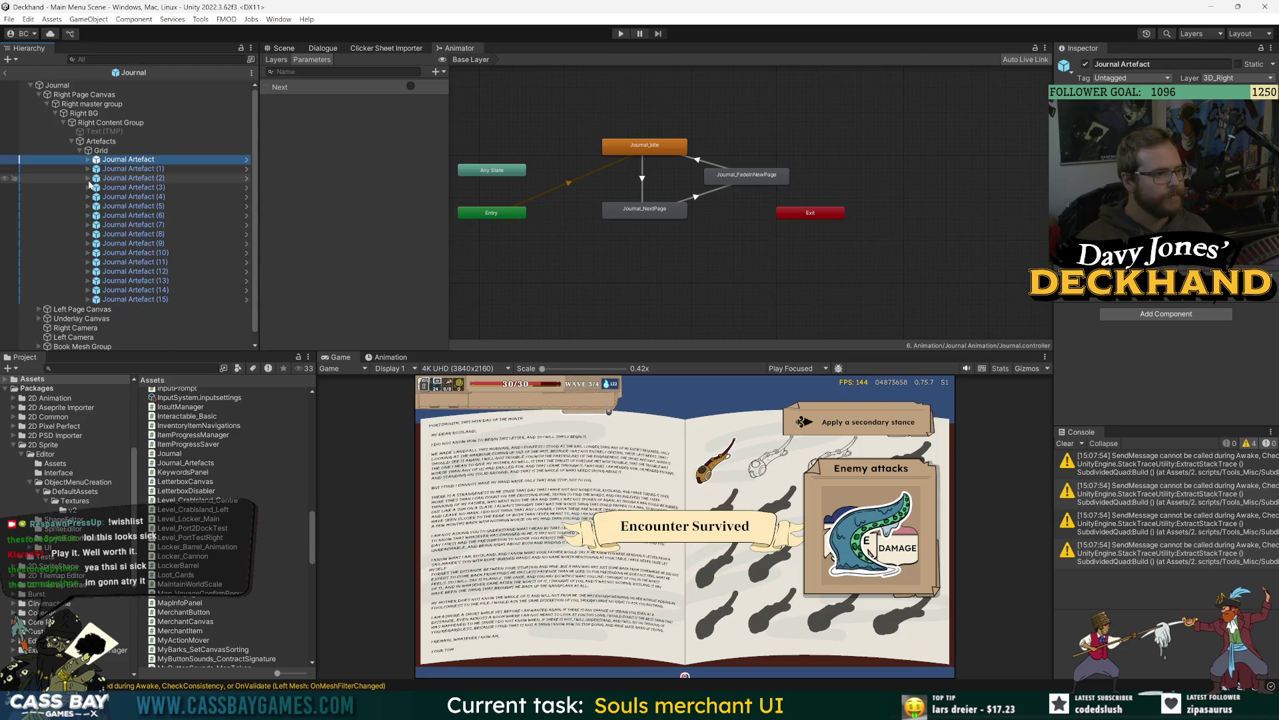
{"action": "left_click", "coordinate": [100, 142]}
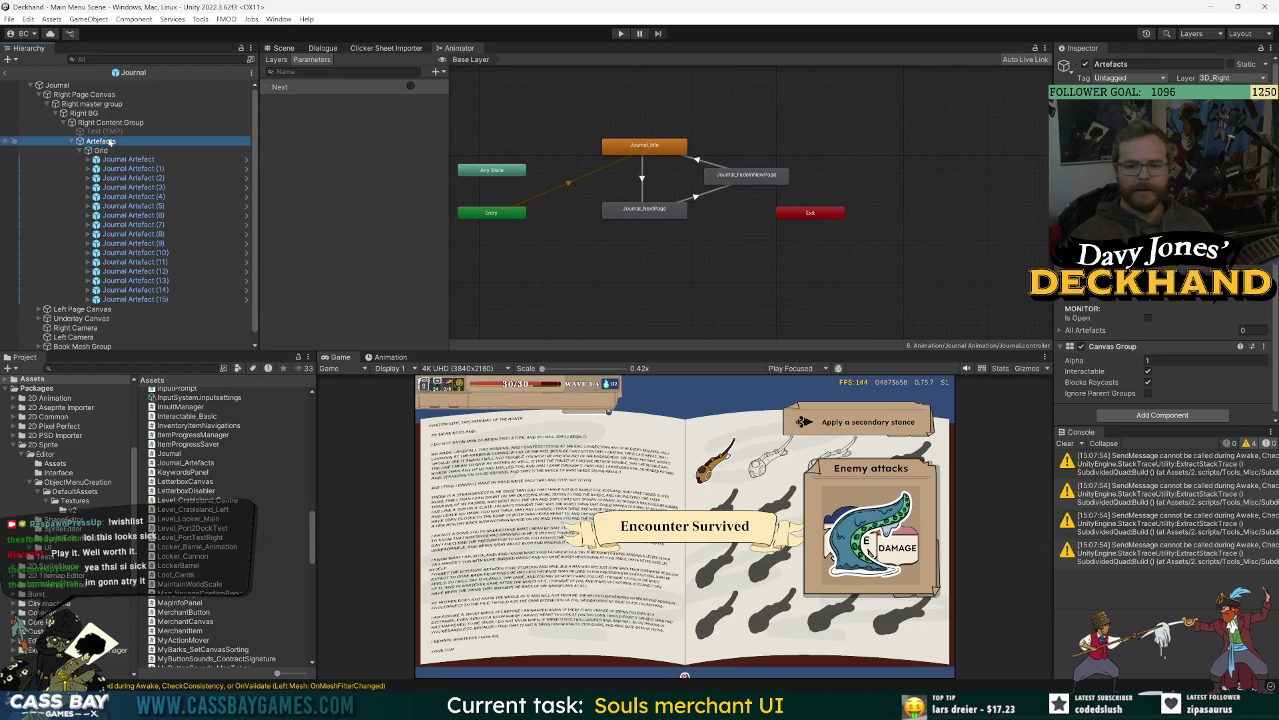
{"action": "left_click", "coordinate": [619, 34]}
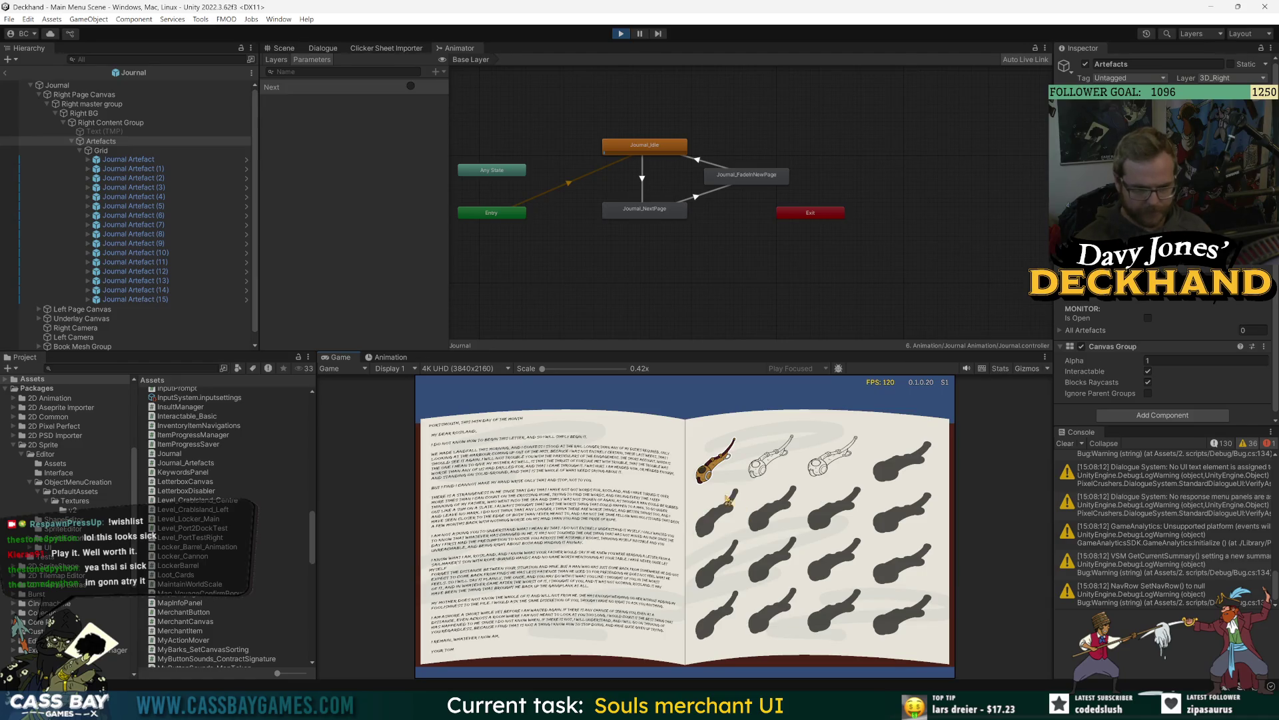
Step: Fire the journal animator's Next trigger about ten times to flip through to the artefact page
{"action": "left_click", "coordinate": [417, 94]}
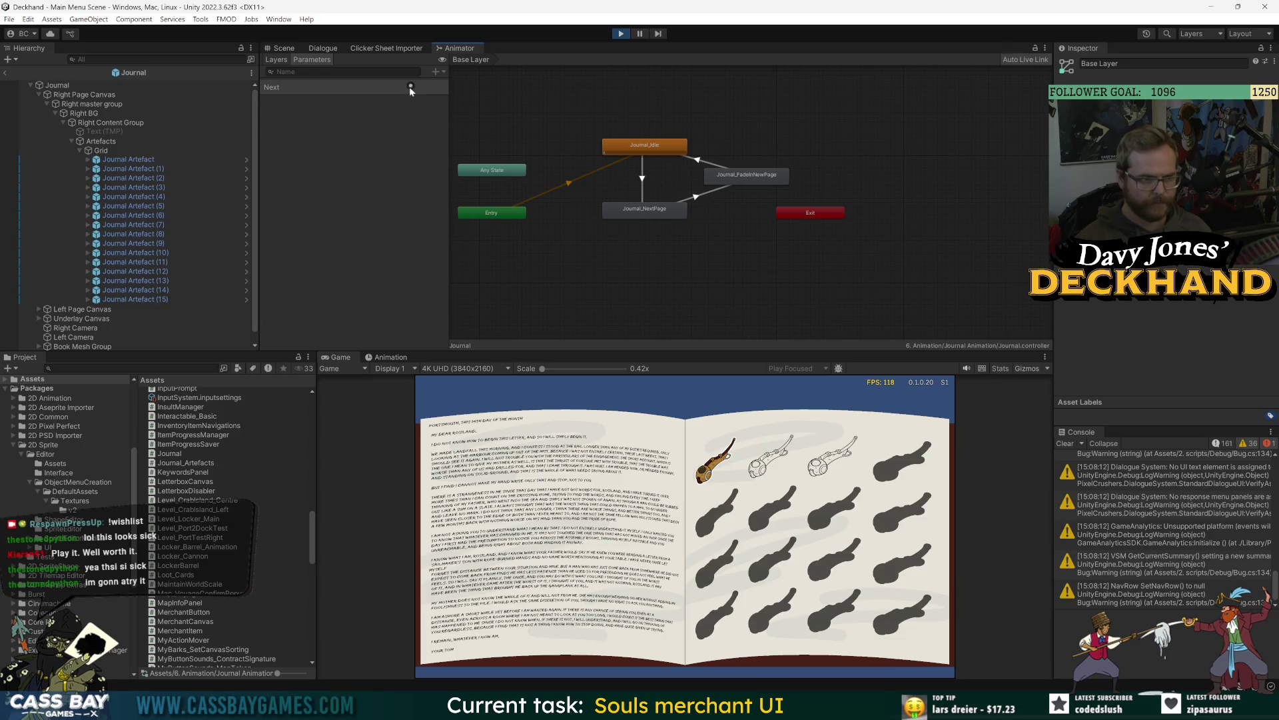
{"action": "left_click", "coordinate": [6, 73]}
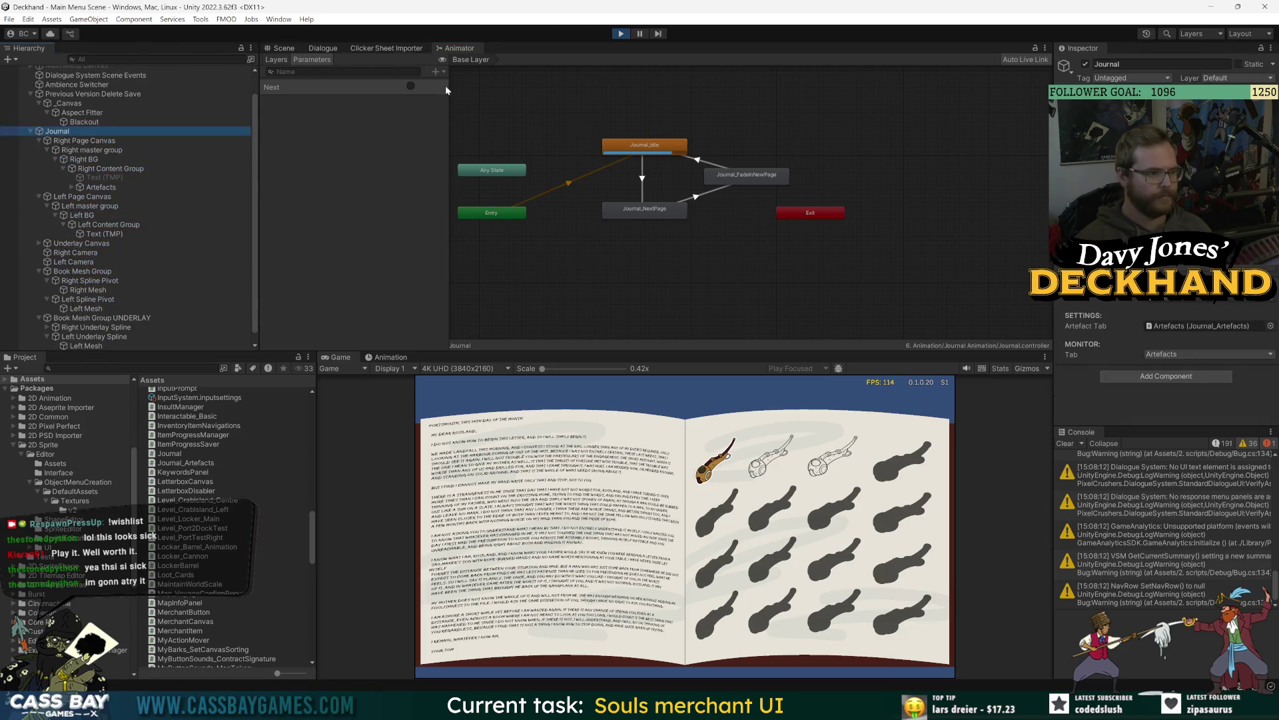
{"action": "left_click", "coordinate": [411, 86]}
{"action": "left_click", "coordinate": [411, 85]}
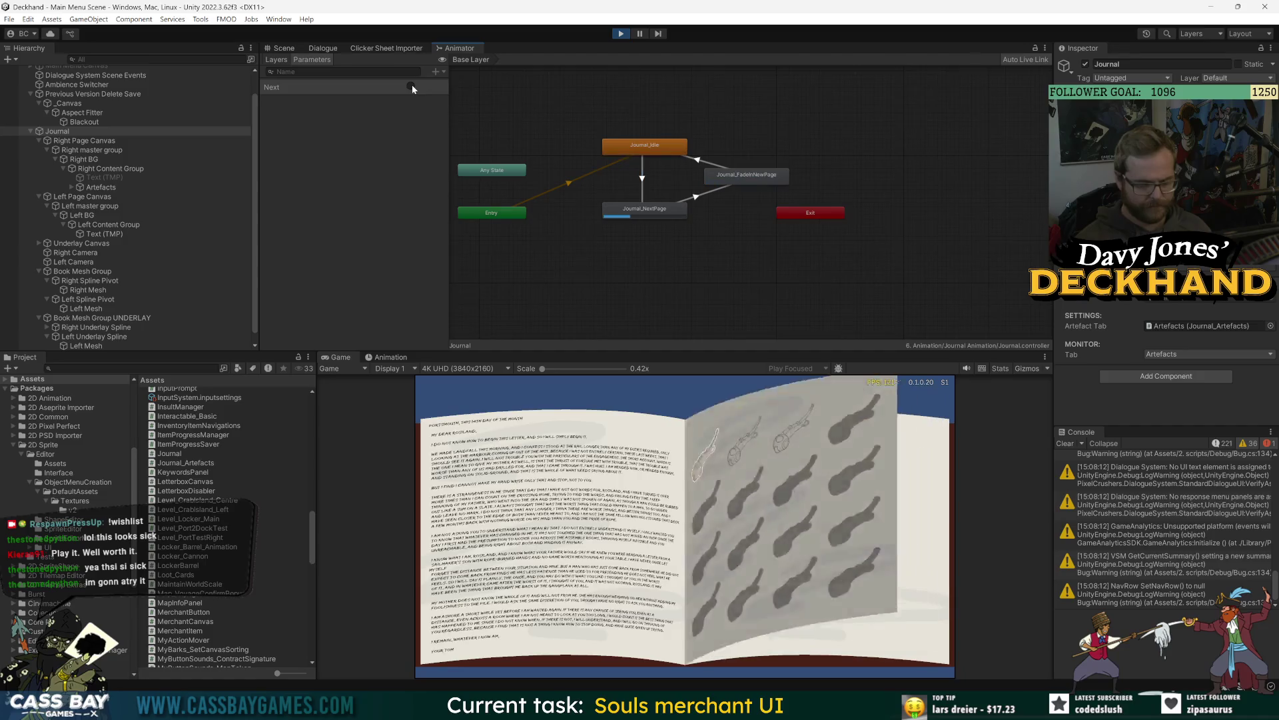
{"action": "left_click", "coordinate": [411, 86]}
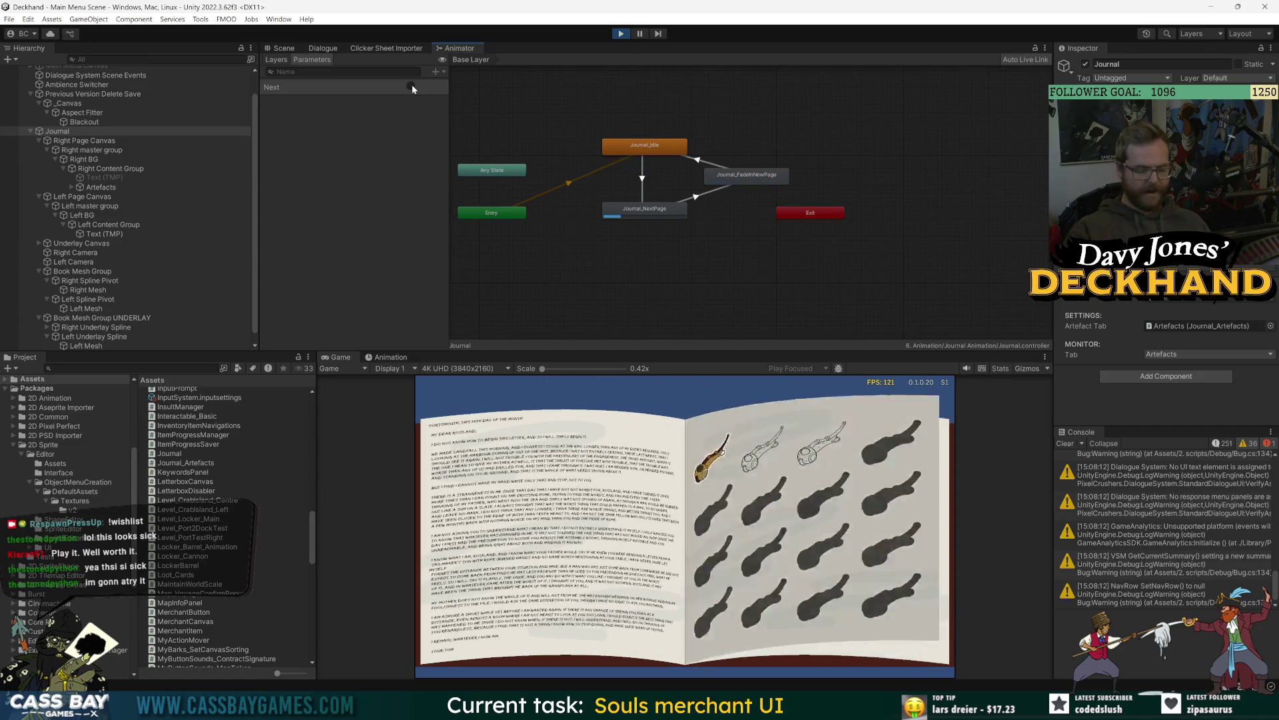
{"action": "left_click", "coordinate": [411, 85]}
{"action": "left_click", "coordinate": [411, 85]}
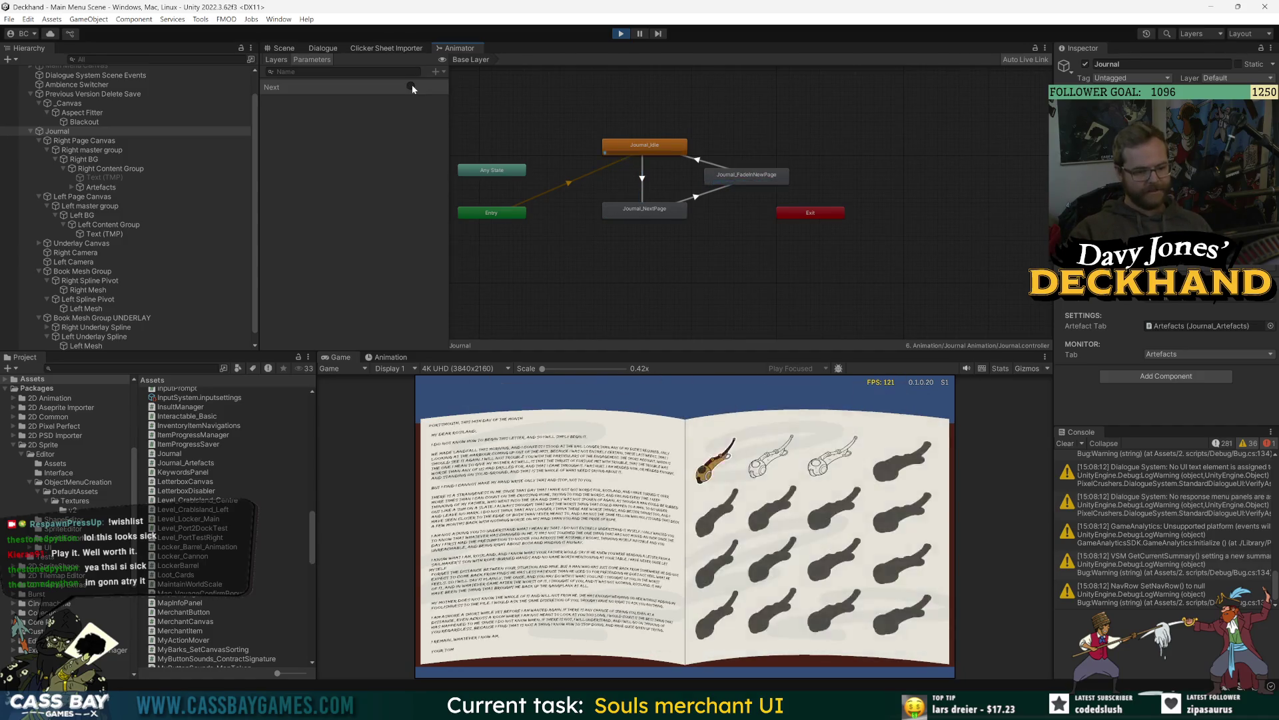
{"action": "left_click", "coordinate": [411, 86]}
{"action": "left_click", "coordinate": [411, 85]}
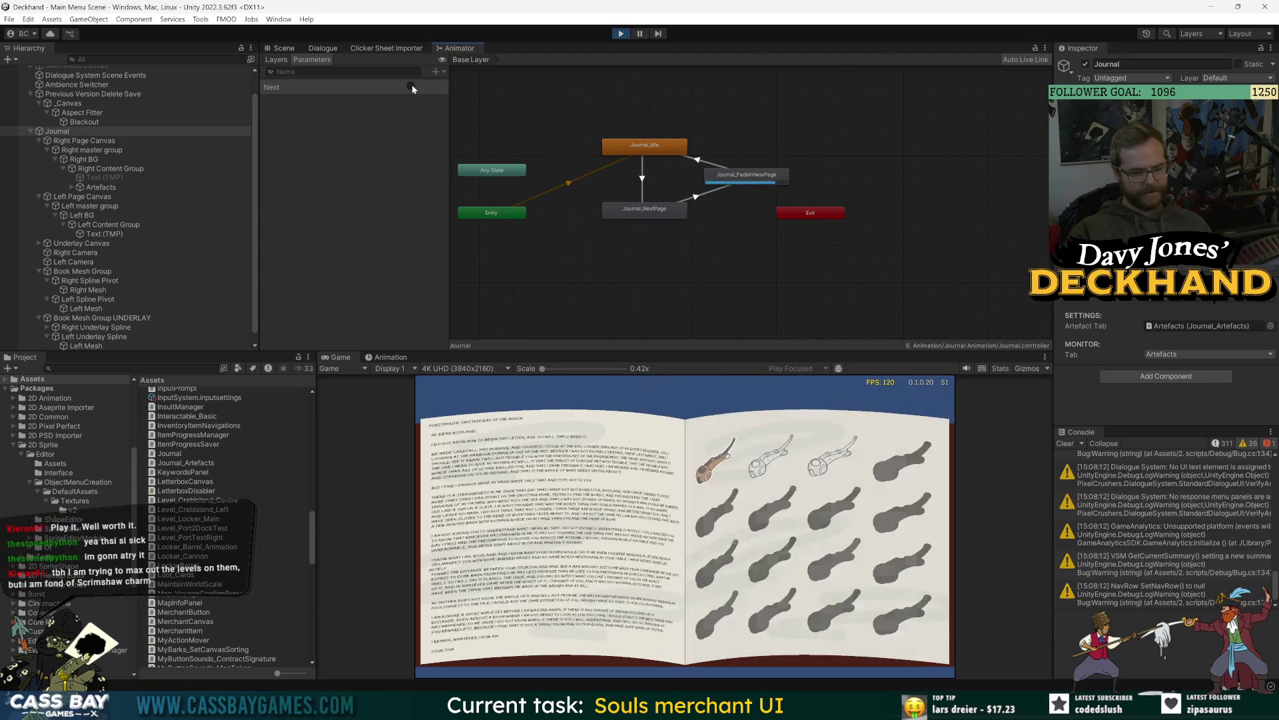
{"action": "left_click", "coordinate": [411, 85]}
{"action": "left_click", "coordinate": [412, 85]}
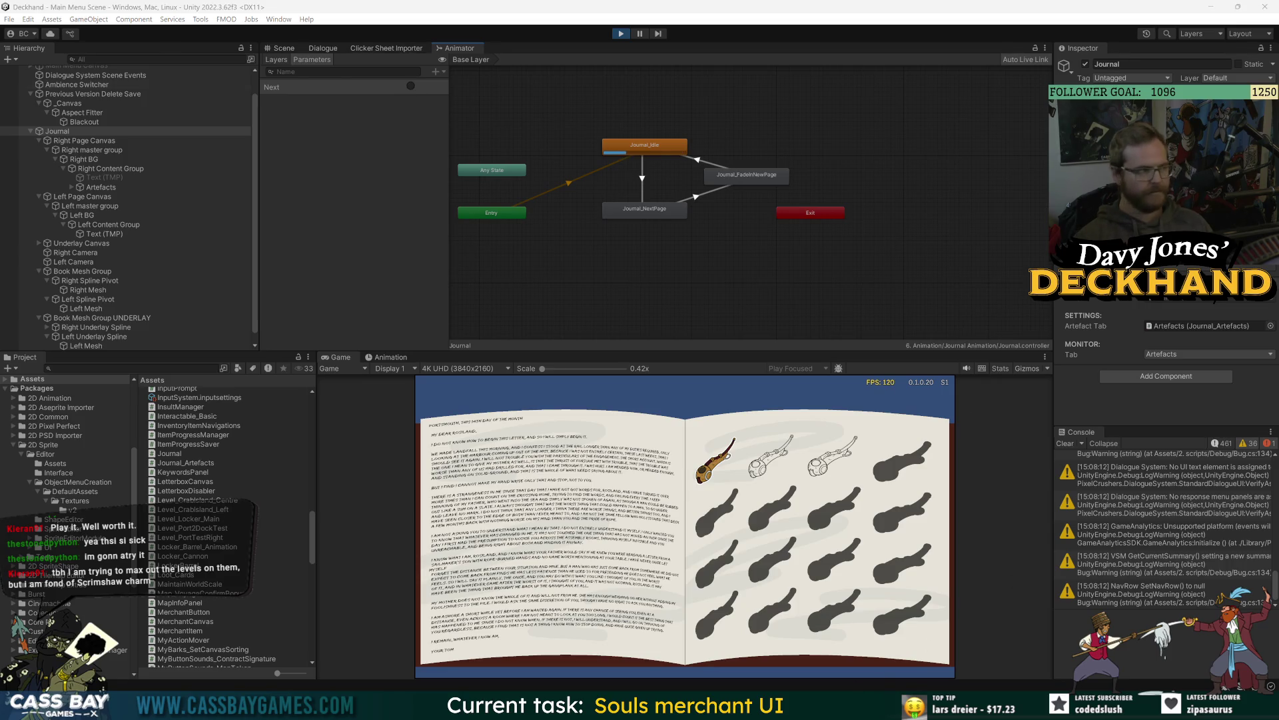
{"action": "mouse_move", "coordinate": [743, 706]}
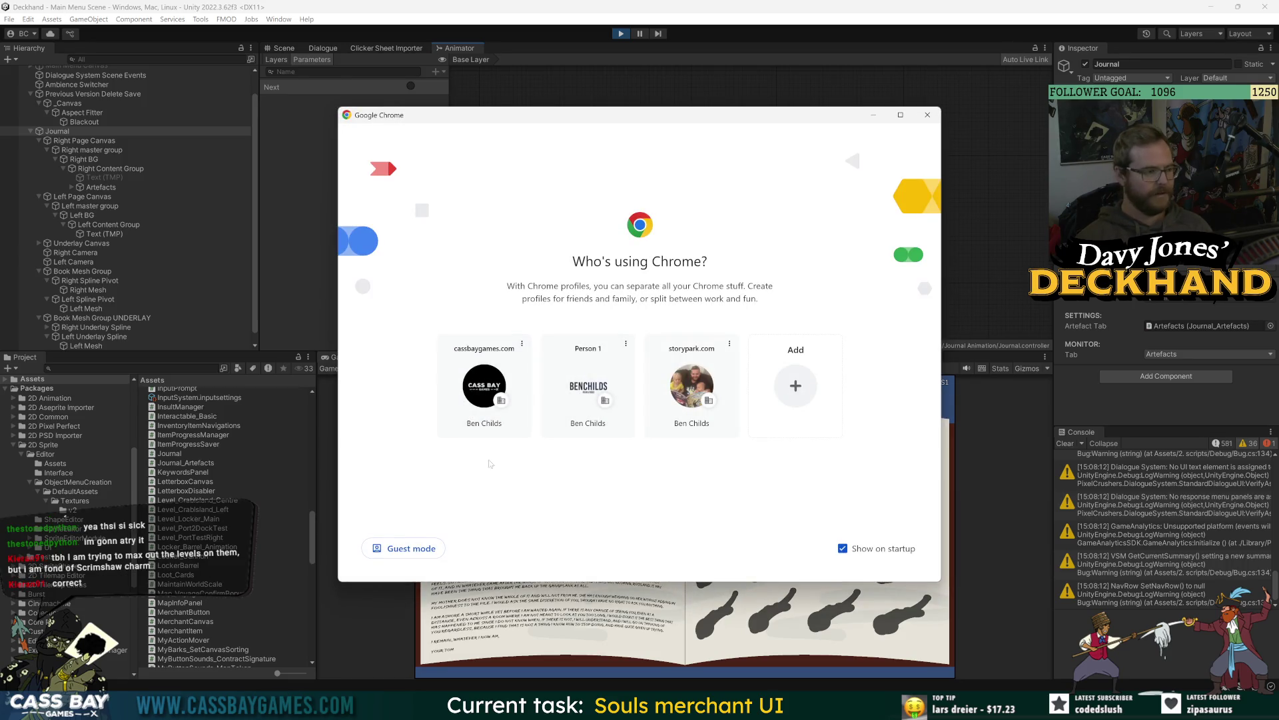
Step: Pick a Chrome profile and open the Deckhand wiki's Artefacts page
{"action": "left_click", "coordinate": [492, 385]}
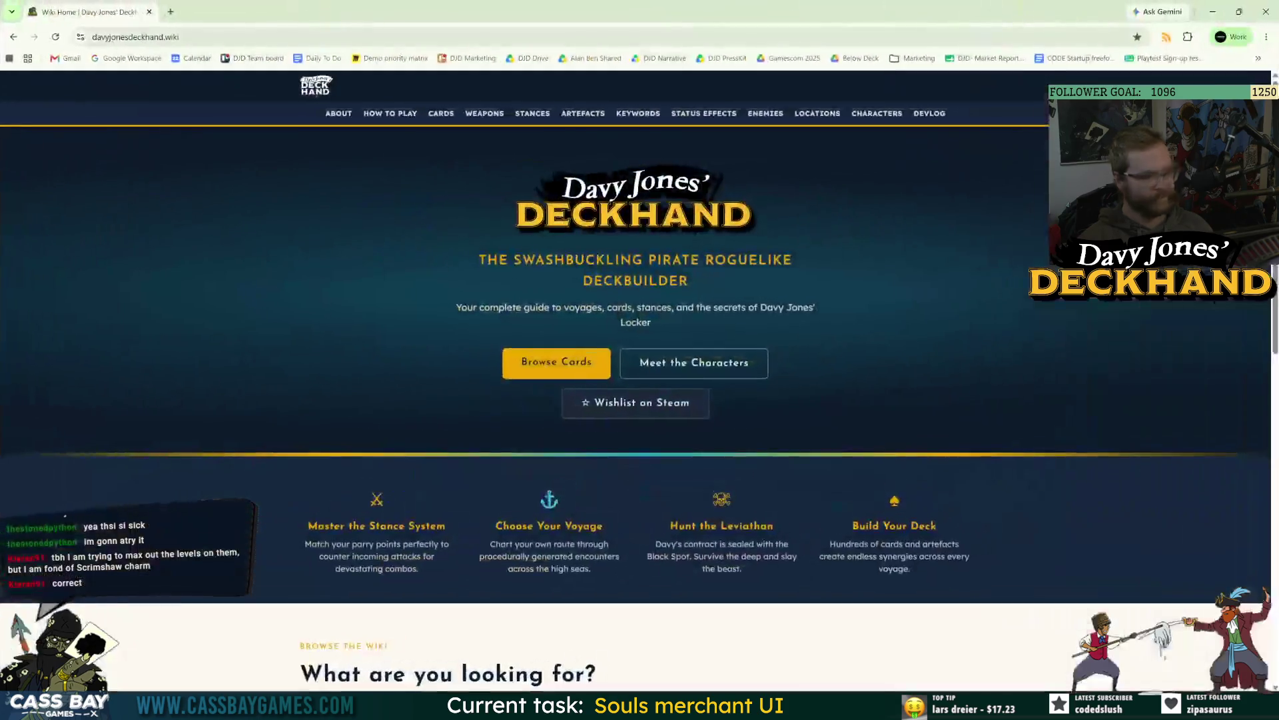
{"action": "key", "text": "ctrl+l"}
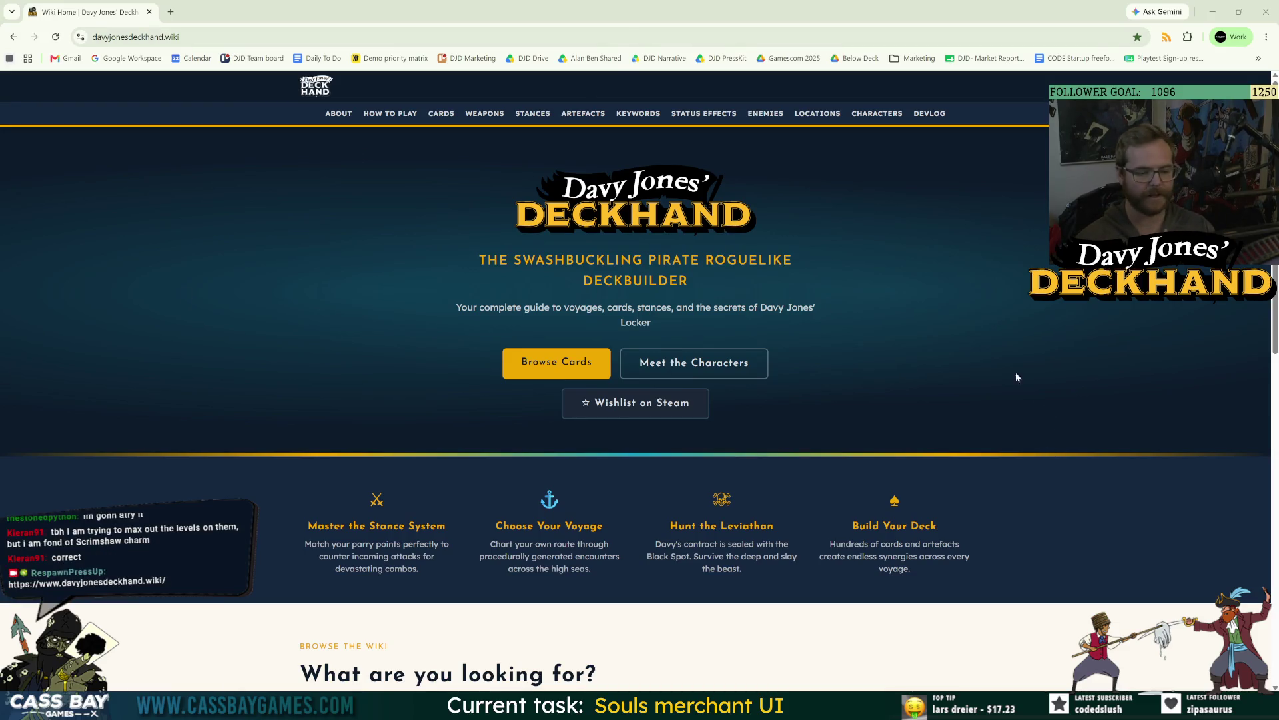
{"action": "left_click", "coordinate": [583, 113]}
Step: Look through the artefacts list, view the Scrimshaw Charm entry, and return to the table
{"action": "scroll", "coordinate": [826, 351], "scroll_direction": "down", "scroll_amount": 15}
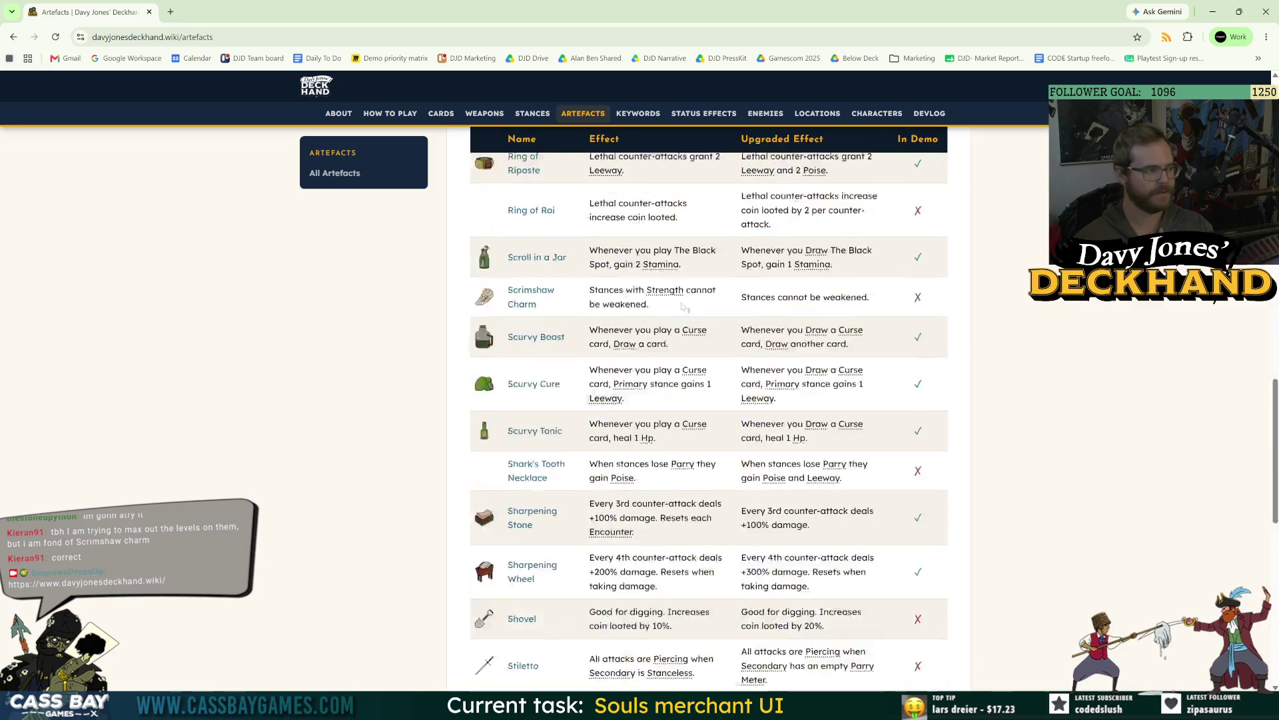
{"action": "scroll", "coordinate": [928, 443], "scroll_direction": "up", "scroll_amount": 8}
{"action": "scroll", "coordinate": [928, 443], "scroll_direction": "up", "scroll_amount": 15}
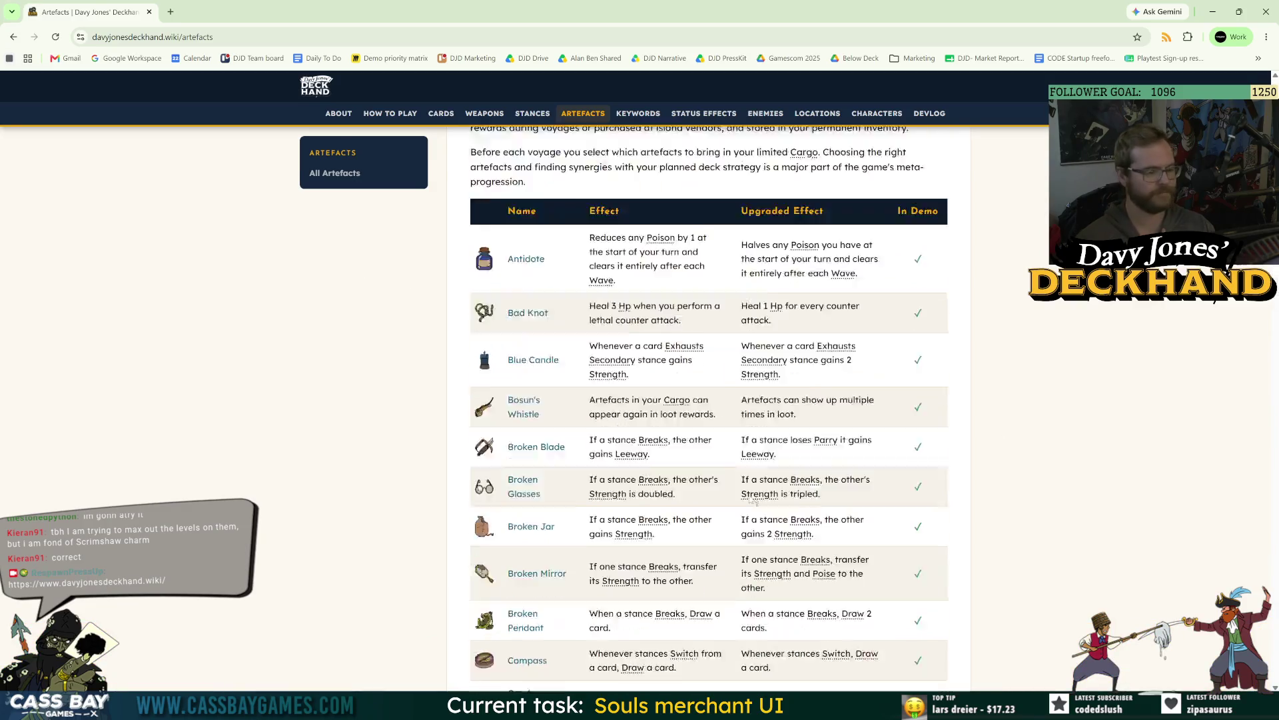
{"action": "scroll", "coordinate": [742, 476], "scroll_direction": "down", "scroll_amount": 15}
{"action": "scroll", "coordinate": [743, 476], "scroll_direction": "down", "scroll_amount": 15}
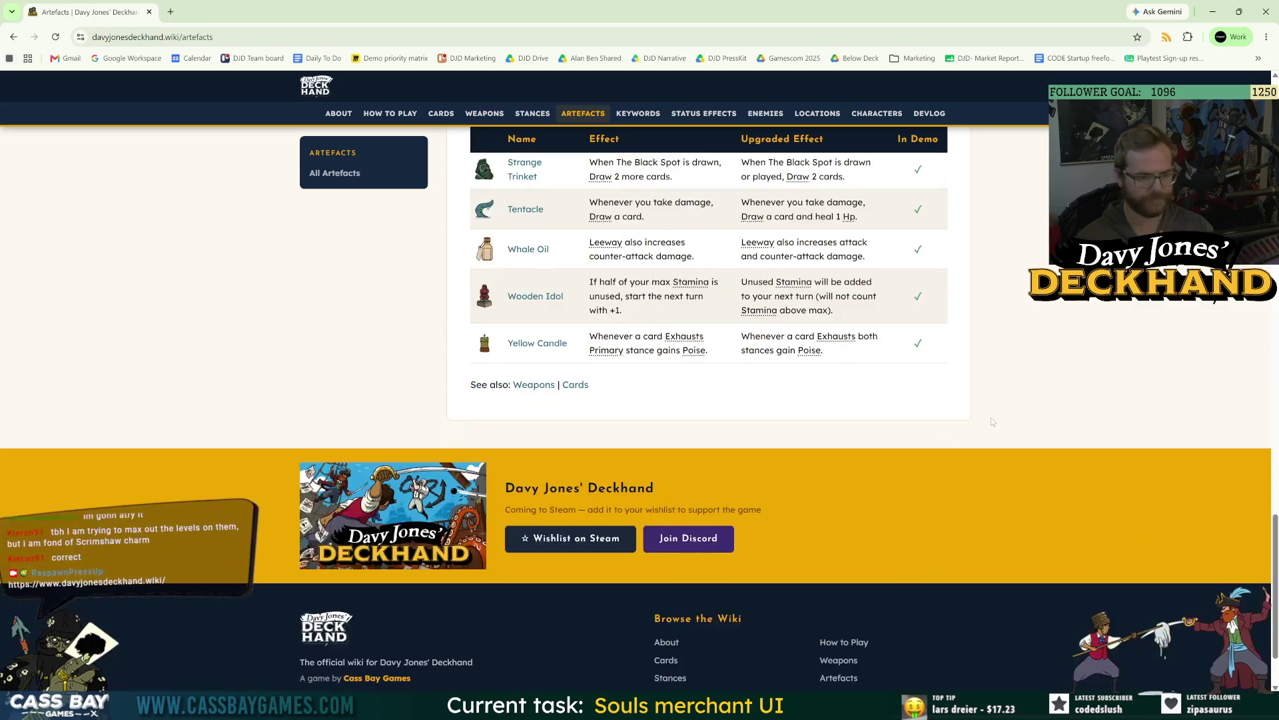
{"action": "scroll", "coordinate": [485, 394], "scroll_direction": "up", "scroll_amount": 4}
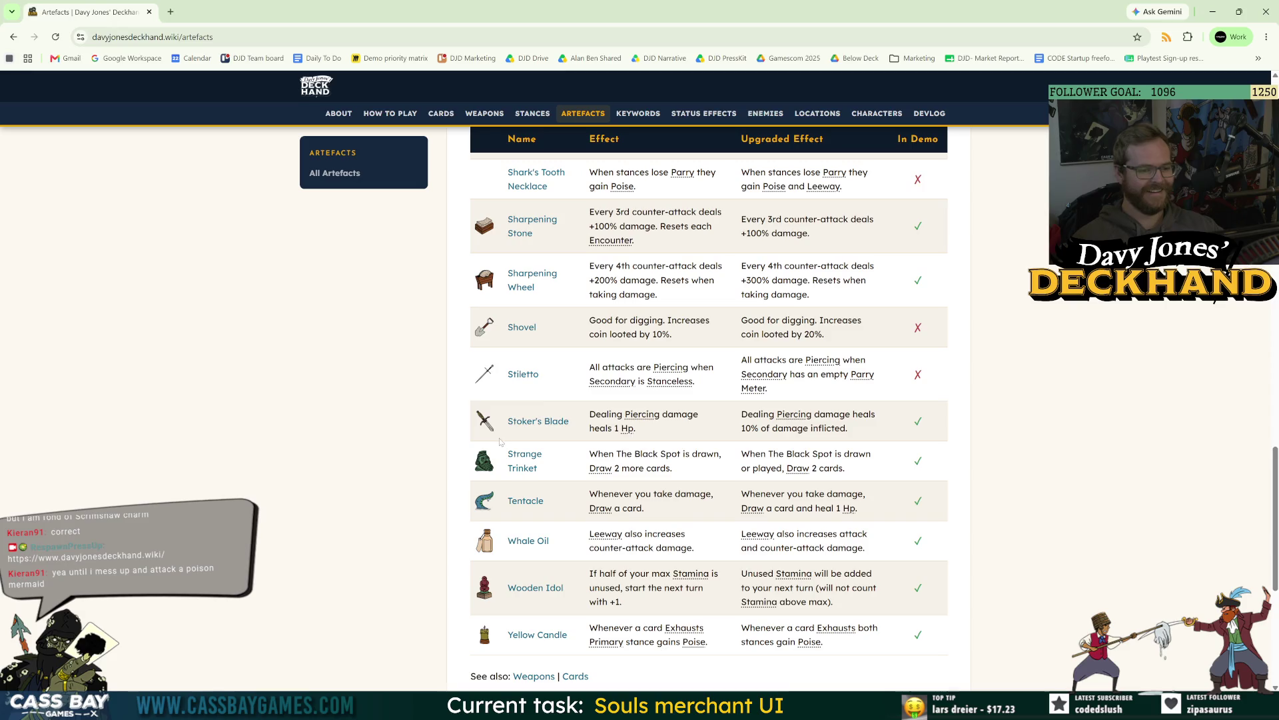
{"action": "scroll", "coordinate": [468, 461], "scroll_direction": "down", "scroll_amount": 3}
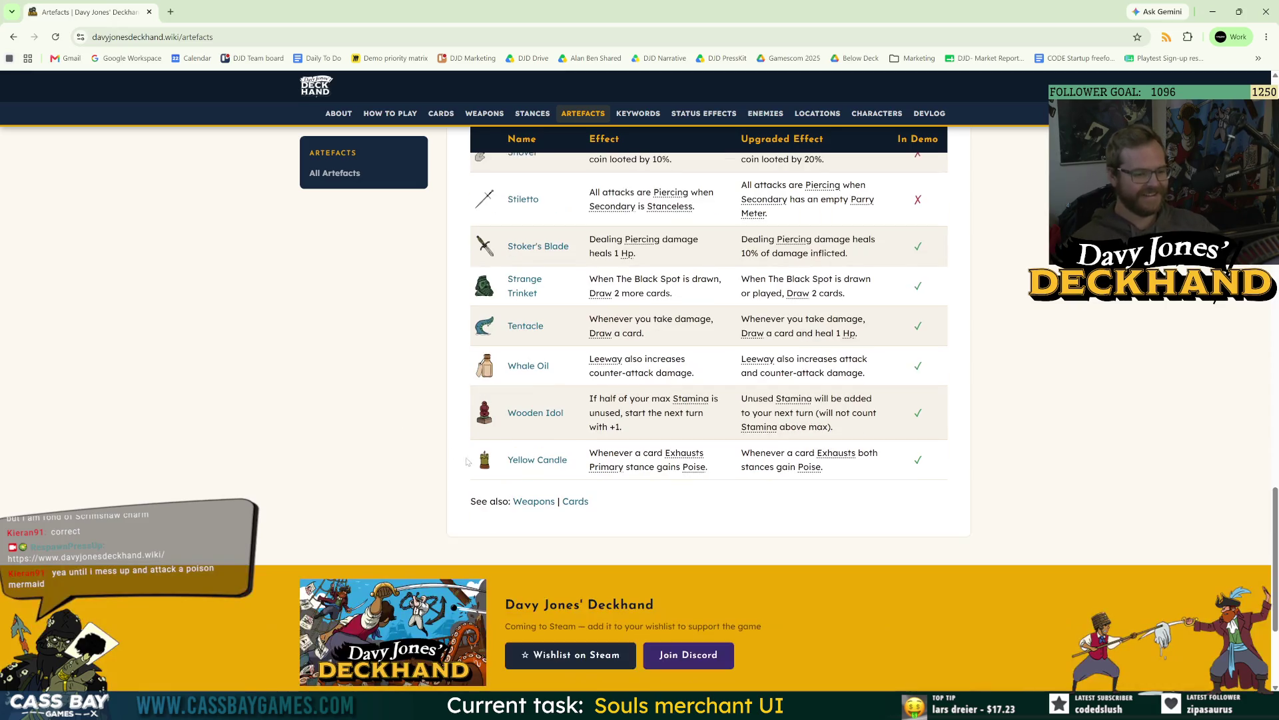
{"action": "scroll", "coordinate": [972, 527], "scroll_direction": "up", "scroll_amount": 5}
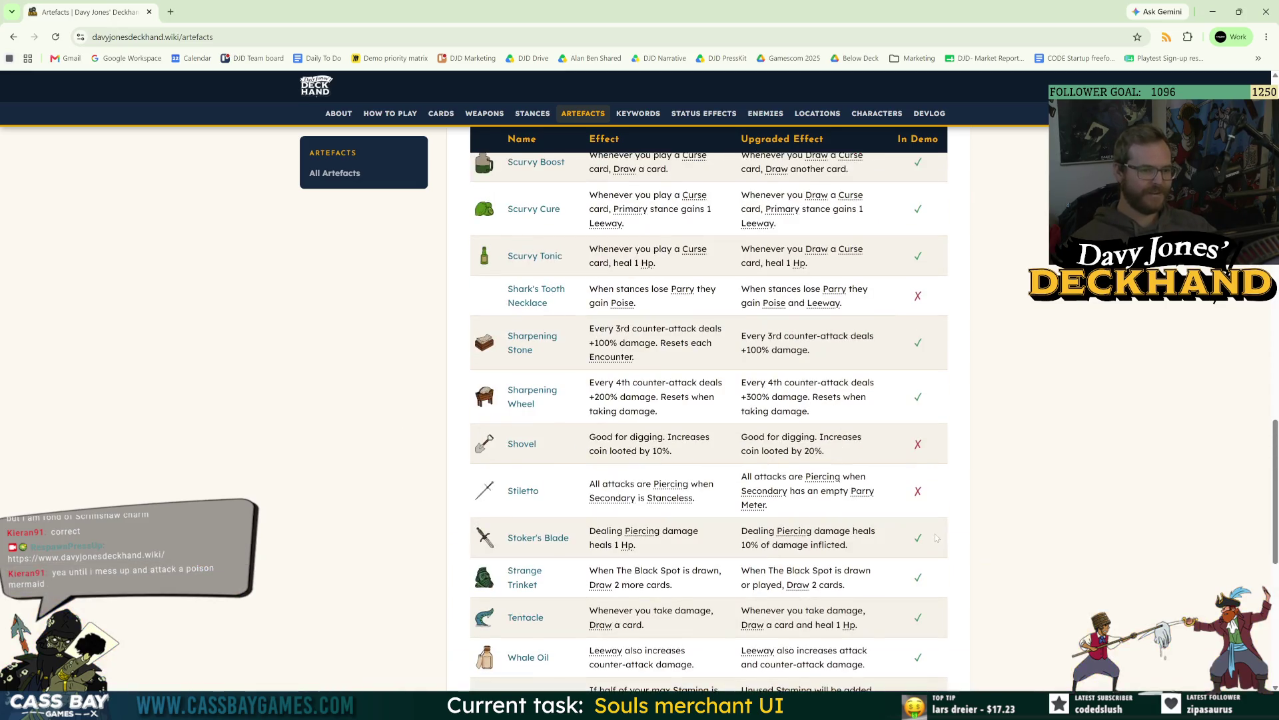
{"action": "scroll", "coordinate": [971, 527], "scroll_direction": "up", "scroll_amount": 4}
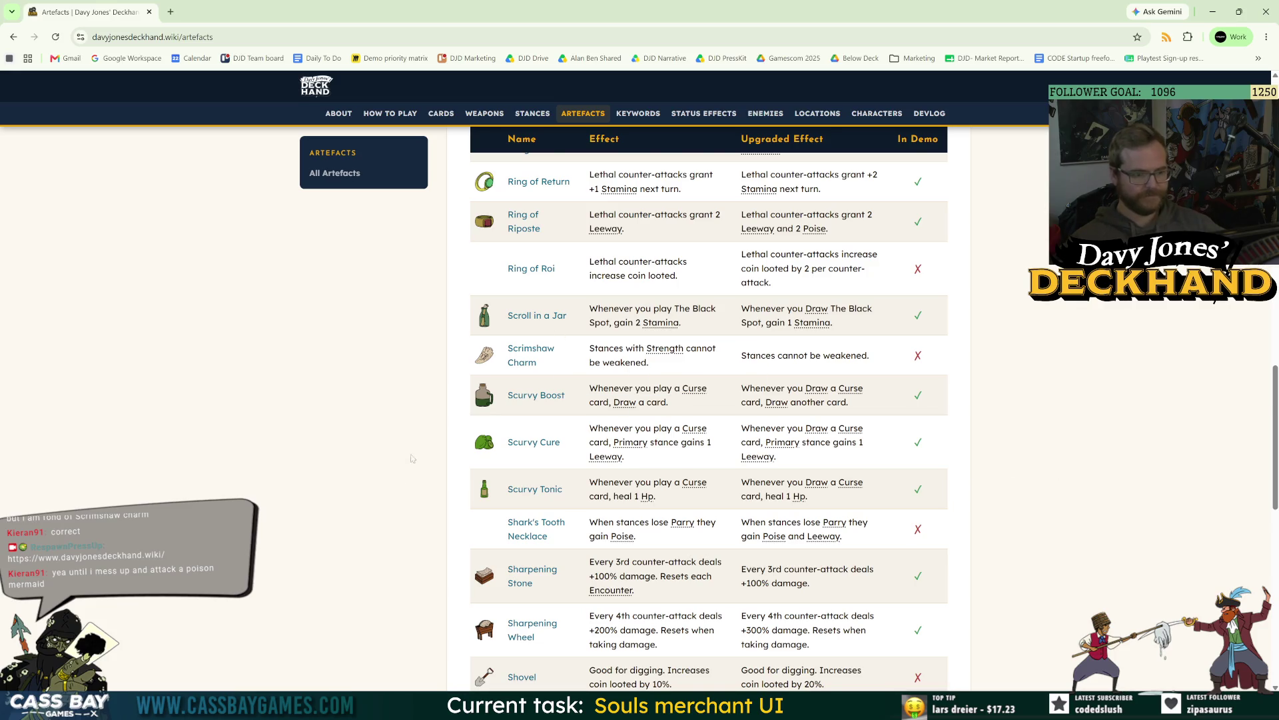
{"action": "scroll", "coordinate": [416, 455], "scroll_direction": "down", "scroll_amount": 3}
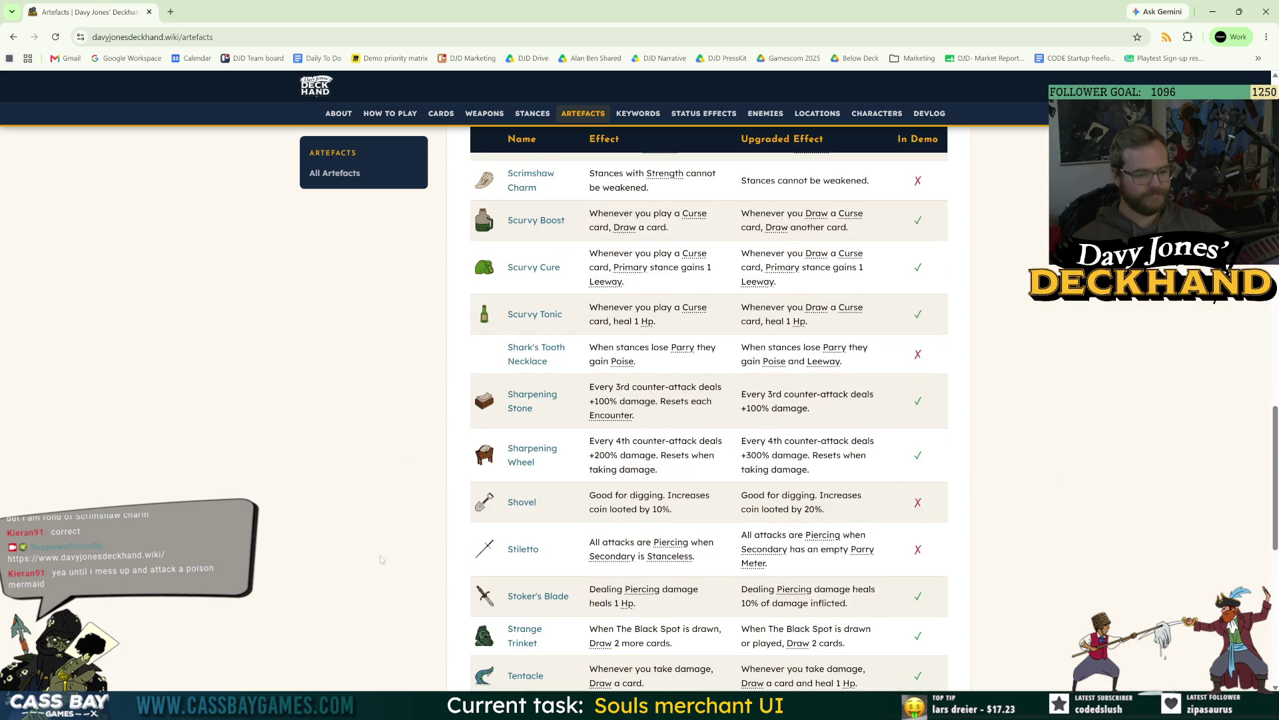
{"action": "scroll", "coordinate": [389, 551], "scroll_direction": "down", "scroll_amount": 4}
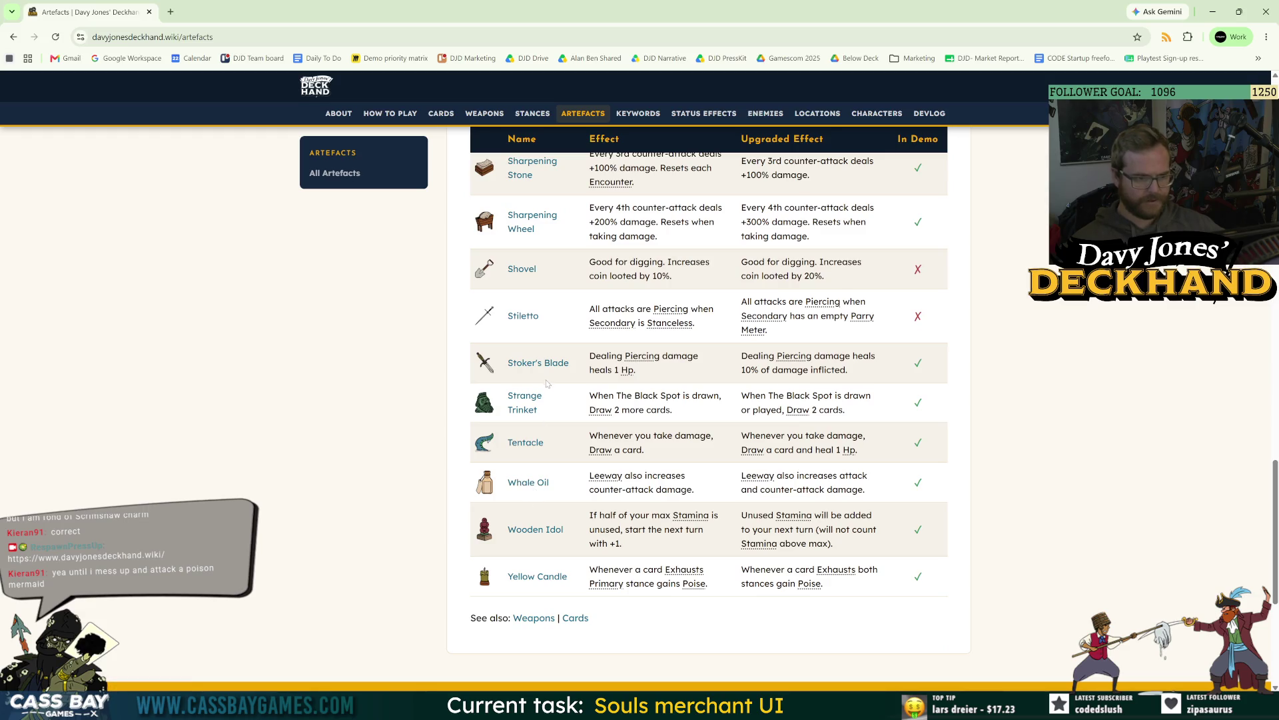
{"action": "scroll", "coordinate": [541, 420], "scroll_direction": "up", "scroll_amount": 10}
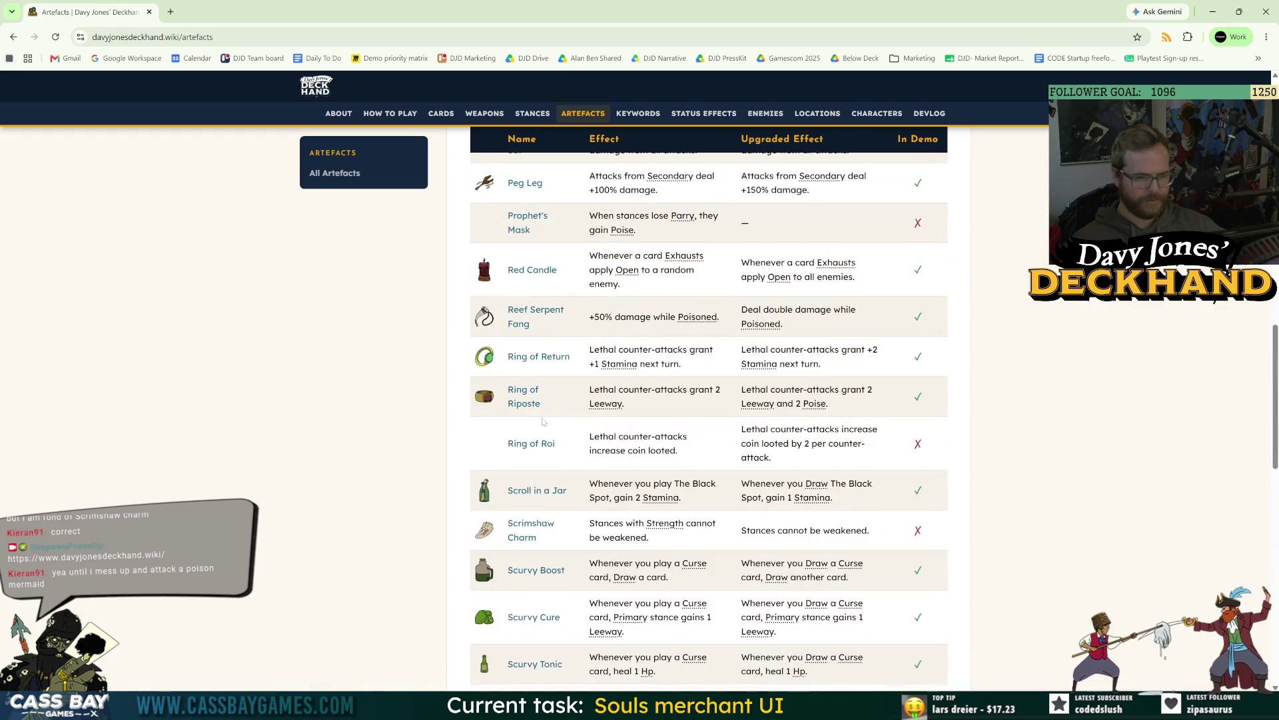
{"action": "left_click", "coordinate": [521, 533]}
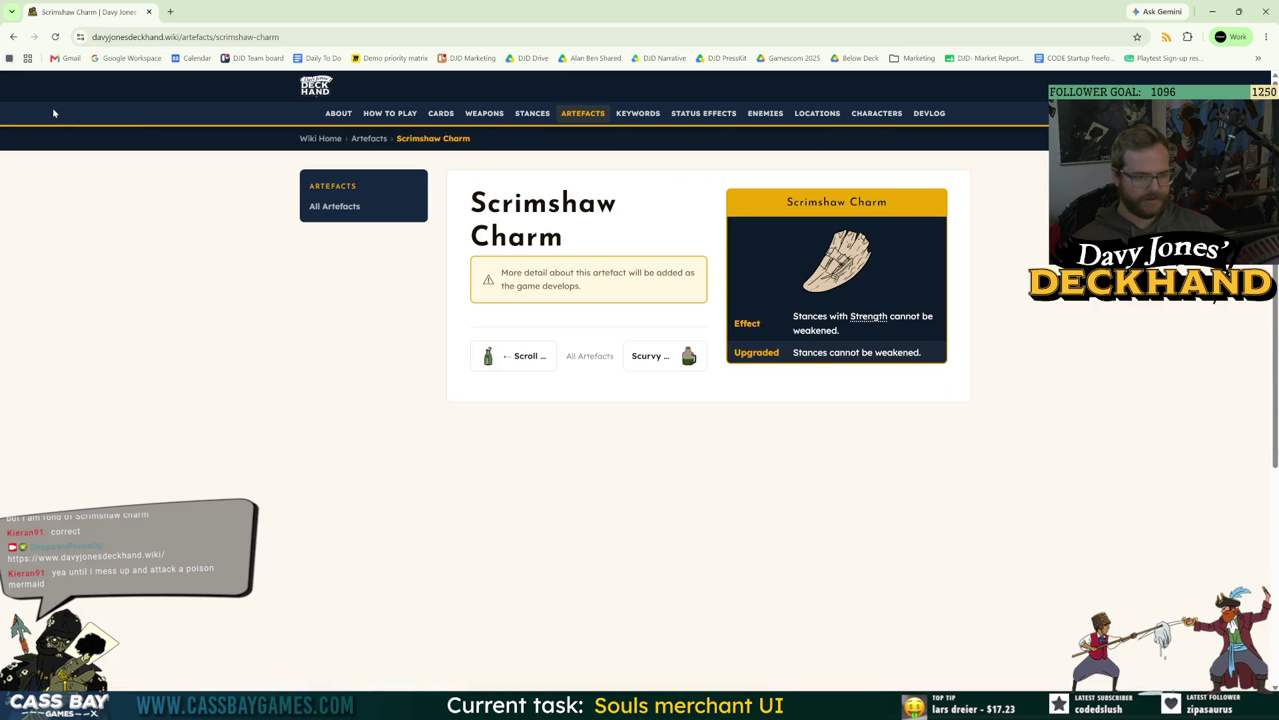
{"action": "left_click", "coordinate": [14, 37]}
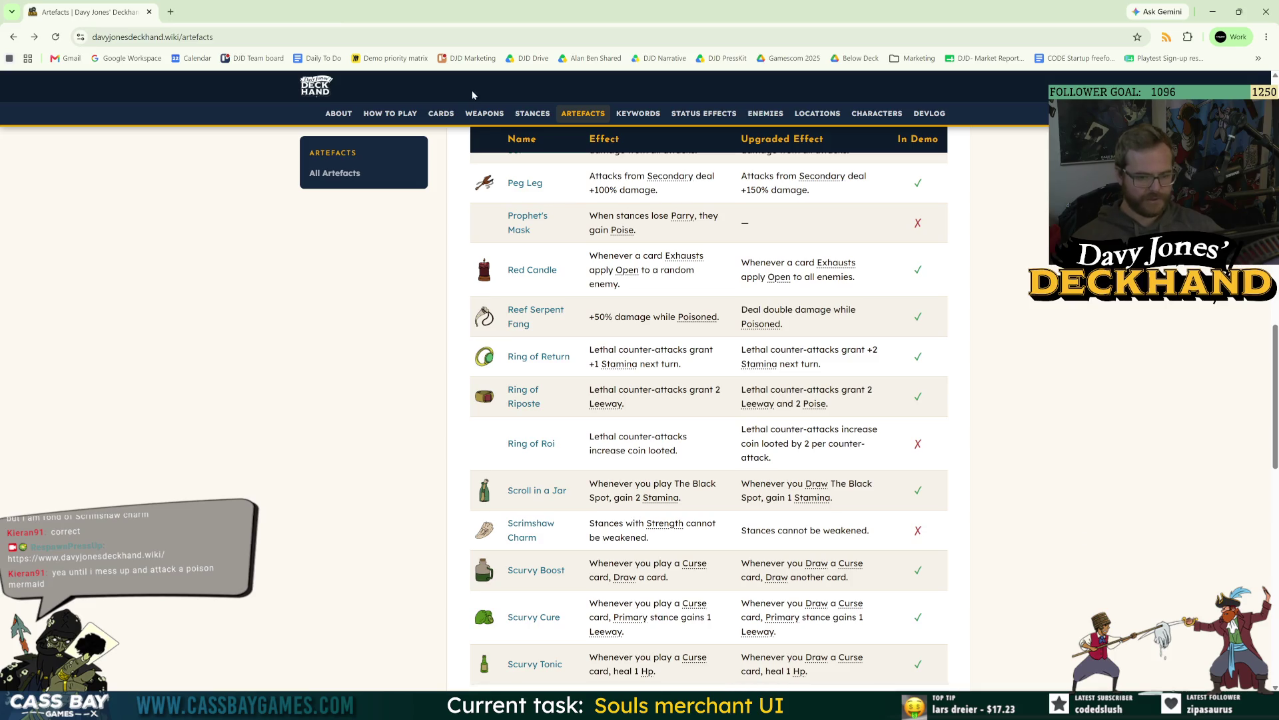
Step: Close Chrome and drag Unity's Game view splitter up to enlarge it
{"action": "left_click", "coordinate": [1266, 11]}
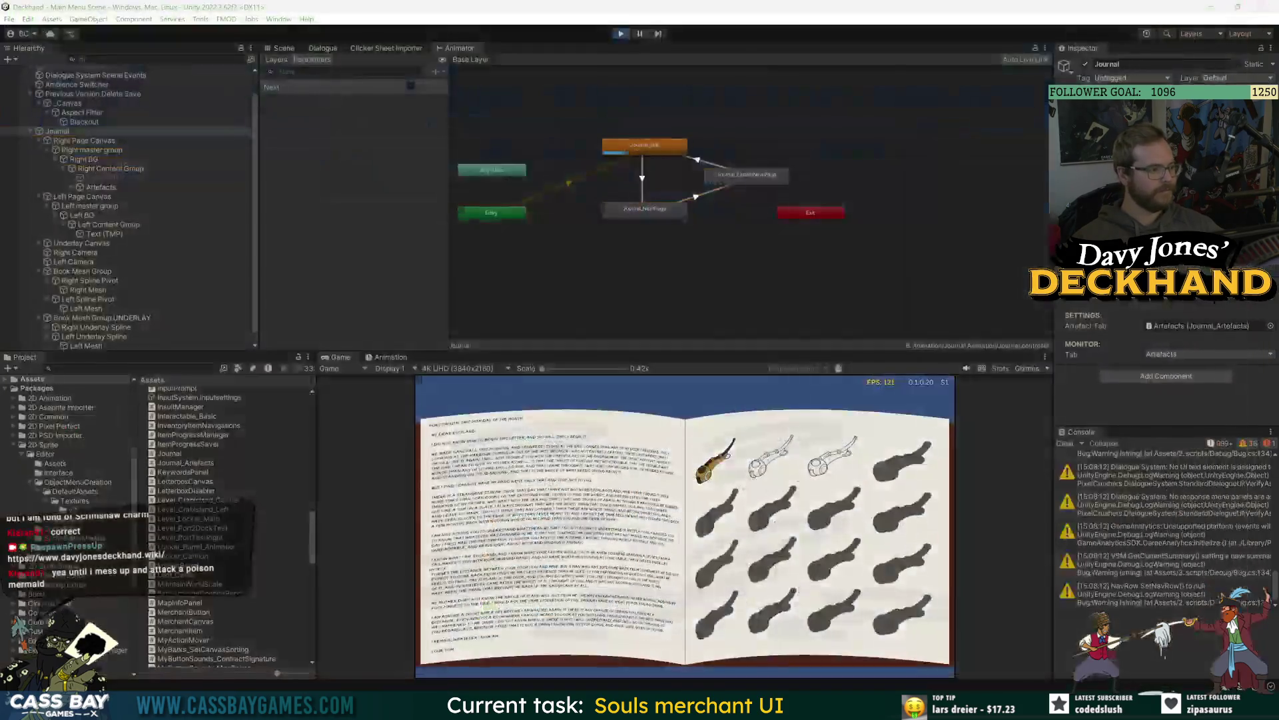
{"action": "left_click_drag", "start_coordinate": [820, 351], "coordinate": [821, 276]}
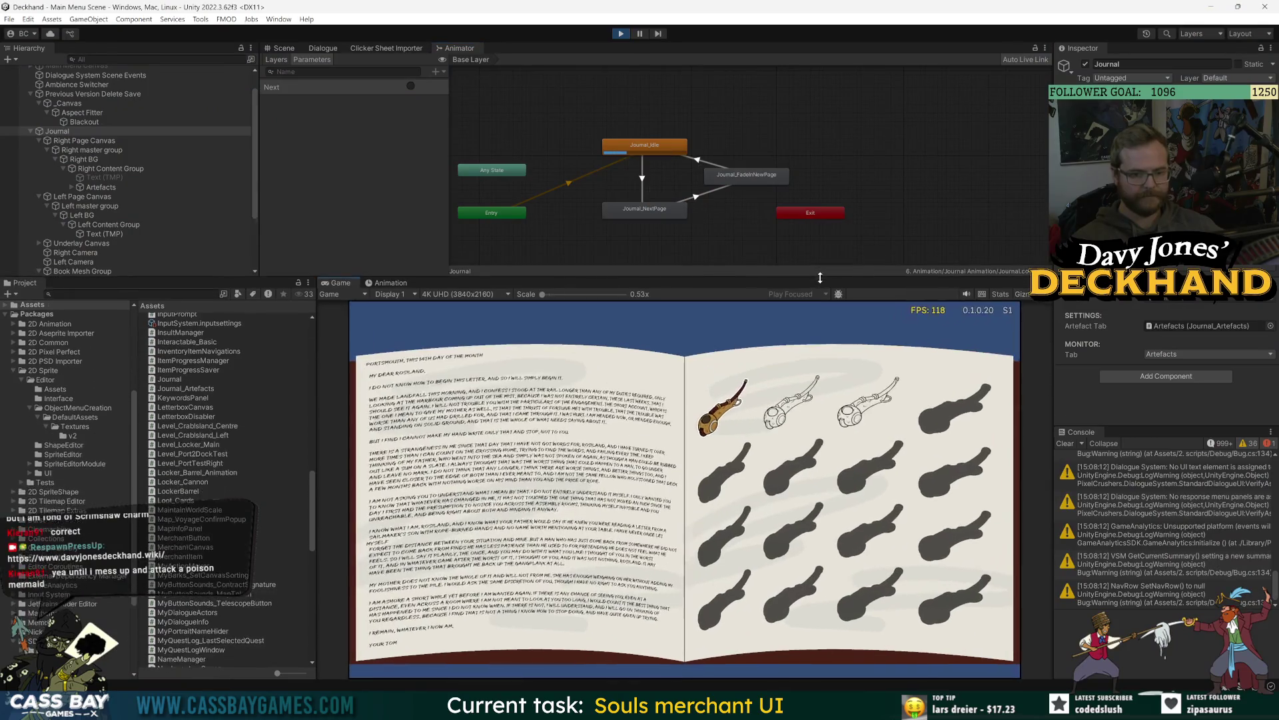
{"action": "left_click", "coordinate": [413, 86]}
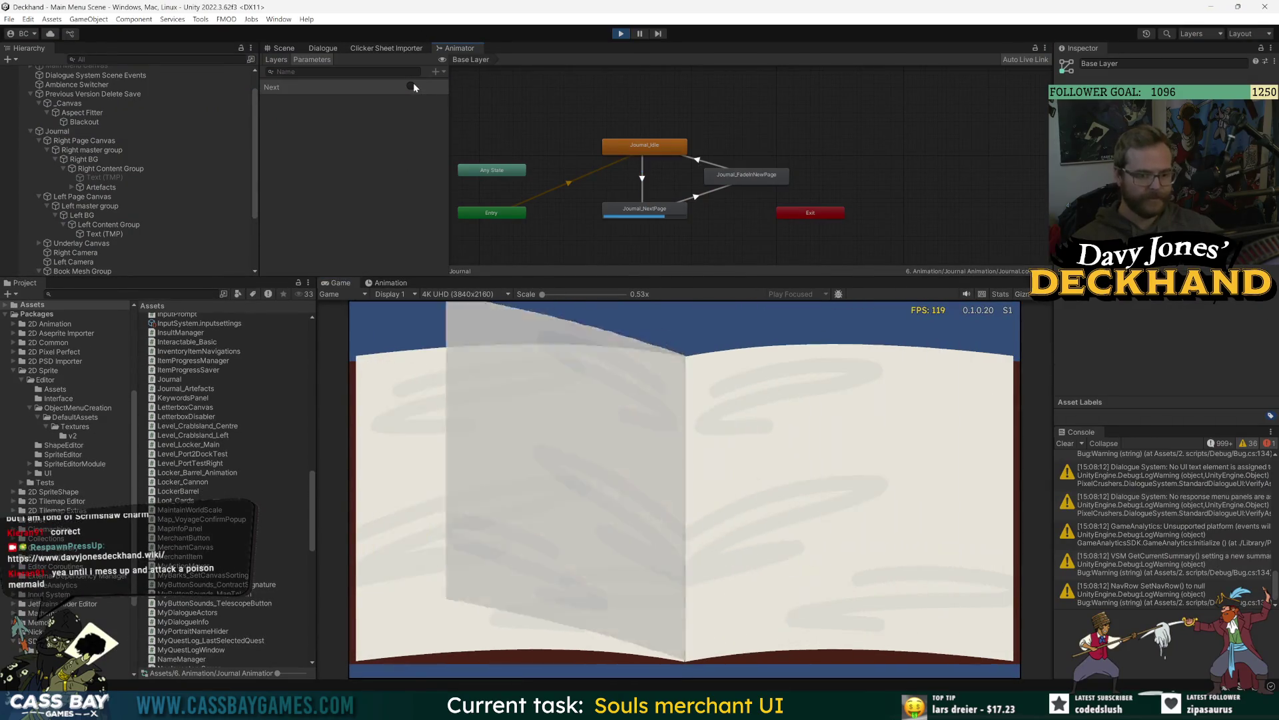
Step: Trigger four more journal page turns, then stop Play mode
{"action": "left_click", "coordinate": [413, 86]}
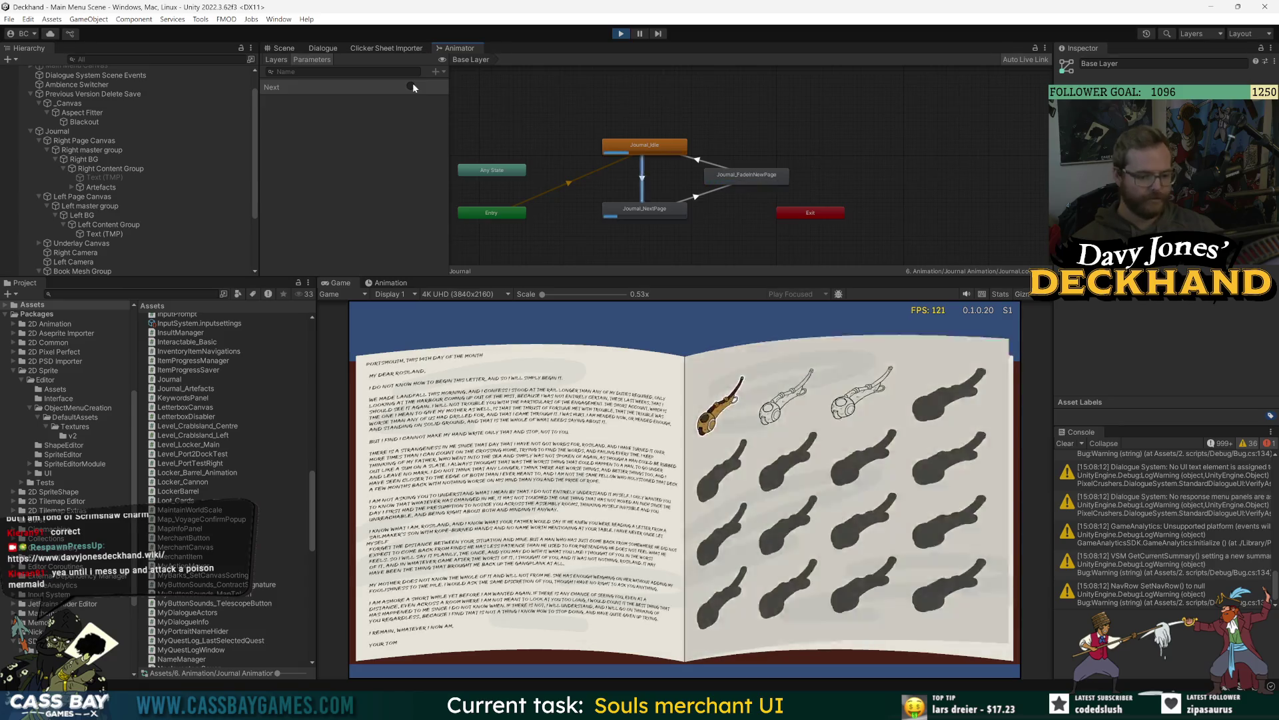
{"action": "left_click", "coordinate": [413, 86]}
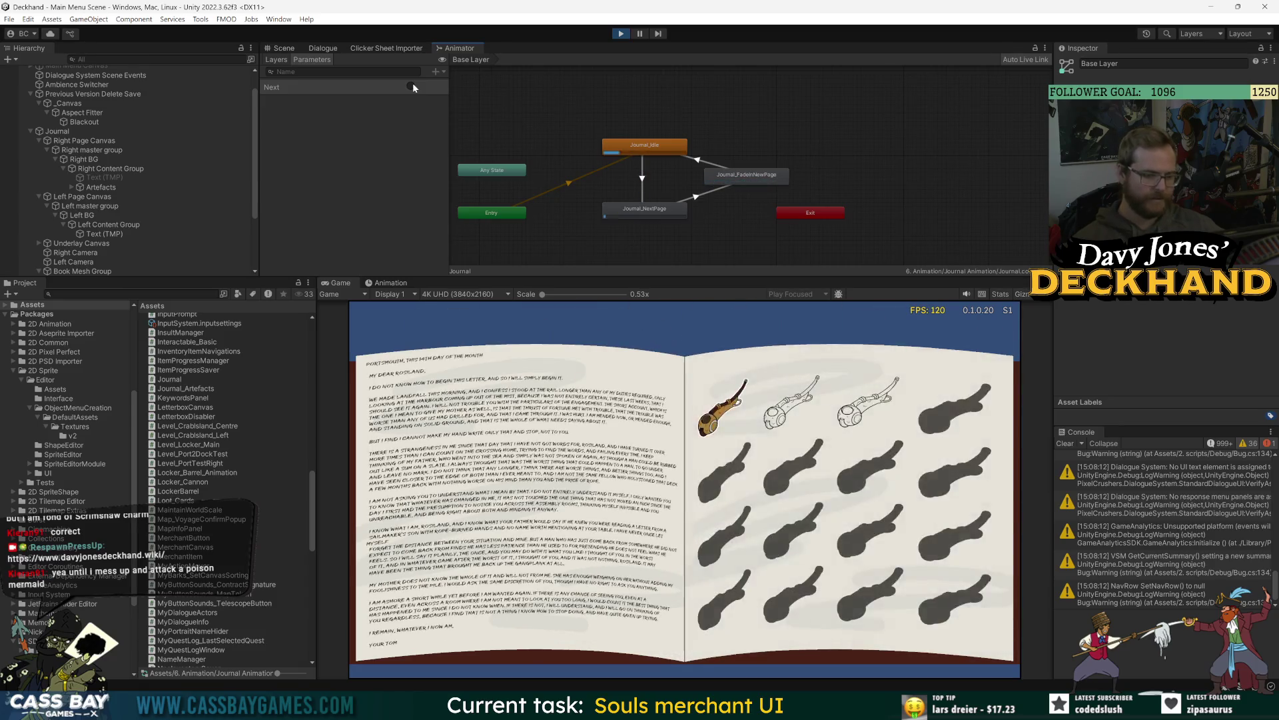
{"action": "left_click", "coordinate": [413, 86]}
{"action": "left_click", "coordinate": [414, 87]}
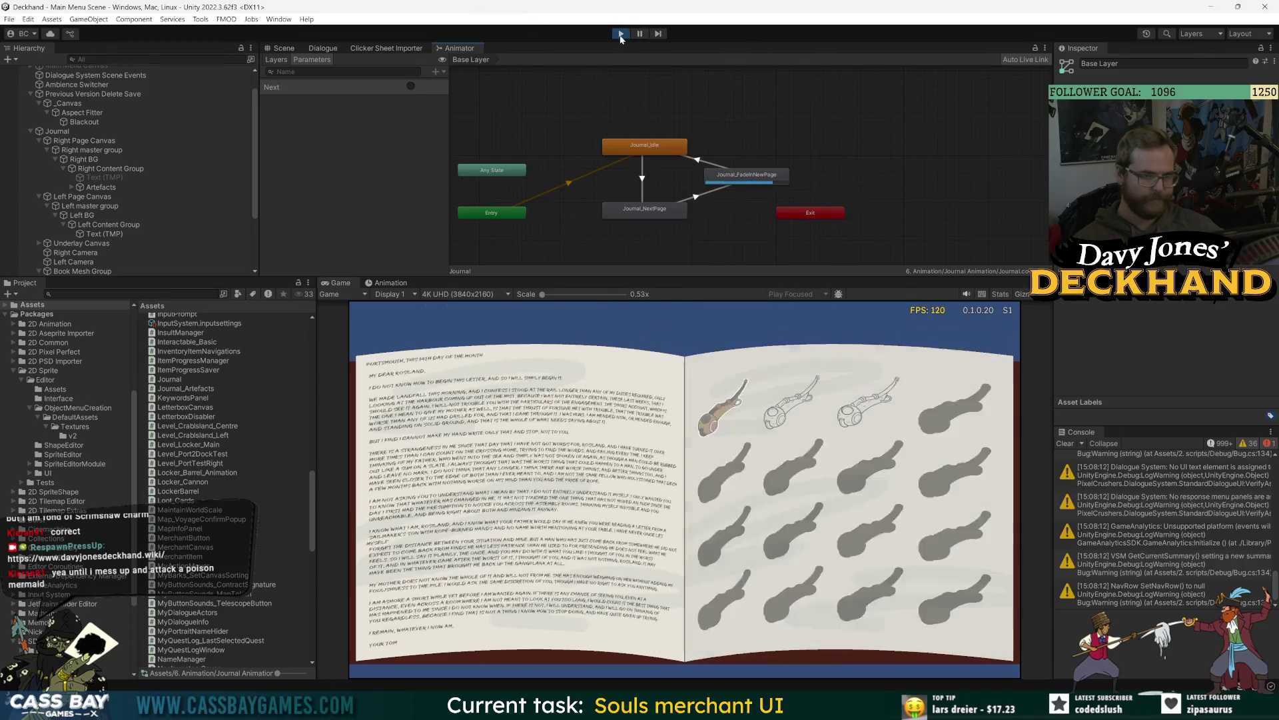
{"action": "left_click", "coordinate": [620, 34]}
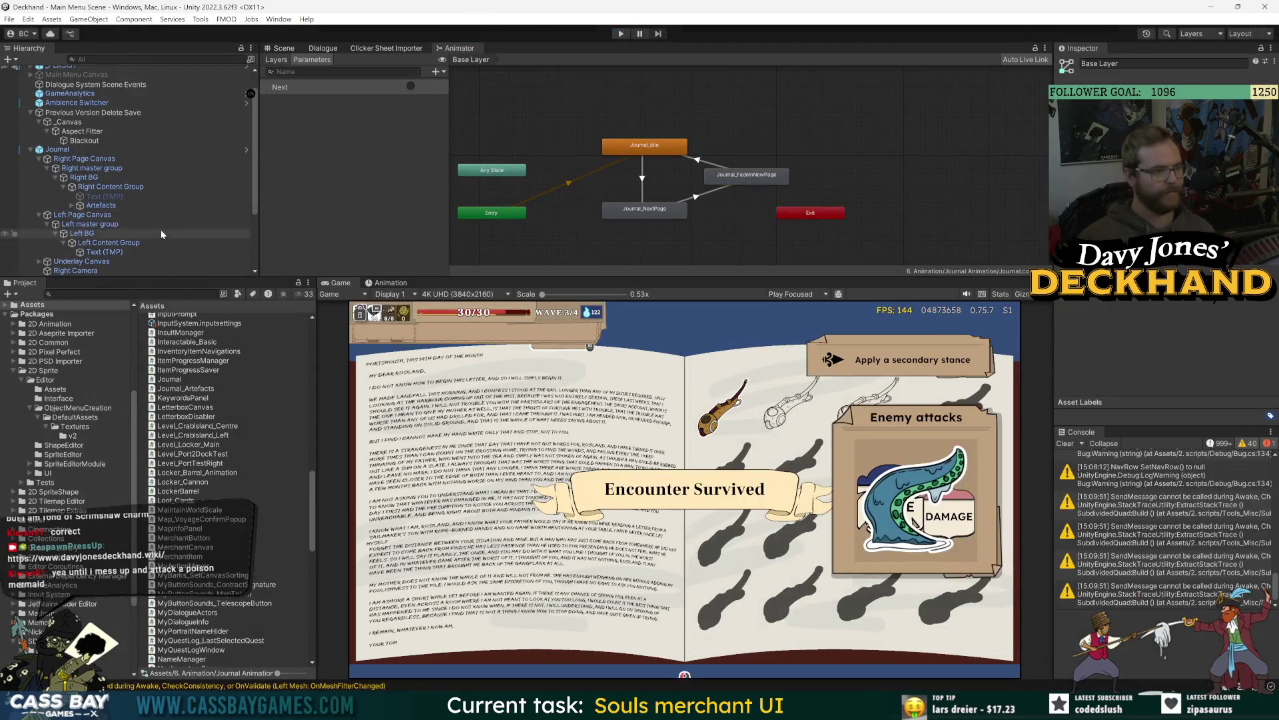
Step: Open the Journal prefab from its Overrides menu and give the Scene view more room
{"action": "left_click", "coordinate": [57, 149]}
{"action": "left_click", "coordinate": [1239, 91]}
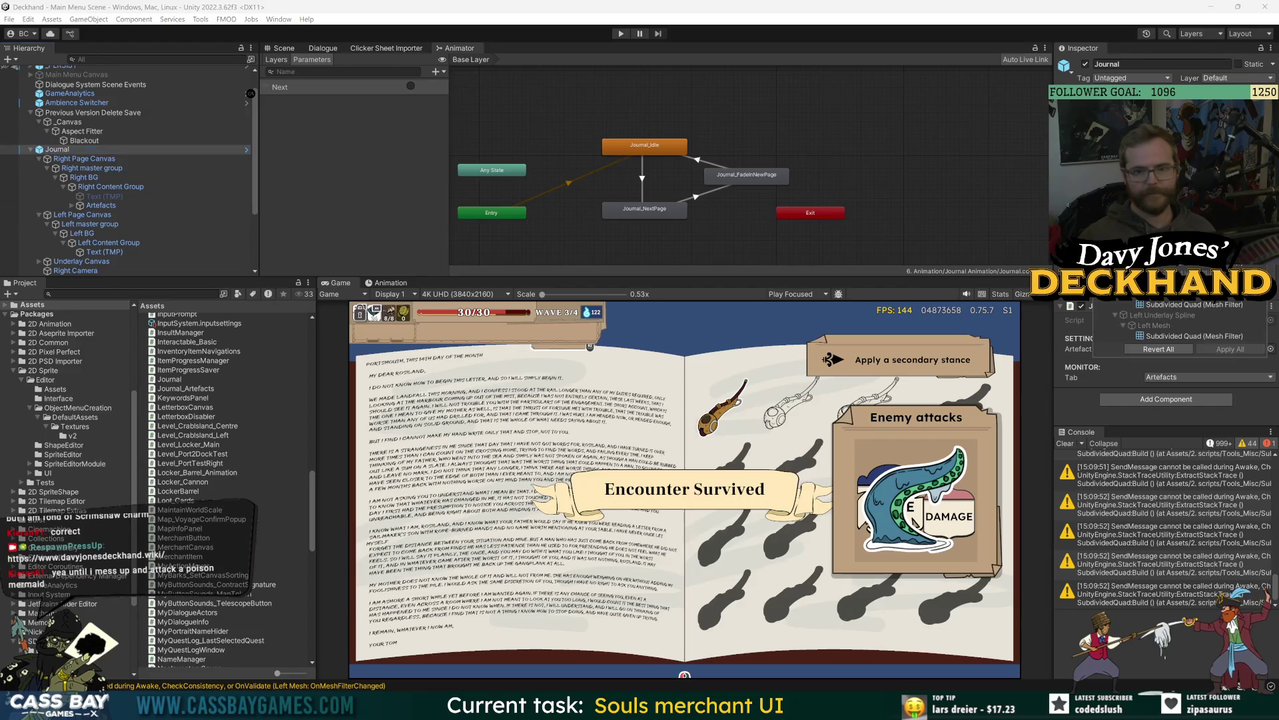
{"action": "left_click", "coordinate": [1126, 91]}
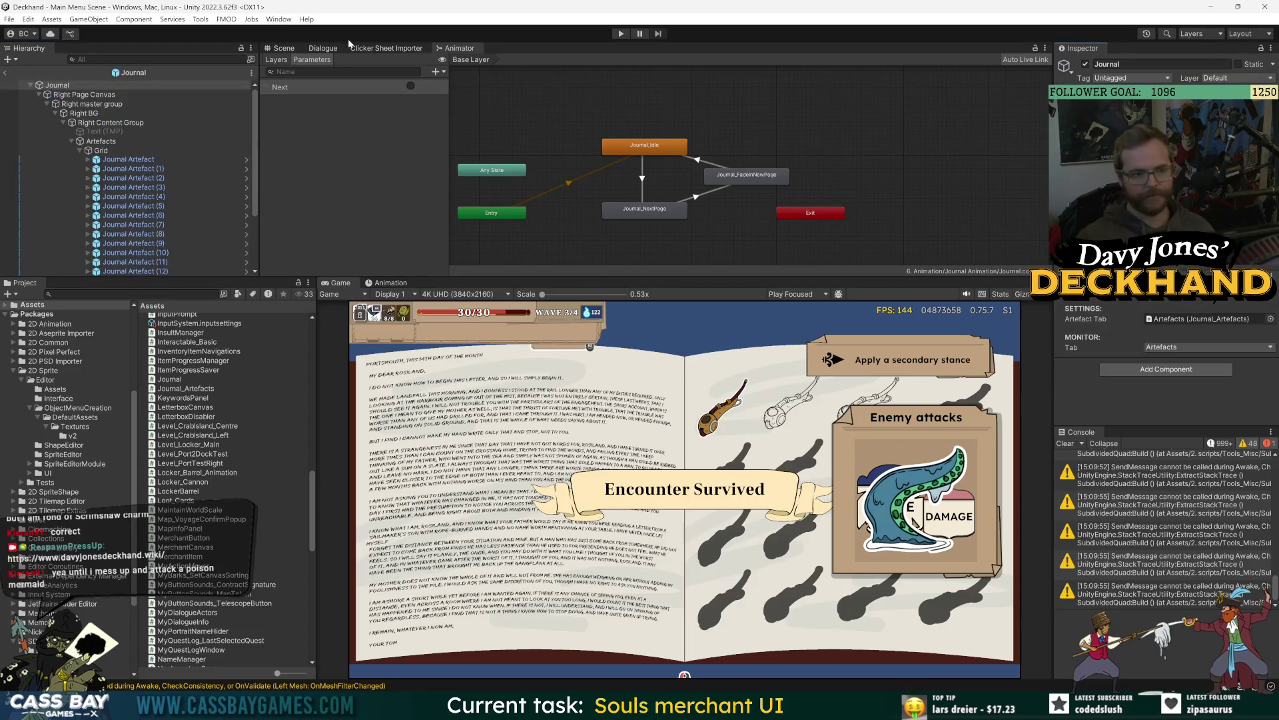
{"action": "left_click_drag", "start_coordinate": [691, 275], "coordinate": [691, 407]}
{"action": "scroll", "coordinate": [681, 229], "scroll_direction": "up", "scroll_amount": 3}
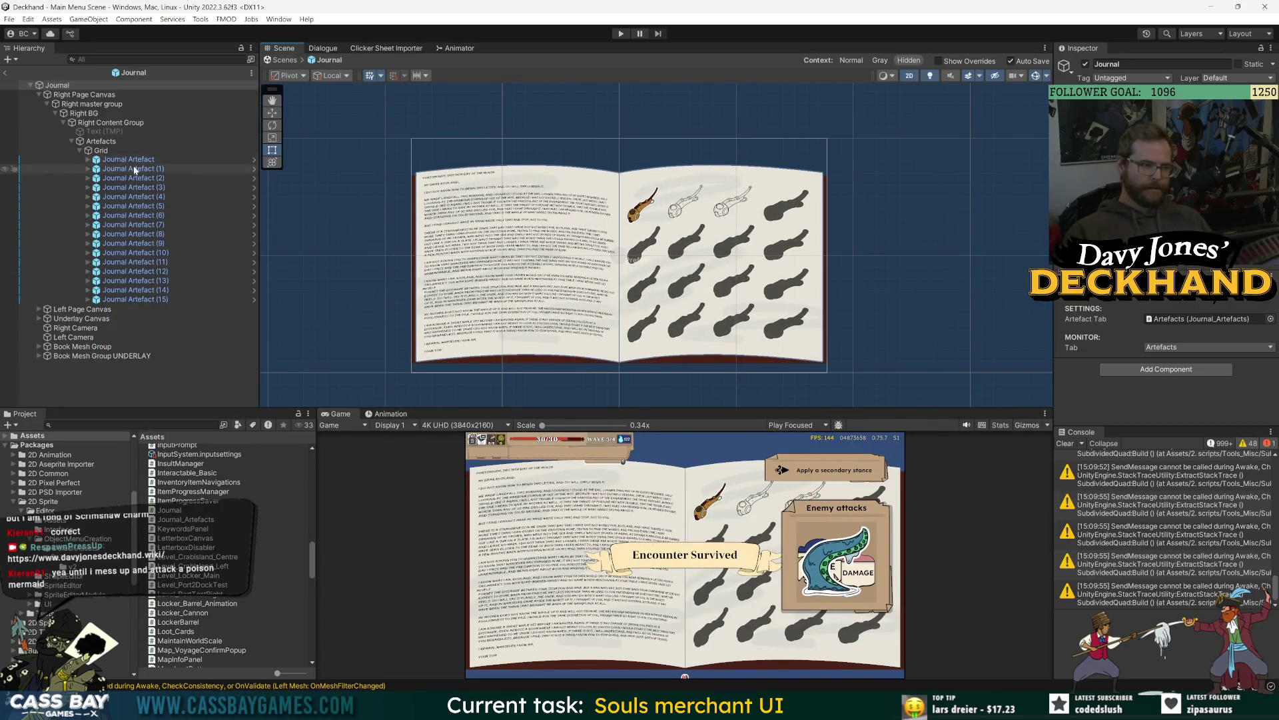
Step: Create a TextMeshPro text under Artefacts and move it above the Grid
{"action": "left_click", "coordinate": [100, 151]}
{"action": "left_click", "coordinate": [104, 141]}
{"action": "right_click", "coordinate": [105, 143]}
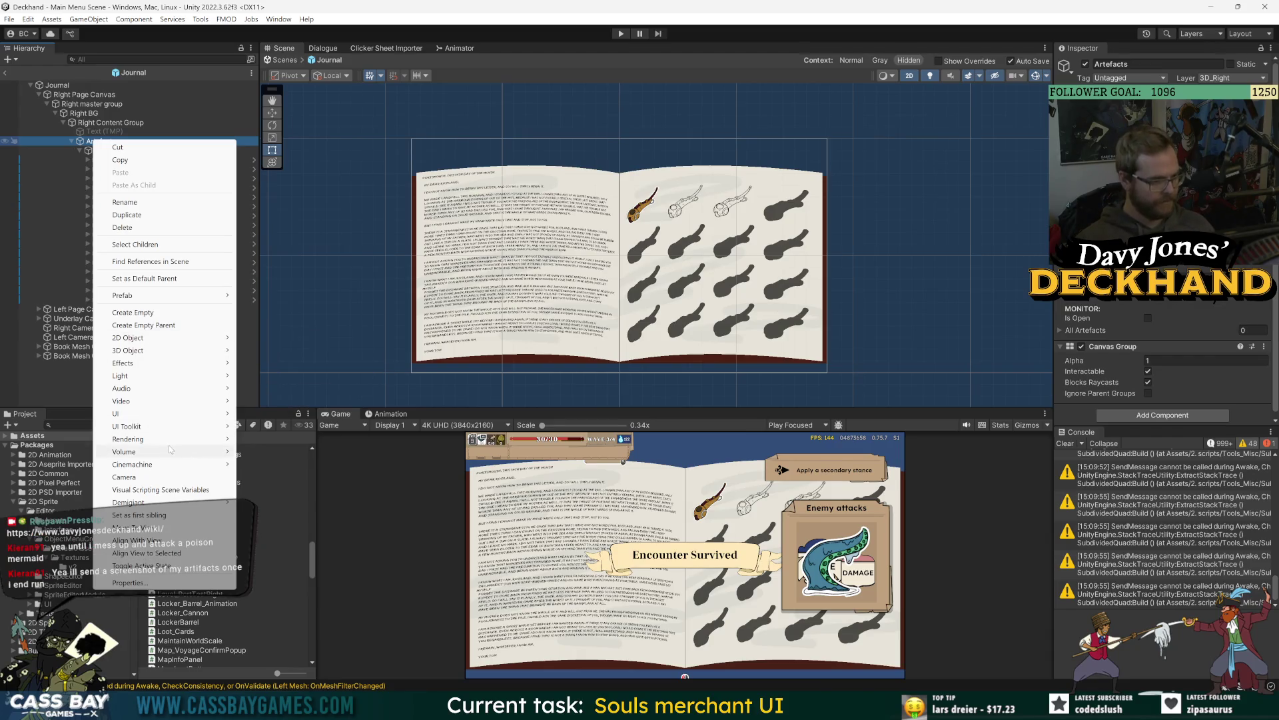
{"action": "mouse_move", "coordinate": [238, 417]}
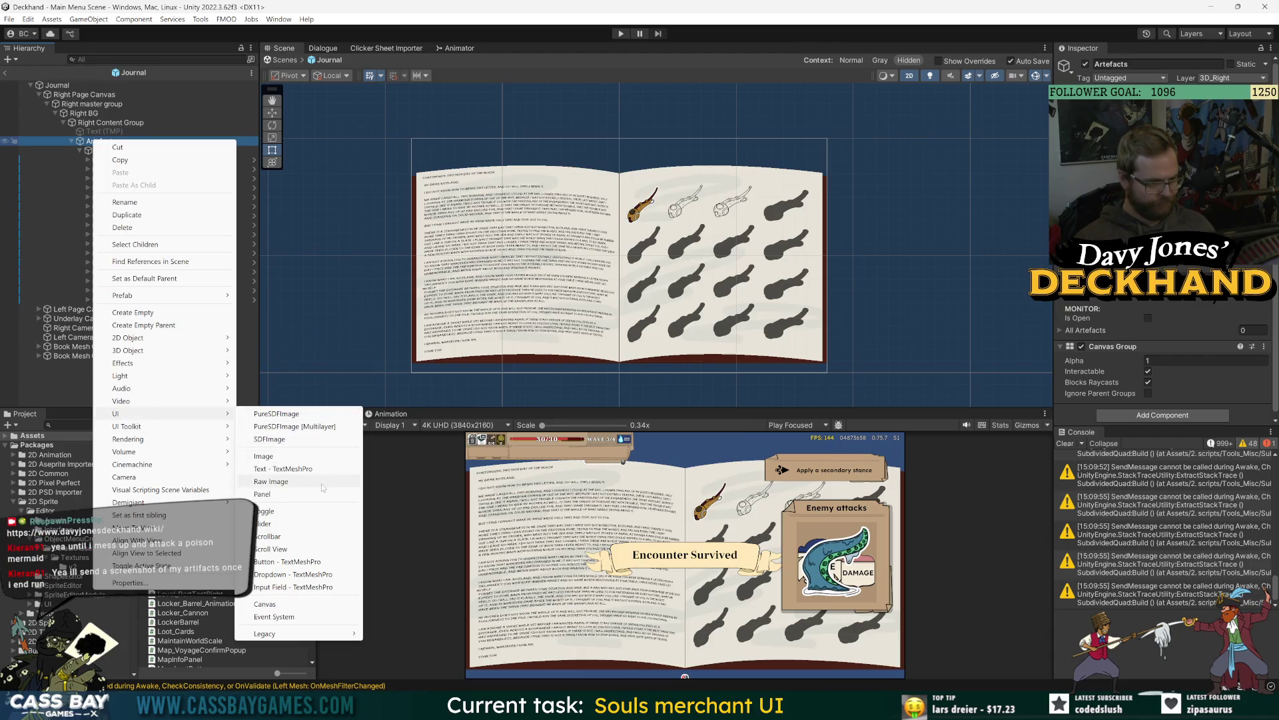
{"action": "left_click", "coordinate": [314, 468]}
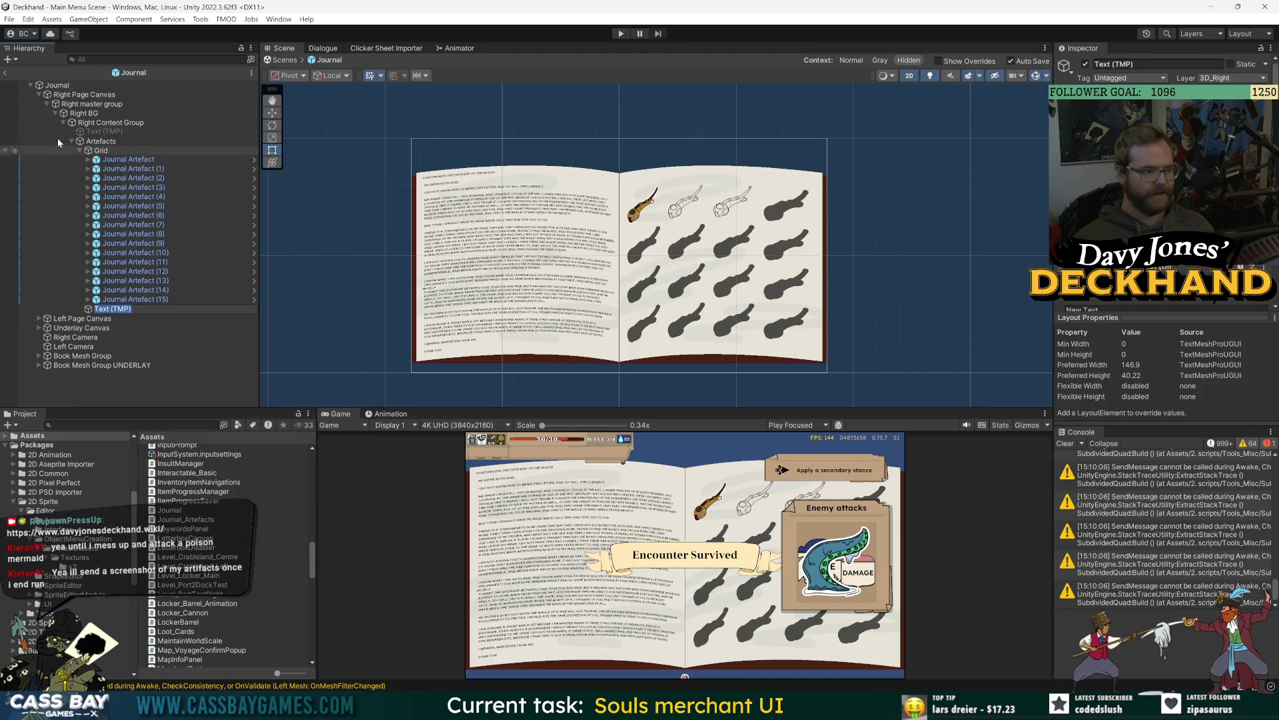
{"action": "left_click", "coordinate": [73, 347]}
{"action": "left_click_drag", "start_coordinate": [105, 309], "coordinate": [113, 147]}
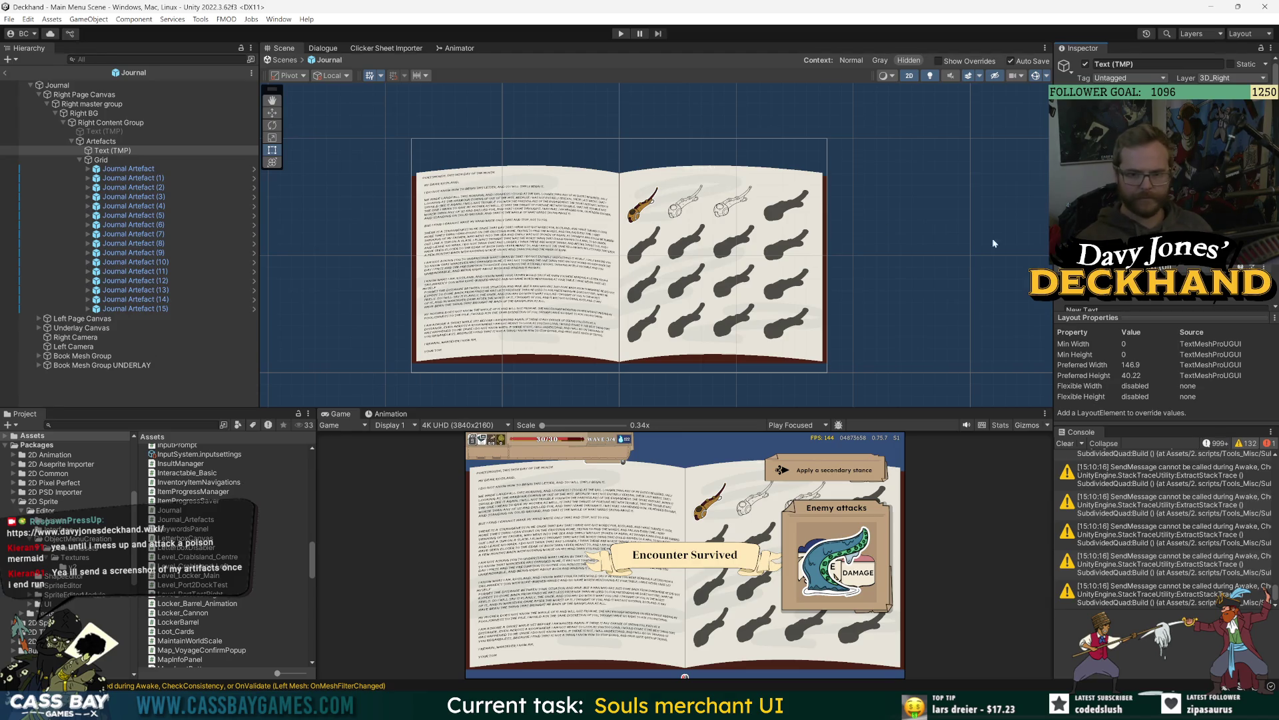
{"action": "key", "text": "f"}
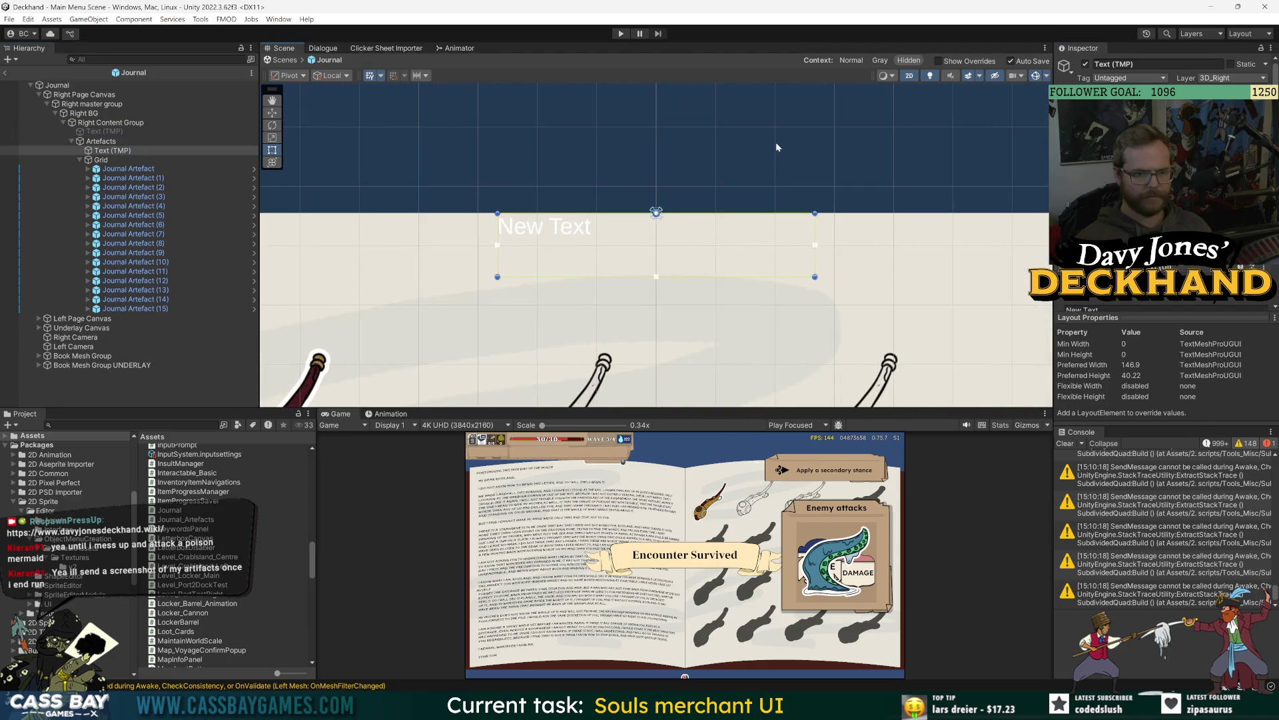
{"action": "scroll", "coordinate": [775, 147], "scroll_direction": "down", "scroll_amount": 5}
{"action": "scroll", "coordinate": [709, 221], "scroll_direction": "up", "scroll_amount": 4}
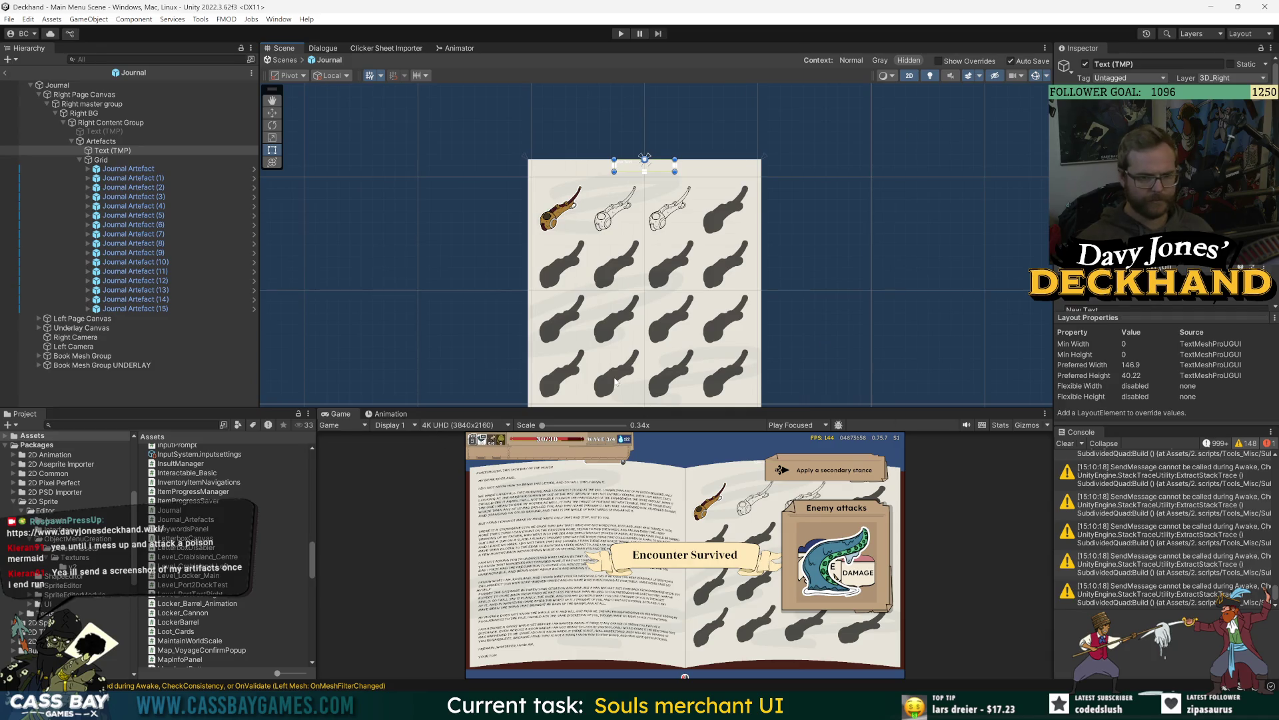
Step: Disable _PERSIST in the main menu scene, save, and reopen the Journal prefab
{"action": "left_click", "coordinate": [5, 72]}
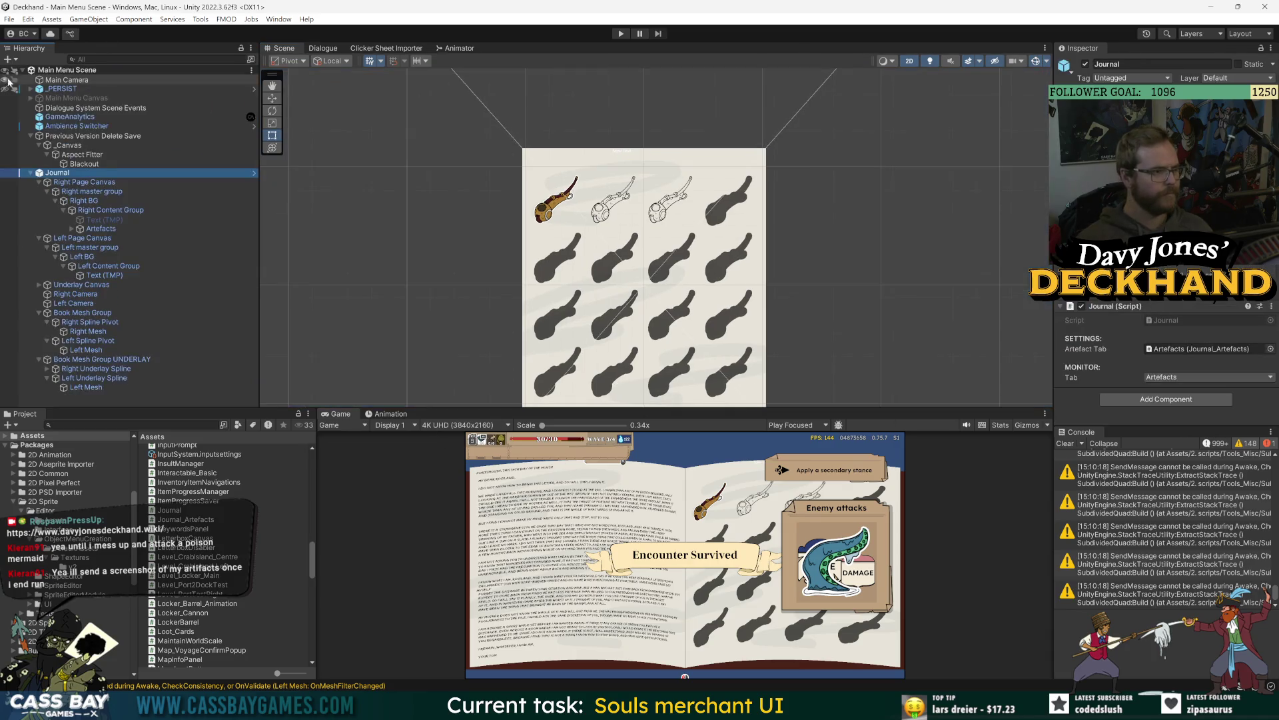
{"action": "left_click", "coordinate": [58, 88]}
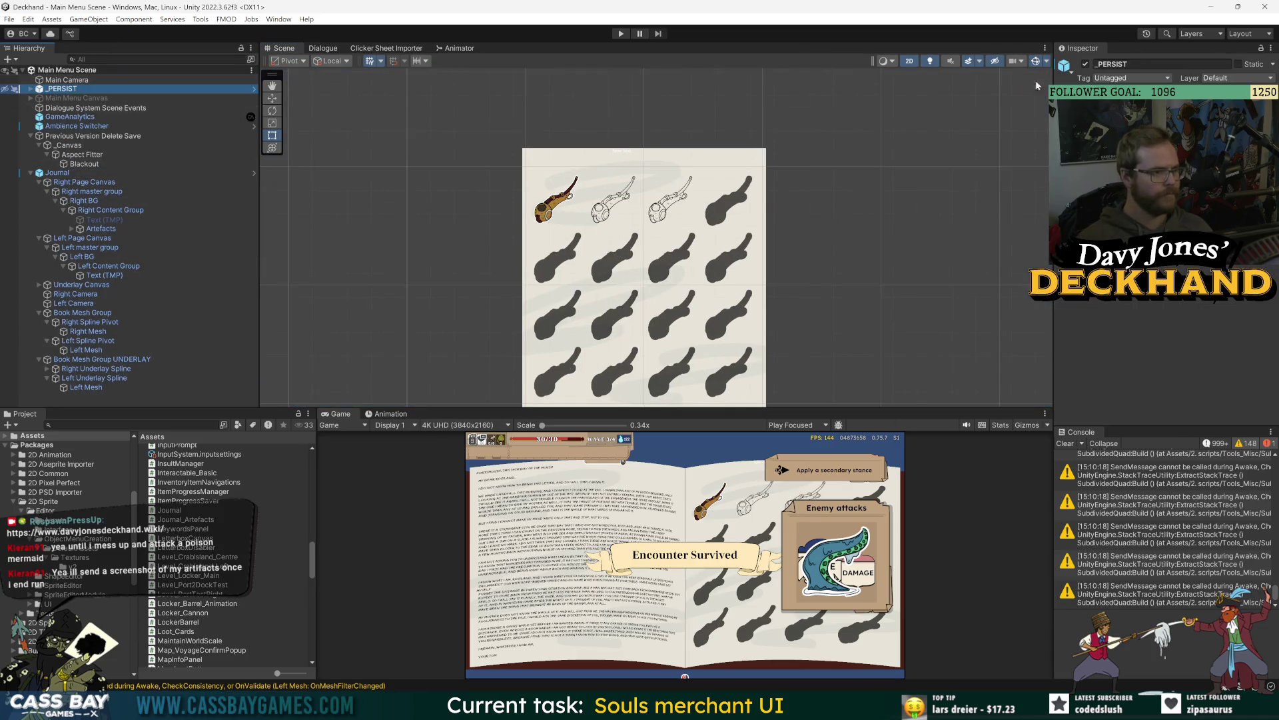
{"action": "left_click", "coordinate": [1086, 65]}
{"action": "key", "text": "ctrl+s"}
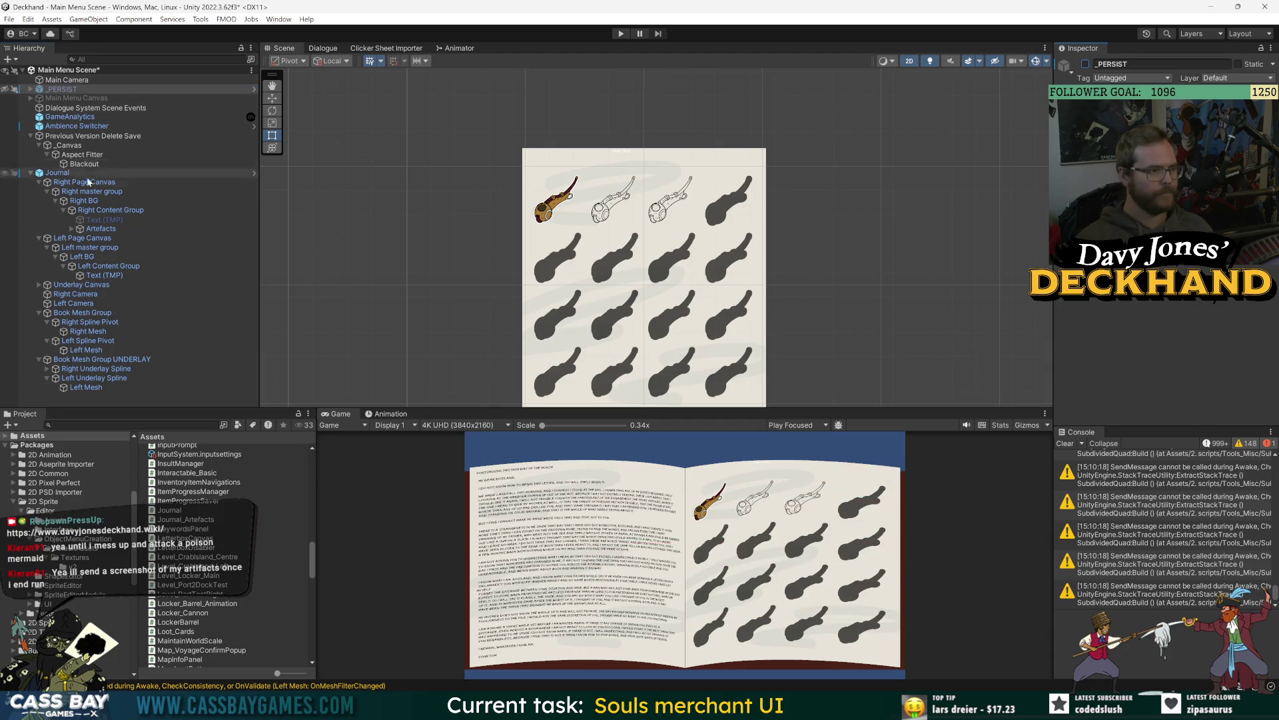
{"action": "double_click", "coordinate": [57, 173]}
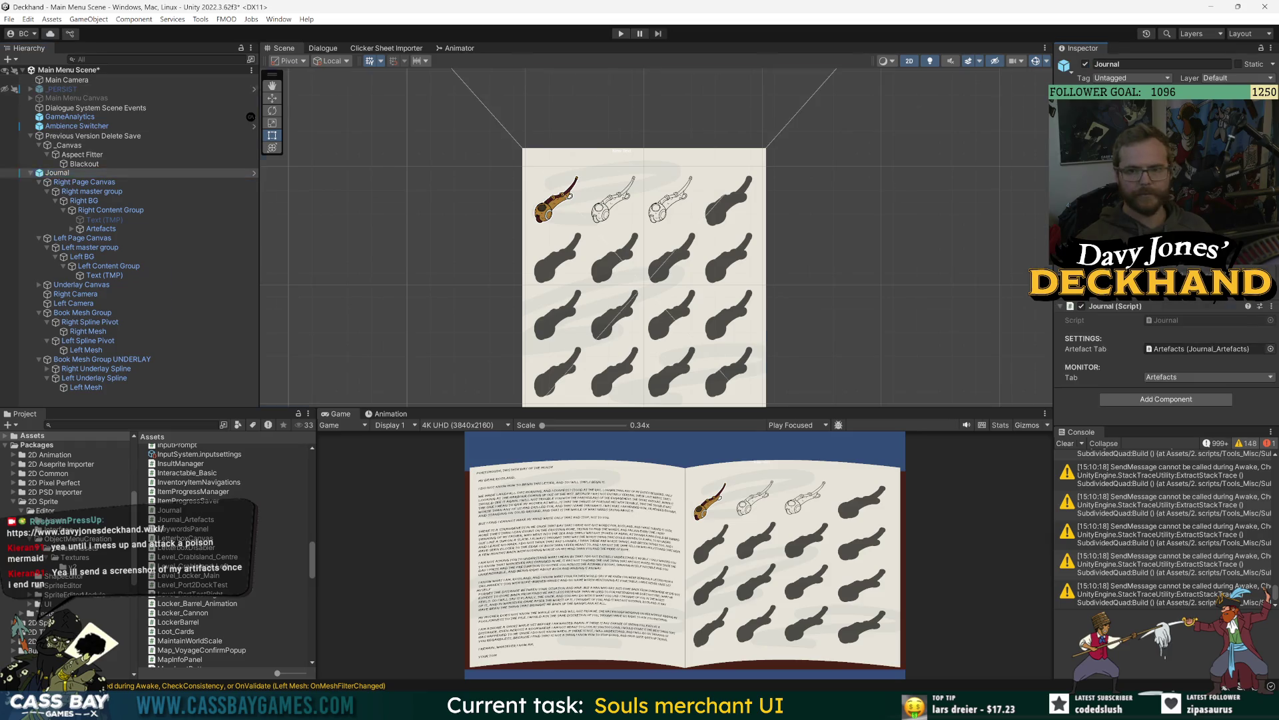
{"action": "left_click", "coordinate": [109, 152]}
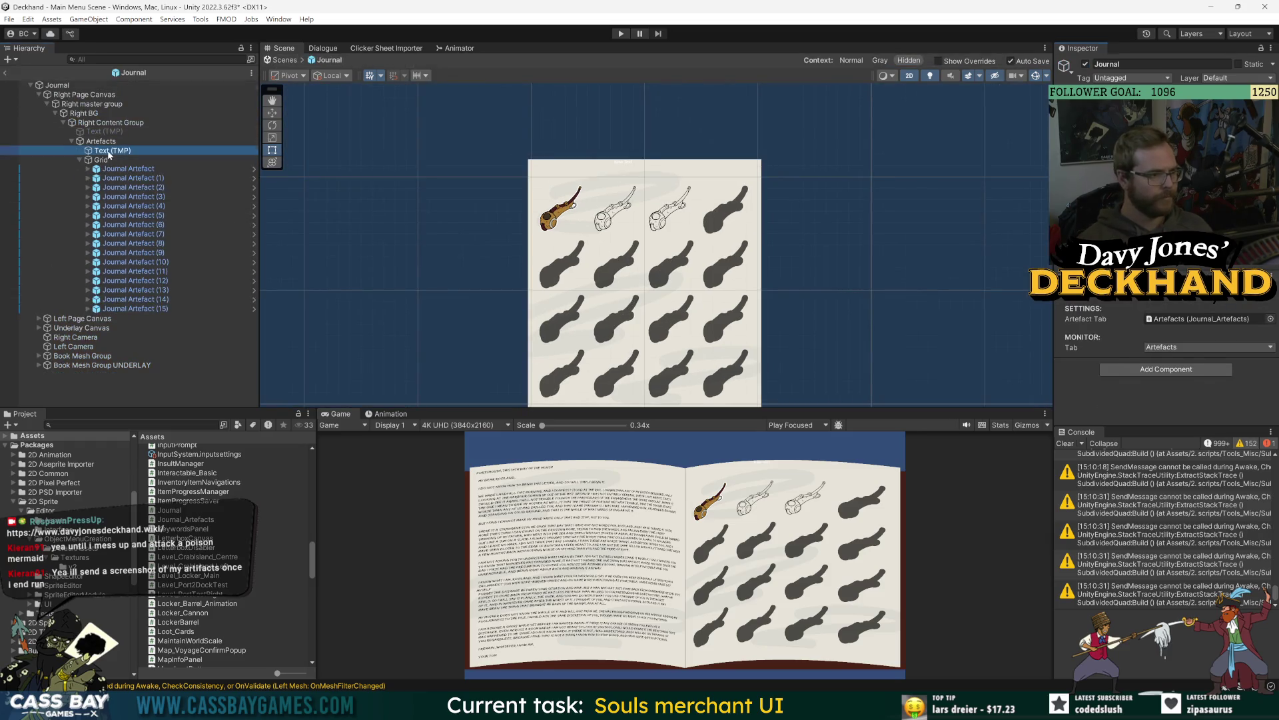
Step: Give the new title text the Snow White SDF font and centre alignment
{"action": "left_click", "coordinate": [111, 152]}
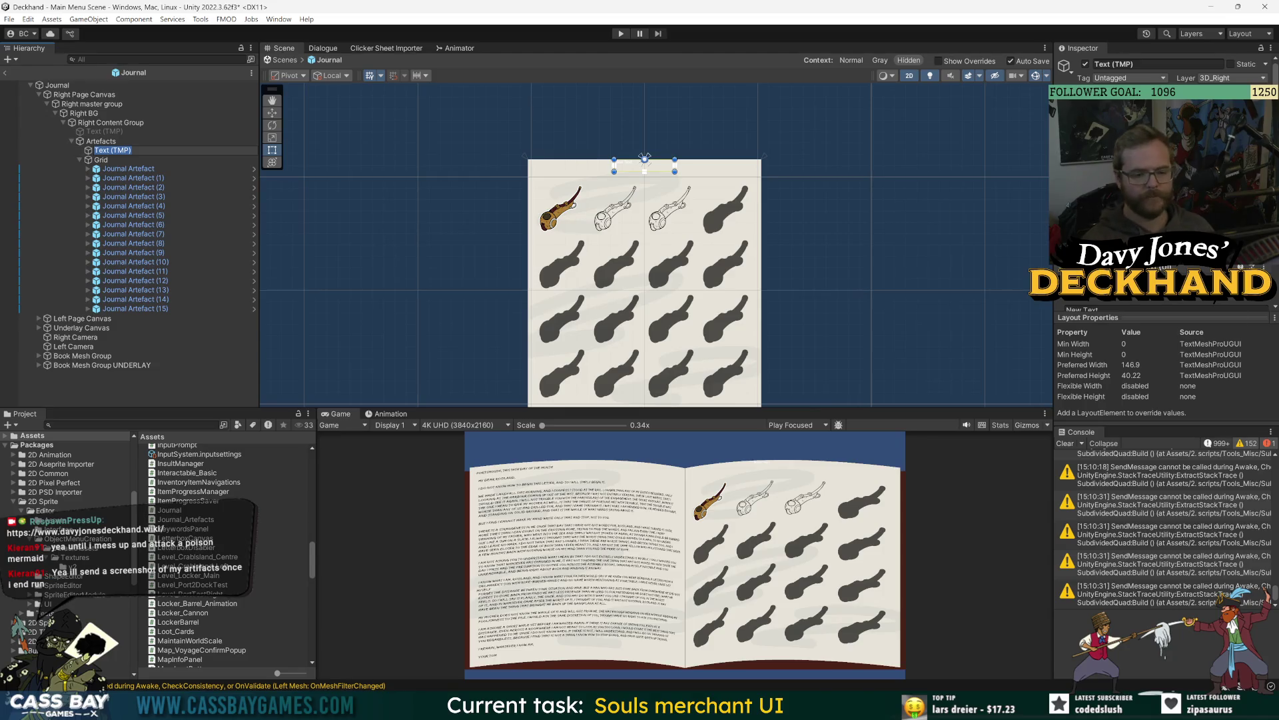
{"action": "scroll", "coordinate": [1160, 200], "scroll_direction": "down", "scroll_amount": 3}
{"action": "key", "text": "Return"}
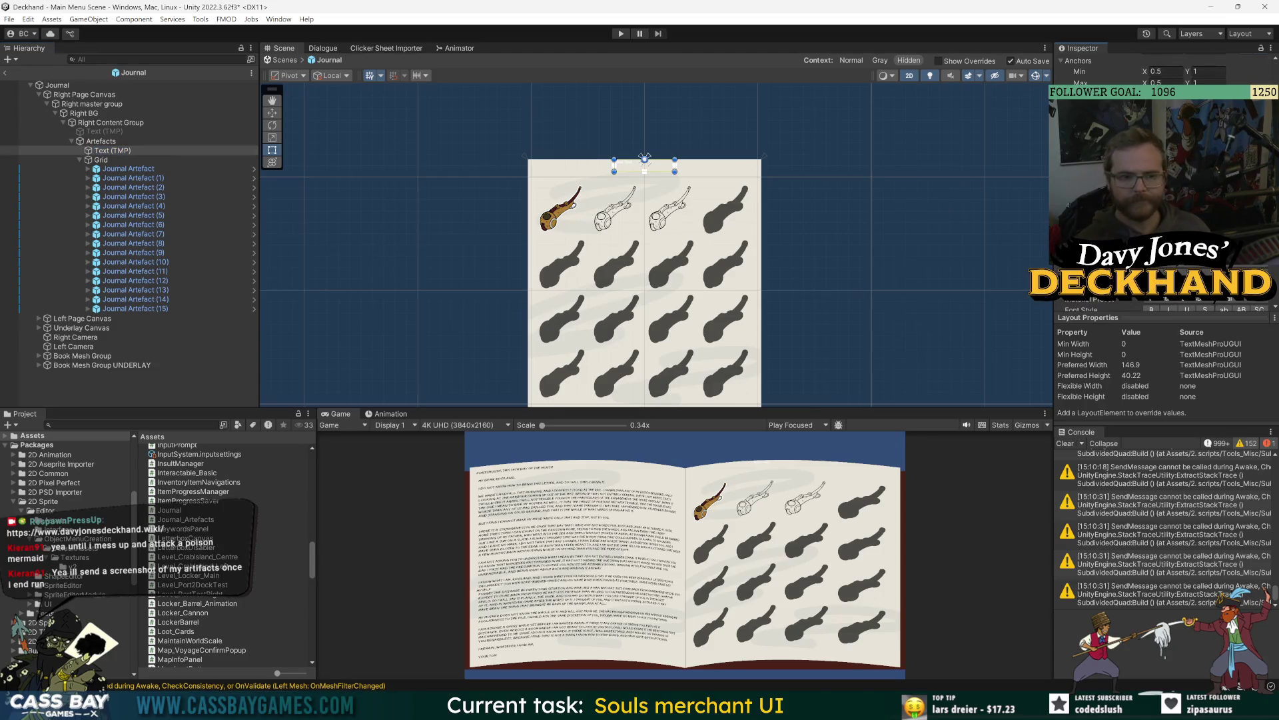
{"action": "type", "text": "1"}
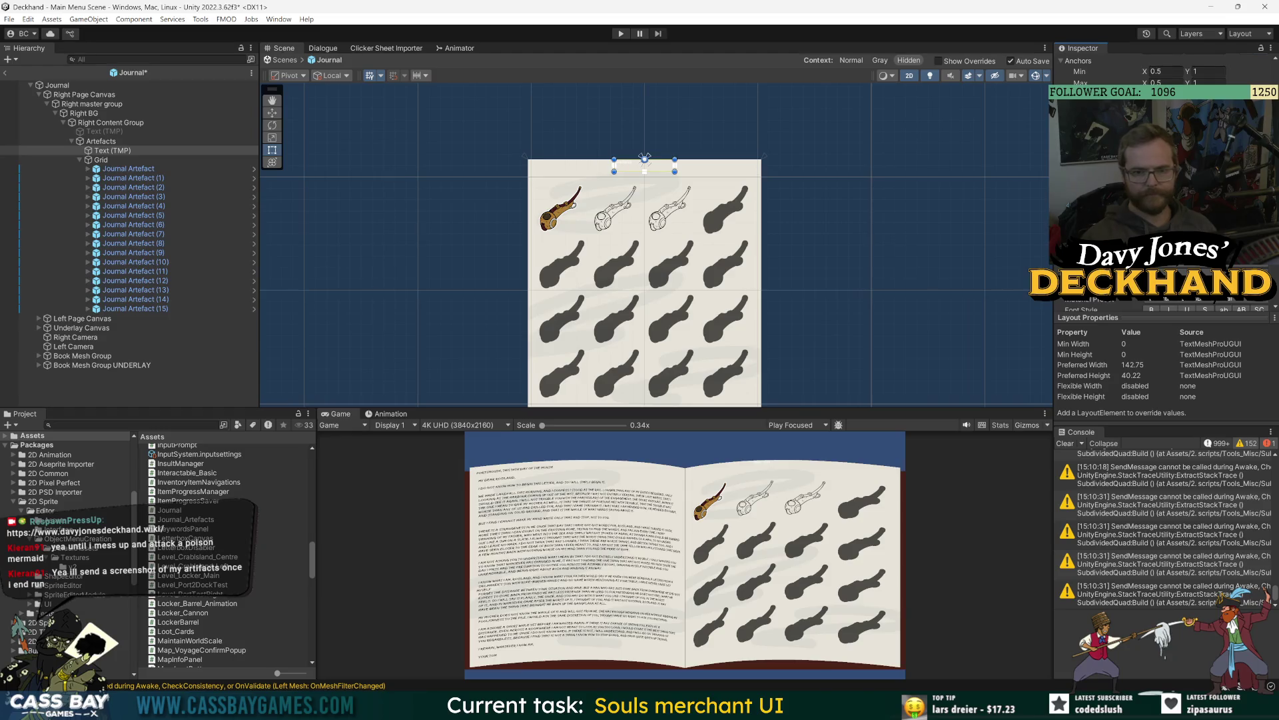
{"action": "left_click", "coordinate": [1270, 289]}
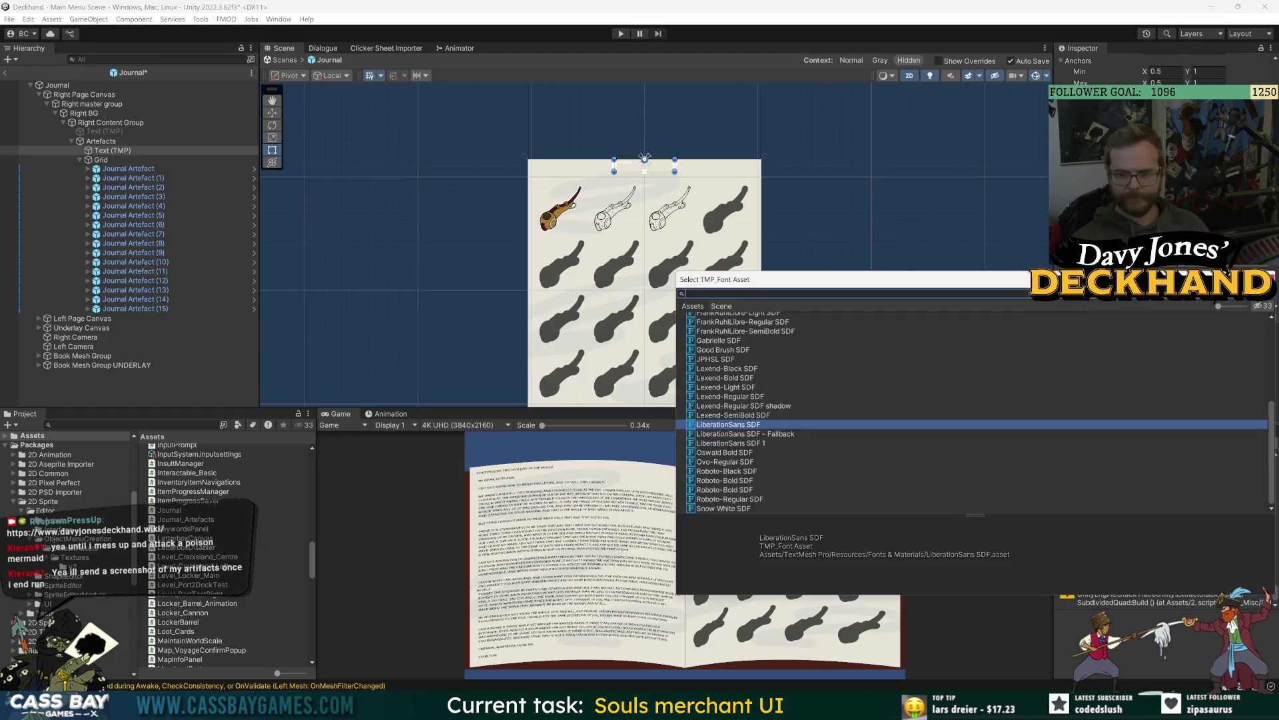
{"action": "double_click", "coordinate": [720, 509]}
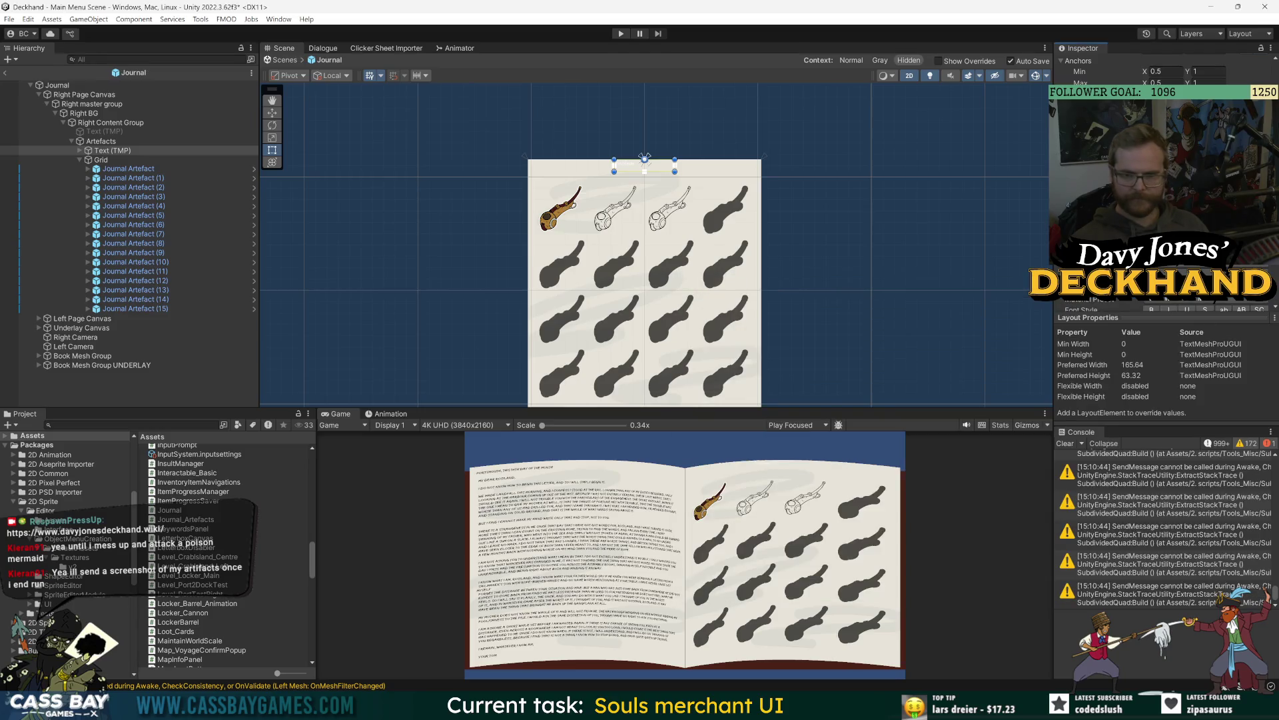
{"action": "scroll", "coordinate": [1166, 200], "scroll_direction": "down", "scroll_amount": 5}
{"action": "left_click", "coordinate": [1199, 286]}
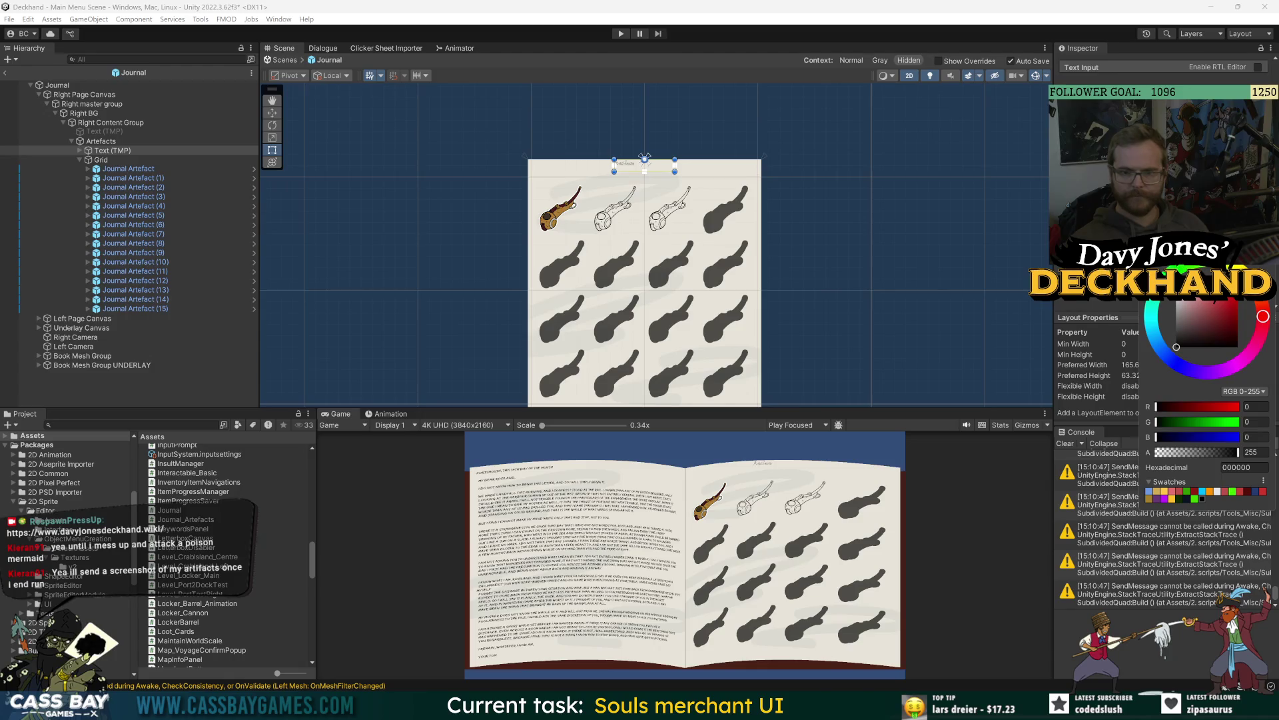
{"action": "key", "text": "Escape"}
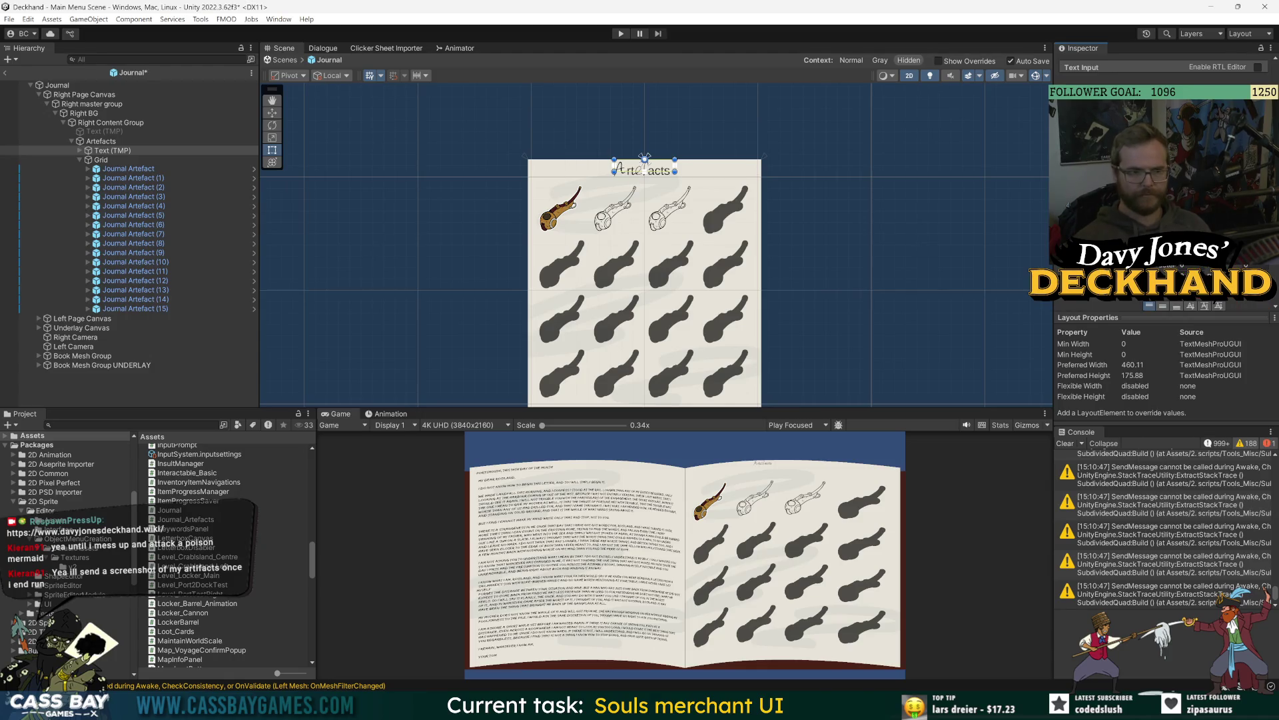
{"action": "scroll", "coordinate": [1166, 200], "scroll_direction": "up", "scroll_amount": 10}
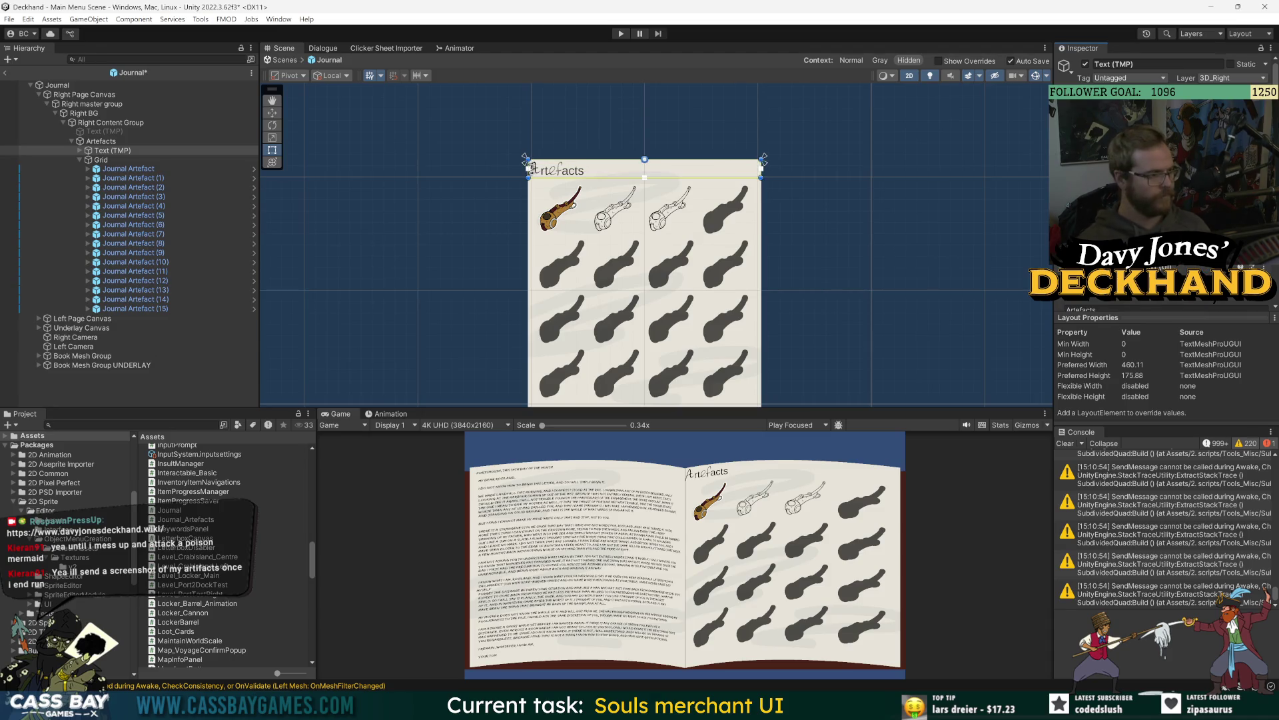
{"action": "scroll", "coordinate": [1163, 233], "scroll_direction": "down", "scroll_amount": 3}
{"action": "left_click", "coordinate": [1163, 306]}
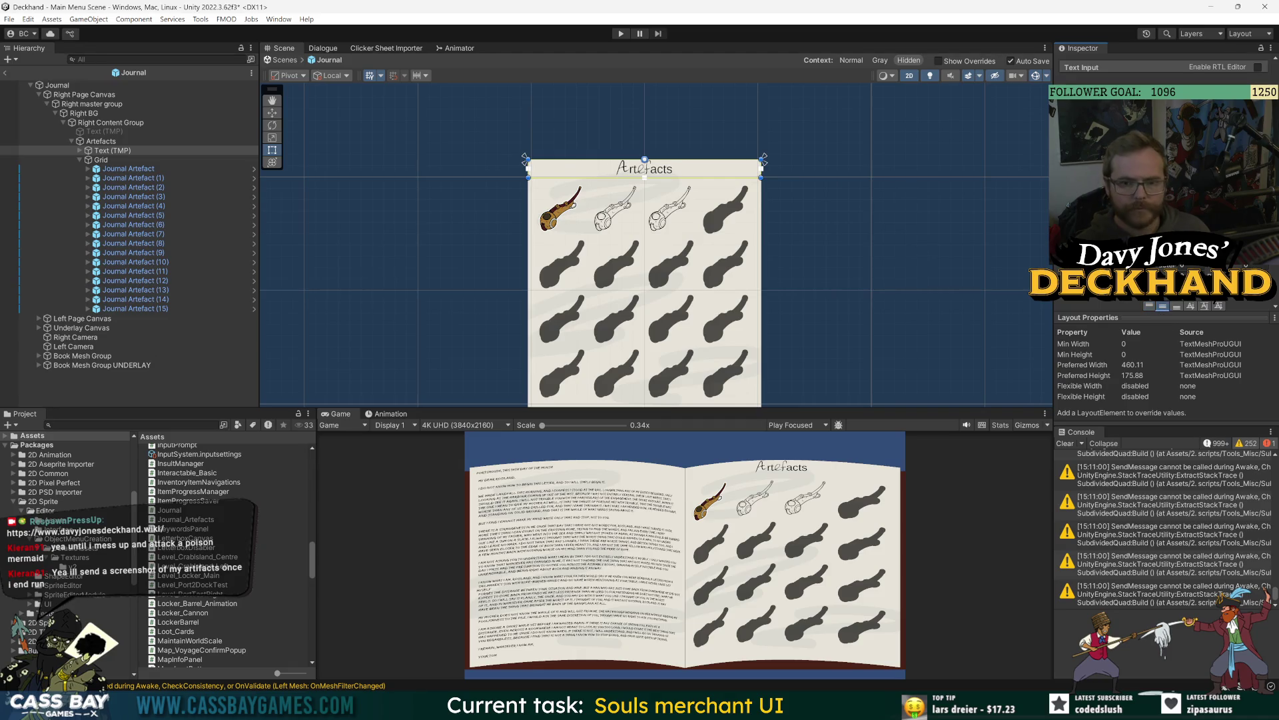
Step: Switch the title font to Good Brush SDF at size 36 and nudge it lower
{"action": "left_click", "coordinate": [1261, 174]}
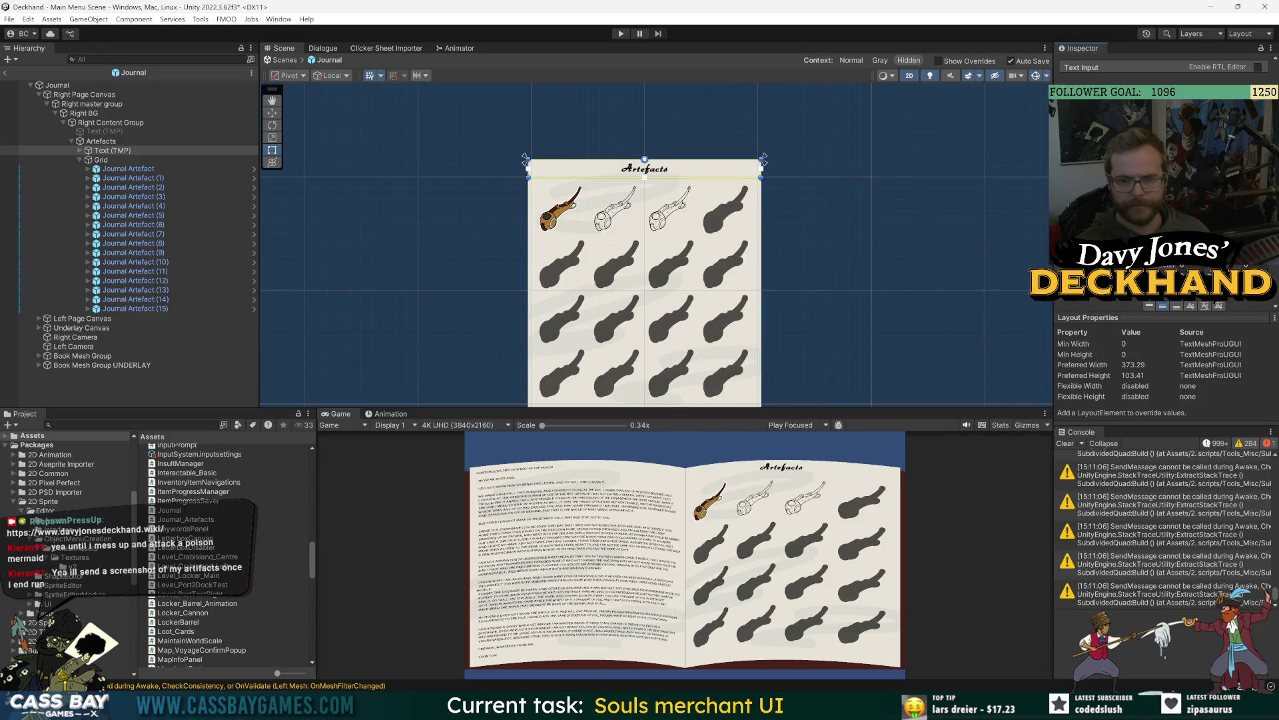
{"action": "left_click", "coordinate": [1264, 200]}
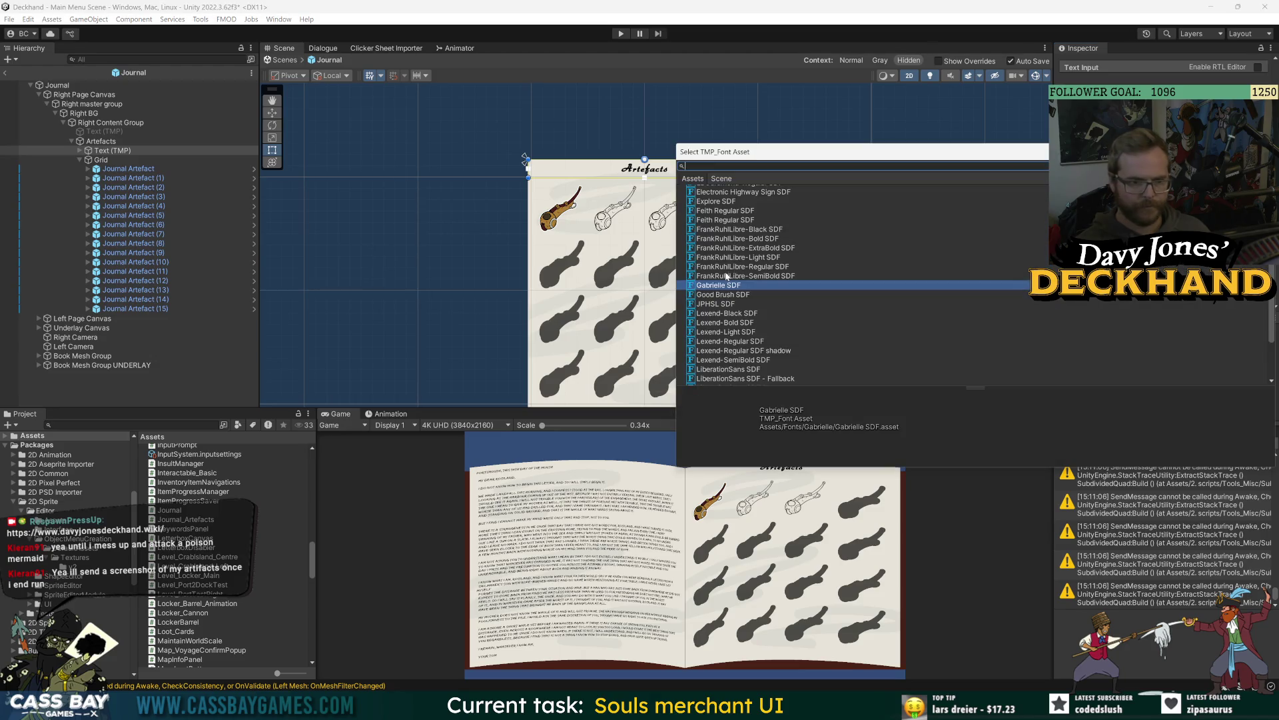
{"action": "left_click", "coordinate": [729, 295]}
{"action": "double_click", "coordinate": [729, 295]}
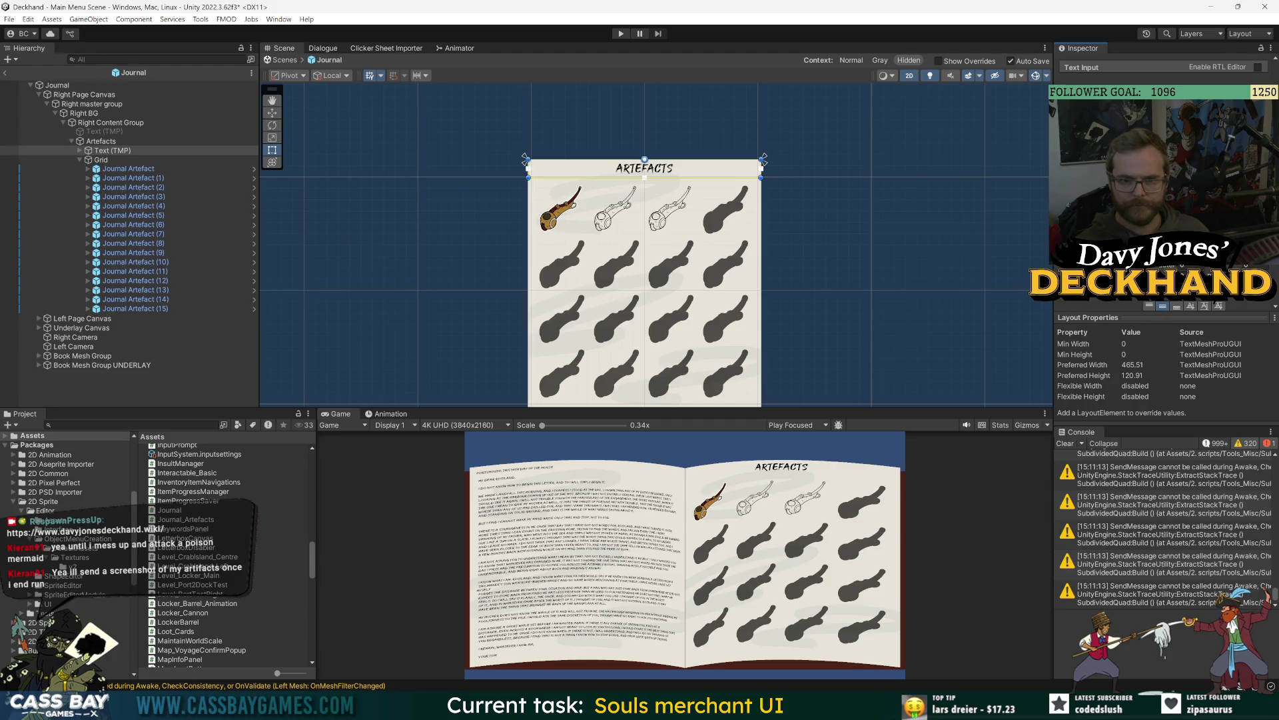
{"action": "type", "text": "36"}
{"action": "scroll", "coordinate": [1163, 187], "scroll_direction": "up", "scroll_amount": 5}
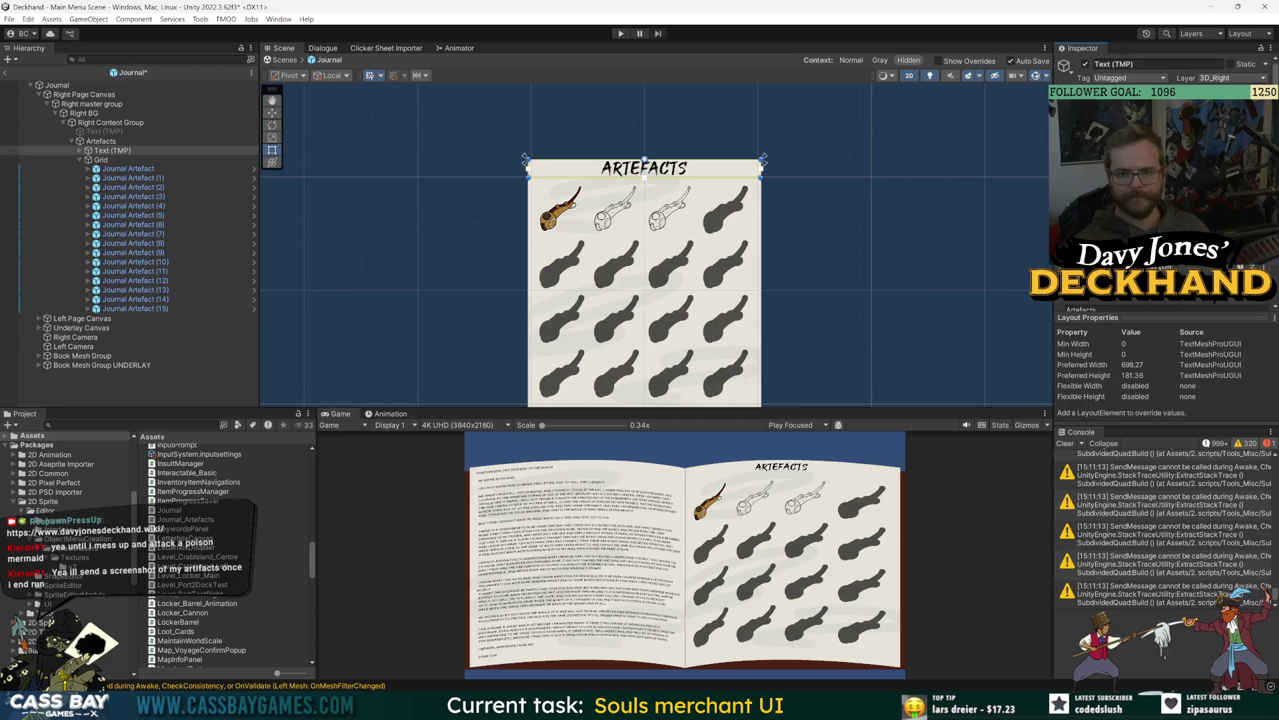
{"action": "left_click_drag", "start_coordinate": [644, 155], "coordinate": [644, 161]}
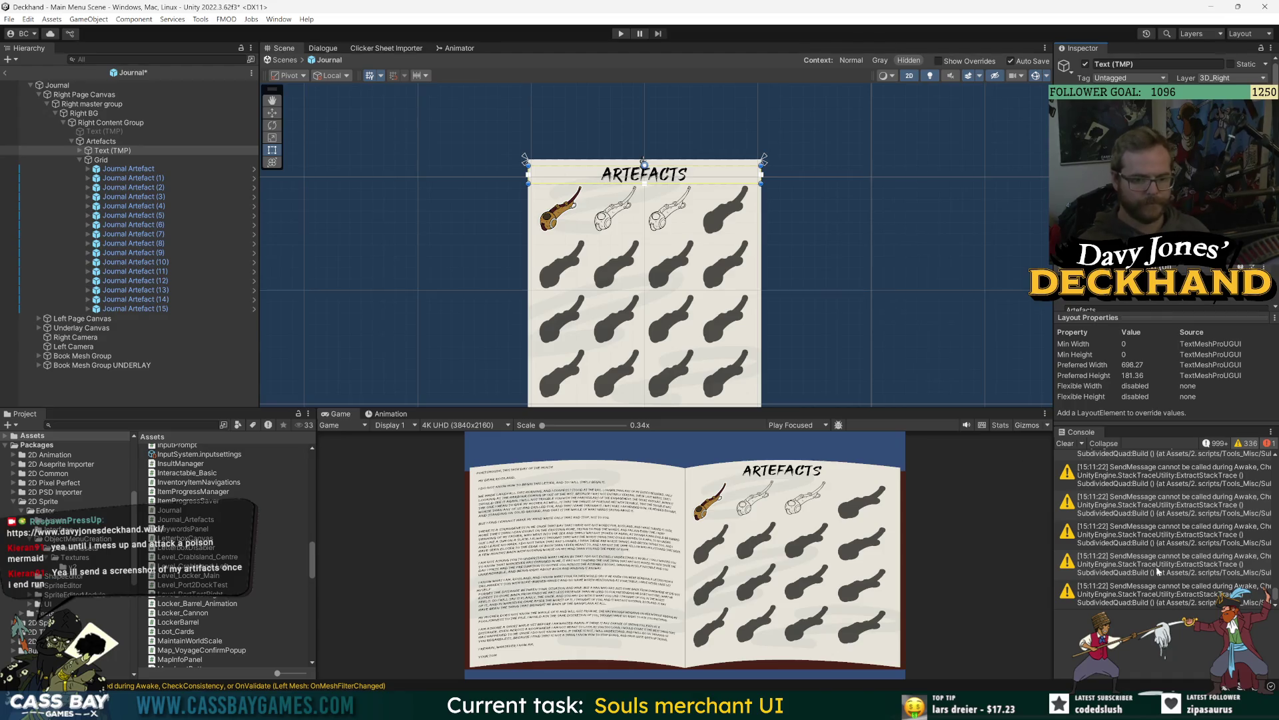
Step: Lower the Grid's top edge and raise its bottom edge so the cells fit below ARTEFACTS
{"action": "left_click", "coordinate": [126, 160]}
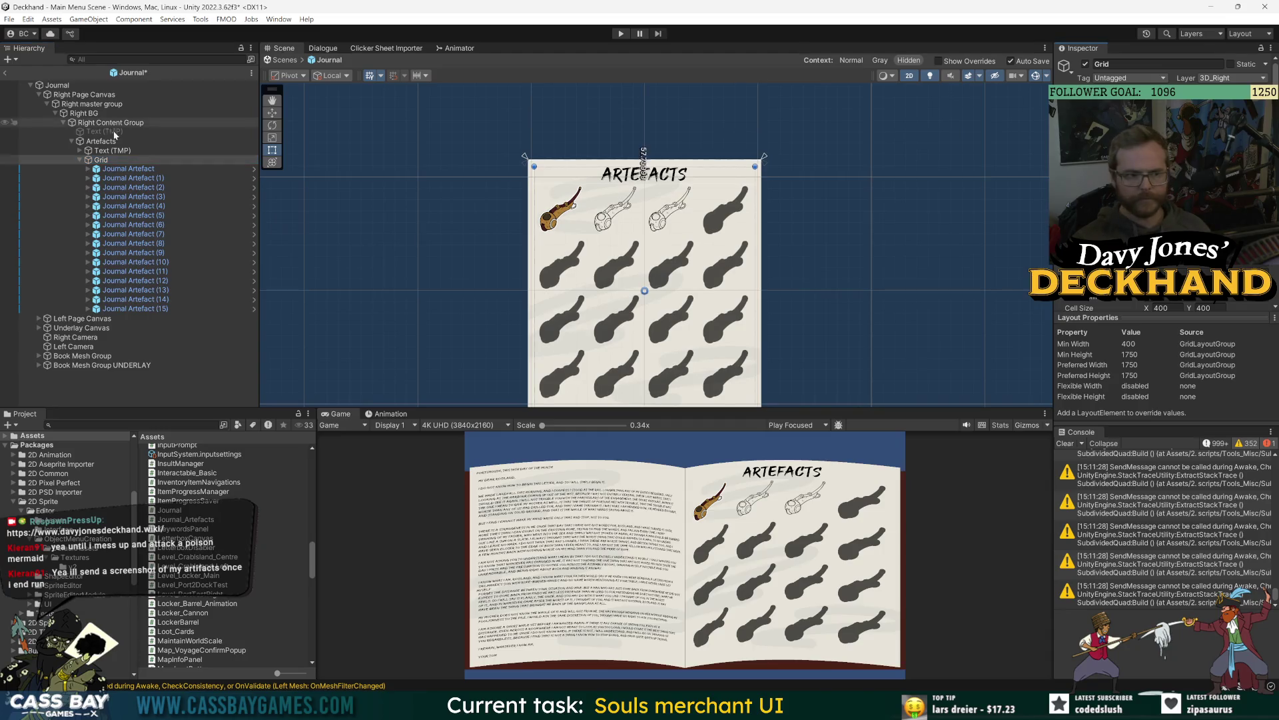
{"action": "left_click_drag", "start_coordinate": [644, 166], "coordinate": [644, 169]}
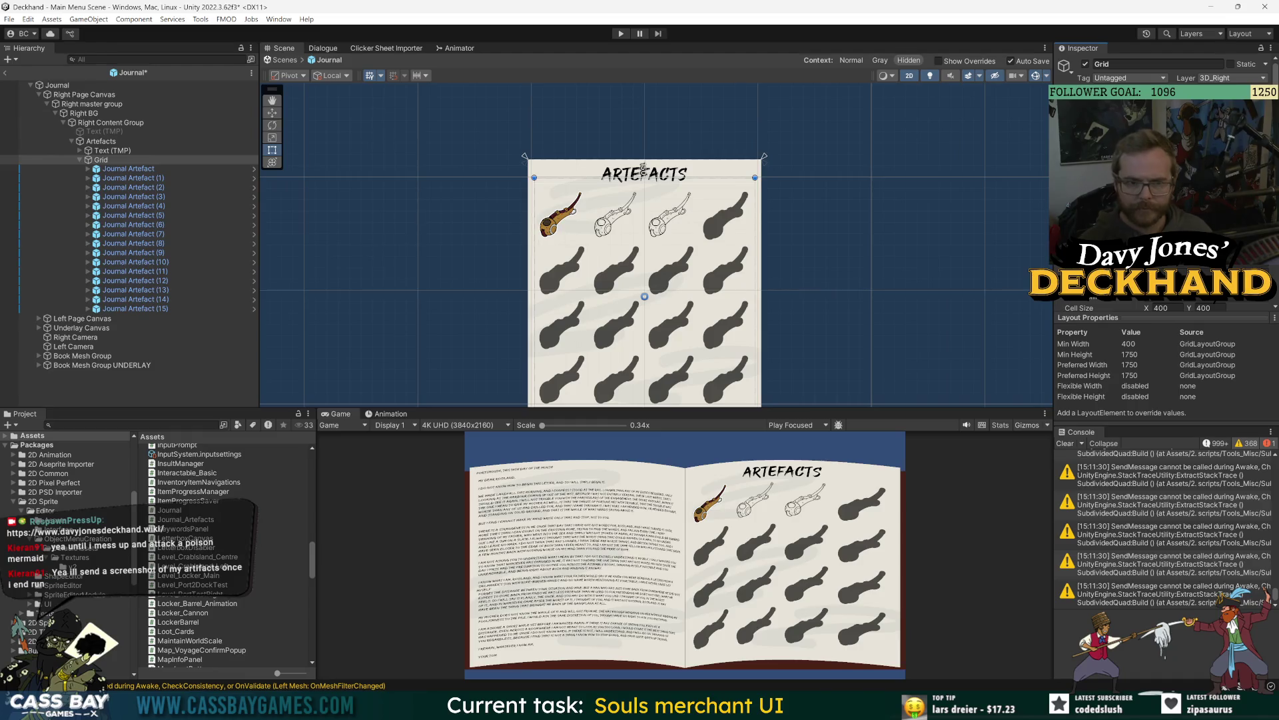
{"action": "left_click_drag", "start_coordinate": [644, 170], "coordinate": [644, 172]}
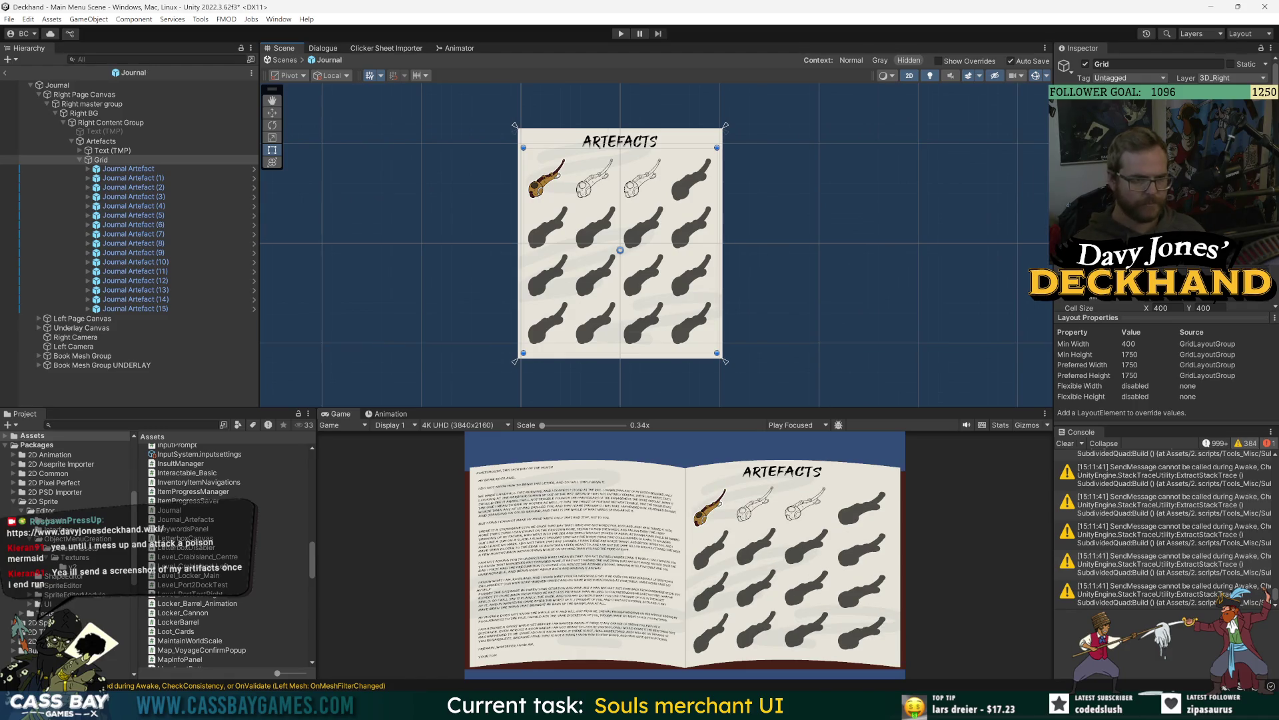
{"action": "left_click_drag", "start_coordinate": [619, 357], "coordinate": [619, 351]}
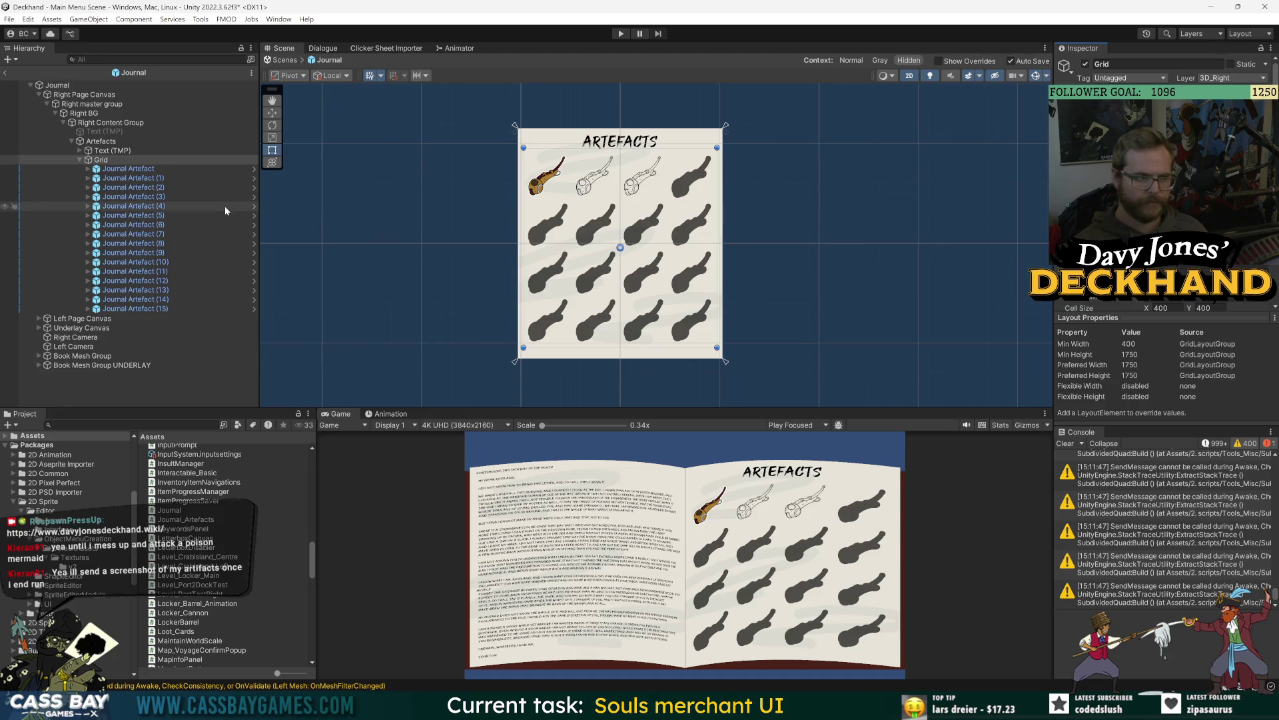
{"action": "left_click", "coordinate": [125, 155]}
{"action": "left_click", "coordinate": [126, 159]}
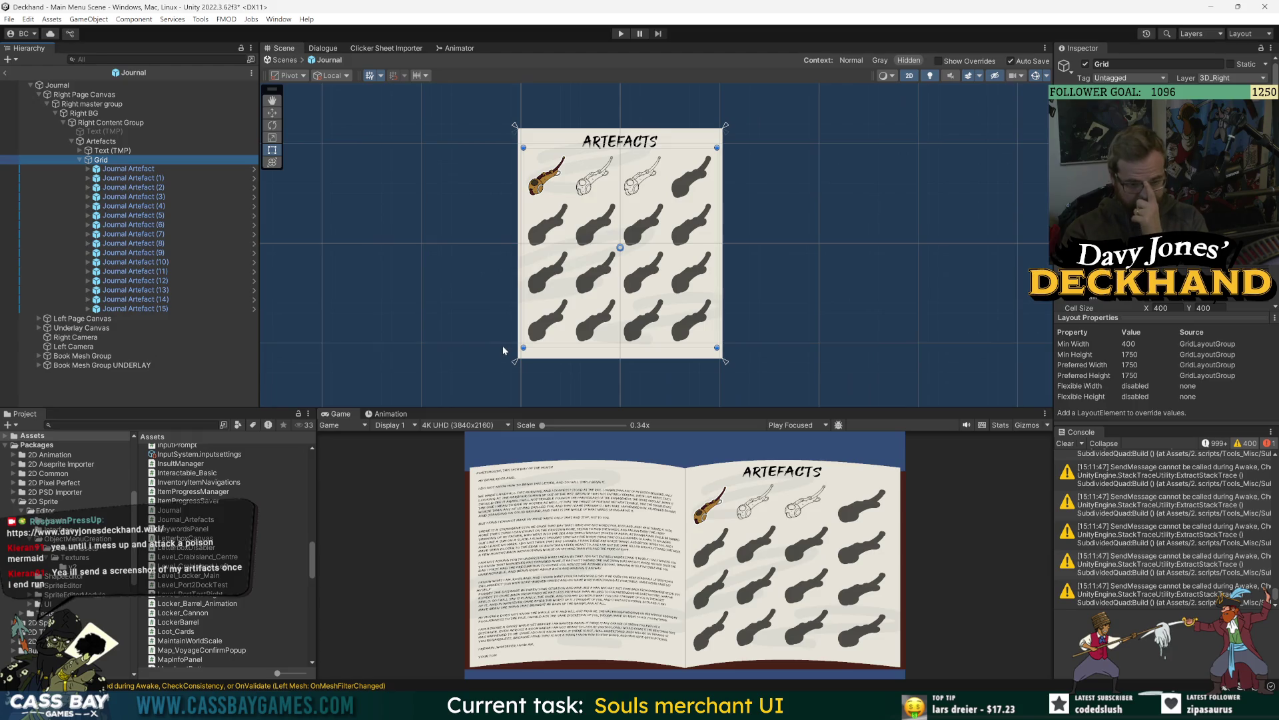
{"action": "left_click", "coordinate": [127, 169]}
Step: Make the Journal Artefact's Shadow layer colour fully opaque (alpha 255)
{"action": "left_click", "coordinate": [254, 169]}
{"action": "left_click", "coordinate": [83, 123]}
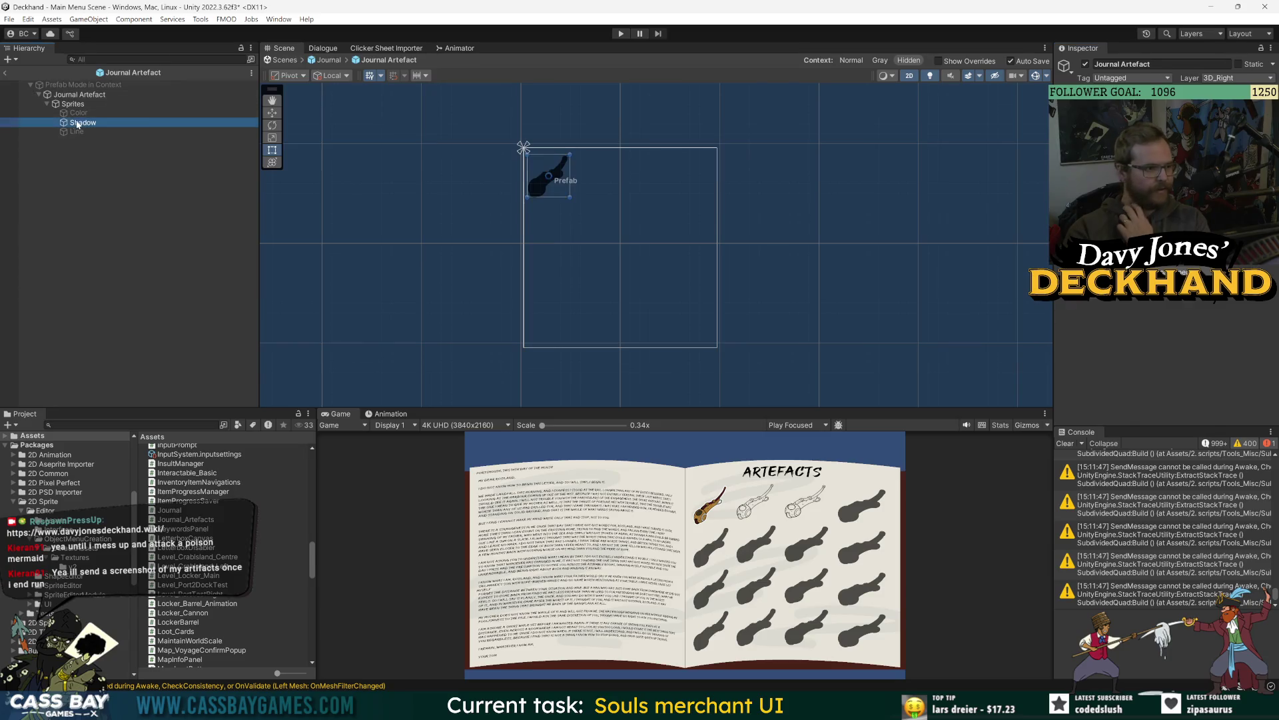
{"action": "left_click", "coordinate": [1248, 436]}
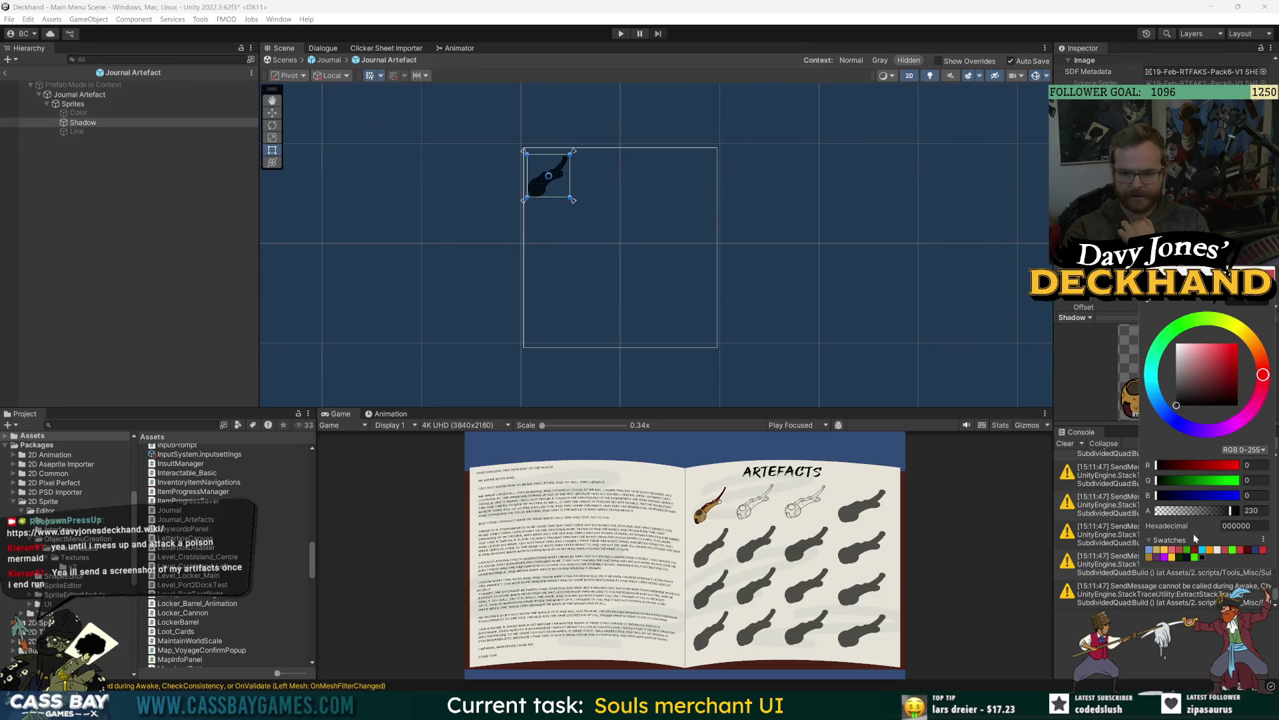
{"action": "left_click_drag", "start_coordinate": [1231, 511], "coordinate": [1246, 510]}
{"action": "key", "text": "Return"}
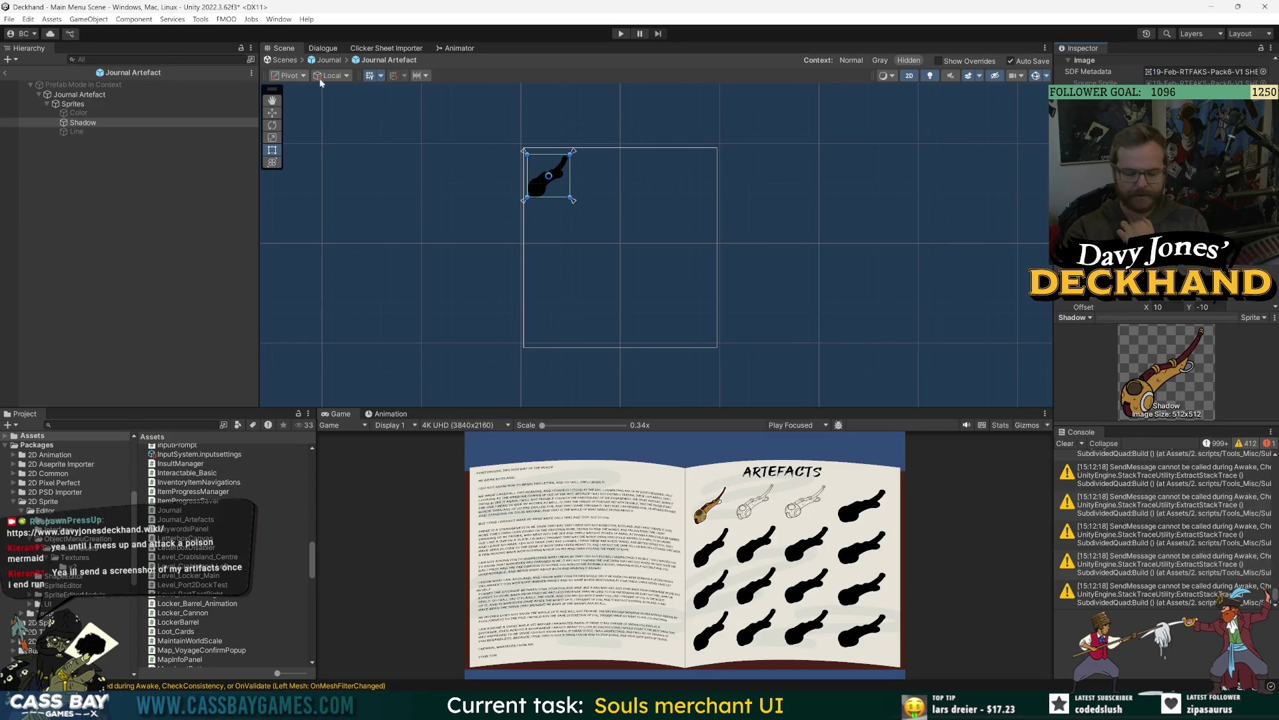
{"action": "left_click", "coordinate": [5, 71]}
{"action": "left_click", "coordinate": [1275, 357]}
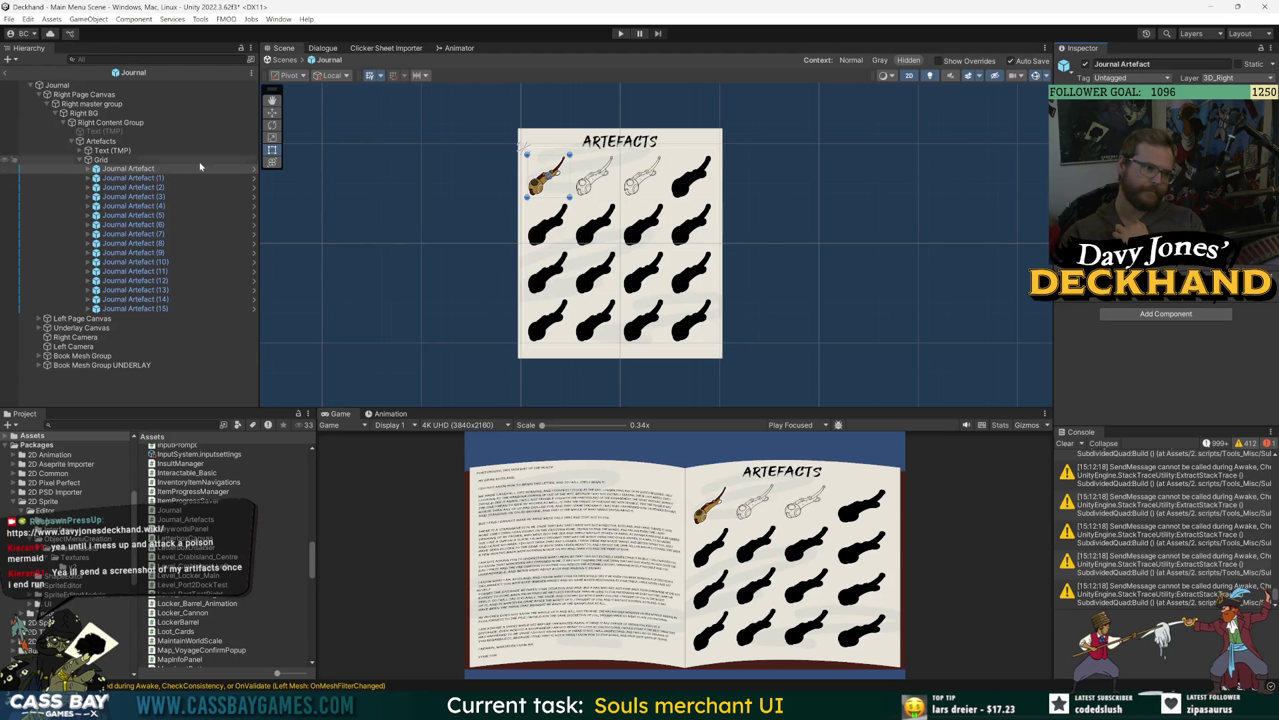
Step: Lighten the Shadow layer colour to a neutral grey
{"action": "left_click", "coordinate": [253, 169]}
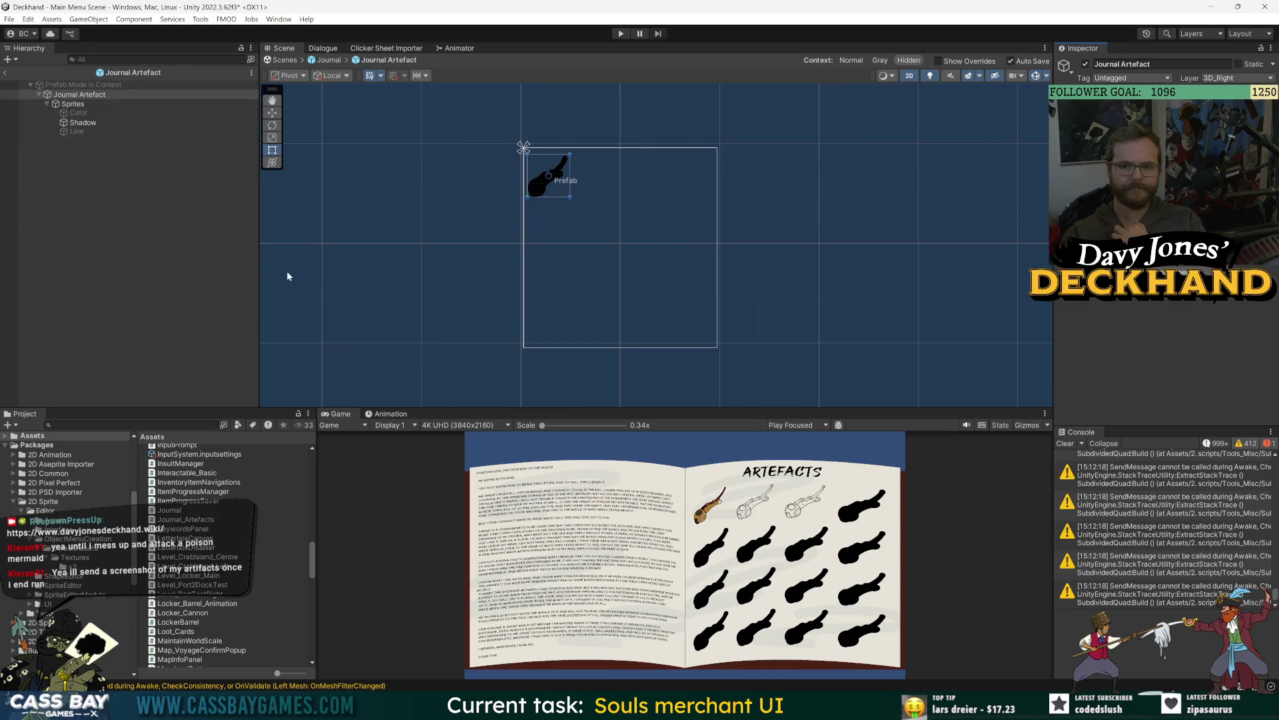
{"action": "left_click", "coordinate": [83, 123]}
{"action": "scroll", "coordinate": [1064, 303], "scroll_direction": "down", "scroll_amount": 5}
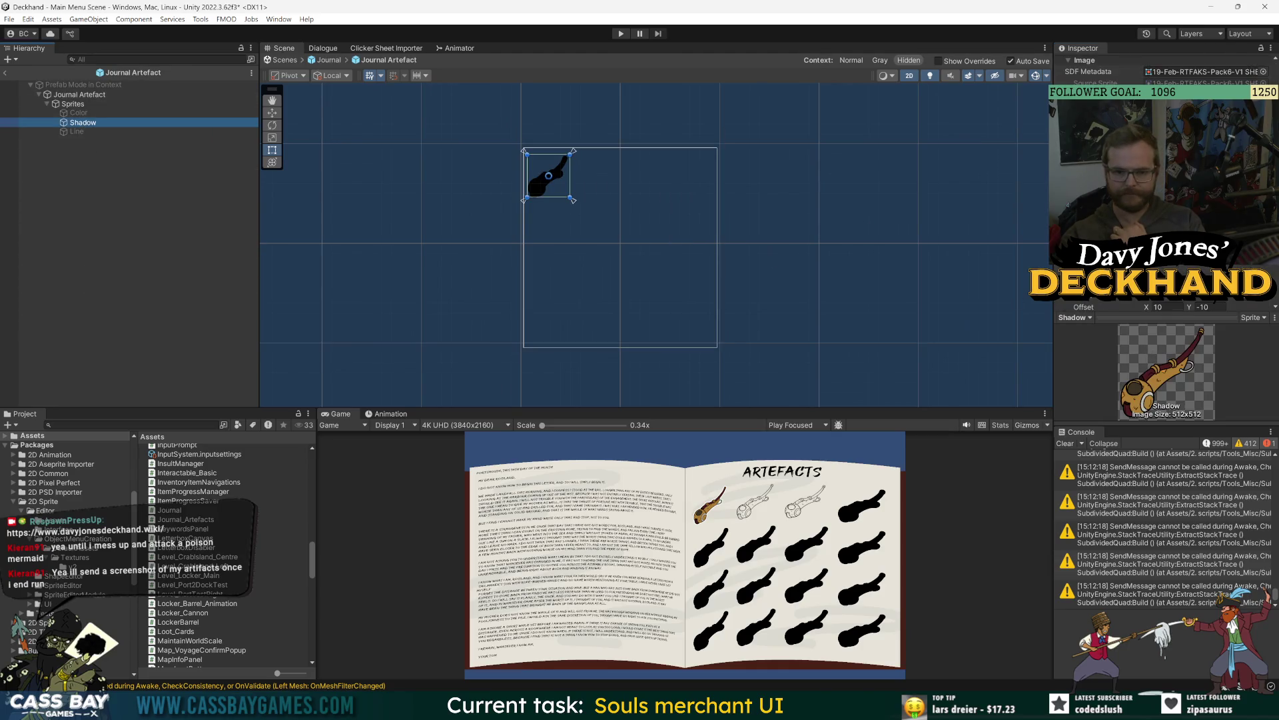
{"action": "left_click", "coordinate": [1213, 294]}
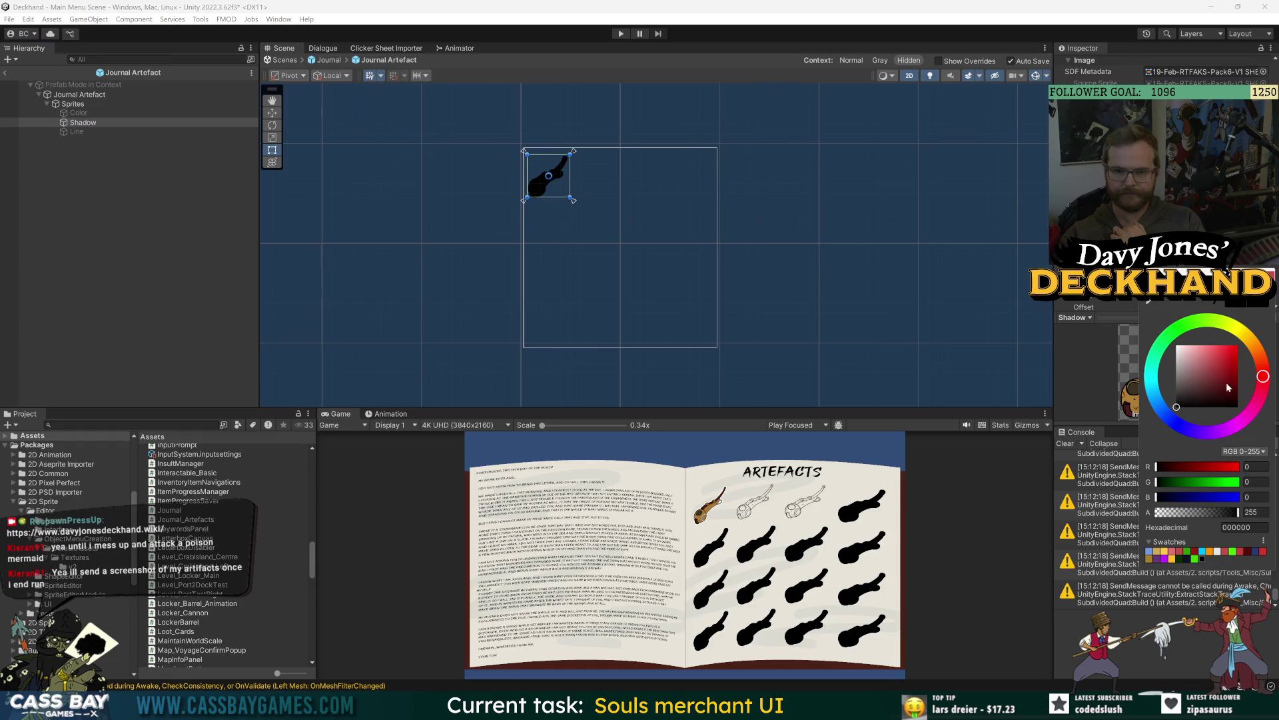
{"action": "mouse_move", "coordinate": [1226, 382]}
{"action": "left_mouse_down"}
{"action": "mouse_move", "coordinate": [1156, 368]}
{"action": "mouse_move", "coordinate": [1169, 357]}
{"action": "mouse_move", "coordinate": [1169, 378]}
{"action": "mouse_move", "coordinate": [1195, 371]}
{"action": "left_mouse_up"}
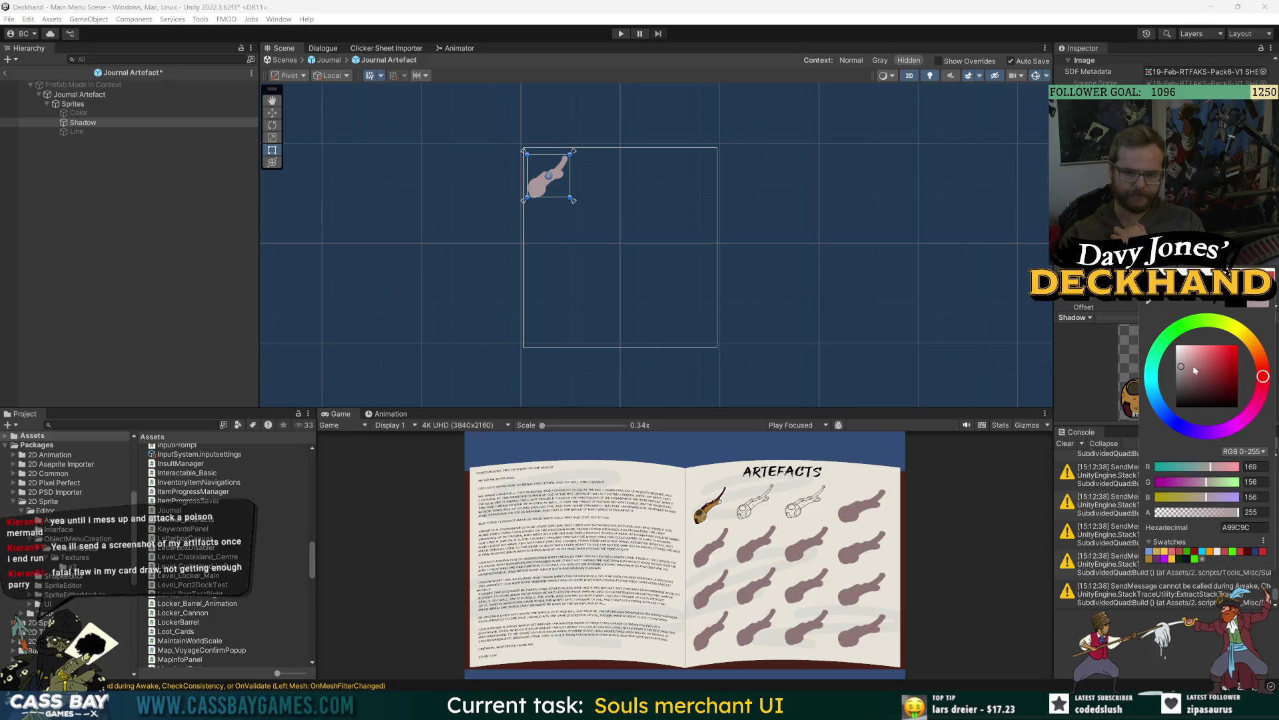
{"action": "left_click", "coordinate": [1241, 332]}
{"action": "left_click", "coordinate": [1179, 373]}
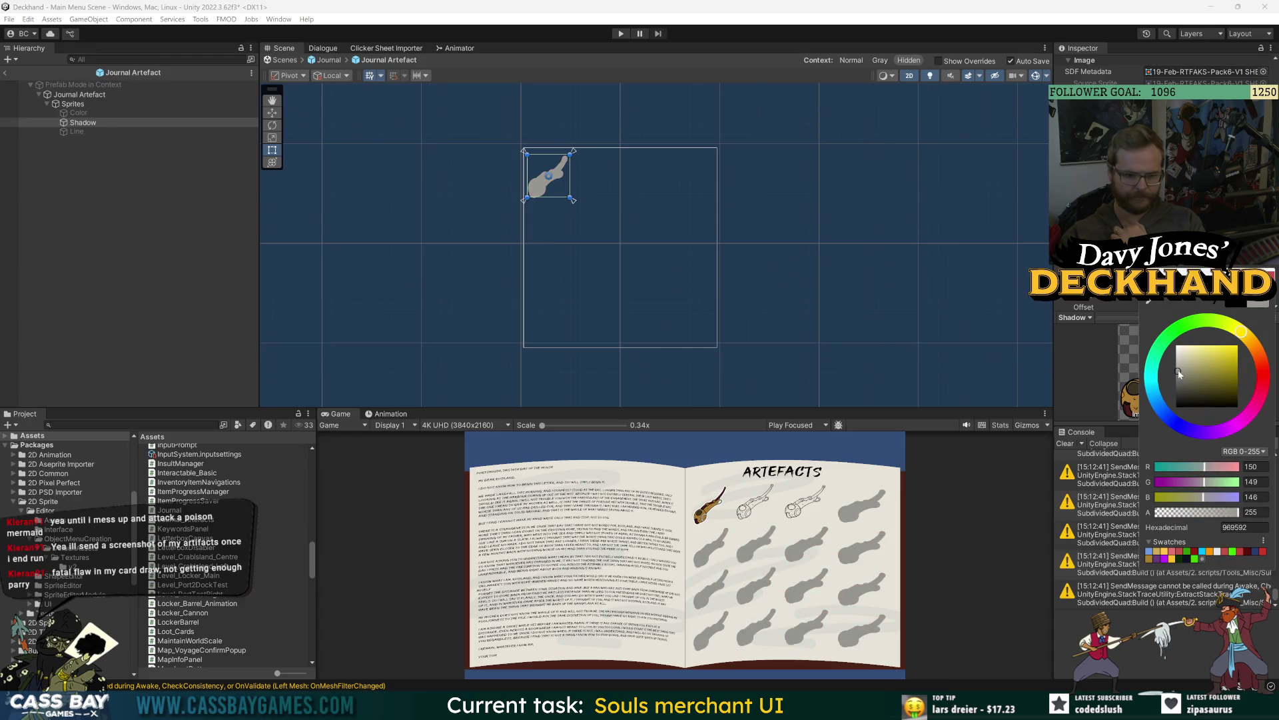
{"action": "mouse_move", "coordinate": [1179, 373]}
{"action": "left_mouse_down"}
{"action": "mouse_move", "coordinate": [1180, 354]}
{"action": "mouse_move", "coordinate": [1143, 442]}
{"action": "left_mouse_up"}
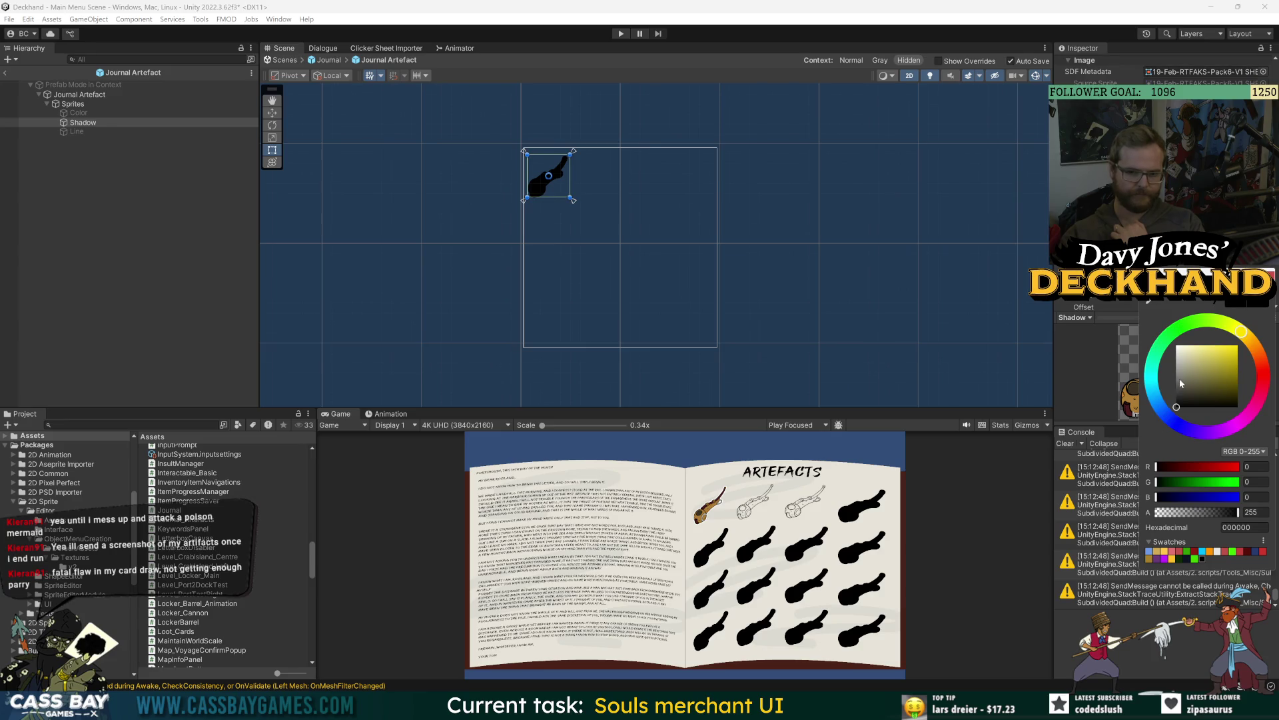
{"action": "left_click", "coordinate": [999, 234]}
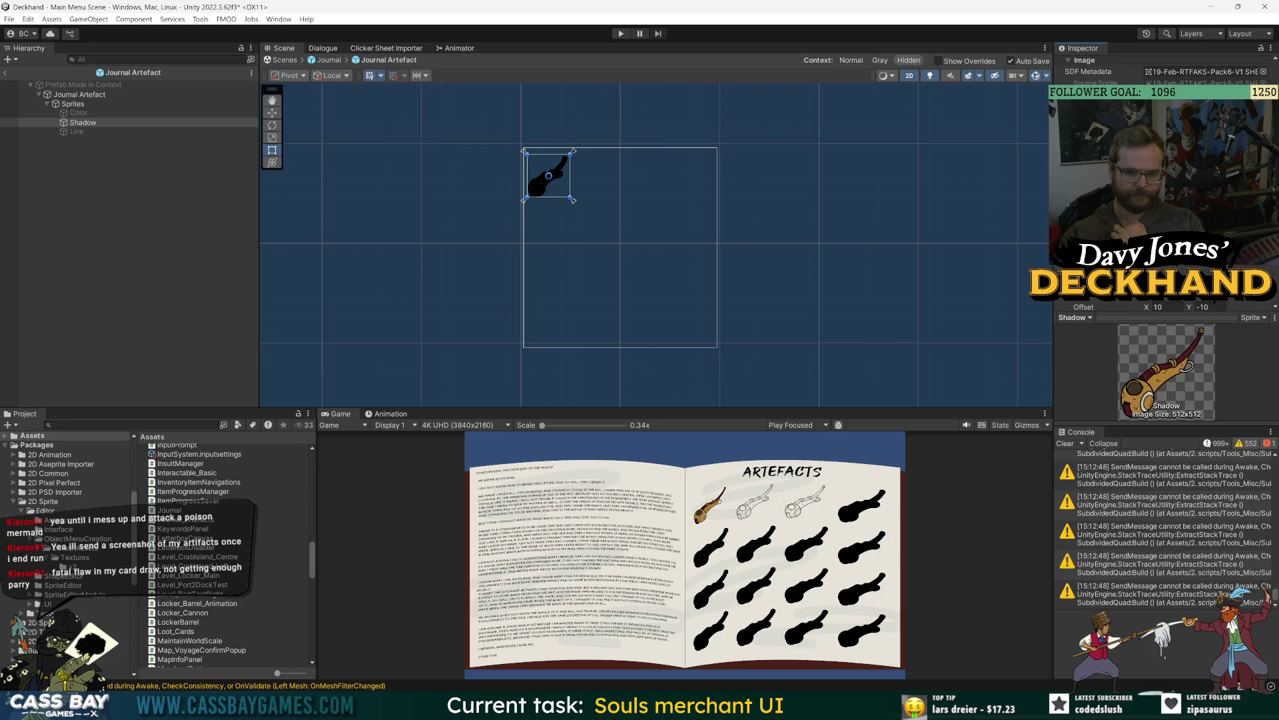
Step: Turn the Line layer on and the Shadow layer off
{"action": "left_click", "coordinate": [77, 162]}
{"action": "left_click", "coordinate": [78, 132]}
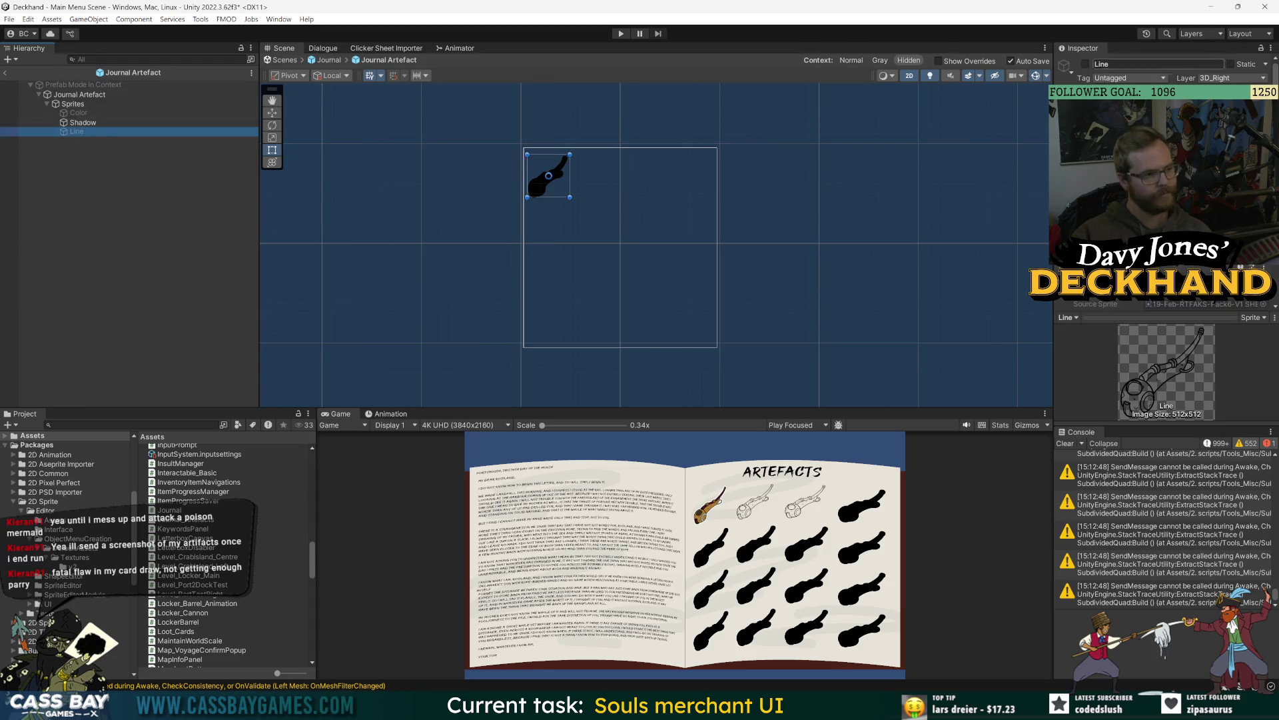
{"action": "left_click", "coordinate": [1087, 65]}
{"action": "key", "text": "Up"}
{"action": "left_click", "coordinate": [1087, 64]}
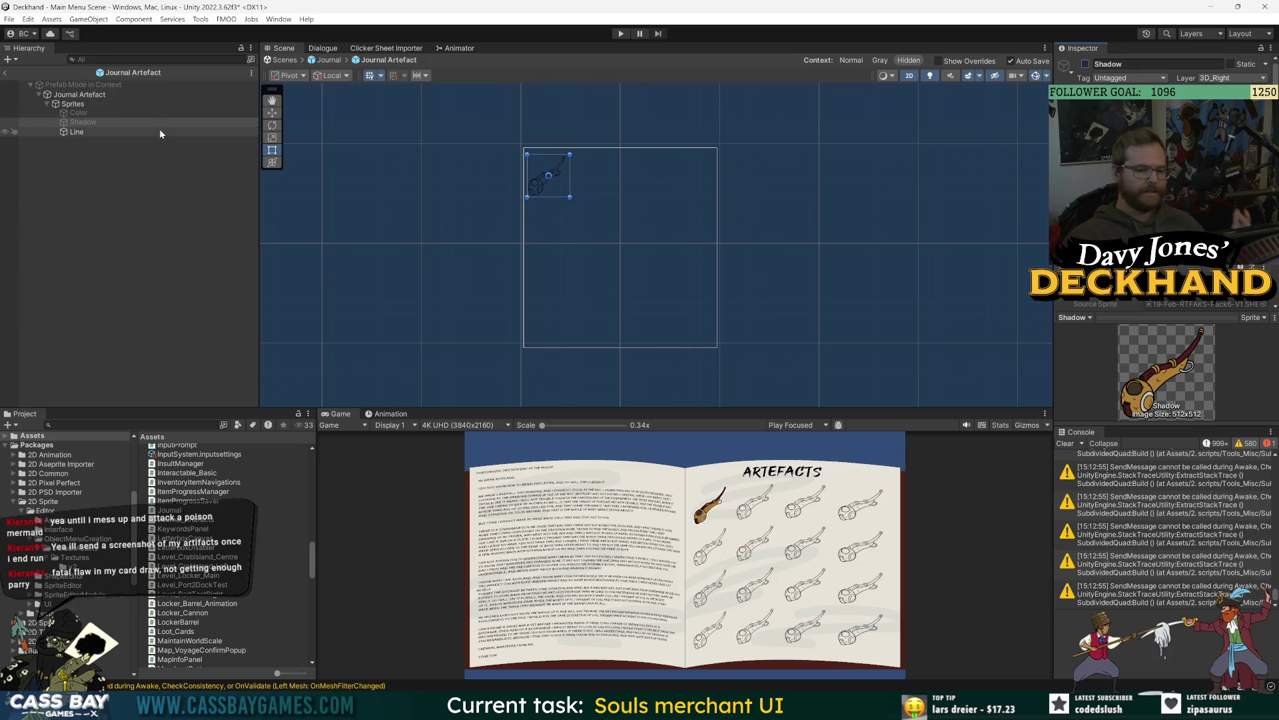
Step: Turn on the Color layer and duplicate it as Color (1) above the original
{"action": "left_click", "coordinate": [83, 112]}
{"action": "key", "text": "alt+shift+a"}
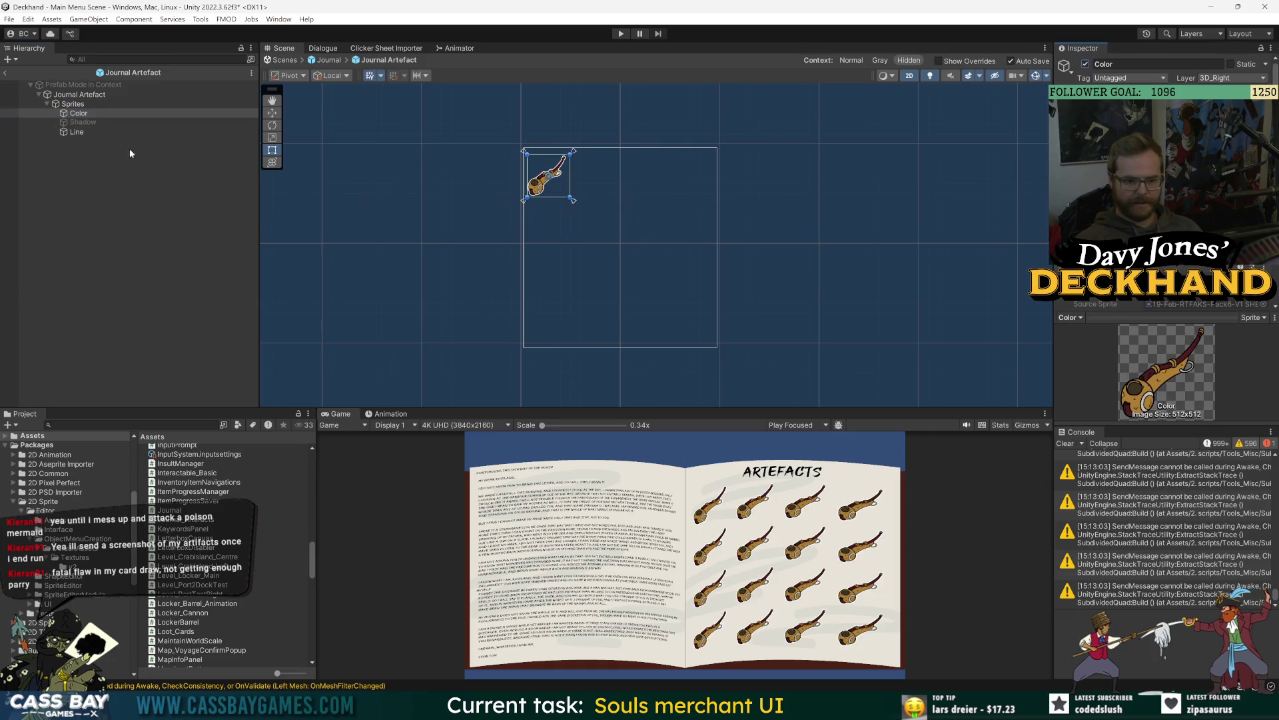
{"action": "left_click", "coordinate": [79, 114]}
{"action": "scroll", "coordinate": [1163, 200], "scroll_direction": "down", "scroll_amount": 5}
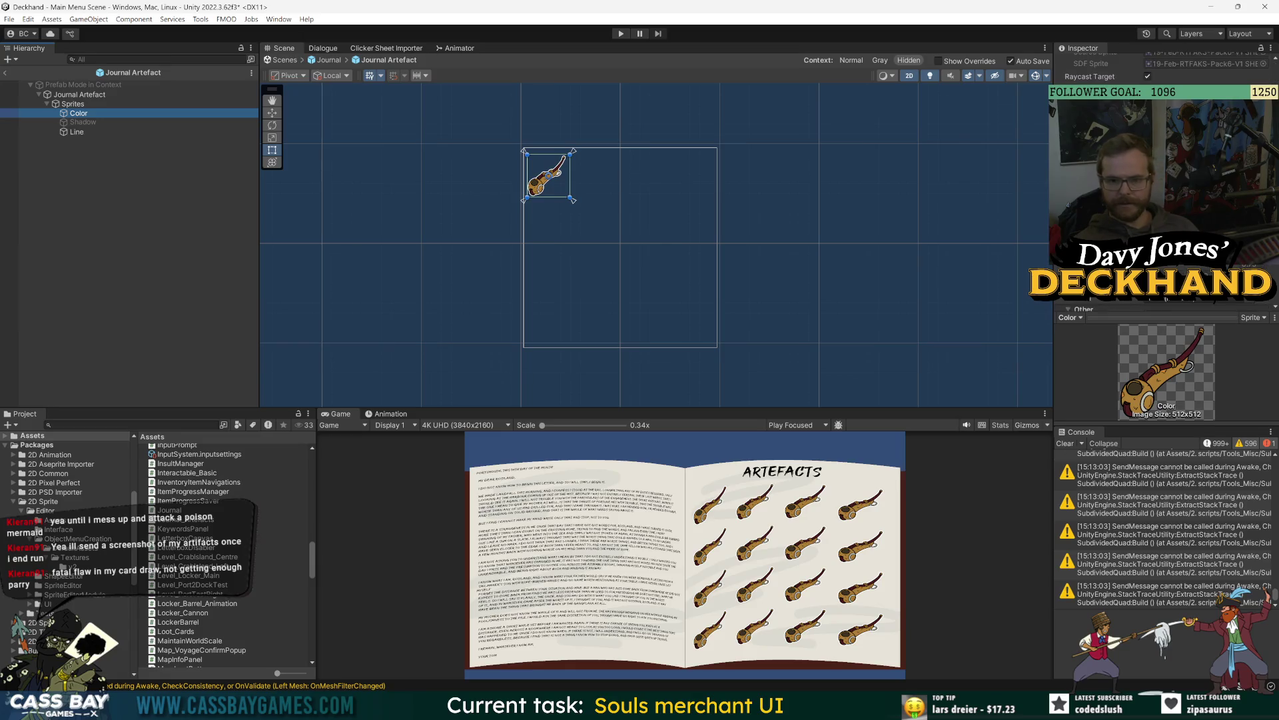
{"action": "left_click", "coordinate": [1163, 200]}
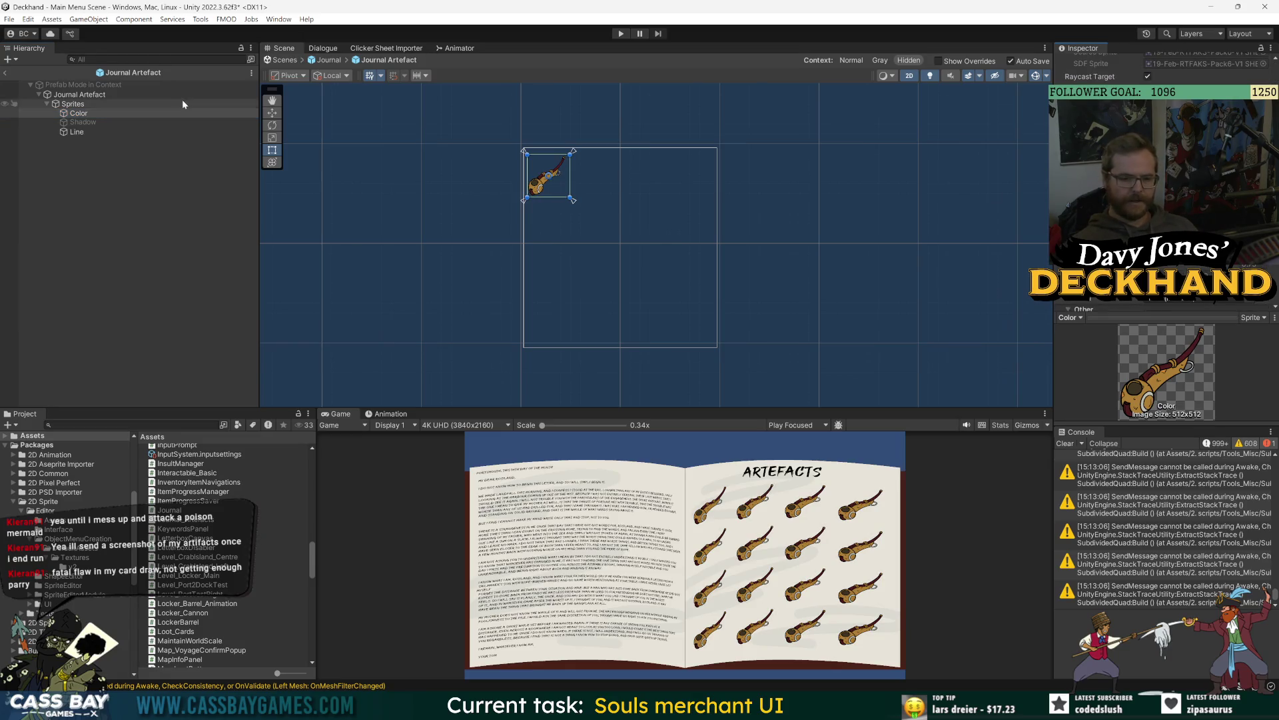
{"action": "left_click", "coordinate": [88, 113]}
{"action": "key", "text": "ctrl+d"}
{"action": "left_click_drag", "start_coordinate": [83, 124], "coordinate": [84, 110]}
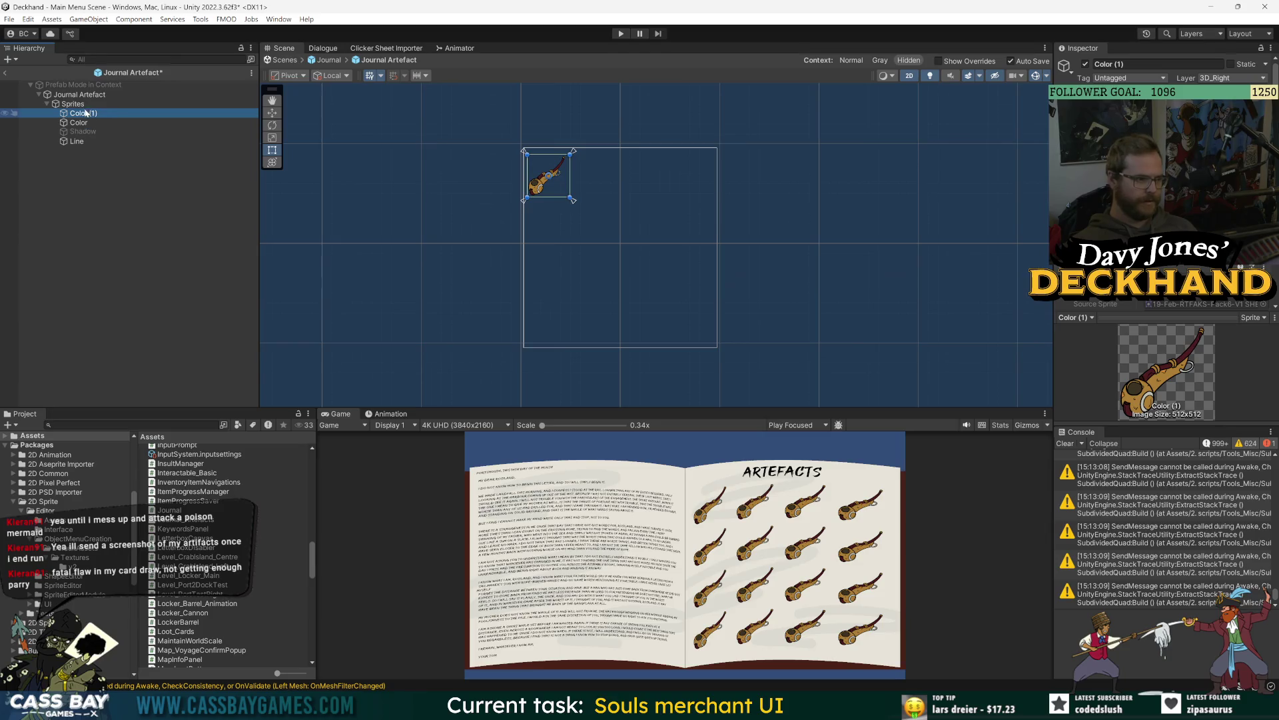
Step: Rename the duplicated Color (1) layer to Outline
{"action": "left_click", "coordinate": [88, 114]}
{"action": "left_click", "coordinate": [80, 113]}
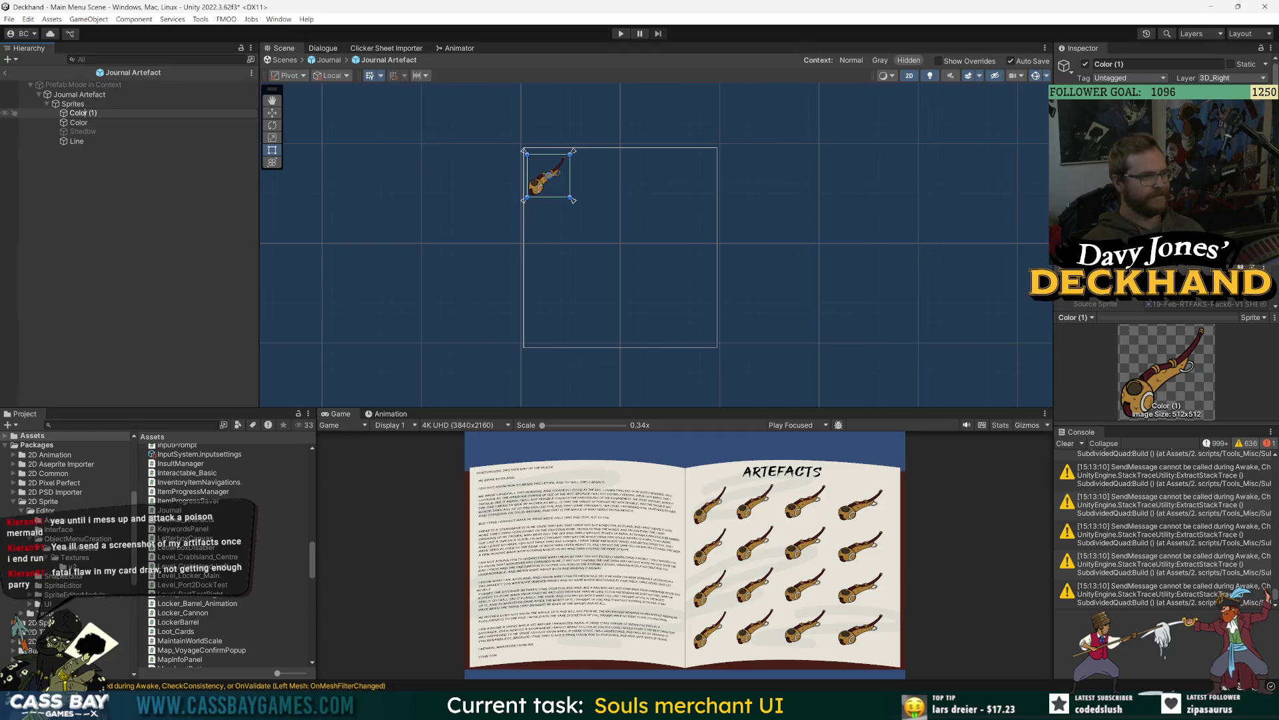
{"action": "key", "text": "ctrl+a"}
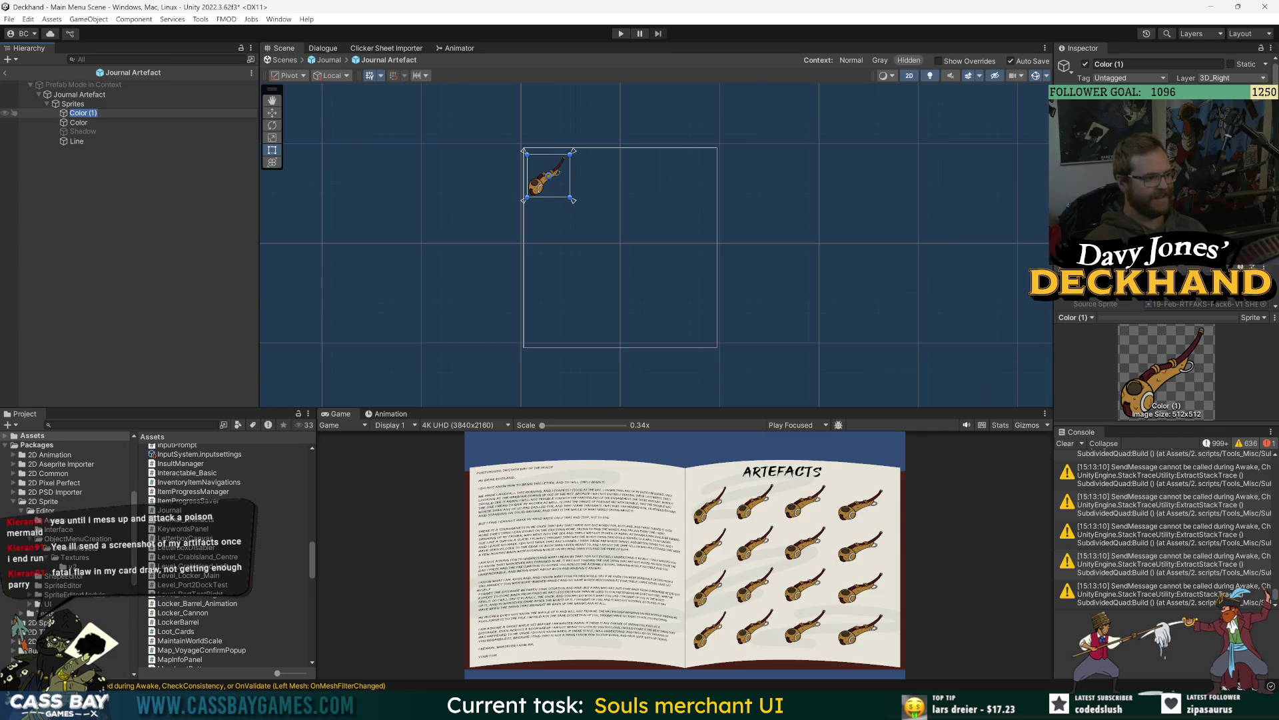
{"action": "type", "text": "O"}
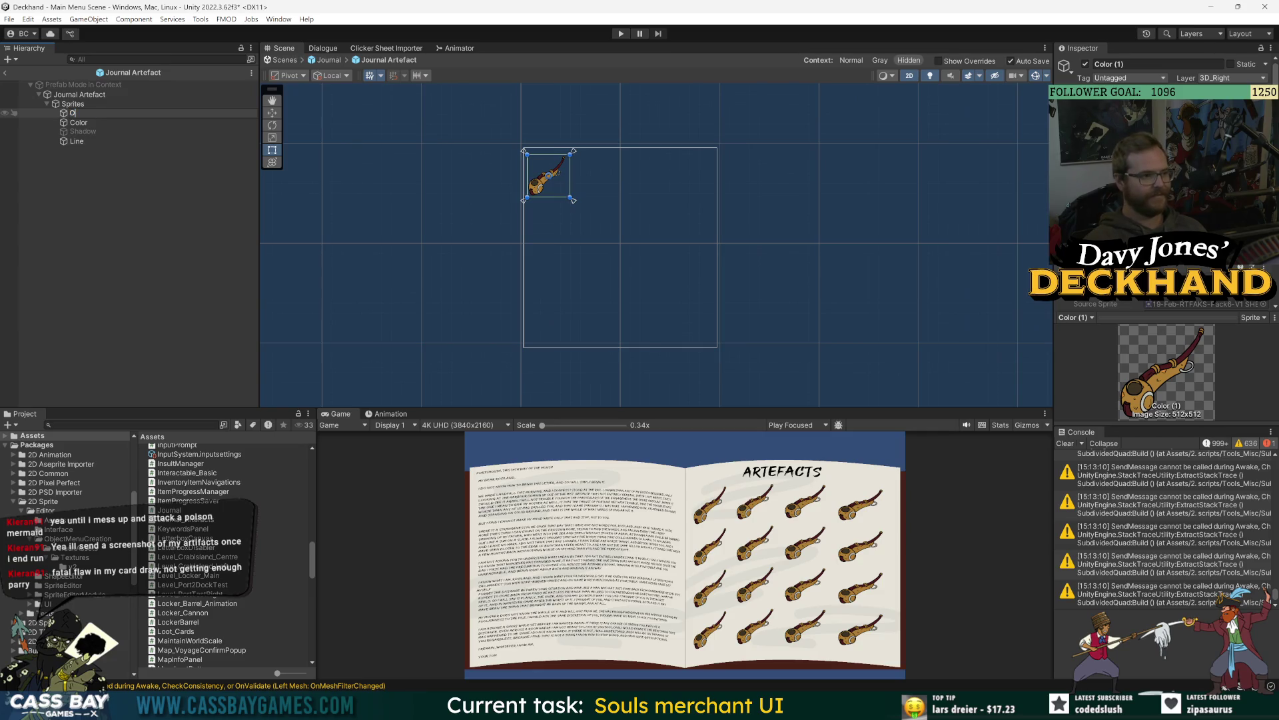
{"action": "type", "text": "utline"}
{"action": "key", "text": "Return"}
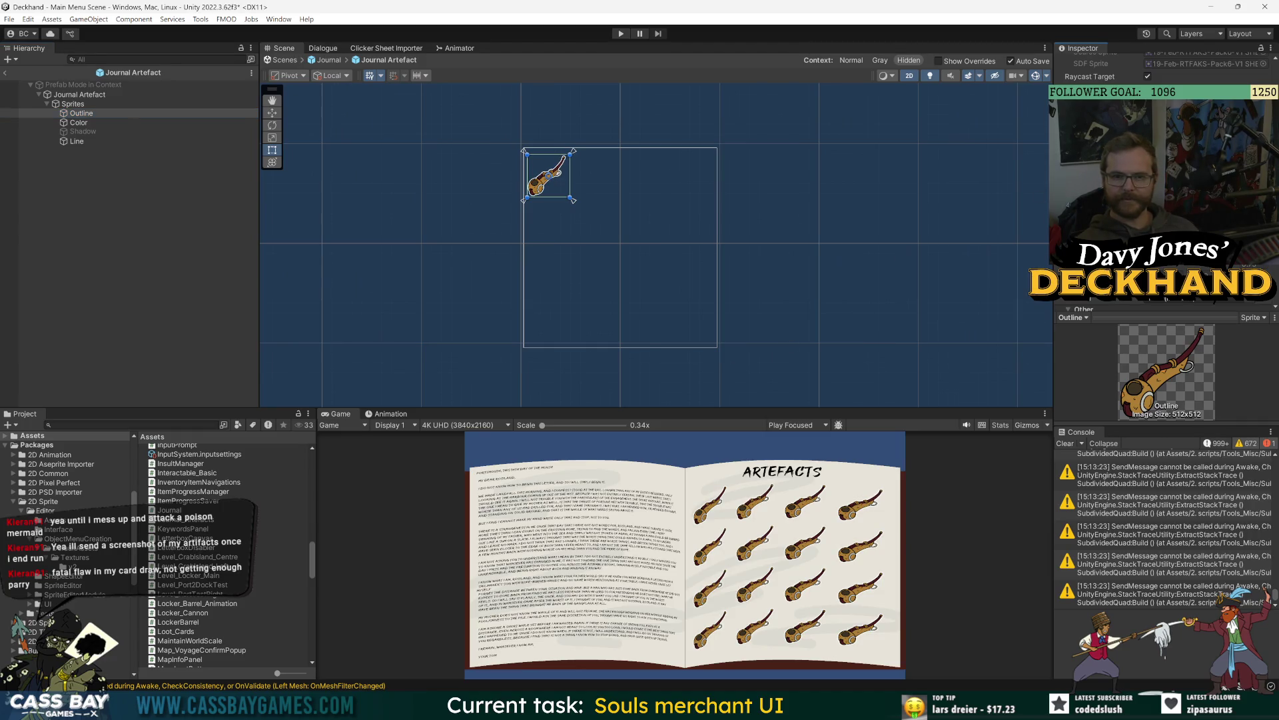
{"action": "left_click", "coordinate": [1226, 310]}
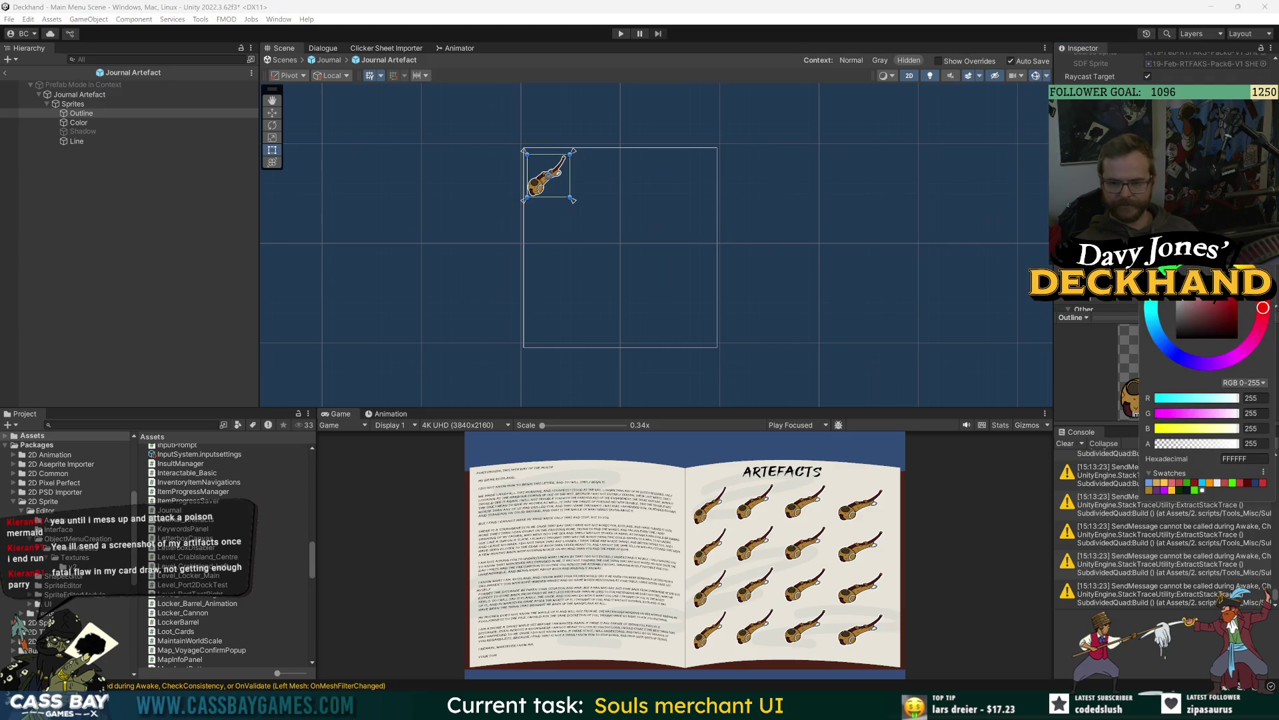
Step: Try blue, white, gold, black, light blue, green, red and yellow-brown as outline colours
{"action": "left_click", "coordinate": [1164, 342]}
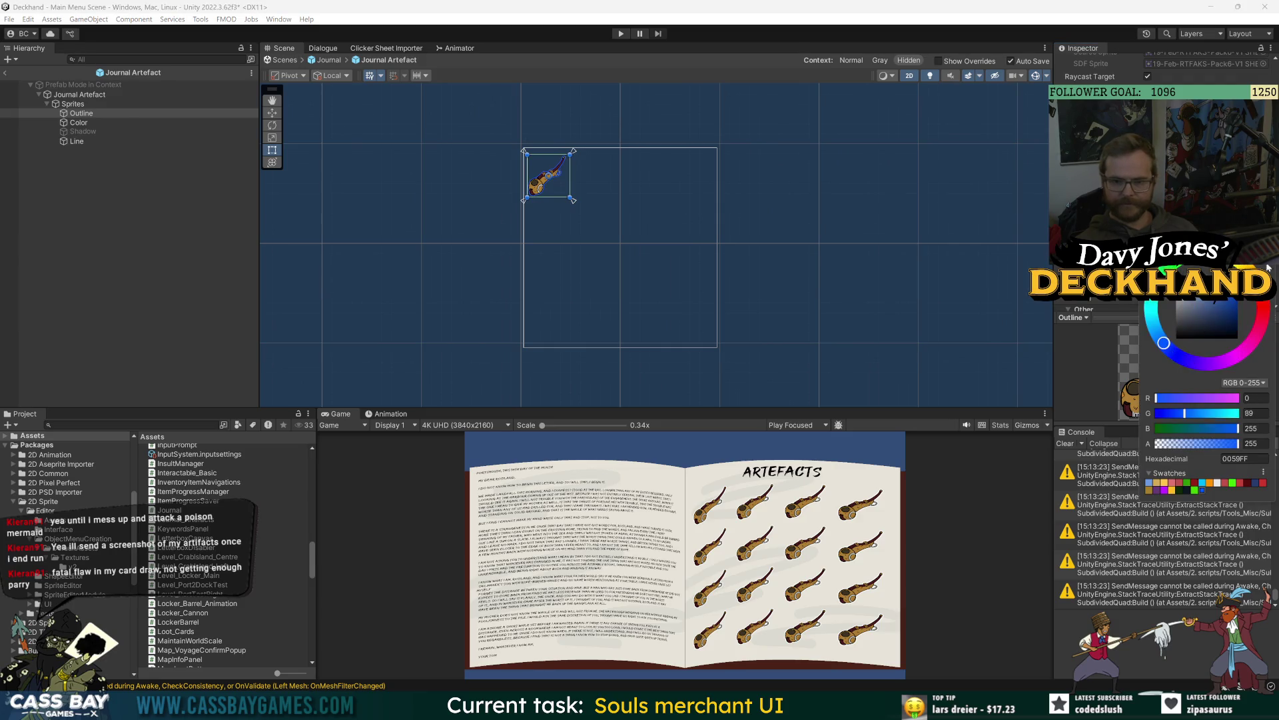
{"action": "left_click", "coordinate": [1158, 331]}
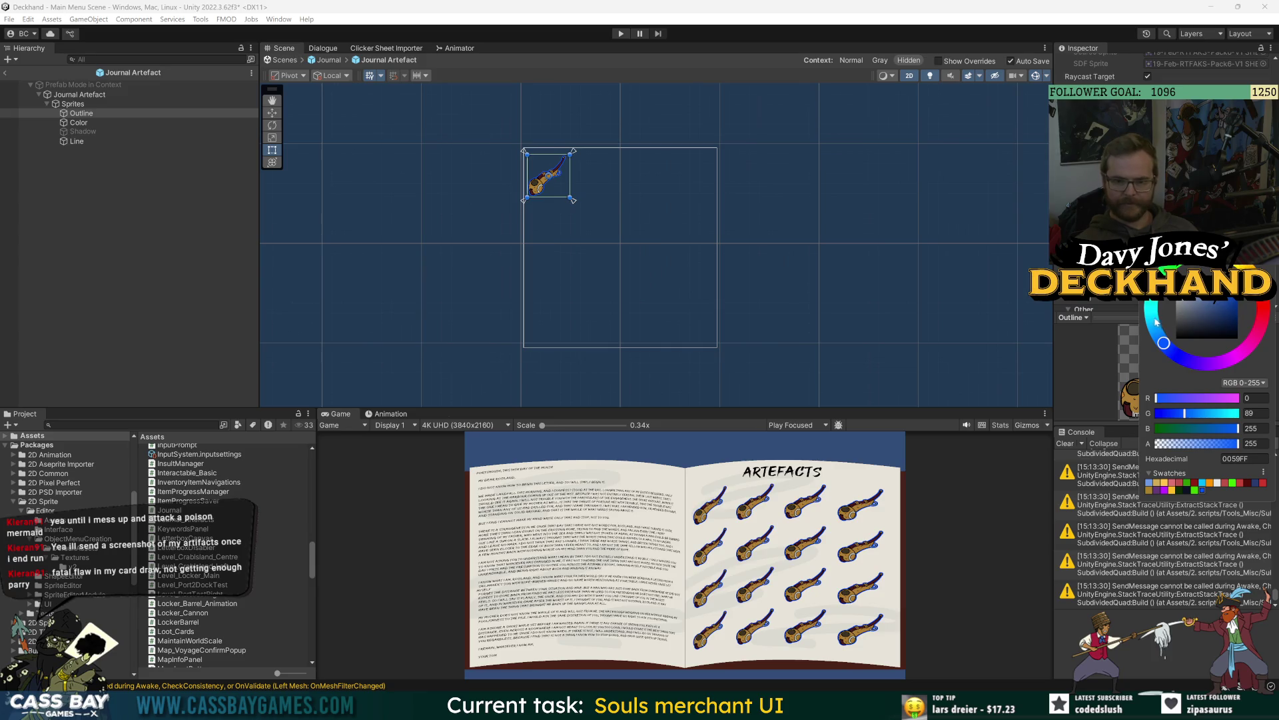
{"action": "left_click_drag", "start_coordinate": [1213, 303], "coordinate": [1177, 298]}
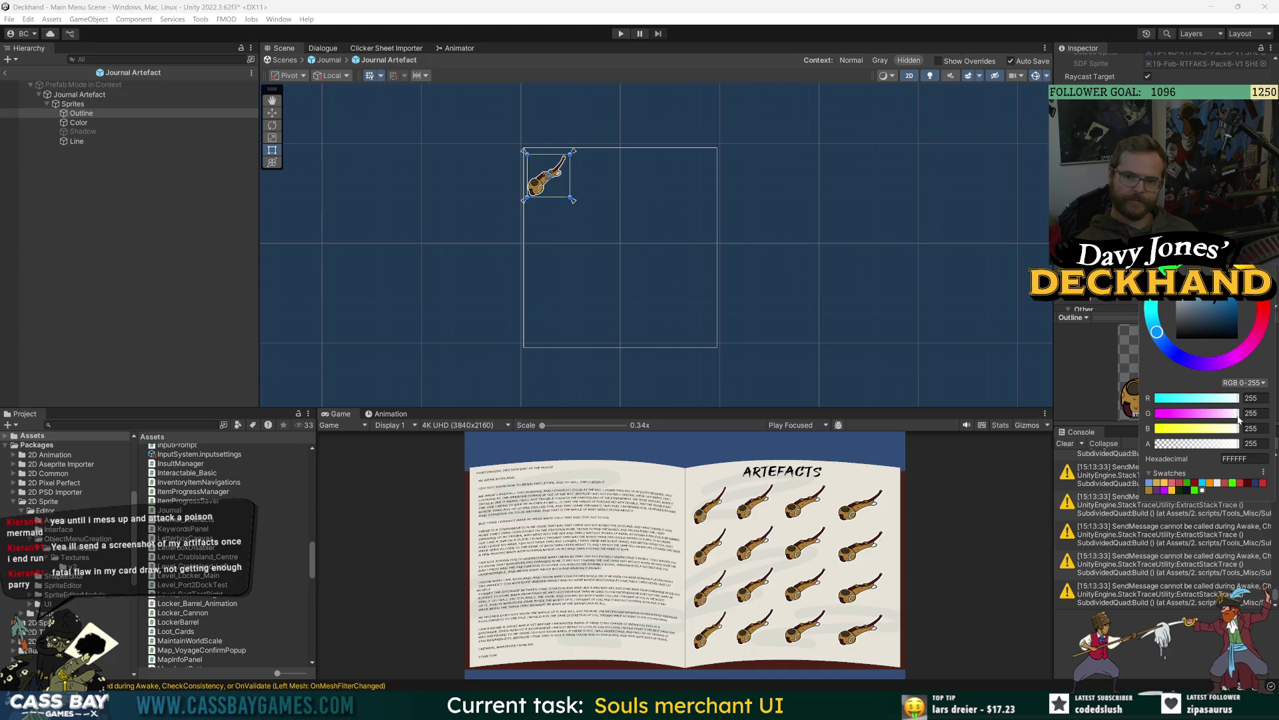
{"action": "left_click", "coordinate": [1172, 490]}
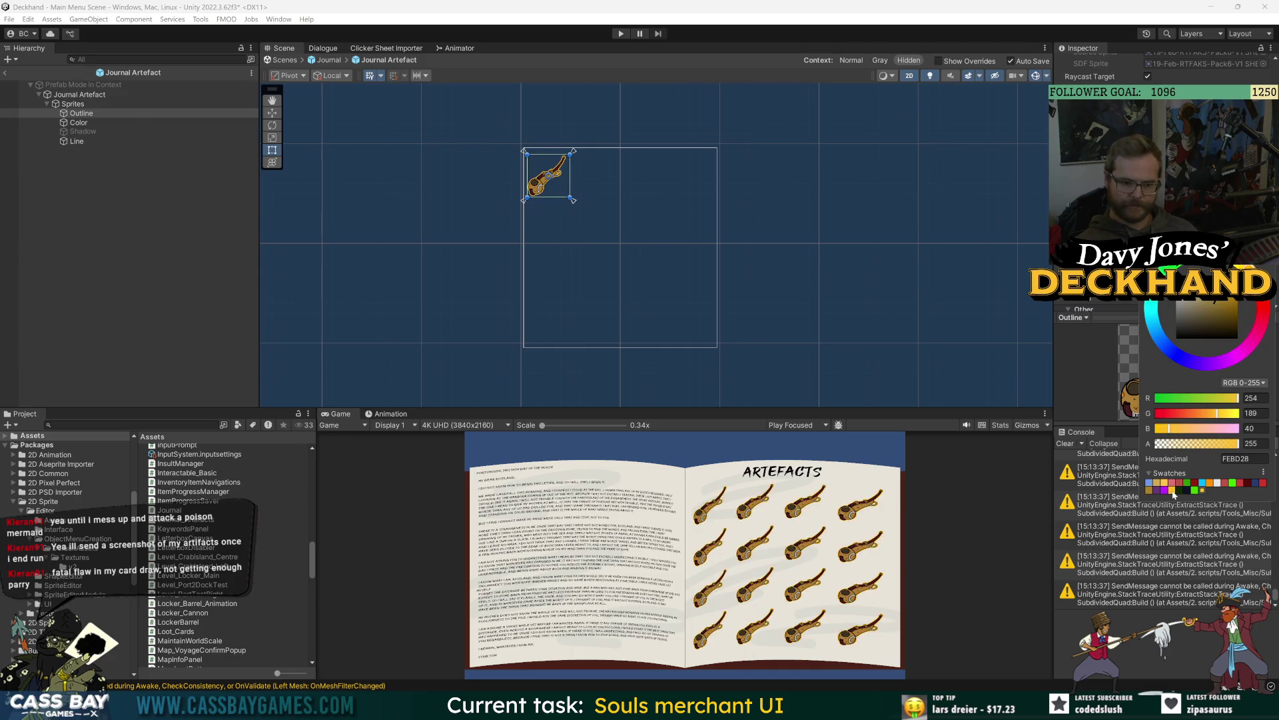
{"action": "left_click", "coordinate": [1149, 490]}
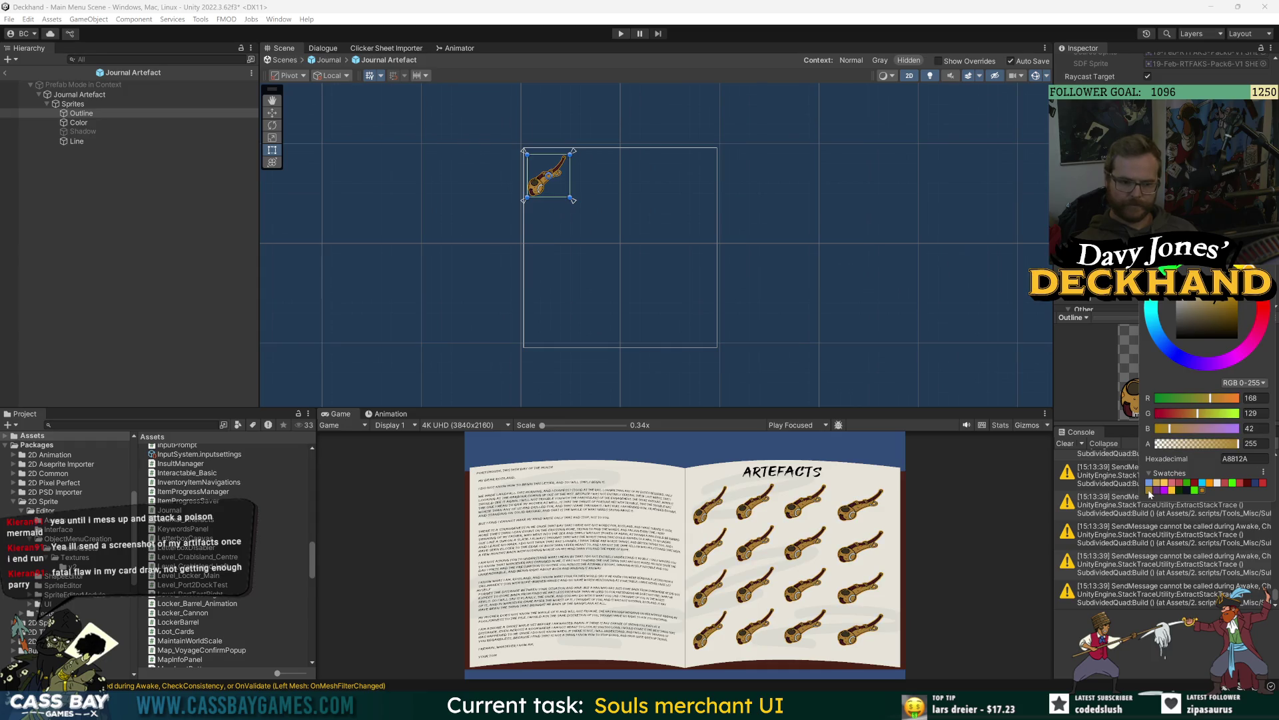
{"action": "left_click", "coordinate": [1181, 491]}
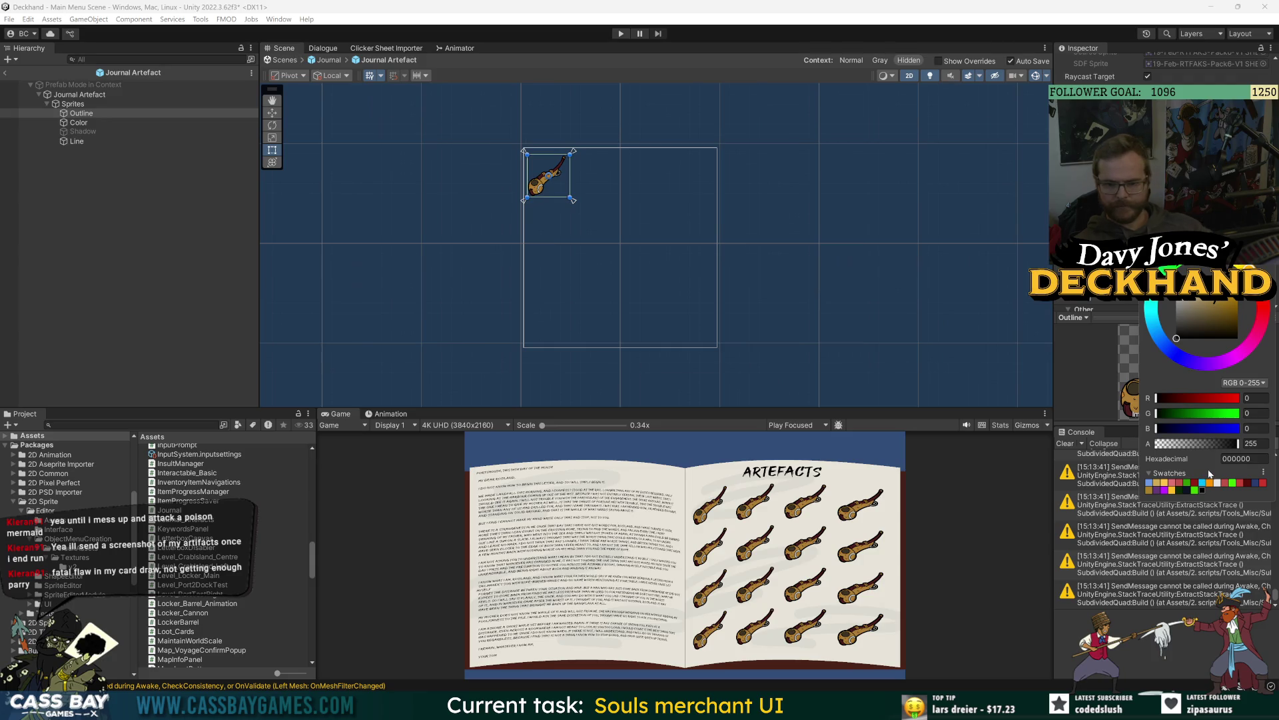
{"action": "left_click", "coordinate": [1183, 486]}
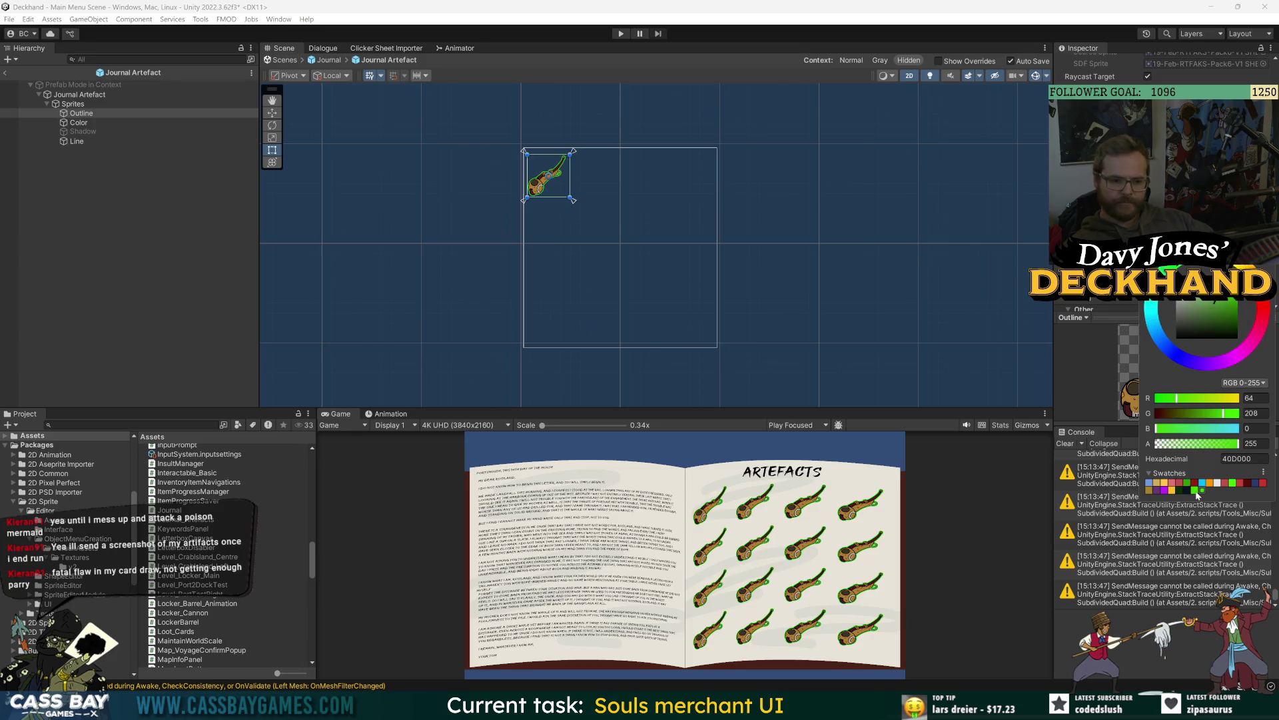
{"action": "left_click", "coordinate": [1233, 482]}
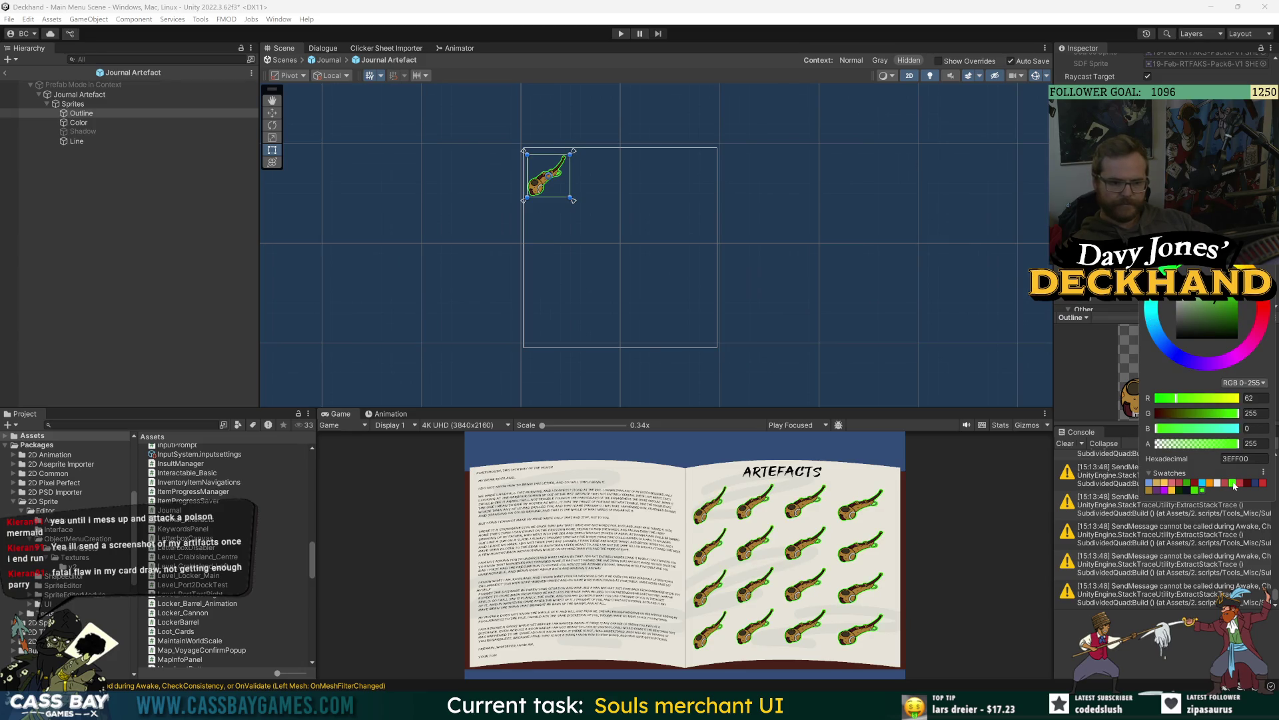
{"action": "left_click", "coordinate": [1262, 487]}
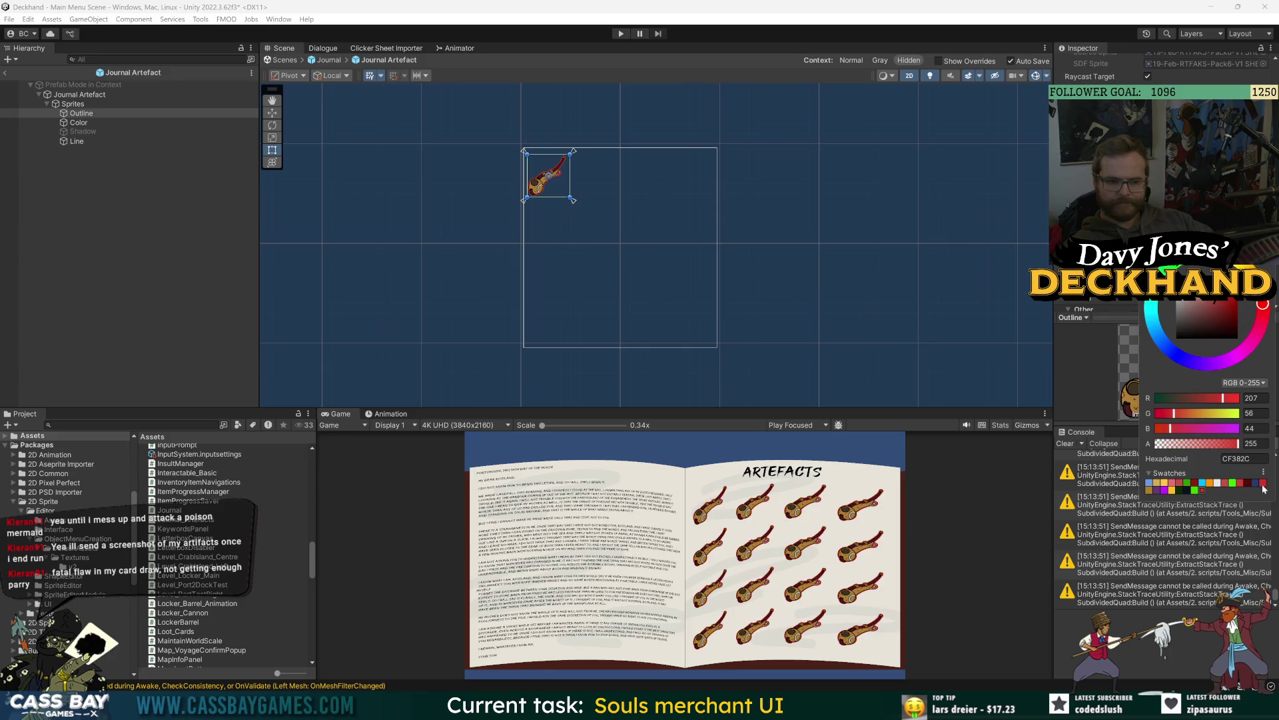
{"action": "left_click", "coordinate": [1194, 485]}
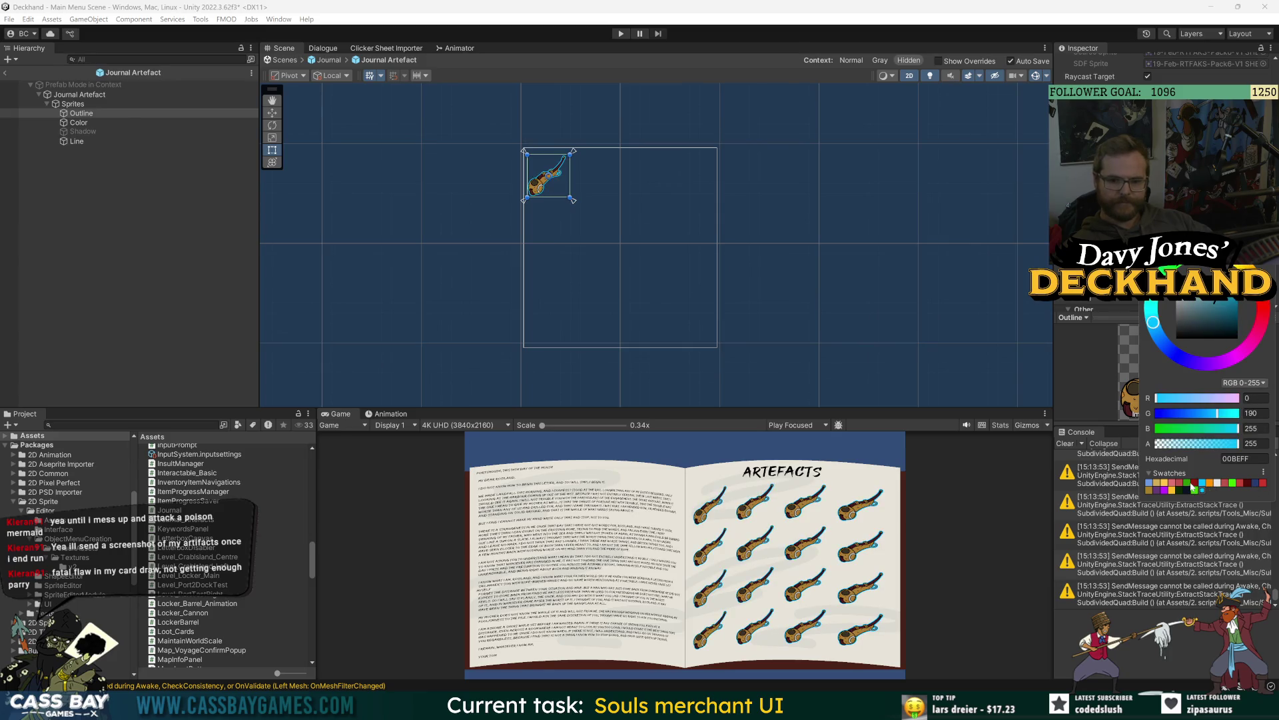
{"action": "left_click", "coordinate": [1195, 490]}
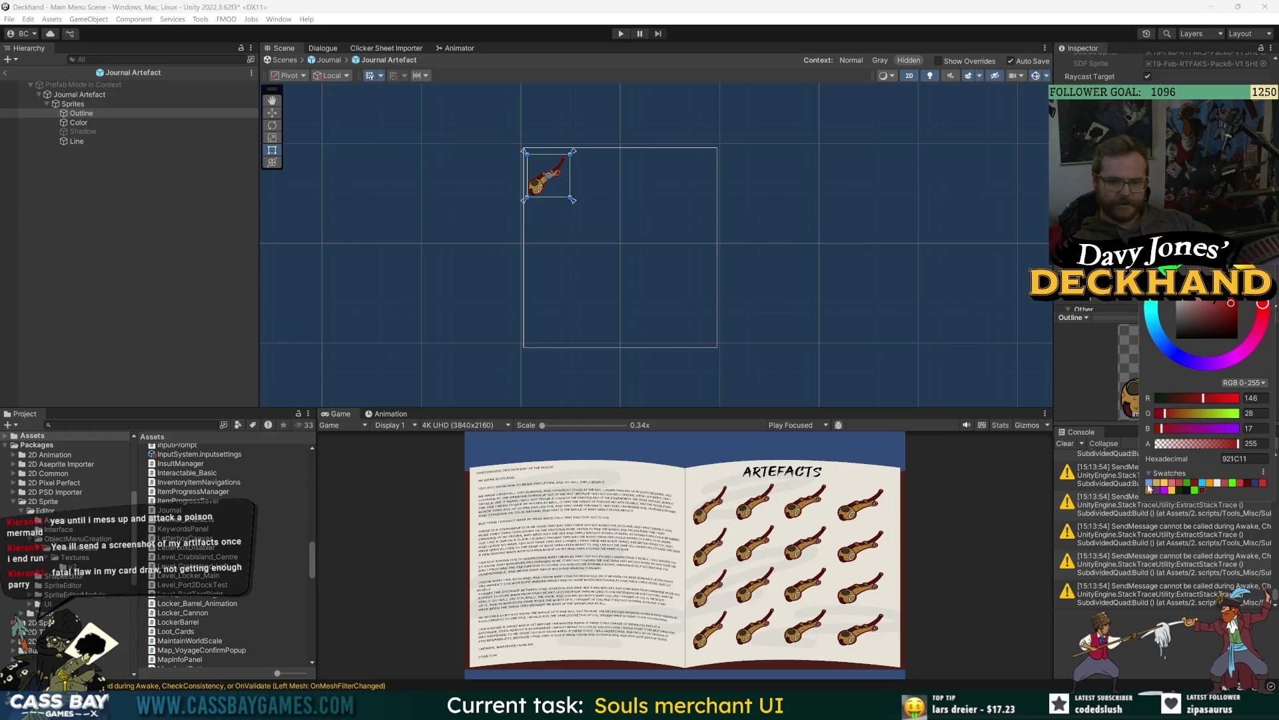
{"action": "left_click", "coordinate": [1159, 491]}
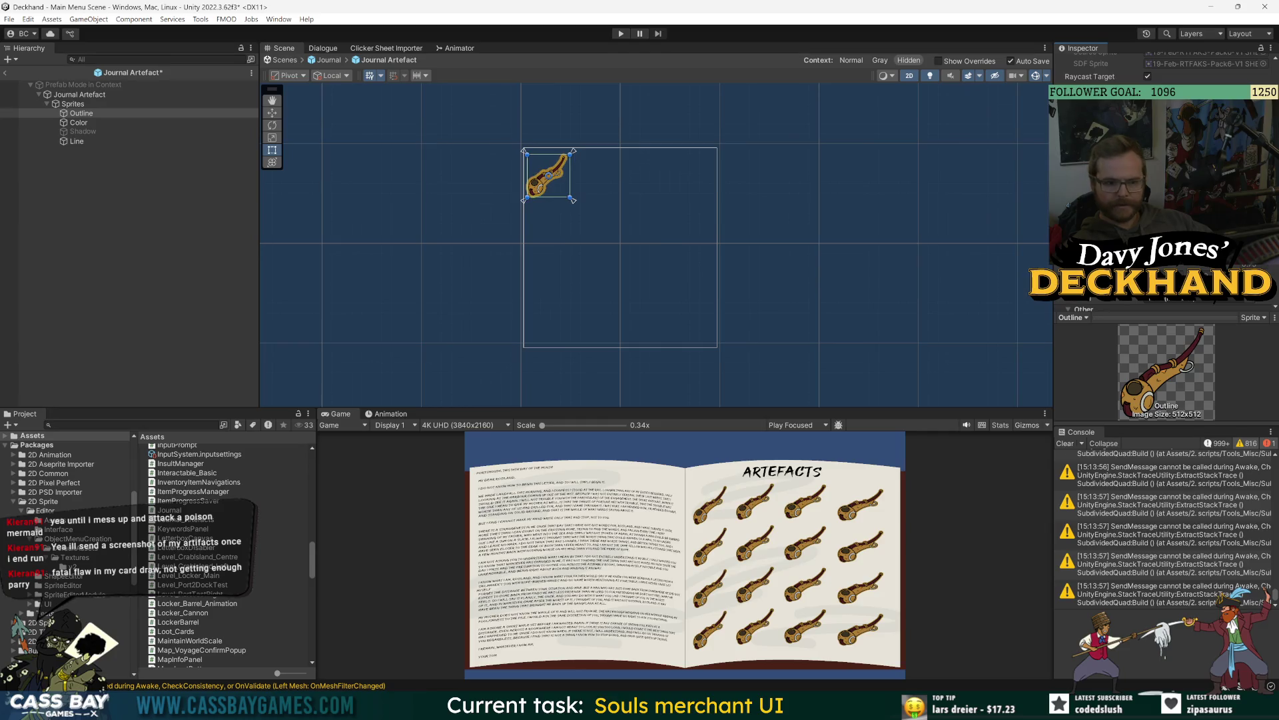
Step: Settle on a dark blue outline colour (273C71), then switch the Outline object off
{"action": "scroll", "coordinate": [691, 254], "scroll_direction": "up", "scroll_amount": 3}
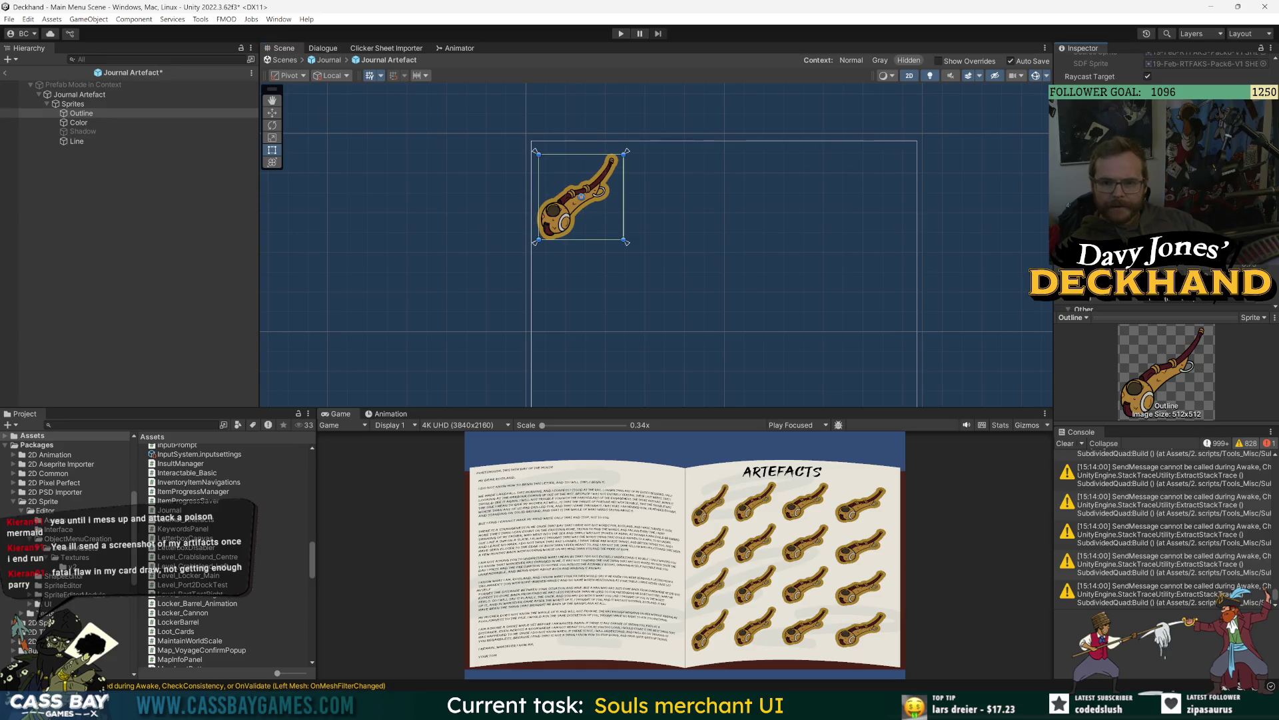
{"action": "left_click", "coordinate": [1172, 287]}
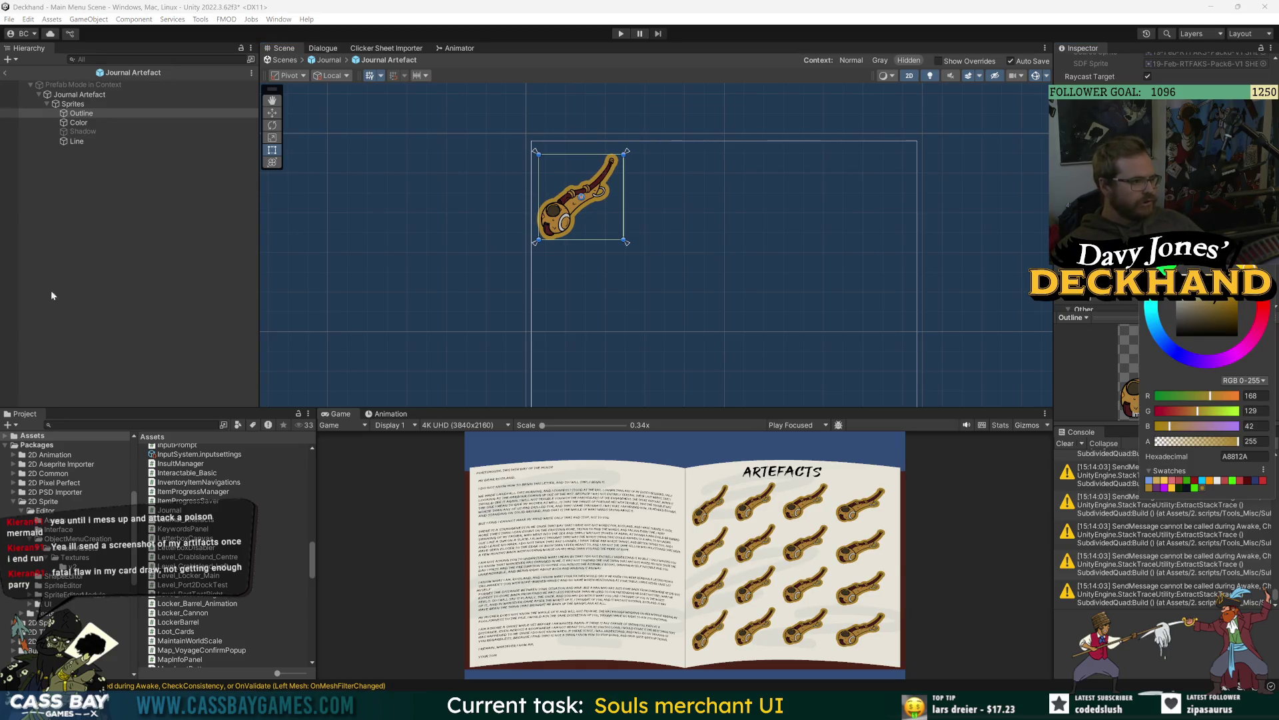
{"action": "left_click", "coordinate": [1181, 489]}
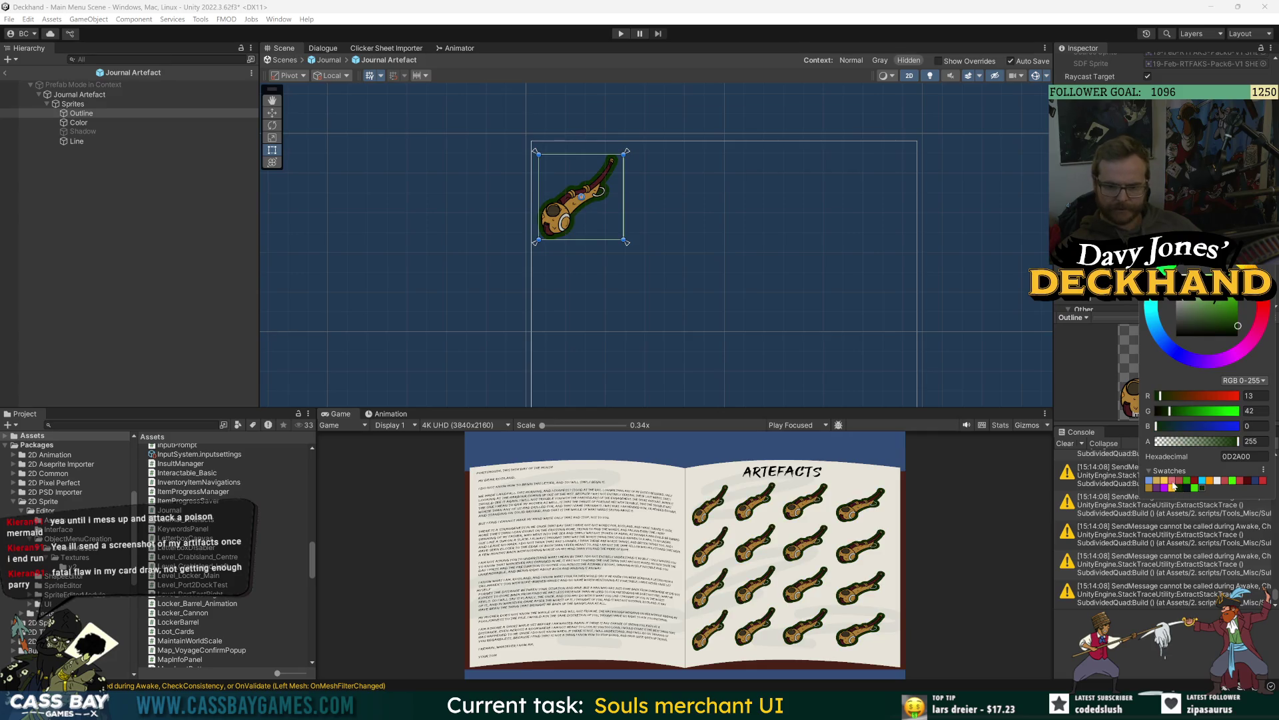
{"action": "left_click", "coordinate": [1148, 480]}
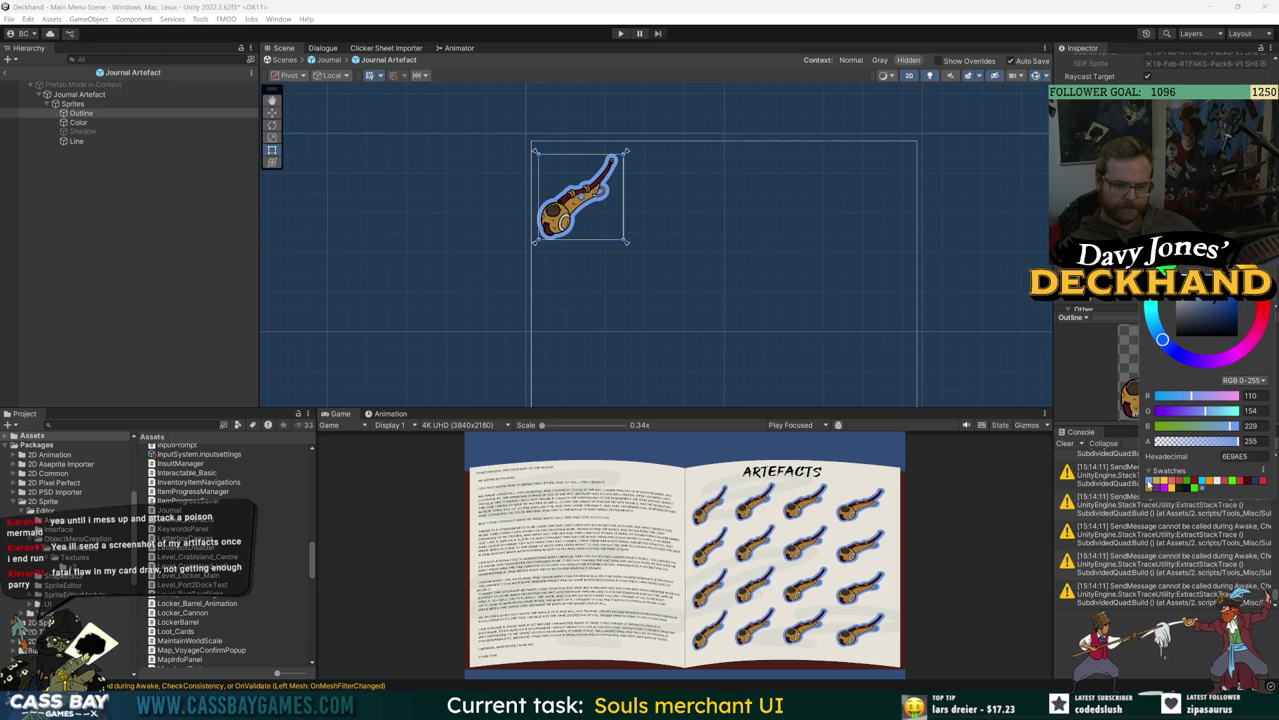
{"action": "left_click", "coordinate": [1203, 482]}
{"action": "left_click", "coordinate": [1256, 480]}
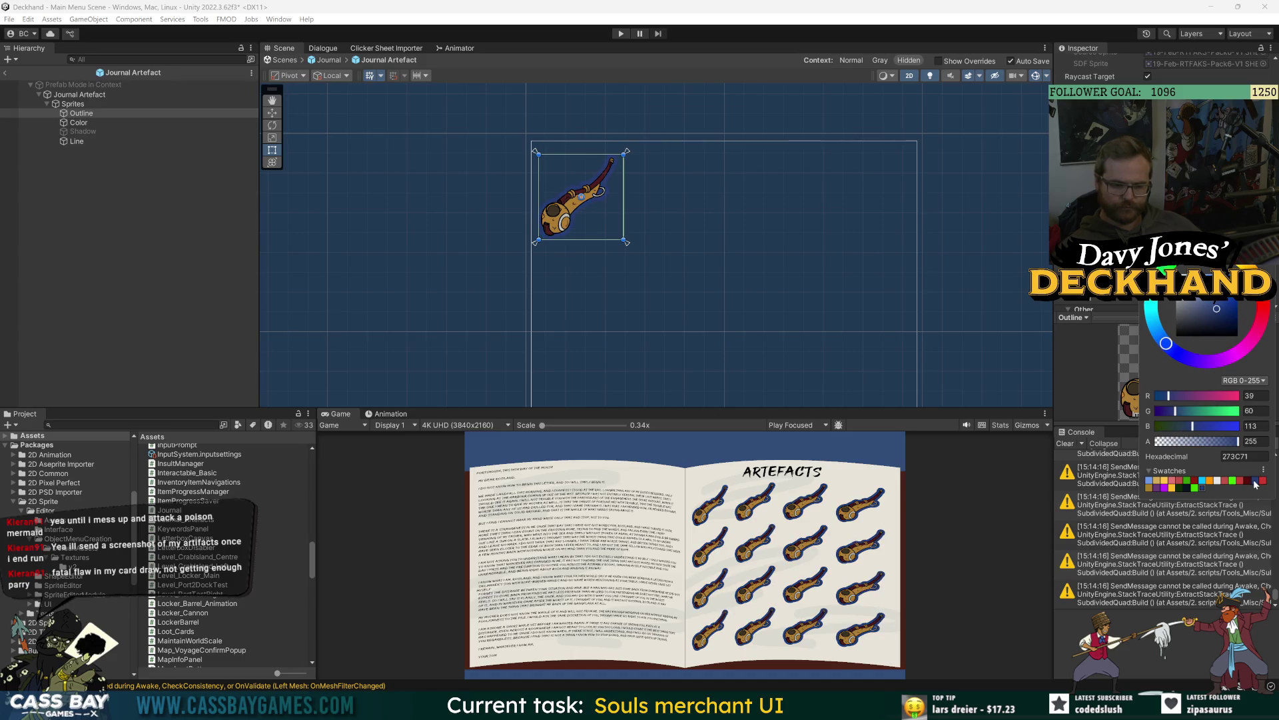
{"action": "left_click", "coordinate": [81, 113]}
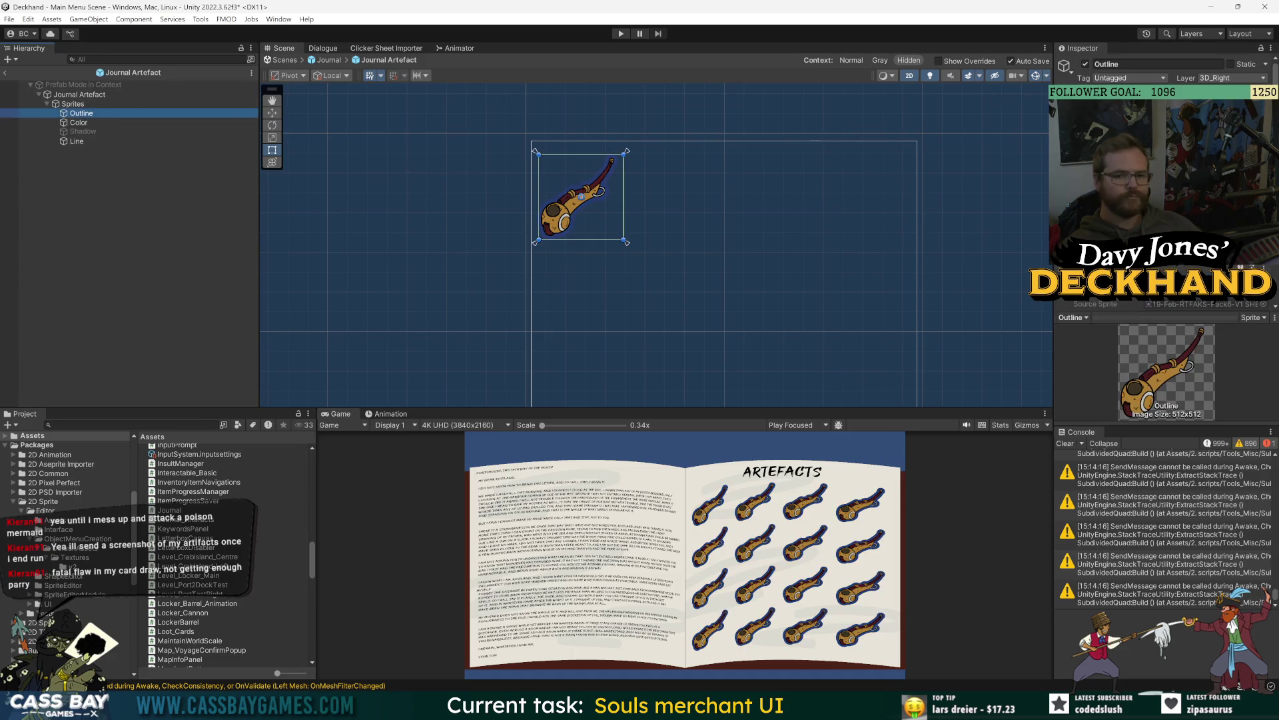
{"action": "left_click", "coordinate": [1084, 64]}
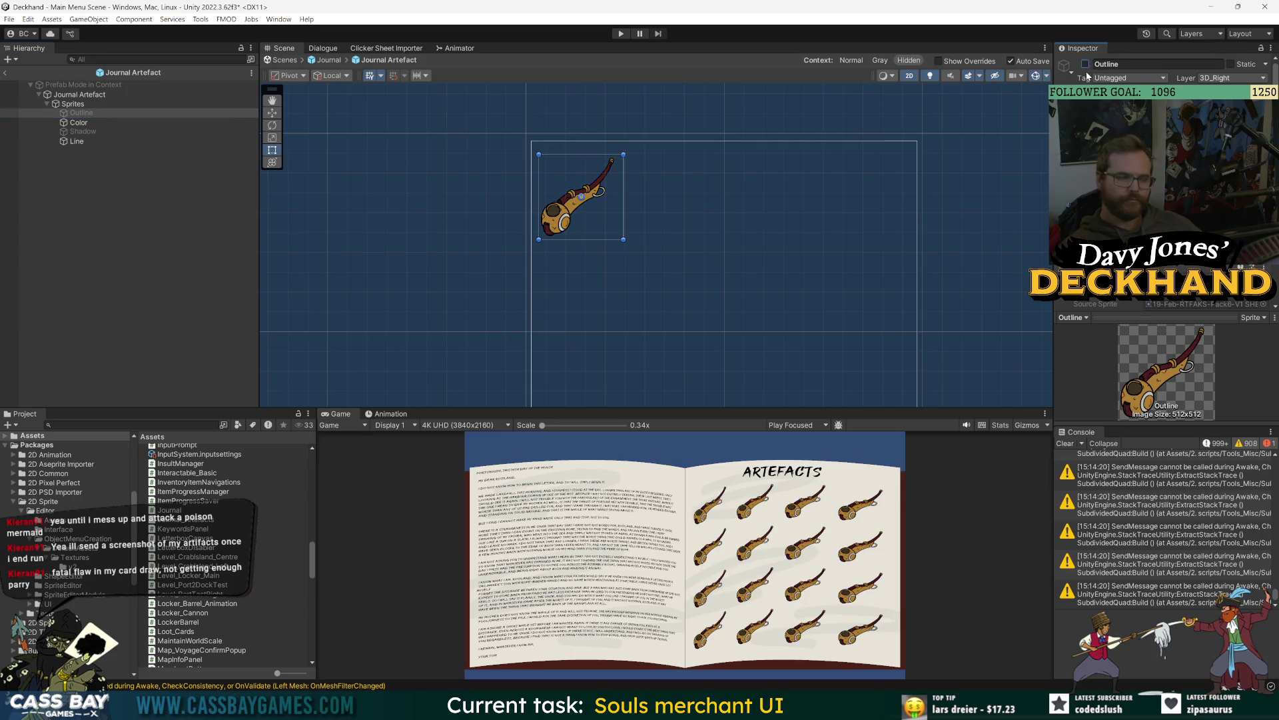
Step: Select the Color object and toggle its visibility off and back on
{"action": "left_click", "coordinate": [79, 122]}
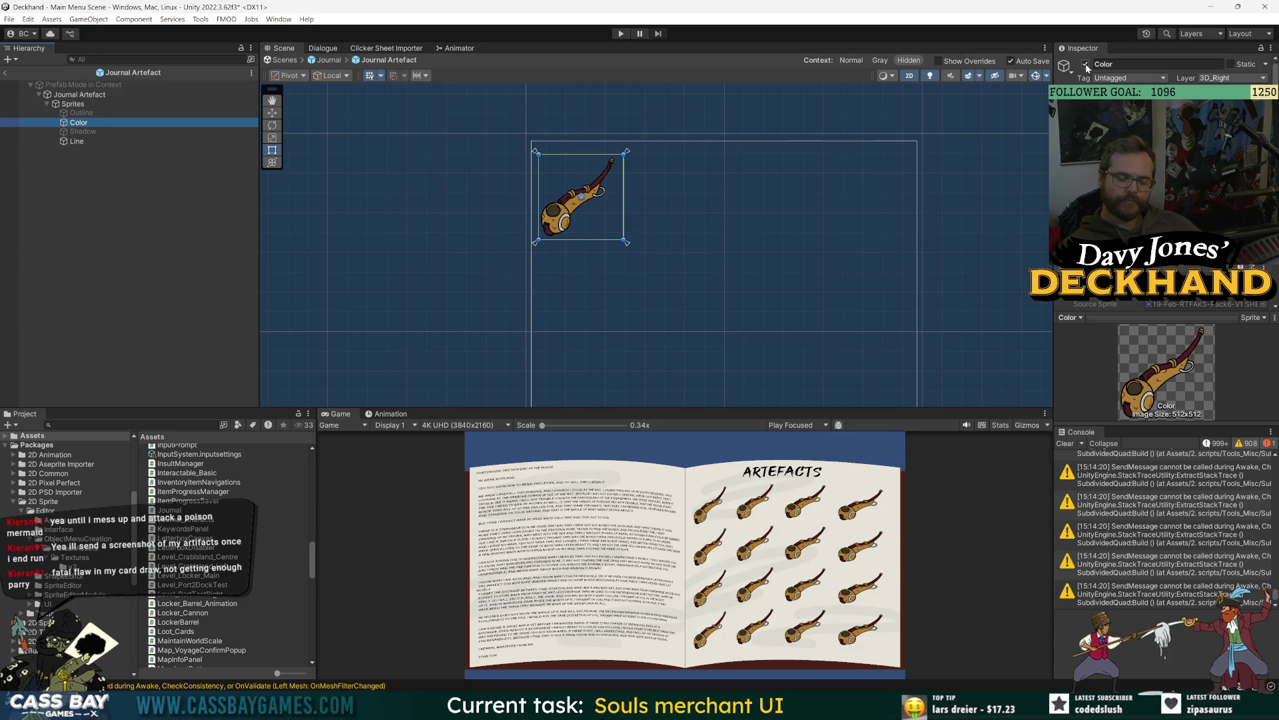
{"action": "left_click", "coordinate": [1086, 64]}
{"action": "left_click", "coordinate": [1086, 64]}
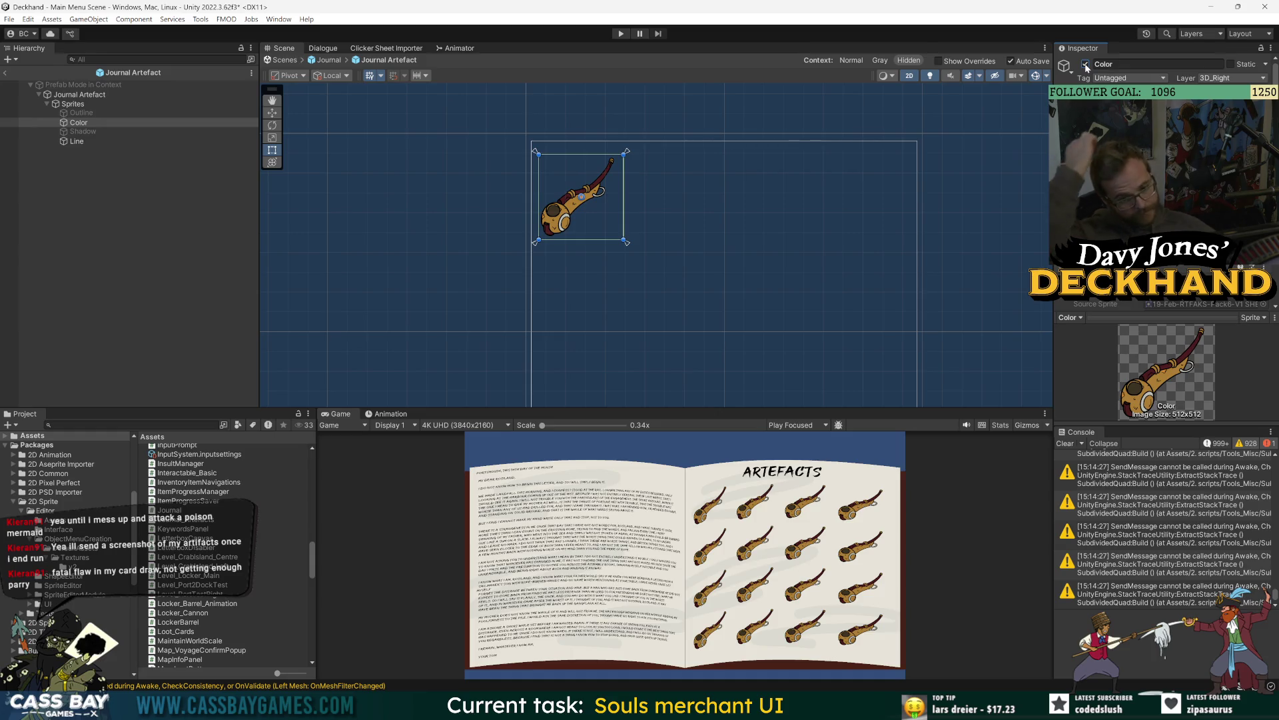
{"action": "scroll", "coordinate": [1166, 240], "scroll_direction": "down", "scroll_amount": 5}
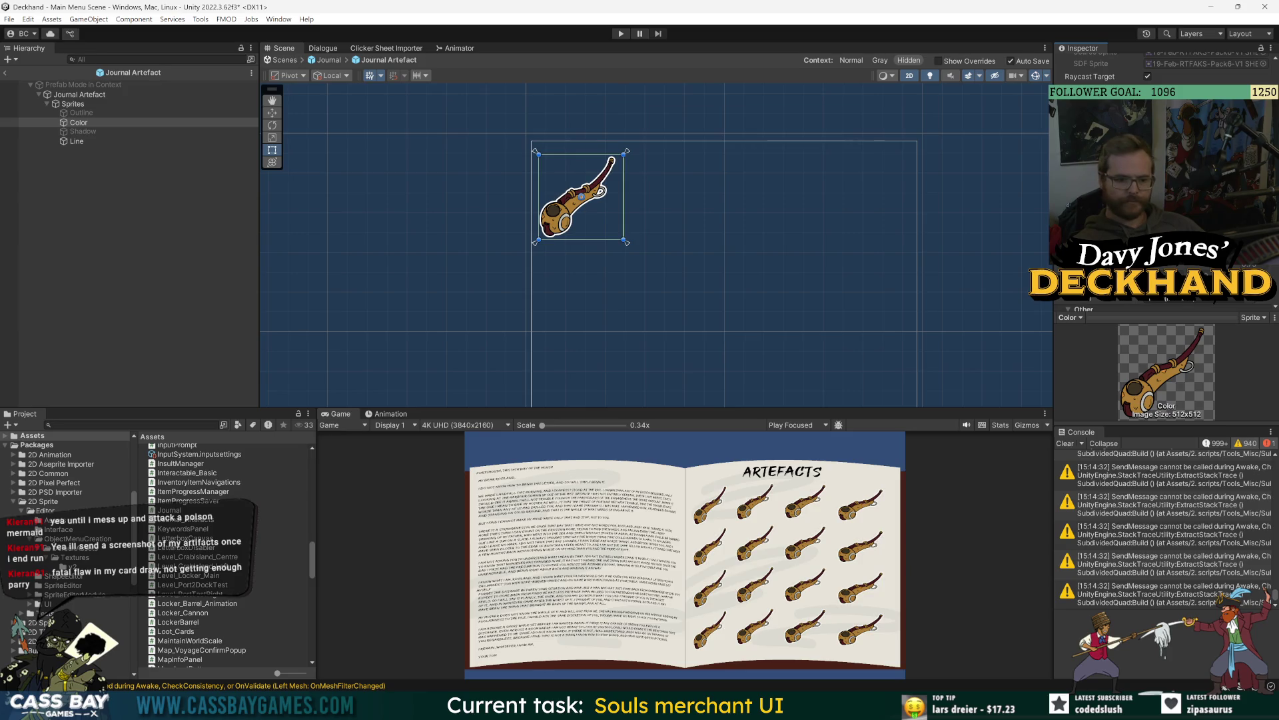
Step: Re-enable the Outline object and set its SDF Image colour to black (000000)
{"action": "left_click", "coordinate": [82, 113]}
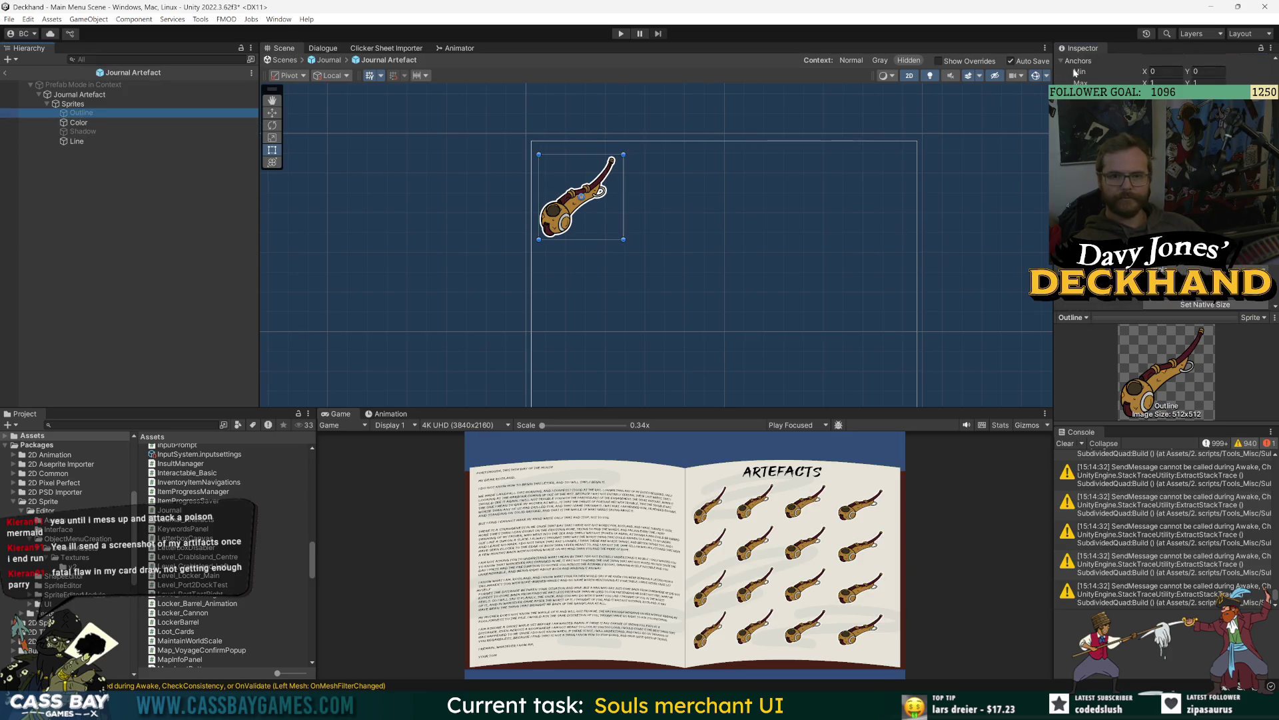
{"action": "scroll", "coordinate": [1075, 72], "scroll_direction": "up", "scroll_amount": 5}
{"action": "left_click", "coordinate": [1086, 64]}
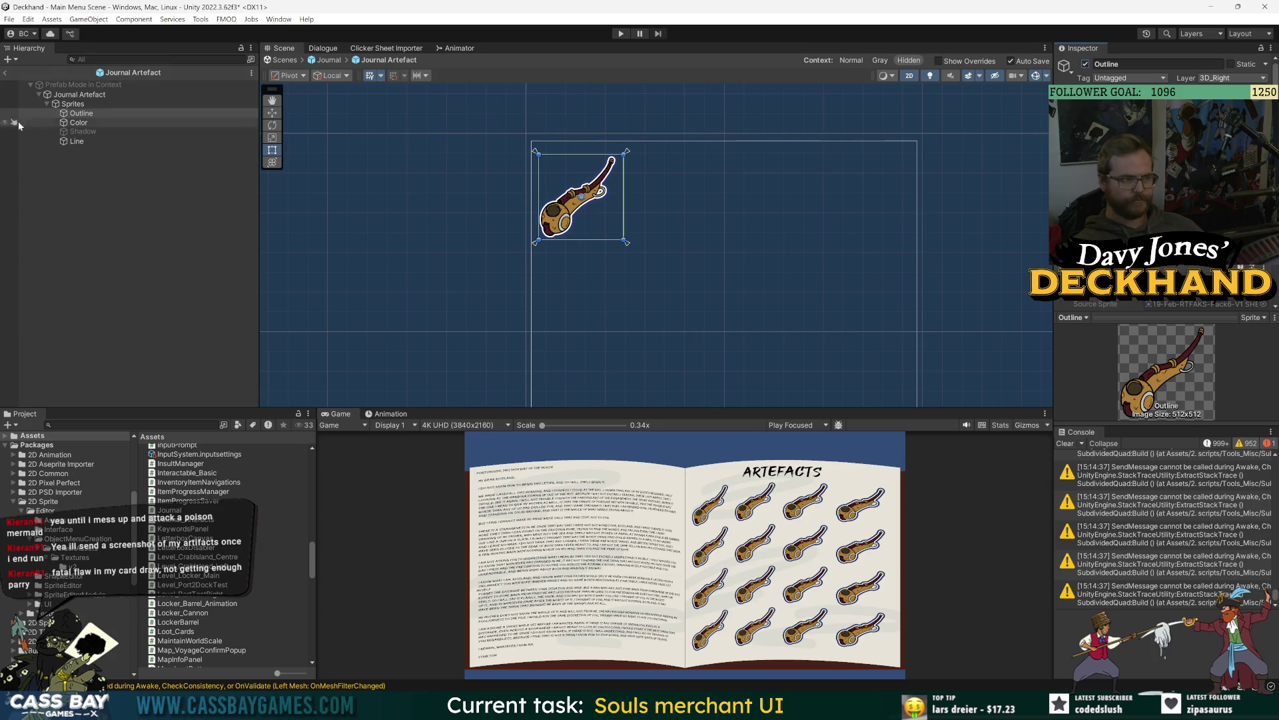
{"action": "scroll", "coordinate": [1133, 199], "scroll_direction": "down", "scroll_amount": 5}
{"action": "left_click", "coordinate": [1173, 290]}
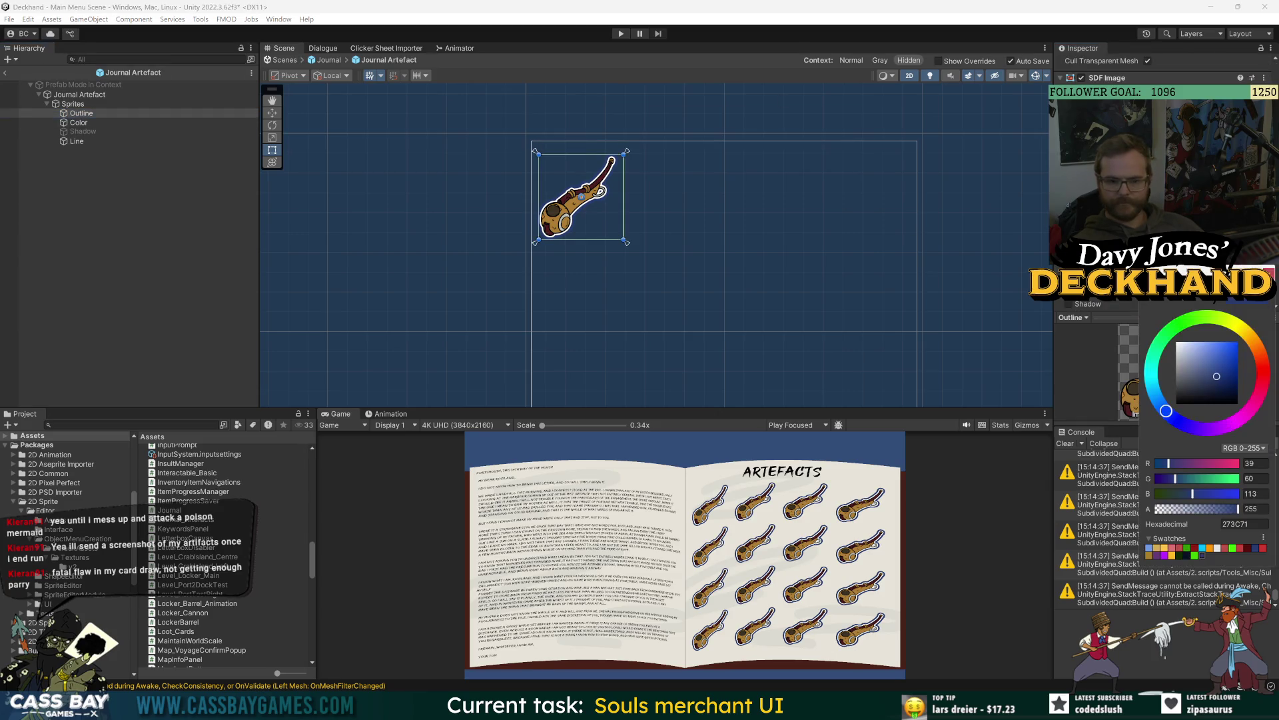
{"action": "left_click_drag", "start_coordinate": [1211, 380], "coordinate": [1115, 415]}
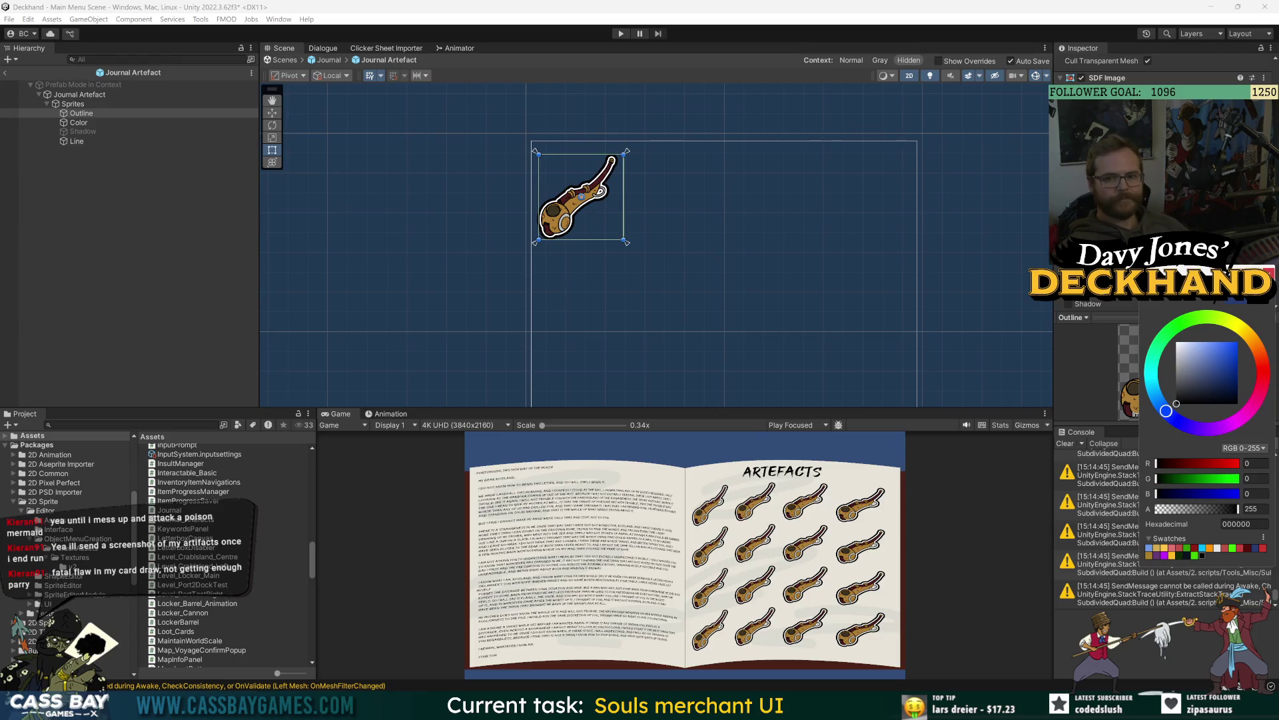
{"action": "left_click", "coordinate": [1269, 273]}
Step: Switch the Outline object off again and select the Journal Artefact root
{"action": "scroll", "coordinate": [1079, 100], "scroll_direction": "up", "scroll_amount": 3}
{"action": "left_click", "coordinate": [1086, 64]}
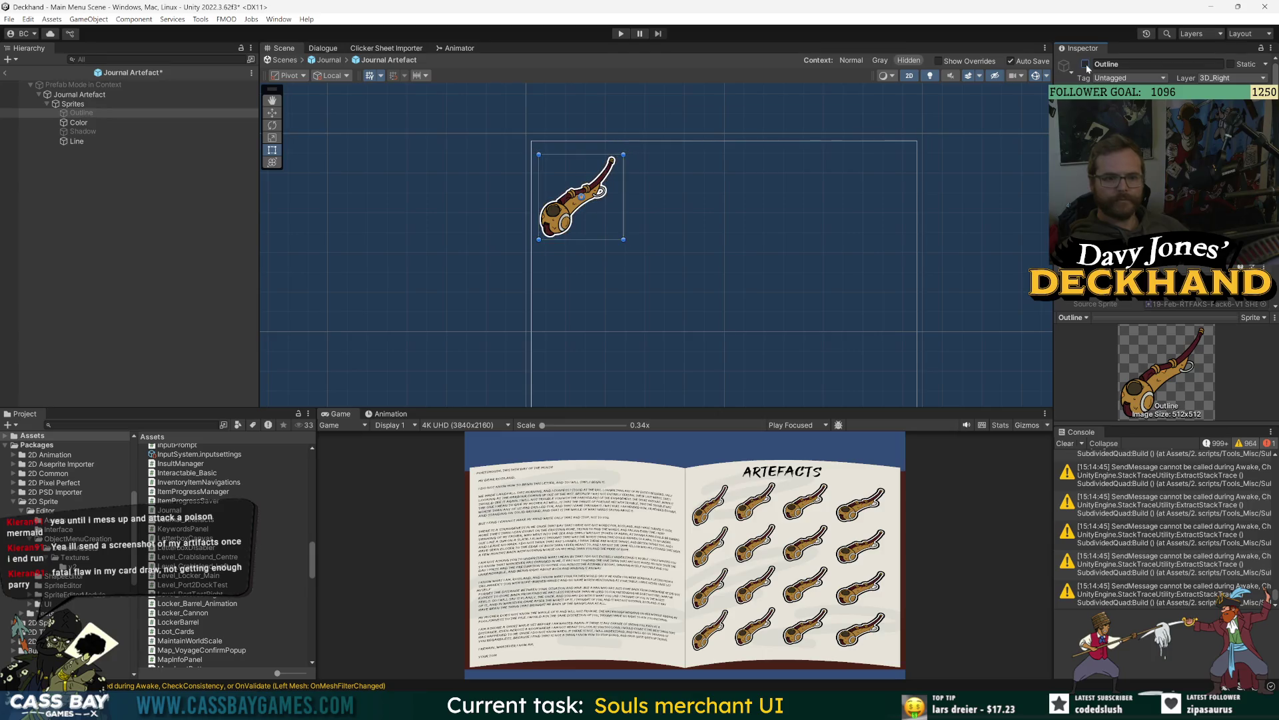
{"action": "left_click", "coordinate": [1085, 64]}
{"action": "left_click", "coordinate": [1085, 64]}
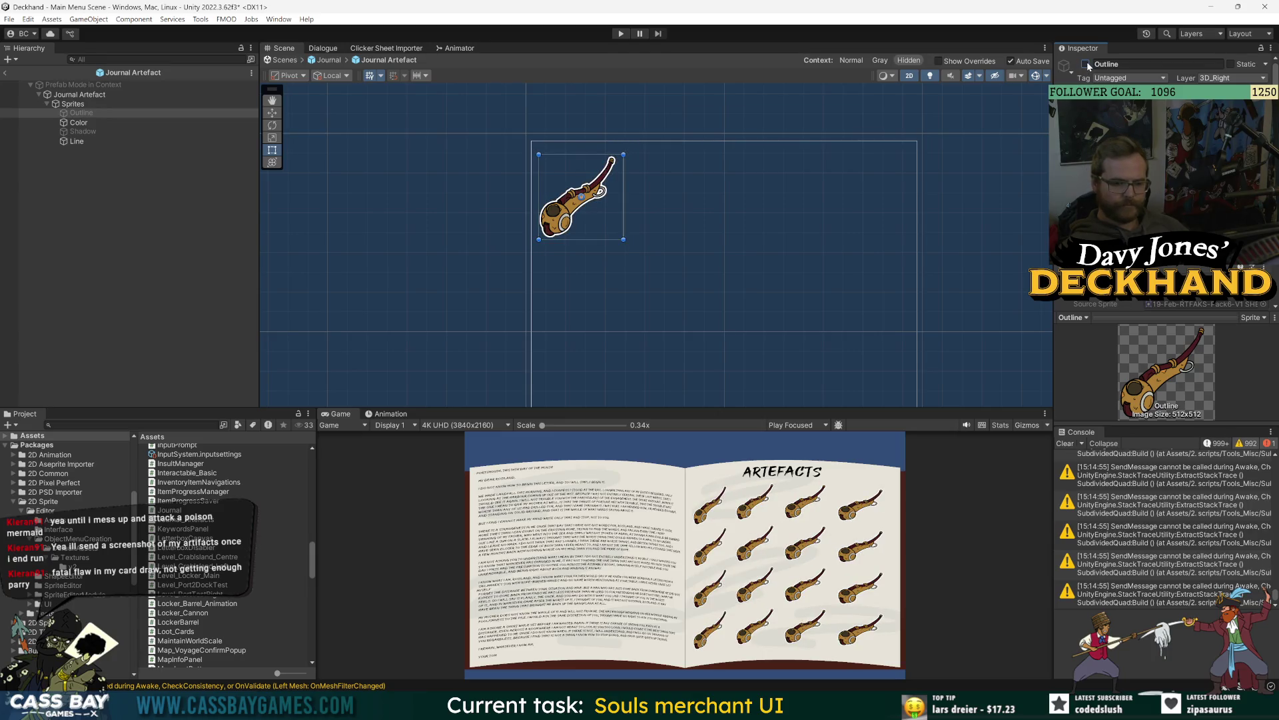
{"action": "left_click", "coordinate": [93, 94]}
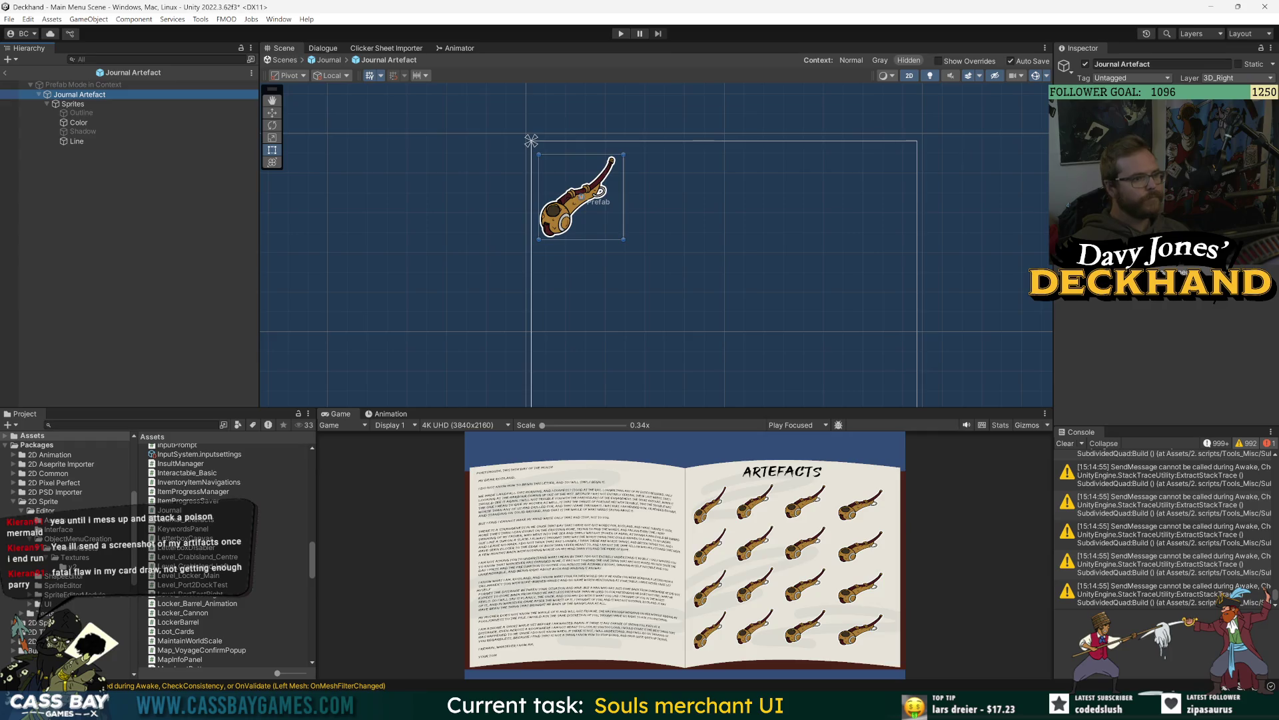
Step: Search components for 'journal' and 'artefacts' on Journal Artefact, cancel, then select Sprites
{"action": "left_click", "coordinate": [1163, 267]}
{"action": "type", "text": "journal"}
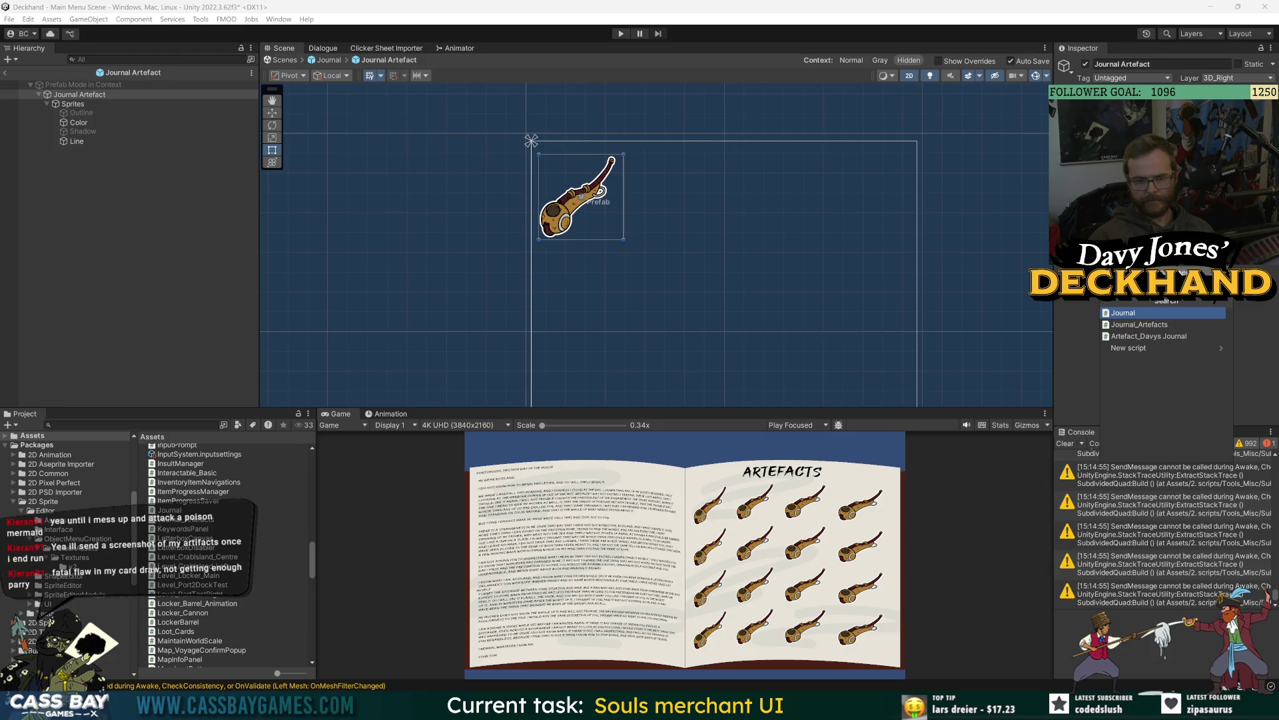
{"action": "type", "text": "artefact"}
{"action": "type", "text": "s"}
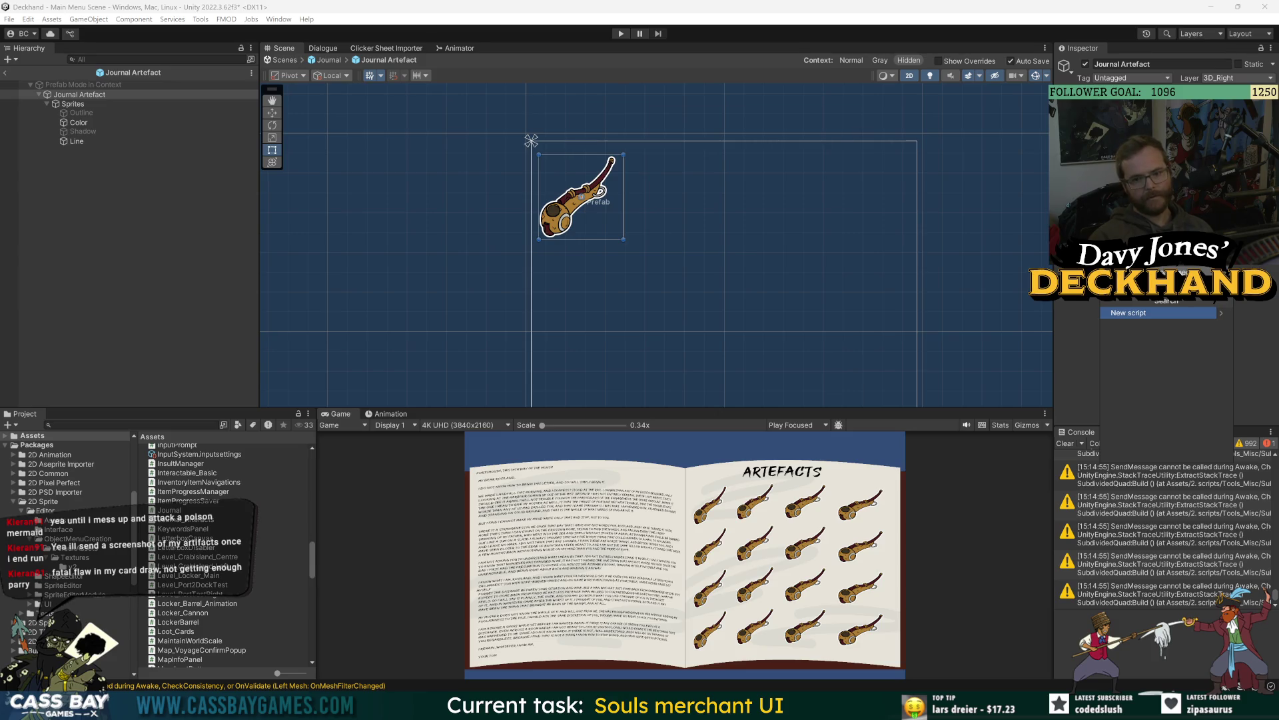
{"action": "key", "text": "Escape"}
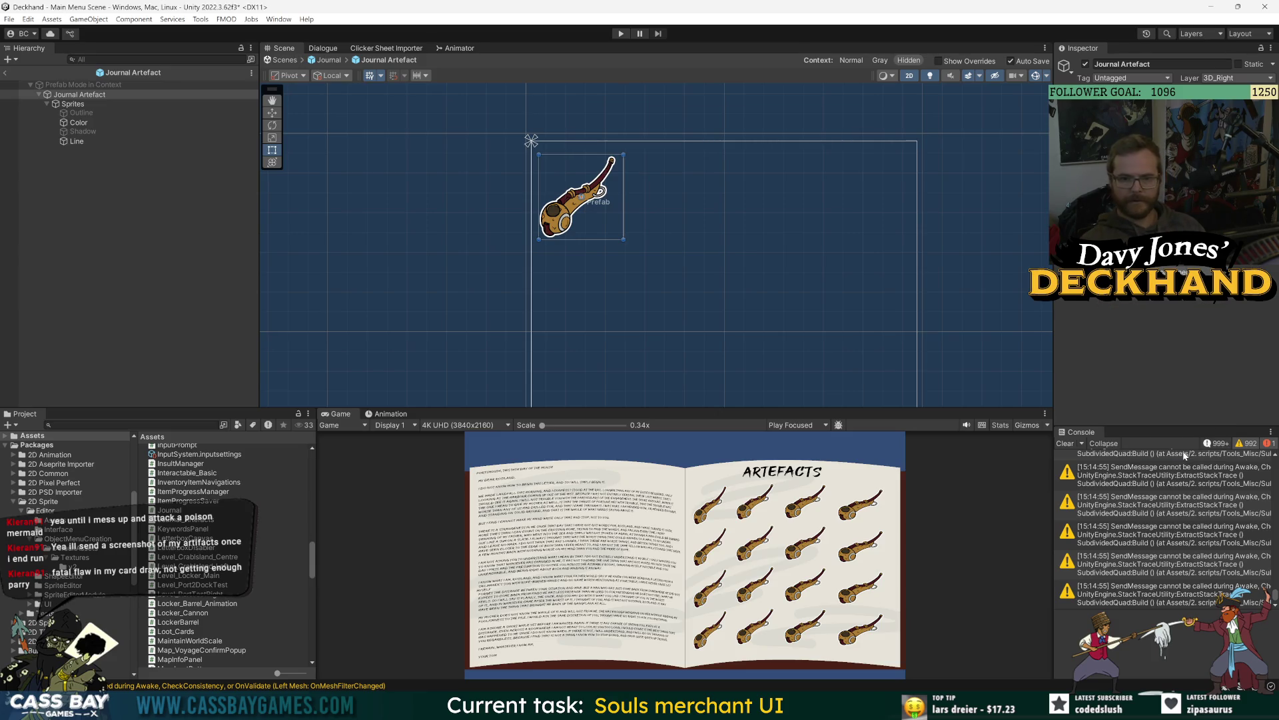
{"action": "left_click", "coordinate": [73, 104]}
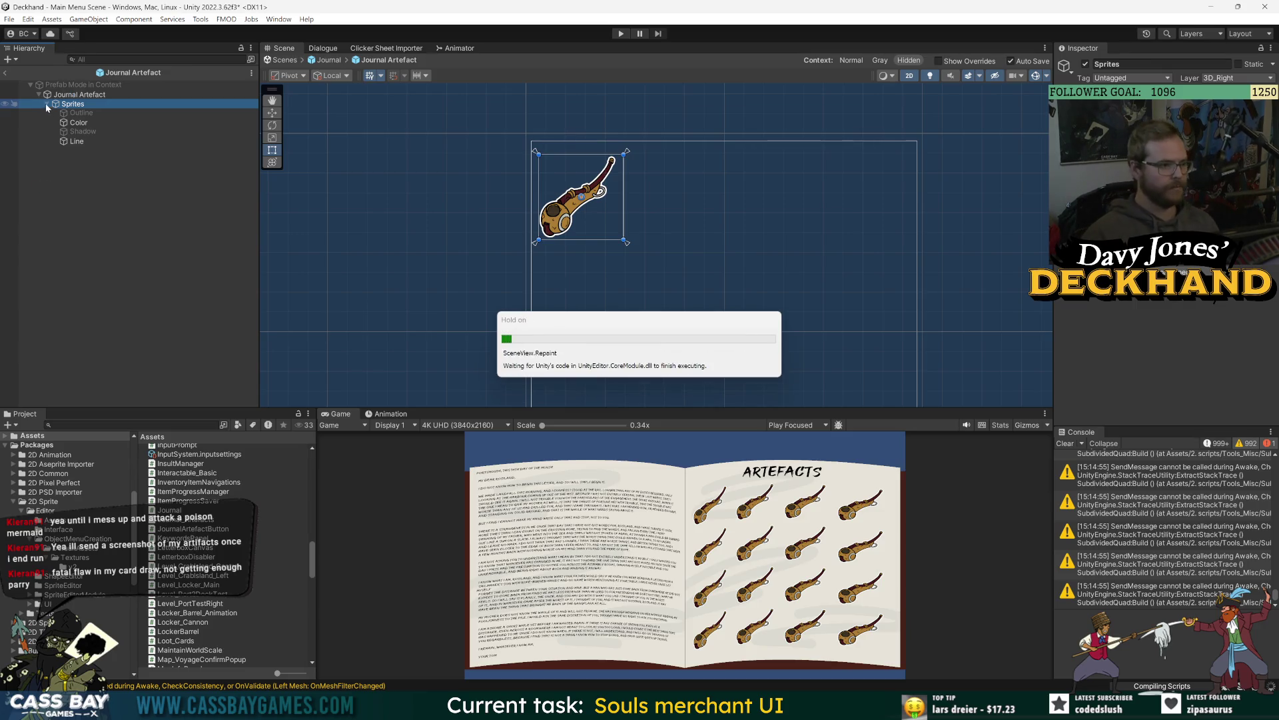
{"action": "right_click", "coordinate": [70, 94]}
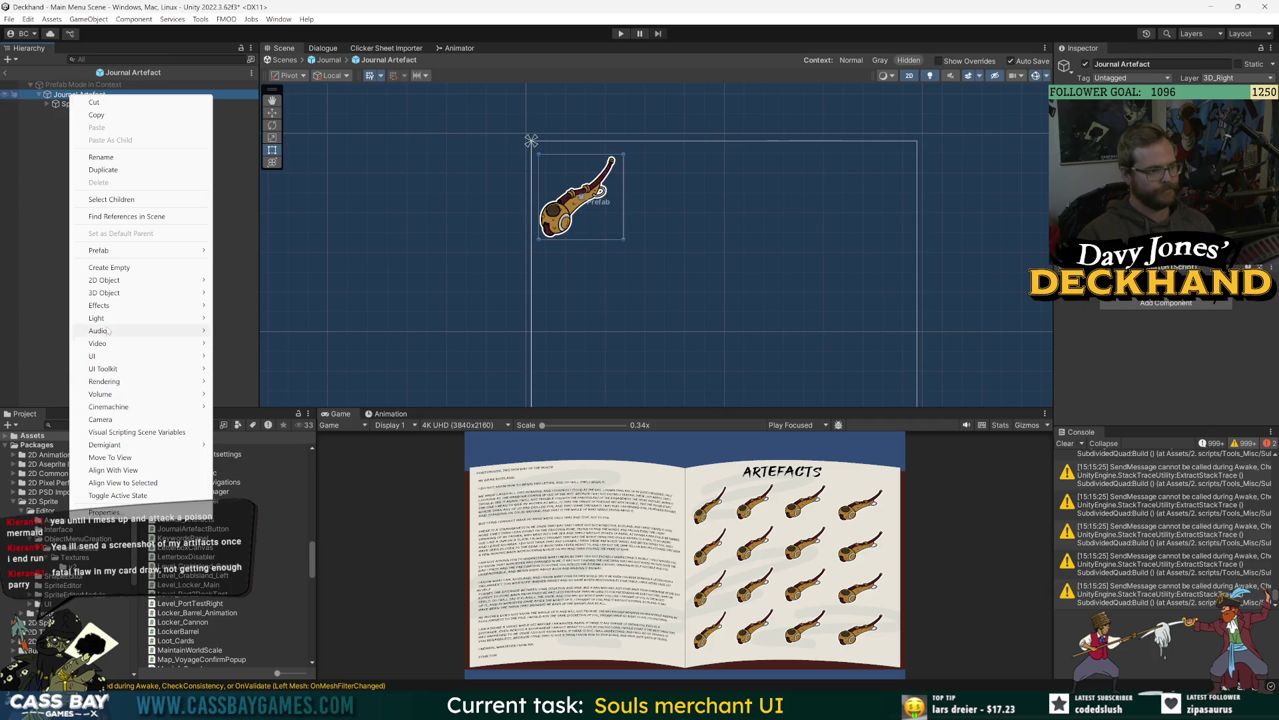
Step: Create a UI Image child under Journal Artefact and set its colour alpha to 0
{"action": "mouse_move", "coordinate": [103, 357]}
{"action": "left_click", "coordinate": [251, 403]}
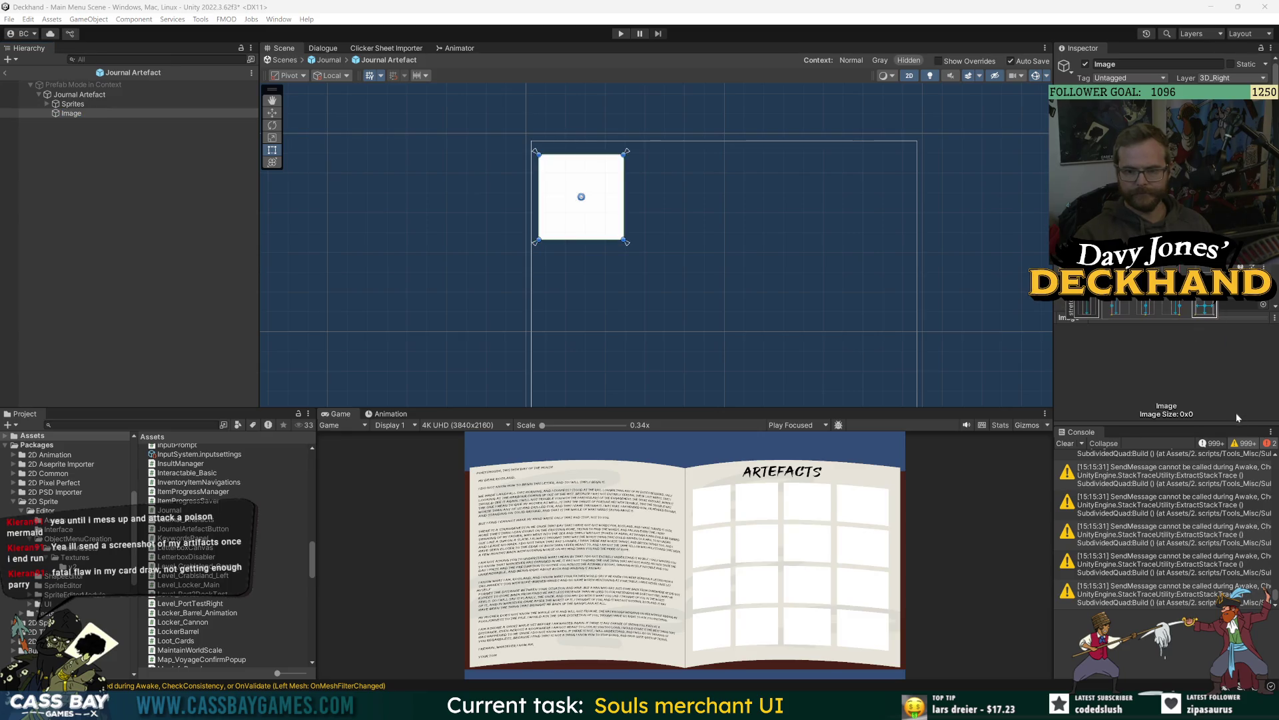
{"action": "left_click", "coordinate": [1166, 299]}
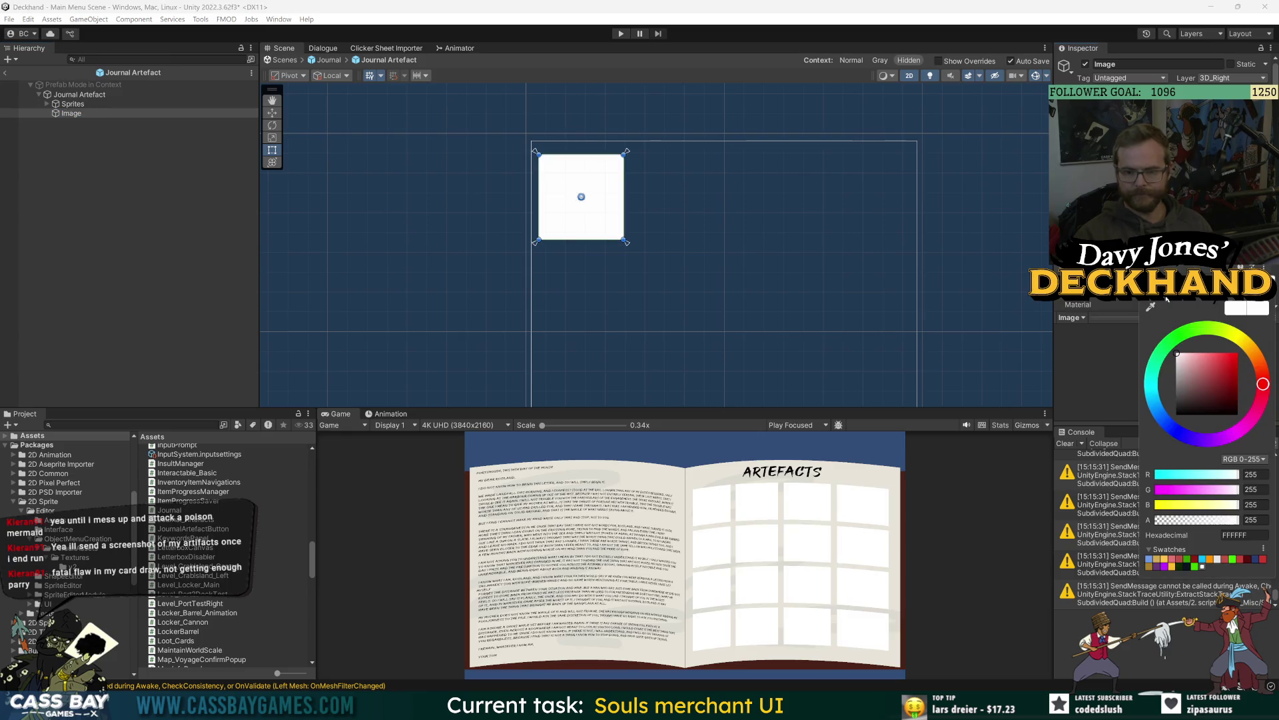
{"action": "left_click", "coordinate": [1102, 350]}
{"action": "left_click", "coordinate": [1149, 302]}
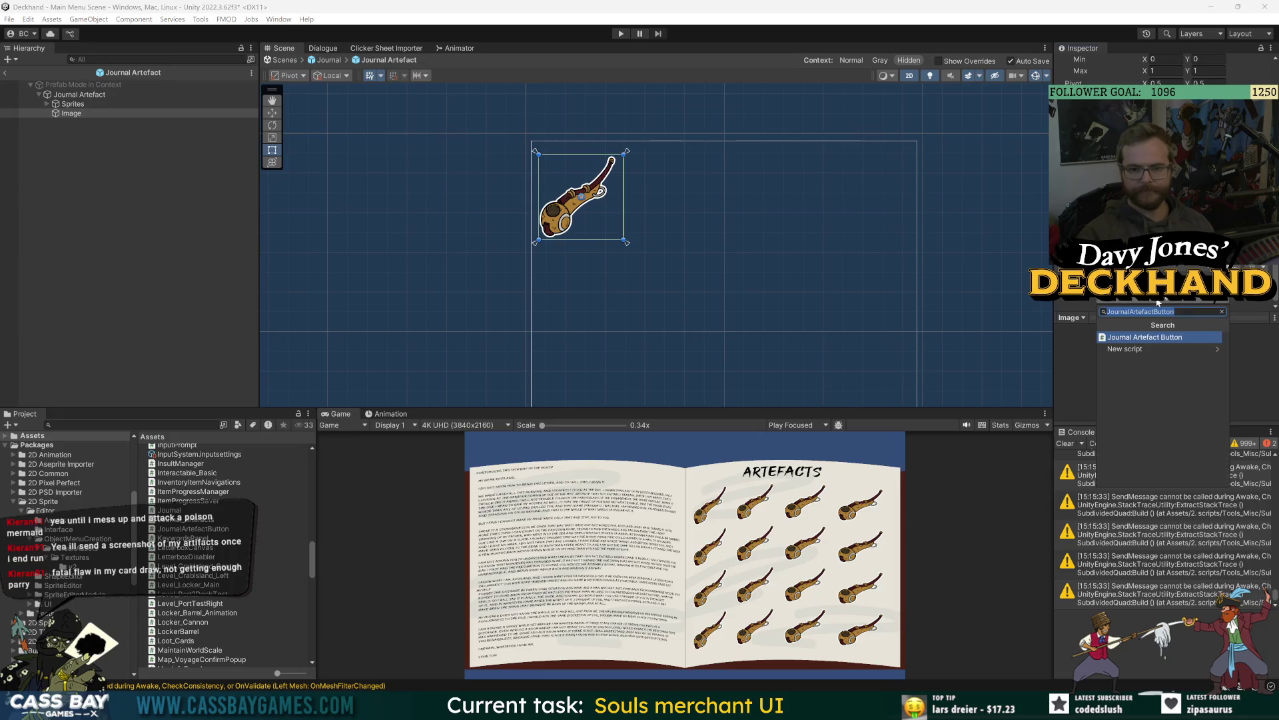
Step: Add a Selectable component to the new Image
{"action": "type", "text": "selectabl"}
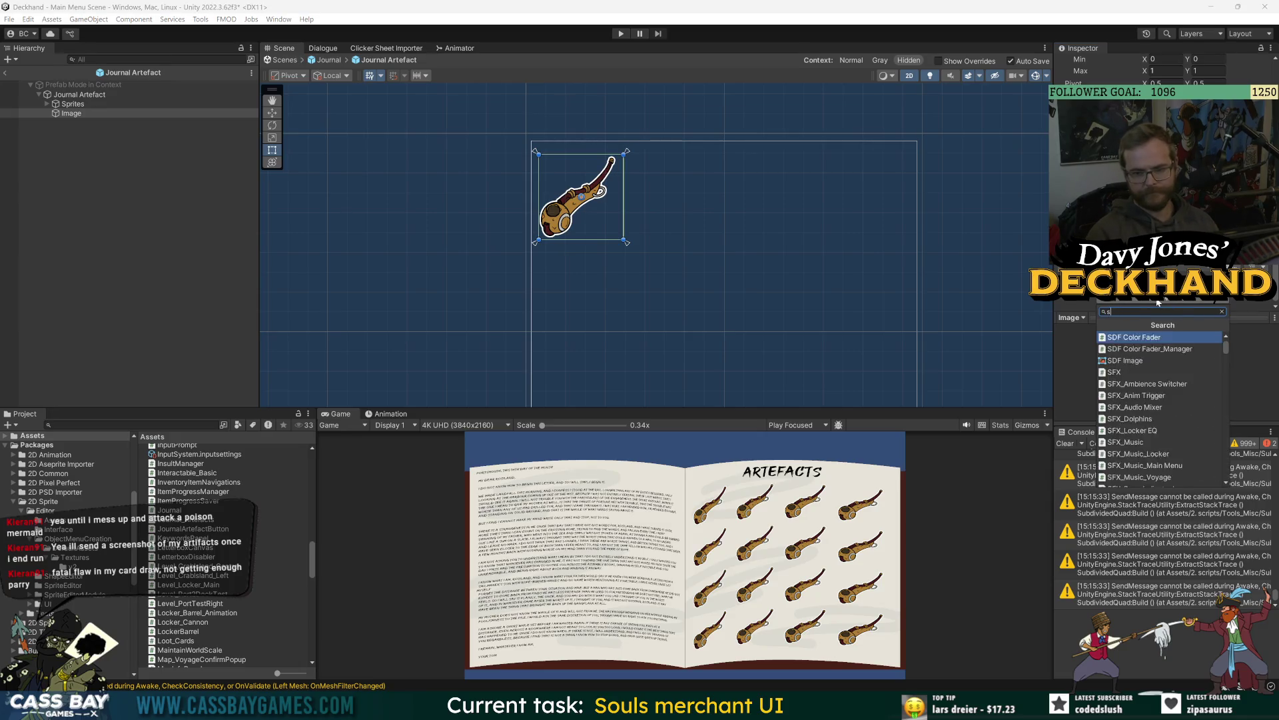
{"action": "type", "text": "e"}
{"action": "key", "text": "Return"}
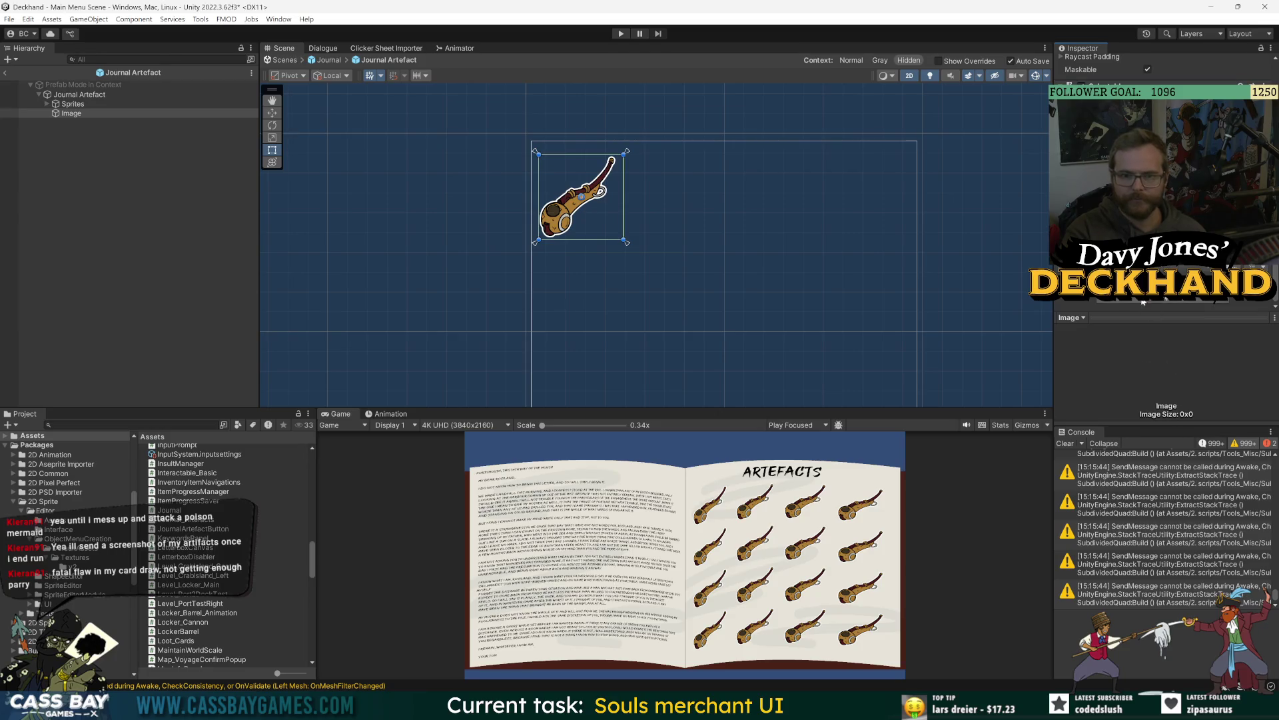
{"action": "scroll", "coordinate": [1143, 303], "scroll_direction": "up", "scroll_amount": 3}
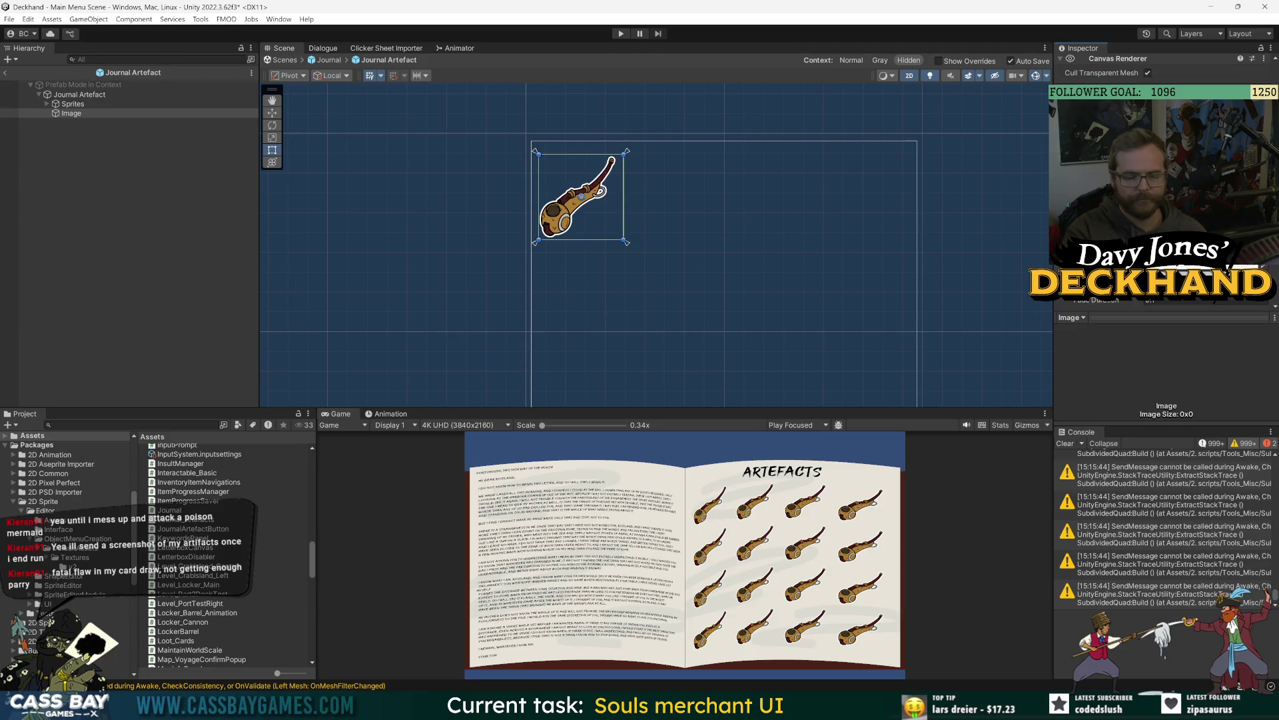
Step: Select Journal Artefact and open the JournalArtefactButton script in Visual Studio
{"action": "left_click", "coordinate": [86, 94]}
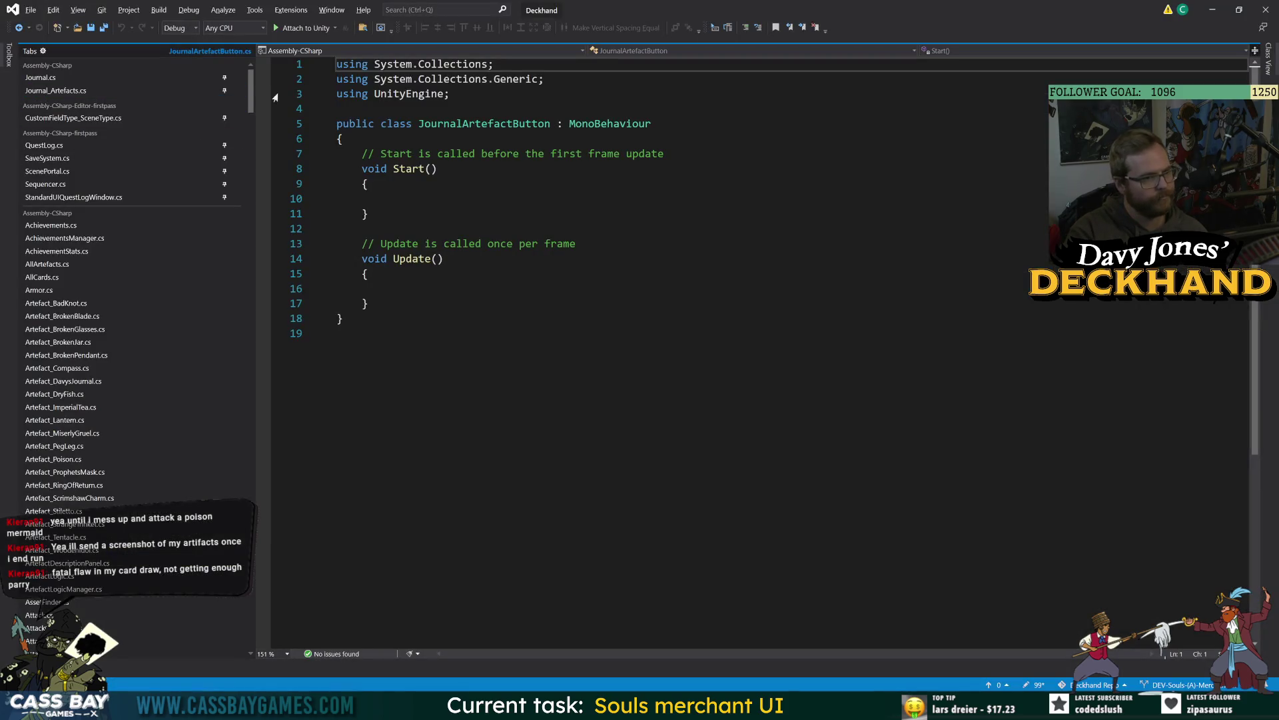
{"action": "mouse_move", "coordinate": [251, 100]}
{"action": "left_mouse_down"}
{"action": "mouse_move", "coordinate": [251, 347]}
{"action": "mouse_move", "coordinate": [253, 312]}
{"action": "left_mouse_up"}
{"action": "left_click", "coordinate": [225, 304]}
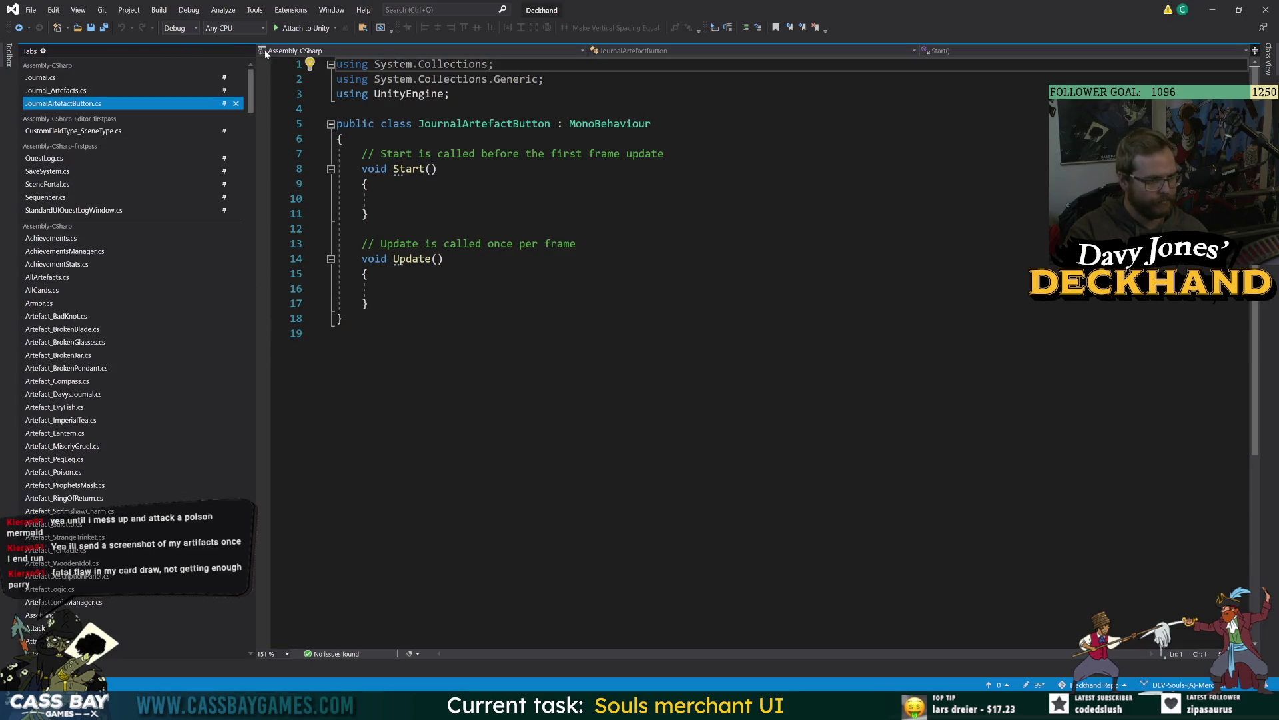
Step: Replace the Start and Update stubs with a [SerializeField] private GameObject line field
{"action": "key", "text": "shift+Up"}
{"action": "key", "text": "shift+Up"}
{"action": "key", "text": "shift+Up"}
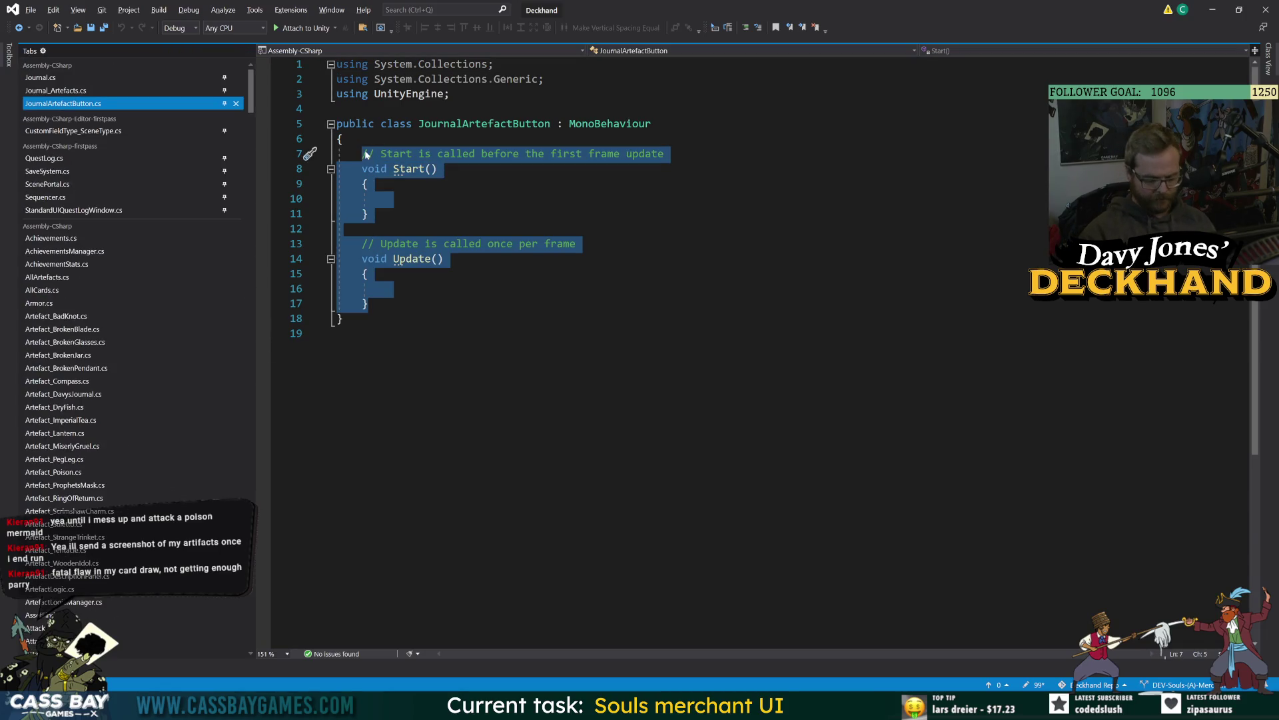
{"action": "type", "text": "[SerializeField"}
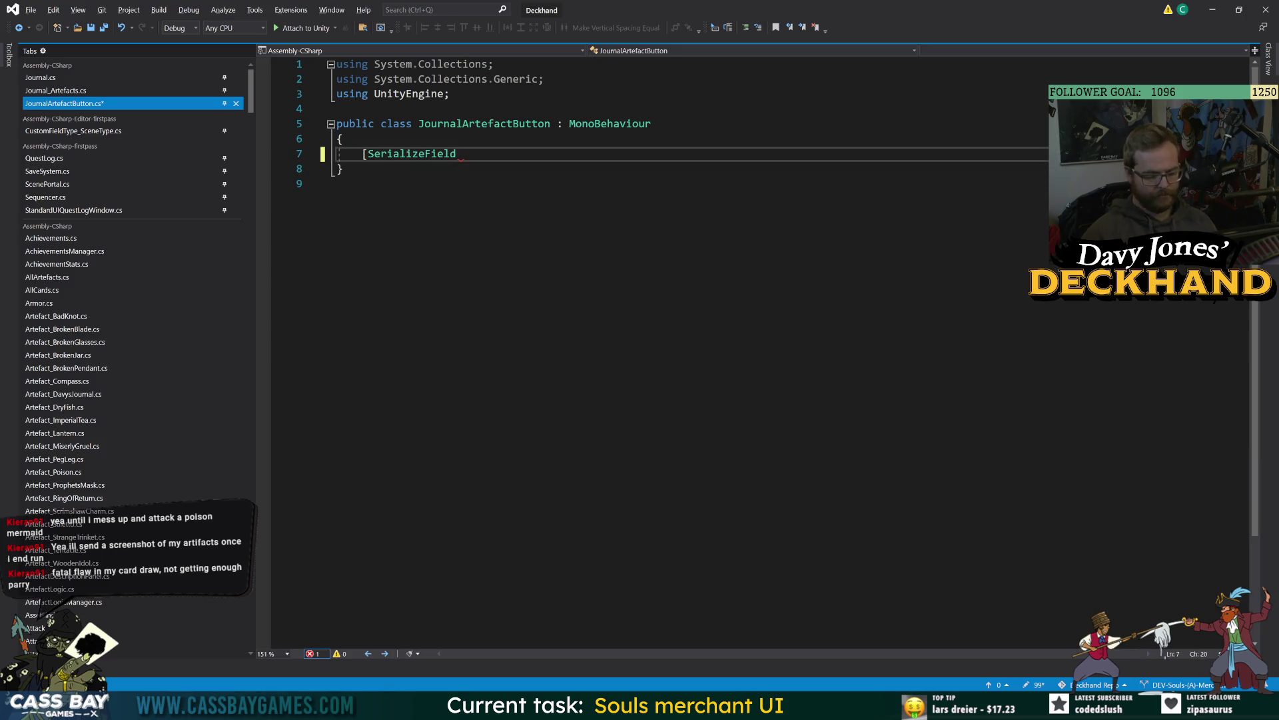
{"action": "type", "text": "\\ private GameO"}
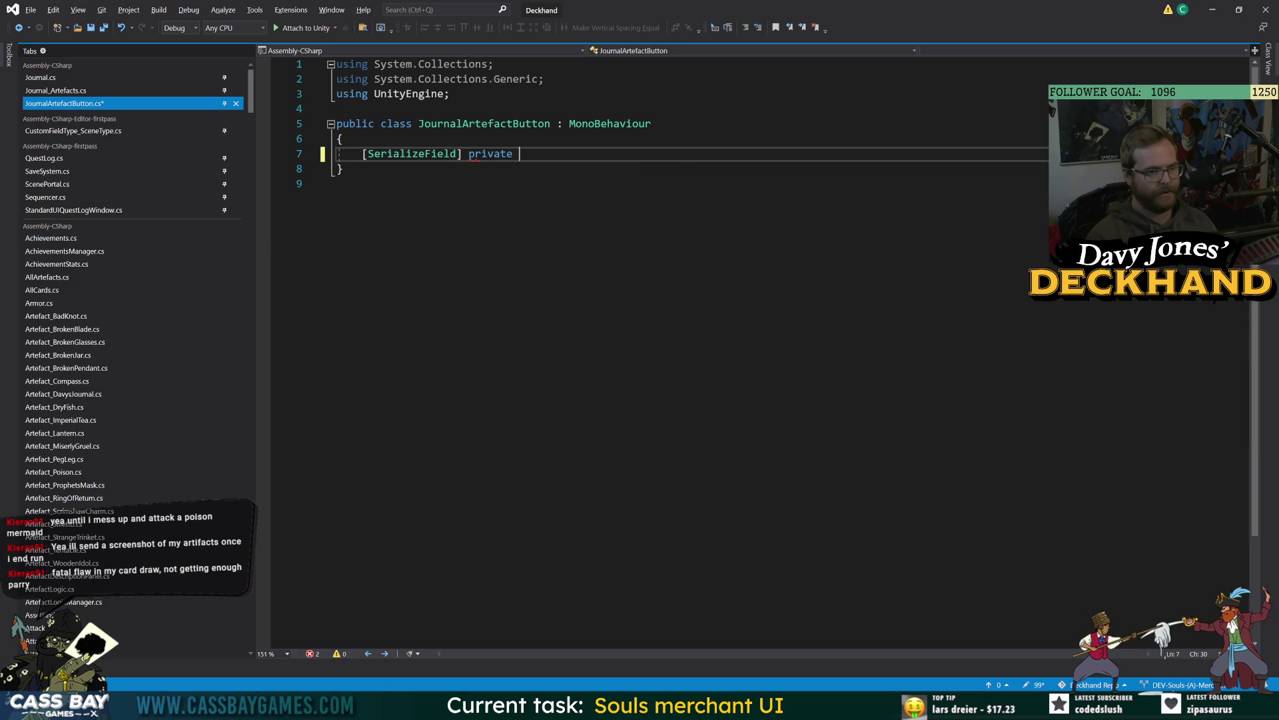
{"action": "key", "text": "Tab"}
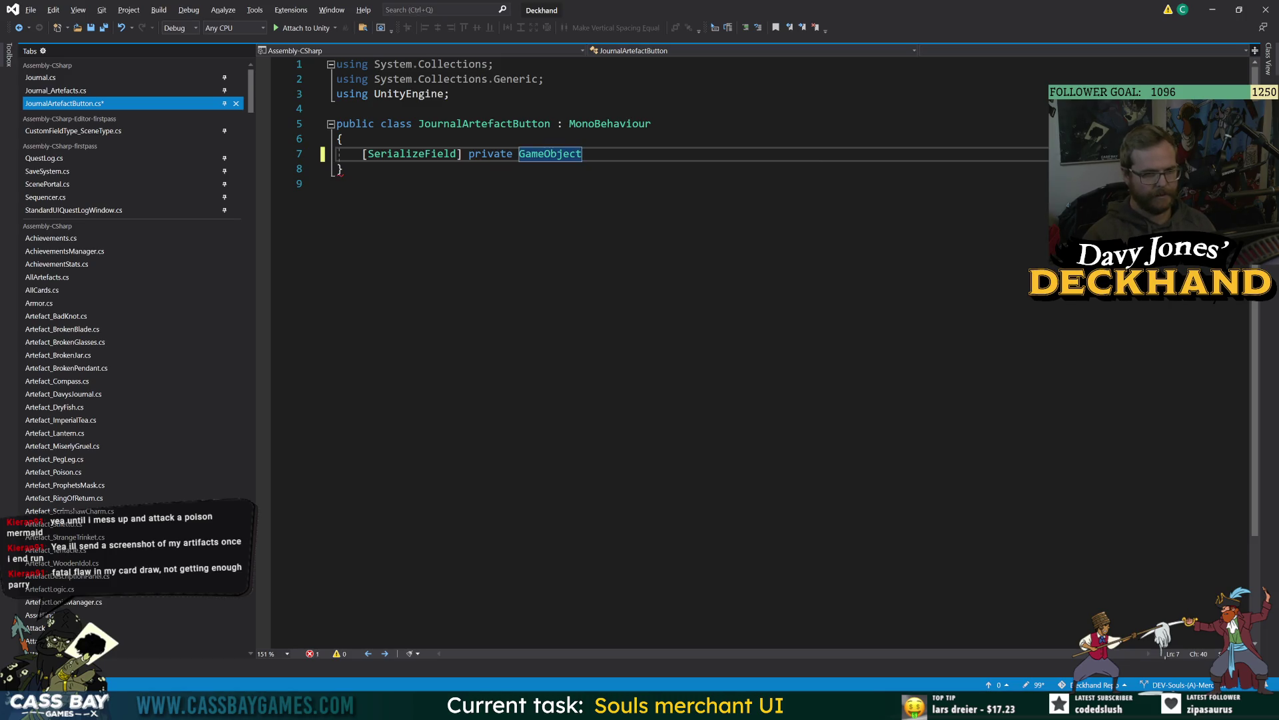
{"action": "type", "text": "line"}
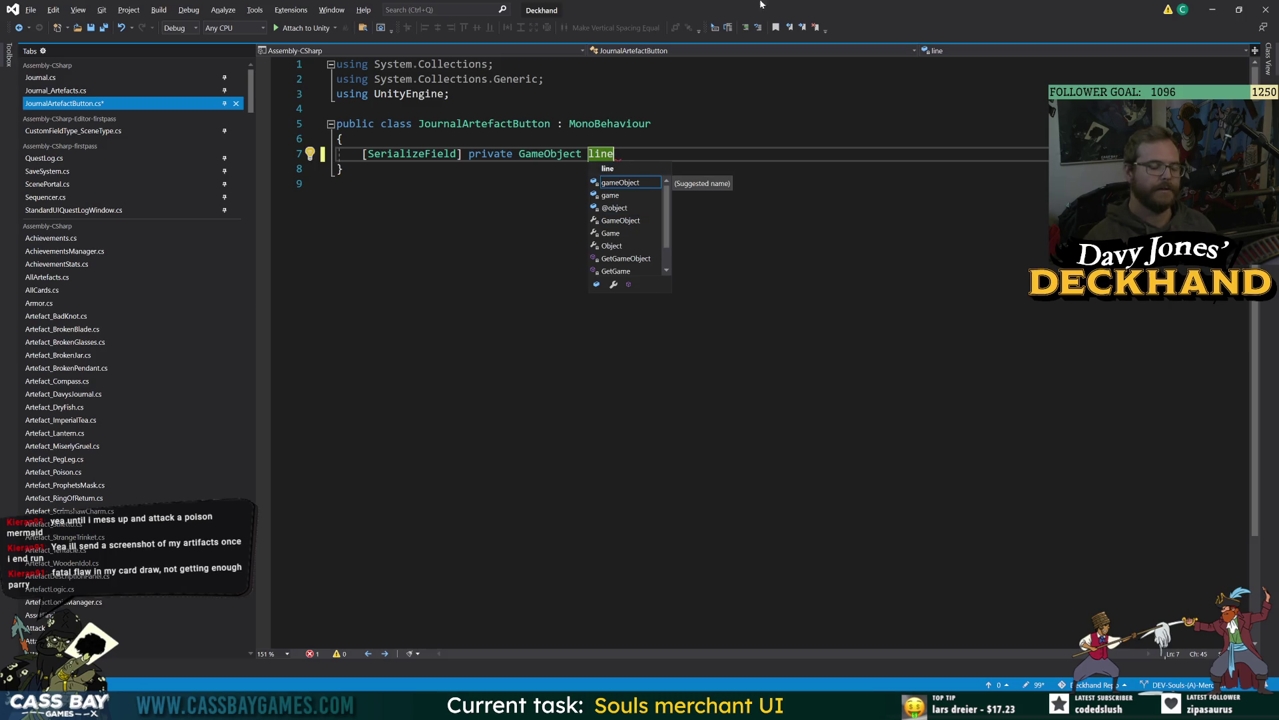
{"action": "key", "text": "Escape"}
{"action": "key", "text": "Down"}
{"action": "key", "text": "Down"}
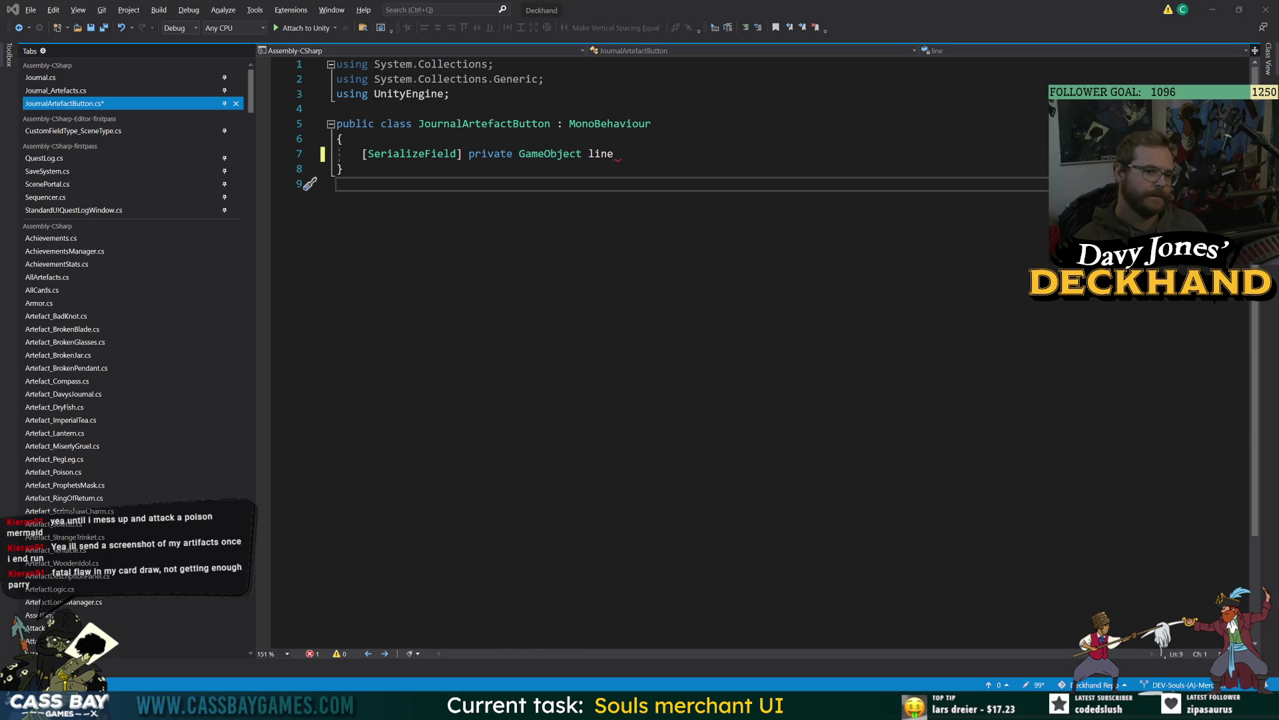
Step: Add 'using nickeltin.SDF.Runtime;' below the UnityEngine import and save
{"action": "key", "text": "alt+Tab"}
{"action": "key", "text": "alt+Tab"}
{"action": "key", "text": "Up"}
{"action": "key", "text": "Up"}
{"action": "key", "text": "Up"}
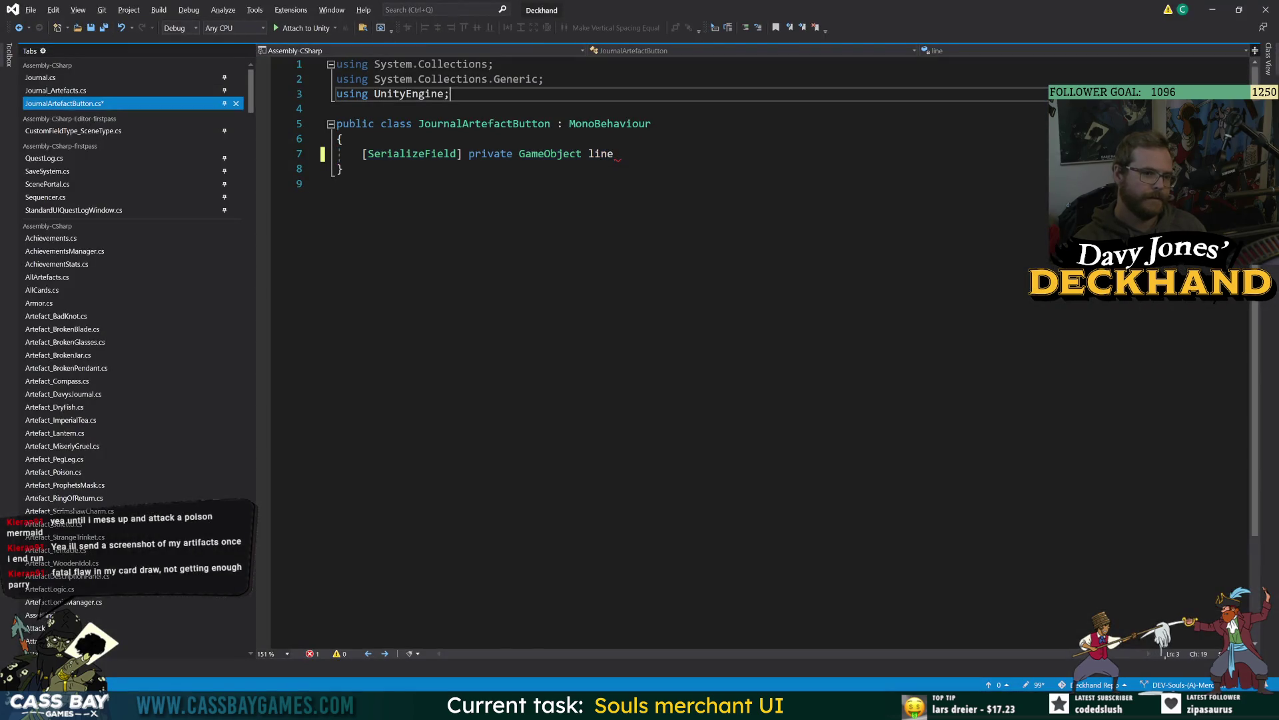
{"action": "key", "text": "Return"}
{"action": "type", "text": "using nickeltin"}
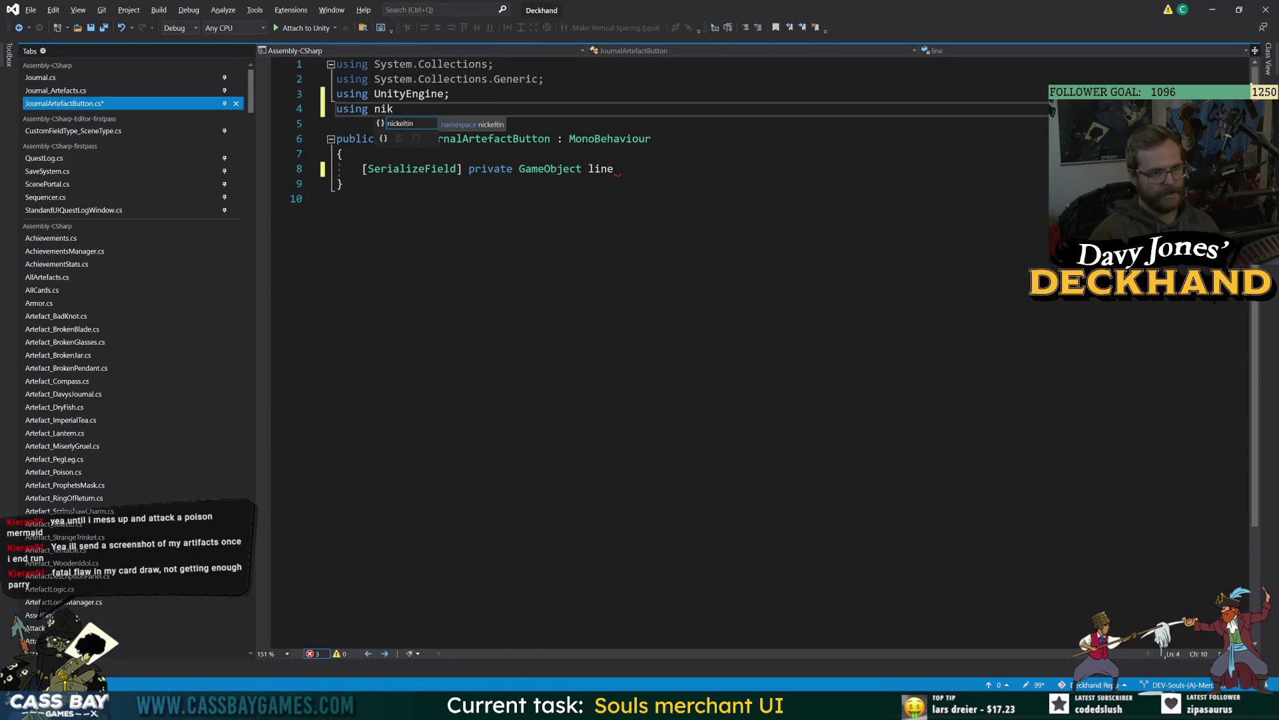
{"action": "type", "text": ".SDF;"}
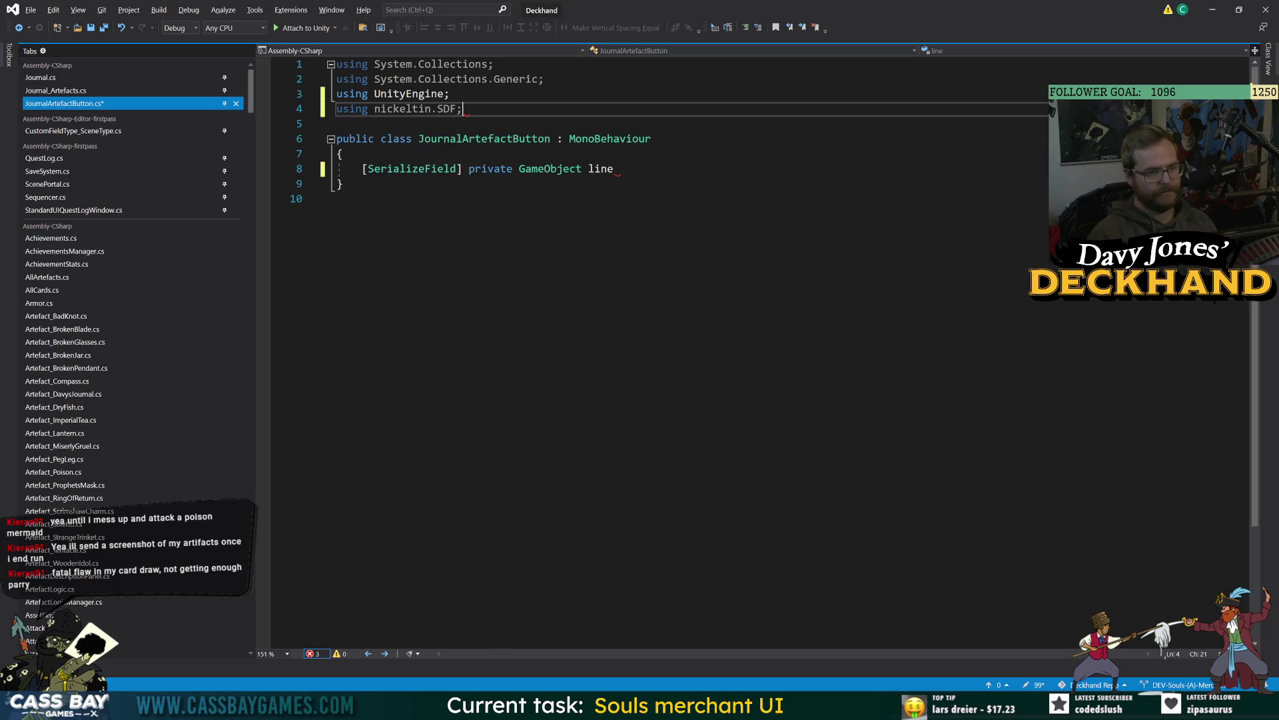
{"action": "key", "text": "BackSpace"}
{"action": "type", "text": ".ru"}
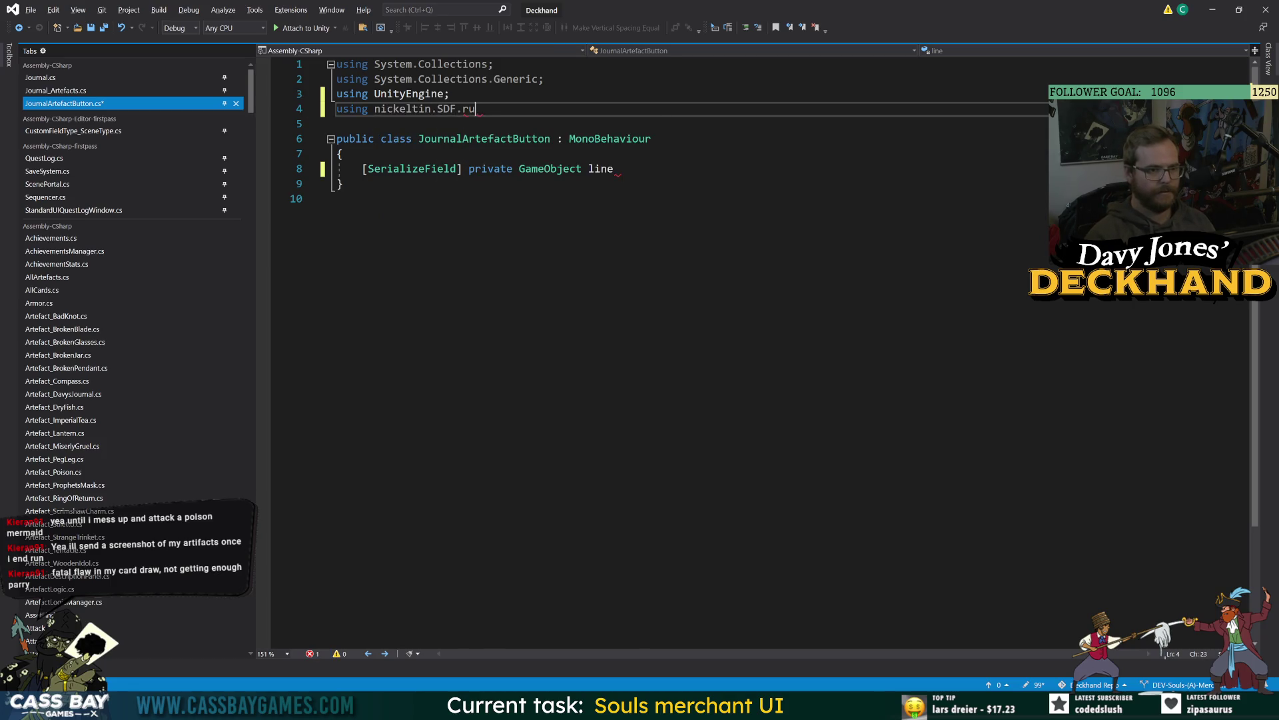
{"action": "key", "text": "BackSpace"}
{"action": "key", "text": "BackSpace"}
{"action": "key", "text": "BackSpace"}
{"action": "key", "text": "BackSpace"}
{"action": "key", "text": "BackSpace"}
{"action": "key", "text": "BackSpace"}
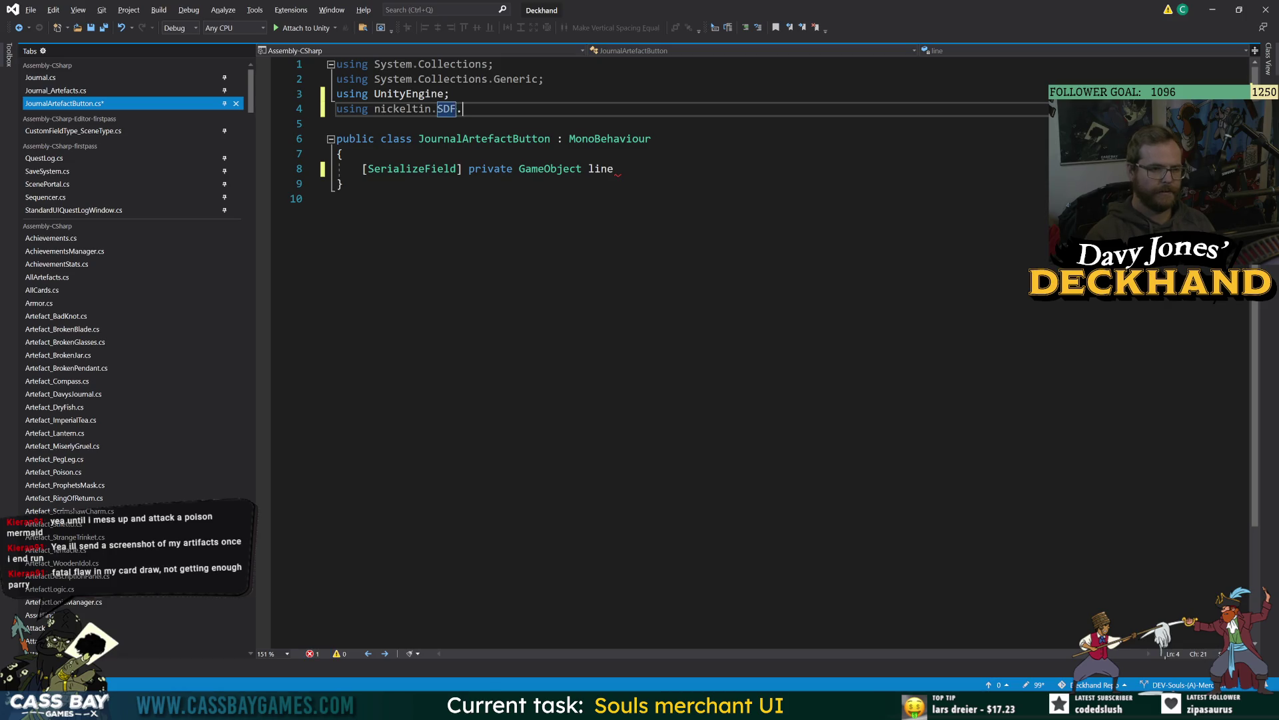
{"action": "type", "text": "."}
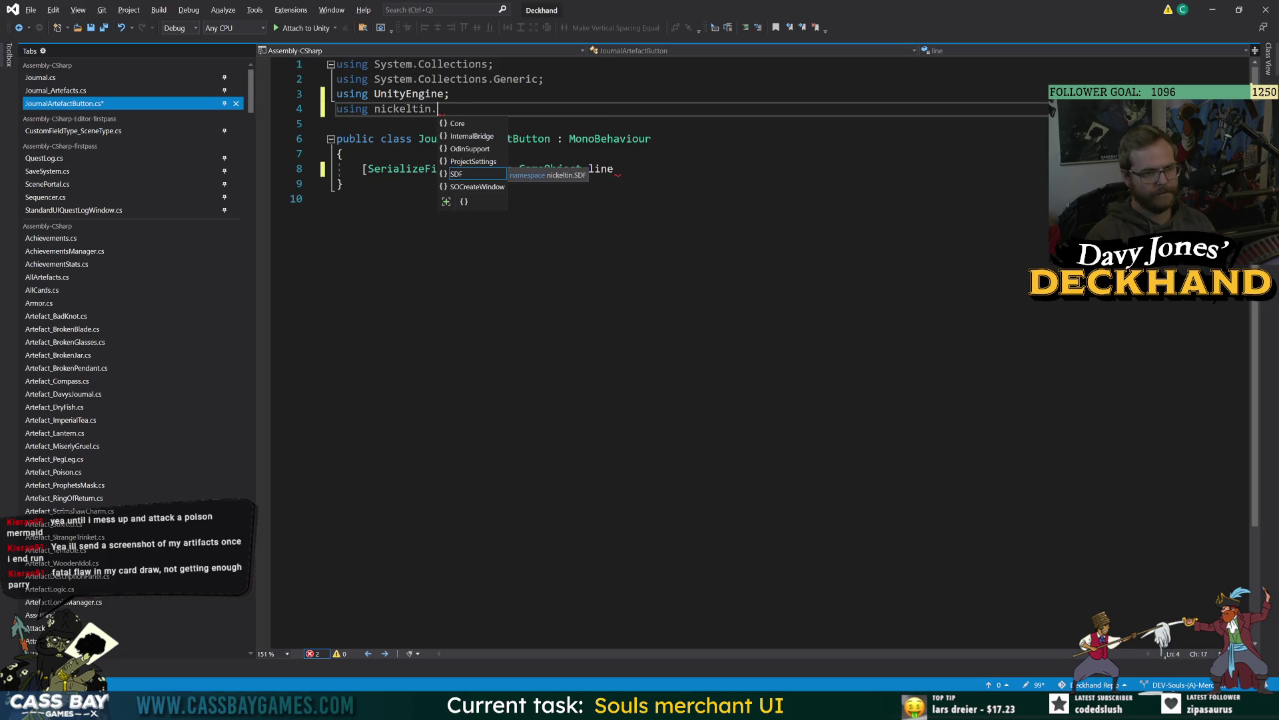
{"action": "key", "text": "Tab"}
{"action": "type", "text": "."}
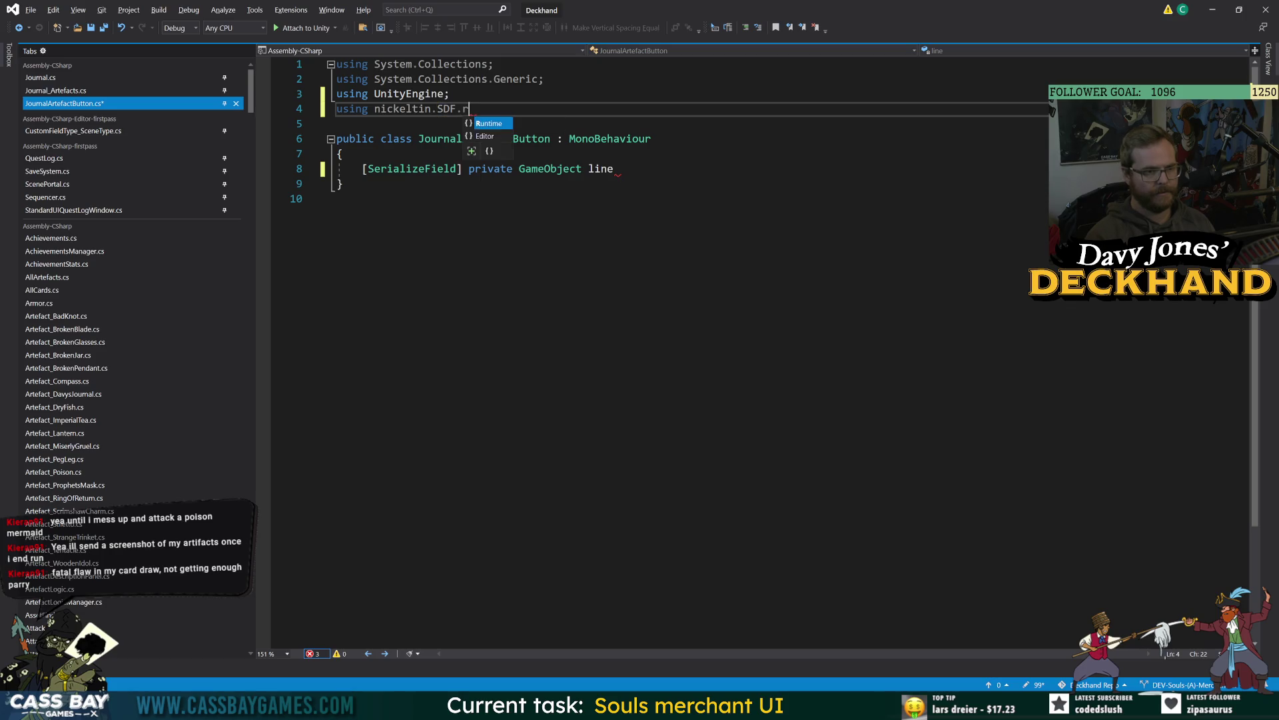
{"action": "key", "text": "Tab"}
{"action": "type", "text": ";"}
{"action": "key", "text": "ctrl+s"}
Step: Start replacing the field's GameObject type with an SDF type, adjusting the SDF import
{"action": "left_click", "coordinate": [613, 169]}
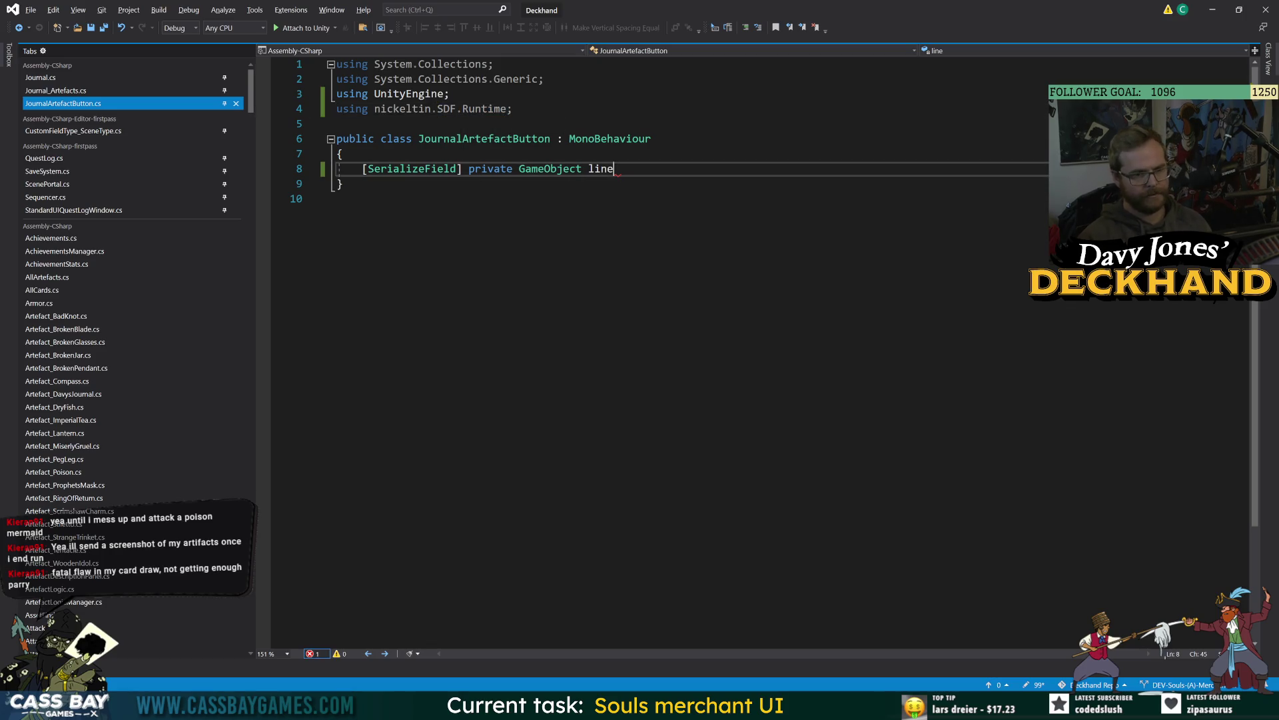
{"action": "key", "text": "ctrl+shift+Left"}
{"action": "type", "text": "sdf"}
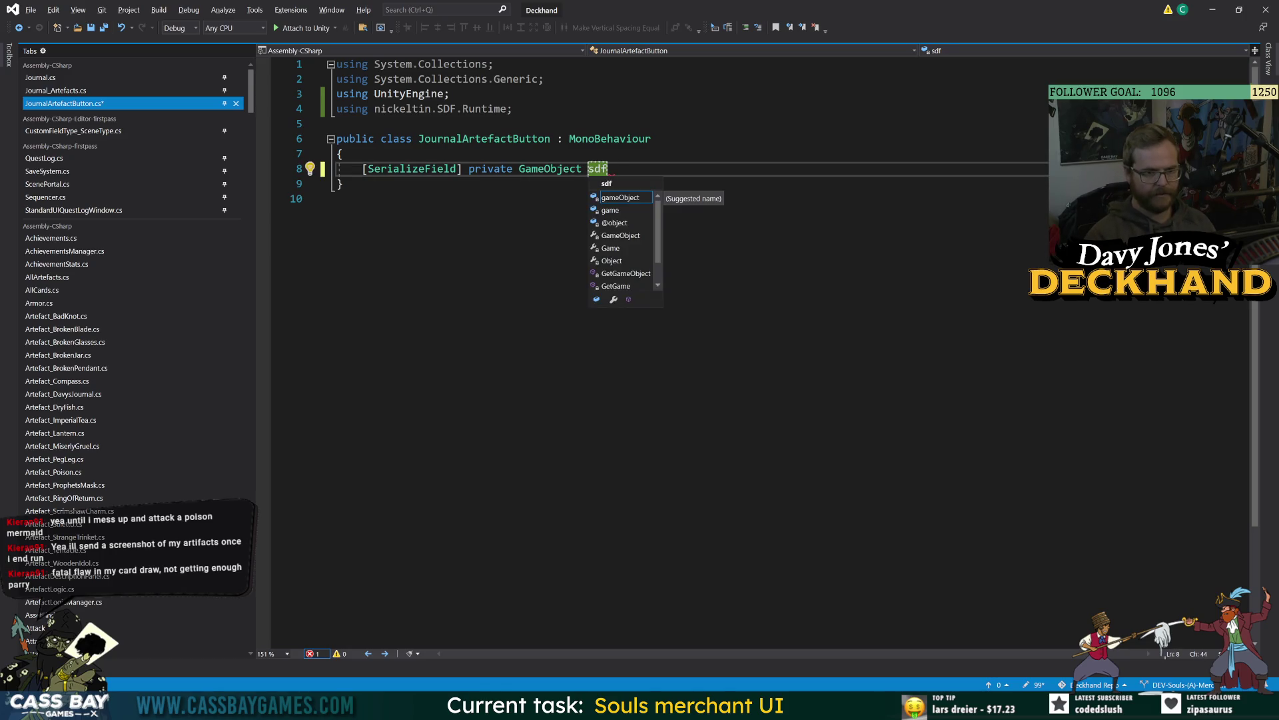
{"action": "key", "text": "BackSpace"}
{"action": "key", "text": "BackSpace"}
{"action": "type", "text": "df"}
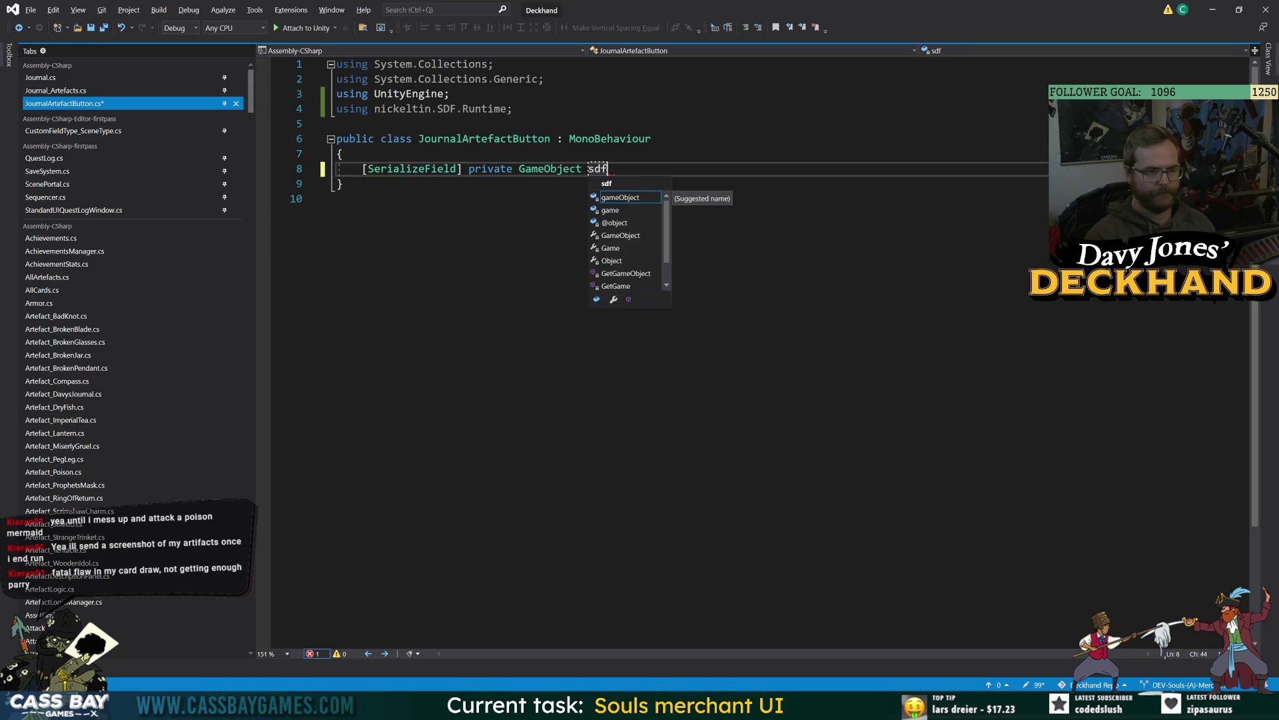
{"action": "left_click", "coordinate": [506, 108]}
{"action": "key", "text": "ctrl+BackSpace"}
{"action": "key", "text": "BackSpace"}
{"action": "key", "text": "BackSpace"}
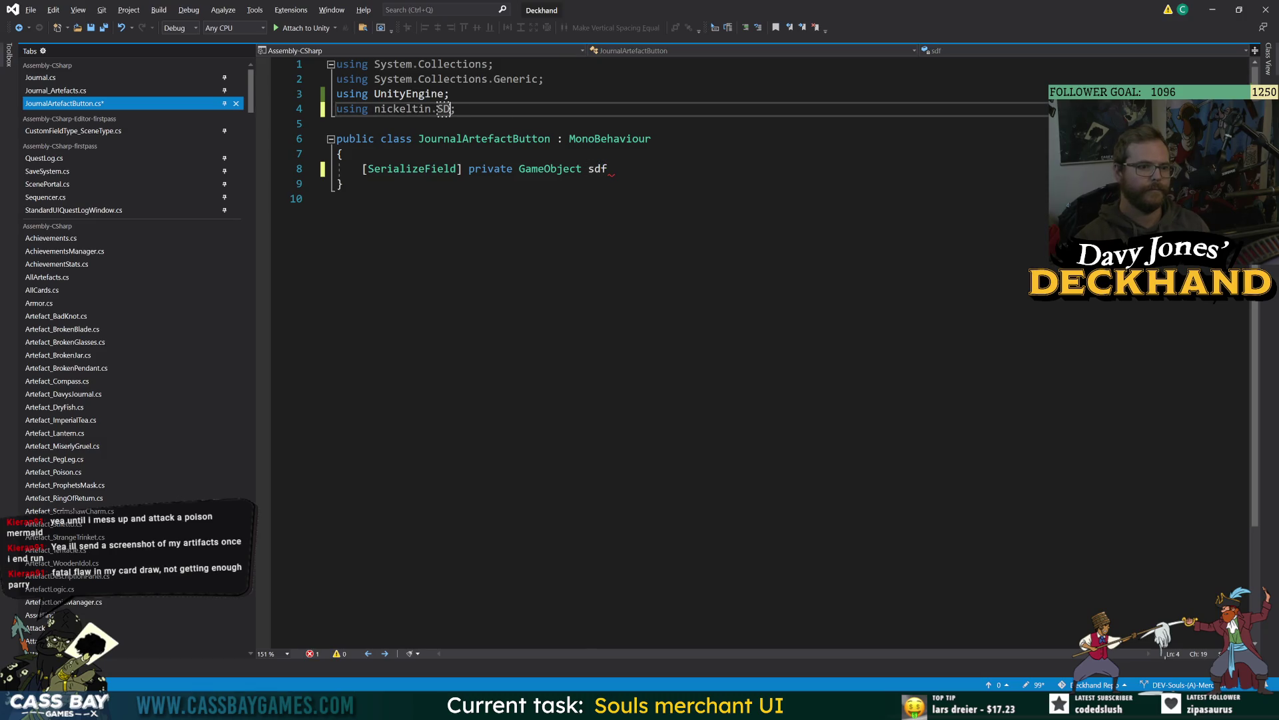
{"action": "type", "text": "F"}
{"action": "left_click", "coordinate": [608, 168]}
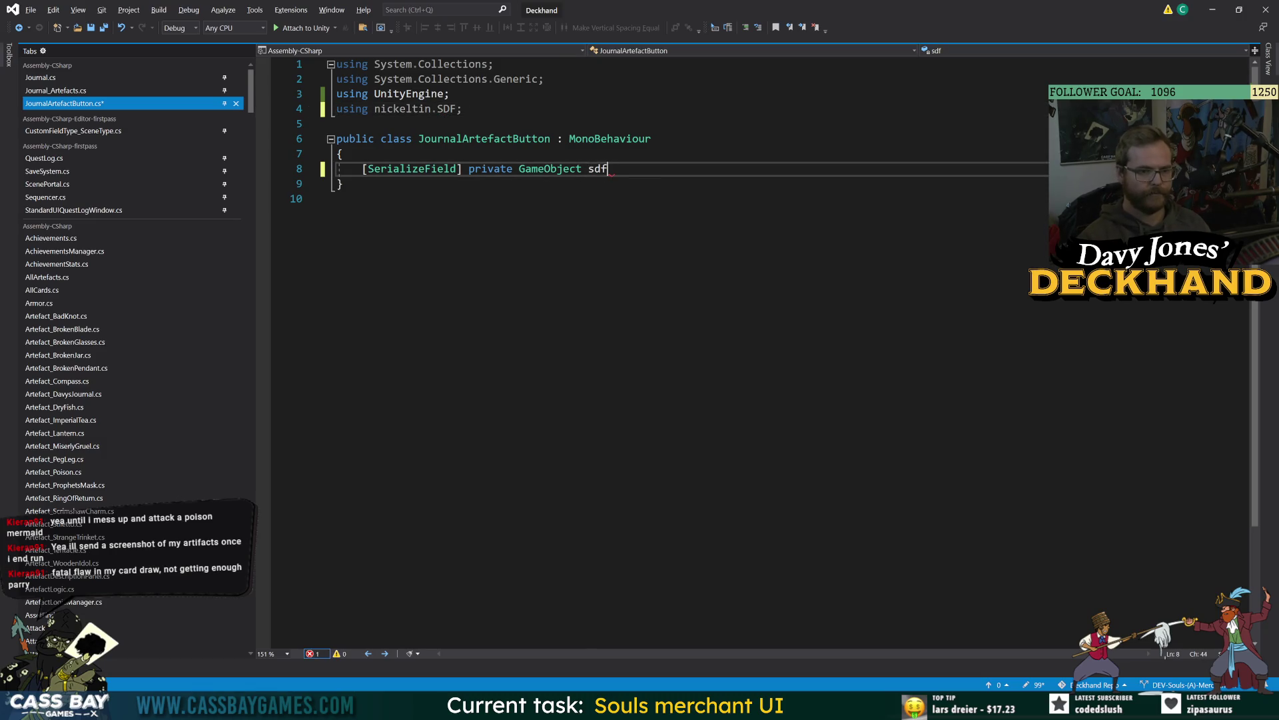
{"action": "key", "text": "BackSpace"}
{"action": "key", "text": "ctrl+BackSpace"}
{"action": "key", "text": "ctrl+BackSpace"}
{"action": "type", "text": "sdf"}
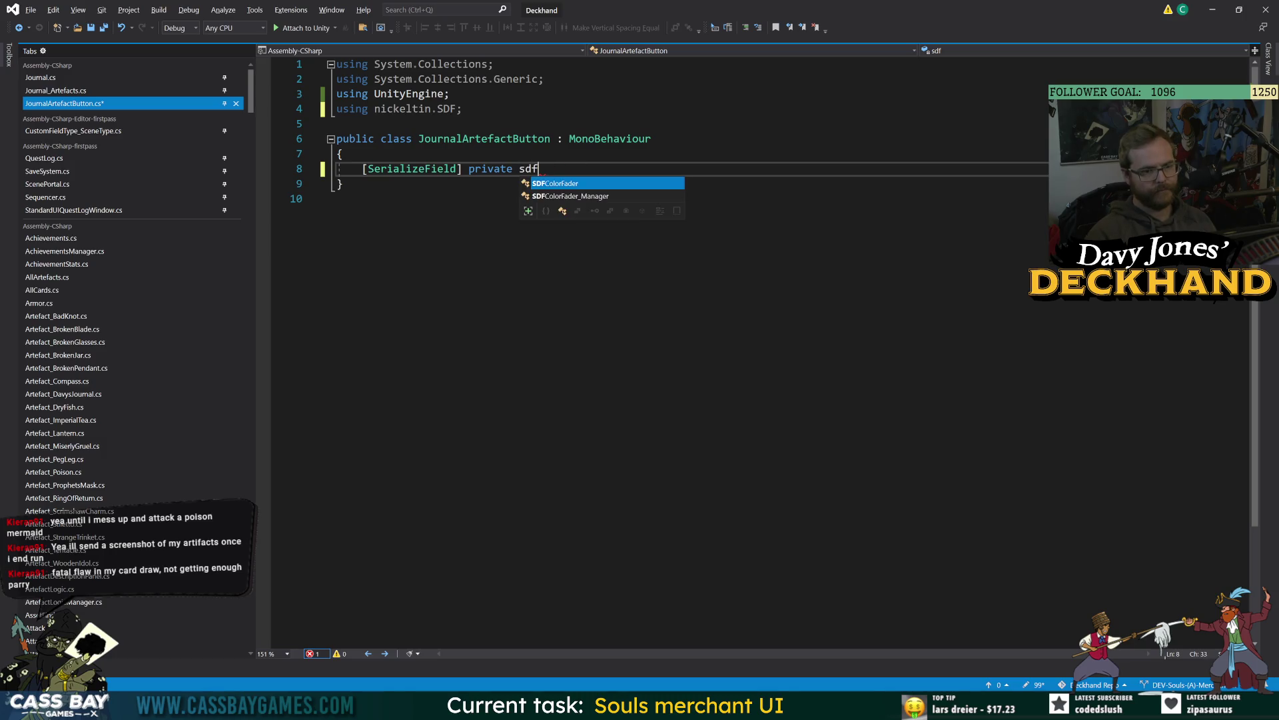
{"action": "key", "text": "ctrl+BackSpace"}
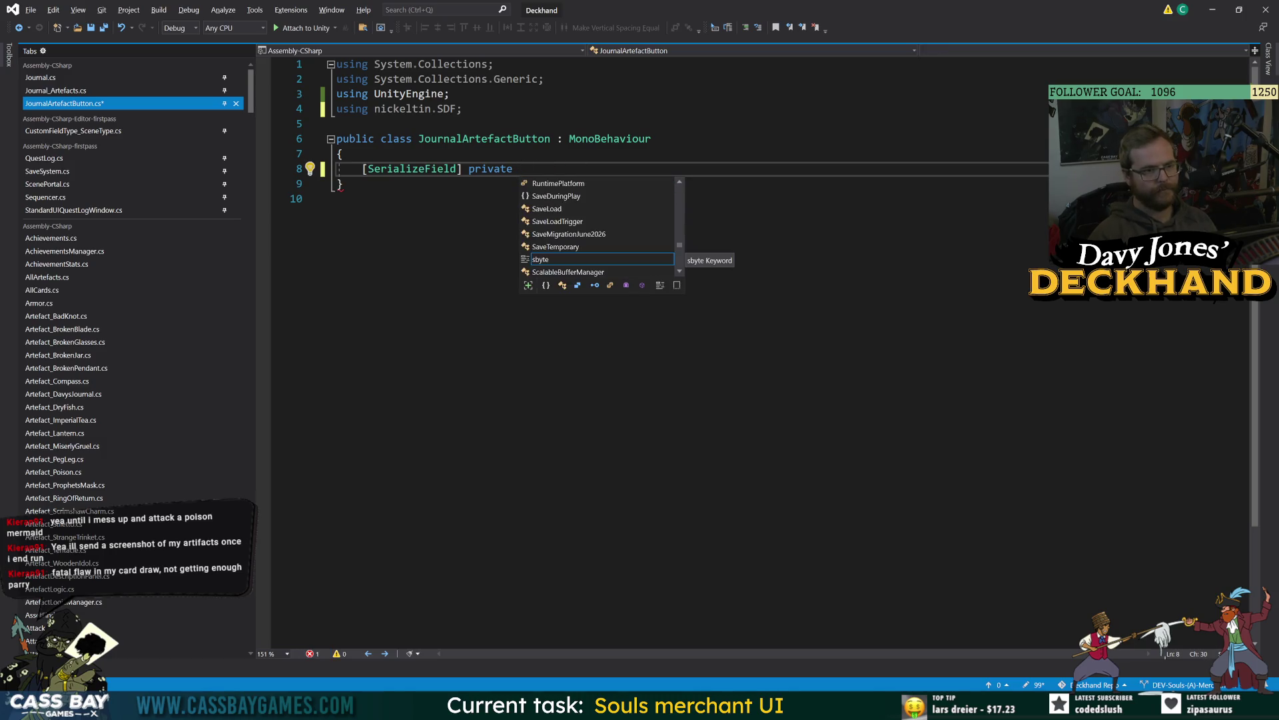
Step: Restore Runtime in the import and declare the field as SDFImage line
{"action": "left_click", "coordinate": [457, 108]}
{"action": "type", "text": "Runtime"}
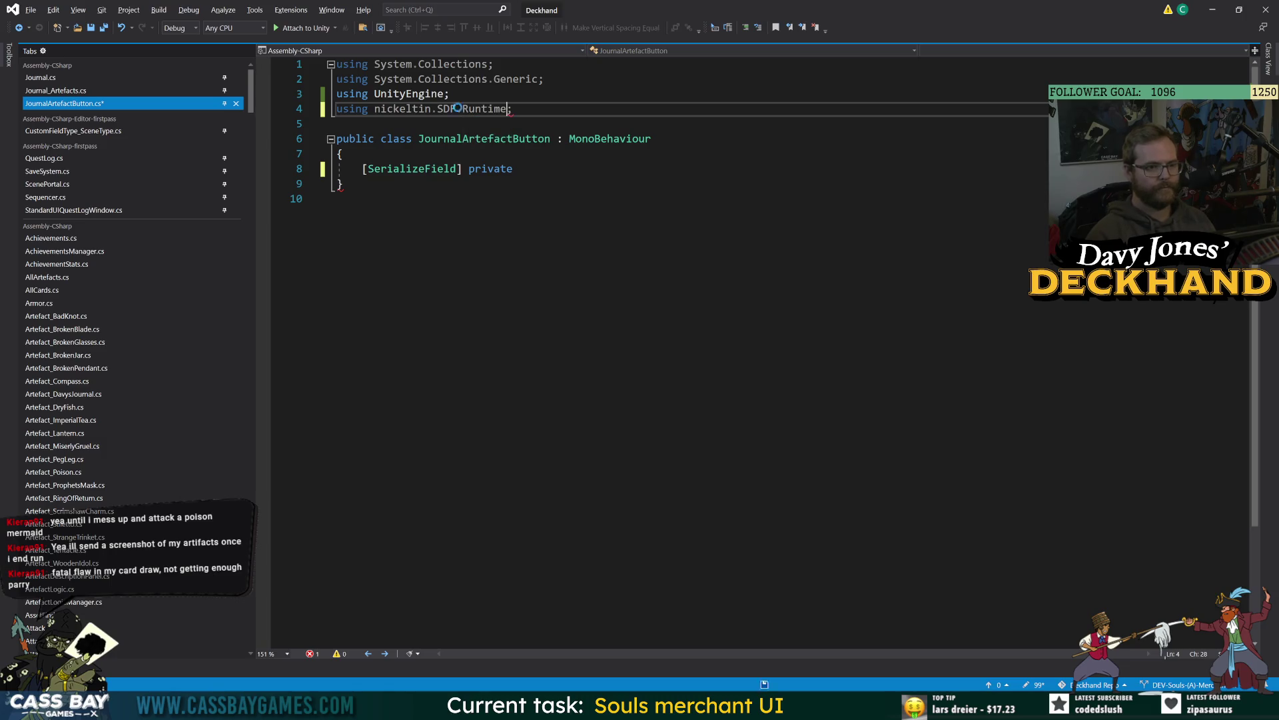
{"action": "left_click", "coordinate": [533, 169]}
{"action": "type", "text": "sdf"}
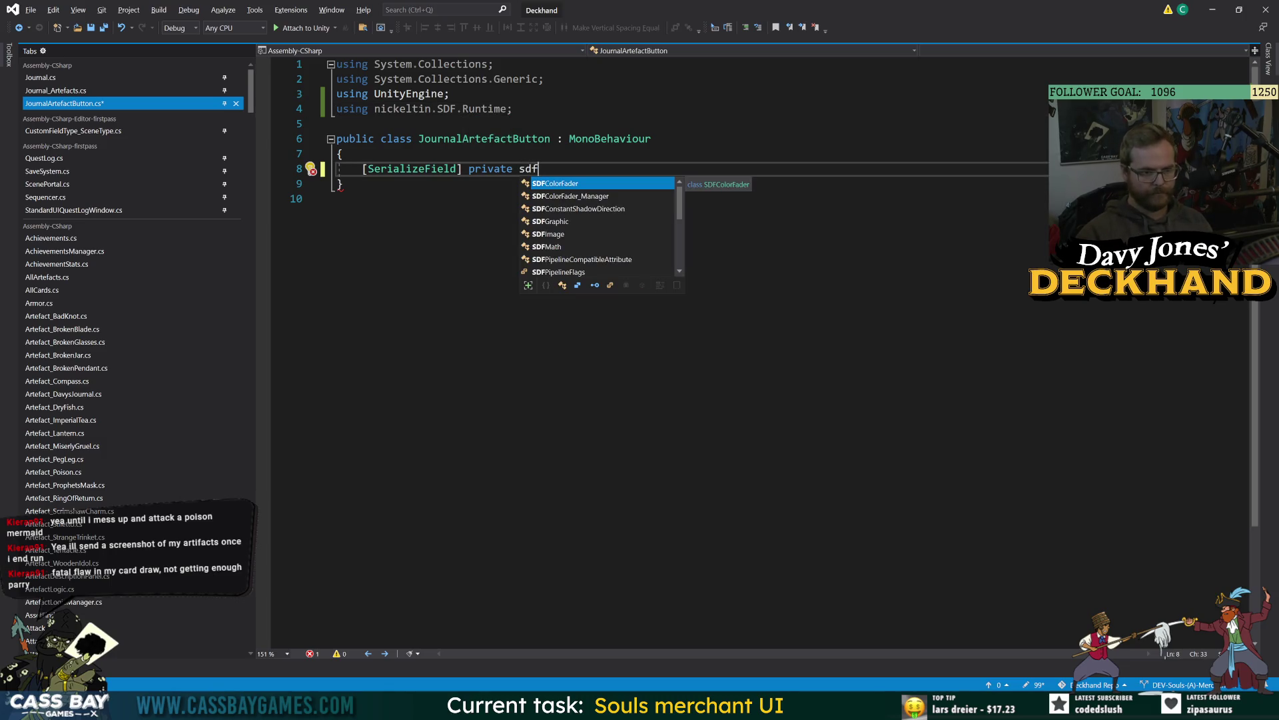
{"action": "key", "text": "Down"}
{"action": "key", "text": "Down"}
{"action": "key", "text": "Down"}
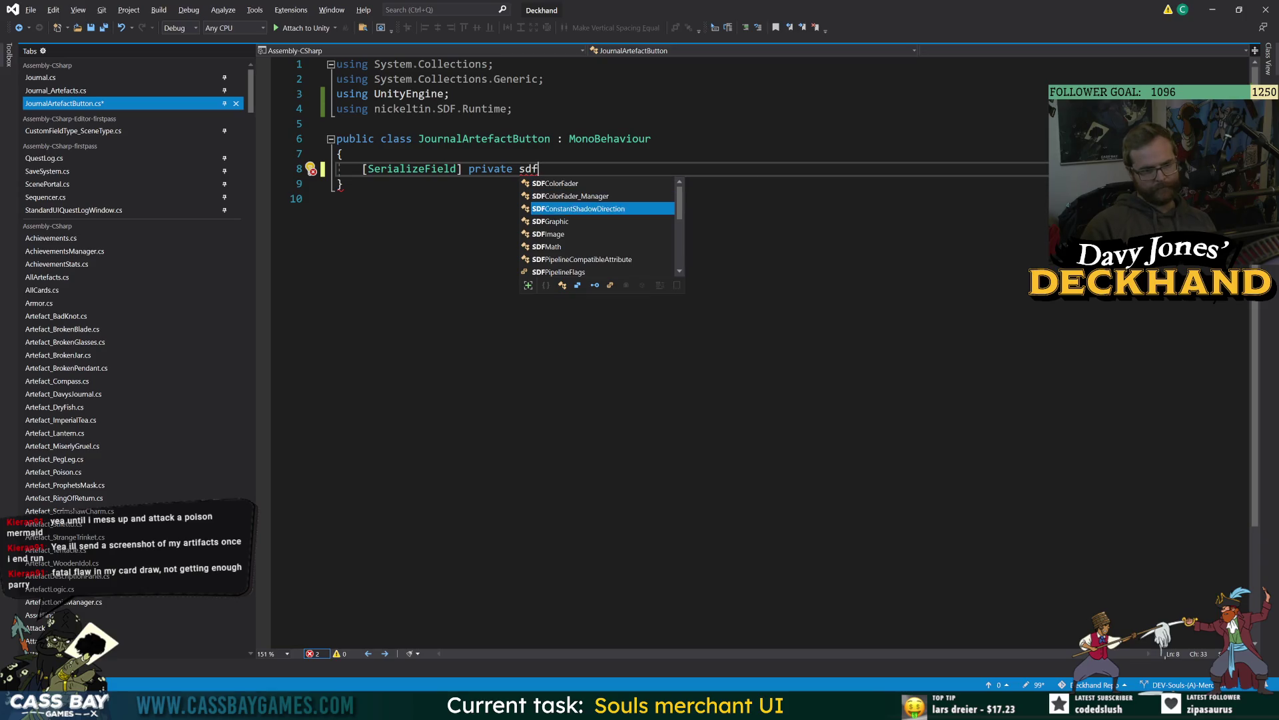
{"action": "key", "text": "Tab"}
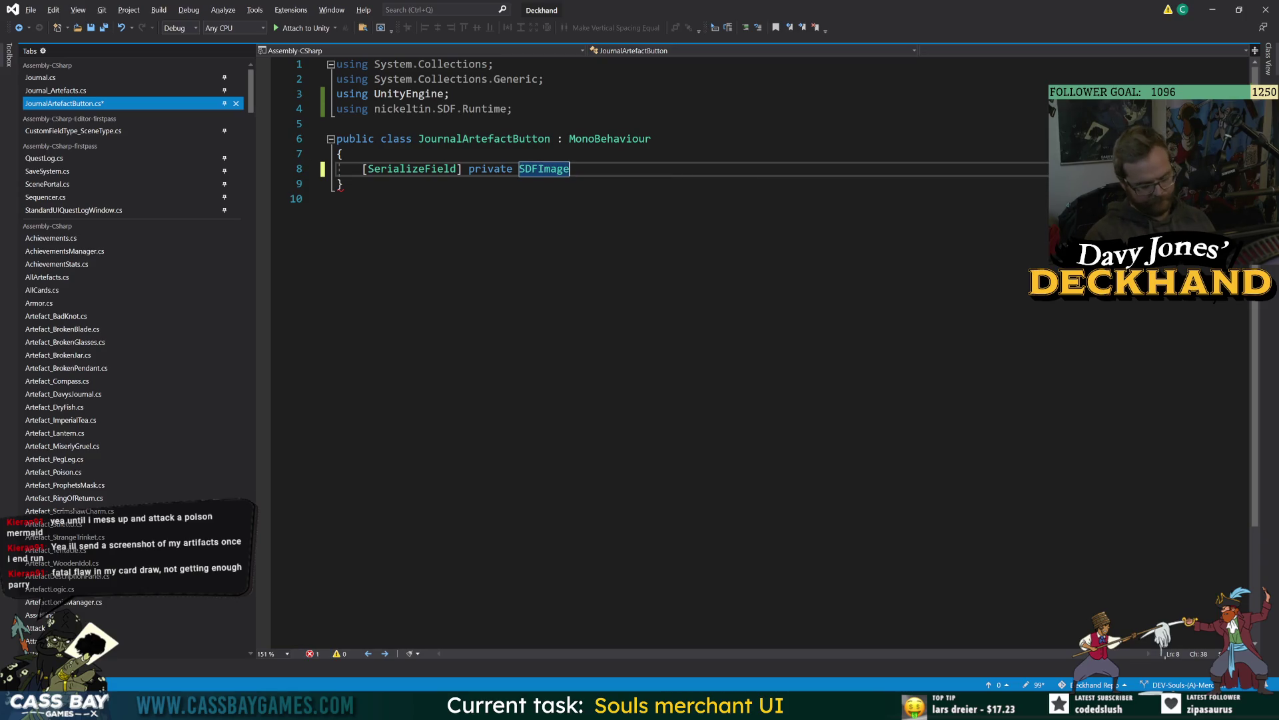
{"action": "type", "text": " line;"}
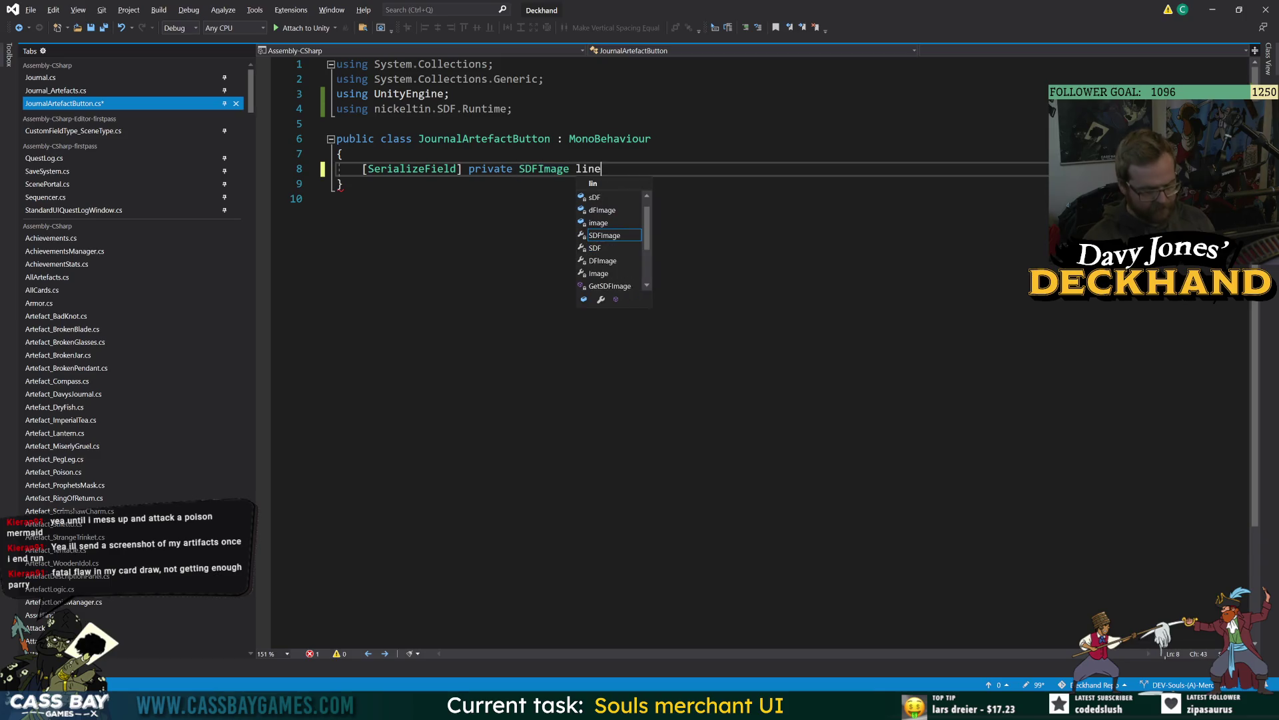
{"action": "key", "text": "Return"}
{"action": "left_click", "coordinate": [338, 213]}
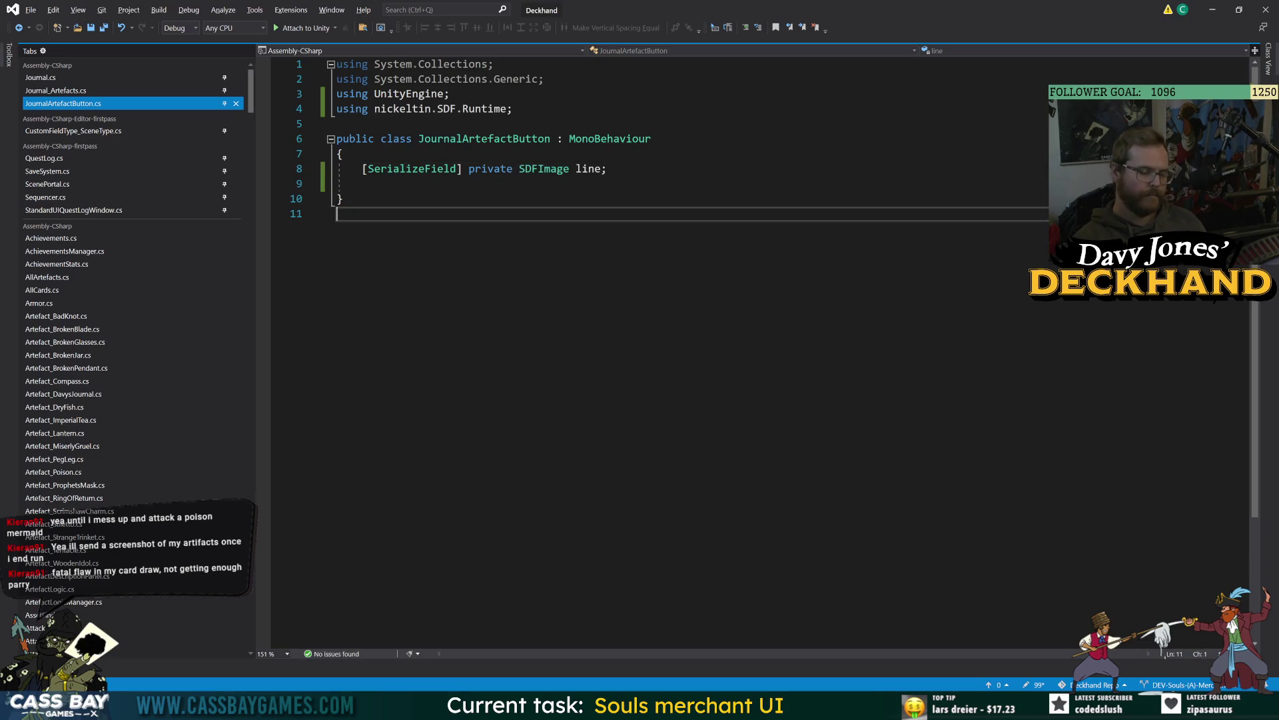
{"action": "left_click", "coordinate": [346, 183]}
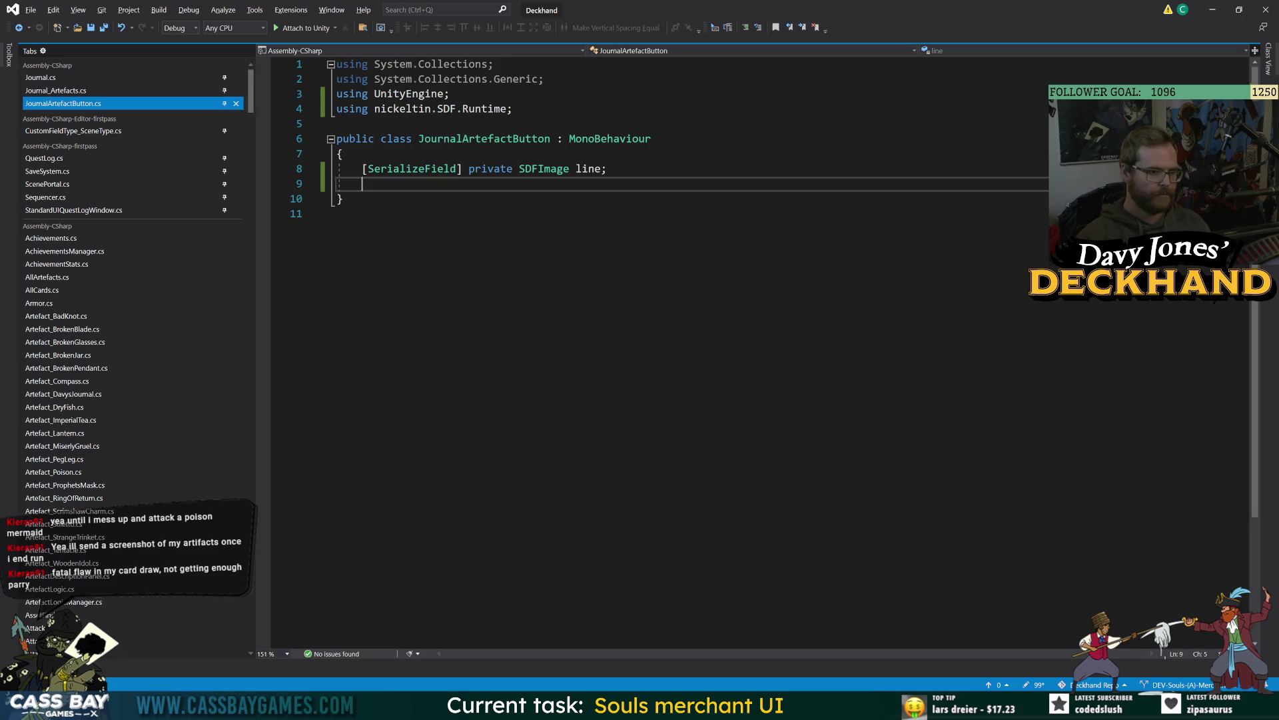
Step: Add a public void Setup method taking an InventoryItemAsset asset and save
{"action": "key", "text": "Return"}
{"action": "key", "text": "Return"}
{"action": "type", "text": "public void "}
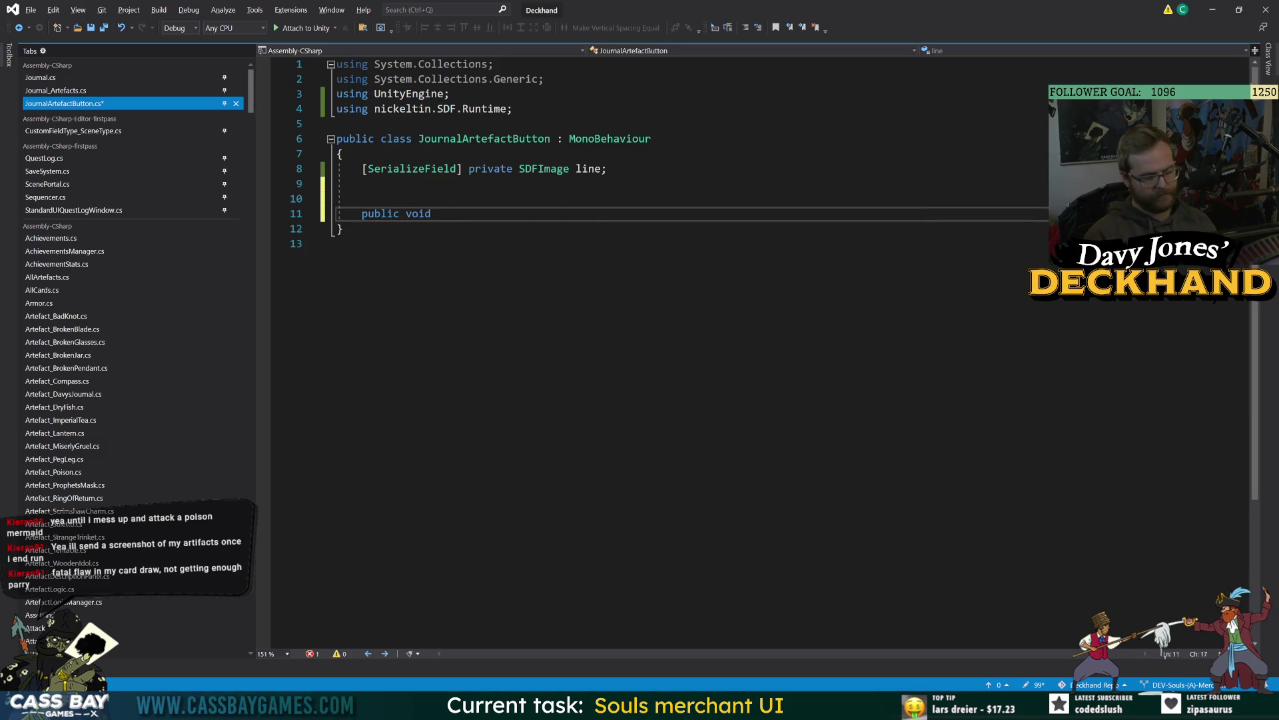
{"action": "type", "text": "Setup(){"}
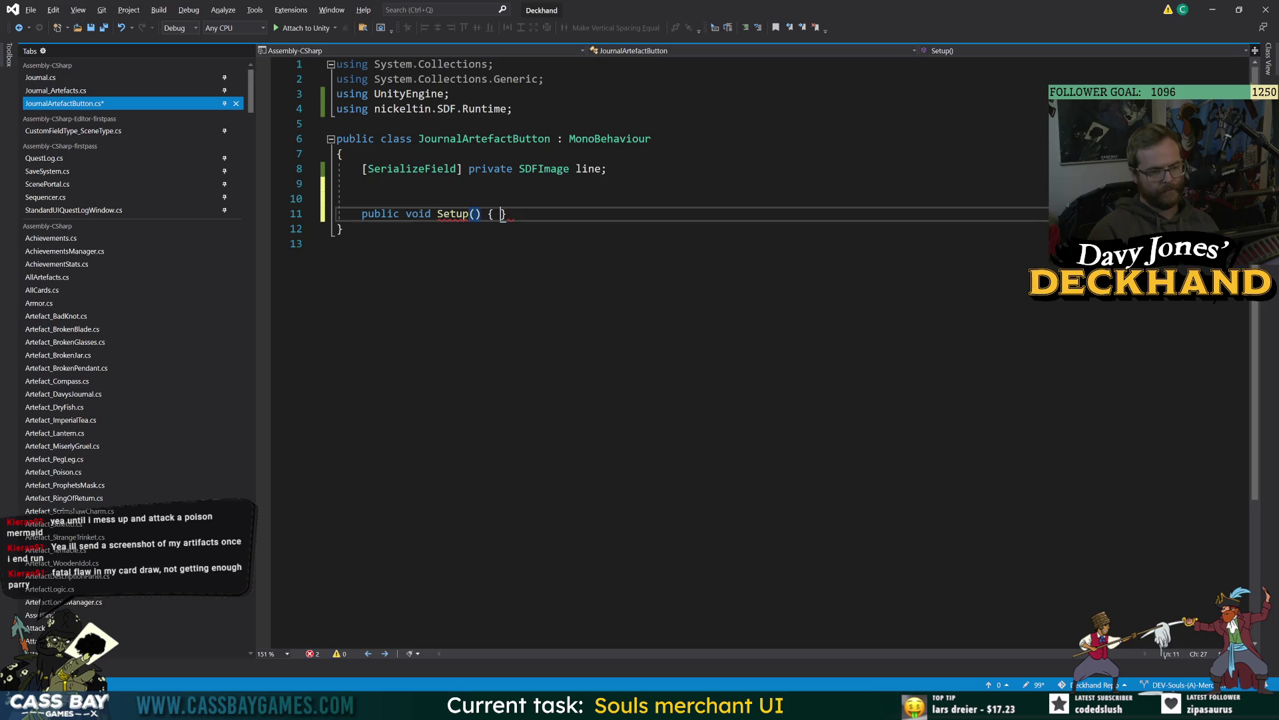
{"action": "key", "text": "Return"}
{"action": "key", "text": "ctrl+s"}
{"action": "left_click", "coordinate": [474, 214]}
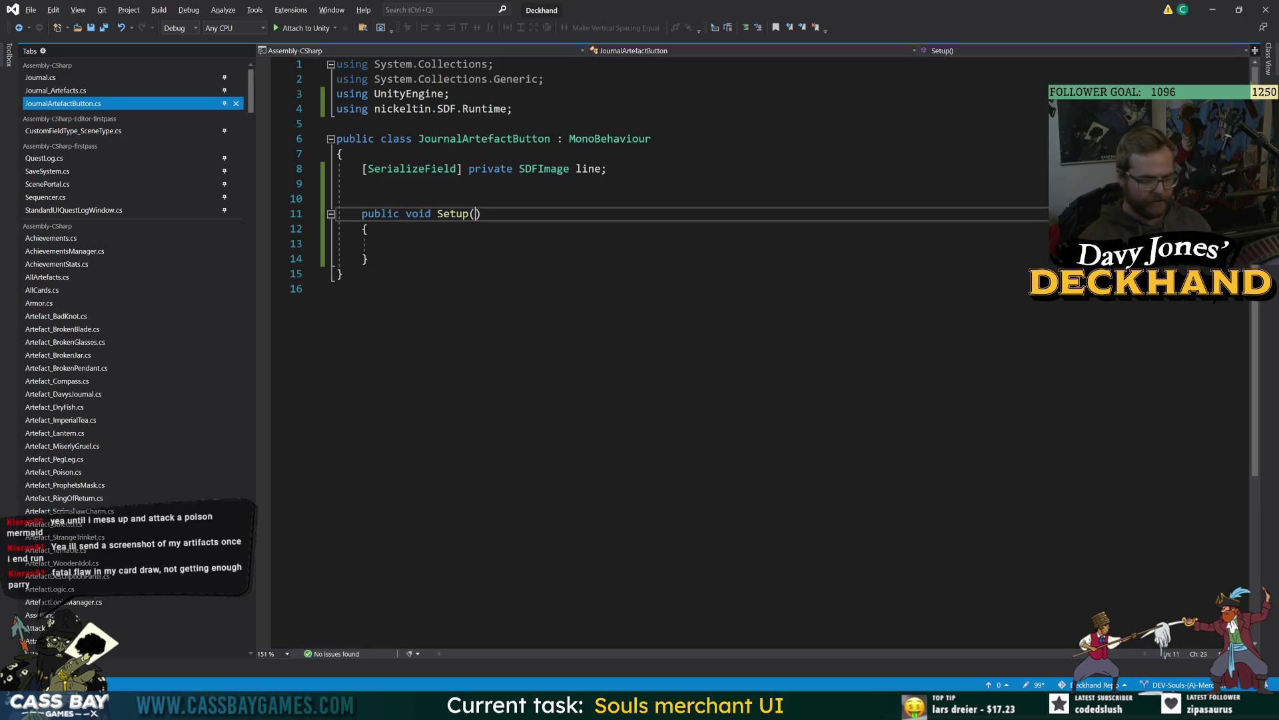
{"action": "type", "text": "InventoryItemAsset'"}
{"action": "key", "text": "BackSpace"}
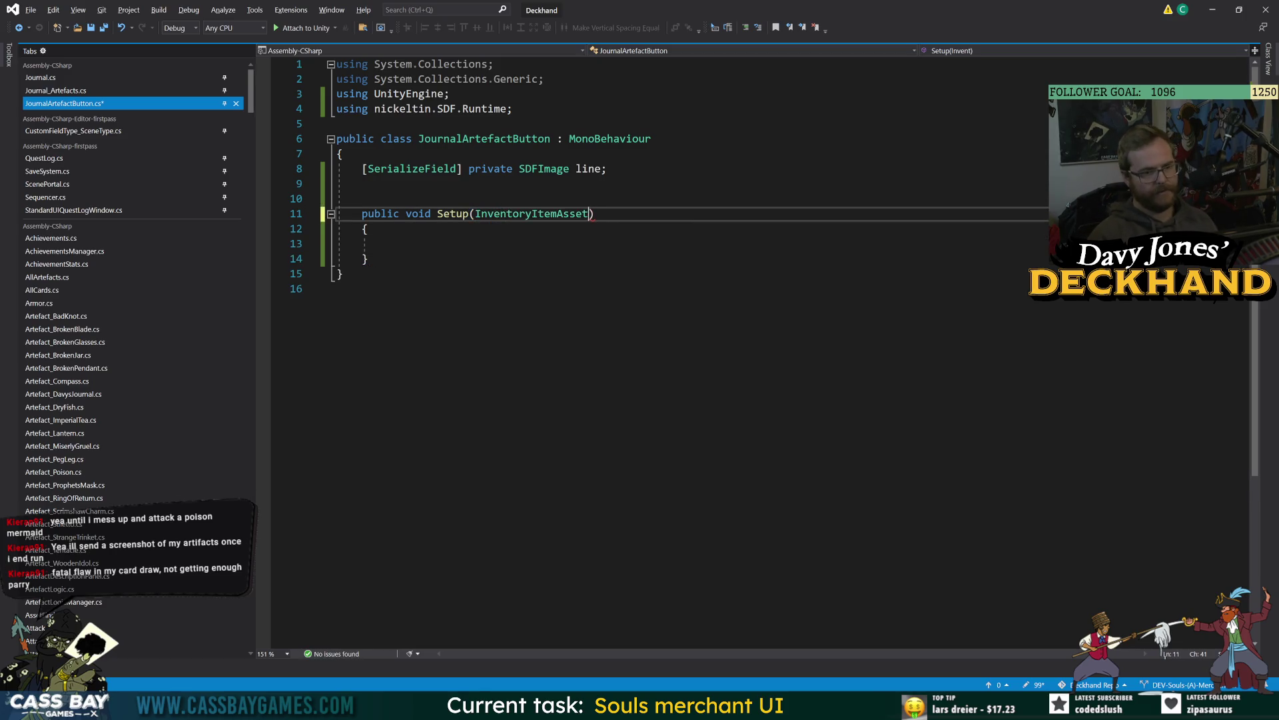
{"action": "key", "text": "BackSpace"}
{"action": "type", "text": "asset"}
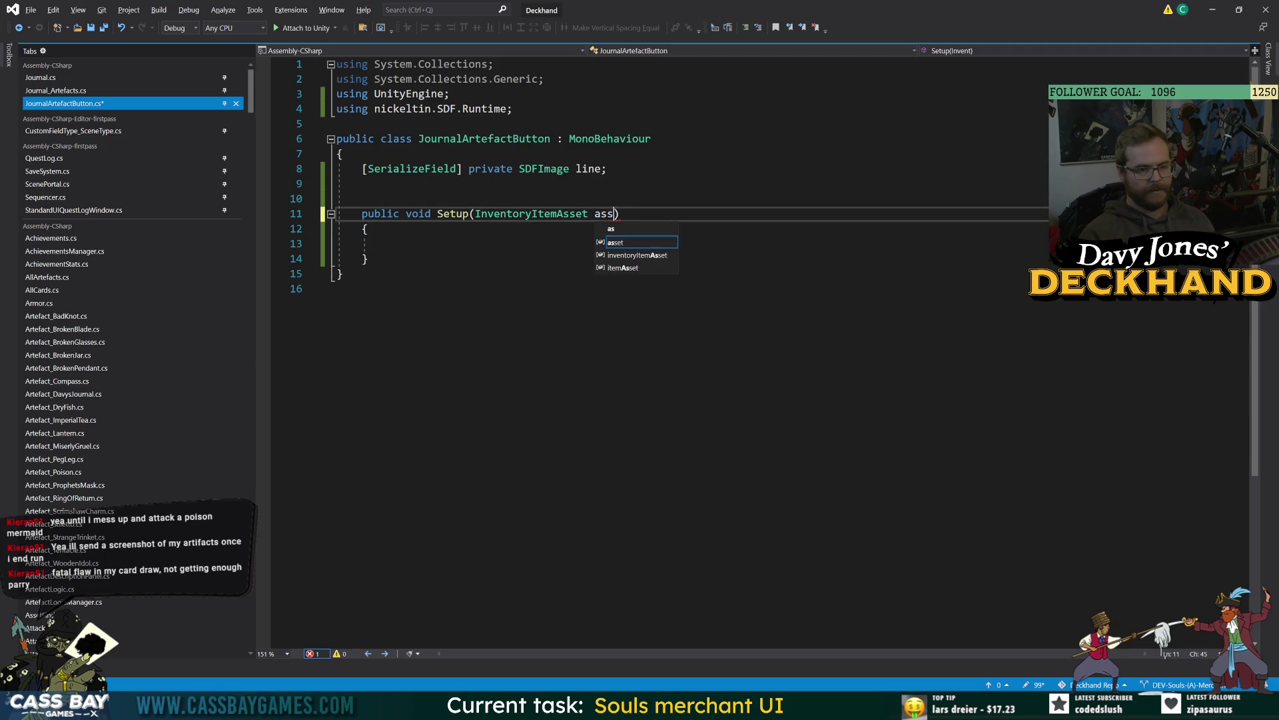
{"action": "key", "text": "ctrl+s"}
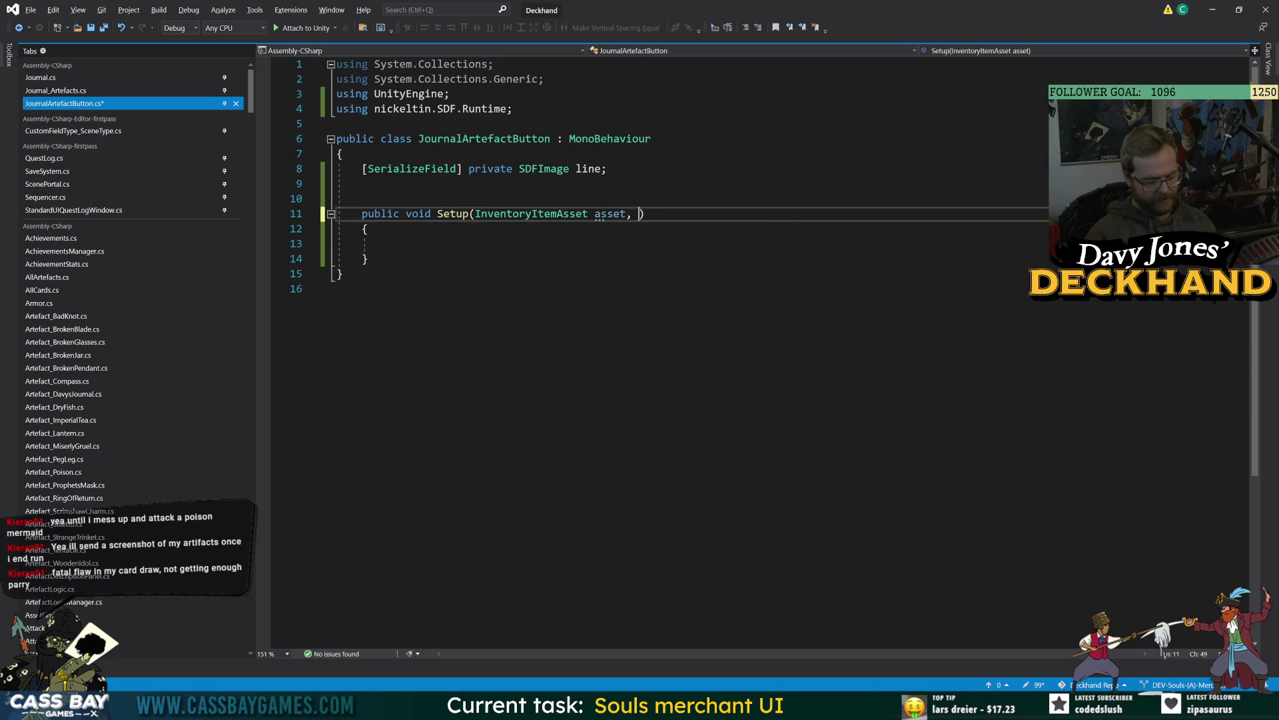
Step: Give Setup a bool discovered parameter, dropping a briefly added bool upgraded one
{"action": "type", "text": ", bool"}
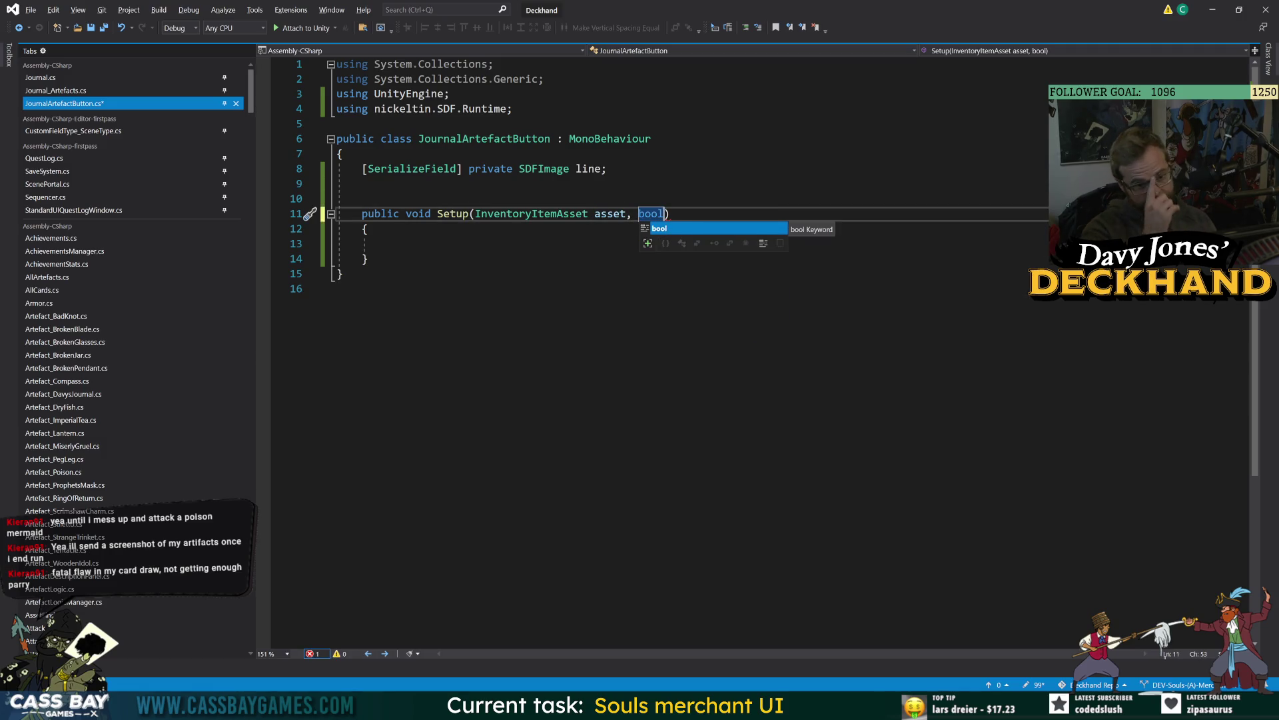
{"action": "type", "text": " discovered"}
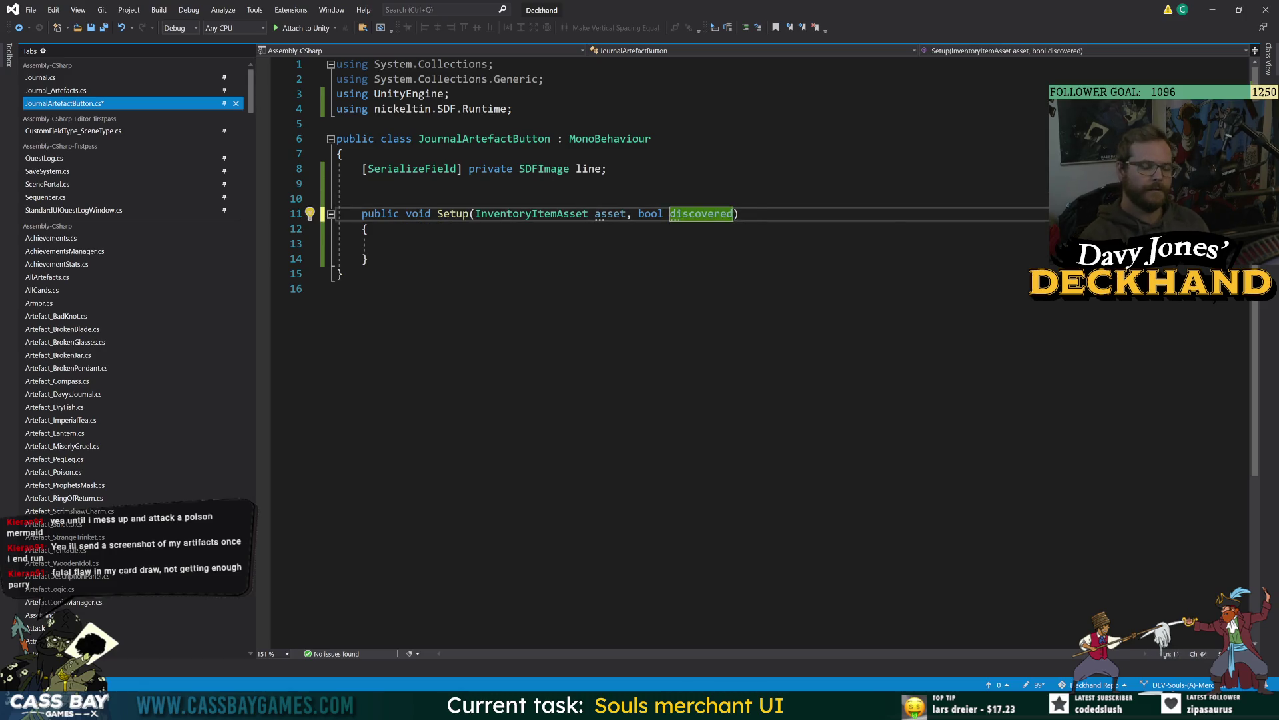
{"action": "type", "text": ", bool upgraded"}
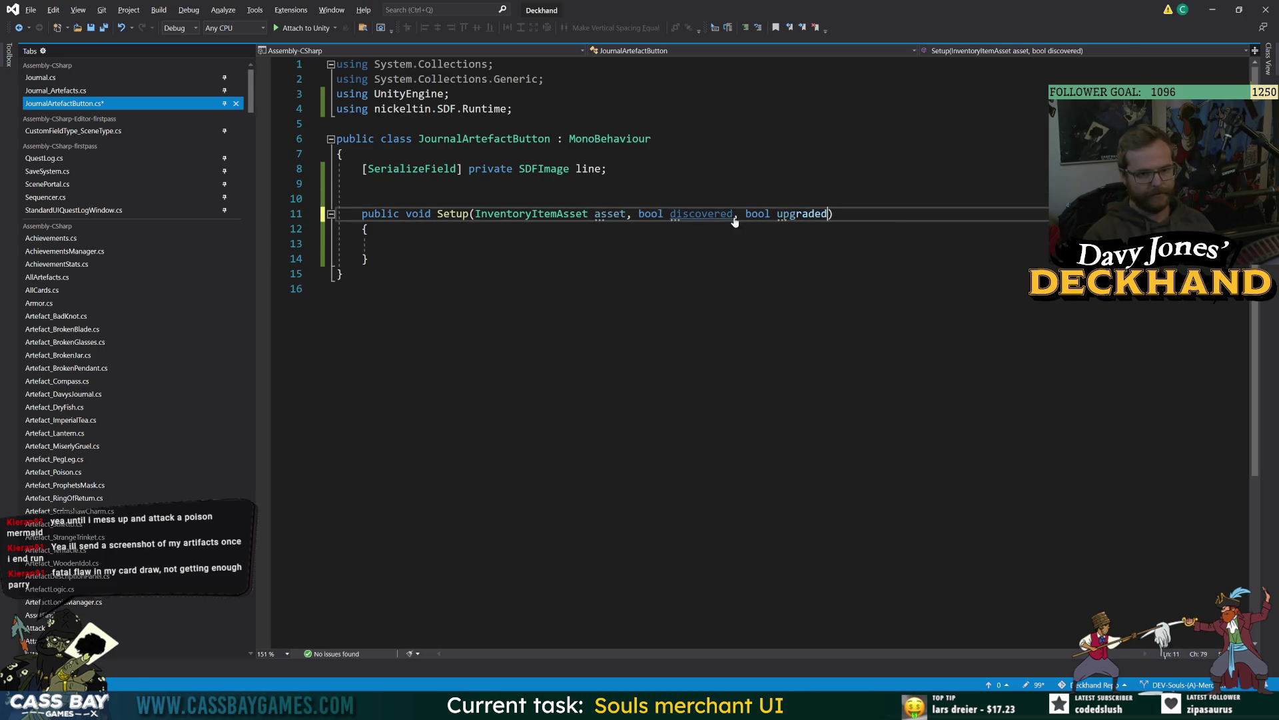
{"action": "left_click", "coordinate": [336, 288]}
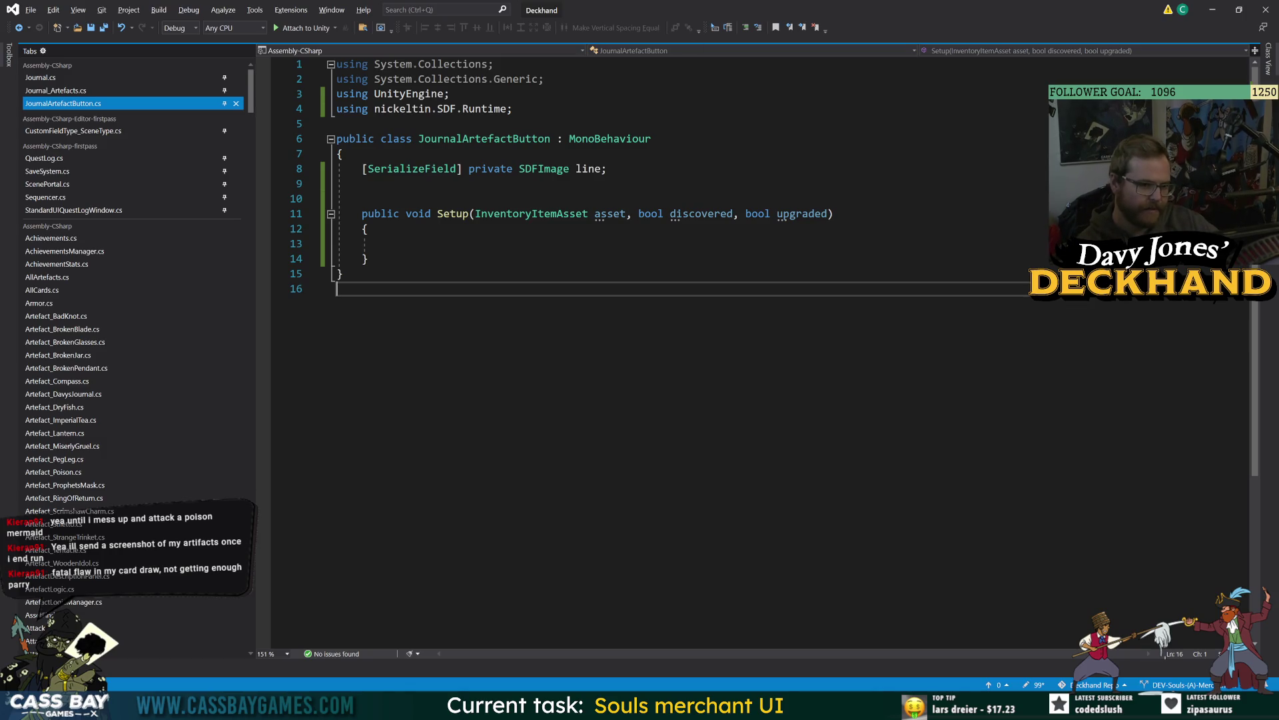
{"action": "key", "text": "Left"}
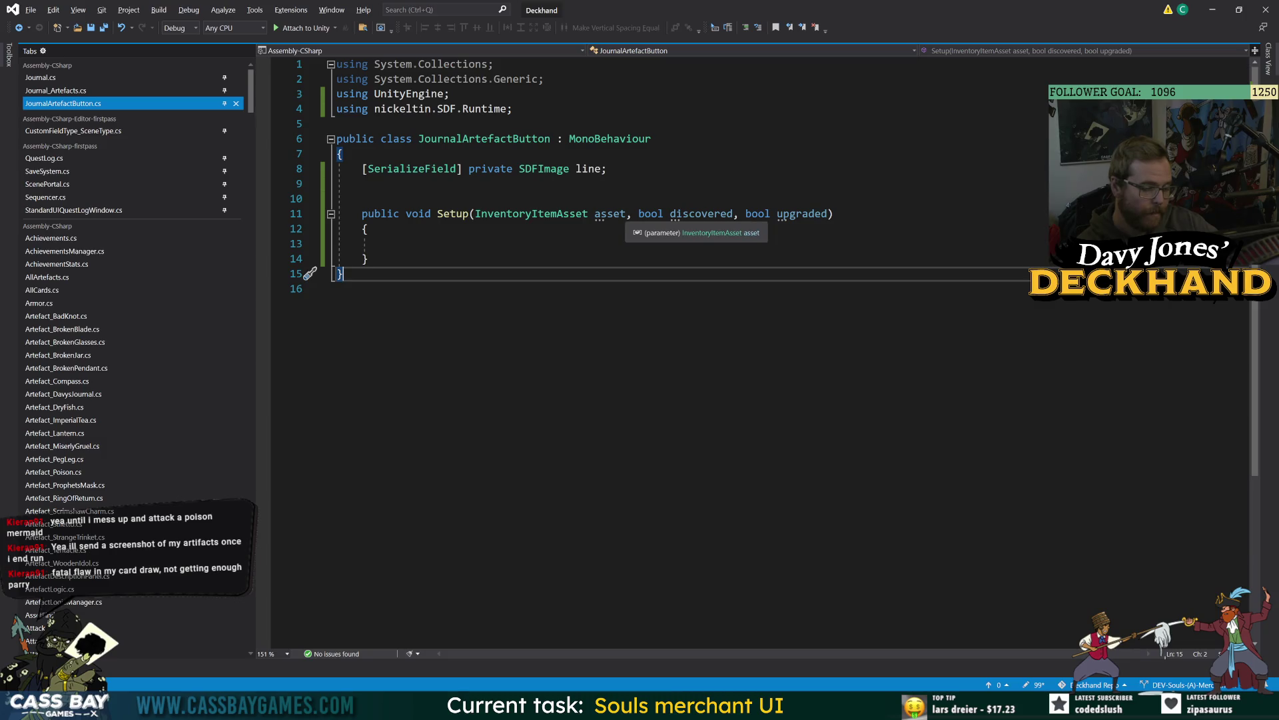
{"action": "key", "text": "Right"}
{"action": "left_click", "coordinate": [833, 214]}
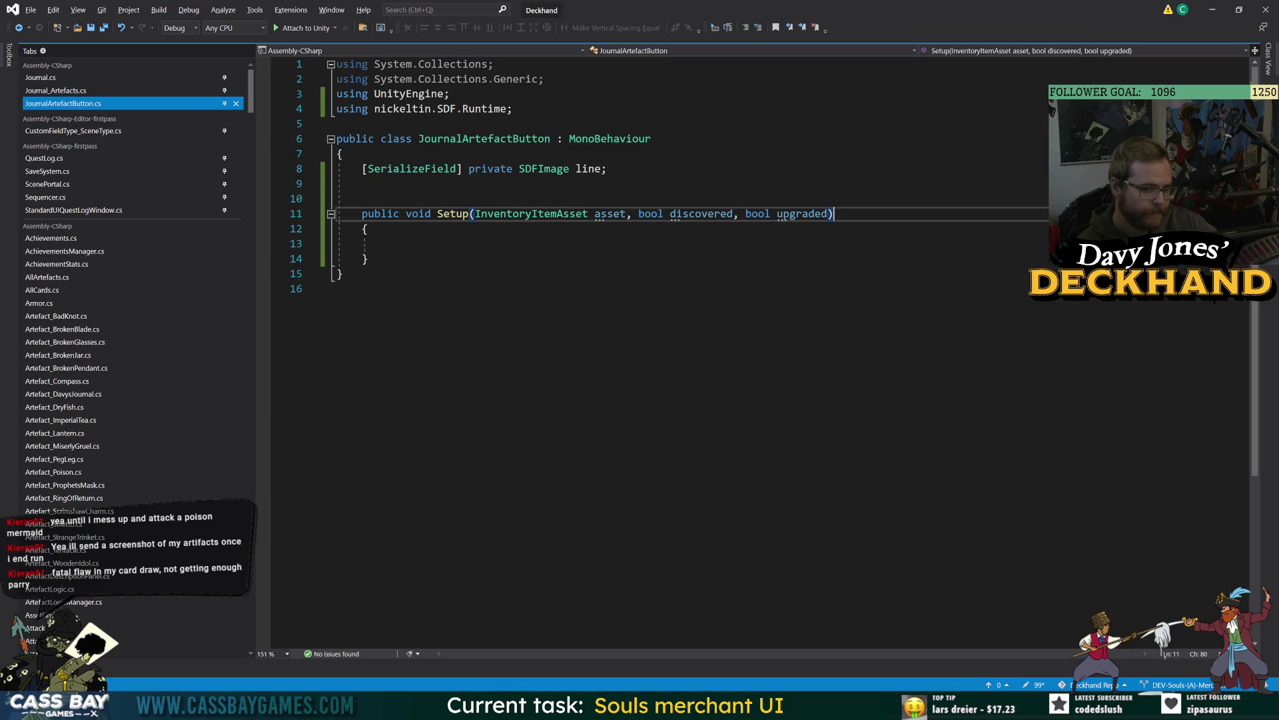
{"action": "left_click", "coordinate": [342, 154]}
{"action": "left_click", "coordinate": [337, 289]}
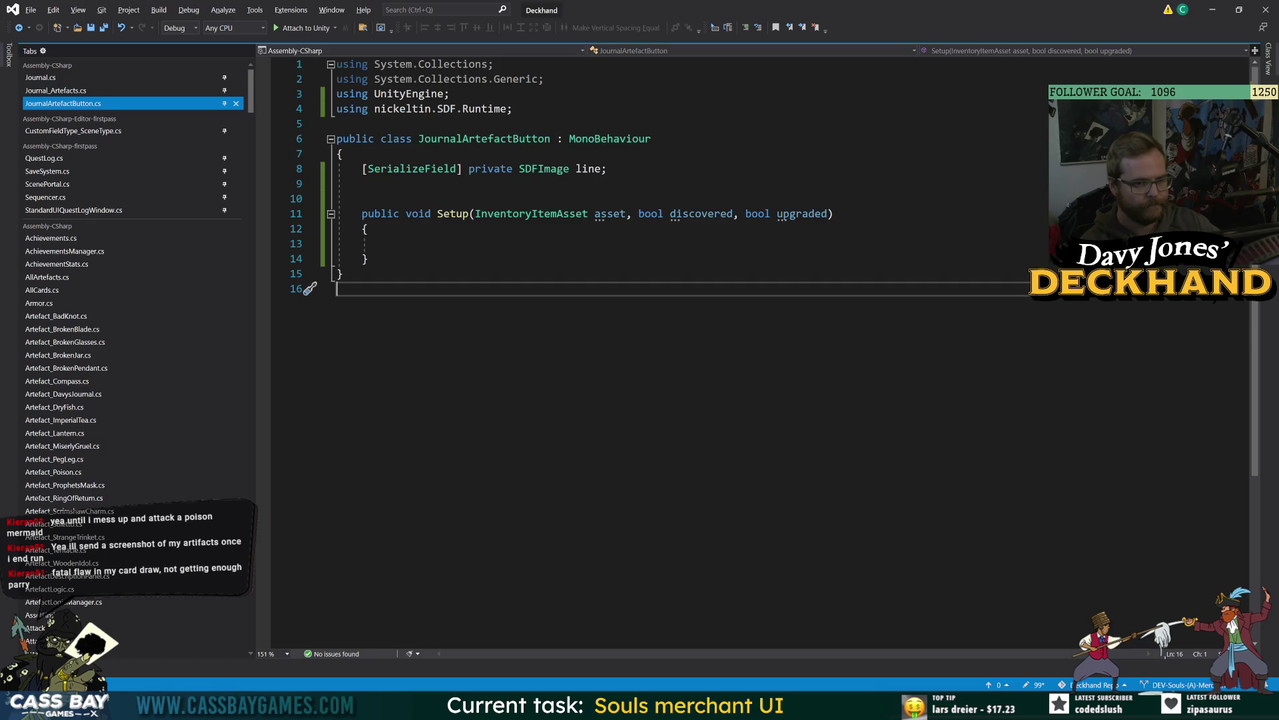
{"action": "left_click_drag", "start_coordinate": [827, 214], "coordinate": [752, 213]}
{"action": "key", "text": "BackSpace"}
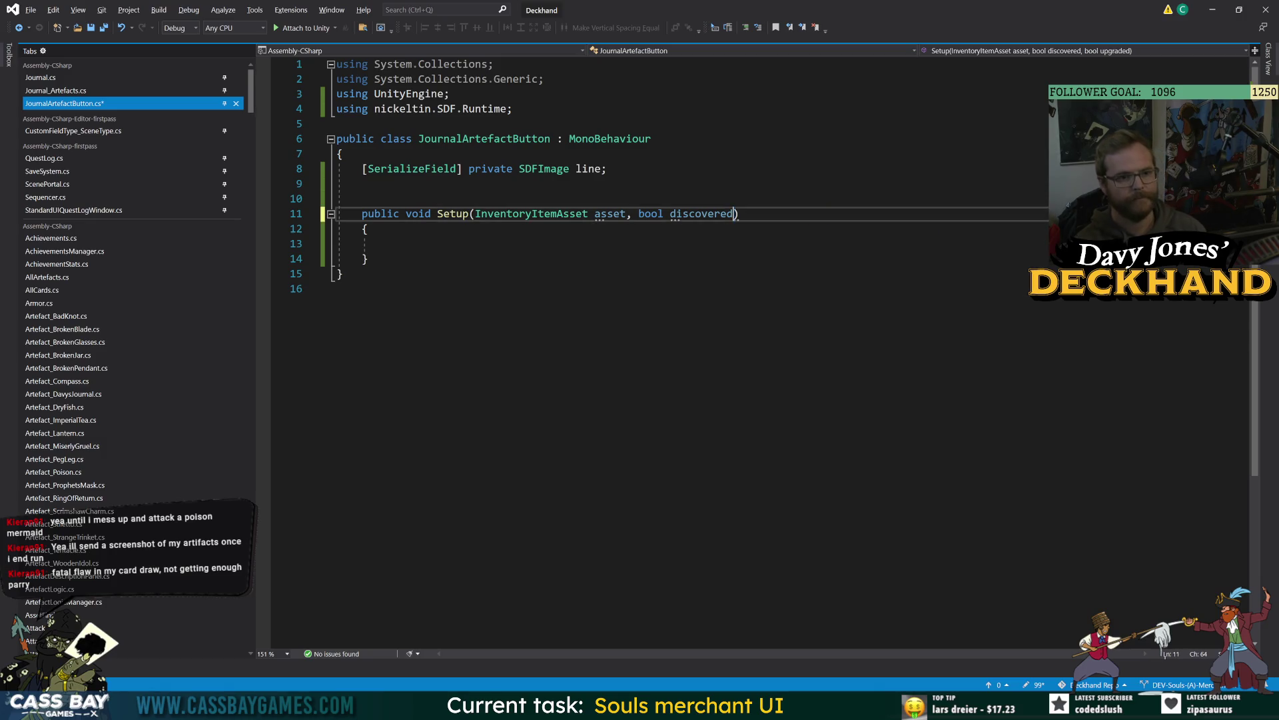
{"action": "left_click", "coordinate": [338, 288]}
Step: Make Setup set line.SDFSpriteReference to asset.spriteSet.lineSprite
{"action": "left_click", "coordinate": [387, 243]}
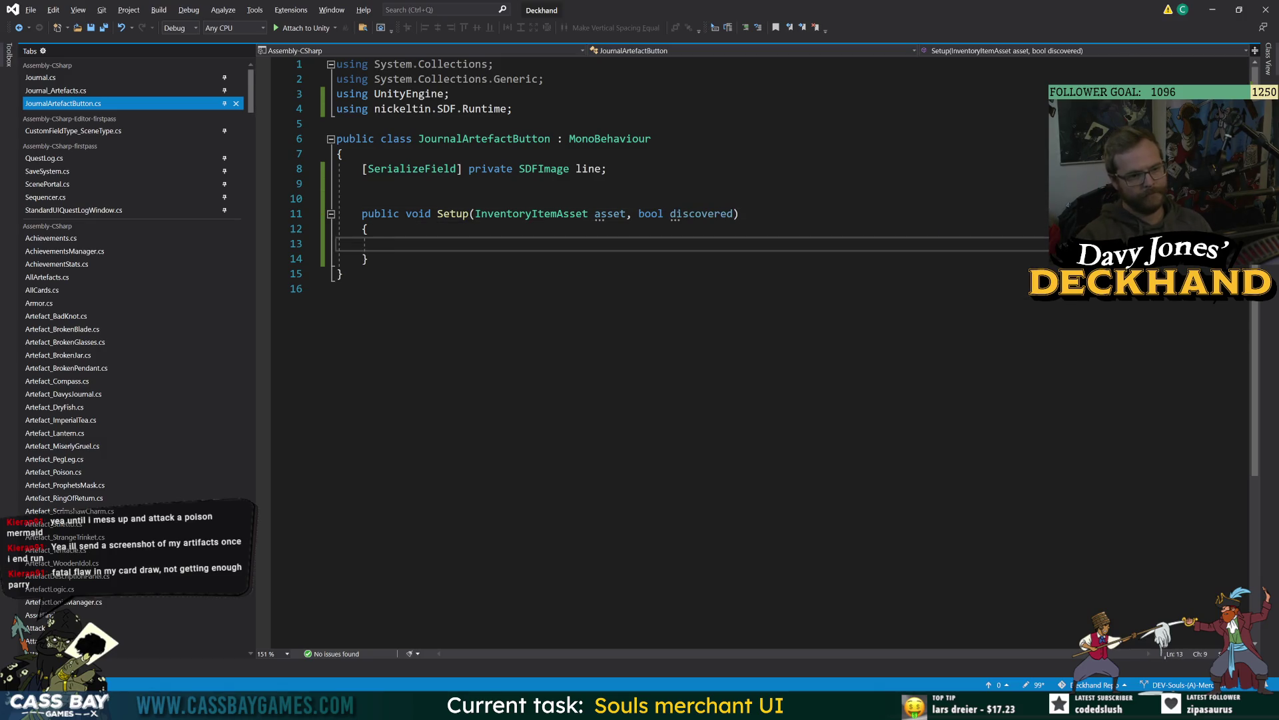
{"action": "type", "text": "line.sdf"}
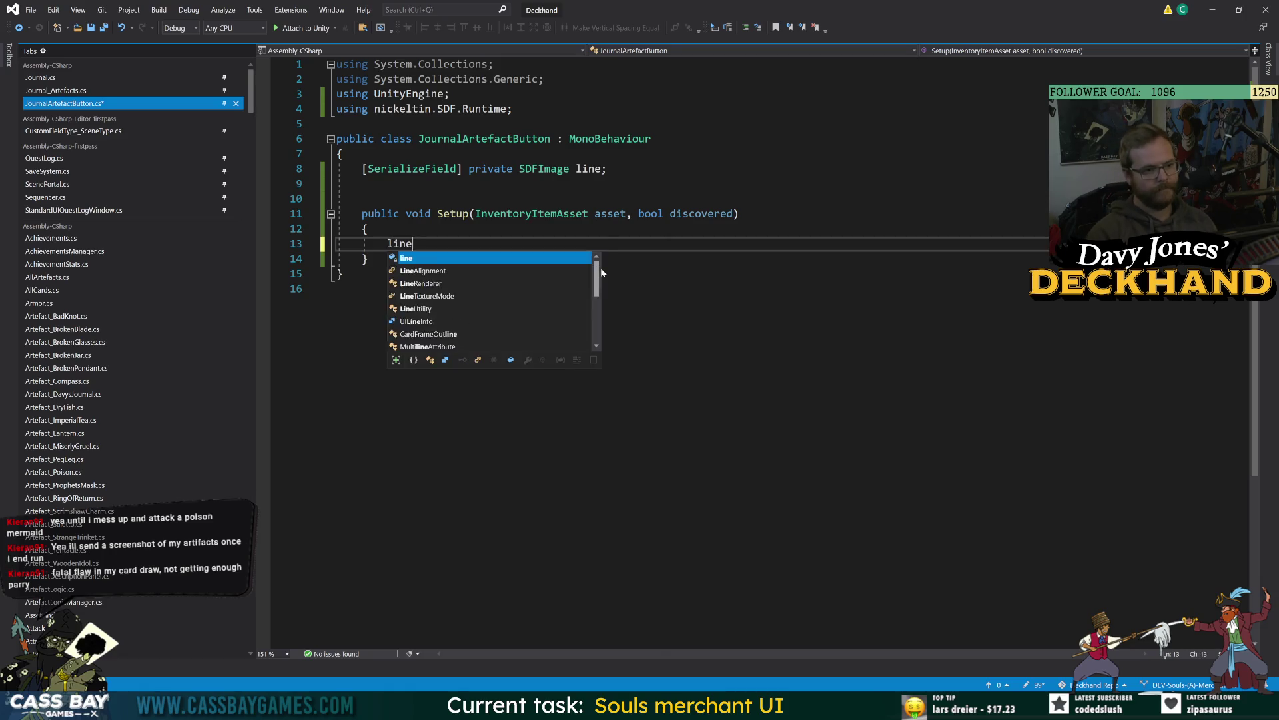
{"action": "key", "text": "Down"}
{"action": "key", "text": "Tab"}
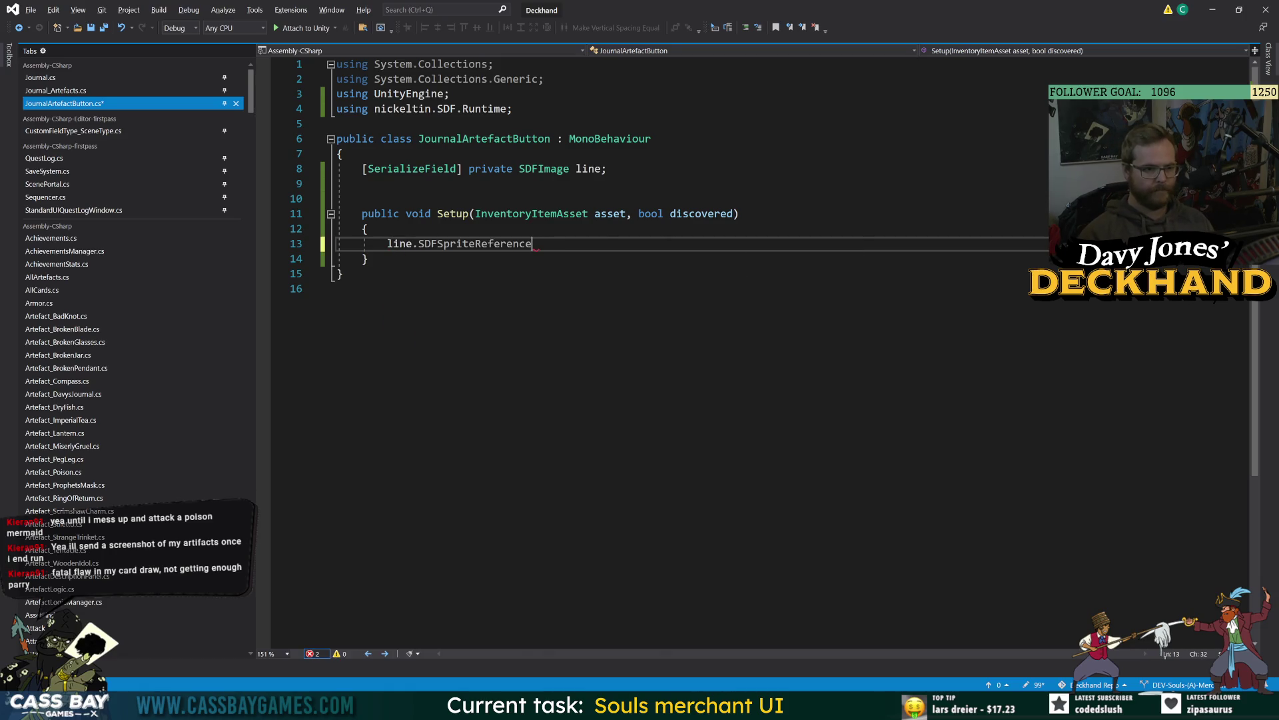
{"action": "type", "text": " = asset"}
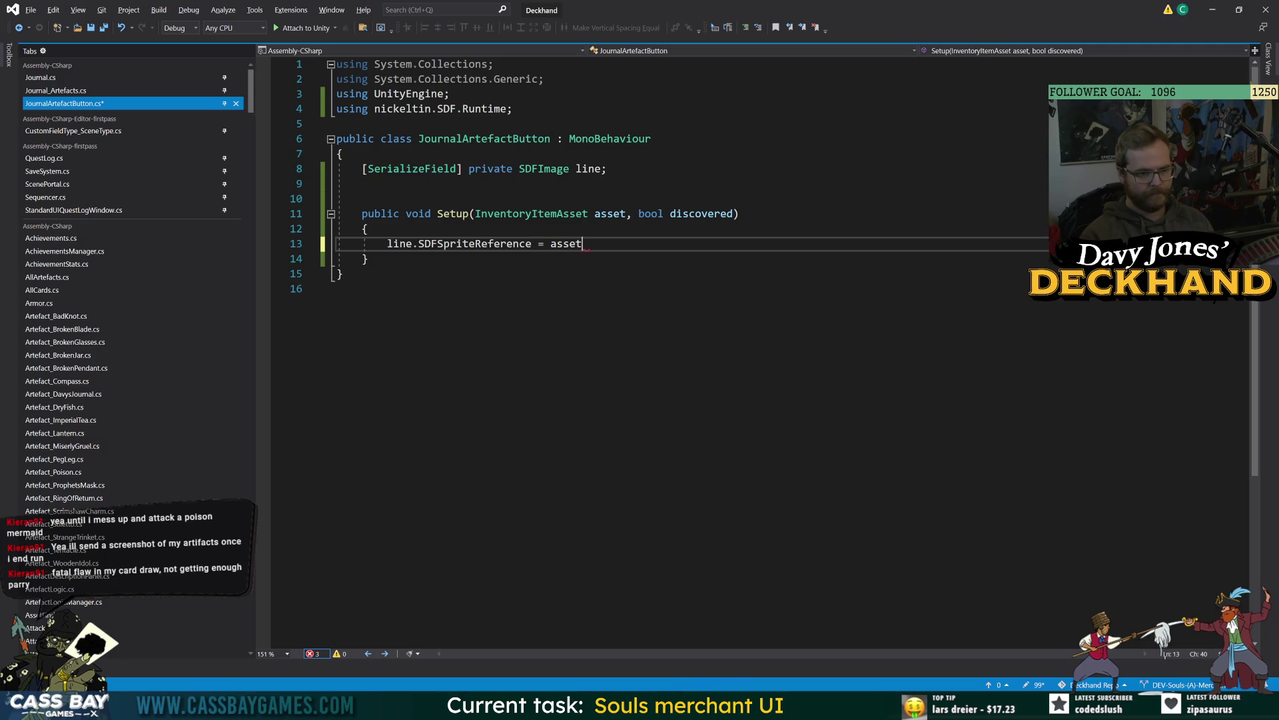
{"action": "type", "text": ".spr"}
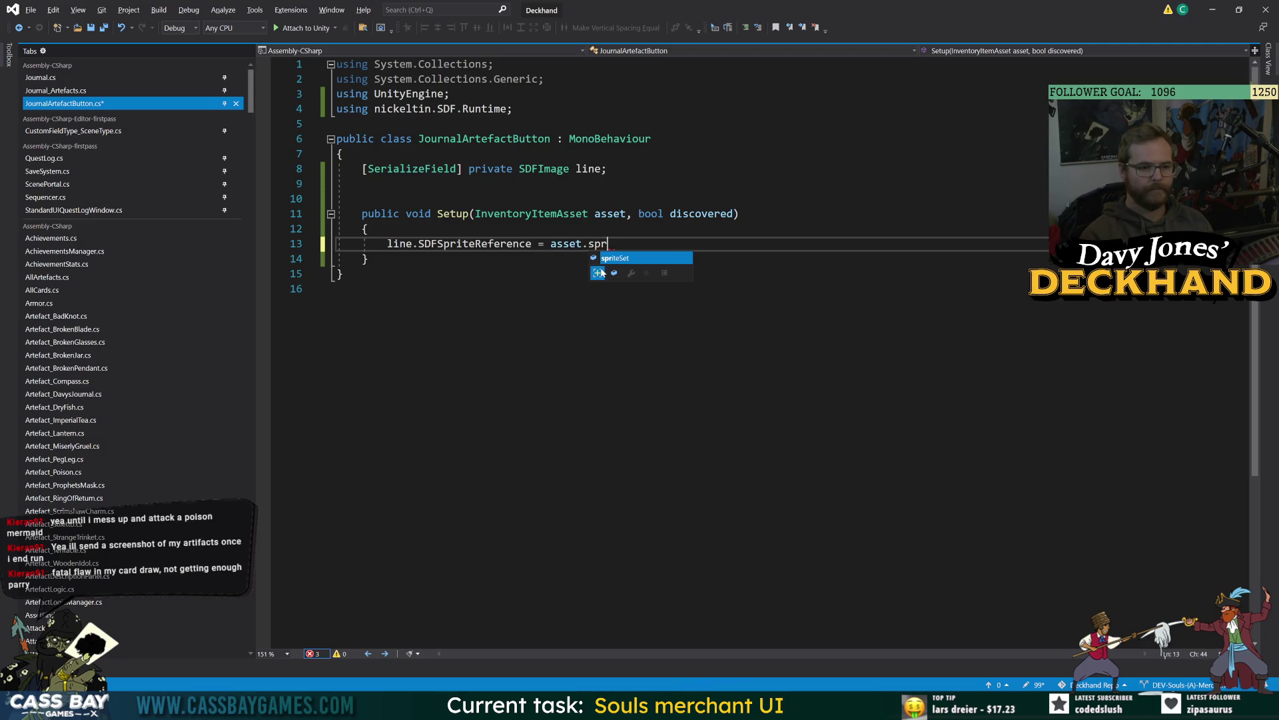
{"action": "type", "text": "iteSet.lineSprite;"}
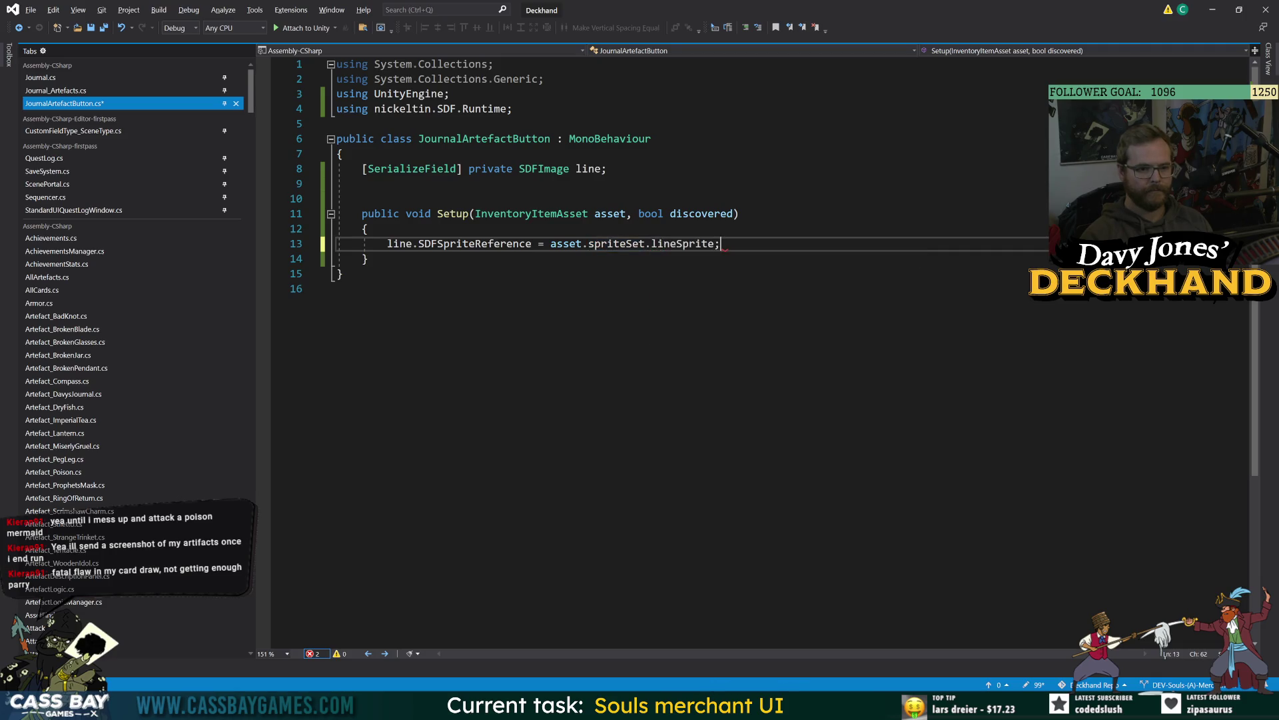
Step: Declare [SerializeField] private SDFImage fields color and outline below line
{"action": "left_click", "coordinate": [608, 169]}
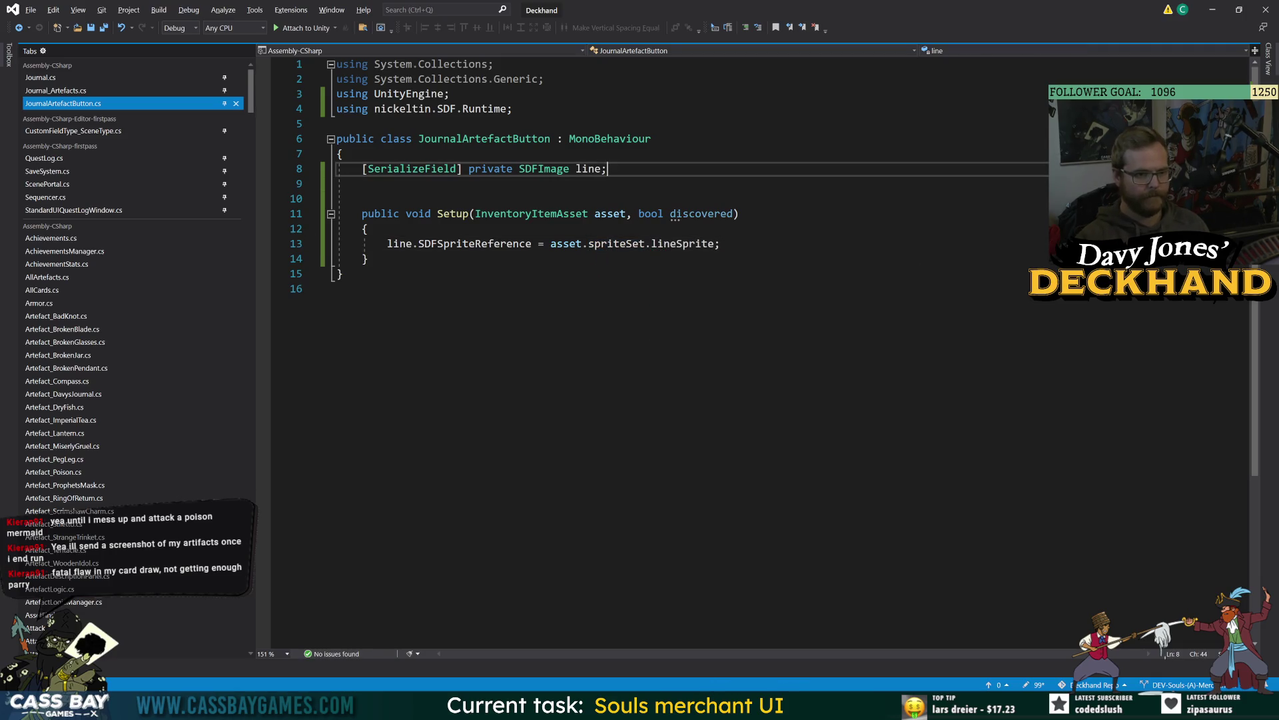
{"action": "key", "text": "Return"}
{"action": "type", "text": "[SerializeField] pri"}
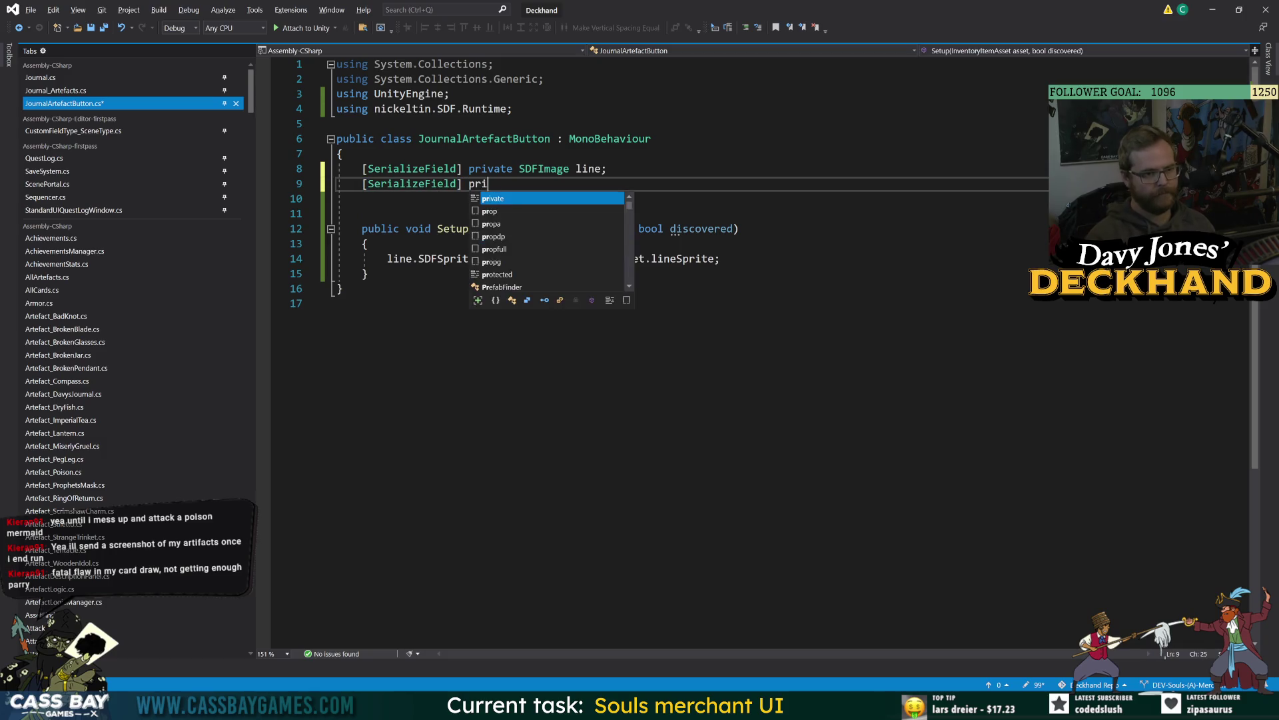
{"action": "type", "text": "vate SDFImage col"}
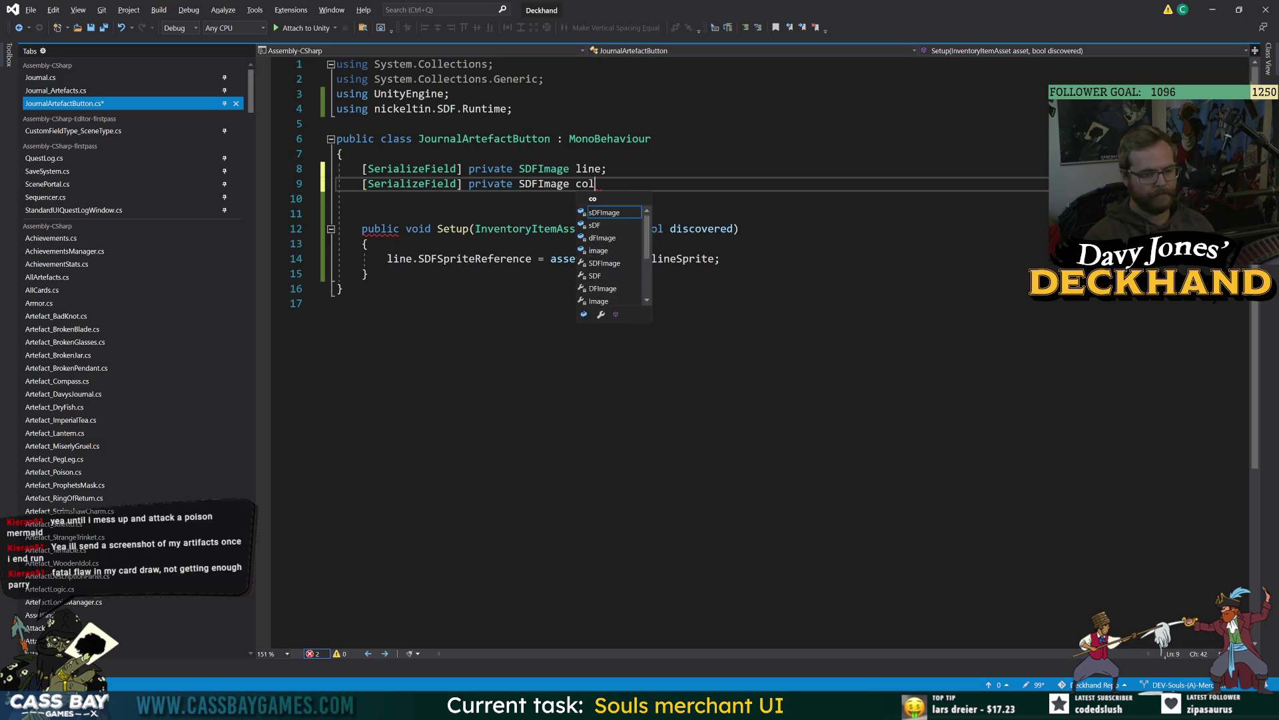
{"action": "type", "text": "or;"}
{"action": "key", "text": "Return"}
{"action": "type", "text": "[SerializeField]"}
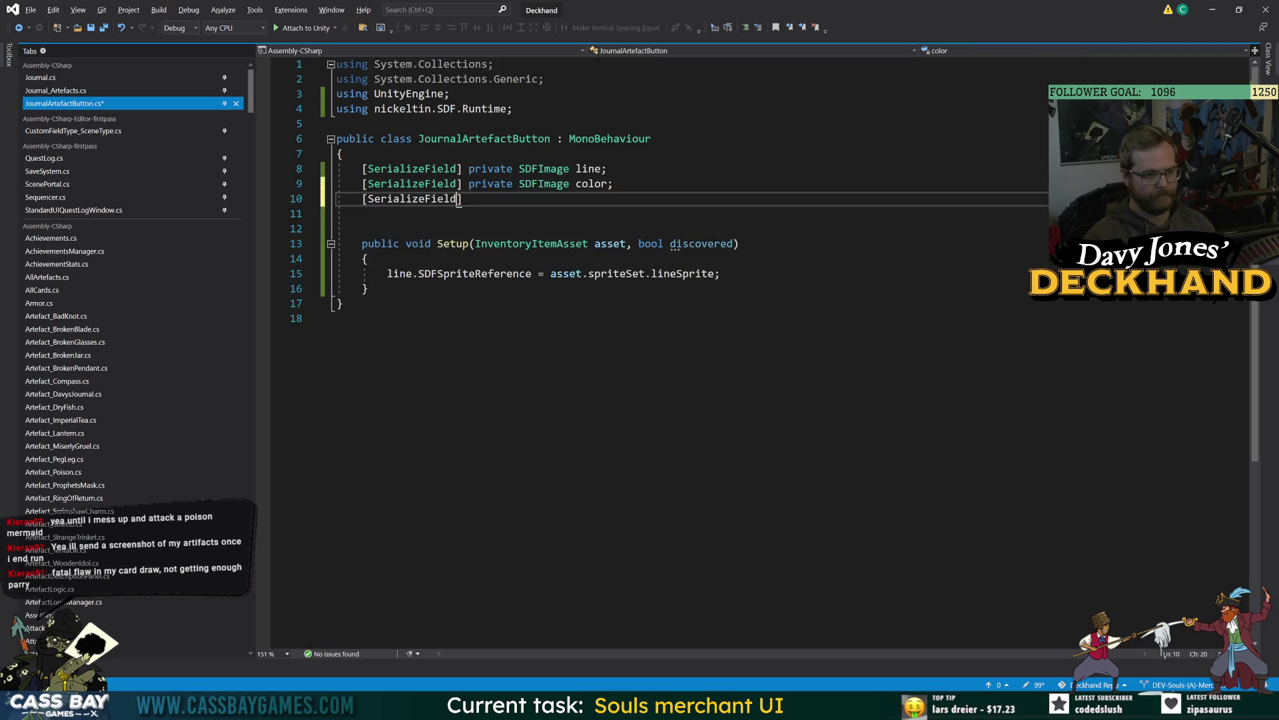
{"action": "type", "text": " private SDFI"}
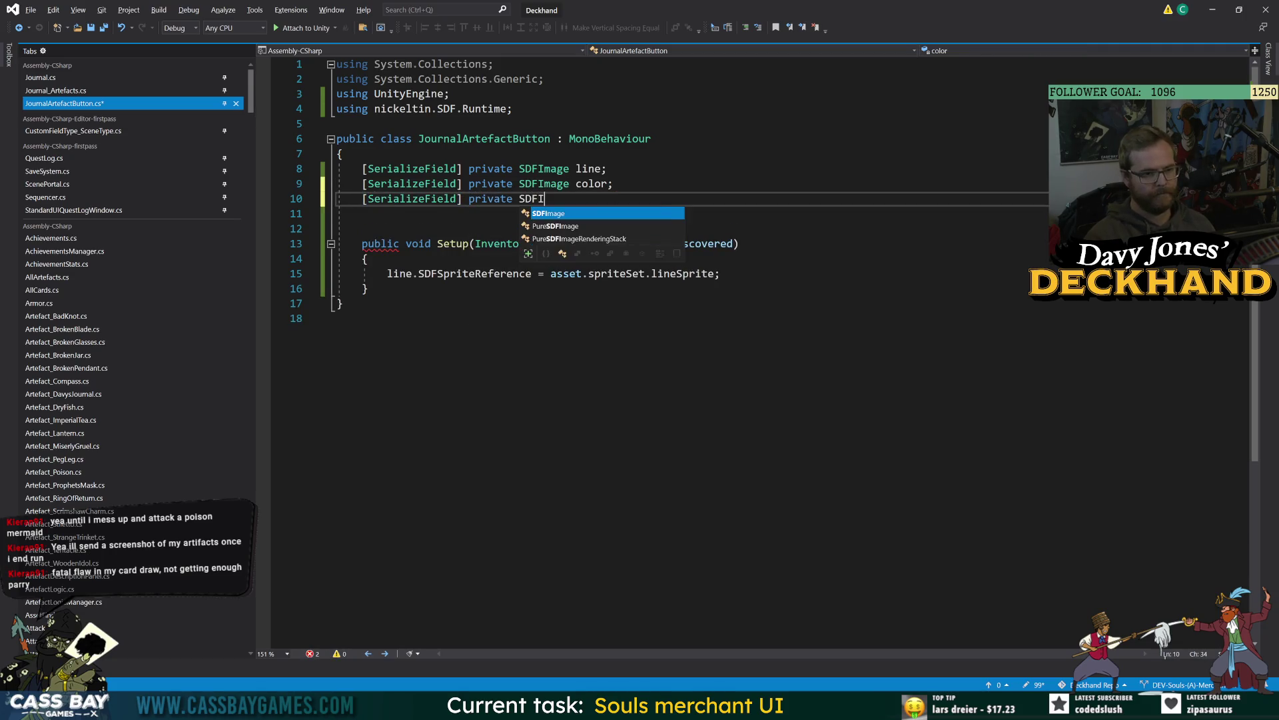
{"action": "type", "text": "mage outline"}
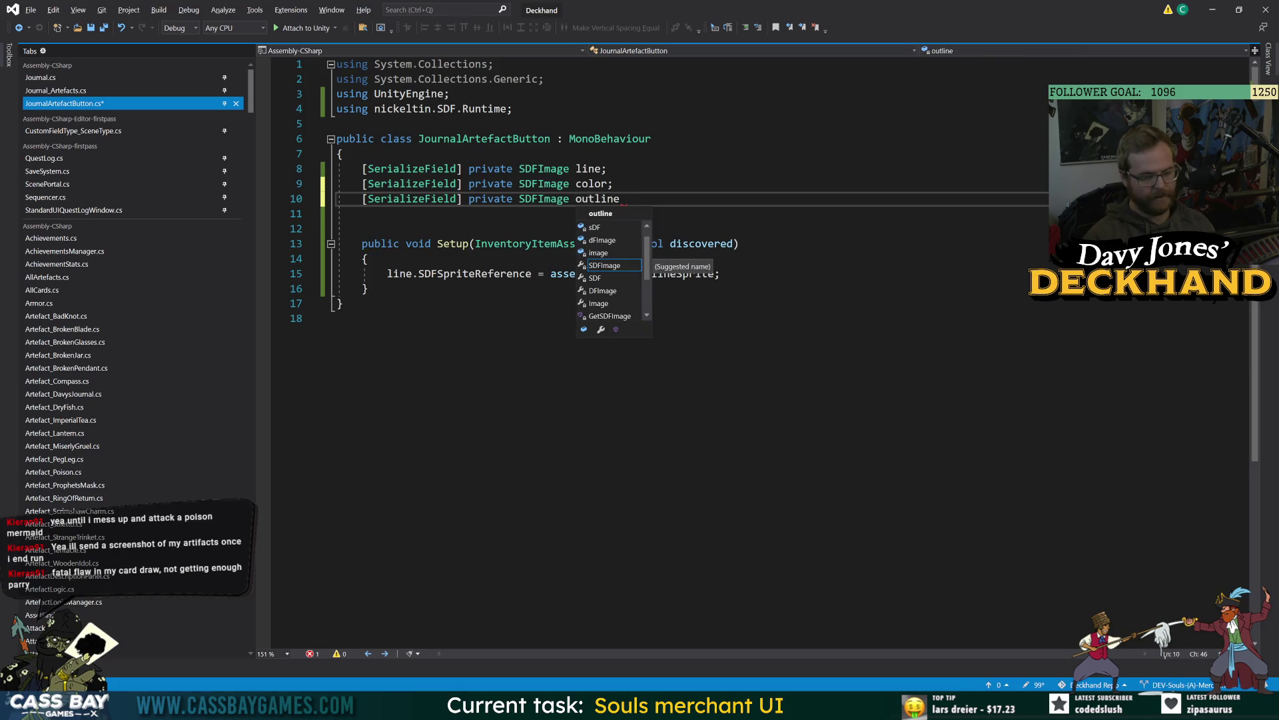
{"action": "type", "text": ";"}
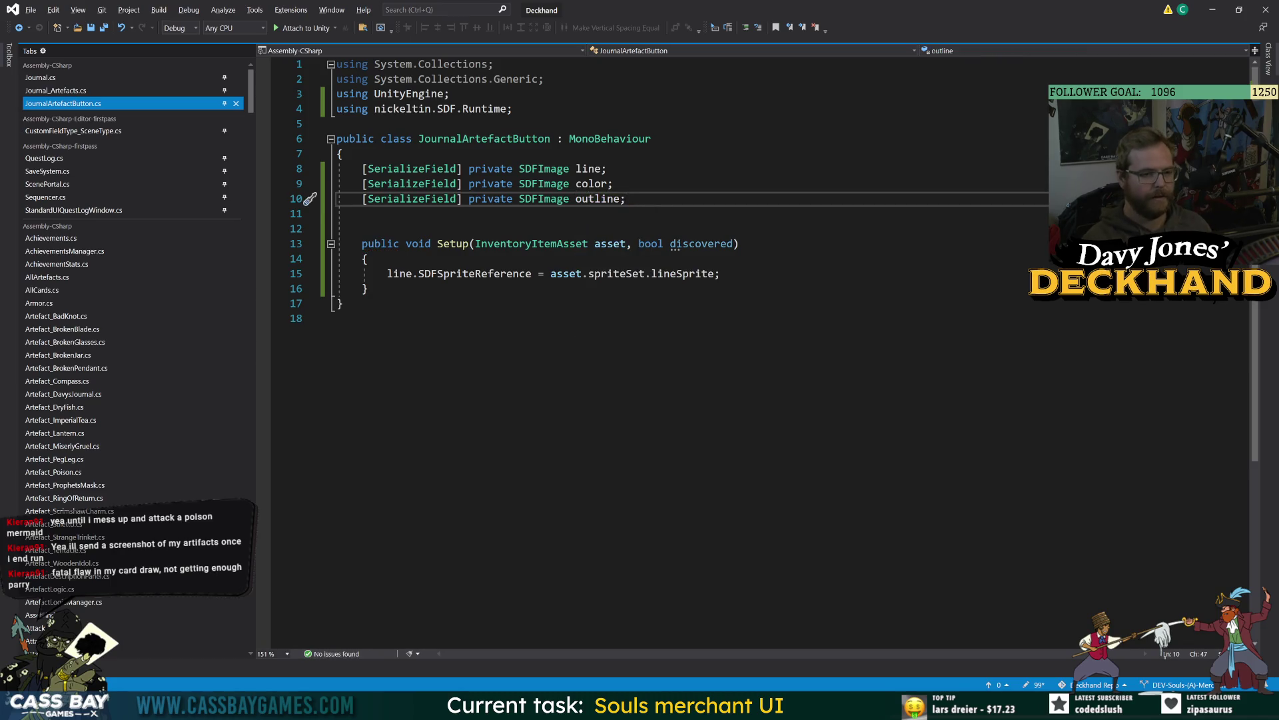
Step: Duplicate the line sprite assignment twice inside Setup
{"action": "left_click_drag", "start_coordinate": [720, 274], "coordinate": [349, 273]}
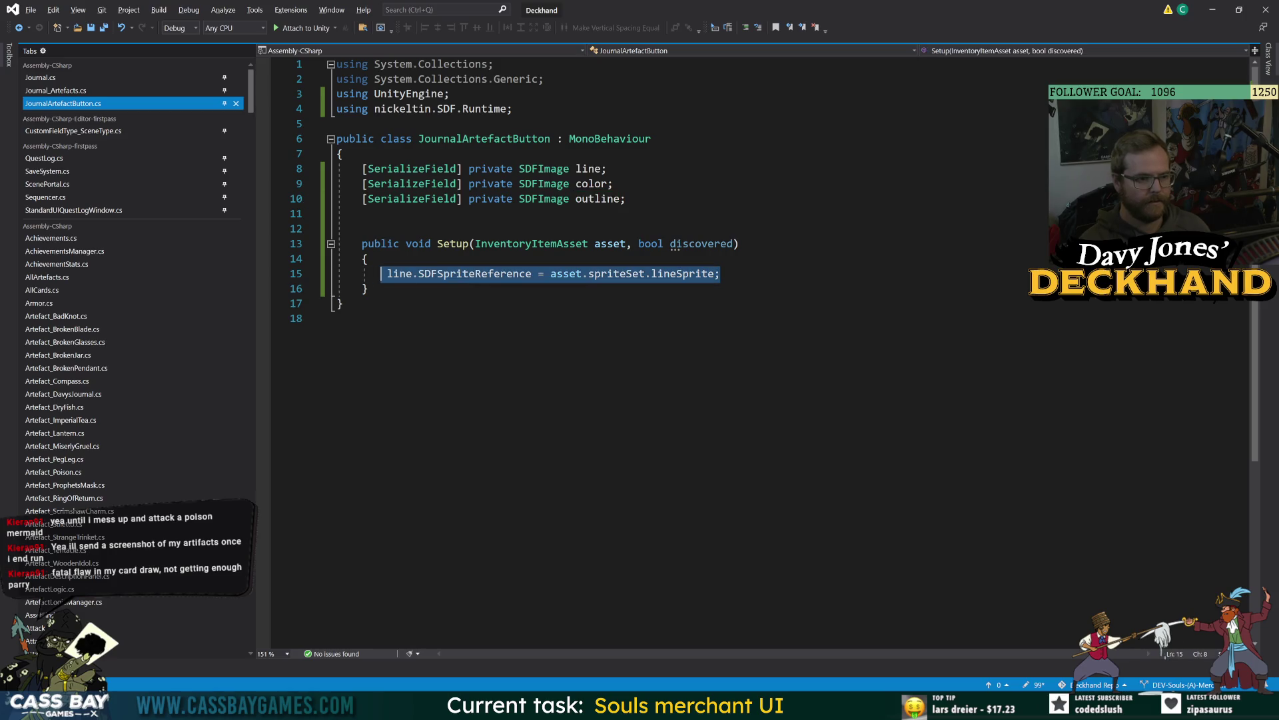
{"action": "key", "text": "ctrl+c"}
{"action": "key", "text": "End"}
{"action": "key", "text": "Return"}
{"action": "key", "text": "ctrl+v"}
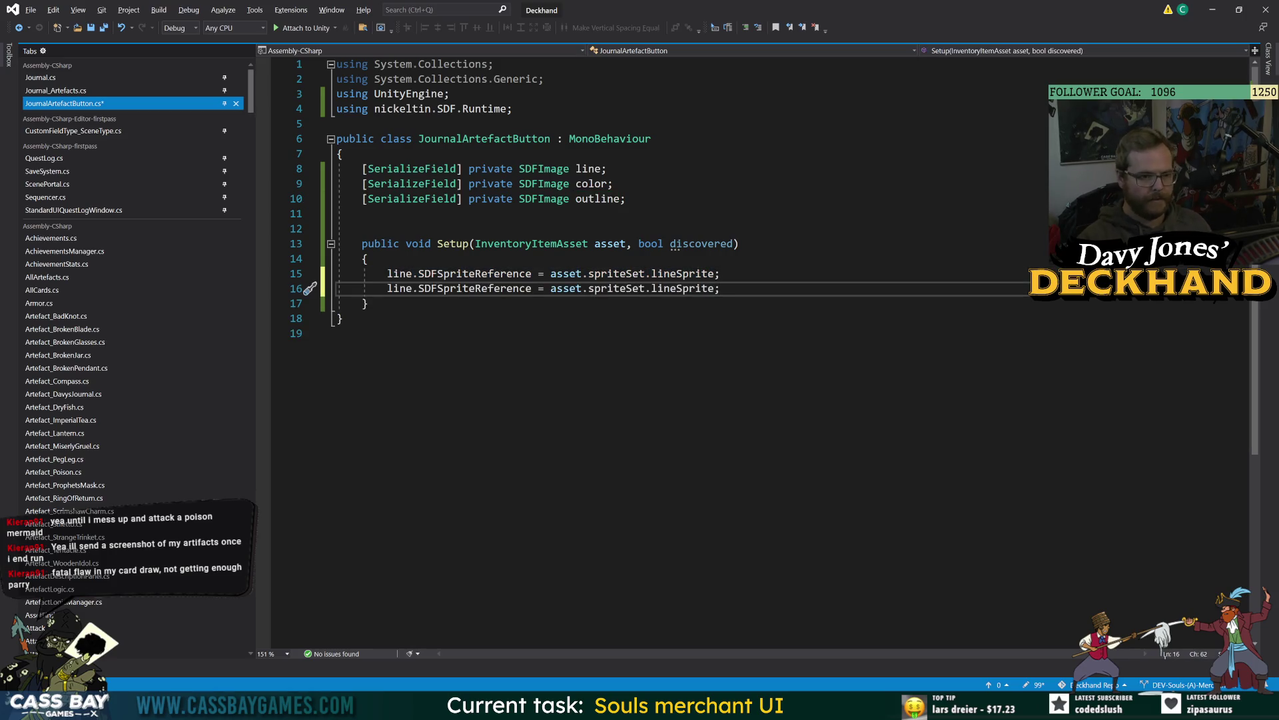
{"action": "key", "text": "Return"}
{"action": "key", "text": "ctrl+v"}
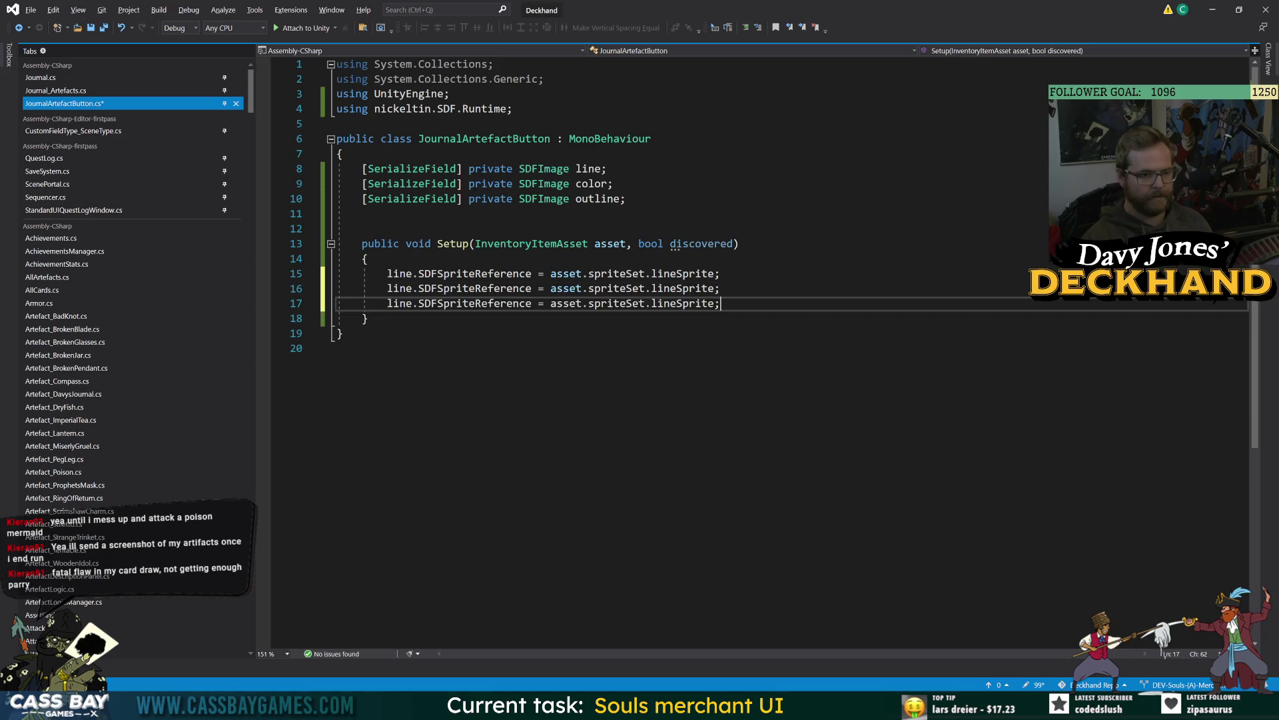
Step: Retarget the two copied assignments to the color and outline fields
{"action": "double_click", "coordinate": [593, 183]}
{"action": "key", "text": "ctrl+c"}
{"action": "double_click", "coordinate": [402, 288]}
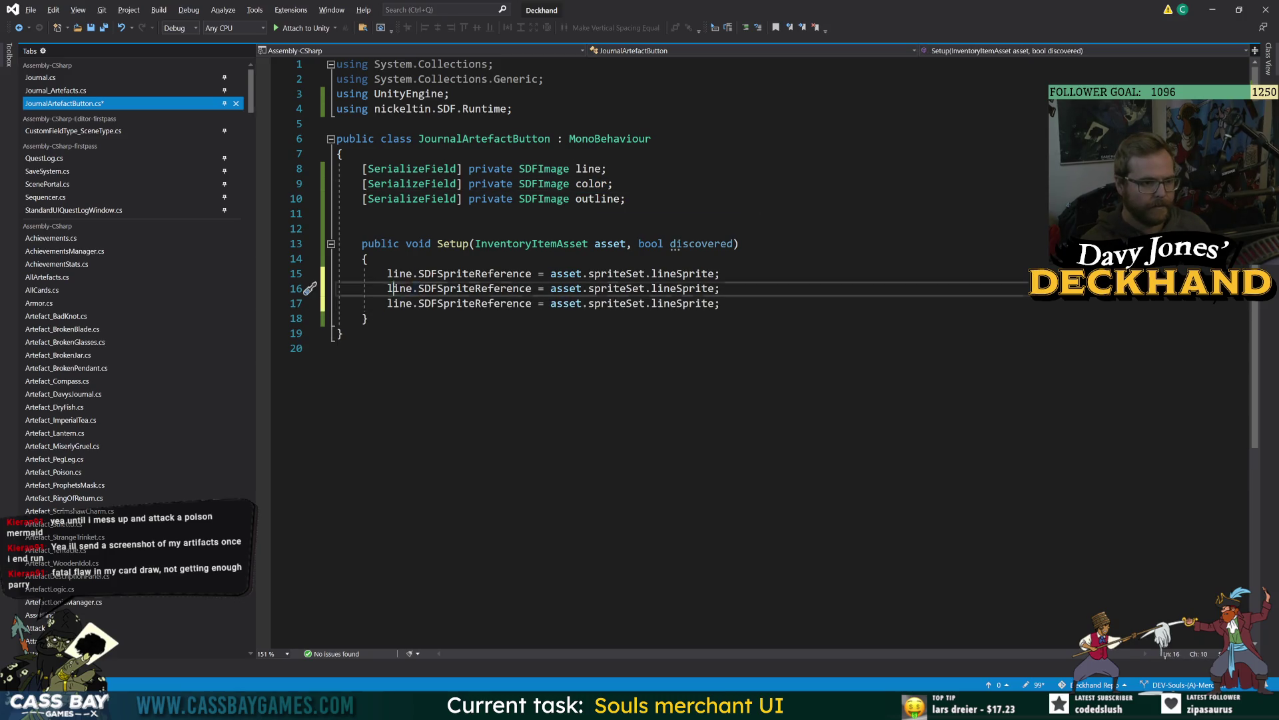
{"action": "key", "text": "ctrl+v"}
{"action": "double_click", "coordinate": [599, 199]}
{"action": "key", "text": "ctrl+c"}
{"action": "double_click", "coordinate": [400, 303]}
{"action": "key", "text": "ctrl+v"}
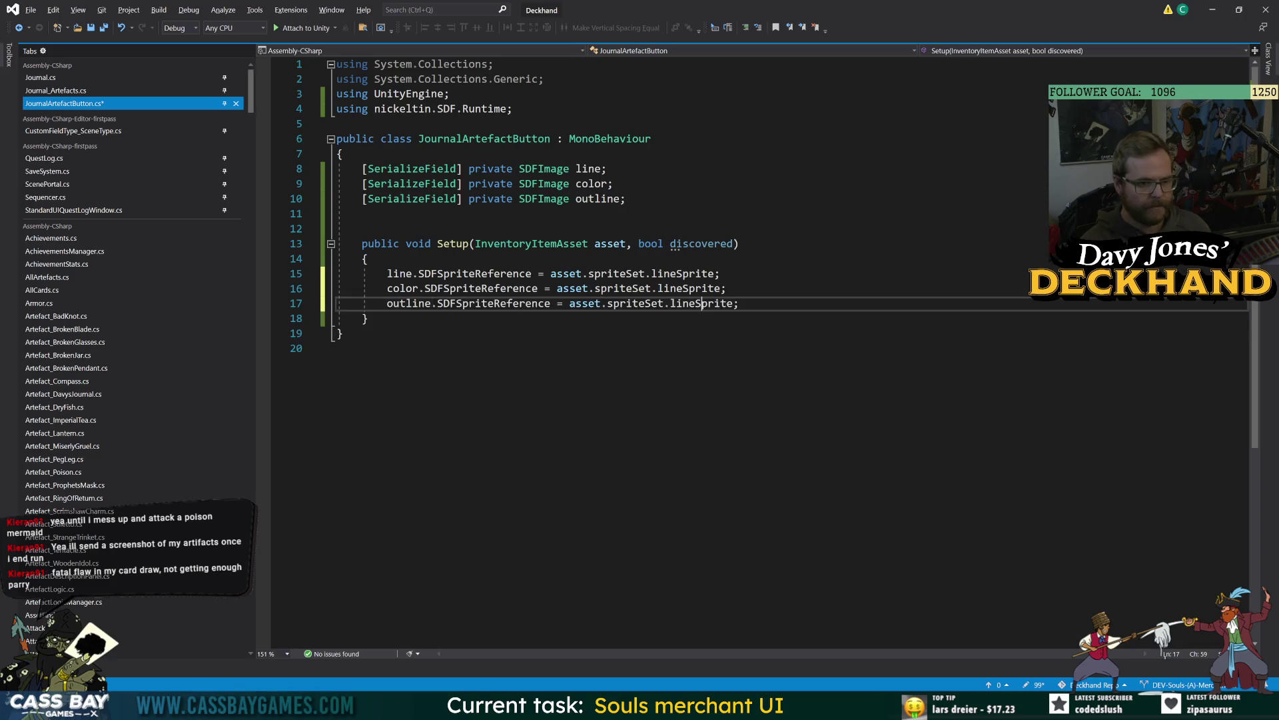
Step: Replace lineSprite with colorSprite in the color and outline assignments
{"action": "double_click", "coordinate": [701, 304]}
{"action": "type", "text": "col"}
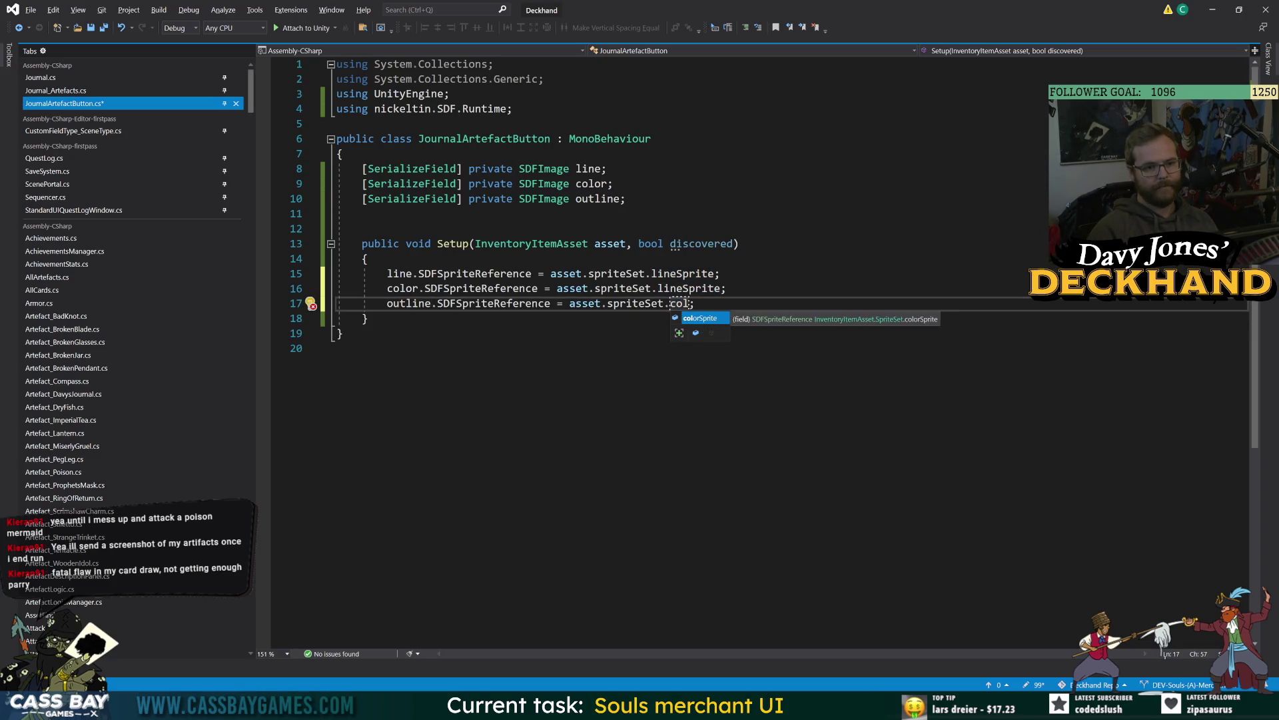
{"action": "key", "text": "Tab"}
{"action": "key", "text": "ctrl+c"}
{"action": "double_click", "coordinate": [695, 288]}
{"action": "key", "text": "ctrl+v"}
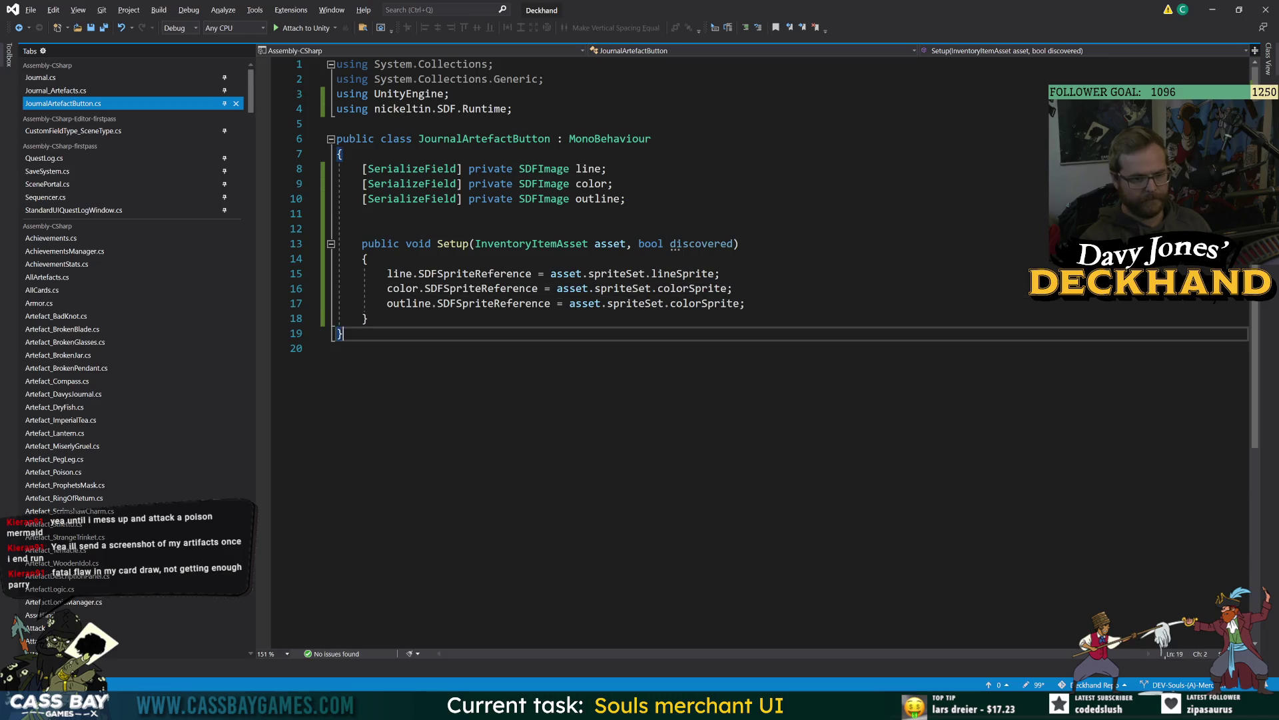
{"action": "double_click", "coordinate": [695, 288]}
{"action": "key", "text": "BackSpace"}
{"action": "key", "text": "ctrl+space"}
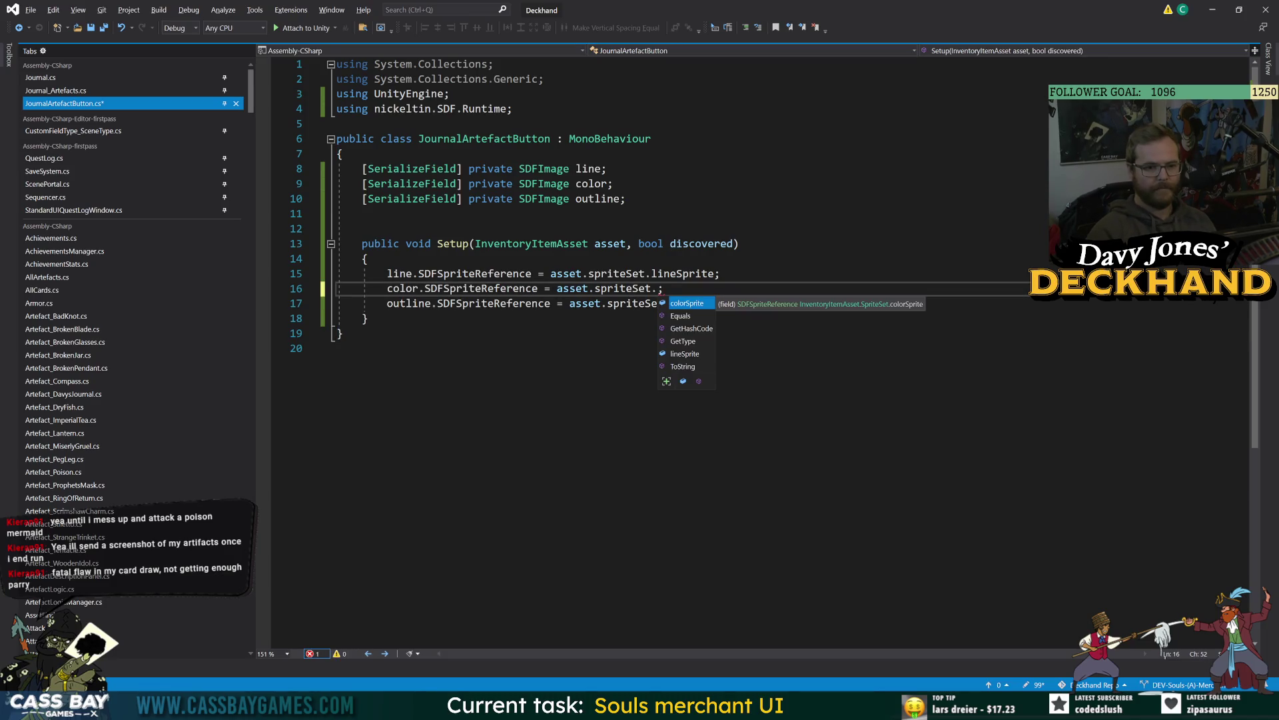
{"action": "type", "text": "c"}
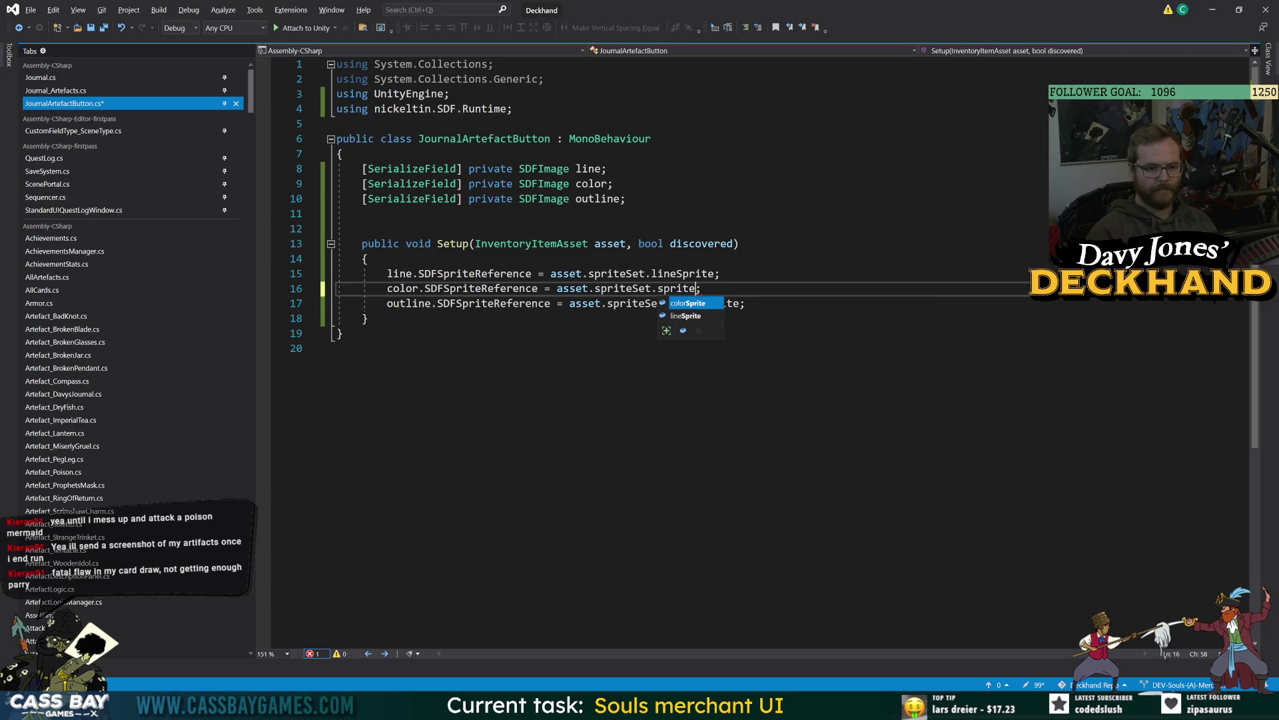
{"action": "key", "text": "Tab"}
Step: Add blank lines below Setup's closing brace for a new member
{"action": "left_click", "coordinate": [337, 348]}
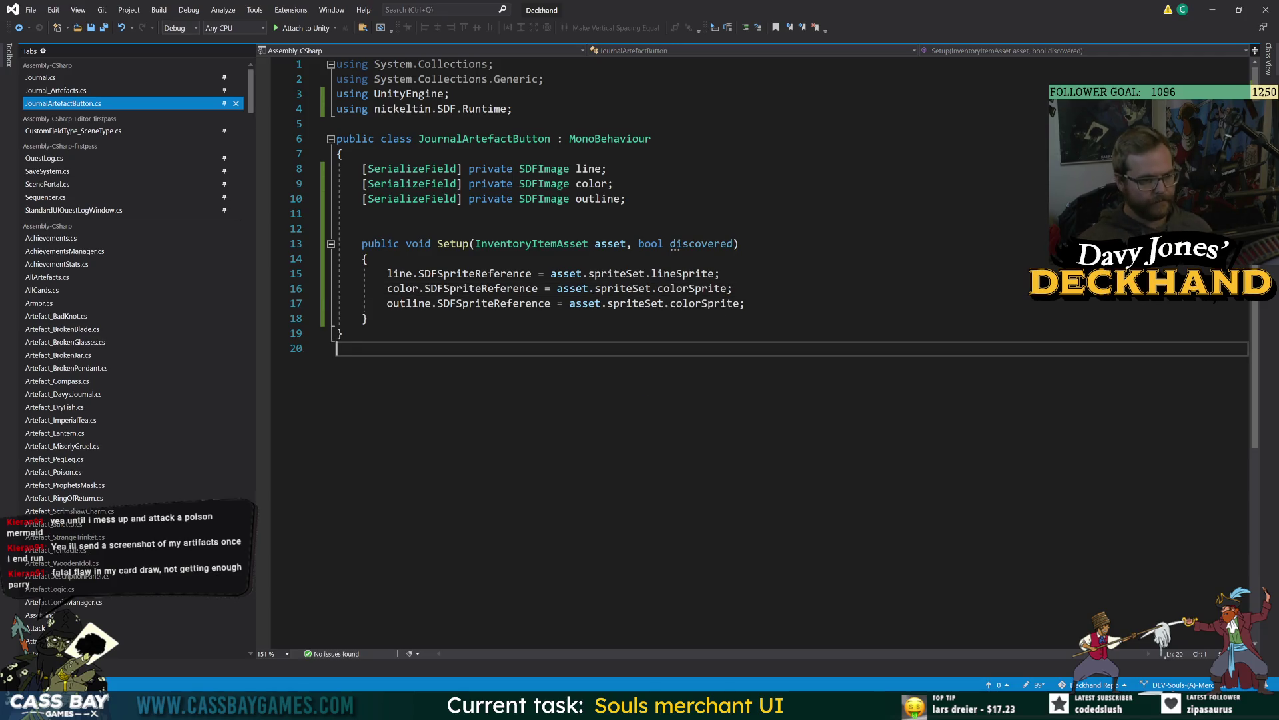
{"action": "left_click", "coordinate": [368, 259]}
{"action": "left_click", "coordinate": [369, 318]}
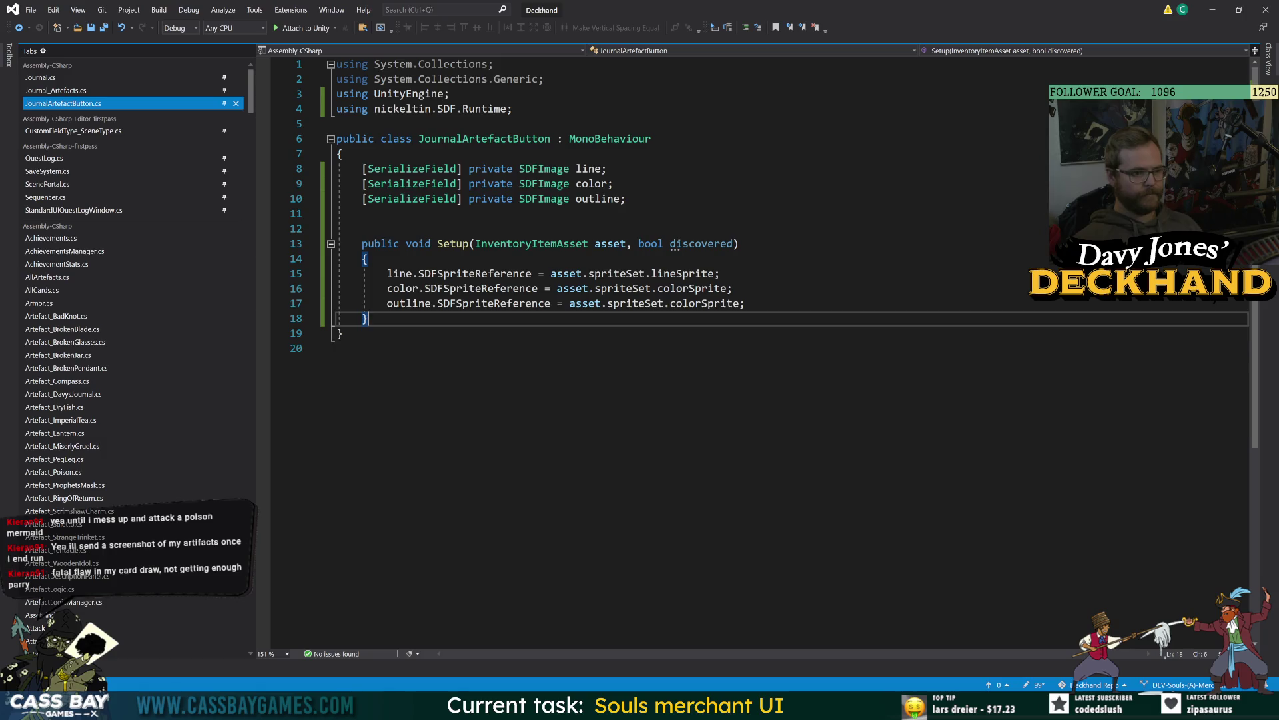
{"action": "key", "text": "Return"}
{"action": "key", "text": "Return"}
{"action": "key", "text": "BackSpace"}
{"action": "key", "text": "BackSpace"}
{"action": "key", "text": "BackSpace"}
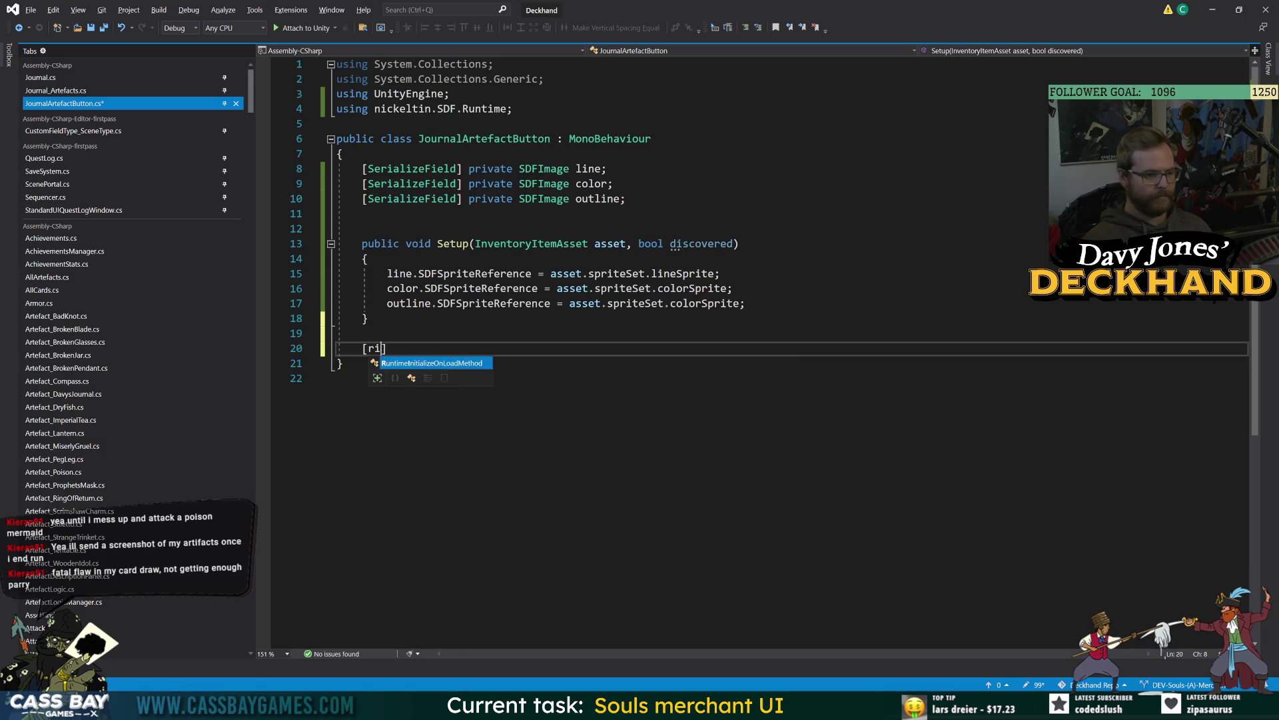
Step: Move the three sprite assignments into a new private SetSprites(InventoryItemAsset asset) method, called from Setup as SetSprites(asset)
{"action": "type", "text": "privat"}
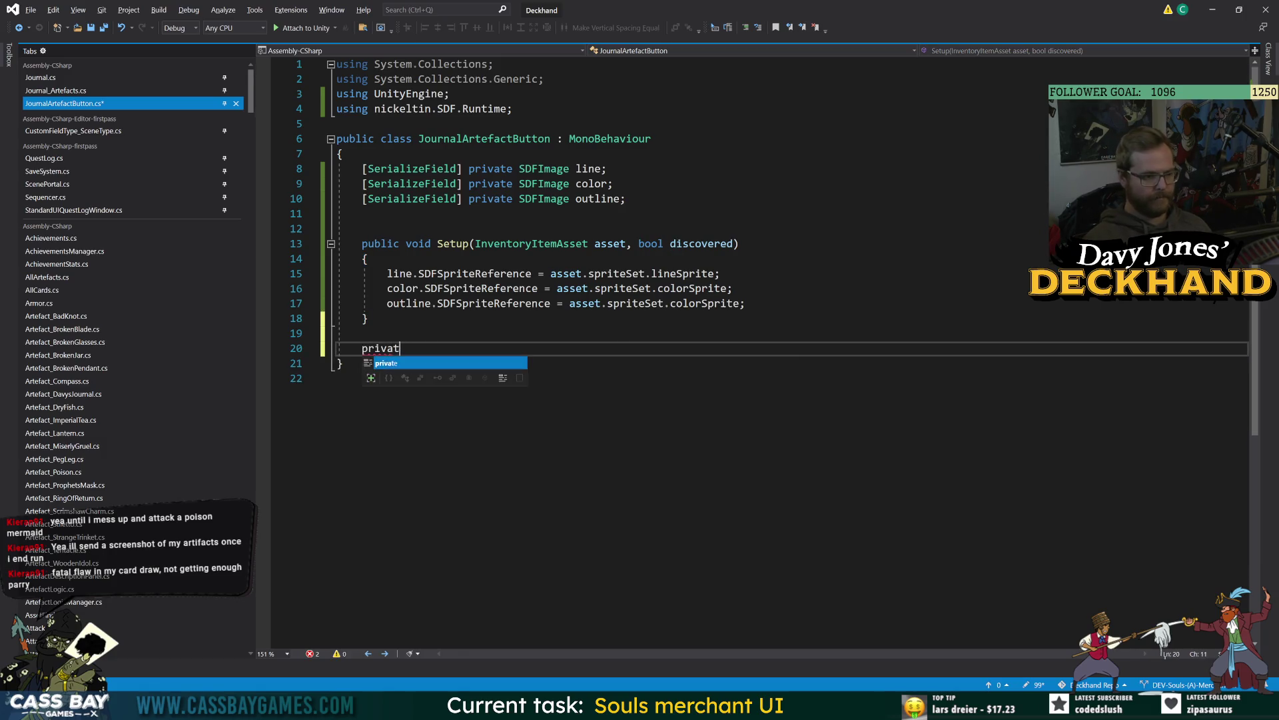
{"action": "type", "text": "e void SetSprites"}
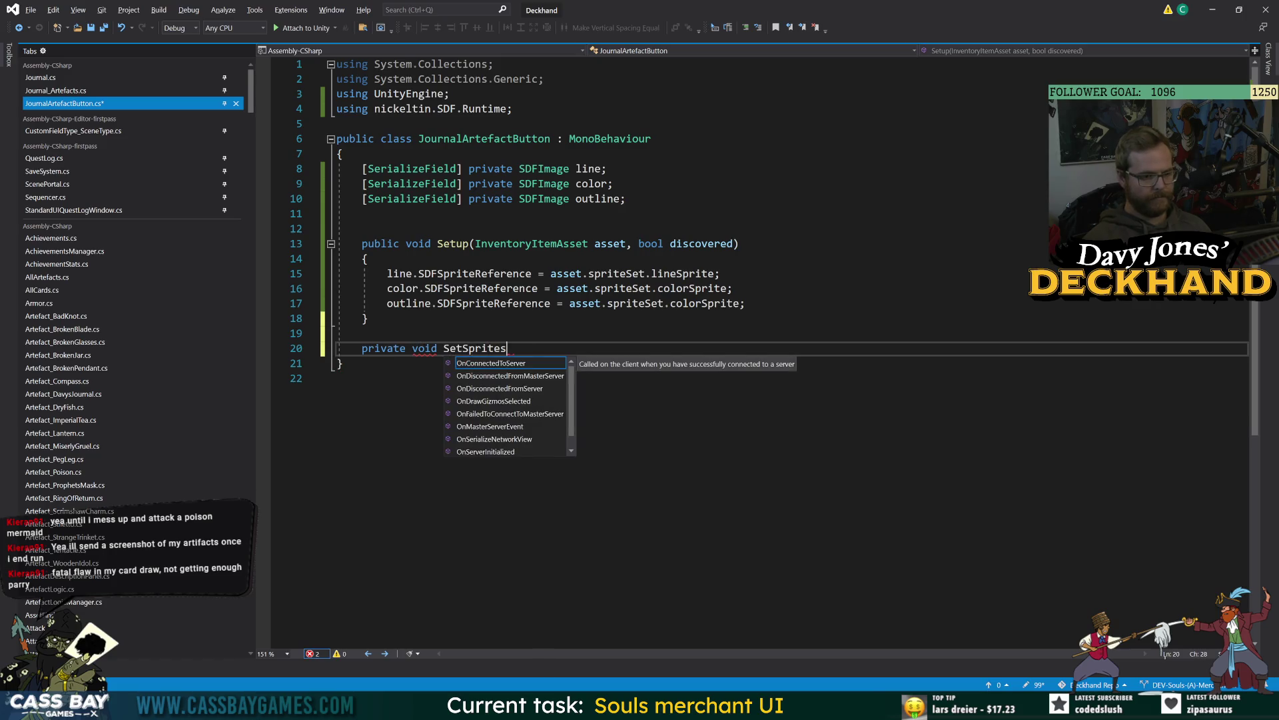
{"action": "type", "text": "(Inv"}
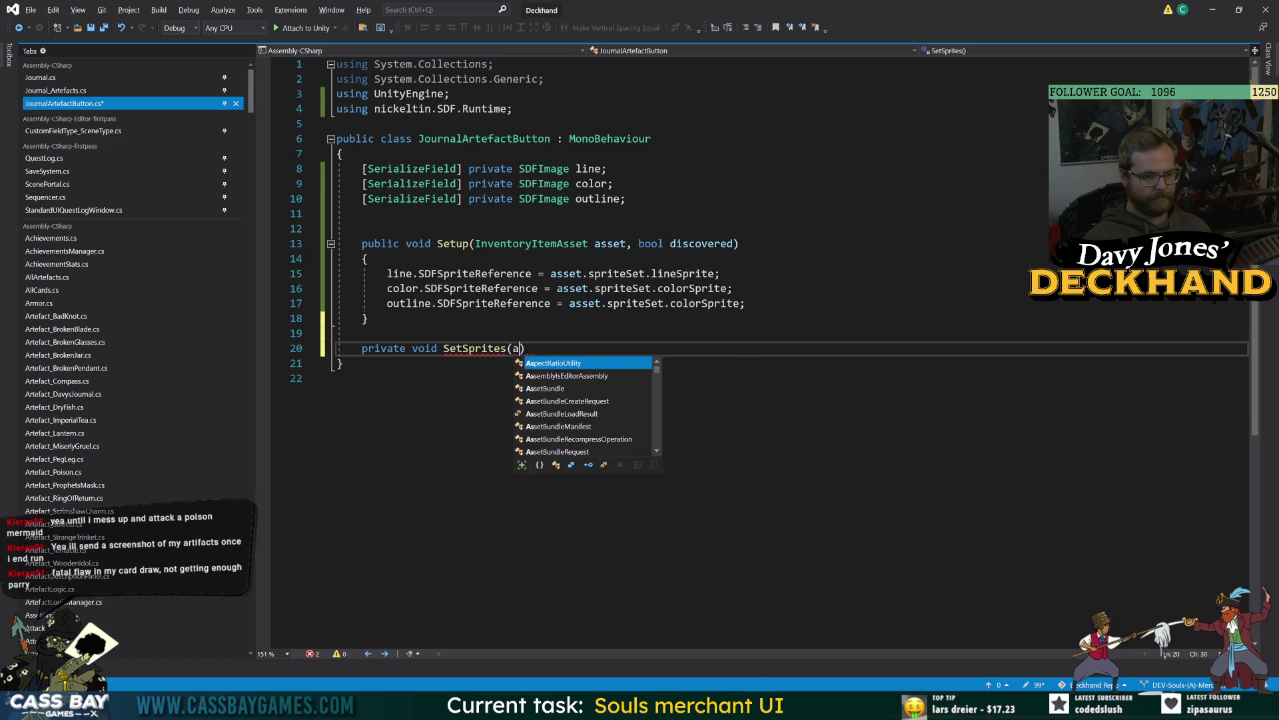
{"action": "type", "text": "entoryItemAsset asset)"}
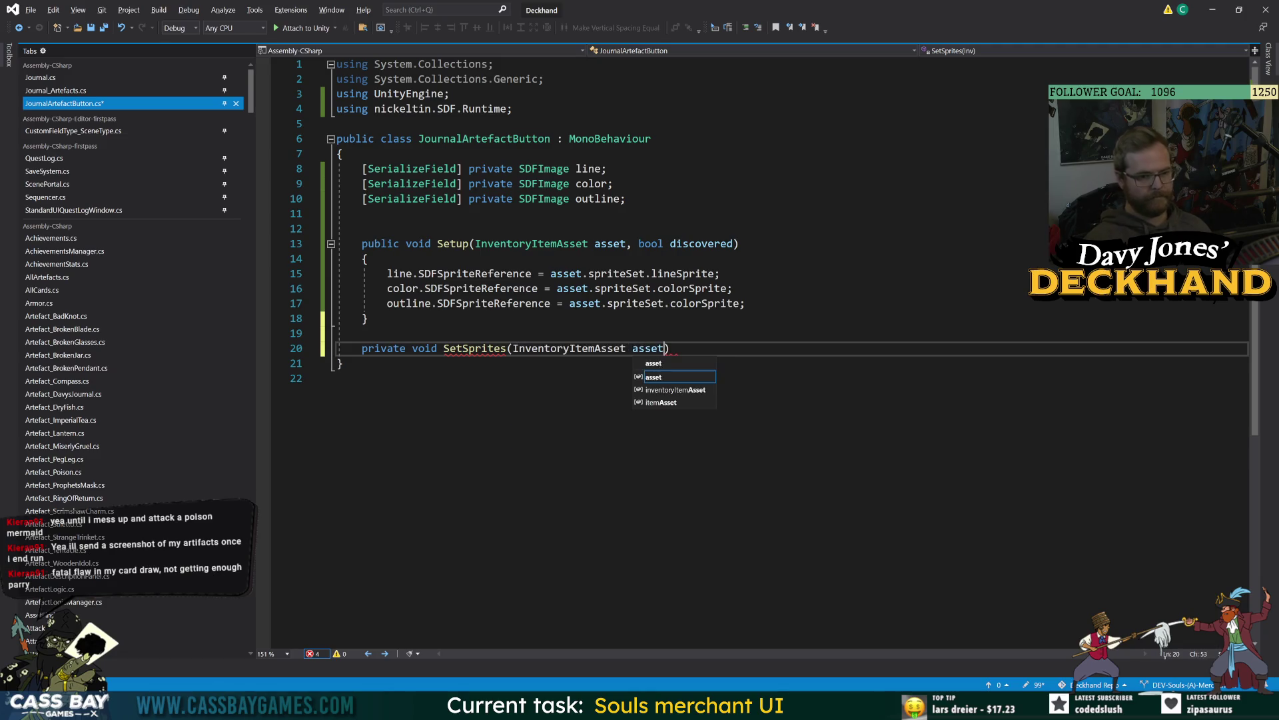
{"action": "key", "text": "Return"}
{"action": "type", "text": "{"}
{"action": "key", "text": "Return"}
{"action": "left_click_drag", "start_coordinate": [387, 273], "coordinate": [745, 303]}
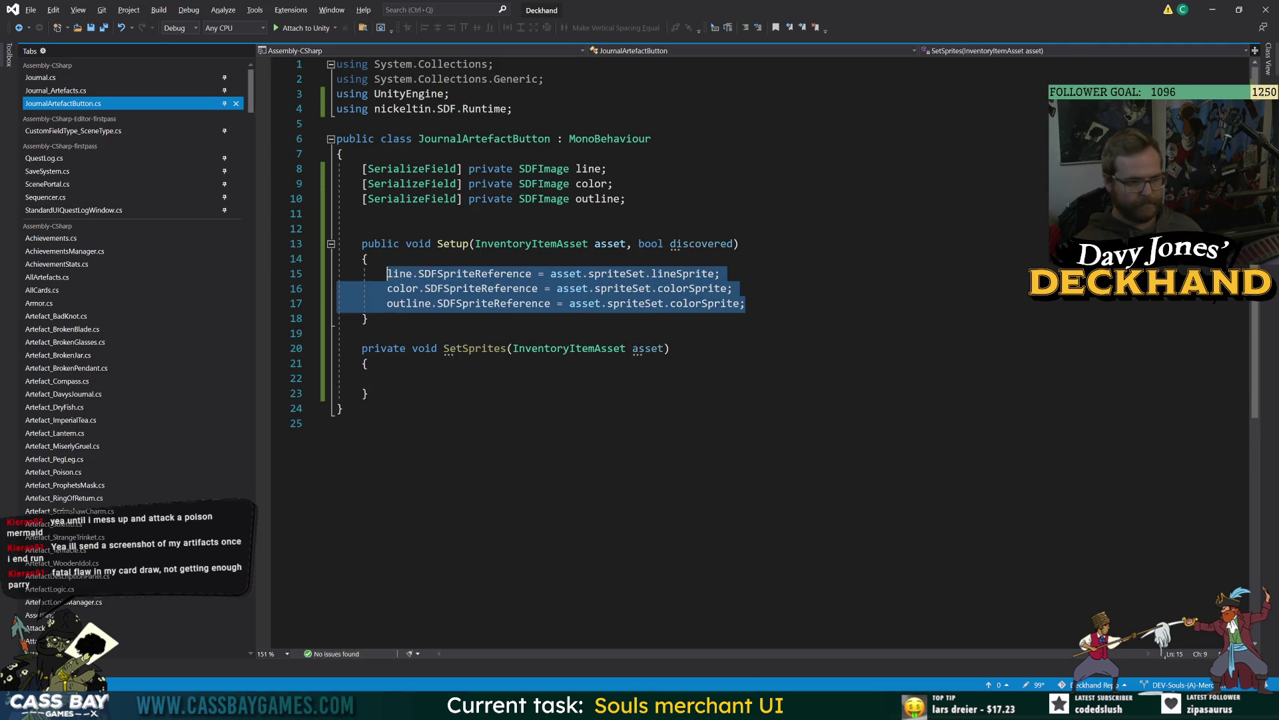
{"action": "key", "text": "ctrl+x"}
{"action": "left_click", "coordinate": [387, 348]}
{"action": "key", "text": "ctrl+v"}
{"action": "left_click", "coordinate": [387, 274]}
{"action": "type", "text": "Set"}
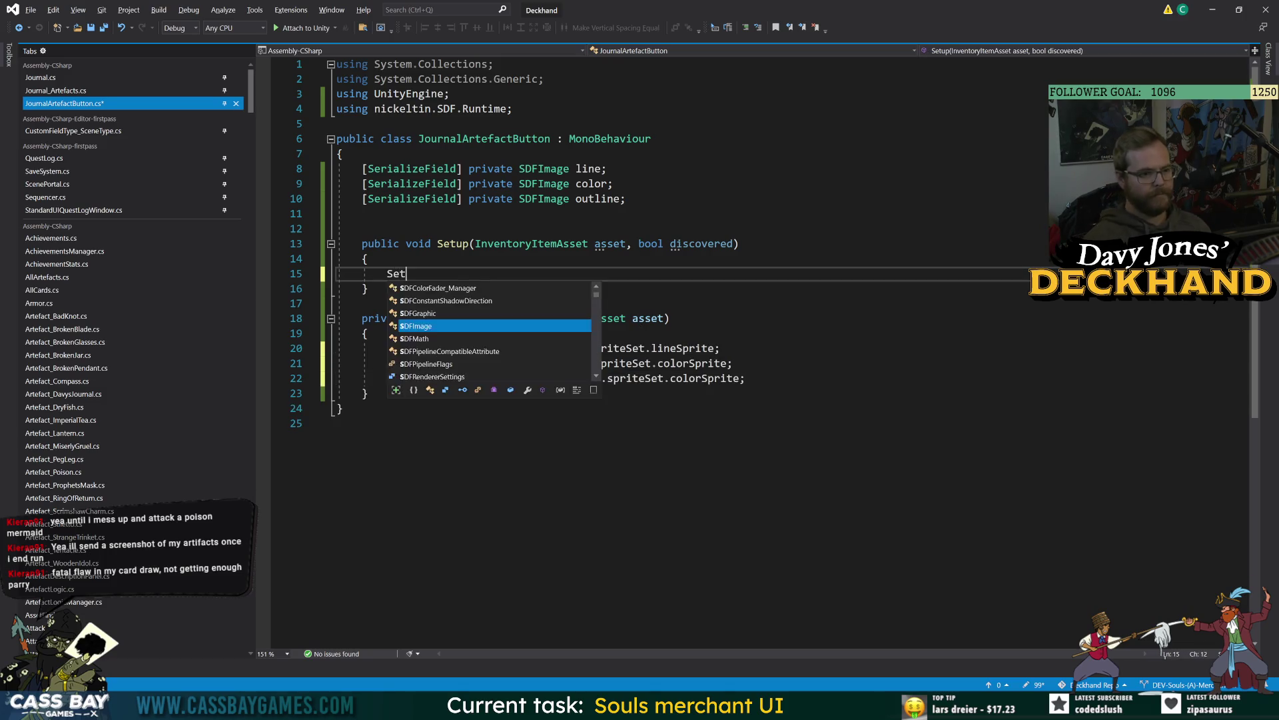
{"action": "type", "text": "Sprites(asset);"}
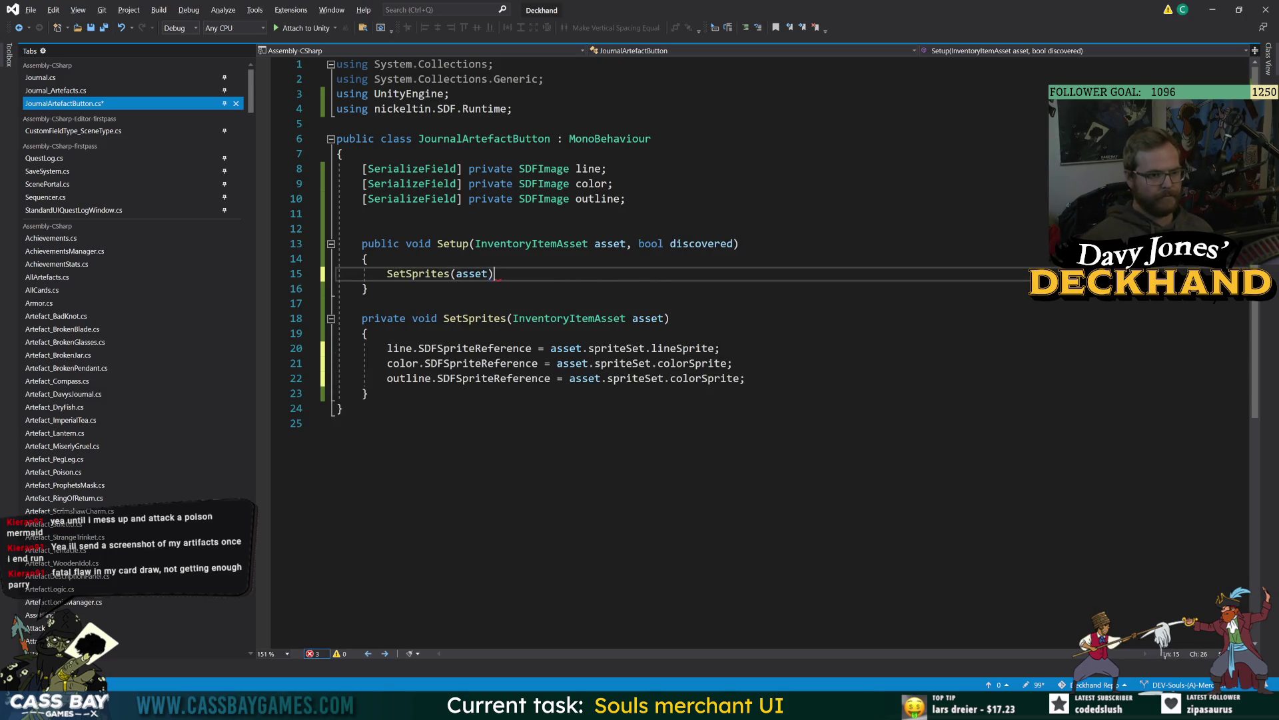
{"action": "key", "text": "Return"}
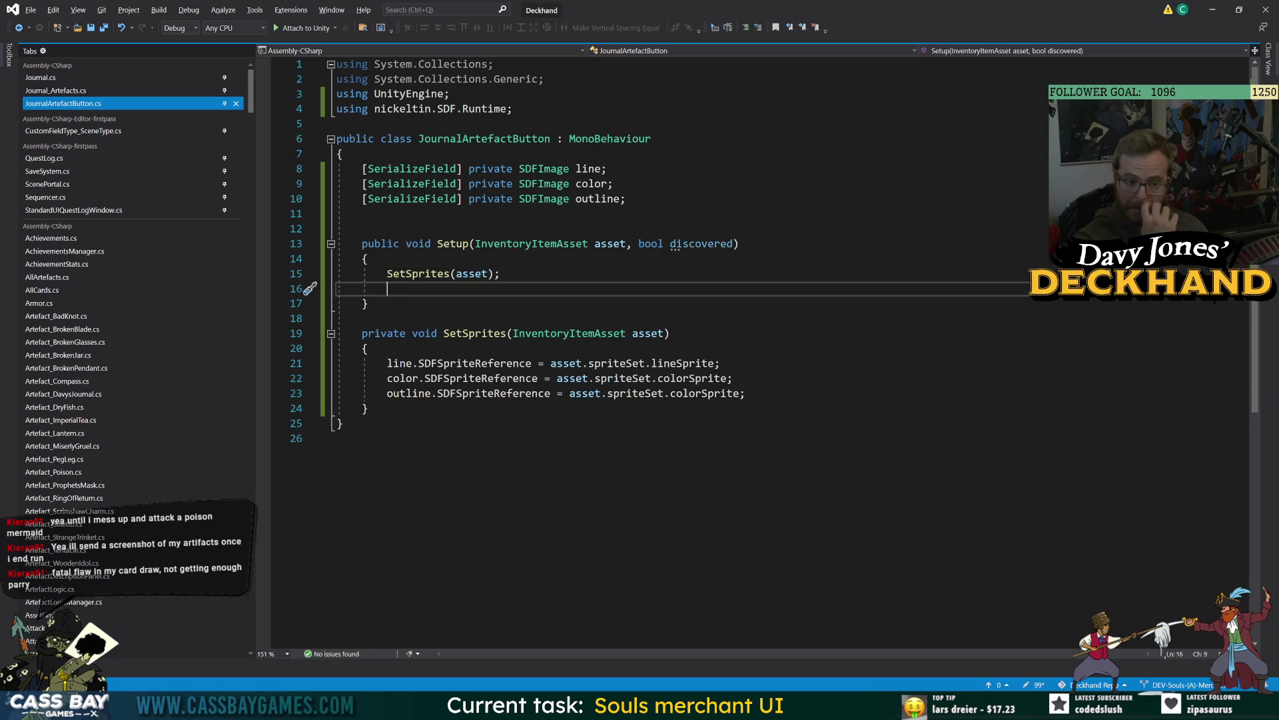
{"action": "left_click", "coordinate": [341, 153]}
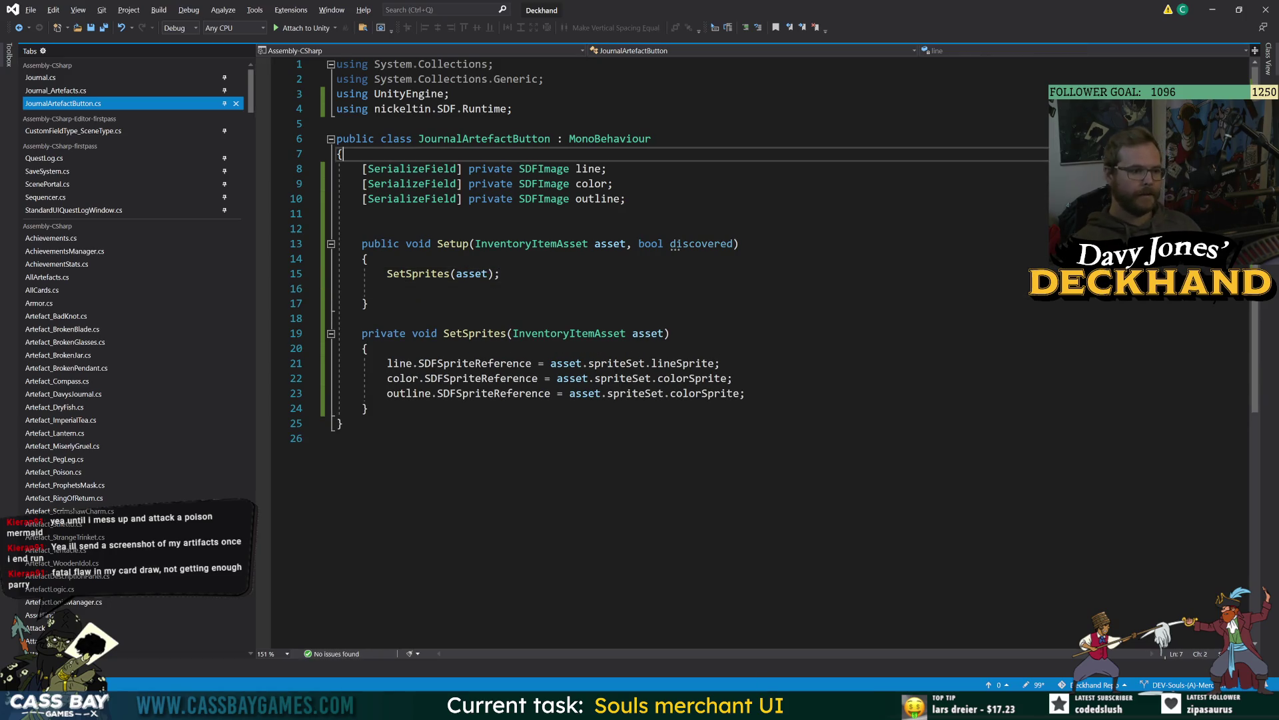
{"action": "key", "text": "Return"}
Step: Put a SETTINGS: header above the image fields and a MONITOR: header below them
{"action": "type", "text": "Header(\"S"}
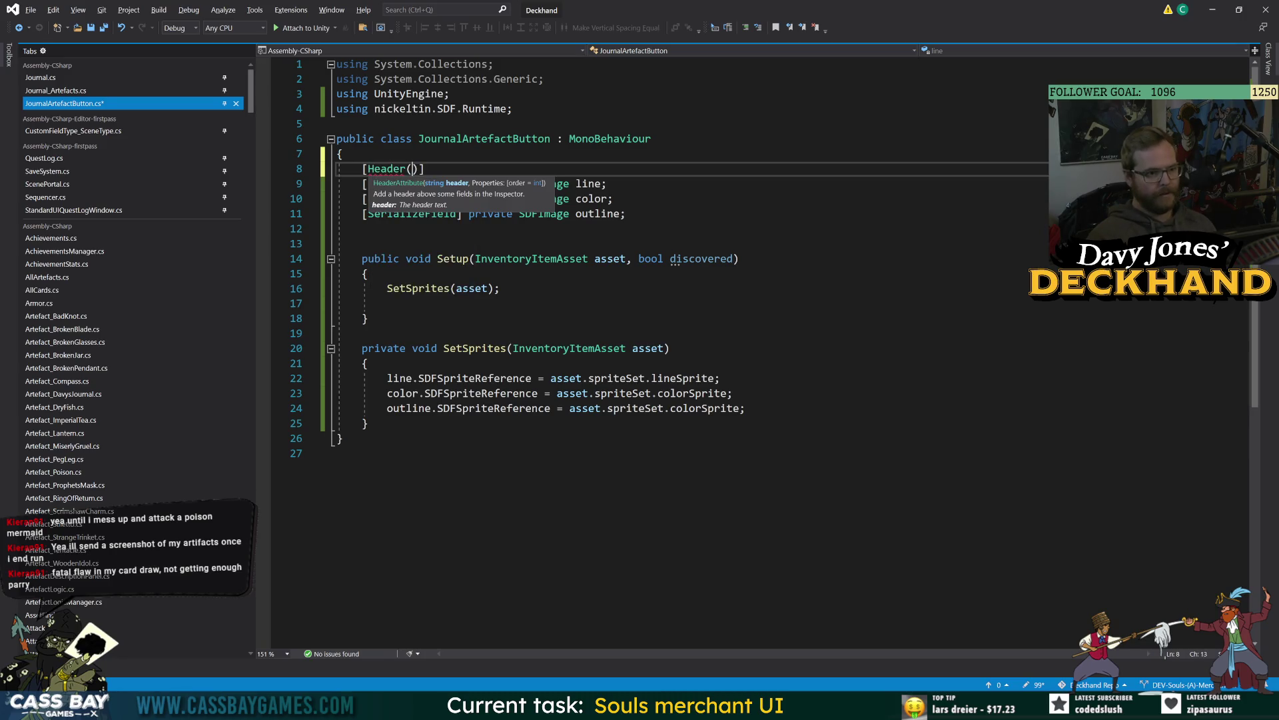
{"action": "type", "text": "ETTINGS:"}
{"action": "key", "text": "Escape"}
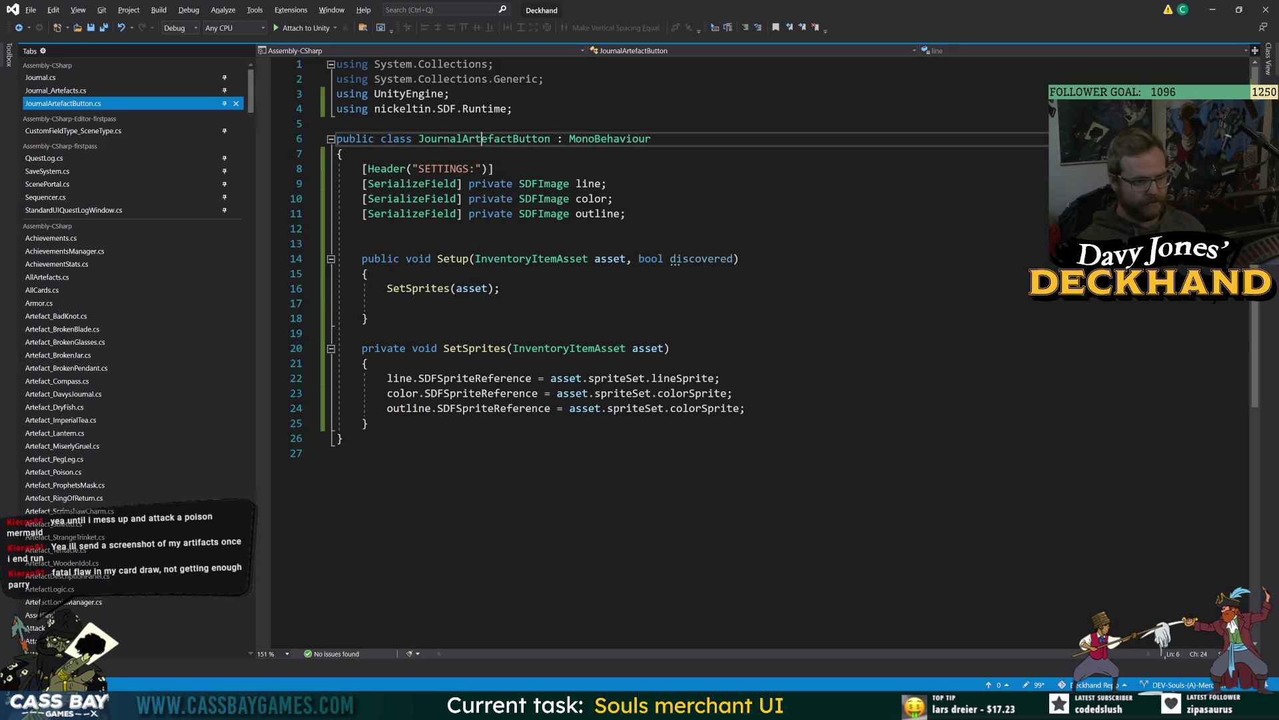
{"action": "left_click", "coordinate": [362, 229]}
{"action": "key", "text": "Return"}
{"action": "key", "text": "ctrl+v"}
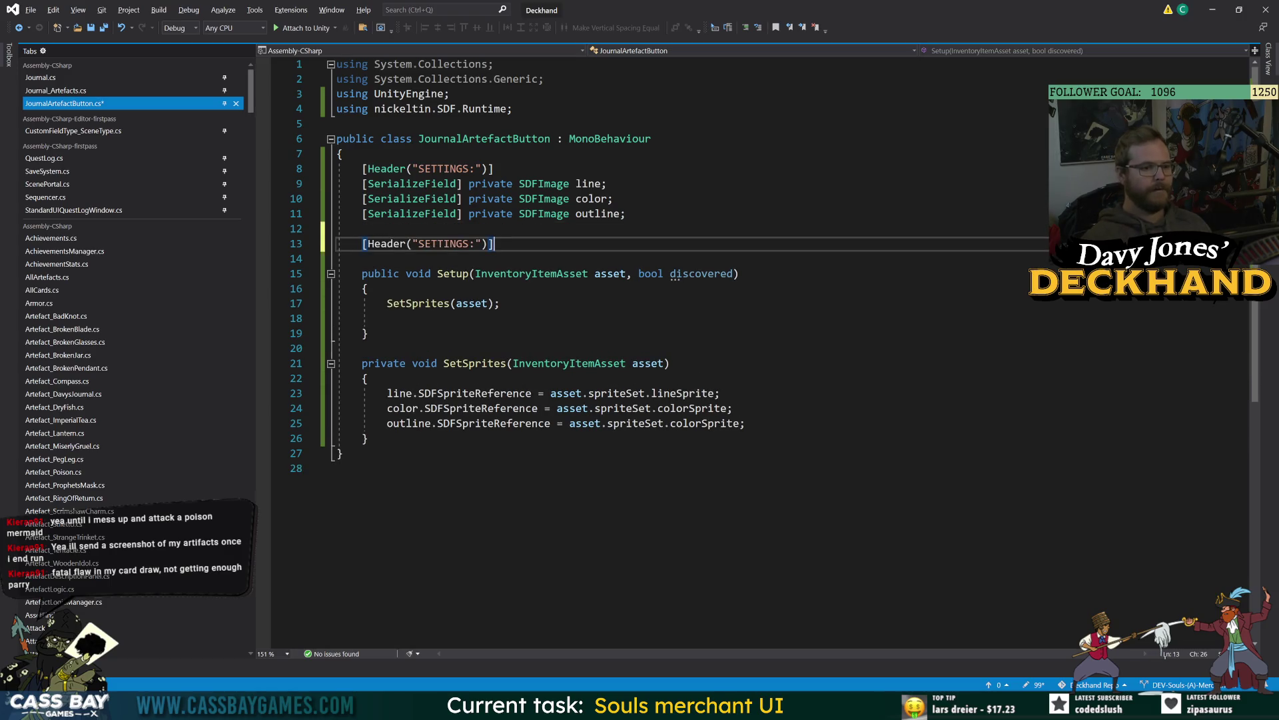
{"action": "double_click", "coordinate": [450, 245]}
{"action": "type", "text": "MONTIO"}
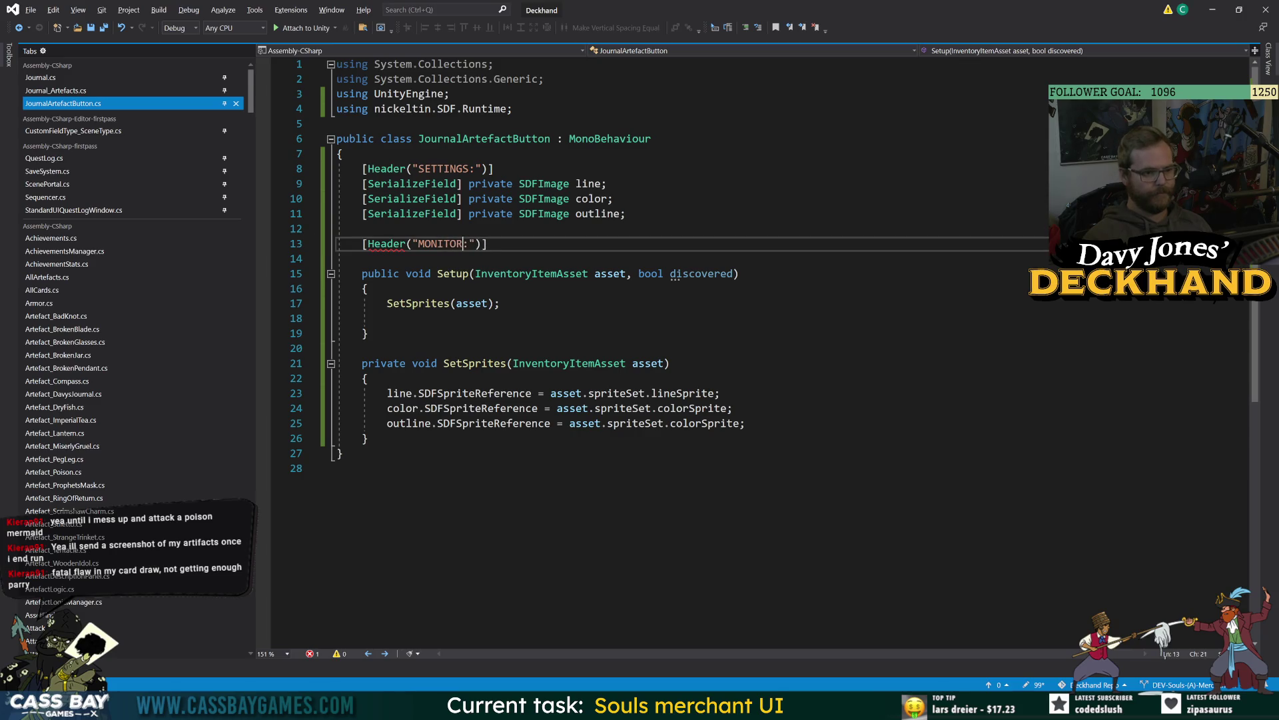
Step: Add a public InventoryItemAsset asset field, assign this.asset = asset in Setup, and save
{"action": "key", "text": "Return"}
{"action": "type", "text": "public "}
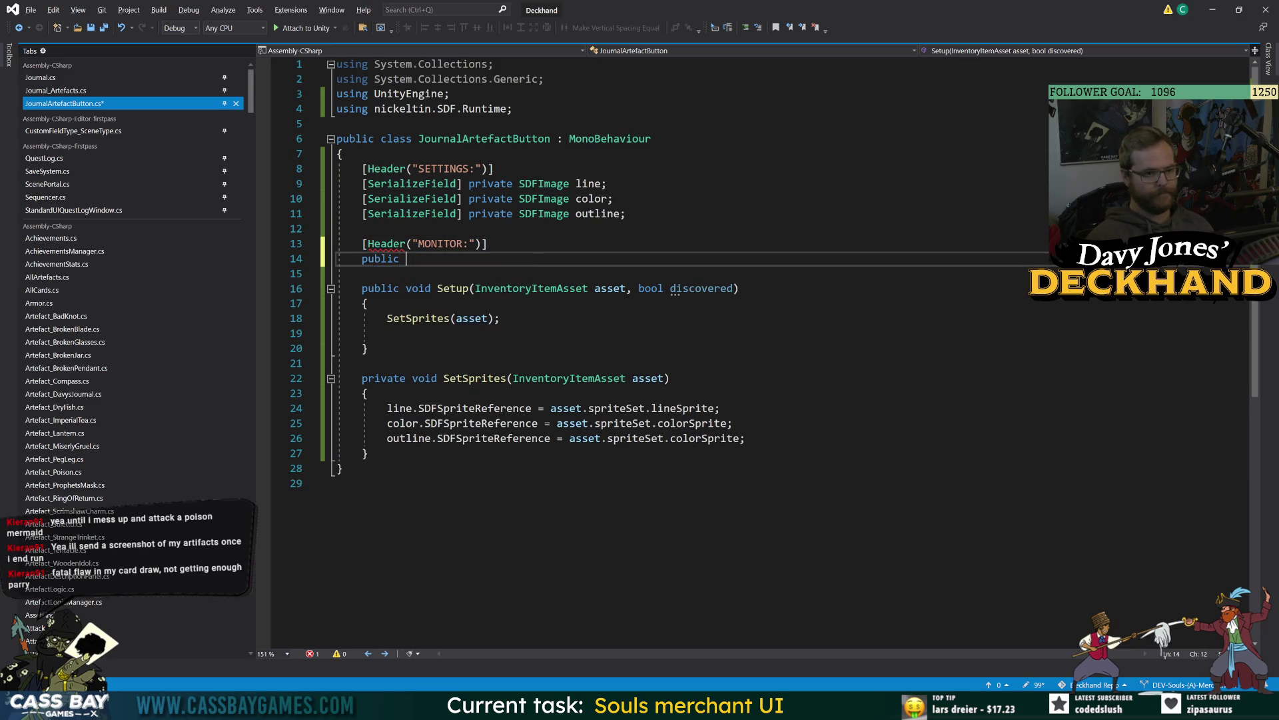
{"action": "type", "text": "Inv"}
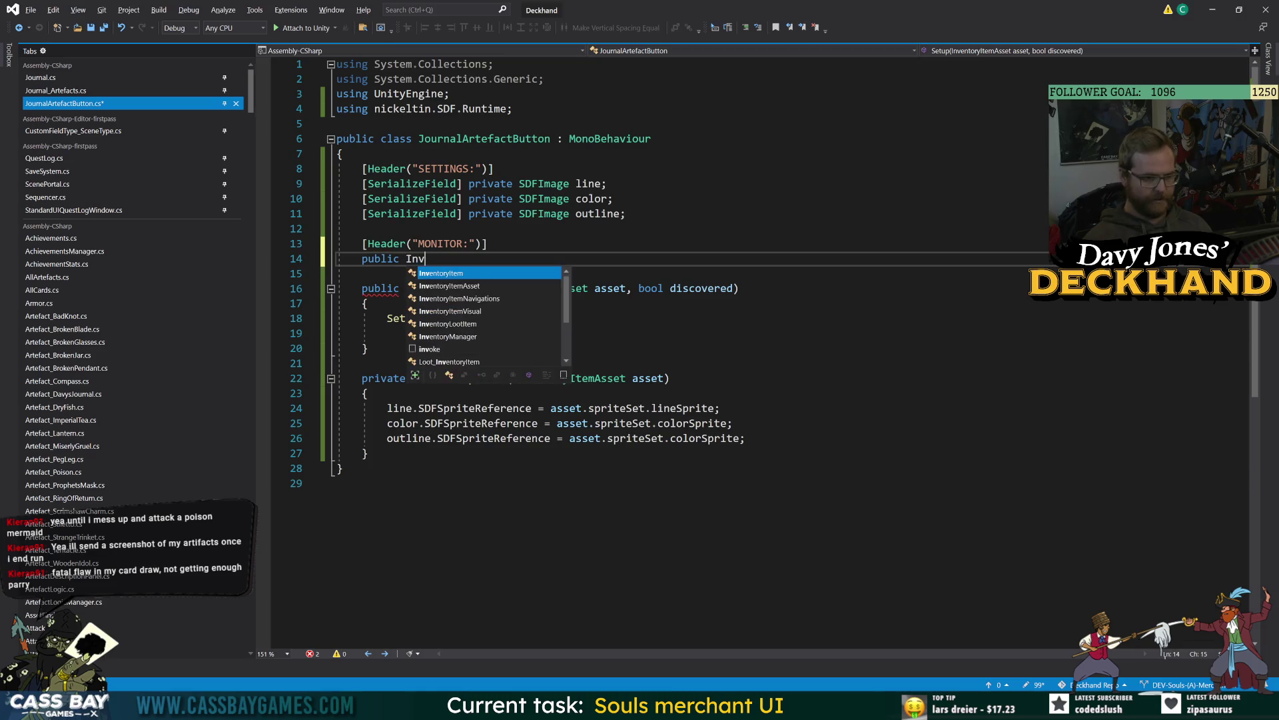
{"action": "key", "text": "Tab"}
{"action": "type", "text": "asset;"}
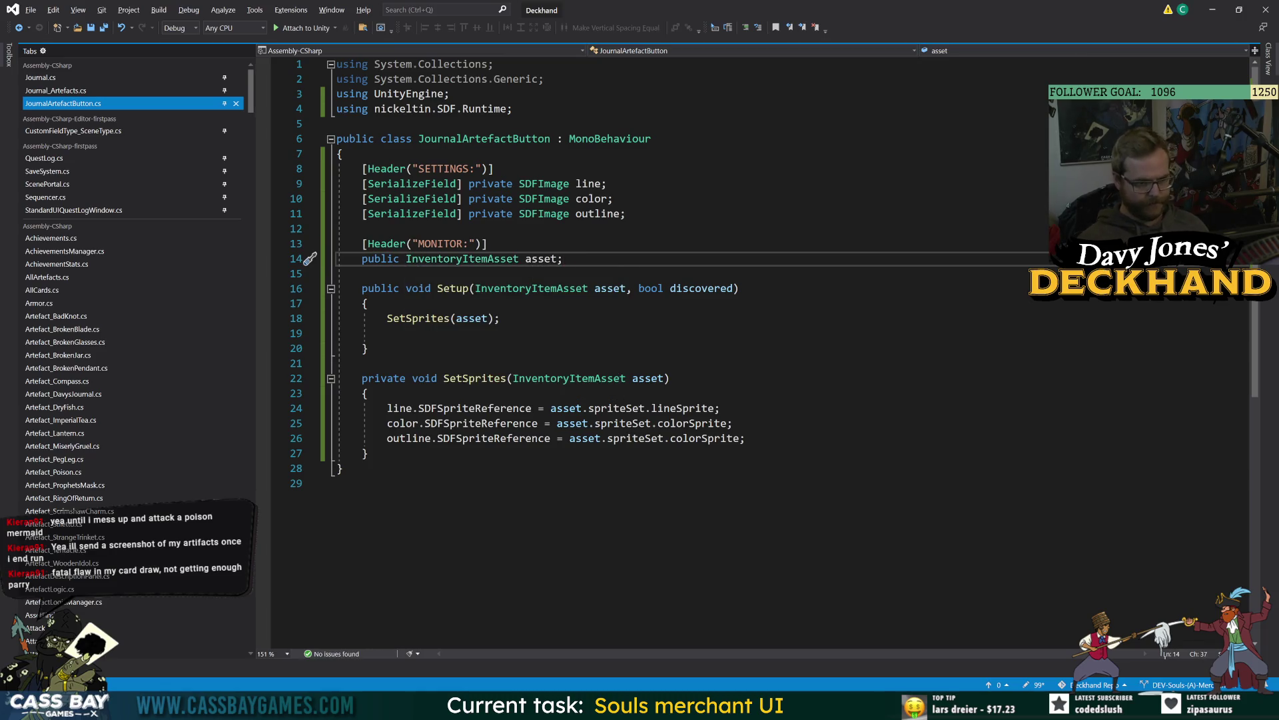
{"action": "left_click", "coordinate": [387, 333]}
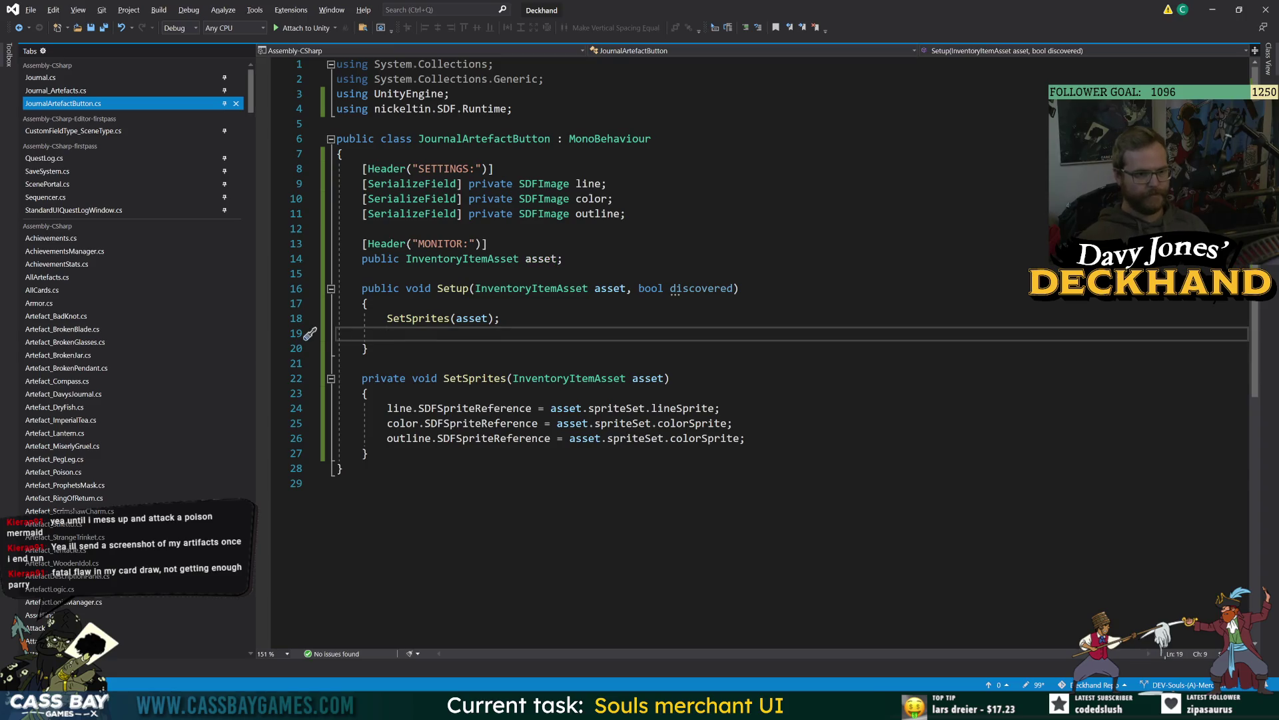
{"action": "type", "text": "this.asset"}
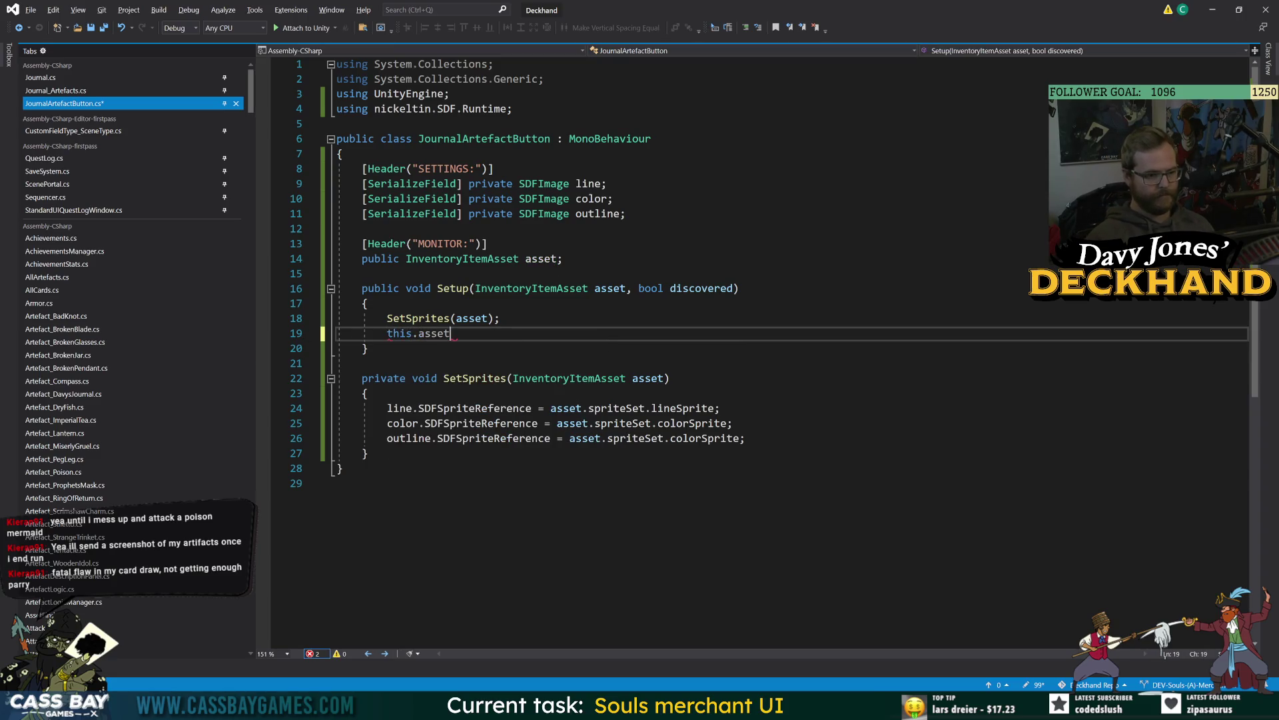
{"action": "type", "text": " = asset;"}
{"action": "key", "text": "ctrl+s"}
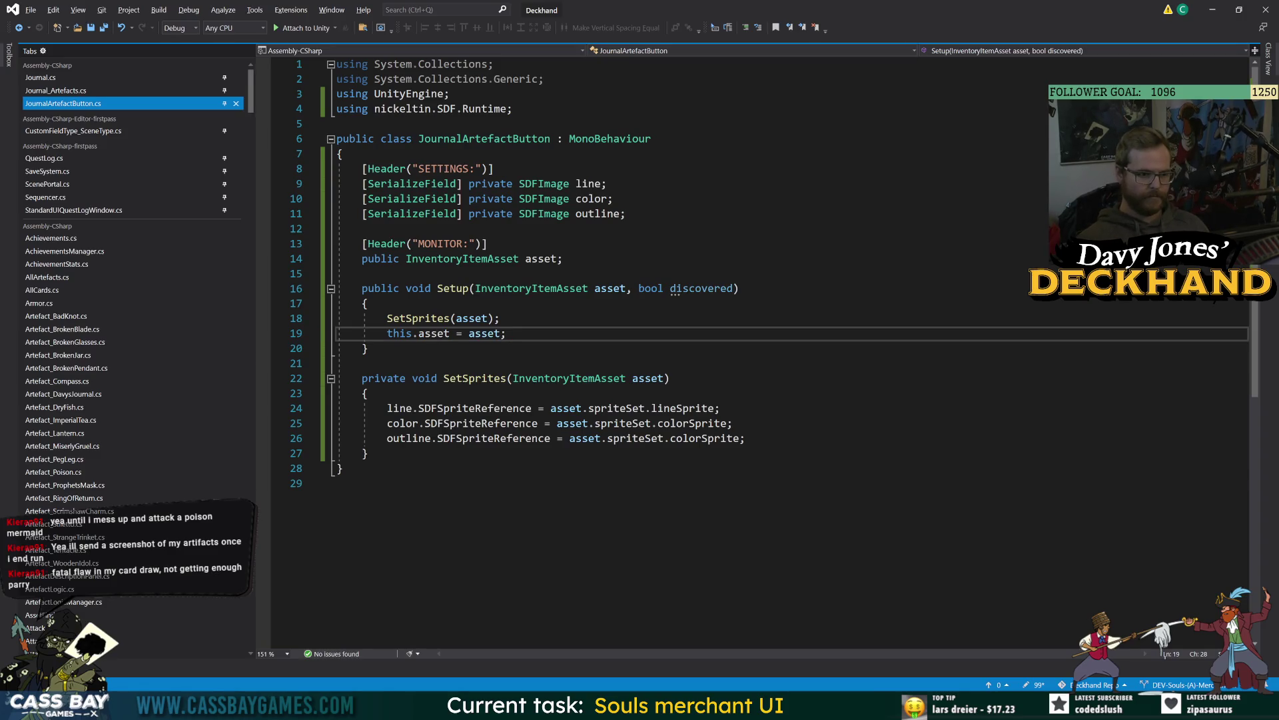
Step: Add a public bool discovered = false field under asset and save the script
{"action": "left_click", "coordinate": [563, 258]}
{"action": "key", "text": "Return"}
{"action": "type", "text": "public "}
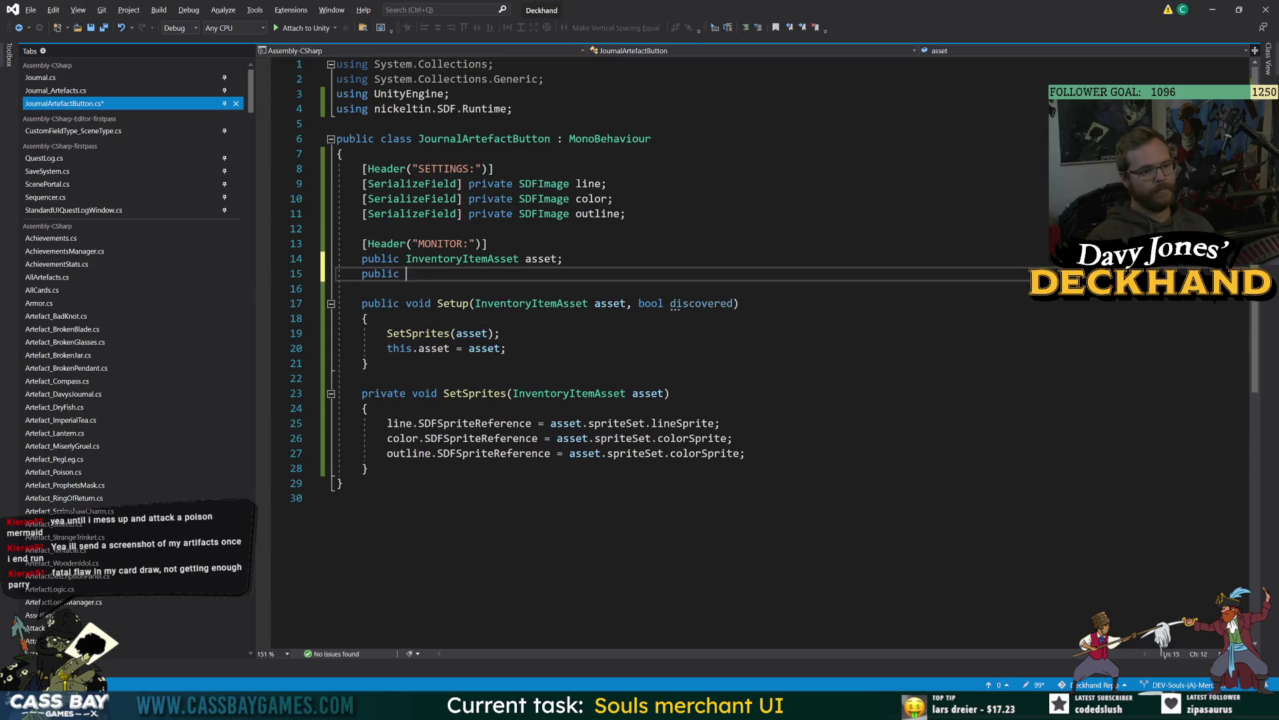
{"action": "type", "text": "bool discovered = "}
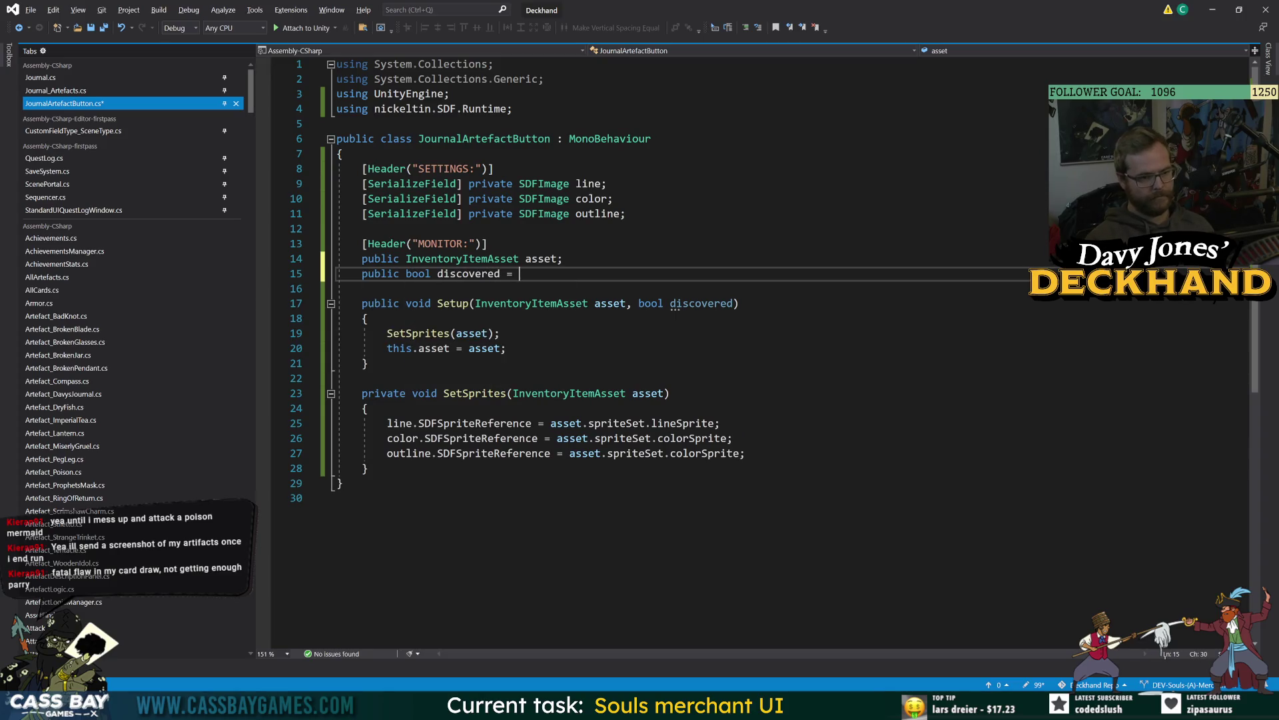
{"action": "type", "text": "false;"}
{"action": "key", "text": "ctrl+s"}
{"action": "left_click", "coordinate": [507, 347]}
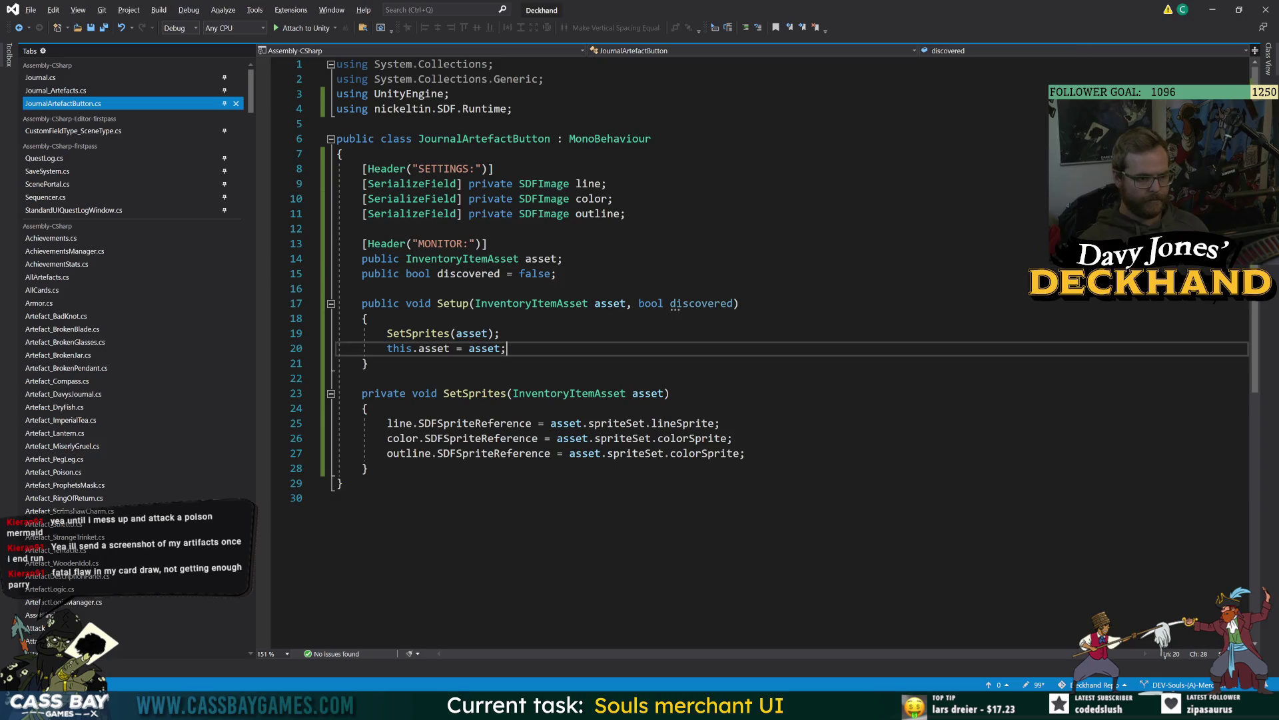